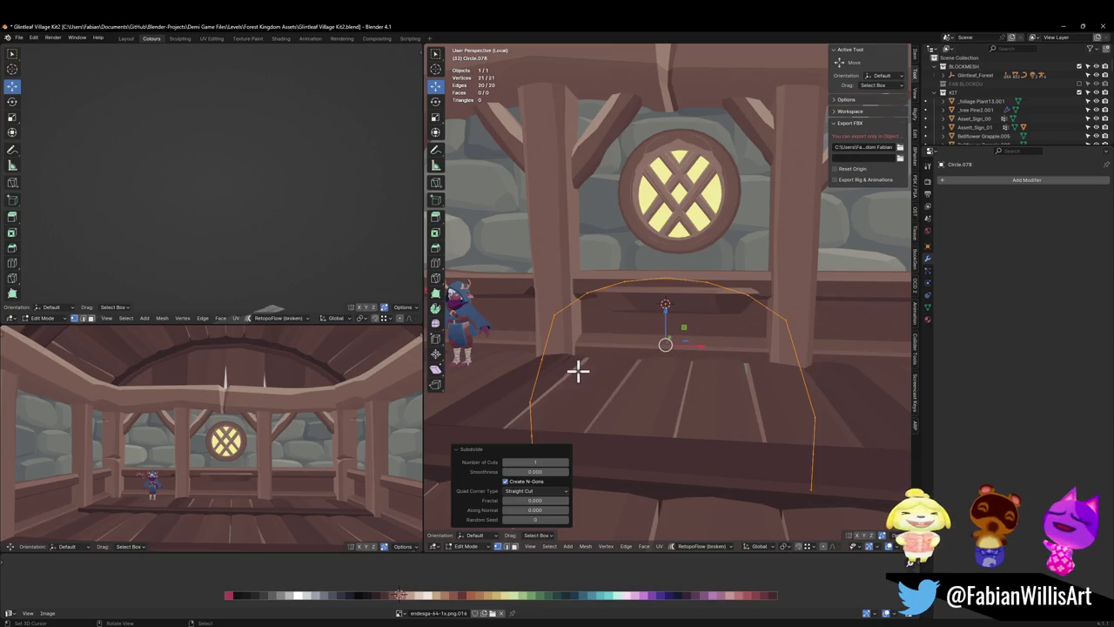
- Relax the Circle.078 arch outline into an even arc and convert it to a curve
{"action": "key", "text": "q"}
{"action": "left_click", "coordinate": [533, 389]}
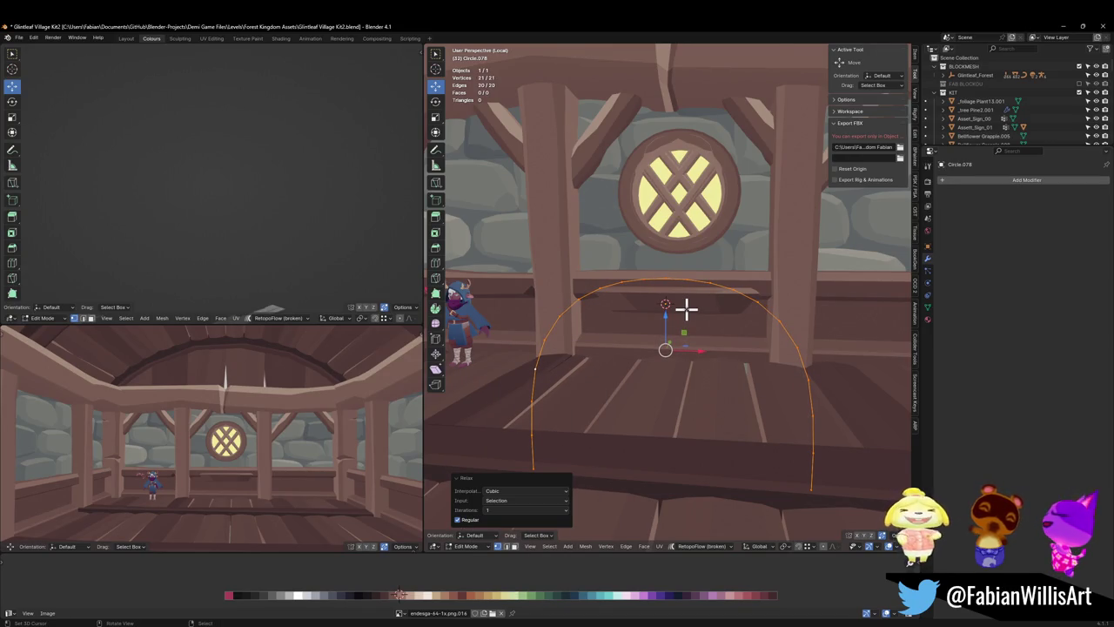
{"action": "key", "text": "Tab"}
{"action": "key", "text": "q"}
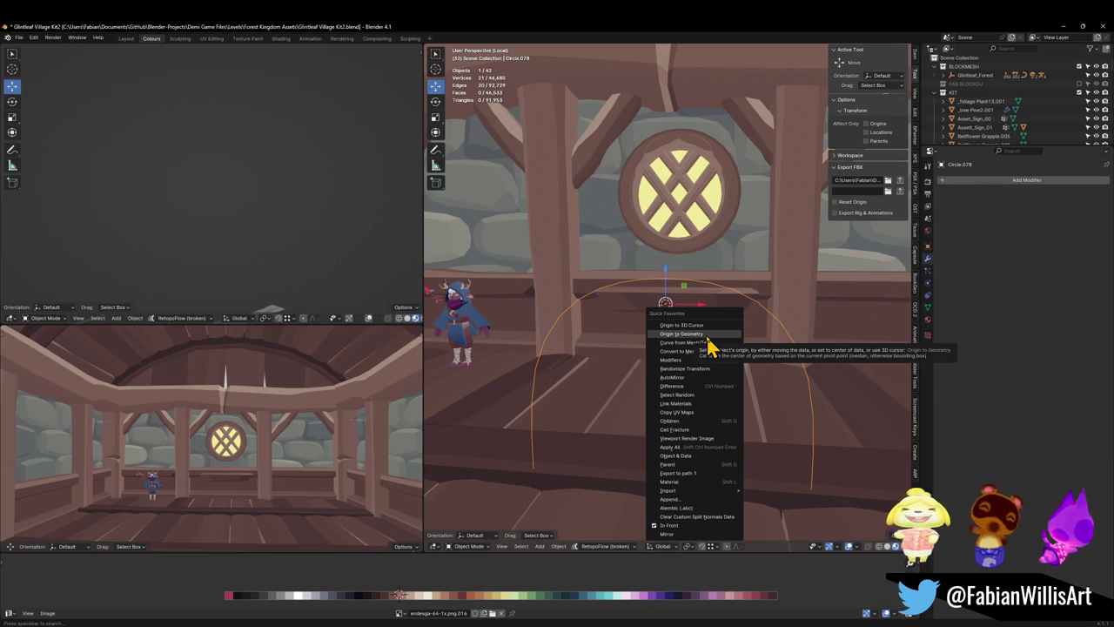
{"action": "left_click", "coordinate": [707, 336]}
{"action": "key", "text": "Tab"}
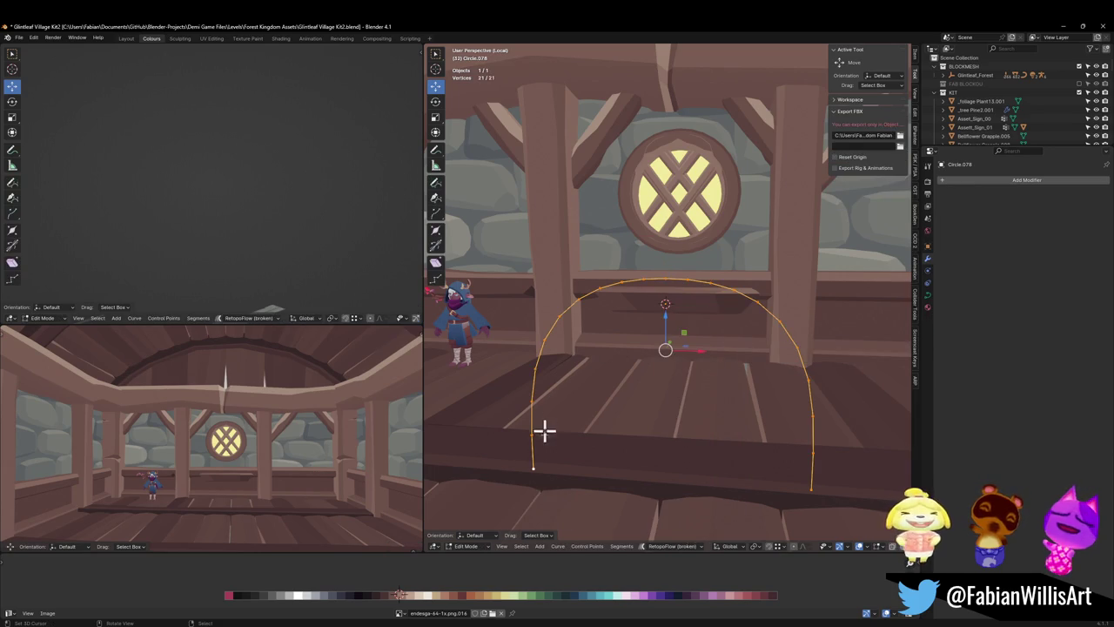
- Set the arch curve's origin to its bottom point
{"action": "right_click", "coordinate": [538, 472], "text": "shift"}
{"action": "key", "text": "Tab"}
{"action": "key", "text": "q"}
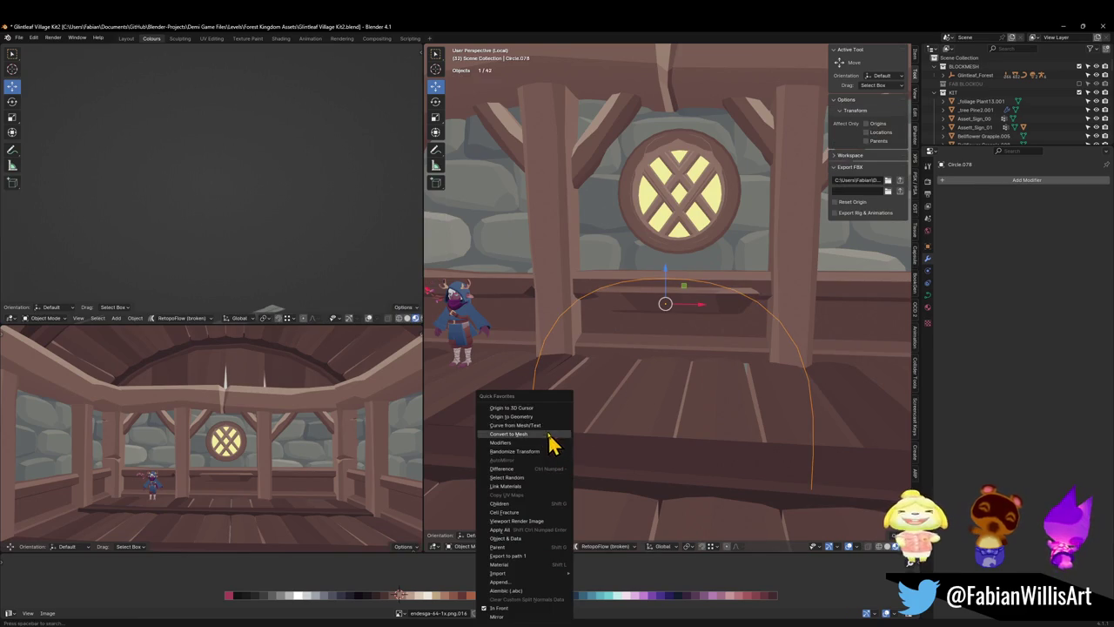
{"action": "left_click", "coordinate": [535, 417]}
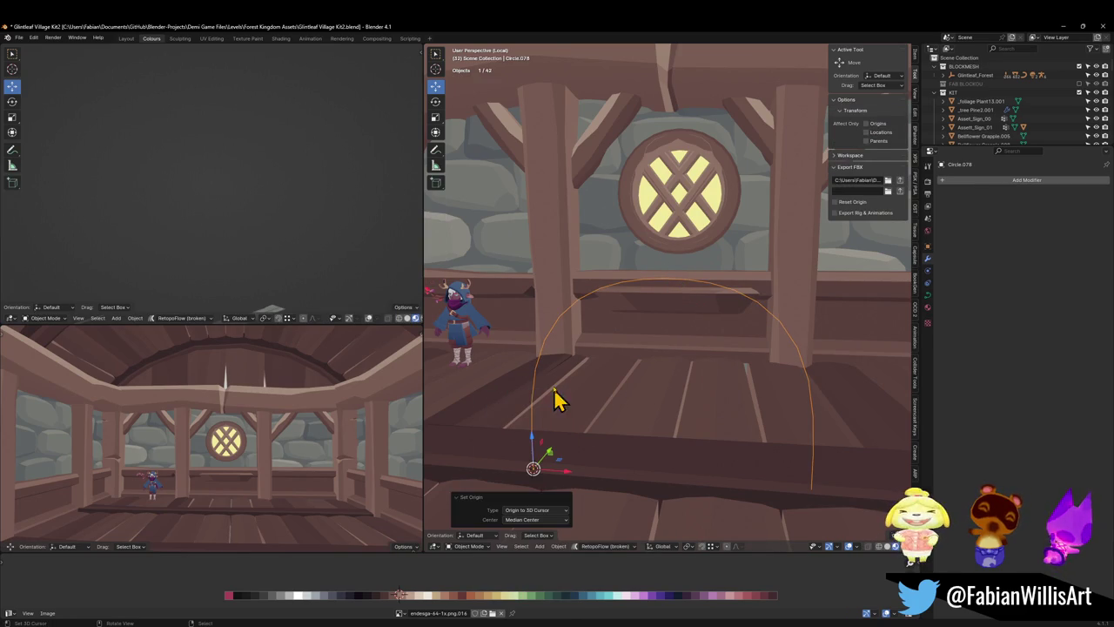
- Move the arch curve along Y and then vertically to a new height
{"action": "key", "text": "g"}
{"action": "key", "text": "y"}
{"action": "left_click", "coordinate": [687, 342]}
{"action": "key", "text": "g"}
{"action": "key", "text": "z"}
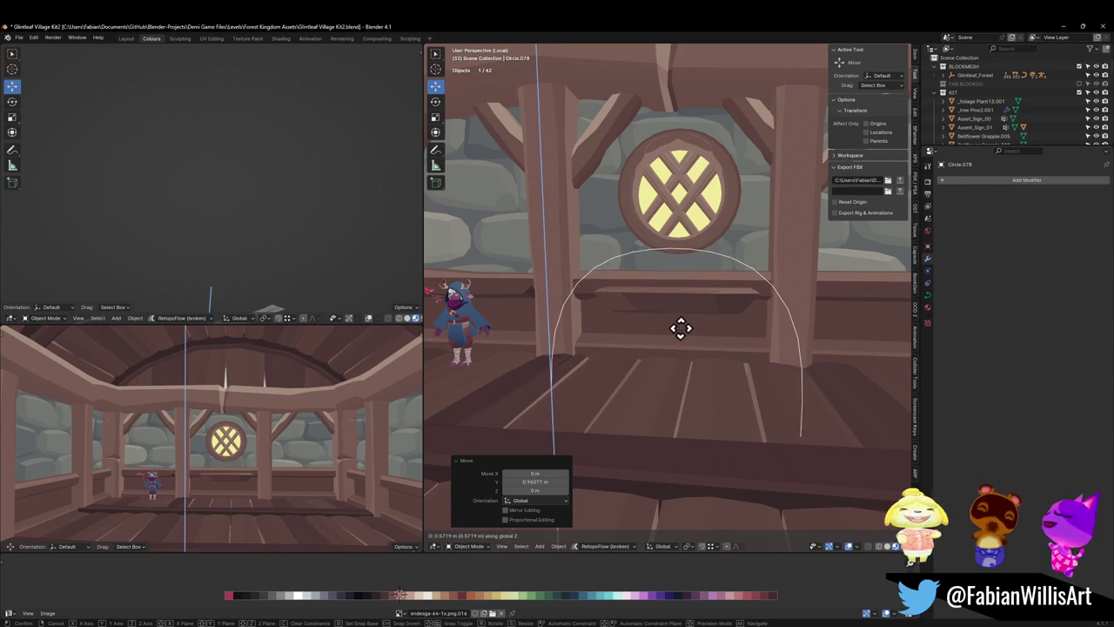
{"action": "left_click", "coordinate": [685, 320]}
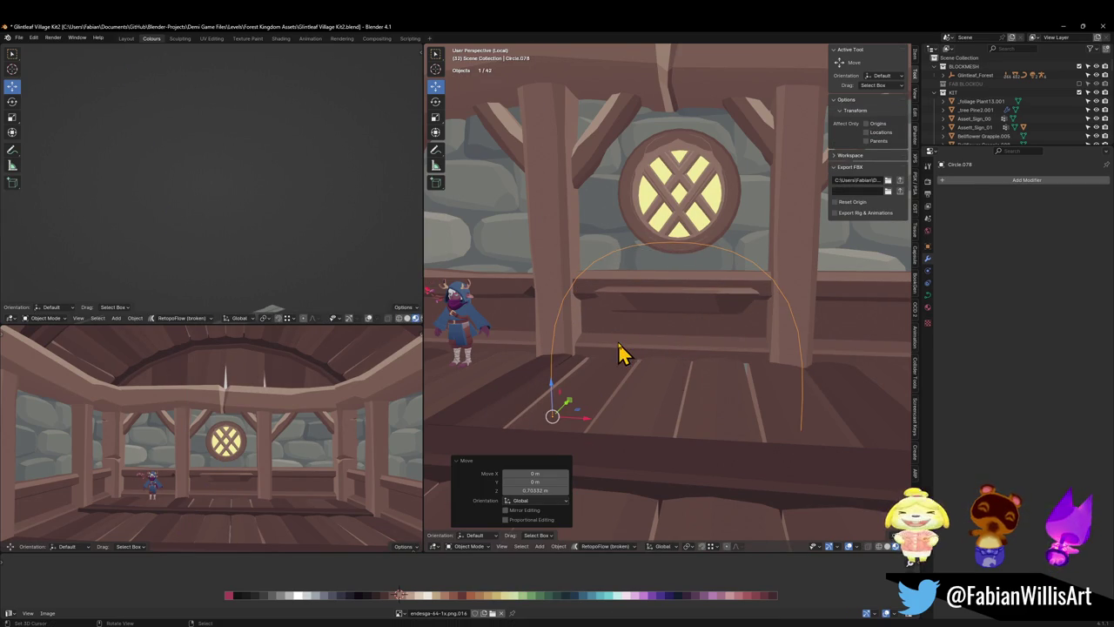
- Set the arch curve's origin to the 3D cursor at the shelf
{"action": "left_click", "coordinate": [673, 316]}
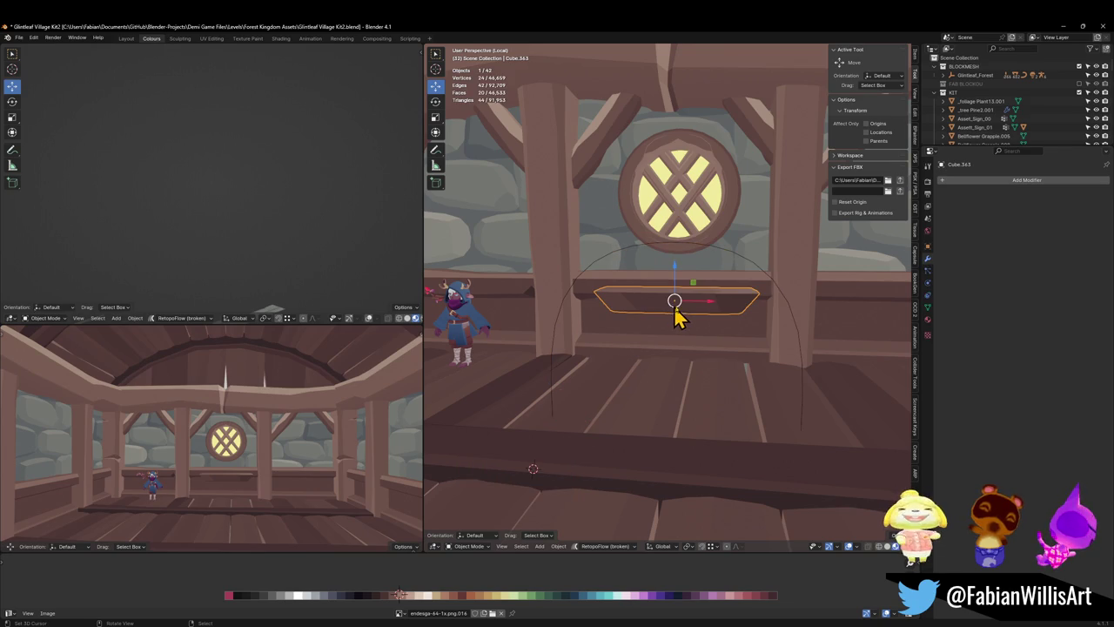
{"action": "left_click", "coordinate": [711, 252]}
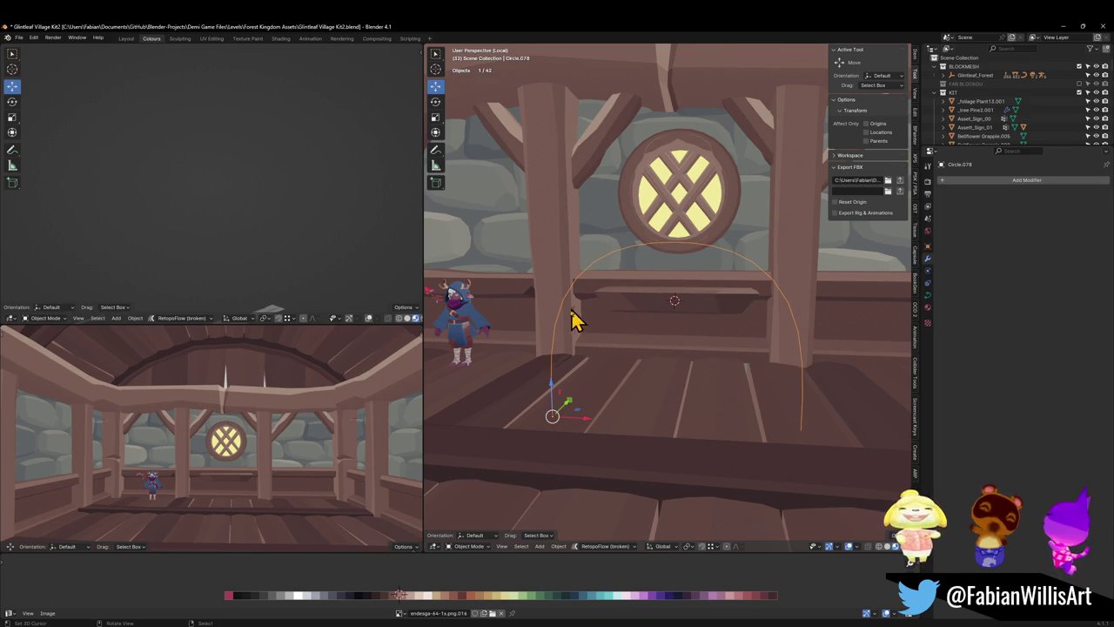
{"action": "key", "text": "ctrl+alt+x"}
{"action": "left_click", "coordinate": [685, 335]}
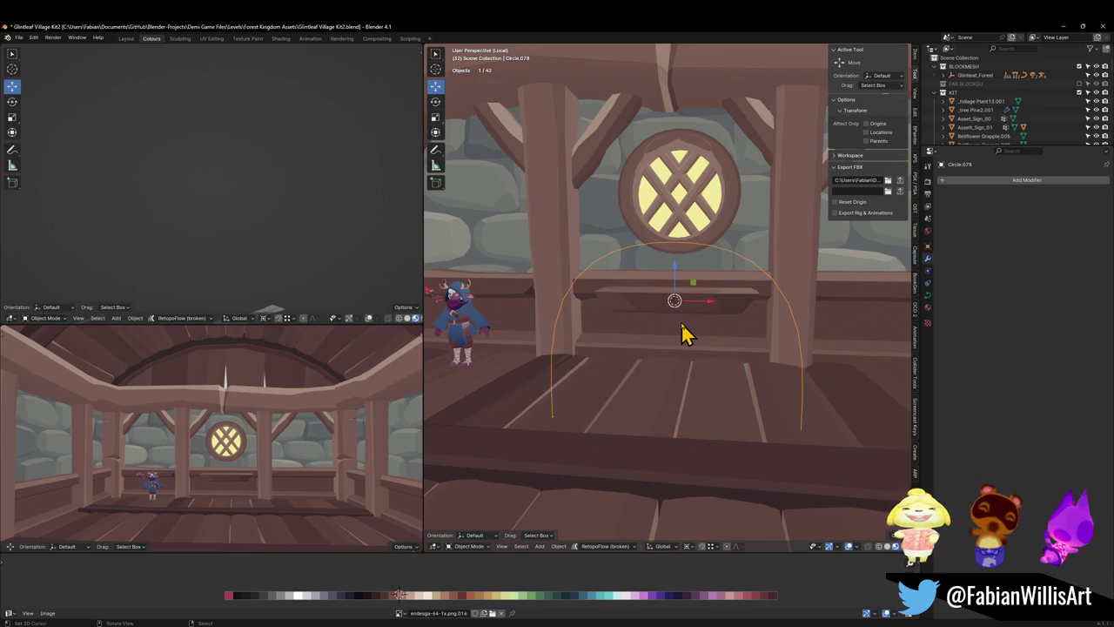
- Scale the arch curve down to about 0.7, then slightly larger
{"action": "key", "text": "s"}
{"action": "left_click", "coordinate": [727, 298]}
{"action": "scroll", "coordinate": [714, 306], "scroll_direction": "up", "scroll_amount": 3}
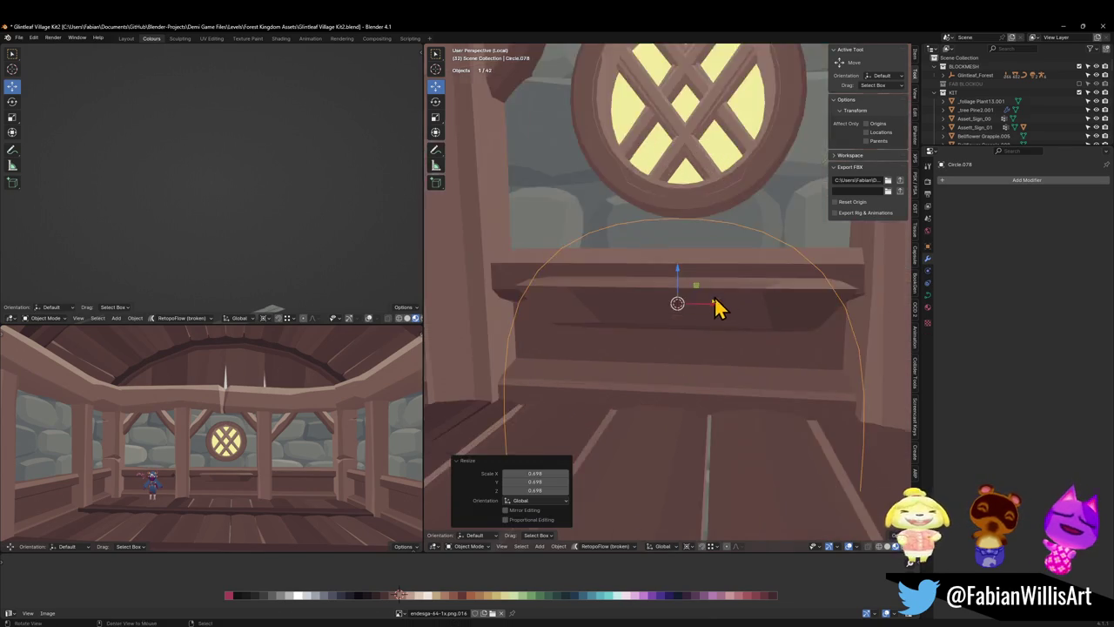
{"action": "mouse_move", "coordinate": [714, 306]}
{"action": "middle_mouse_down"}
{"action": "mouse_move", "coordinate": [644, 310]}
{"action": "mouse_move", "coordinate": [684, 330]}
{"action": "mouse_move", "coordinate": [542, 427]}
{"action": "middle_mouse_up"}
{"action": "key", "text": "s"}
{"action": "left_click", "coordinate": [721, 290]}
- Shift the arch curve along Y into place and save
{"action": "key", "text": "g"}
{"action": "key", "text": "y"}
{"action": "left_click", "coordinate": [689, 300]}
{"action": "key", "text": "ctrl+s"}
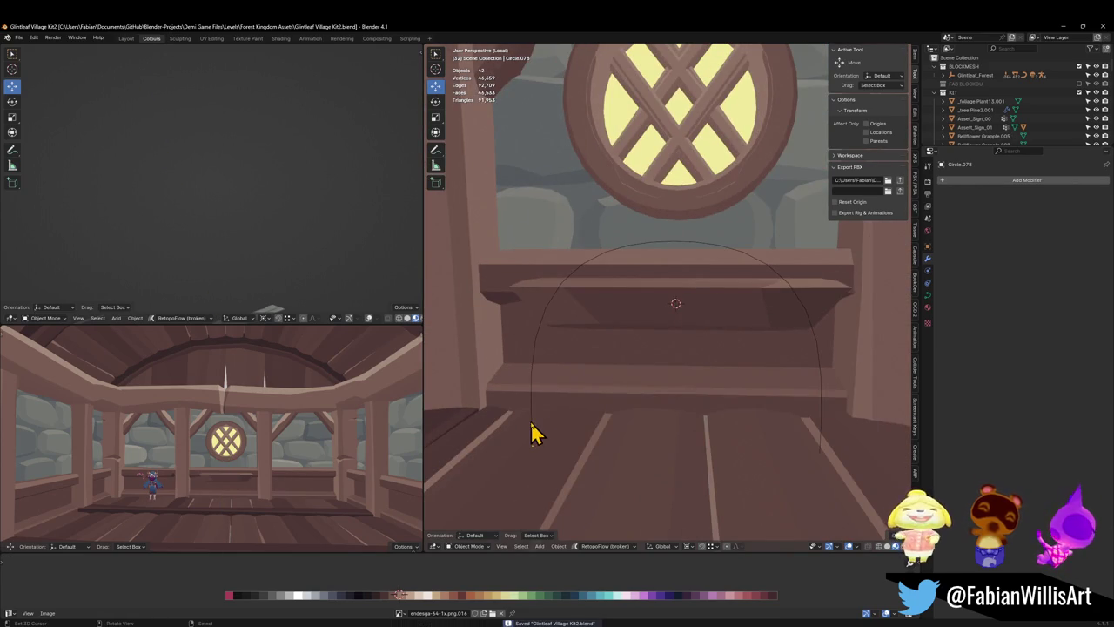
- Paste the copied stone slab object and snap it to the arch curve's base
{"action": "left_click", "coordinate": [533, 432]}
{"action": "key", "text": "shift+s"}
{"action": "left_click", "coordinate": [557, 394]}
{"action": "left_click", "coordinate": [532, 392]}
{"action": "key", "text": "shift+s"}
{"action": "left_click", "coordinate": [560, 388]}
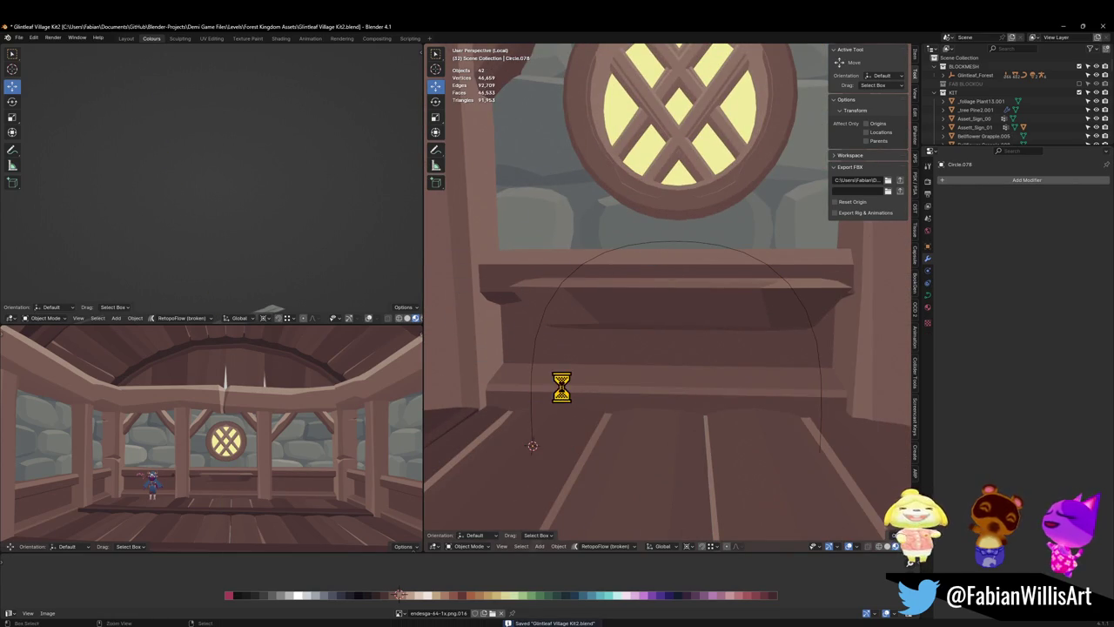
{"action": "key", "text": "ctrl+v"}
{"action": "key", "text": "shift+s"}
{"action": "left_click", "coordinate": [597, 338]}
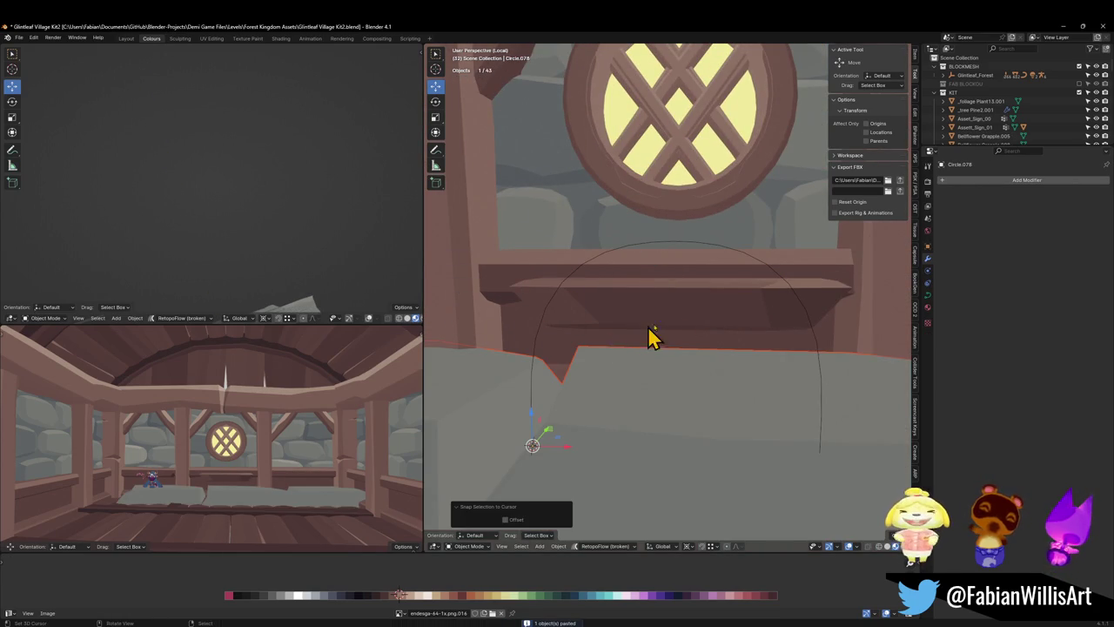
- Scale the pasted stone row down to about 0.16
{"action": "key", "text": "s"}
{"action": "left_click", "coordinate": [539, 426]}
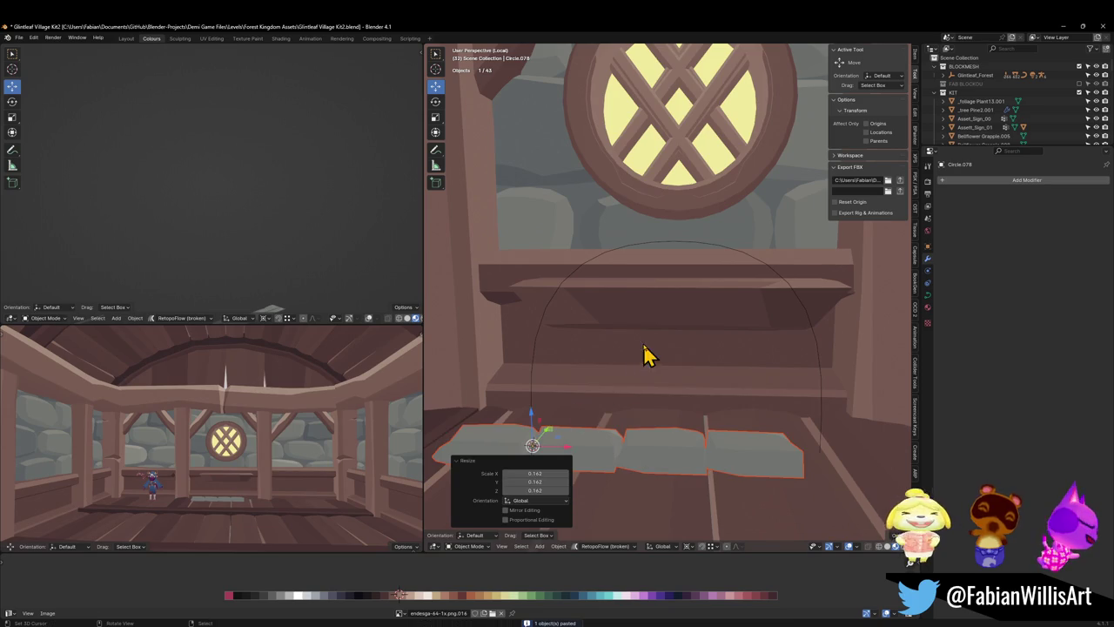
{"action": "scroll", "coordinate": [648, 355], "scroll_direction": "down", "scroll_amount": 3}
{"action": "scroll", "coordinate": [729, 330], "scroll_direction": "up", "scroll_amount": 2}
- Add a Curve modifier to the planks using Circle.078 as the curve object
{"action": "left_click", "coordinate": [636, 401]}
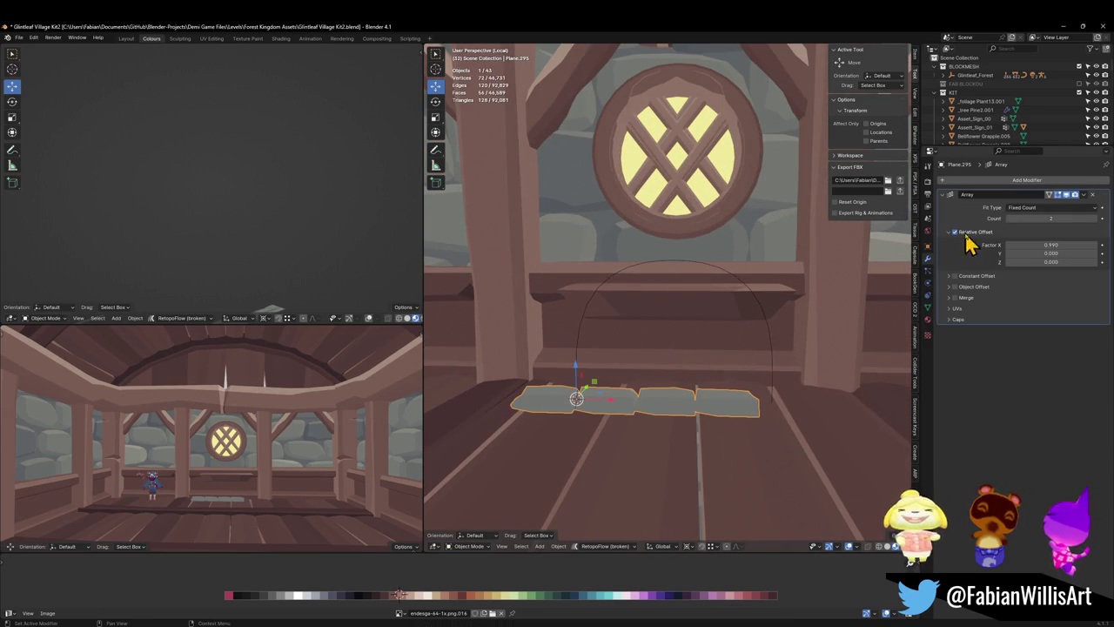
{"action": "left_click", "coordinate": [992, 180]}
{"action": "type", "text": "cu"}
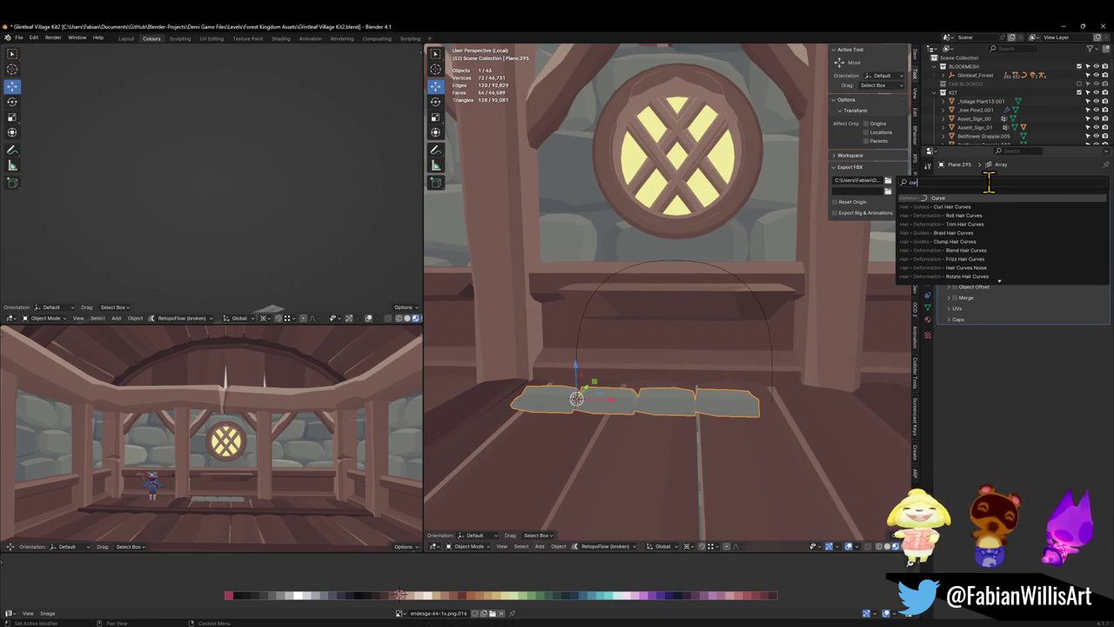
{"action": "key", "text": "Return"}
{"action": "left_click", "coordinate": [1092, 344]}
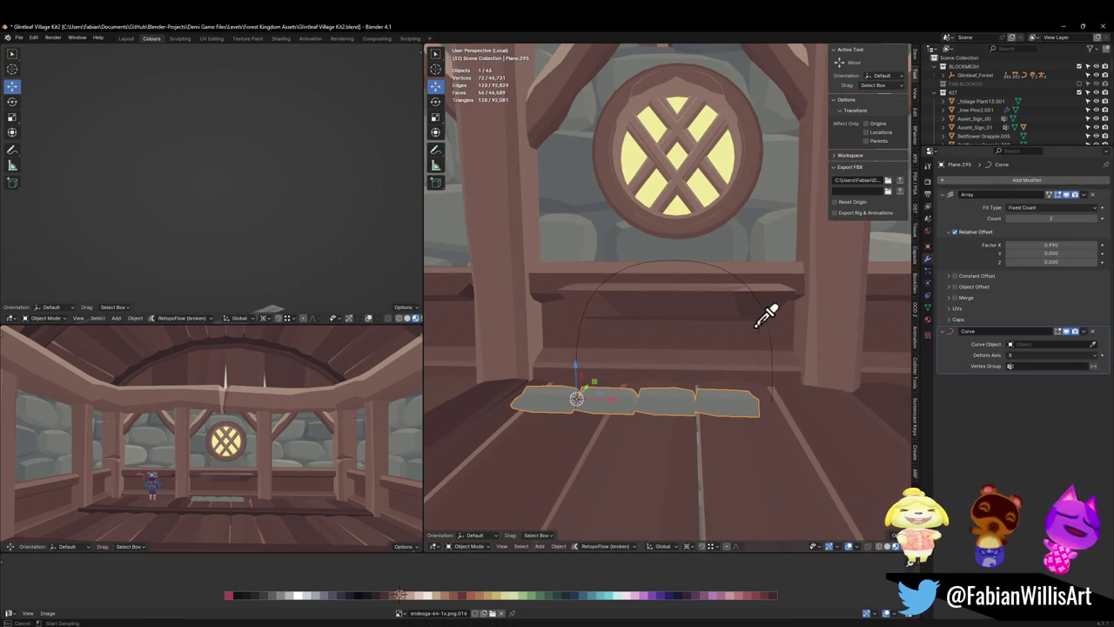
{"action": "left_click", "coordinate": [768, 311]}
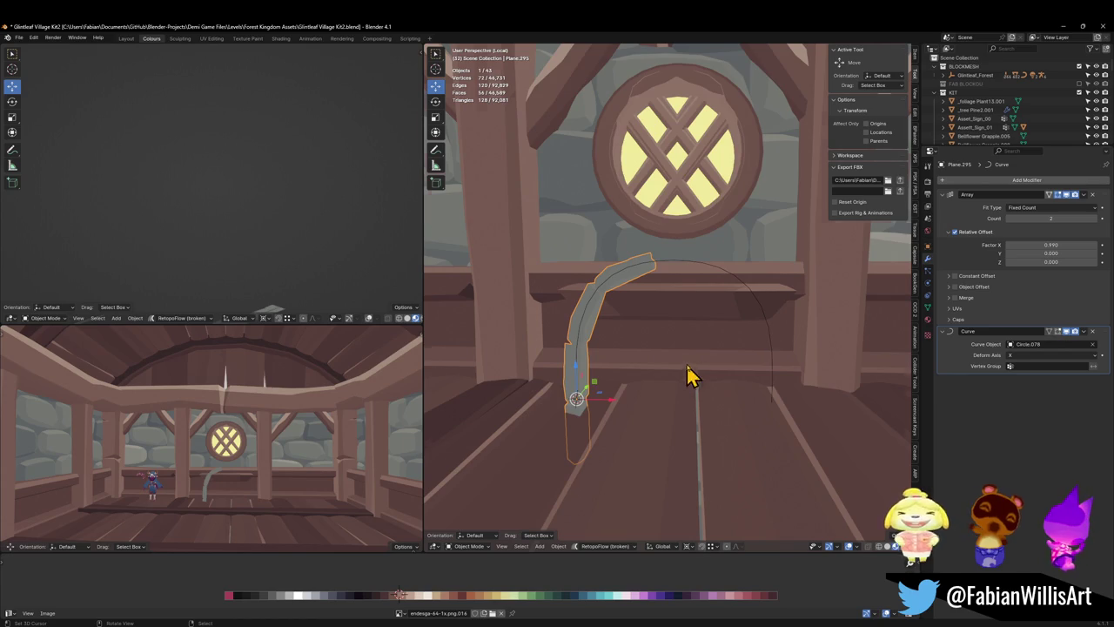
- Save the file and clear the planks' scale
{"action": "scroll", "coordinate": [687, 376], "scroll_direction": "up", "scroll_amount": 1}
{"action": "left_click", "coordinate": [639, 275]}
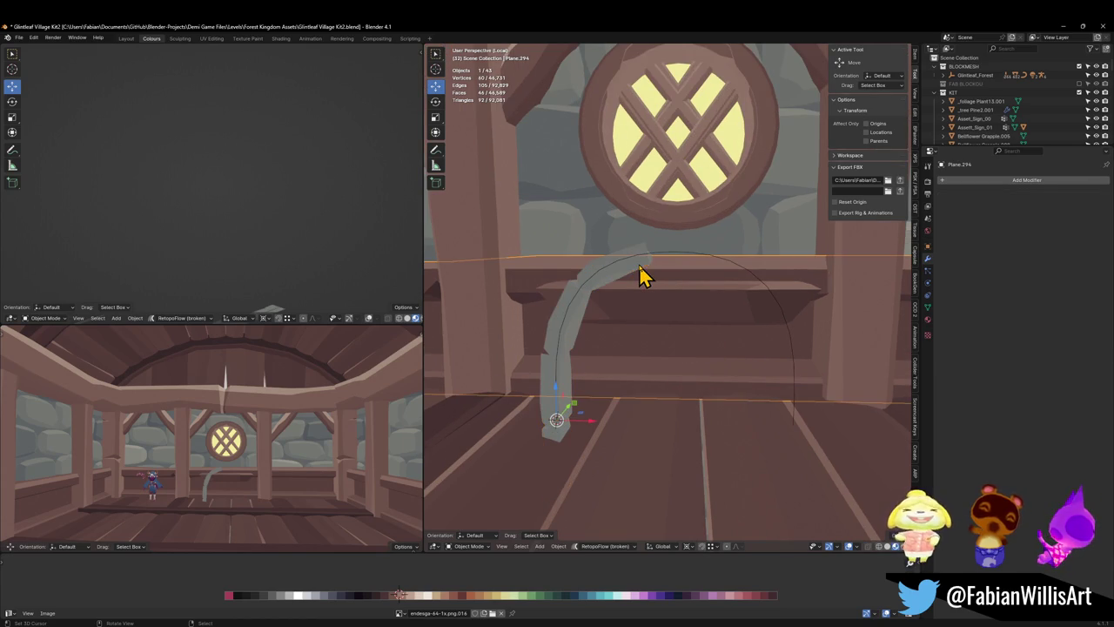
{"action": "left_click", "coordinate": [625, 287]}
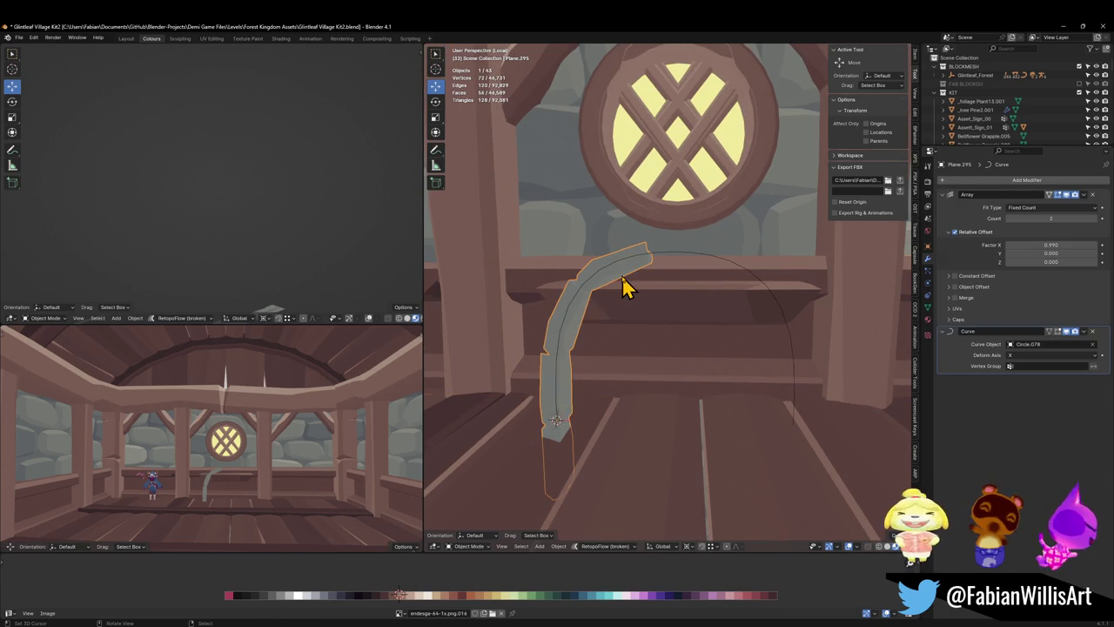
{"action": "left_click", "coordinate": [783, 321]}
{"action": "key", "text": "ctrl+s"}
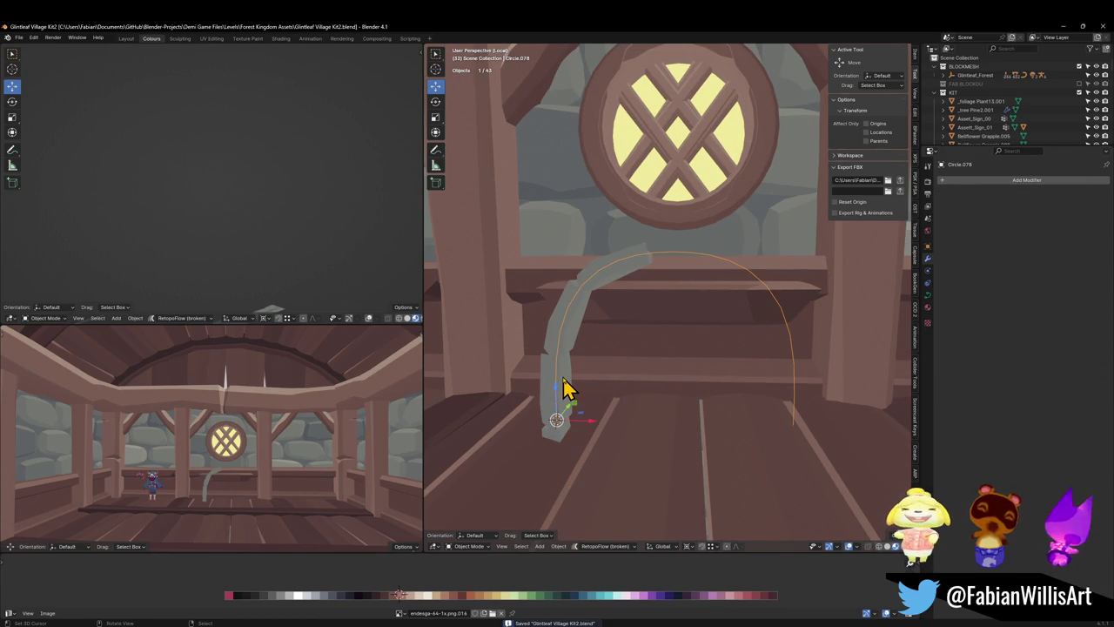
{"action": "left_click", "coordinate": [564, 389]}
{"action": "key", "text": "alt+s"}
- Undo the planks' scale reset
{"action": "scroll", "coordinate": [683, 326], "scroll_direction": "down", "scroll_amount": 4}
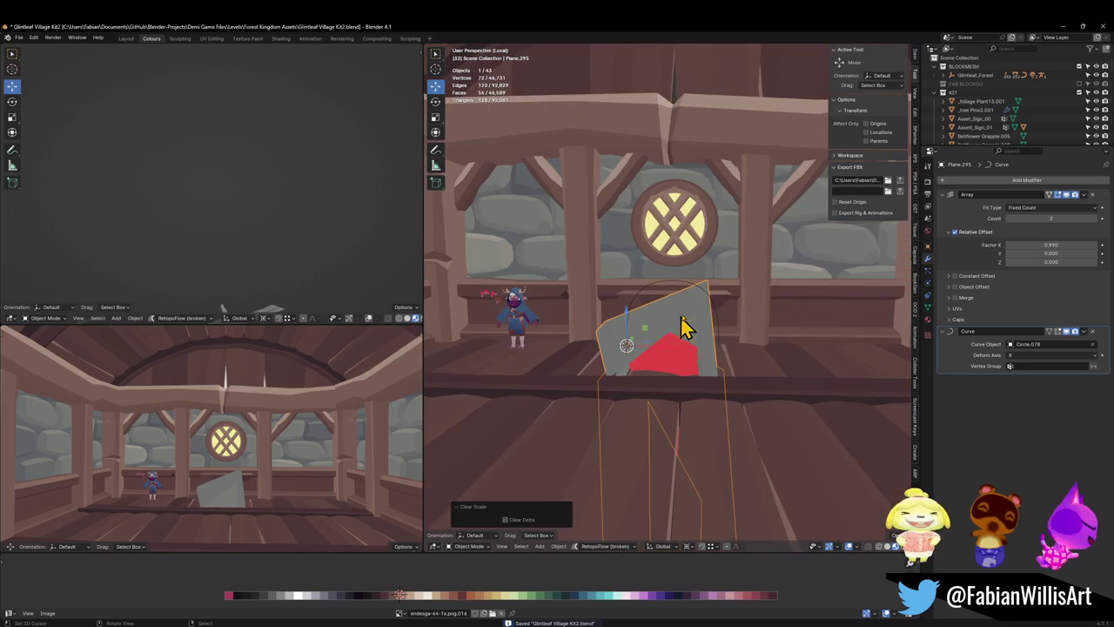
{"action": "key", "text": "ctrl+z"}
{"action": "scroll", "coordinate": [748, 304], "scroll_direction": "up", "scroll_amount": 3}
{"action": "scroll", "coordinate": [740, 313], "scroll_direction": "up", "scroll_amount": 2}
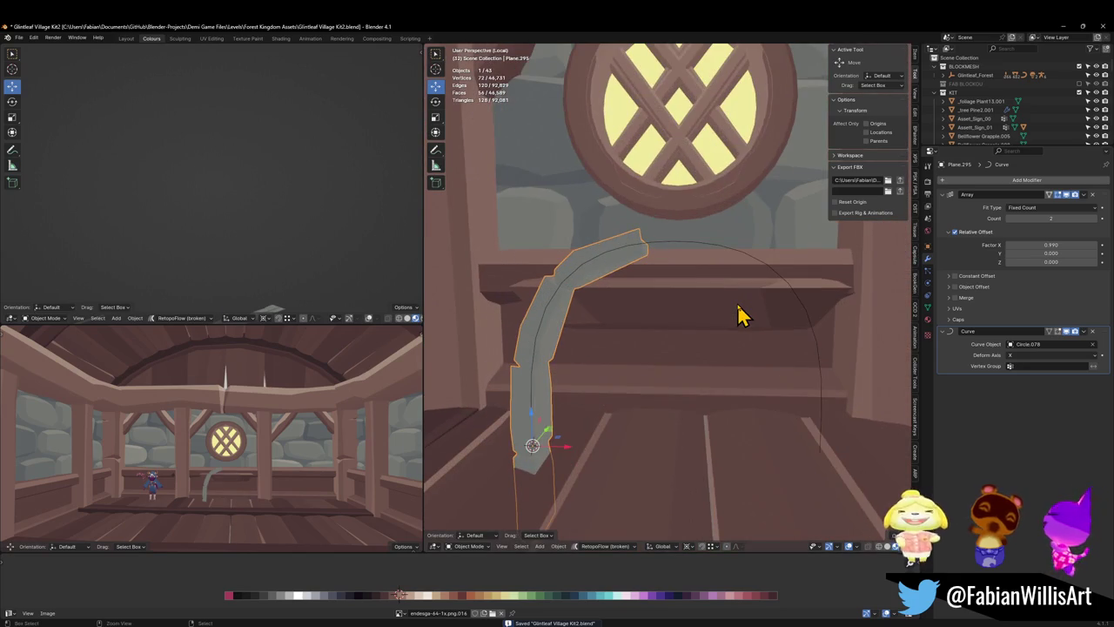
- Set the planks' origin to the vertices at the plank's end
{"action": "key", "text": "Tab"}
{"action": "middle_click_drag", "start_coordinate": [617, 393], "coordinate": [653, 514]}
{"action": "left_click", "coordinate": [653, 514], "text": "shift"}
{"action": "key", "text": "shift+s"}
{"action": "left_click", "coordinate": [681, 478]}
{"action": "key", "text": "Tab"}
{"action": "right_click", "coordinate": [684, 505]}
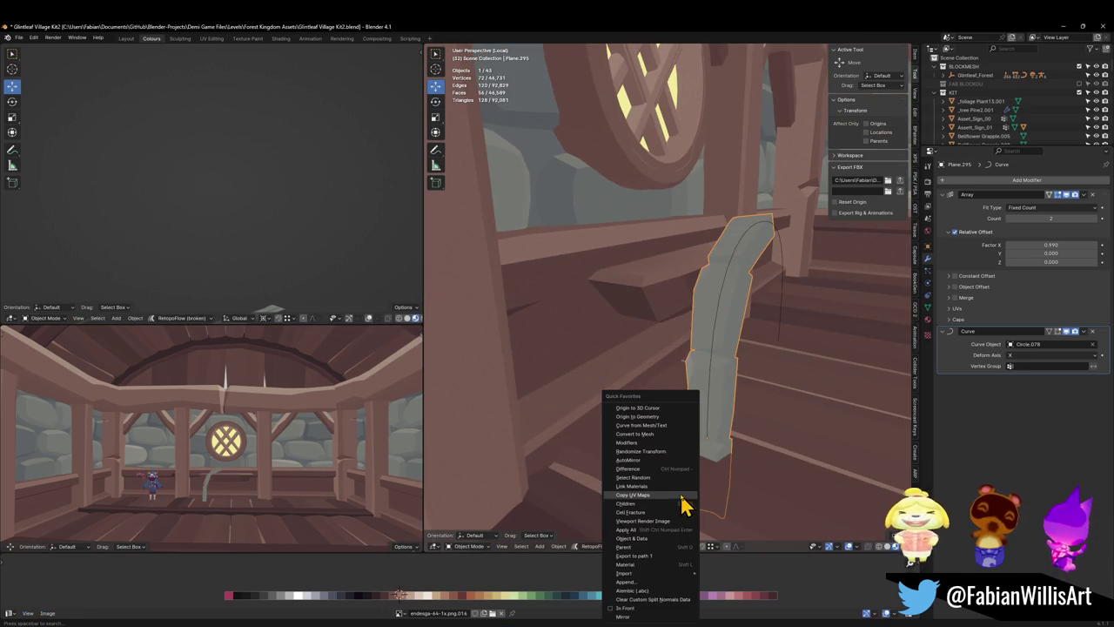
{"action": "left_click", "coordinate": [705, 422]}
- Snap the planks to the 3D cursor and save the file
{"action": "middle_click_drag", "start_coordinate": [705, 422], "coordinate": [681, 423]}
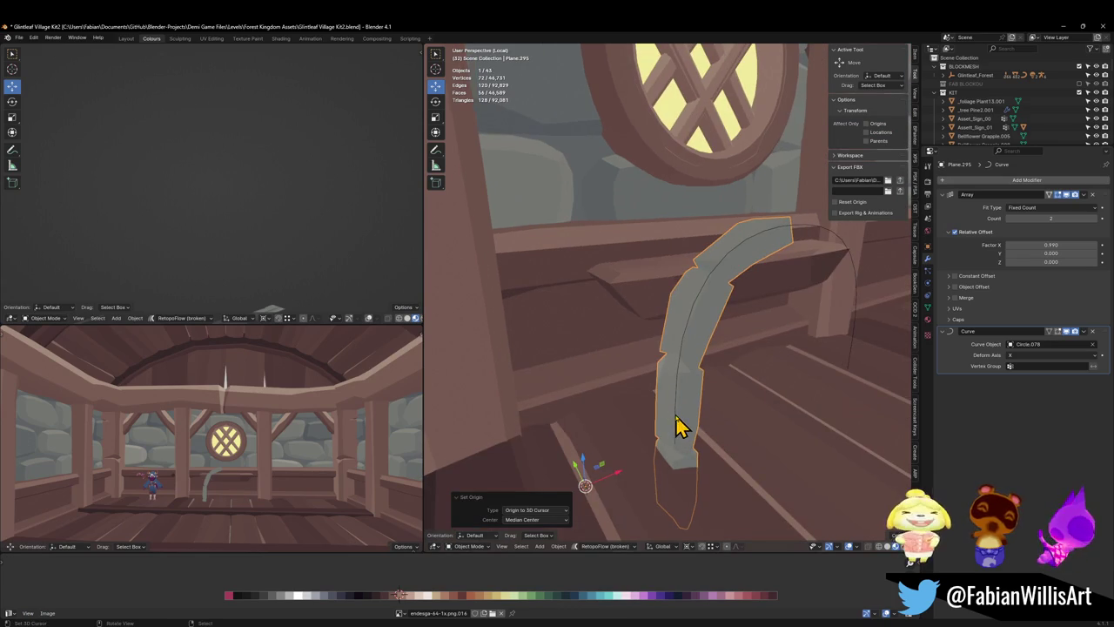
{"action": "left_click", "coordinate": [681, 427]}
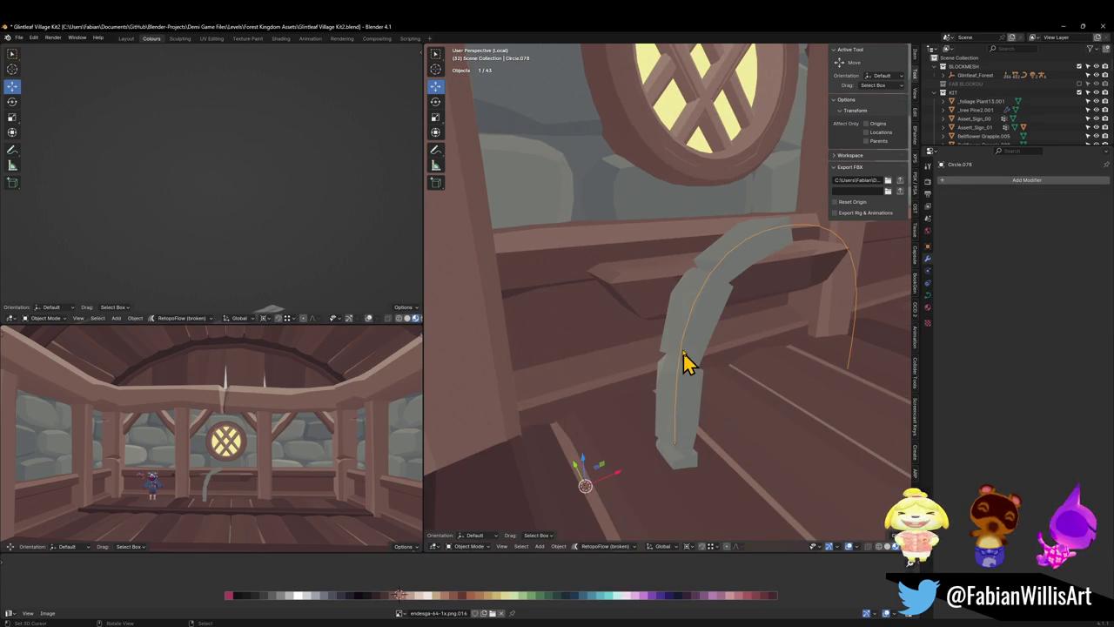
{"action": "left_click", "coordinate": [688, 433]}
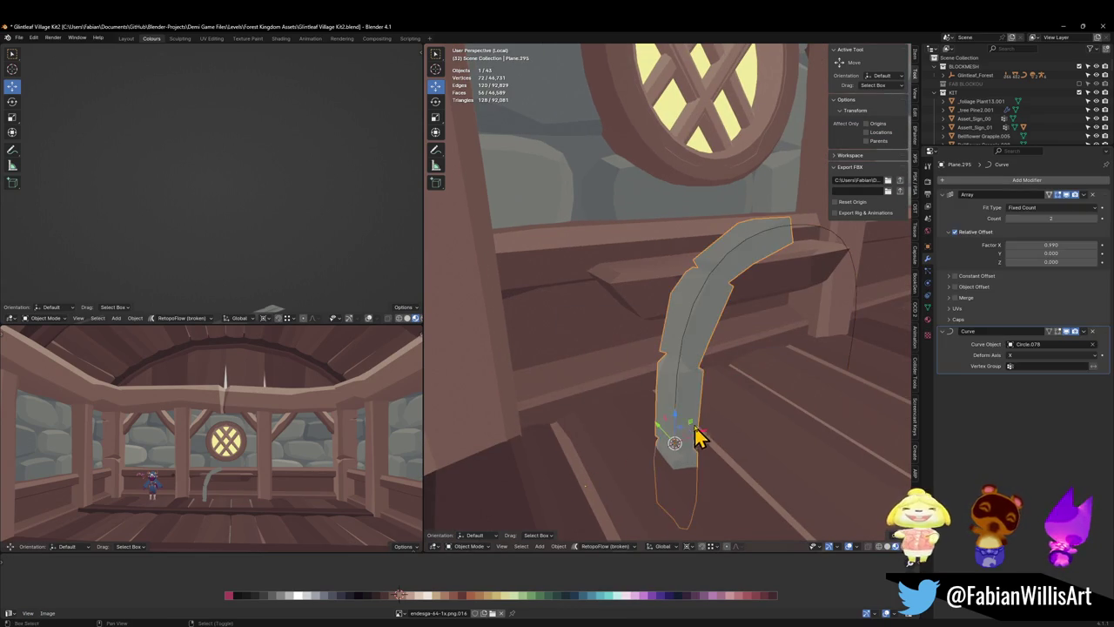
{"action": "key", "text": "shift+s"}
{"action": "left_click", "coordinate": [735, 397]}
{"action": "mouse_move", "coordinate": [735, 398]}
{"action": "middle_mouse_down"}
{"action": "mouse_move", "coordinate": [661, 365]}
{"action": "mouse_move", "coordinate": [747, 344]}
{"action": "middle_mouse_up"}
{"action": "key", "text": "ctrl+s"}
- Try a level-1 subdivision on the plank, undo it, and select the guide curve
{"action": "key", "text": "ctrl+1"}
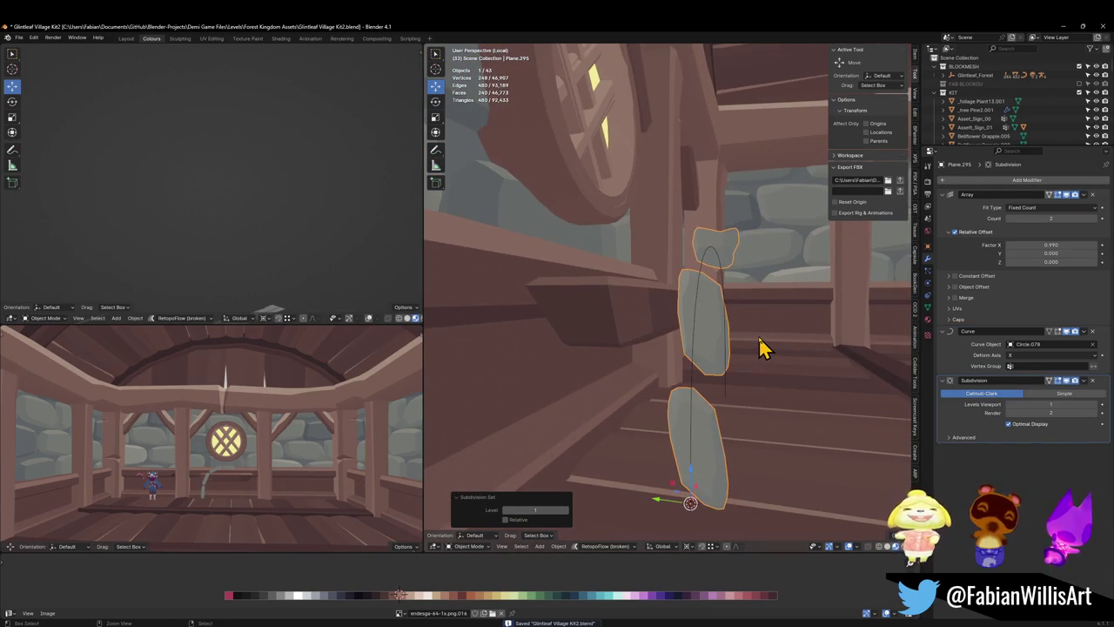
{"action": "key", "text": "ctrl+z"}
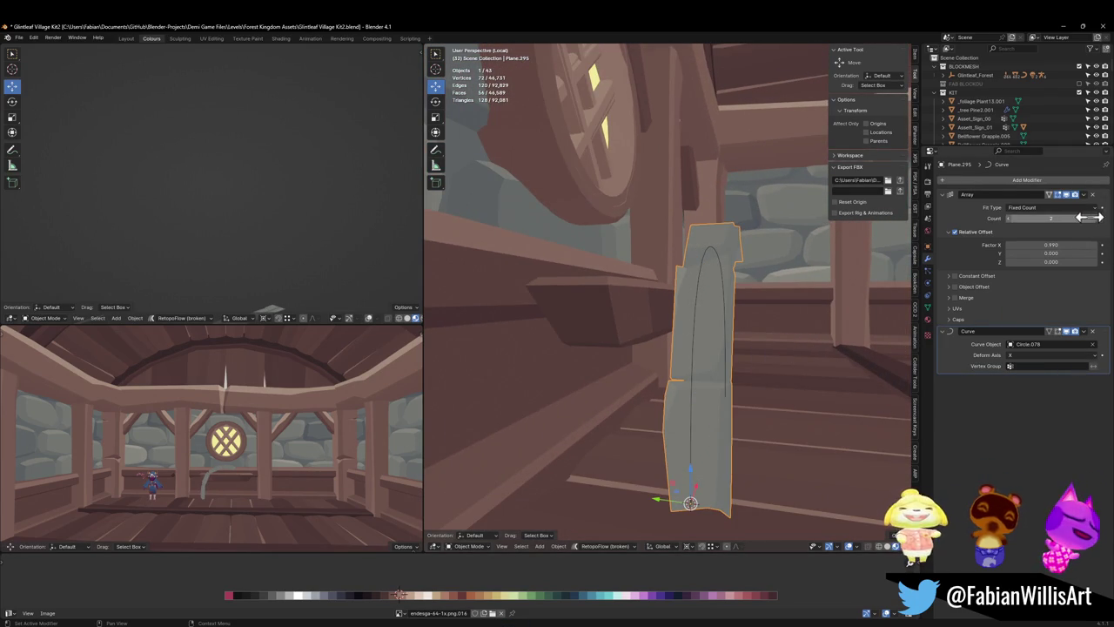
{"action": "left_click", "coordinate": [696, 367]}
{"action": "left_click", "coordinate": [691, 386]}
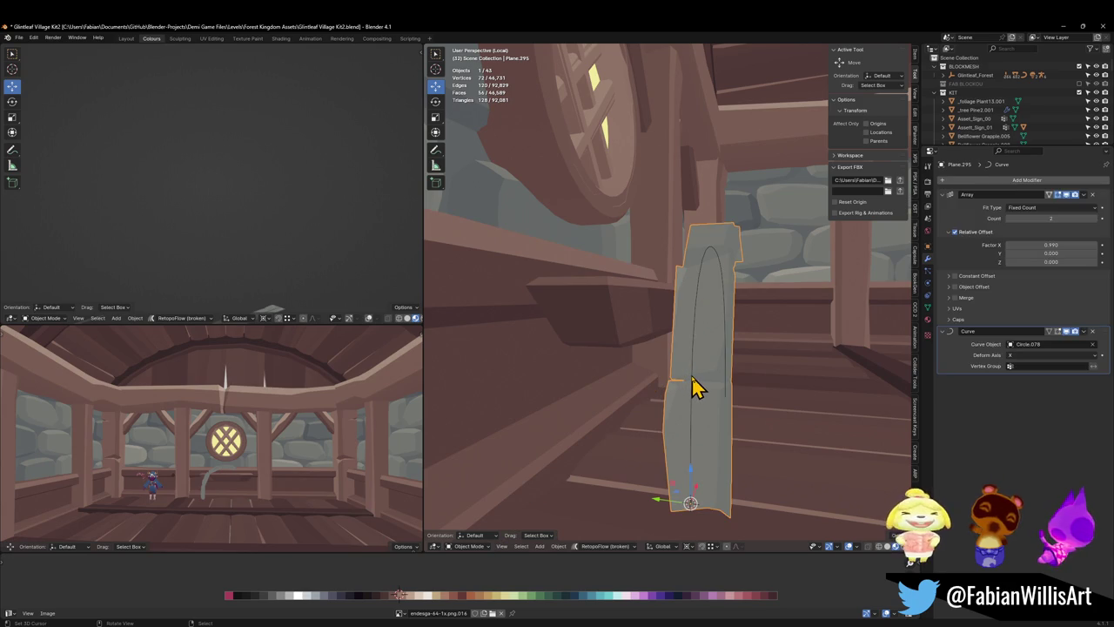
{"action": "left_click", "coordinate": [693, 386]}
- Enable Curve Deform Stretch and Bounds Clamp on the guide curve
{"action": "left_click", "coordinate": [927, 294]}
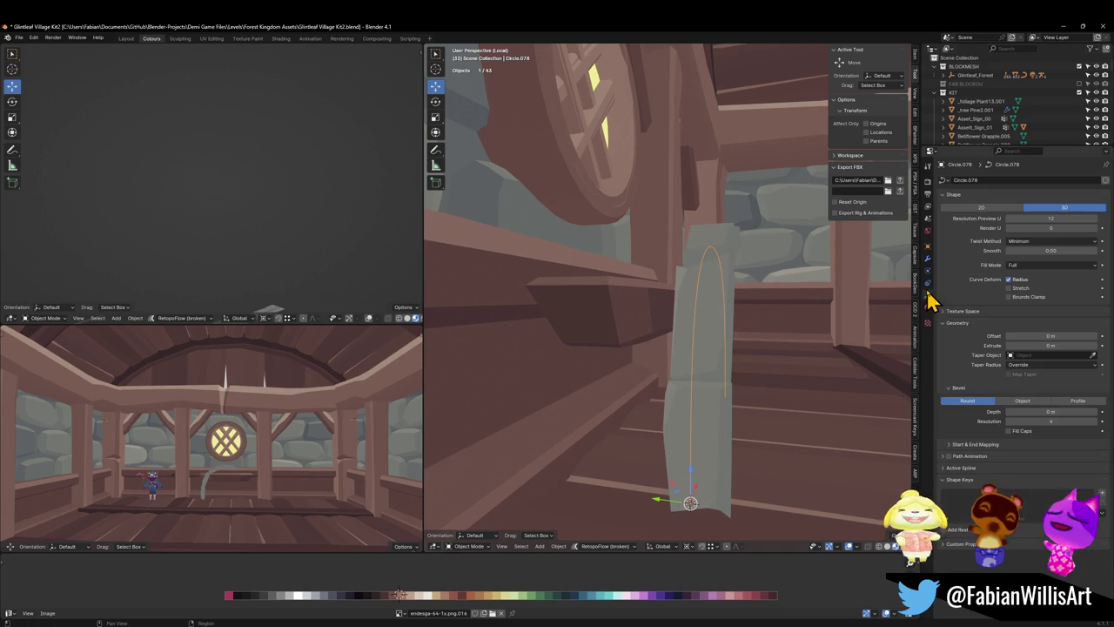
{"action": "left_click", "coordinate": [1021, 299]}
{"action": "left_click", "coordinate": [1010, 288]}
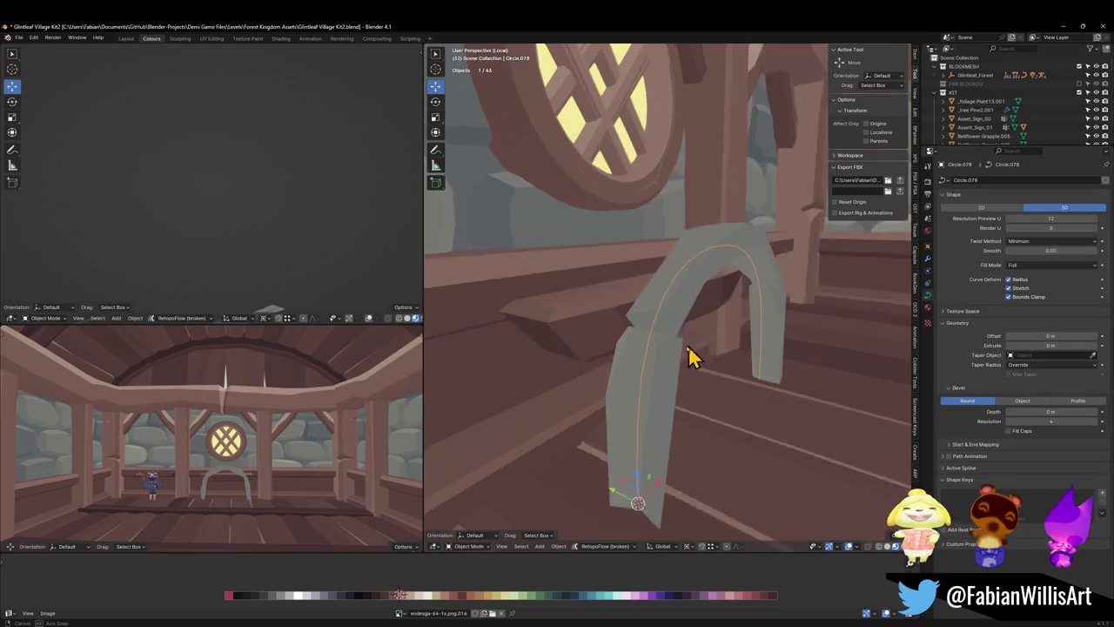
- Tilt all the curve's points by 82.6° to straighten the twist, then select the arch
{"action": "key", "text": "Tab"}
{"action": "scroll", "coordinate": [713, 340], "scroll_direction": "up", "scroll_amount": 2}
{"action": "key", "text": "a"}
{"action": "key", "text": "ctrl+t"}
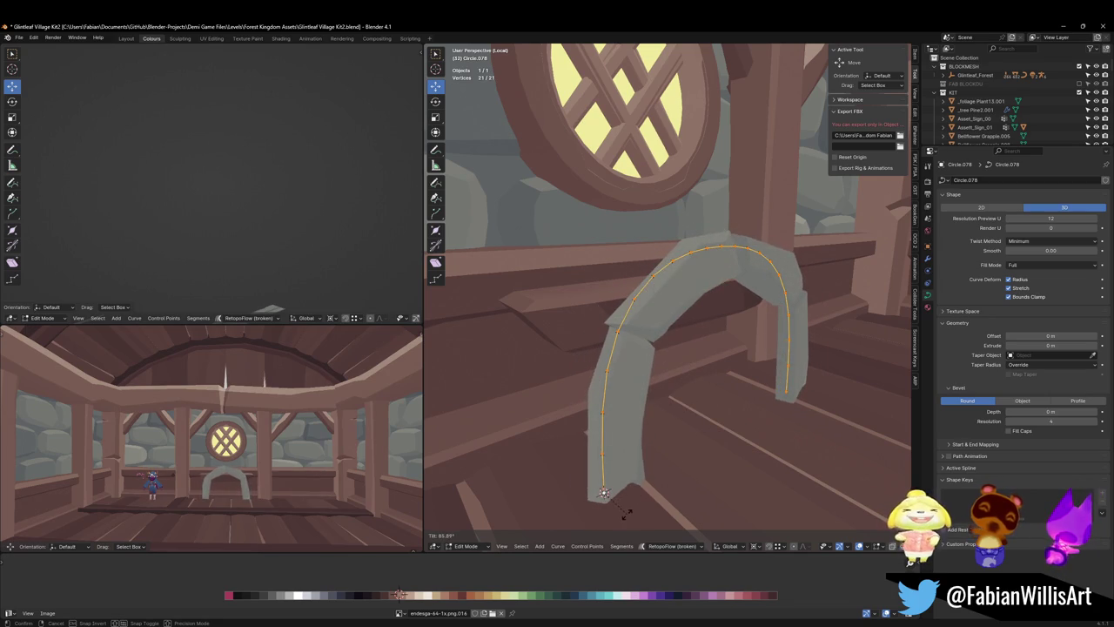
{"action": "left_click", "coordinate": [622, 511]}
{"action": "scroll", "coordinate": [237, 478], "scroll_direction": "up", "scroll_amount": 2}
{"action": "scroll", "coordinate": [252, 444], "scroll_direction": "up", "scroll_amount": 3}
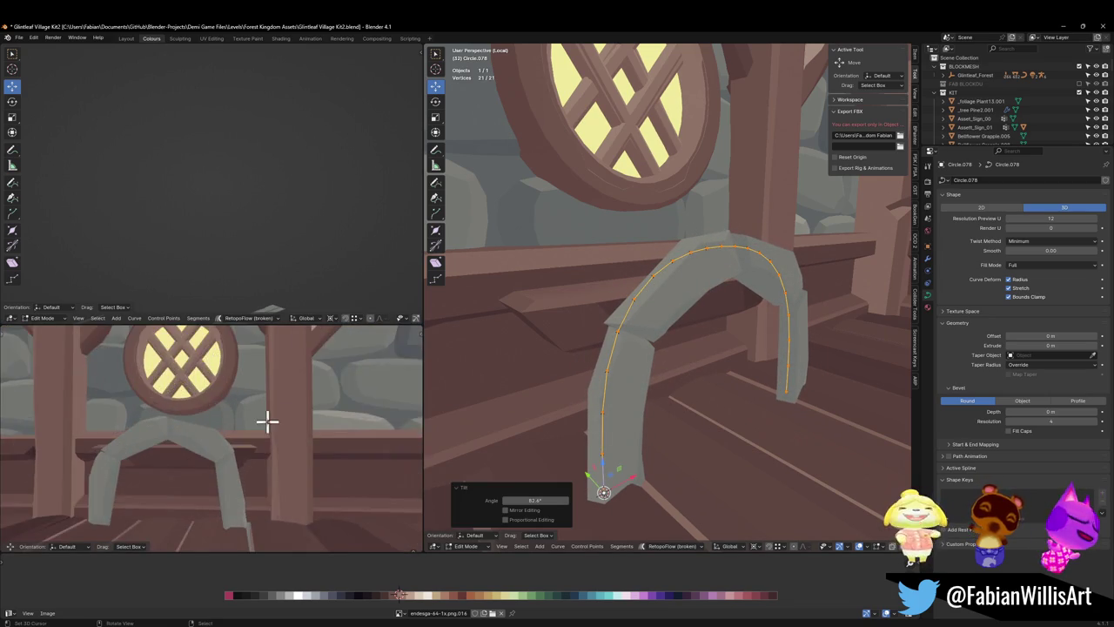
{"action": "scroll", "coordinate": [266, 420], "scroll_direction": "up", "scroll_amount": 1}
{"action": "scroll", "coordinate": [222, 441], "scroll_direction": "up", "scroll_amount": 1}
{"action": "scroll", "coordinate": [221, 442], "scroll_direction": "up", "scroll_amount": 1}
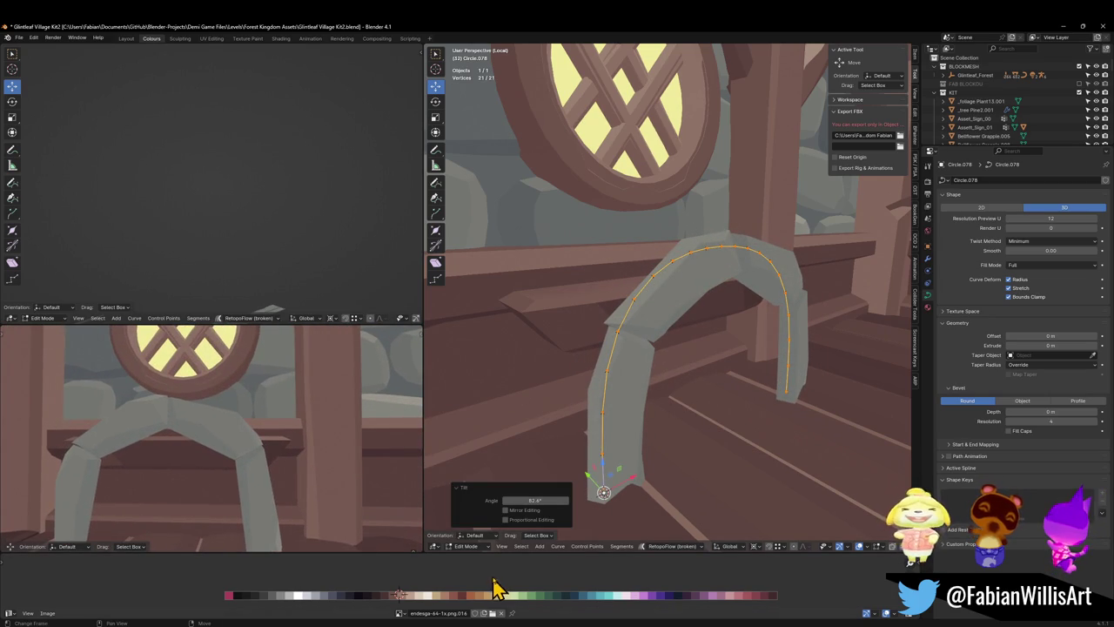
{"action": "key", "text": "Tab"}
{"action": "left_click", "coordinate": [624, 431]}
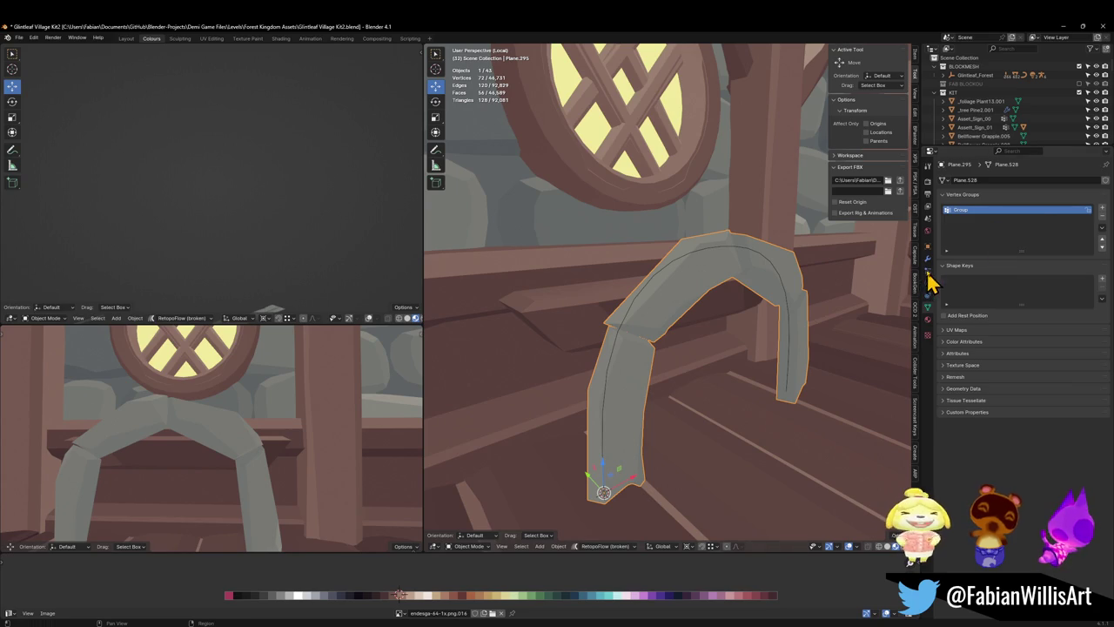
- Raise the Array modifier count from 2 to 5 and save the file
{"action": "left_click", "coordinate": [928, 258]}
{"action": "left_click", "coordinate": [1095, 219]}
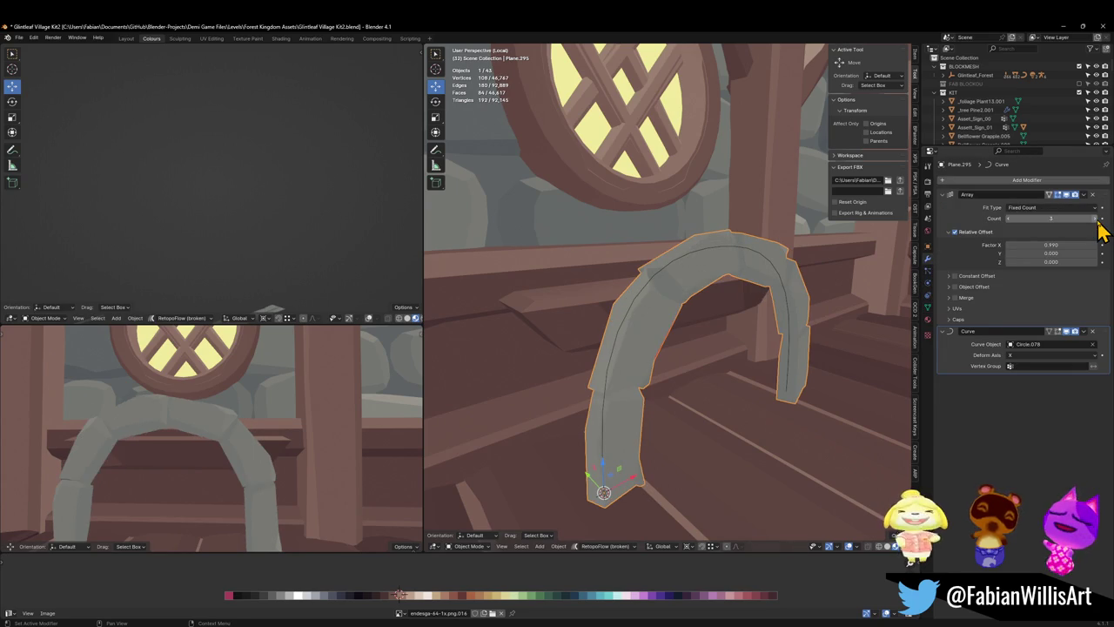
{"action": "left_click", "coordinate": [1095, 219]}
{"action": "mouse_move", "coordinate": [286, 488]}
{"action": "middle_mouse_down"}
{"action": "mouse_move", "coordinate": [290, 428]}
{"action": "mouse_move", "coordinate": [241, 435]}
{"action": "middle_mouse_up"}
{"action": "key", "text": "ctrl+s"}
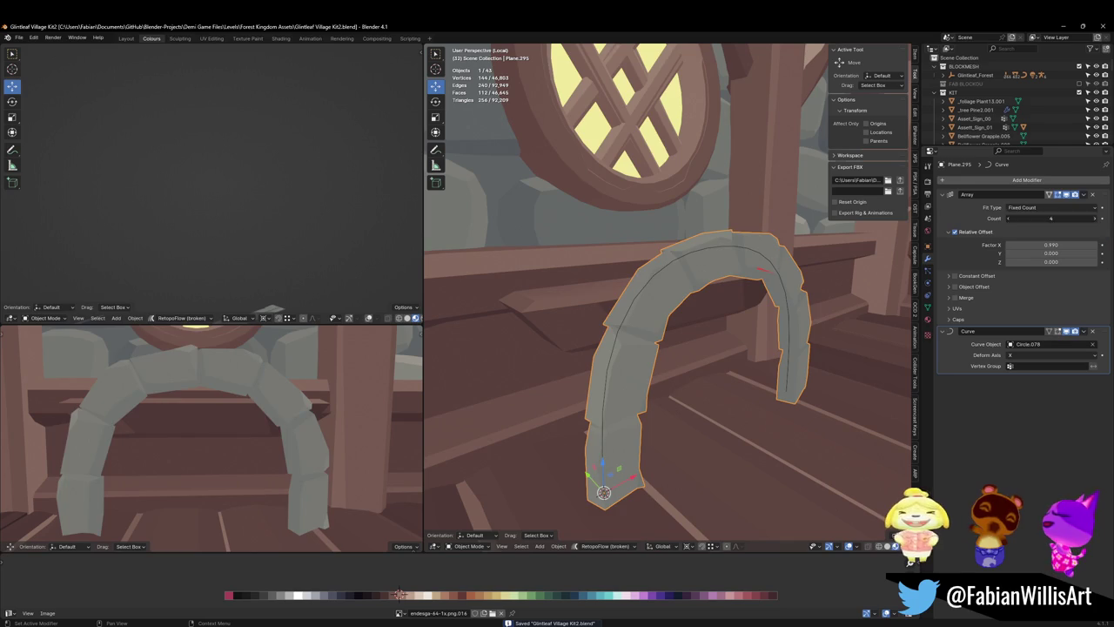
{"action": "left_click", "coordinate": [1095, 219]}
{"action": "scroll", "coordinate": [274, 446], "scroll_direction": "down", "scroll_amount": 5}
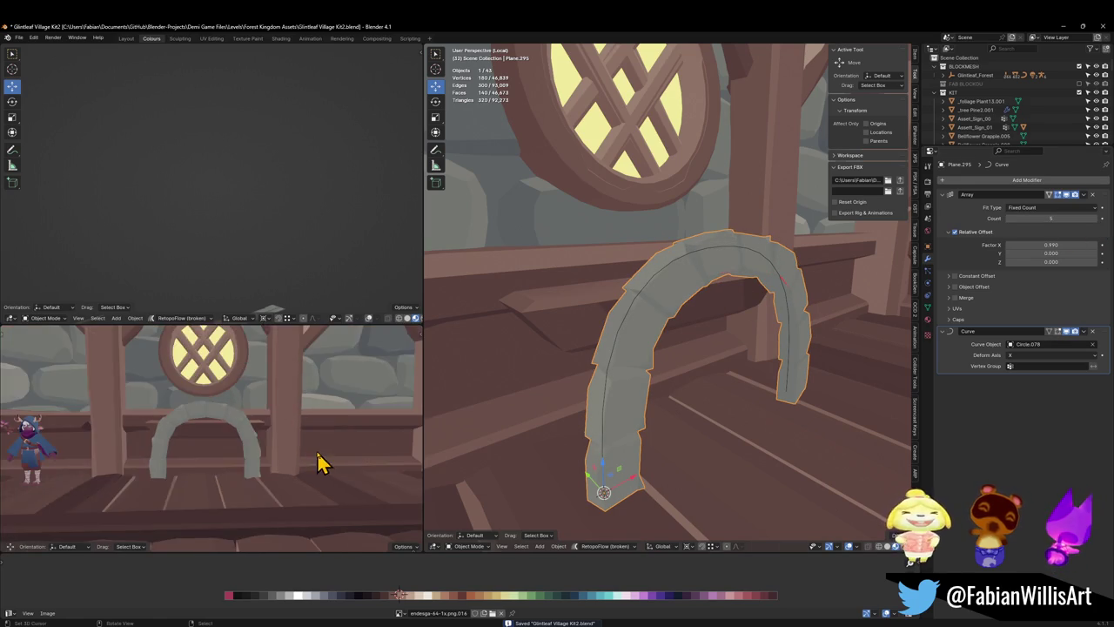
{"action": "mouse_move", "coordinate": [319, 460]}
{"action": "middle_mouse_down"}
{"action": "mouse_move", "coordinate": [281, 430]}
{"action": "mouse_move", "coordinate": [295, 420]}
{"action": "middle_mouse_up"}
{"action": "scroll", "coordinate": [296, 420], "scroll_direction": "up", "scroll_amount": 5}
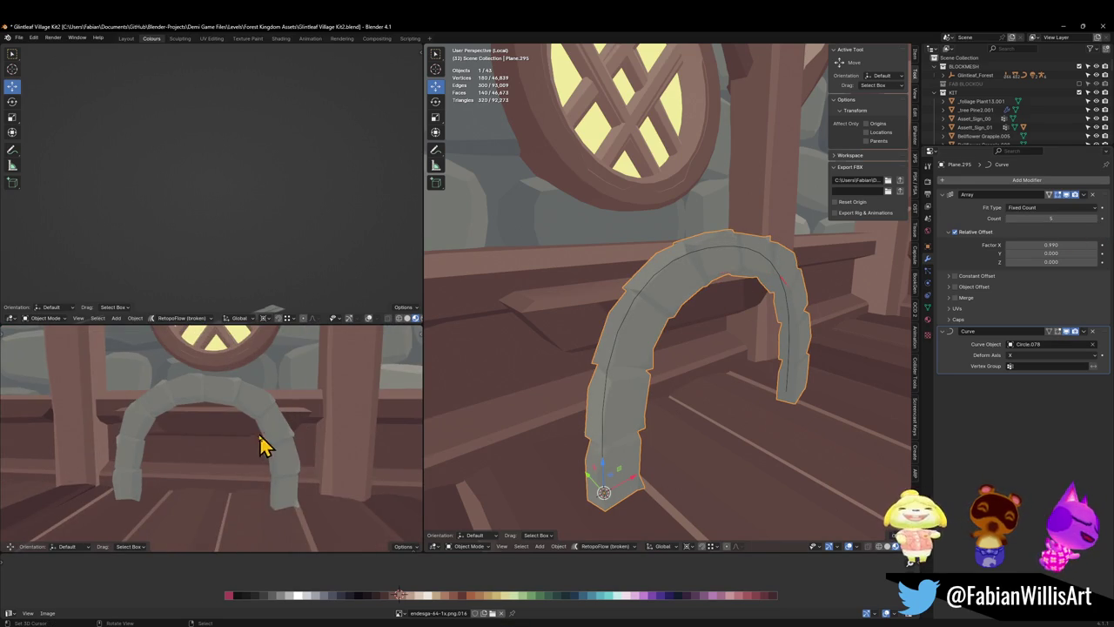
- Select all the arch geometry and scale up its UVs in the UV editor
{"action": "key", "text": "Tab"}
{"action": "key", "text": "a"}
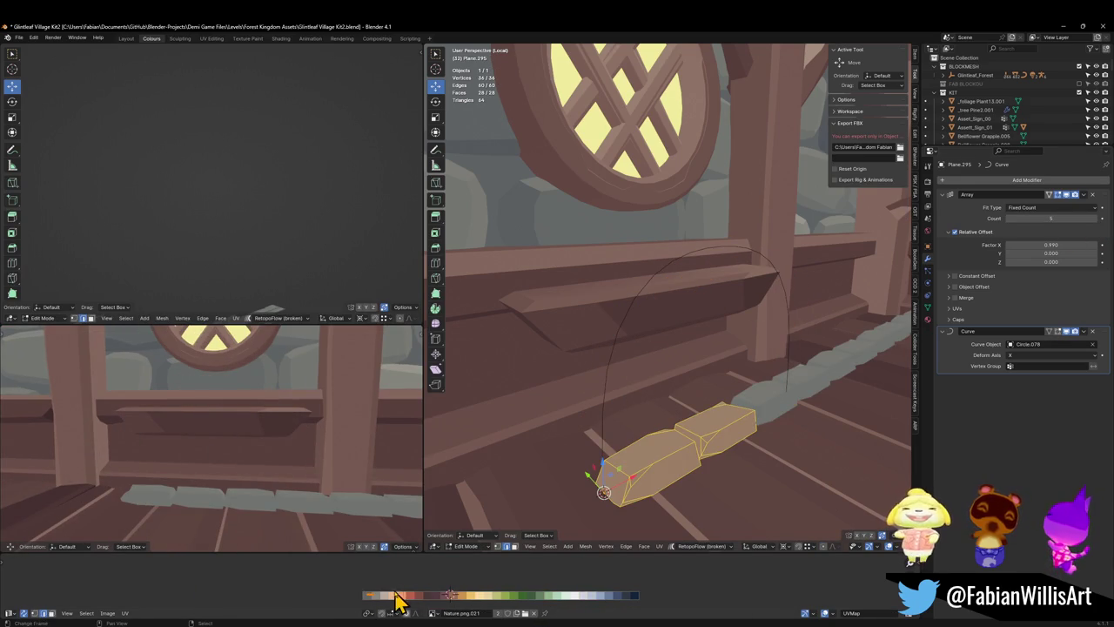
{"action": "key", "text": "s"}
{"action": "left_click", "coordinate": [411, 587]}
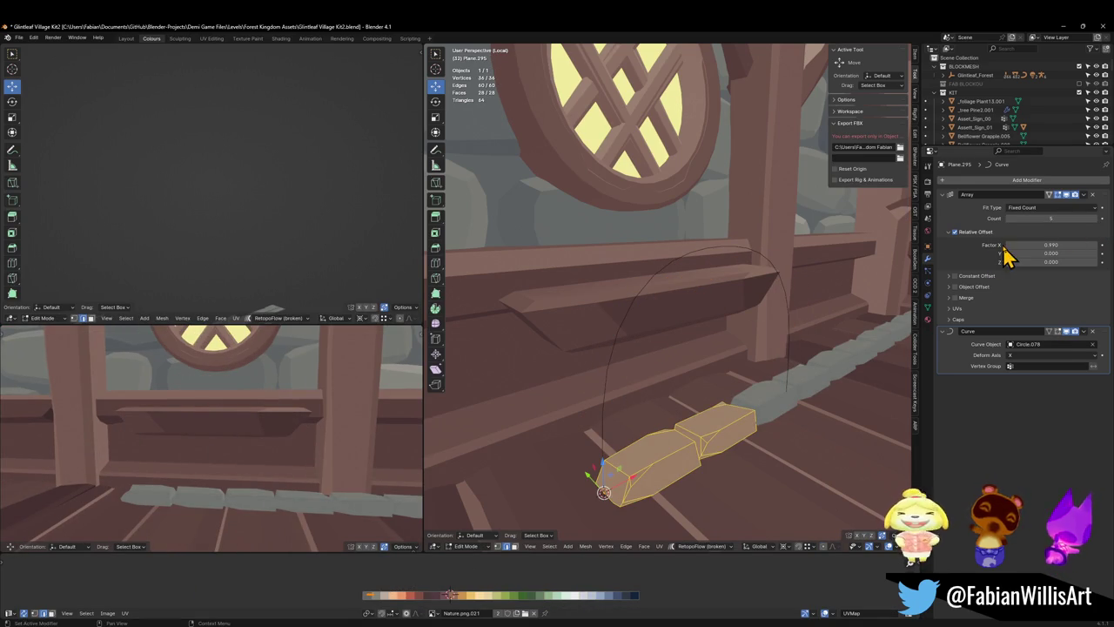
- Enable the Curve modifier's edit-mode and on-cage display, and scale the UVs up again
{"action": "left_click", "coordinate": [1057, 332]}
{"action": "left_click", "coordinate": [1049, 332]}
{"action": "key", "text": "s"}
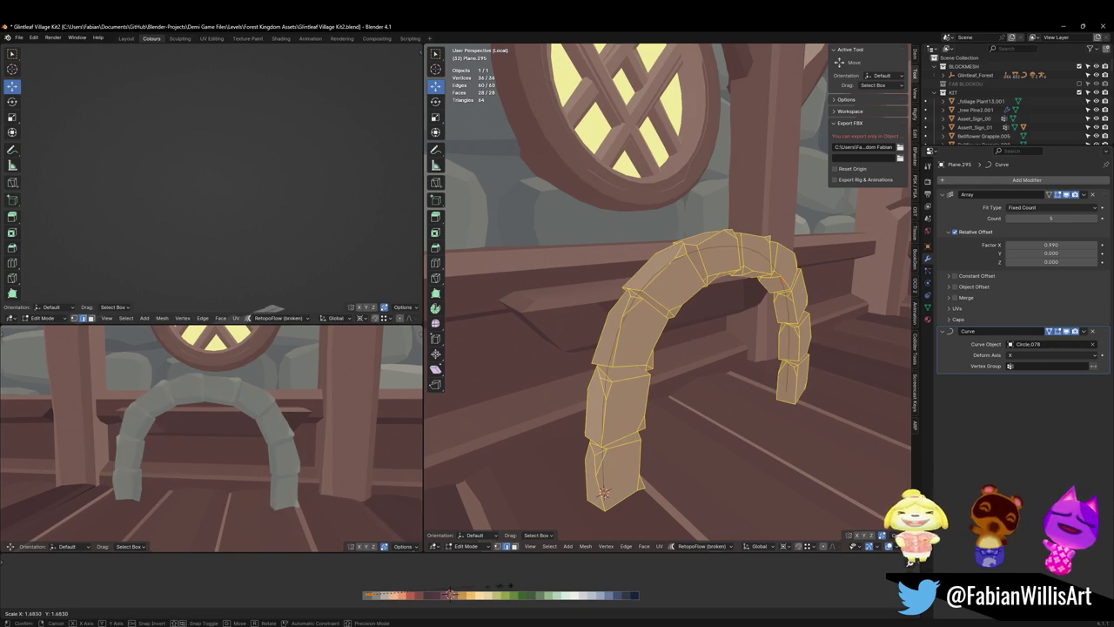
{"action": "left_click", "coordinate": [576, 583]}
- Thicken the arch stones by 0.2 m with Shrink/Fatten
{"action": "scroll", "coordinate": [323, 455], "scroll_direction": "down", "scroll_amount": 5}
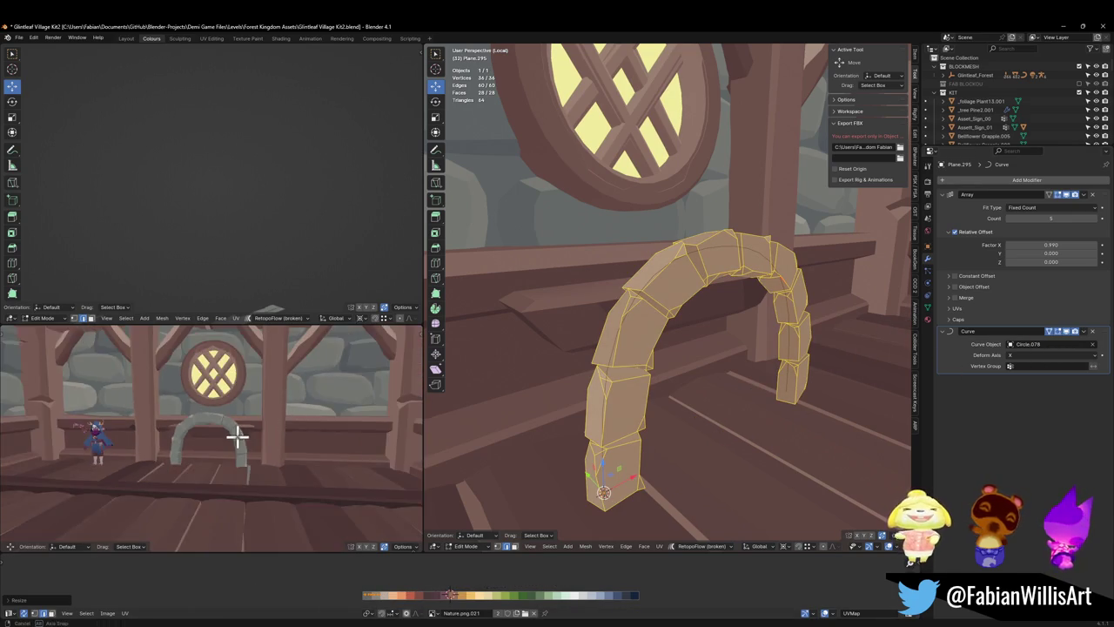
{"action": "scroll", "coordinate": [299, 430], "scroll_direction": "up", "scroll_amount": 5}
{"action": "middle_click_drag", "start_coordinate": [299, 430], "coordinate": [222, 438]}
{"action": "key", "text": "alt+s"}
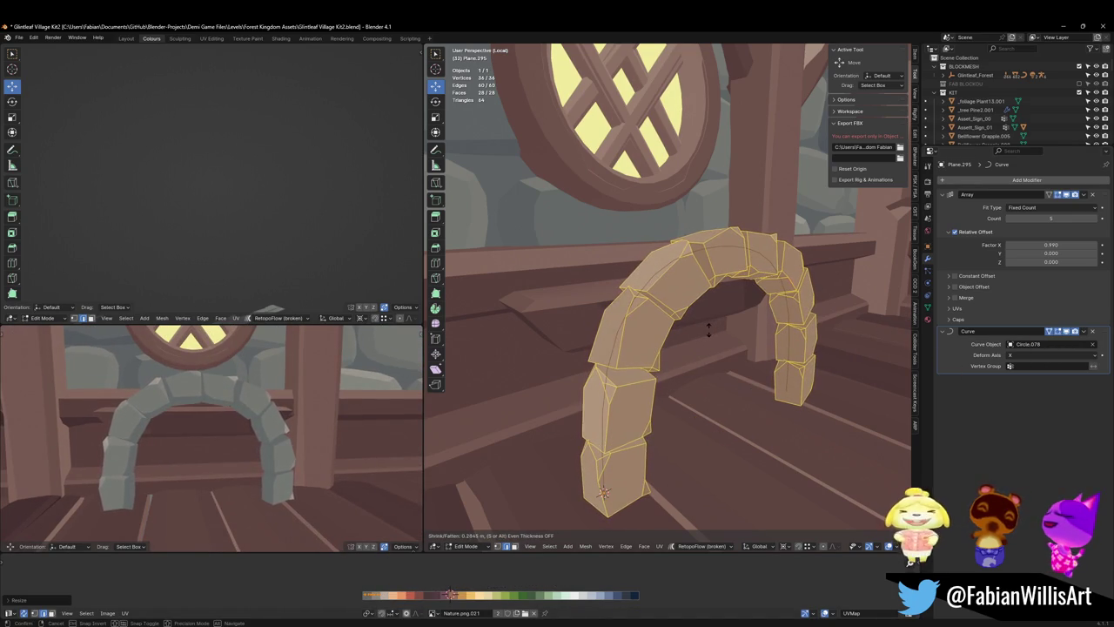
{"action": "type", "text": "0.2"}
{"action": "key", "text": "Return"}
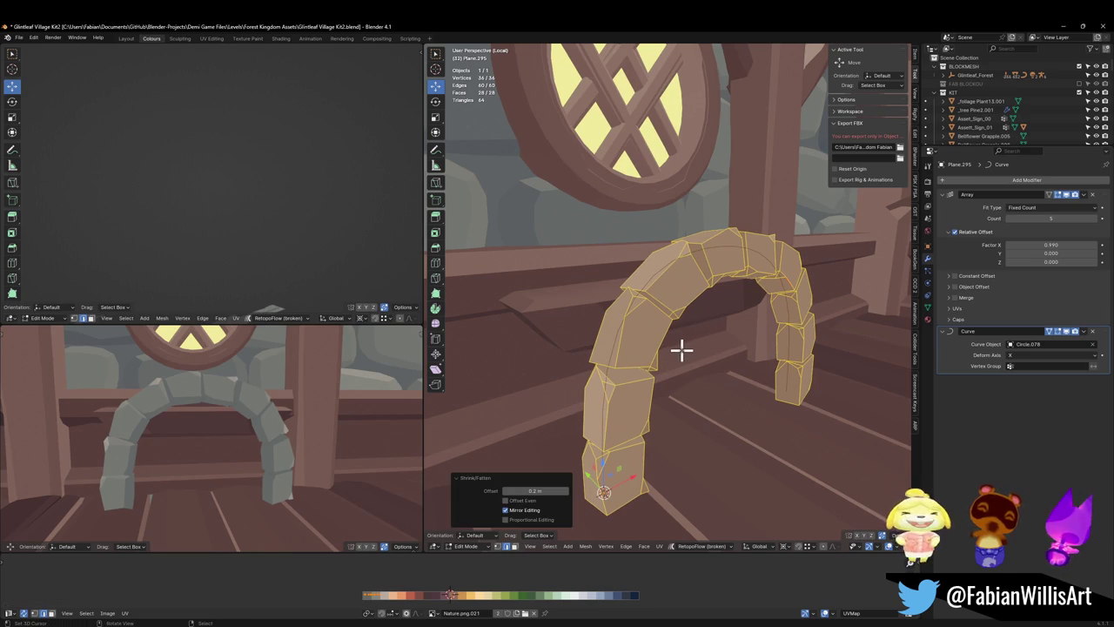
- Smooth the stone vertices at 0.5 and select an edge on the bottom stone
{"action": "key", "text": "q"}
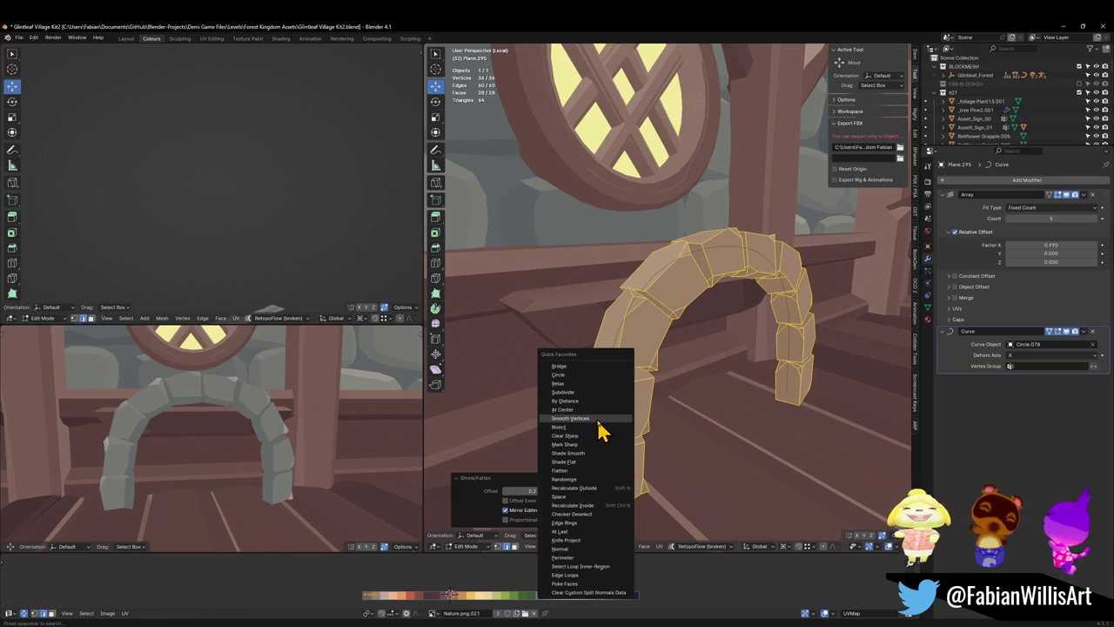
{"action": "left_click", "coordinate": [595, 419]}
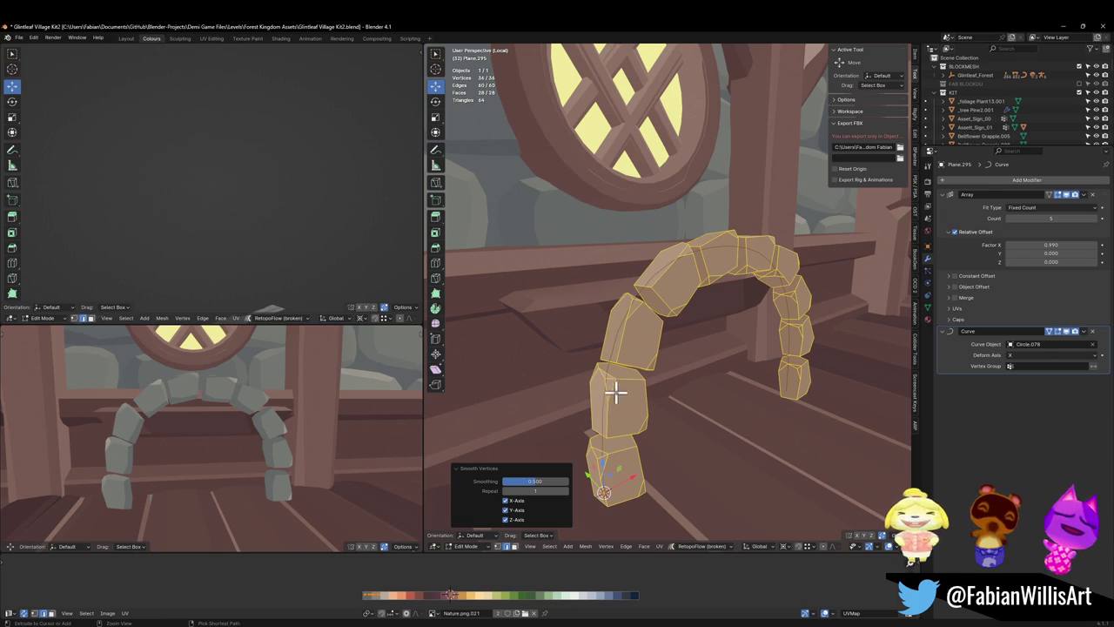
{"action": "left_click", "coordinate": [612, 460]}
- Slide an edge and the selected vertices along the arch stone to refine its shape
{"action": "key", "text": "g"}
{"action": "key", "text": "g"}
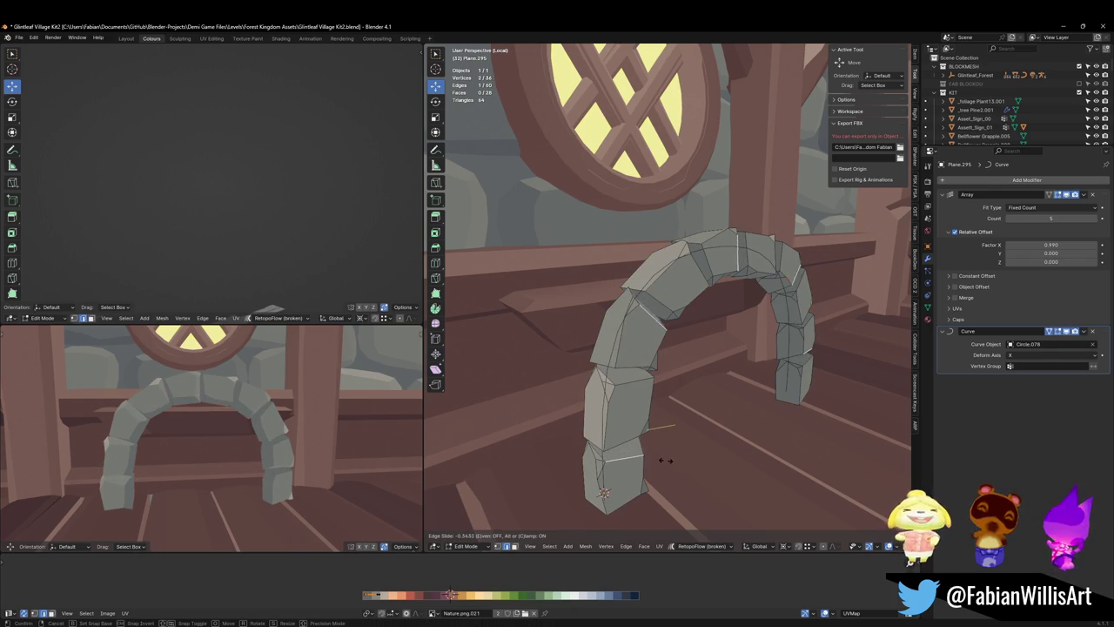
{"action": "left_click", "coordinate": [666, 457]}
{"action": "middle_click_drag", "start_coordinate": [667, 450], "coordinate": [589, 355]}
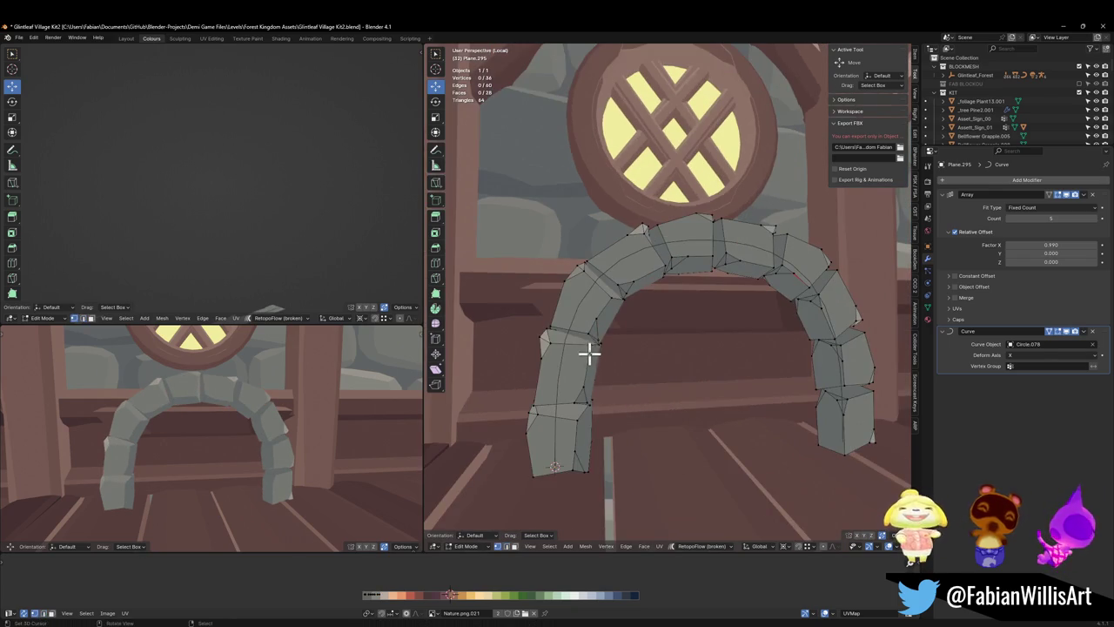
{"action": "key", "text": "shift+v"}
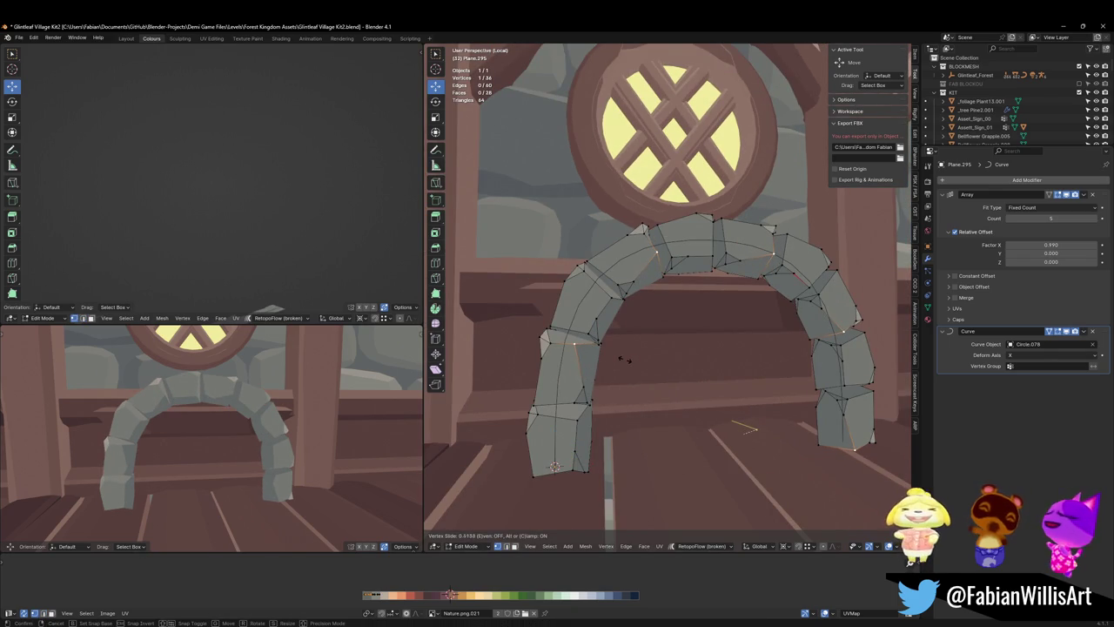
{"action": "left_click", "coordinate": [624, 359]}
{"action": "key", "text": "alt+a"}
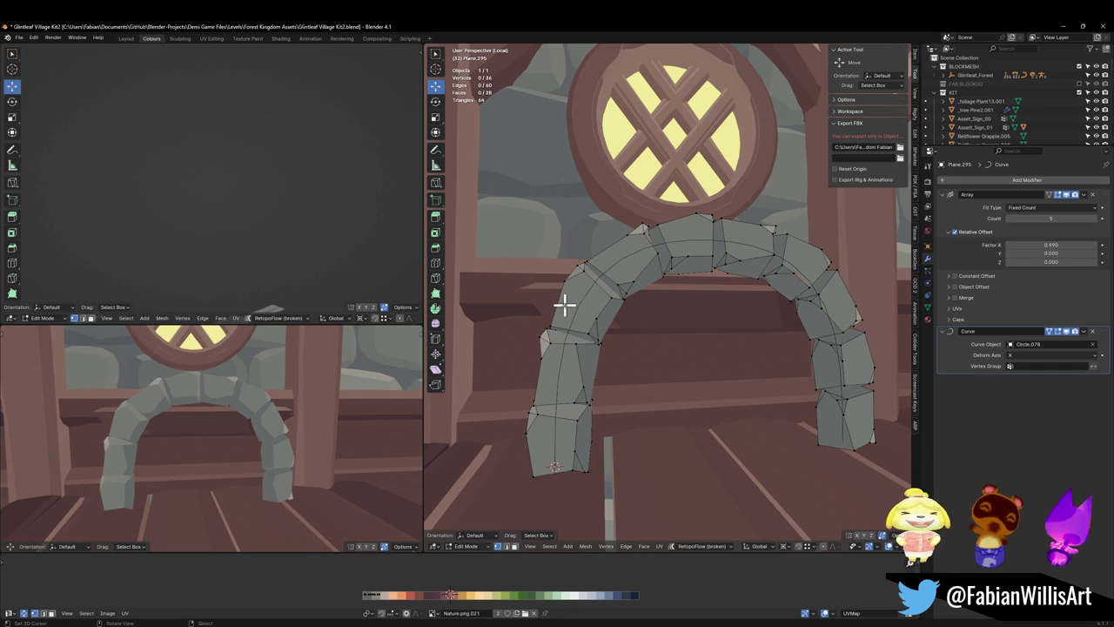
- Slide a vertex on the arch's left side and reposition a vertex near its base
{"action": "left_click", "coordinate": [561, 327]}
{"action": "key", "text": "shift+v"}
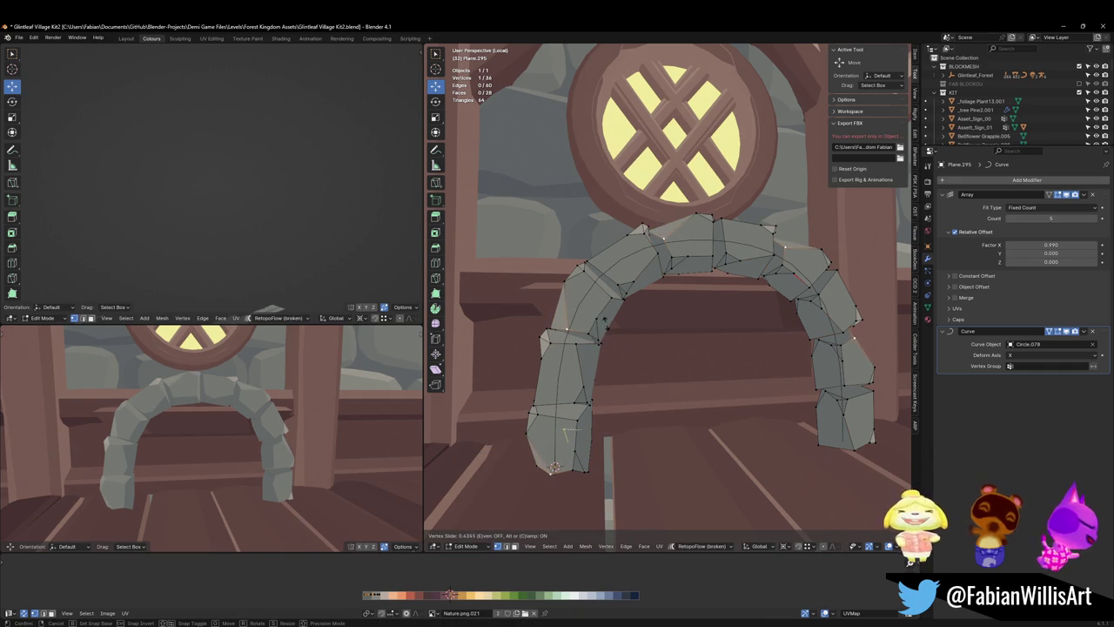
{"action": "left_click", "coordinate": [567, 433]}
{"action": "left_click", "coordinate": [573, 312]}
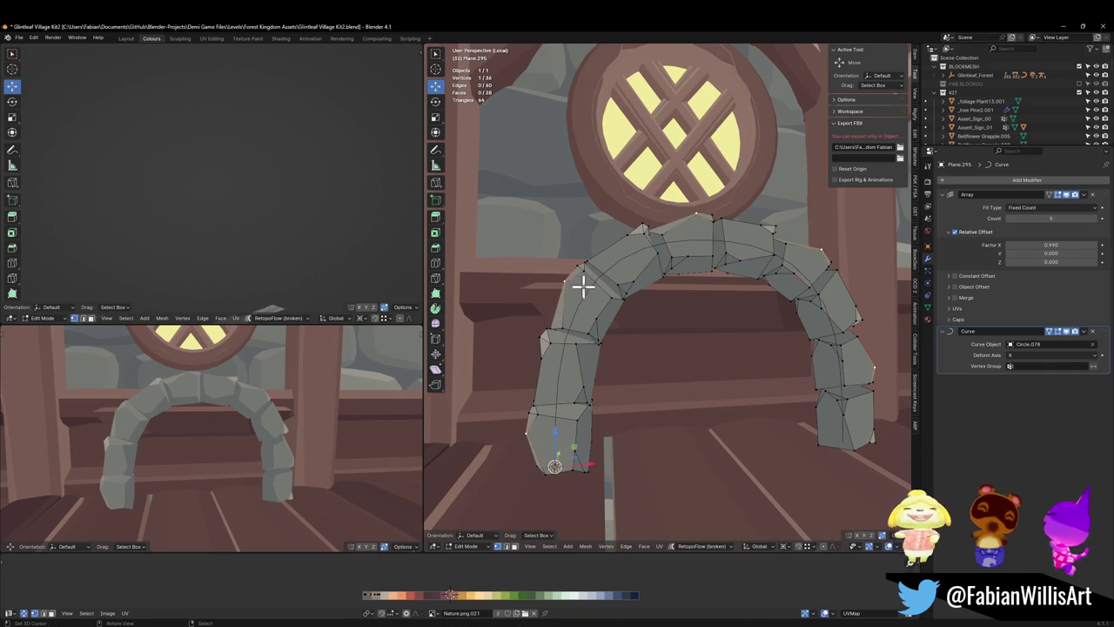
{"action": "key", "text": "g"}
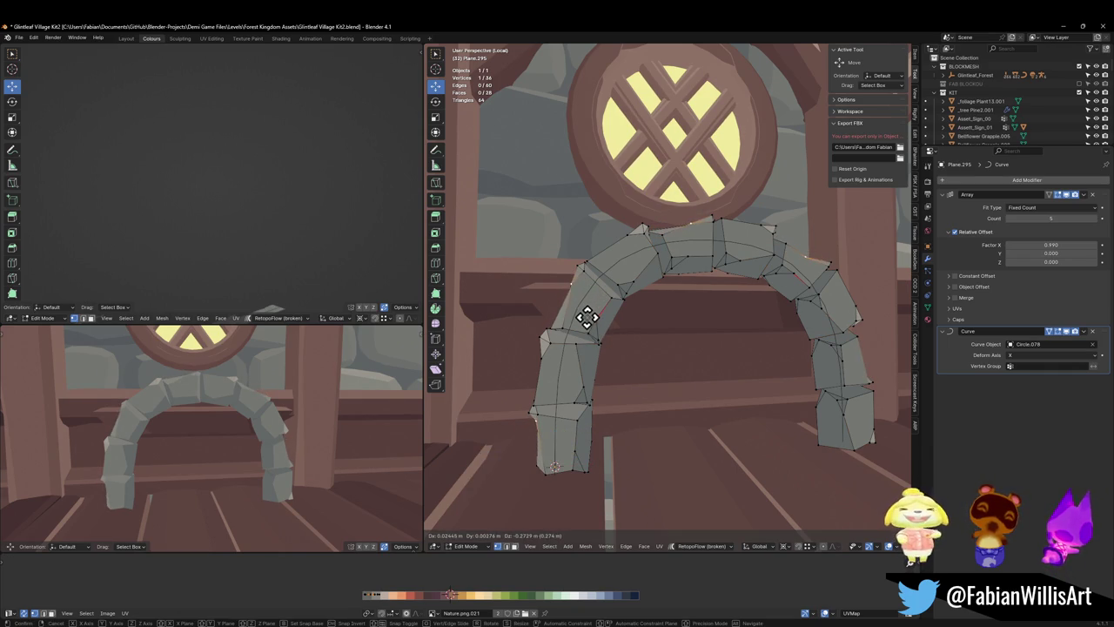
{"action": "left_click", "coordinate": [587, 319]}
- Lower the arch's Array modifier Count from 5 to 4
{"action": "scroll", "coordinate": [261, 421], "scroll_direction": "down", "scroll_amount": 2}
{"action": "scroll", "coordinate": [269, 413], "scroll_direction": "down", "scroll_amount": 2}
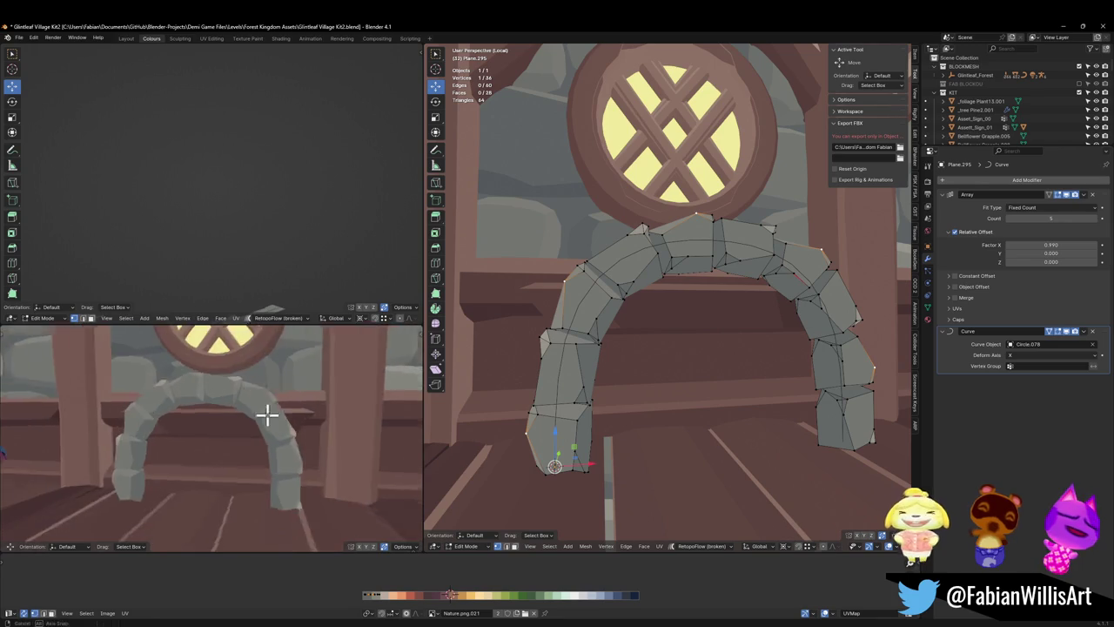
{"action": "scroll", "coordinate": [274, 420], "scroll_direction": "down", "scroll_amount": 3}
{"action": "scroll", "coordinate": [288, 416], "scroll_direction": "down", "scroll_amount": 1}
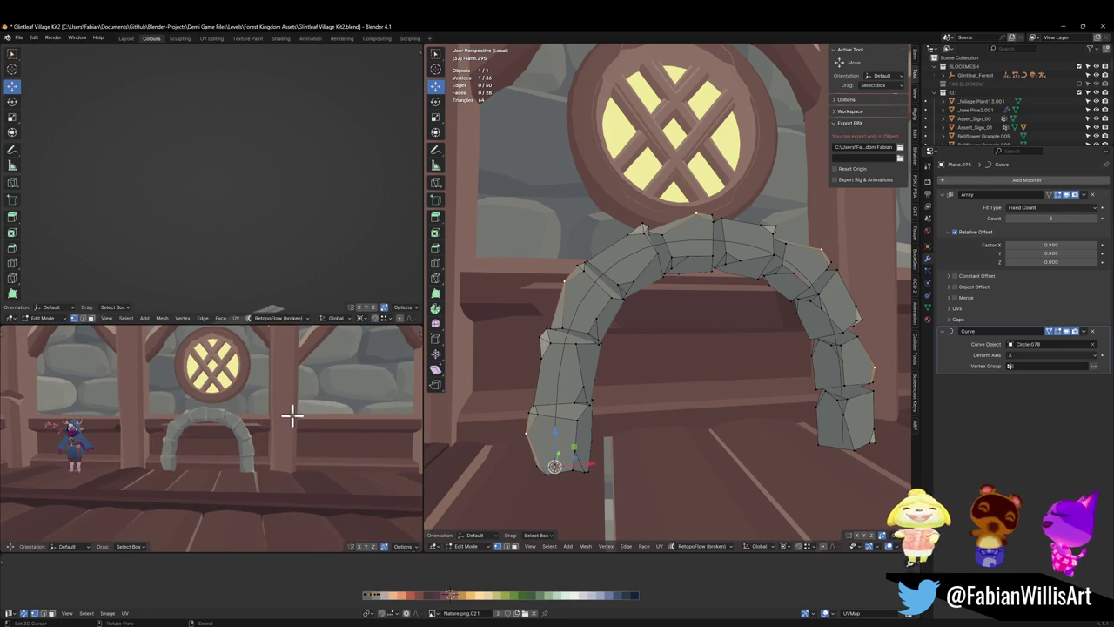
{"action": "left_click", "coordinate": [1010, 218]}
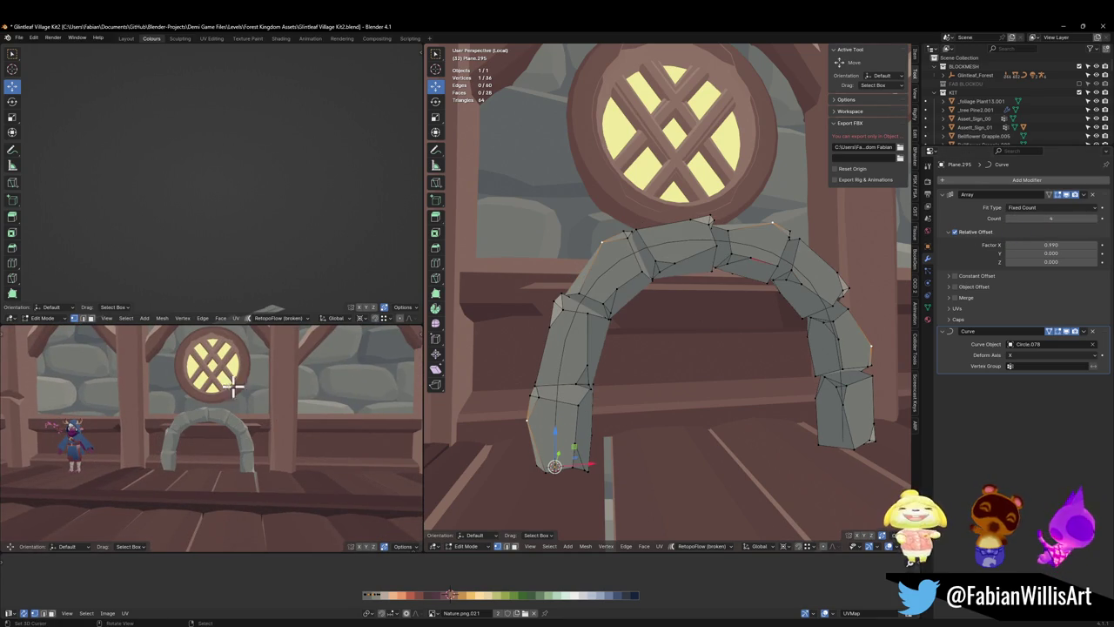
- Orbit and re-centre the views to inspect the four-stone arch
{"action": "middle_click_drag", "start_coordinate": [229, 385], "coordinate": [266, 435]}
{"action": "scroll", "coordinate": [293, 418], "scroll_direction": "up", "scroll_amount": 3}
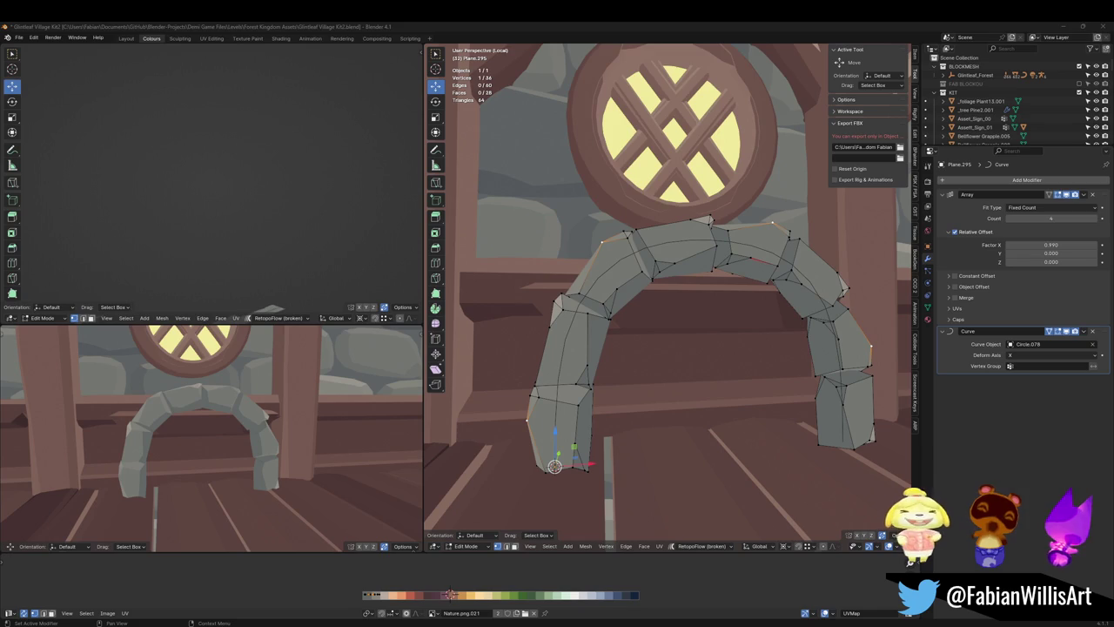
{"action": "middle_click", "coordinate": [280, 413], "text": "alt"}
{"action": "scroll", "coordinate": [279, 401], "scroll_direction": "up", "scroll_amount": 4}
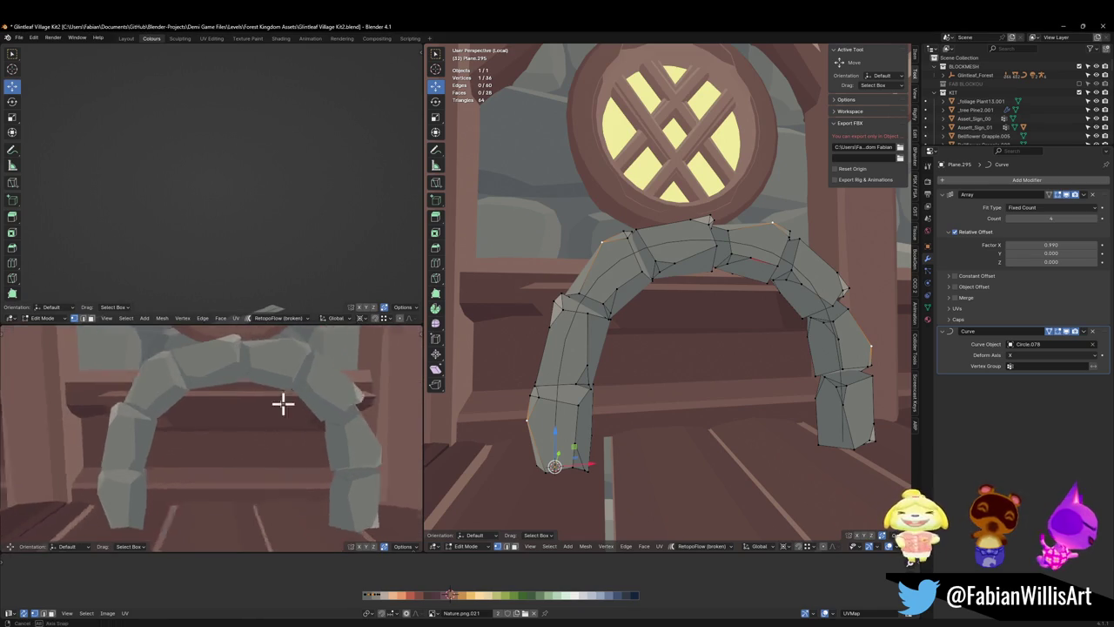
{"action": "middle_click_drag", "start_coordinate": [688, 313], "coordinate": [682, 301]}
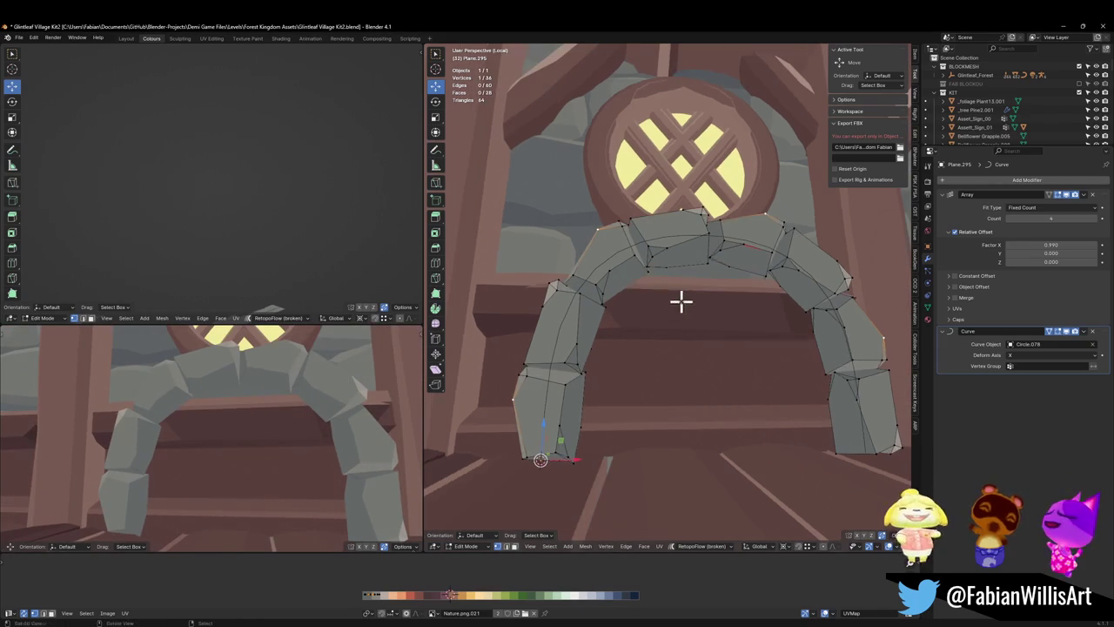
- Nudge one arch stone face slightly sideways along the X axis
{"action": "left_click", "coordinate": [629, 278]}
{"action": "key", "text": "g"}
{"action": "key", "text": "x"}
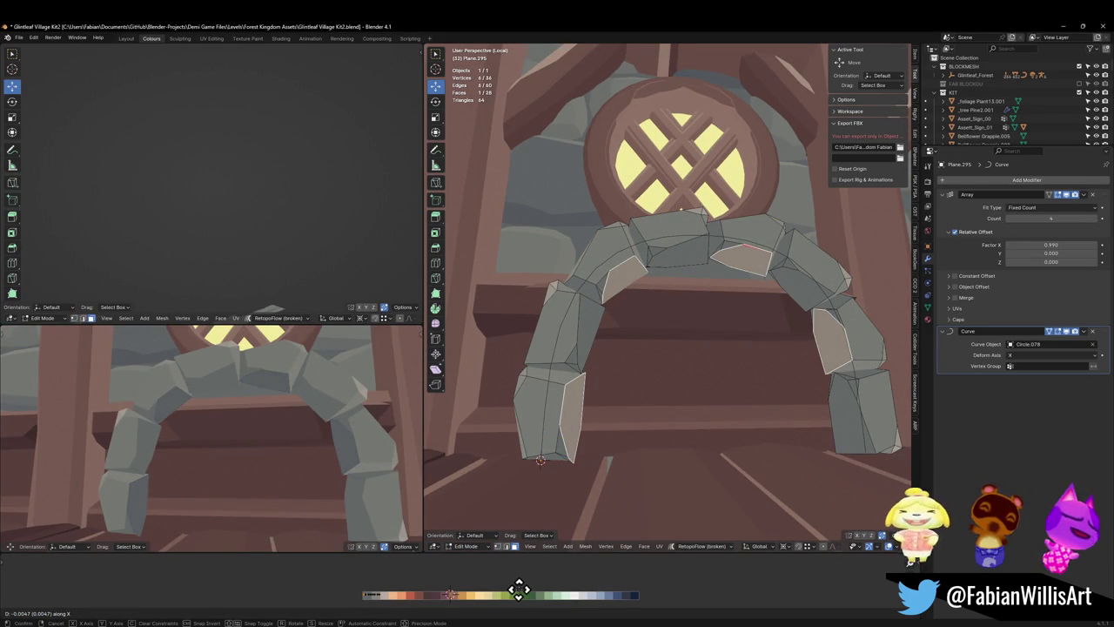
{"action": "left_click", "coordinate": [519, 589]}
- Orbit around the arch and a column to check the rougher stone shape
{"action": "scroll", "coordinate": [293, 400], "scroll_direction": "up", "scroll_amount": 3}
{"action": "scroll", "coordinate": [293, 400], "scroll_direction": "down", "scroll_amount": 6}
{"action": "mouse_move", "coordinate": [319, 418]}
{"action": "middle_mouse_down"}
{"action": "mouse_move", "coordinate": [291, 415]}
{"action": "mouse_move", "coordinate": [361, 389]}
{"action": "middle_mouse_up"}
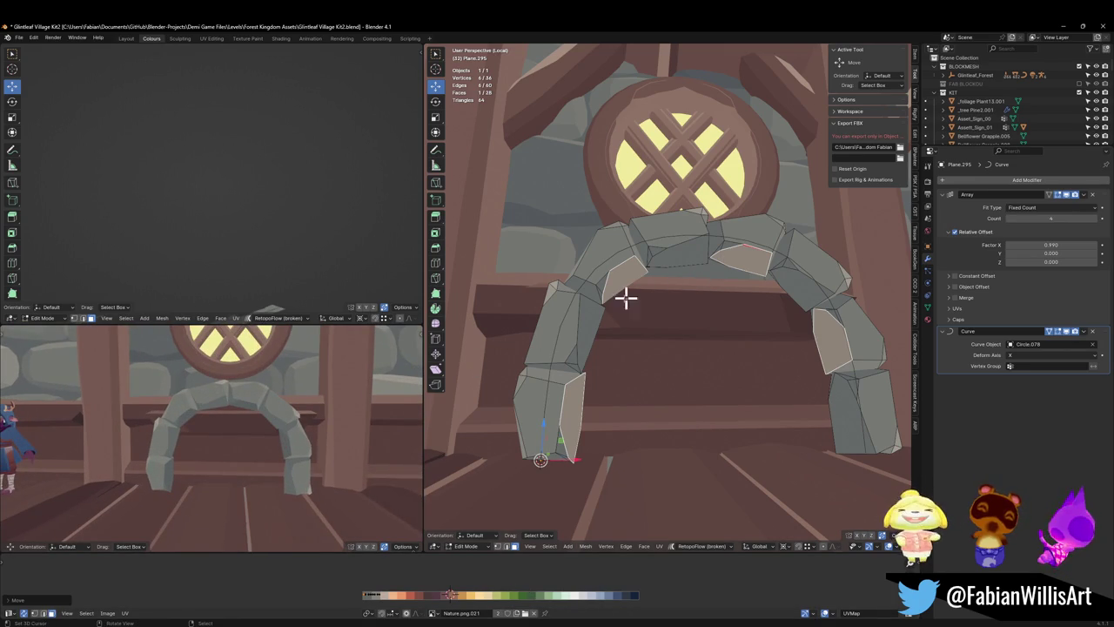
{"action": "middle_click_drag", "start_coordinate": [736, 221], "coordinate": [746, 269]}
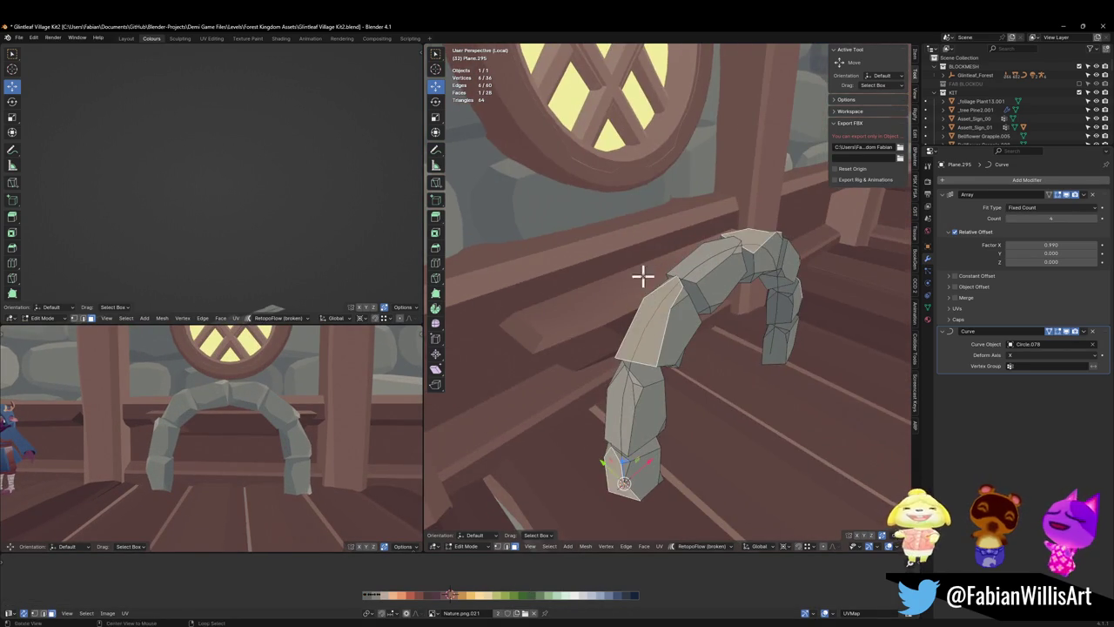
{"action": "middle_click_drag", "start_coordinate": [642, 274], "coordinate": [578, 346]}
{"action": "mouse_move", "coordinate": [199, 403]}
{"action": "middle_mouse_down"}
{"action": "mouse_move", "coordinate": [250, 428]}
{"action": "mouse_move", "coordinate": [227, 406]}
{"action": "middle_mouse_up"}
{"action": "scroll", "coordinate": [293, 430], "scroll_direction": "down", "scroll_amount": 3}
{"action": "middle_click_drag", "start_coordinate": [293, 430], "coordinate": [293, 417]}
- Save the file and return to Object Mode
{"action": "key", "text": "ctrl+s"}
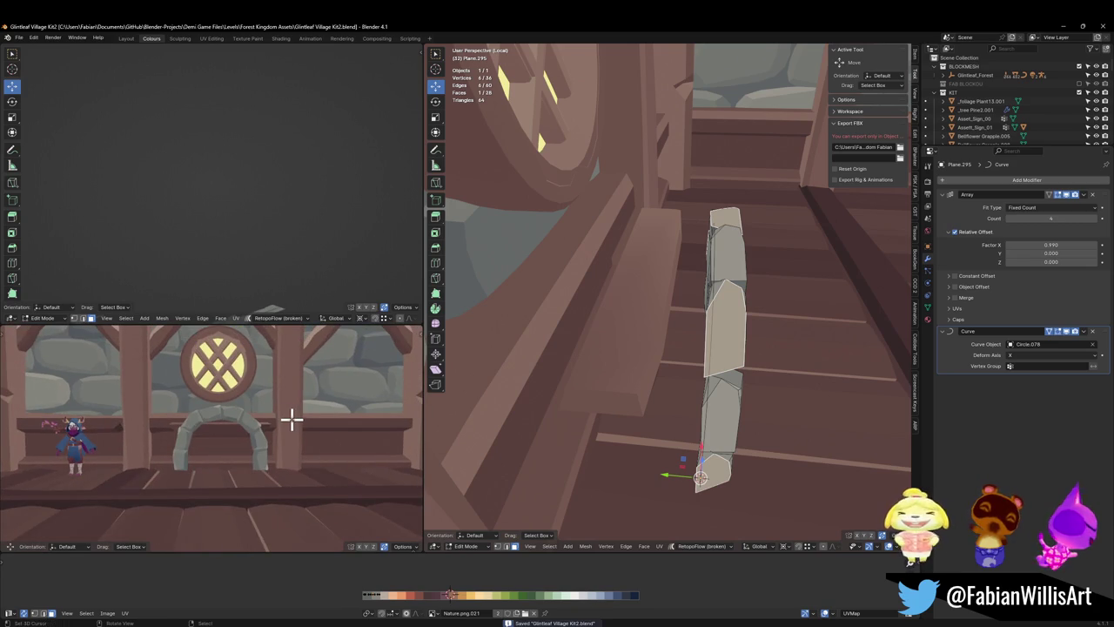
{"action": "mouse_move", "coordinate": [801, 322]}
{"action": "middle_mouse_down"}
{"action": "mouse_move", "coordinate": [778, 350]}
{"action": "mouse_move", "coordinate": [689, 330]}
{"action": "middle_mouse_up"}
{"action": "key", "text": "Tab"}
- Duplicate the arch with its guide curve, rotate the copy 90° about X, and mirror it on Z
{"action": "left_click", "coordinate": [667, 300], "text": "shift"}
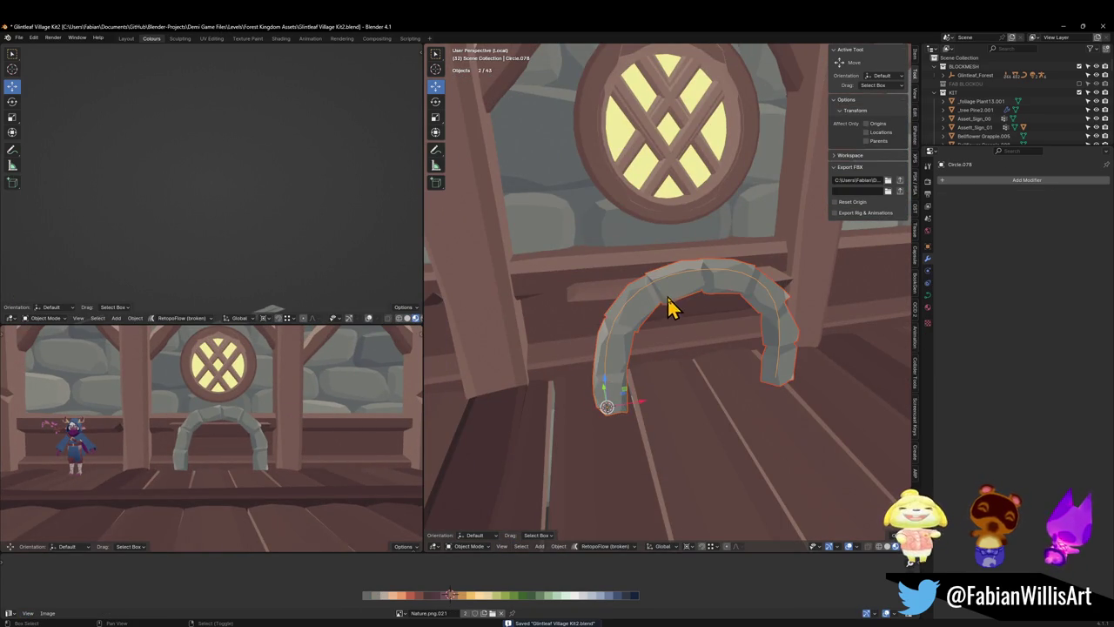
{"action": "key", "text": "shift+d"}
{"action": "key", "text": "Escape"}
{"action": "type", "text": "rx"}
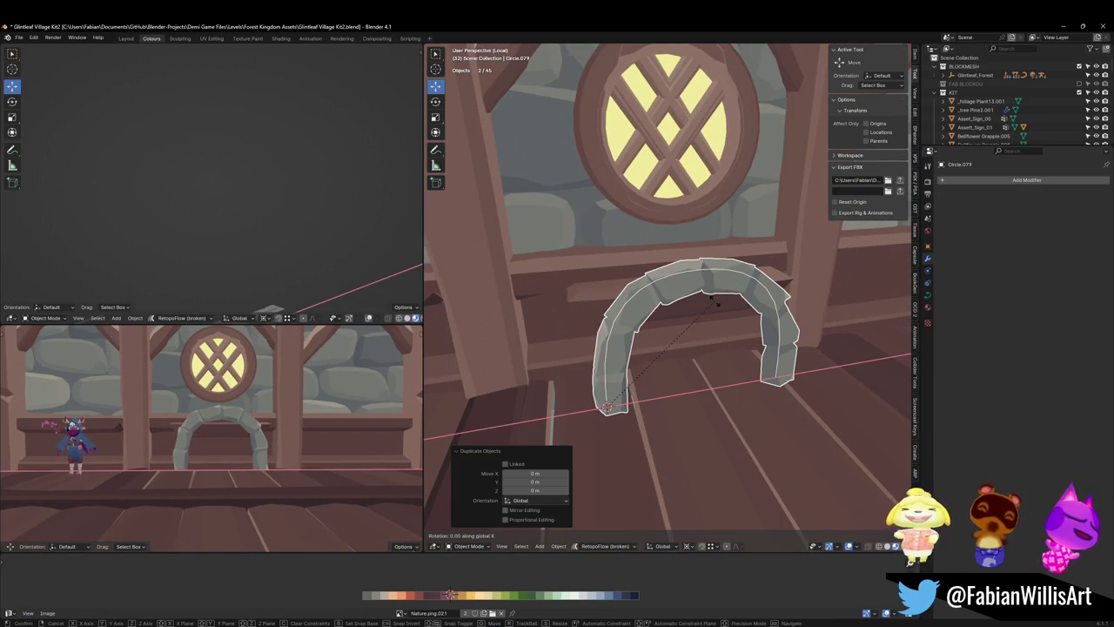
{"action": "type", "text": "90"}
{"action": "key", "text": "Return"}
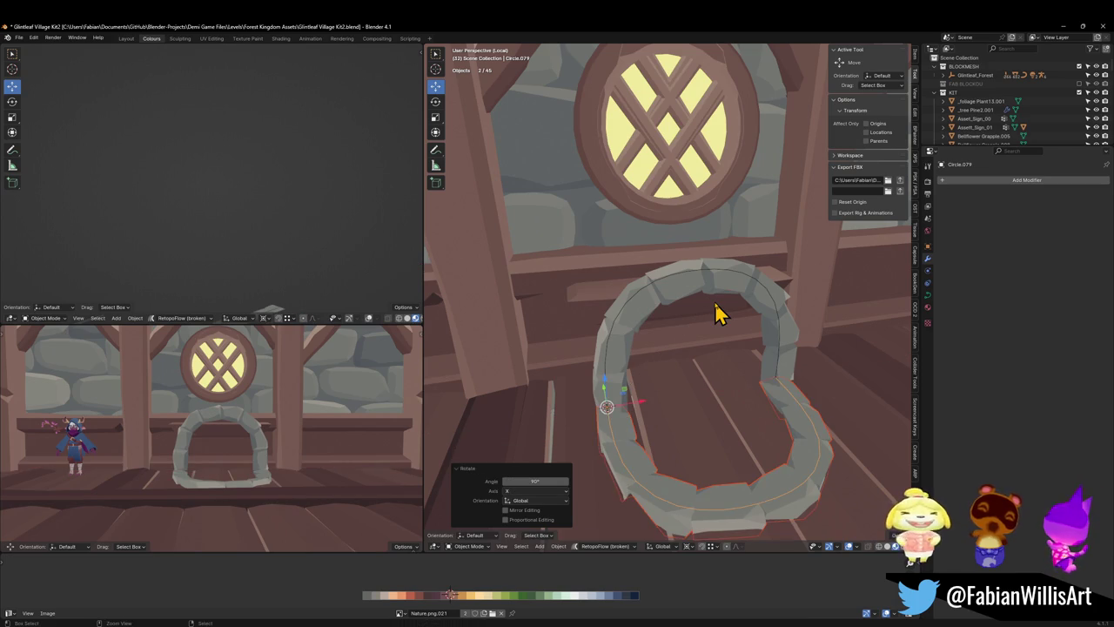
{"action": "key", "text": "ctrl+m"}
{"action": "key", "text": "z"}
{"action": "key", "text": "Return"}
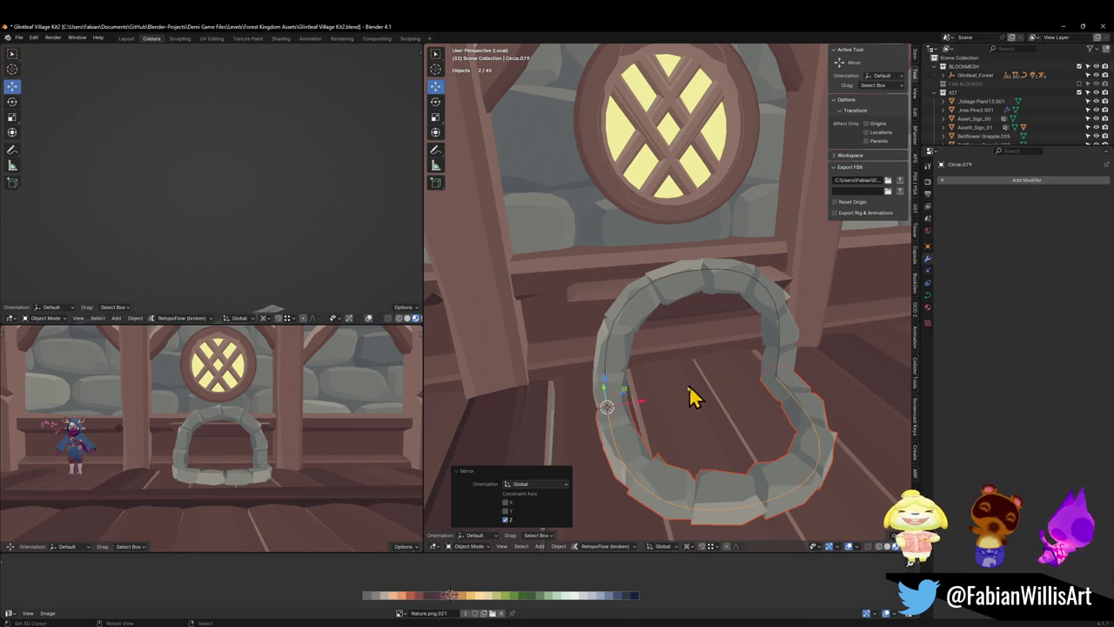
{"action": "mouse_move", "coordinate": [712, 383]}
{"action": "middle_mouse_down"}
{"action": "mouse_move", "coordinate": [736, 410]}
{"action": "mouse_move", "coordinate": [725, 423]}
{"action": "mouse_move", "coordinate": [765, 322]}
{"action": "middle_mouse_up"}
- Scale the flat arch copy about 1.3 times, keeping its height unchanged
{"action": "left_click", "coordinate": [779, 283]}
{"action": "right_click", "coordinate": [694, 295], "text": "shift"}
{"action": "key", "text": "alt+a"}
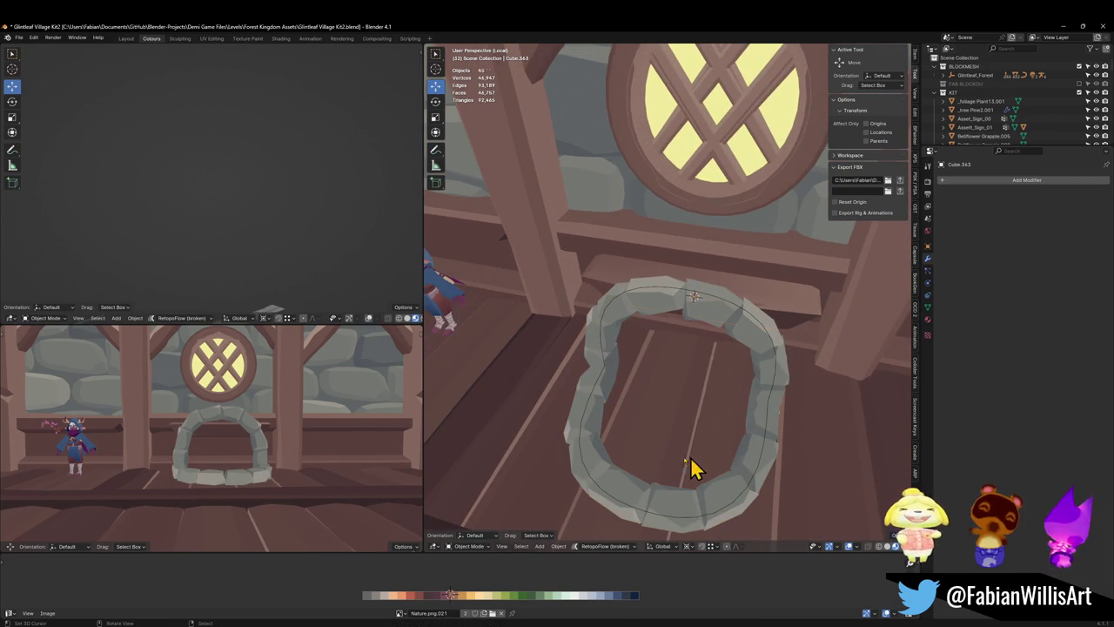
{"action": "left_click", "coordinate": [594, 458]}
{"action": "key", "text": "s"}
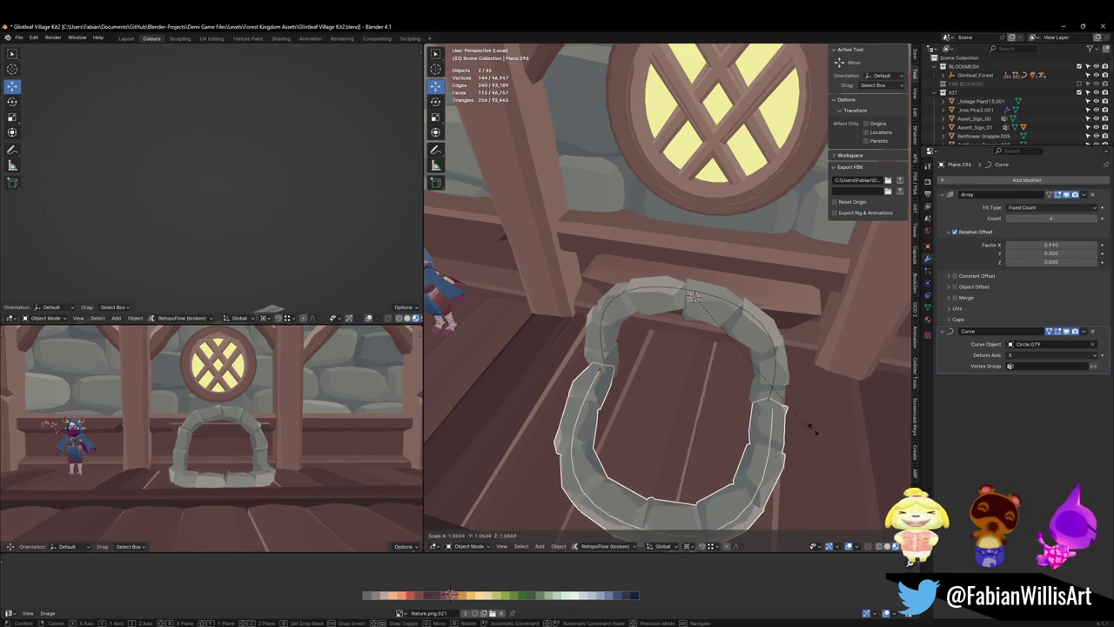
{"action": "key", "text": "shift+z"}
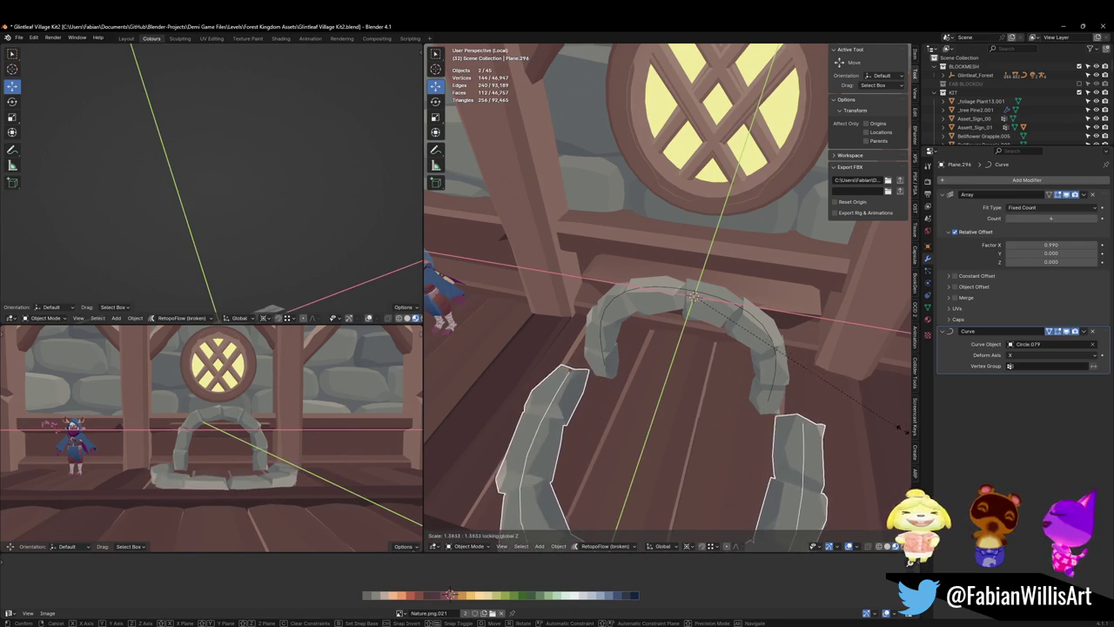
{"action": "left_click", "coordinate": [884, 431]}
- Slide the flat arch about 1.44 m forward along Y in front of the fireplace
{"action": "key", "text": "g"}
{"action": "key", "text": "y"}
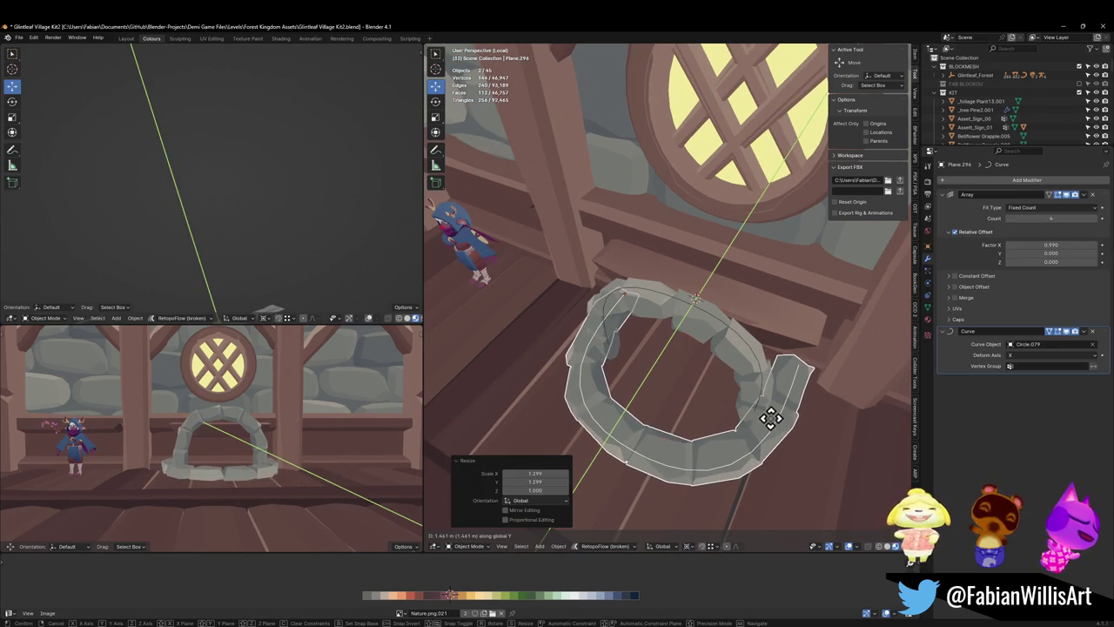
{"action": "left_click", "coordinate": [771, 419]}
{"action": "middle_click_drag", "start_coordinate": [371, 416], "coordinate": [215, 437]}
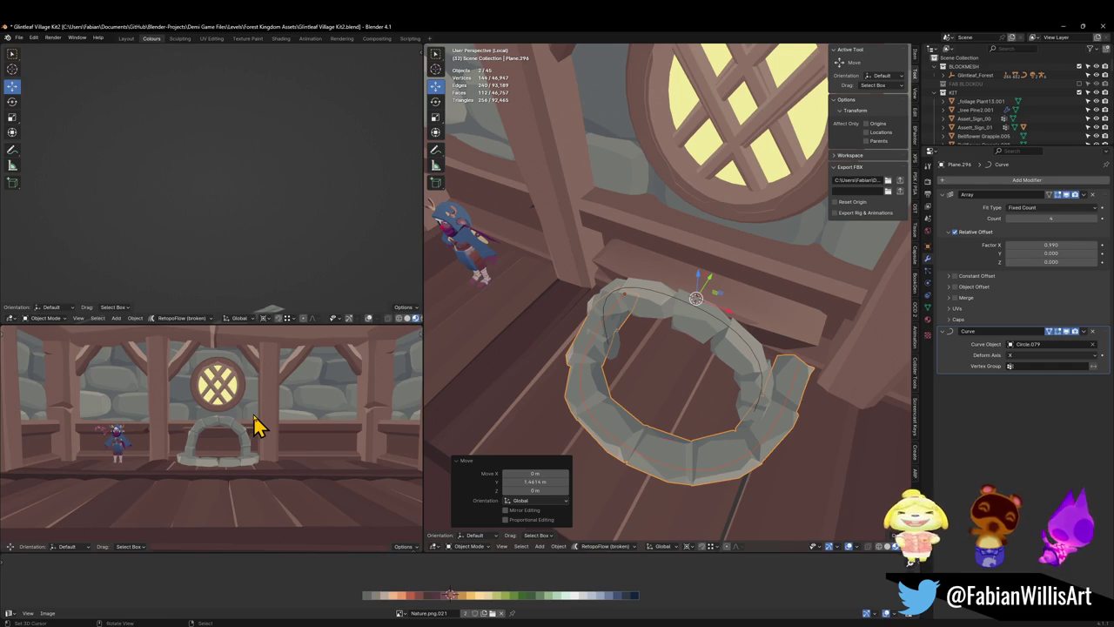
{"action": "mouse_move", "coordinate": [485, 299]}
{"action": "middle_mouse_down"}
{"action": "mouse_move", "coordinate": [654, 319]}
{"action": "mouse_move", "coordinate": [671, 340]}
{"action": "mouse_move", "coordinate": [636, 378]}
{"action": "middle_mouse_up"}
{"action": "left_click", "coordinate": [696, 305]}
- Move the plank along Y and raise it to sit on top of the arch, then save
{"action": "key", "text": "g"}
{"action": "key", "text": "y"}
{"action": "left_click", "coordinate": [615, 348]}
{"action": "key", "text": "g"}
{"action": "key", "text": "z"}
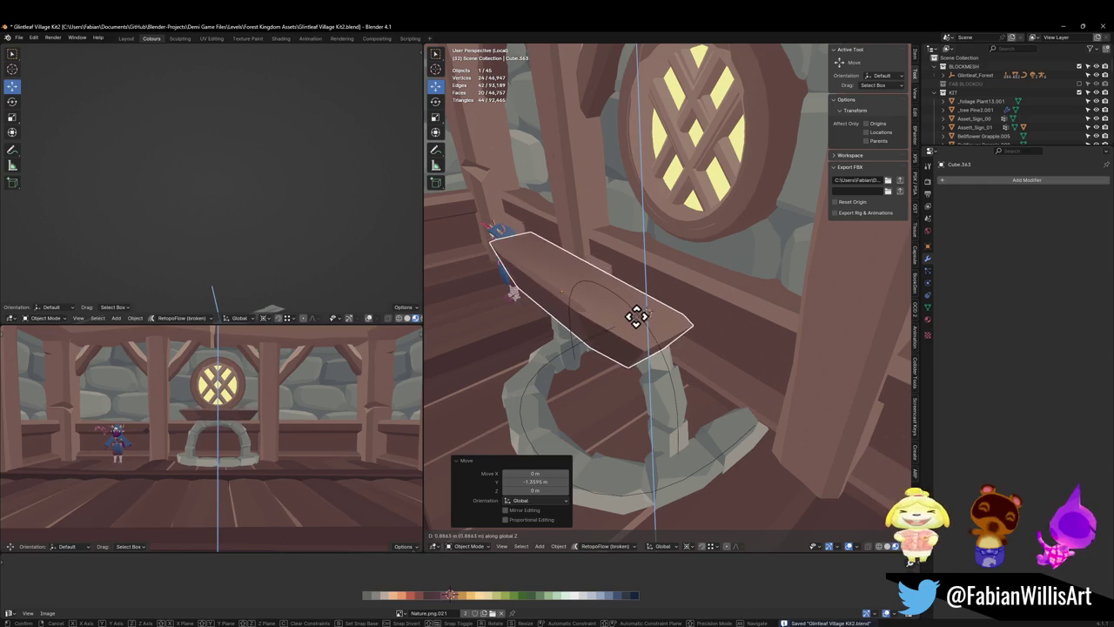
{"action": "left_click", "coordinate": [638, 322]}
{"action": "mouse_move", "coordinate": [639, 331]}
{"action": "middle_mouse_down"}
{"action": "mouse_move", "coordinate": [628, 353]}
{"action": "mouse_move", "coordinate": [696, 316]}
{"action": "mouse_move", "coordinate": [711, 259]}
{"action": "middle_mouse_up"}
{"action": "key", "text": "g"}
{"action": "key", "text": "z"}
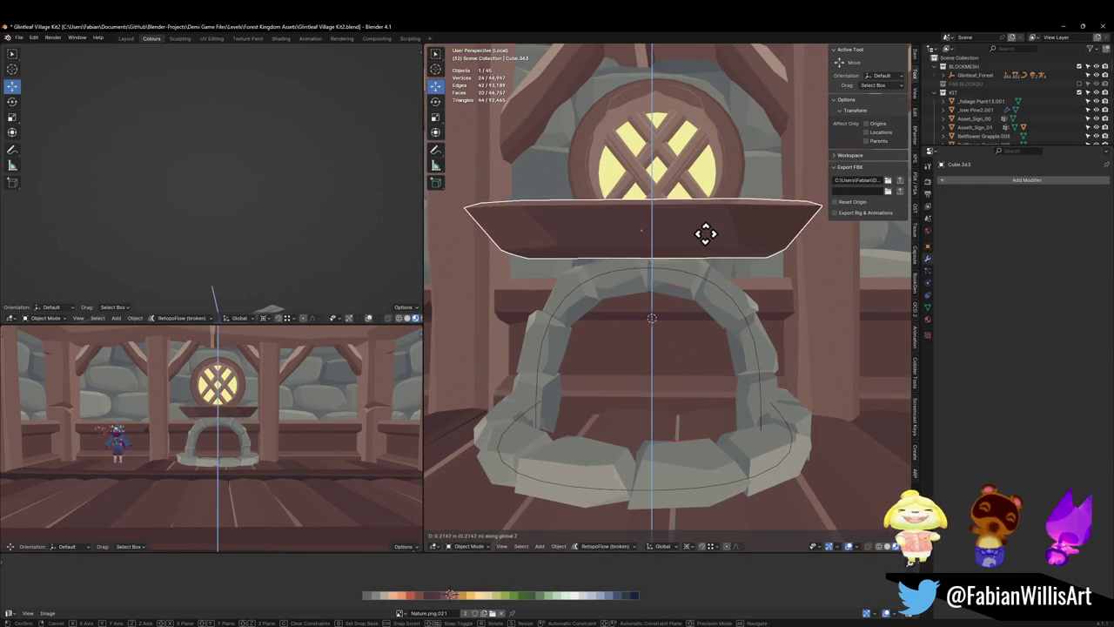
{"action": "left_click", "coordinate": [704, 237]}
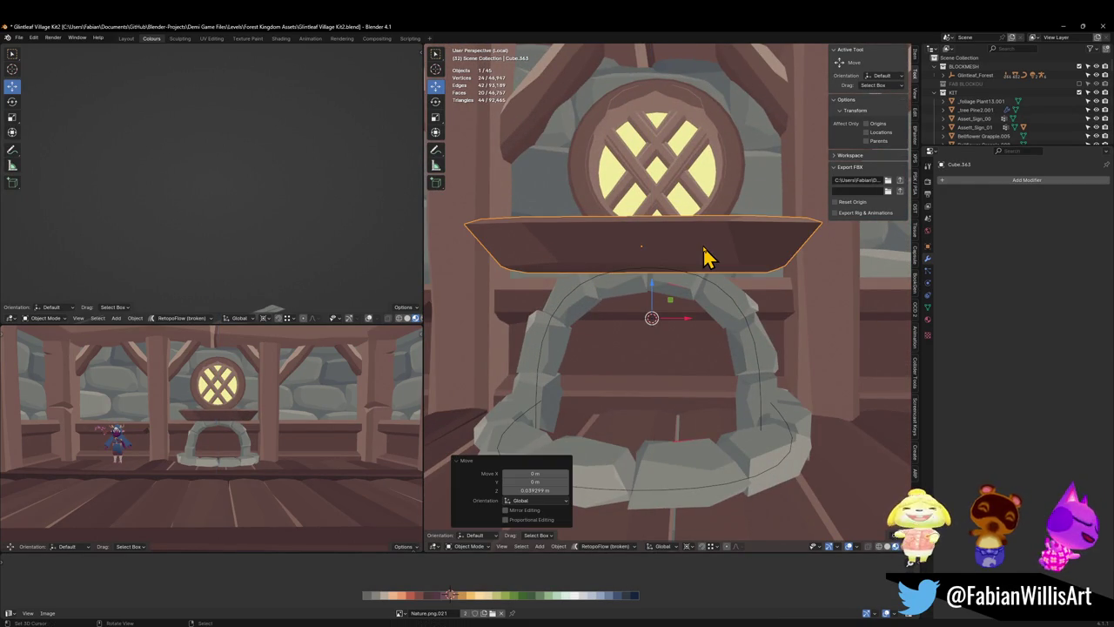
{"action": "key", "text": "ctrl+s"}
- Extend the plank's back faces along Y toward the wall as a deeper mantel, then save
{"action": "mouse_move", "coordinate": [689, 268]}
{"action": "middle_mouse_down"}
{"action": "mouse_move", "coordinate": [629, 331]}
{"action": "mouse_move", "coordinate": [510, 319]}
{"action": "mouse_move", "coordinate": [625, 337]}
{"action": "mouse_move", "coordinate": [612, 293]}
{"action": "mouse_move", "coordinate": [631, 252]}
{"action": "mouse_move", "coordinate": [600, 229]}
{"action": "mouse_move", "coordinate": [615, 249]}
{"action": "mouse_move", "coordinate": [725, 298]}
{"action": "mouse_move", "coordinate": [671, 293]}
{"action": "middle_mouse_up"}
{"action": "key", "text": "Tab"}
{"action": "left_click", "coordinate": [612, 293]}
{"action": "left_click", "coordinate": [599, 229], "text": "shift"}
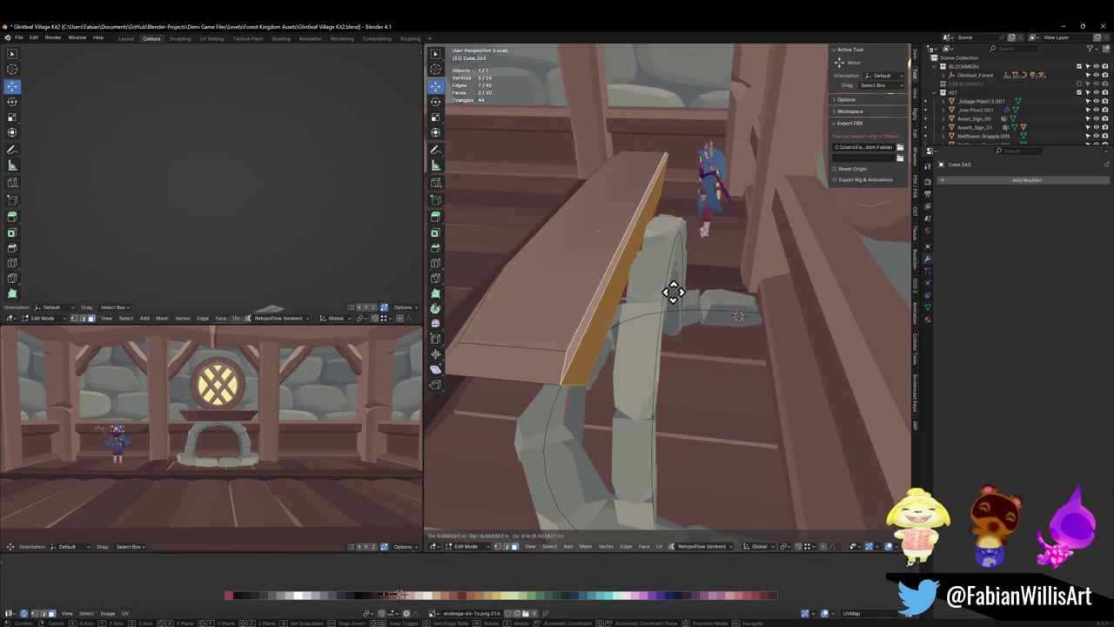
{"action": "key", "text": "g"}
{"action": "key", "text": "y"}
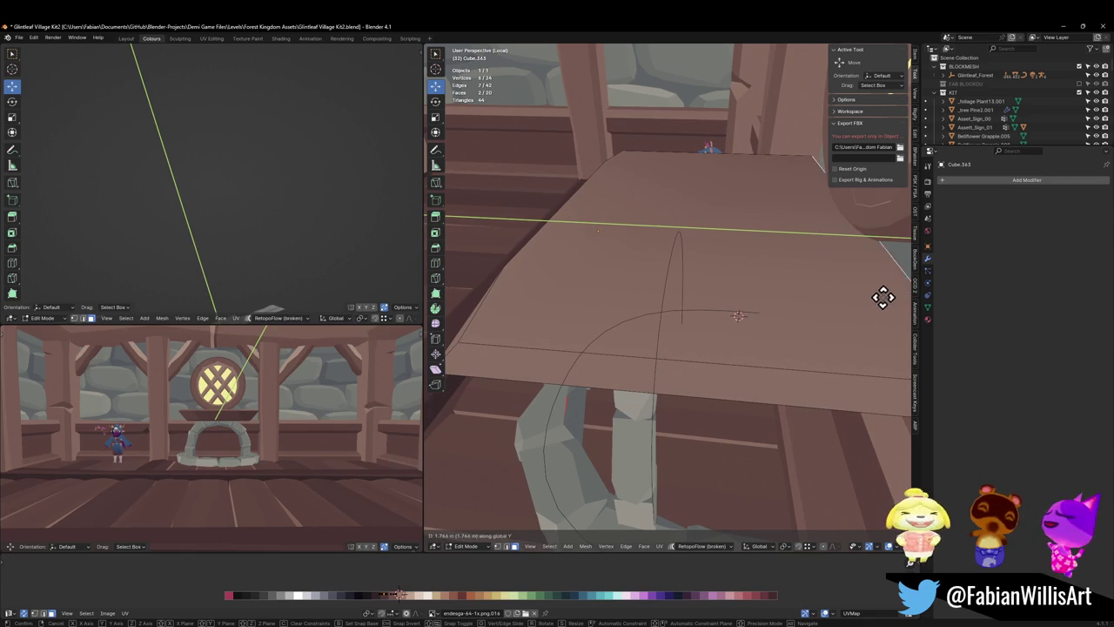
{"action": "left_click", "coordinate": [909, 296]}
{"action": "mouse_move", "coordinate": [279, 435]}
{"action": "middle_mouse_down"}
{"action": "mouse_move", "coordinate": [288, 432]}
{"action": "mouse_move", "coordinate": [250, 428]}
{"action": "mouse_move", "coordinate": [234, 405]}
{"action": "mouse_move", "coordinate": [315, 414]}
{"action": "mouse_move", "coordinate": [273, 418]}
{"action": "middle_mouse_up"}
{"action": "key", "text": "ctrl+s"}
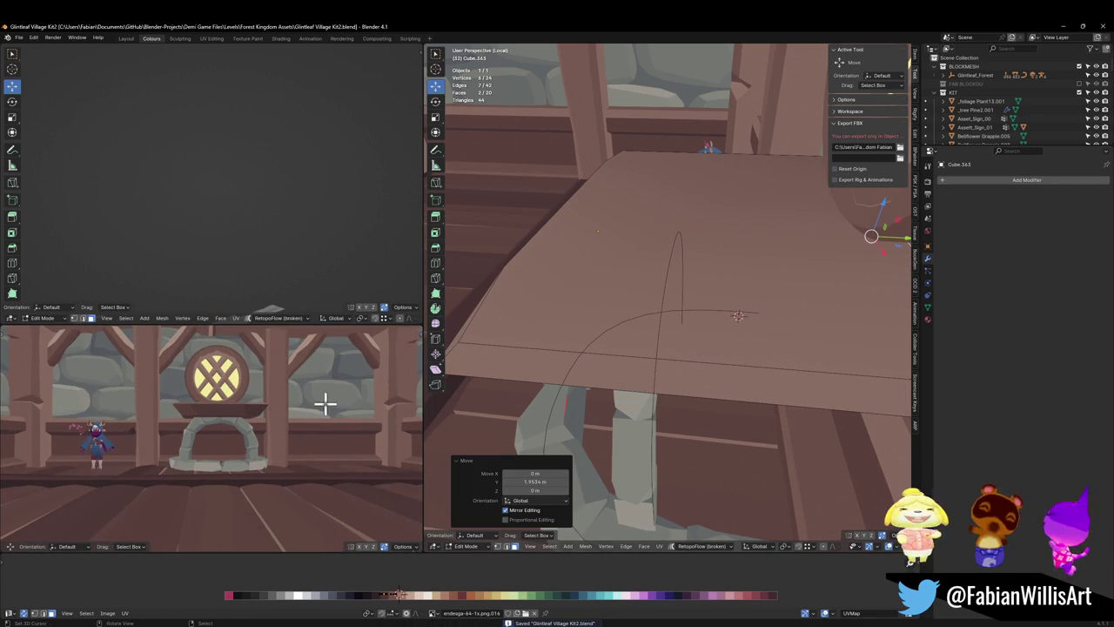
- Return to Object Mode, deselect the mantel, and save the file
{"action": "mouse_move", "coordinate": [776, 370]}
{"action": "middle_mouse_down"}
{"action": "mouse_move", "coordinate": [666, 336]}
{"action": "mouse_move", "coordinate": [754, 328]}
{"action": "mouse_move", "coordinate": [745, 314]}
{"action": "mouse_move", "coordinate": [778, 301]}
{"action": "mouse_move", "coordinate": [763, 313]}
{"action": "mouse_move", "coordinate": [778, 345]}
{"action": "middle_mouse_up"}
{"action": "key", "text": "Tab"}
{"action": "key", "text": "alt+a"}
{"action": "key", "text": "ctrl+s"}
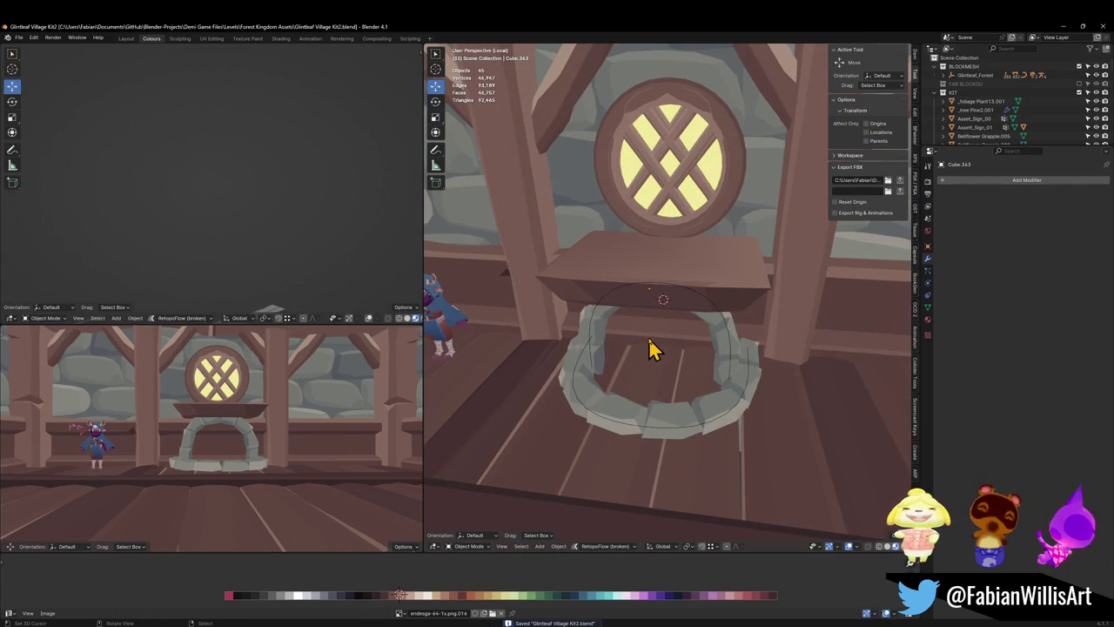
- Delete the second pillar and give the remaining pillar a Mirror modifier
{"action": "mouse_move", "coordinate": [653, 348]}
{"action": "middle_mouse_down"}
{"action": "mouse_move", "coordinate": [751, 390]}
{"action": "mouse_move", "coordinate": [666, 378]}
{"action": "mouse_move", "coordinate": [707, 357]}
{"action": "mouse_move", "coordinate": [560, 365]}
{"action": "mouse_move", "coordinate": [666, 341]}
{"action": "mouse_move", "coordinate": [651, 352]}
{"action": "middle_mouse_up"}
{"action": "left_click", "coordinate": [688, 356]}
{"action": "left_click", "coordinate": [634, 338]}
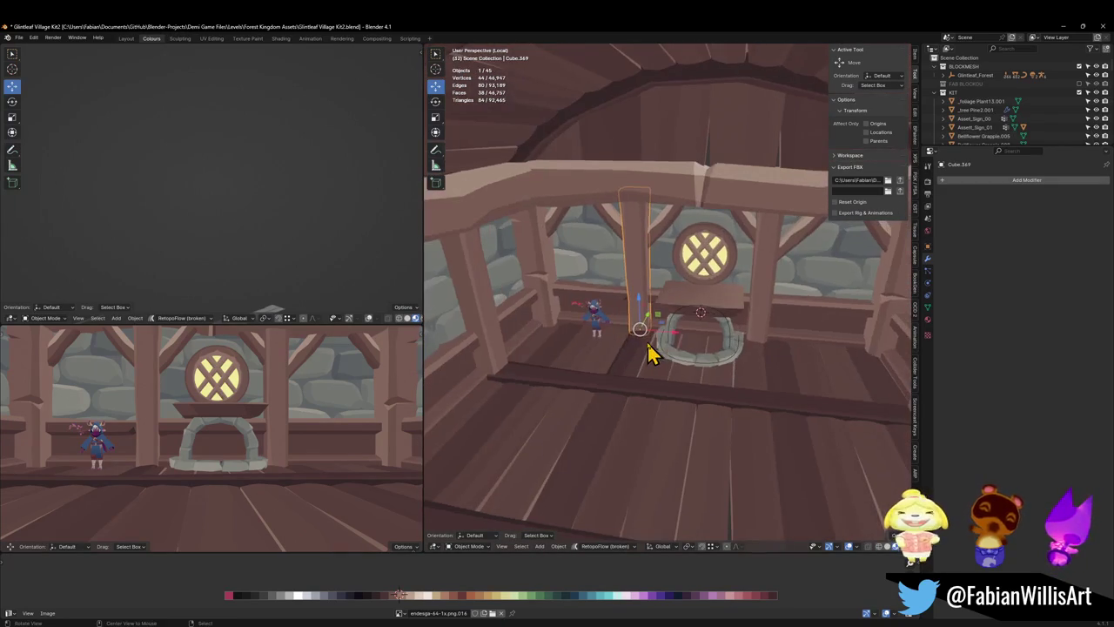
{"action": "scroll", "coordinate": [716, 324], "scroll_direction": "up", "scroll_amount": 3}
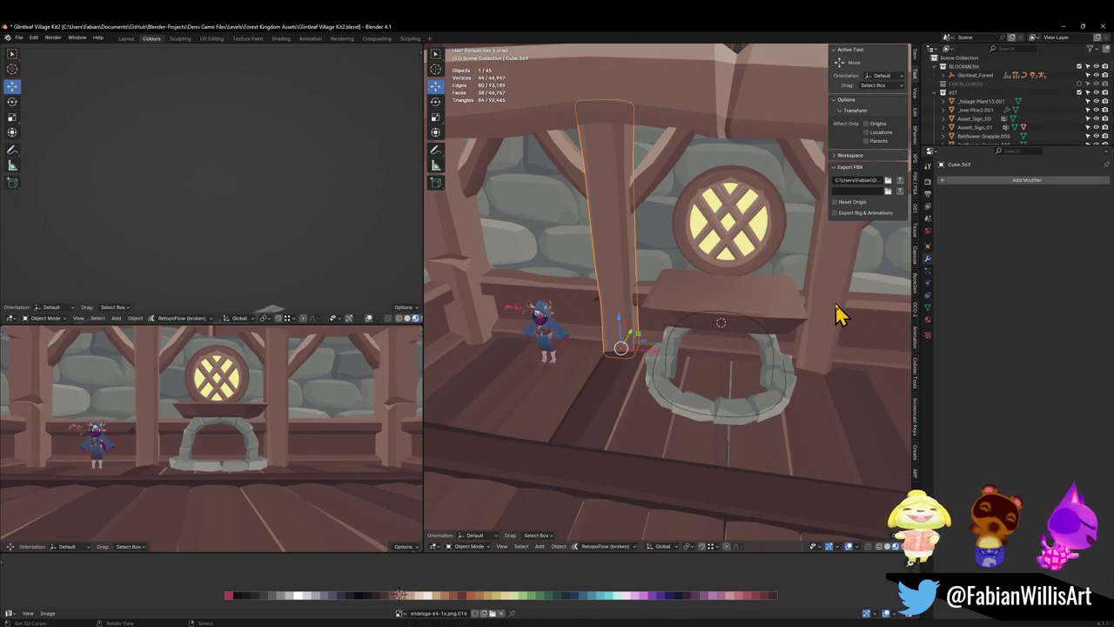
{"action": "key", "text": "Delete"}
{"action": "key", "text": "q"}
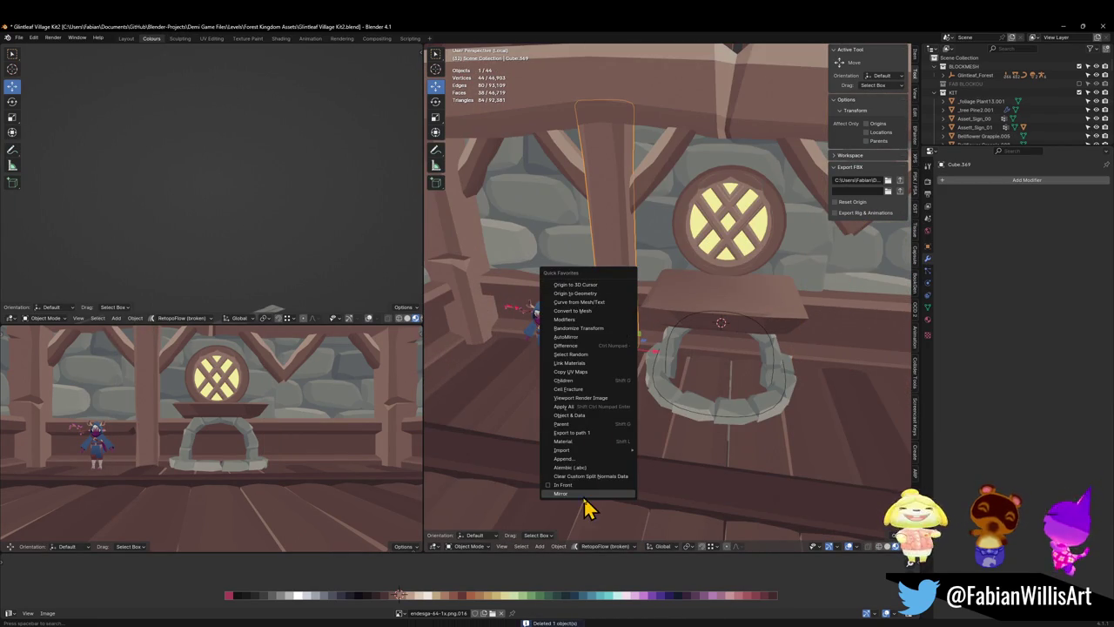
{"action": "left_click", "coordinate": [597, 493]}
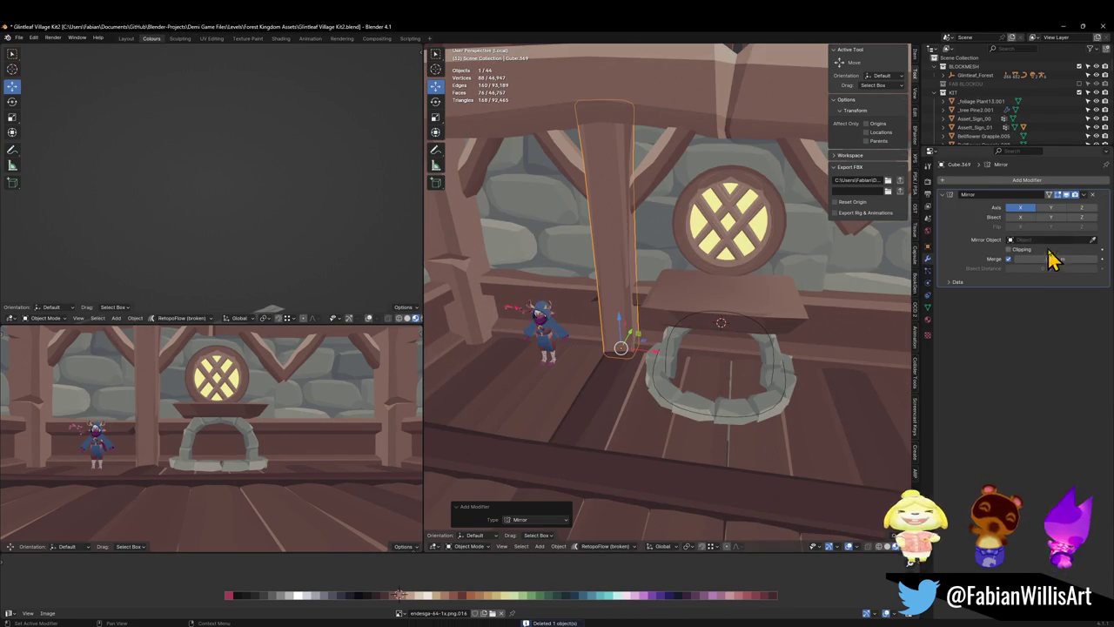
- Duplicate the tall post and squash the copy to about 0.279 in Z
{"action": "left_click", "coordinate": [806, 235]}
{"action": "key", "text": "ctrl+s"}
{"action": "key", "text": "shift+d"}
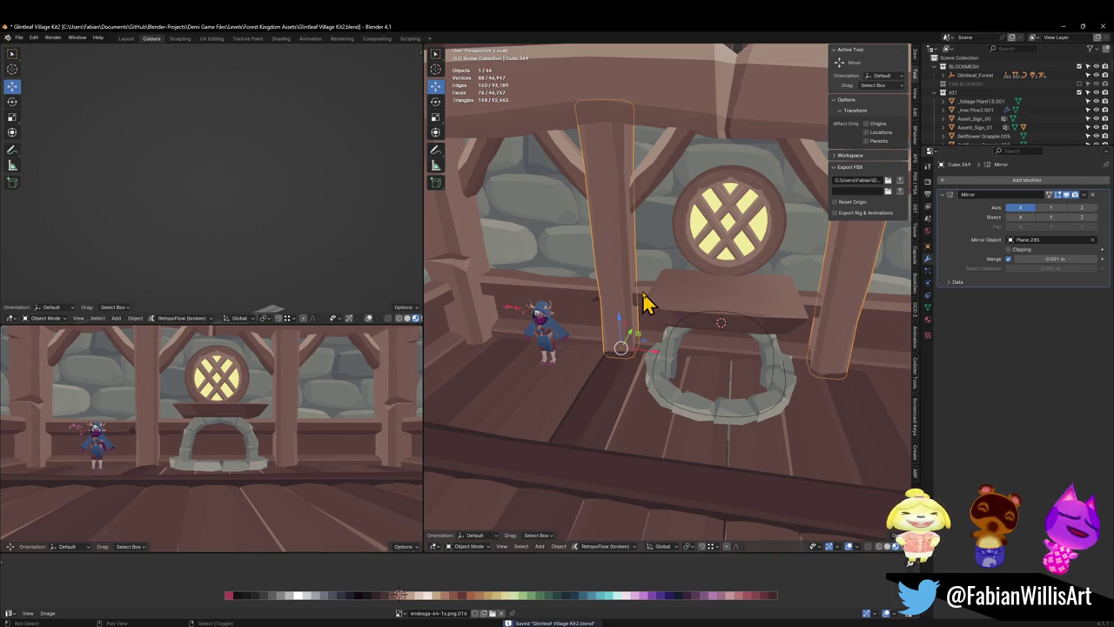
{"action": "key", "text": "shift+z"}
{"action": "left_click", "coordinate": [655, 314]}
{"action": "key", "text": "s"}
{"action": "key", "text": "z"}
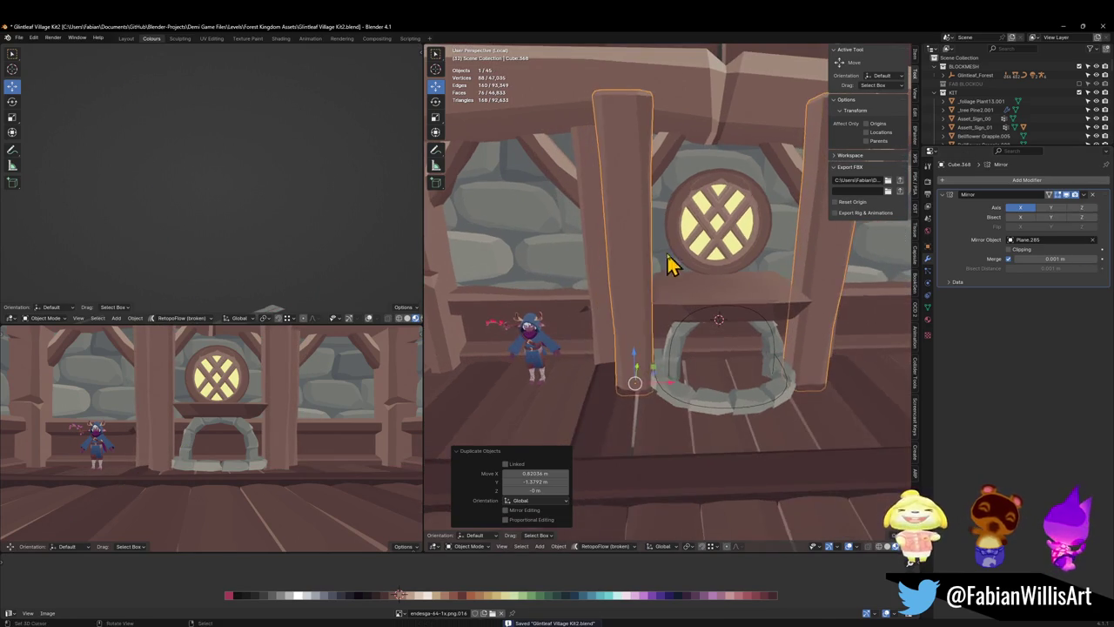
{"action": "left_click", "coordinate": [644, 359]}
{"action": "scroll", "coordinate": [641, 357], "scroll_direction": "up", "scroll_amount": 5}
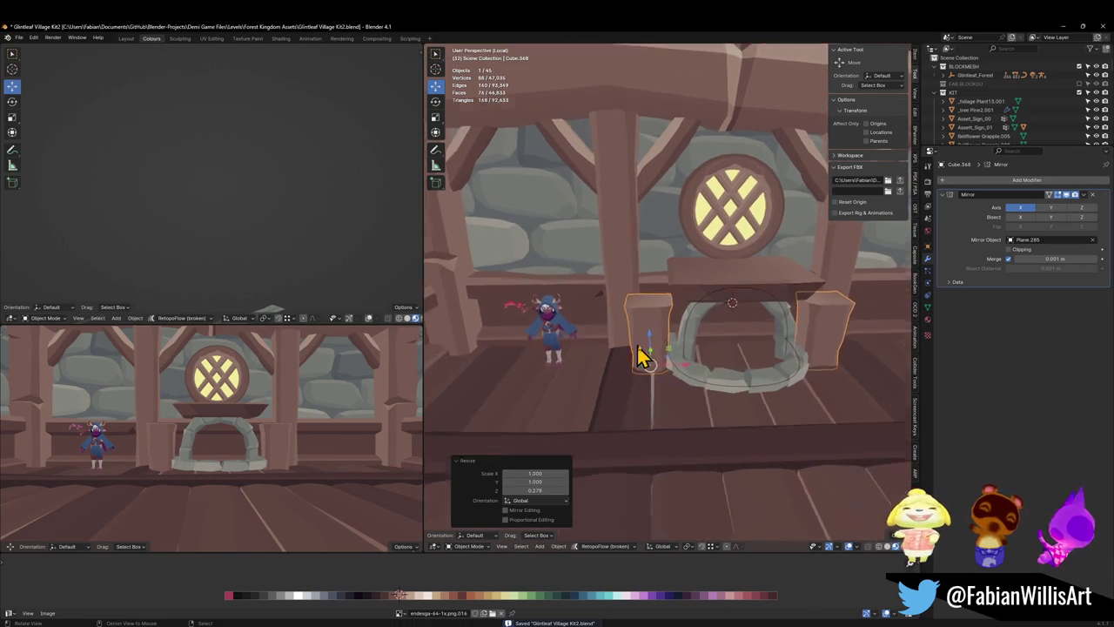
{"action": "key", "text": "Tab"}
- Shift the block sideways and narrow it to 0.739 along X
{"action": "key", "text": "g"}
{"action": "key", "text": "x"}
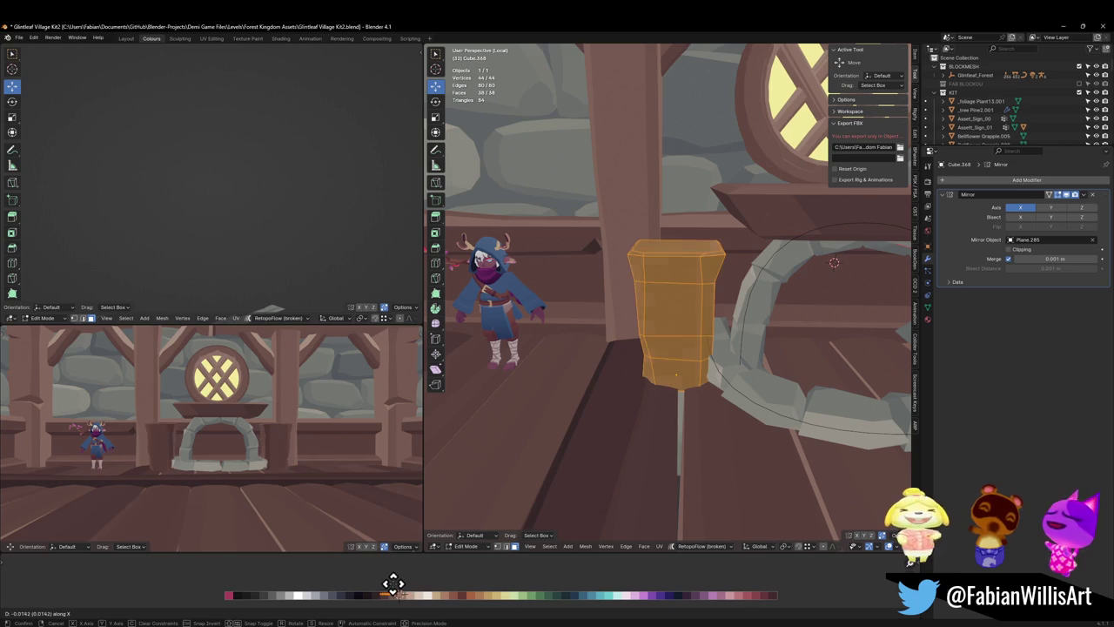
{"action": "left_click", "coordinate": [393, 581]}
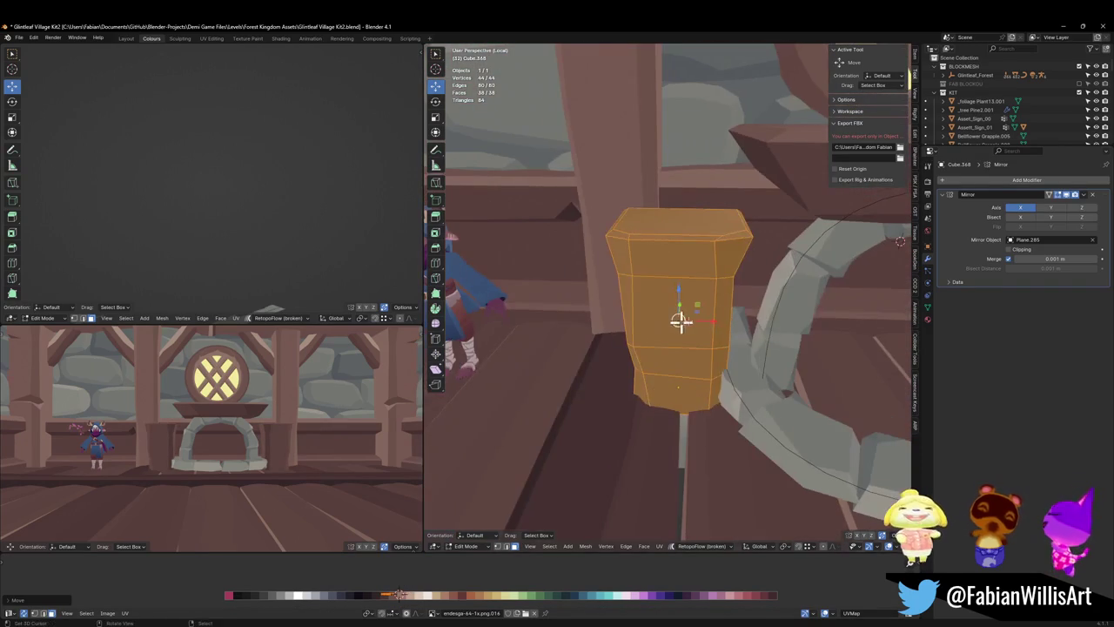
{"action": "key", "text": "s"}
{"action": "key", "text": "x"}
{"action": "left_click", "coordinate": [740, 319]}
{"action": "mouse_move", "coordinate": [741, 318]}
{"action": "middle_mouse_down"}
{"action": "mouse_move", "coordinate": [719, 348]}
{"action": "mouse_move", "coordinate": [731, 344]}
{"action": "mouse_move", "coordinate": [691, 363]}
{"action": "middle_mouse_up"}
- Reposition the block along X and push it back along Y toward the wall
{"action": "key", "text": "g"}
{"action": "key", "text": "x"}
{"action": "left_click", "coordinate": [740, 348]}
{"action": "key", "text": "g"}
{"action": "key", "text": "y"}
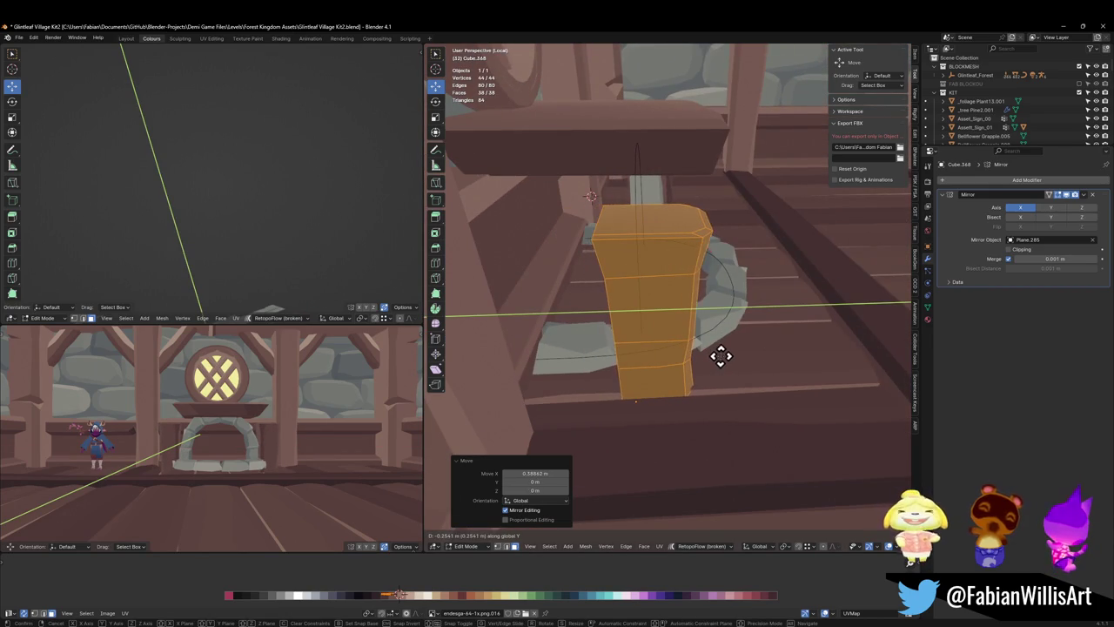
{"action": "left_click", "coordinate": [722, 355]}
- Fine-tune the block's X position to sit 0.389 m over against the arch
{"action": "middle_click_drag", "start_coordinate": [746, 328], "coordinate": [535, 534]}
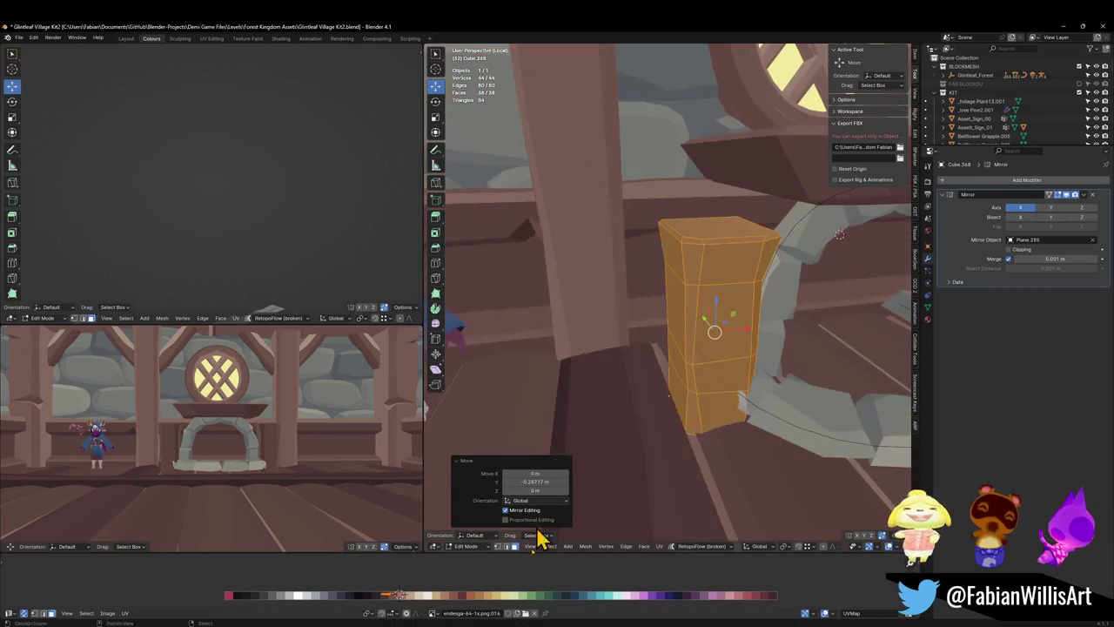
{"action": "key", "text": "x"}
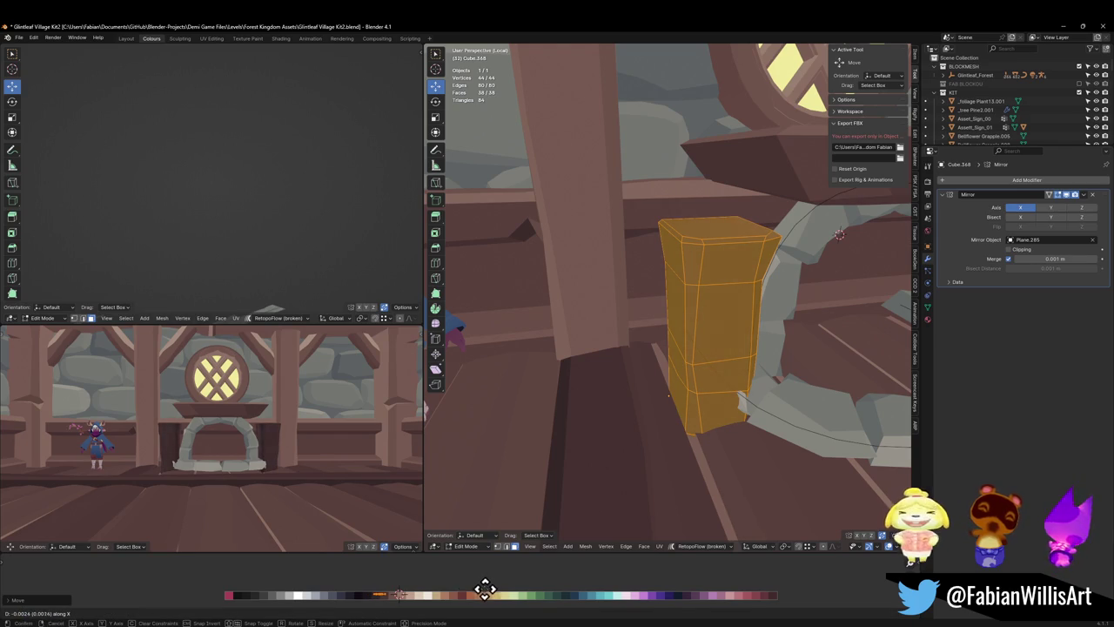
{"action": "left_click", "coordinate": [485, 589]}
{"action": "middle_click_drag", "start_coordinate": [273, 428], "coordinate": [290, 423]}
{"action": "middle_click_drag", "start_coordinate": [604, 365], "coordinate": [759, 329]}
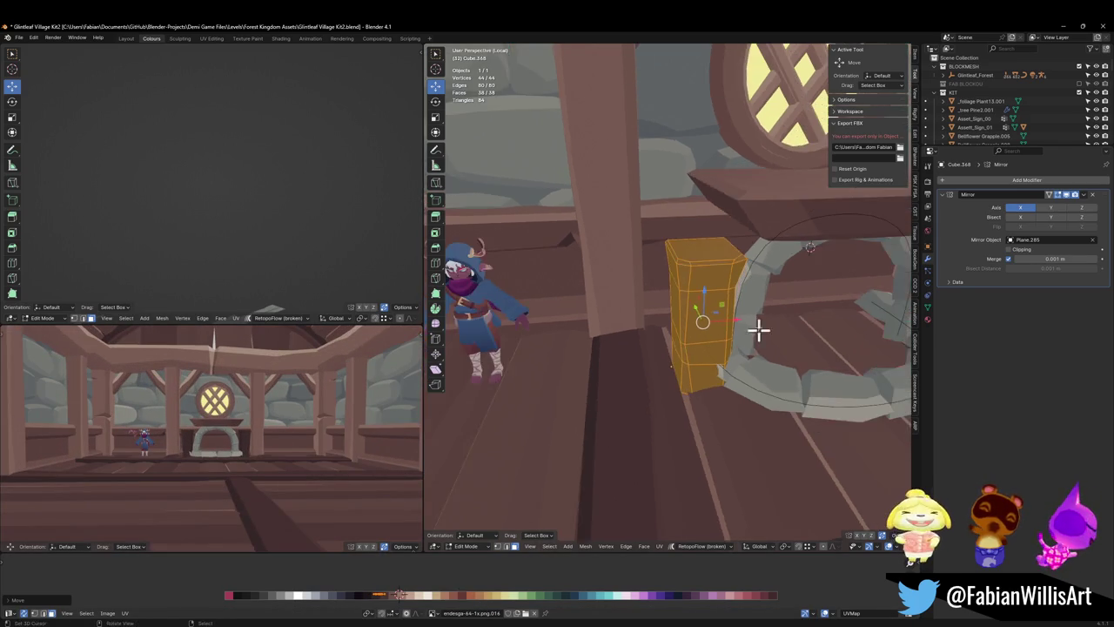
{"action": "scroll", "coordinate": [739, 313], "scroll_direction": "up", "scroll_amount": 3}
{"action": "key", "text": "alt+q"}
- Shift the whole mantel plank sideways along the X axis
{"action": "key", "text": "a"}
{"action": "key", "text": "g"}
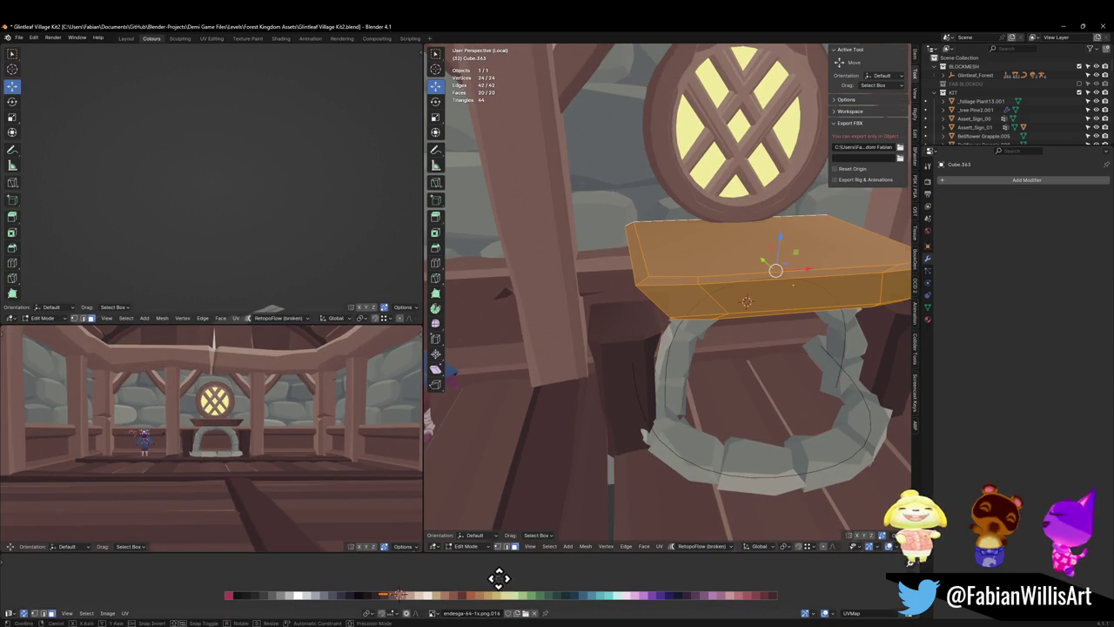
{"action": "key", "text": "x"}
{"action": "left_click", "coordinate": [581, 573]}
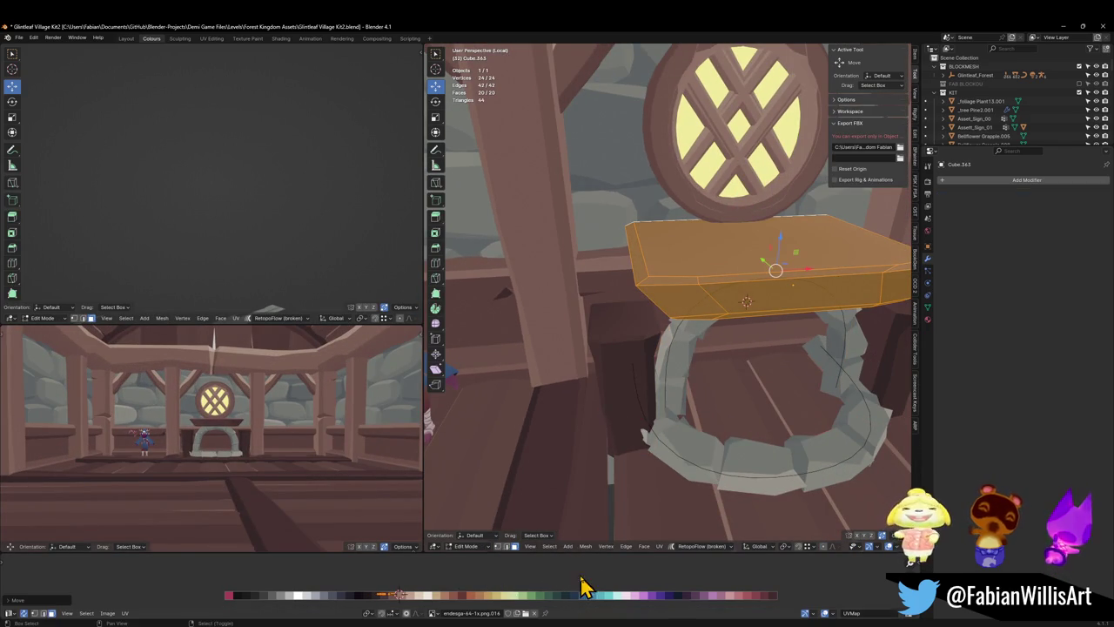
{"action": "scroll", "coordinate": [278, 413], "scroll_direction": "up", "scroll_amount": 3}
{"action": "middle_click_drag", "start_coordinate": [258, 463], "coordinate": [284, 455]}
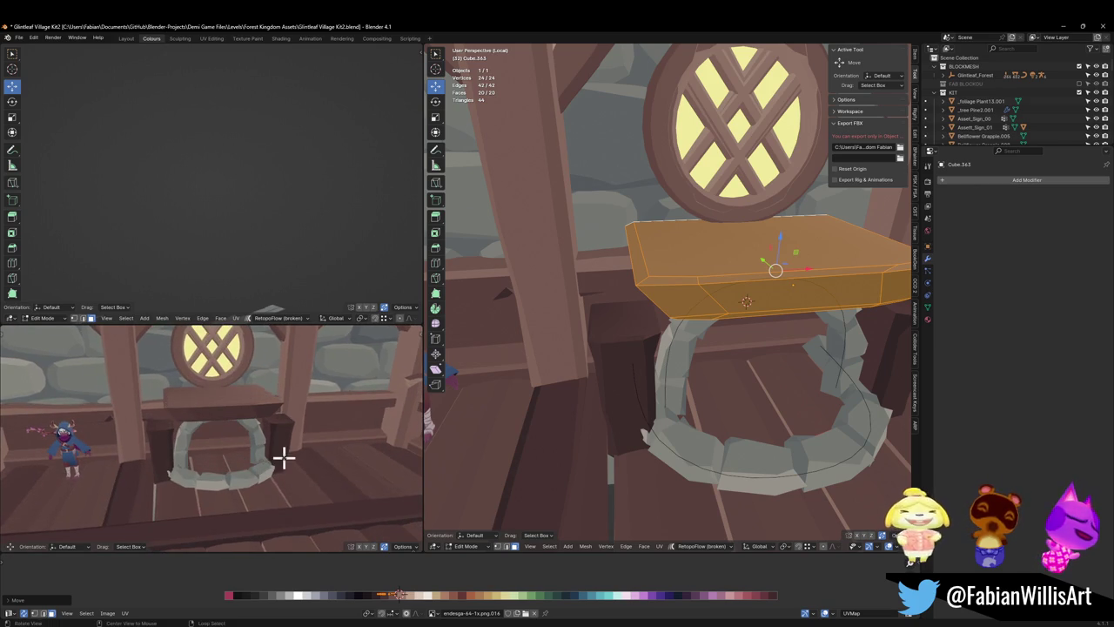
- Lower the mantel plank's top about 0.071 m along Z to slim it
{"action": "left_click", "coordinate": [723, 350]}
{"action": "middle_click_drag", "start_coordinate": [725, 280], "coordinate": [739, 288]}
{"action": "key", "text": "g"}
{"action": "key", "text": "z"}
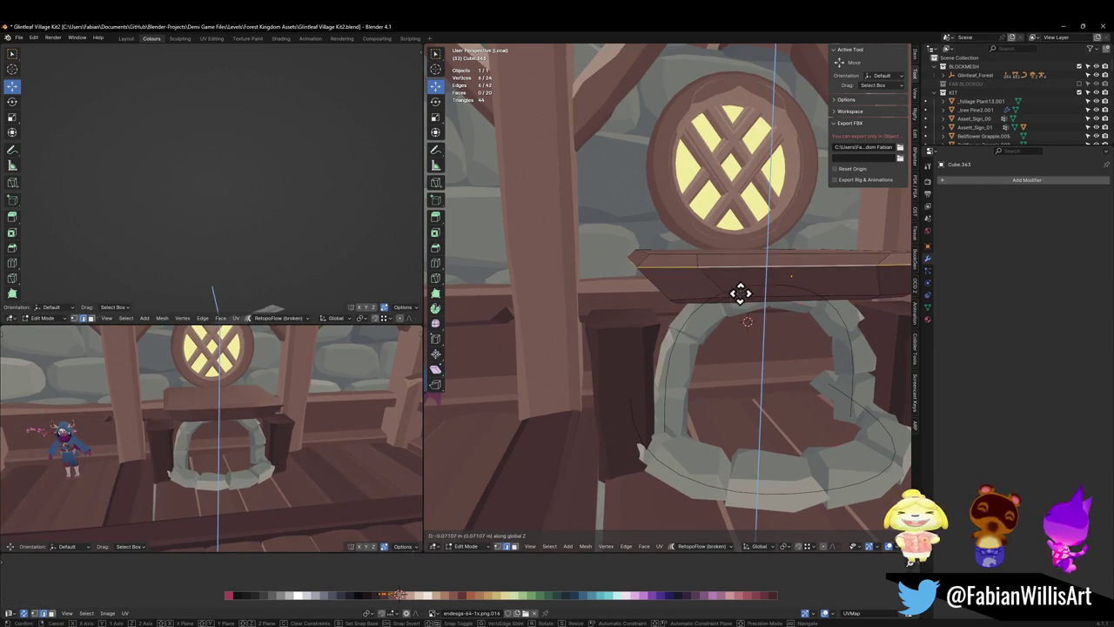
{"action": "left_click", "coordinate": [743, 286]}
- Move the mantel plank's end vertices along X to adjust its length
{"action": "left_click", "coordinate": [687, 299]}
{"action": "key", "text": "l"}
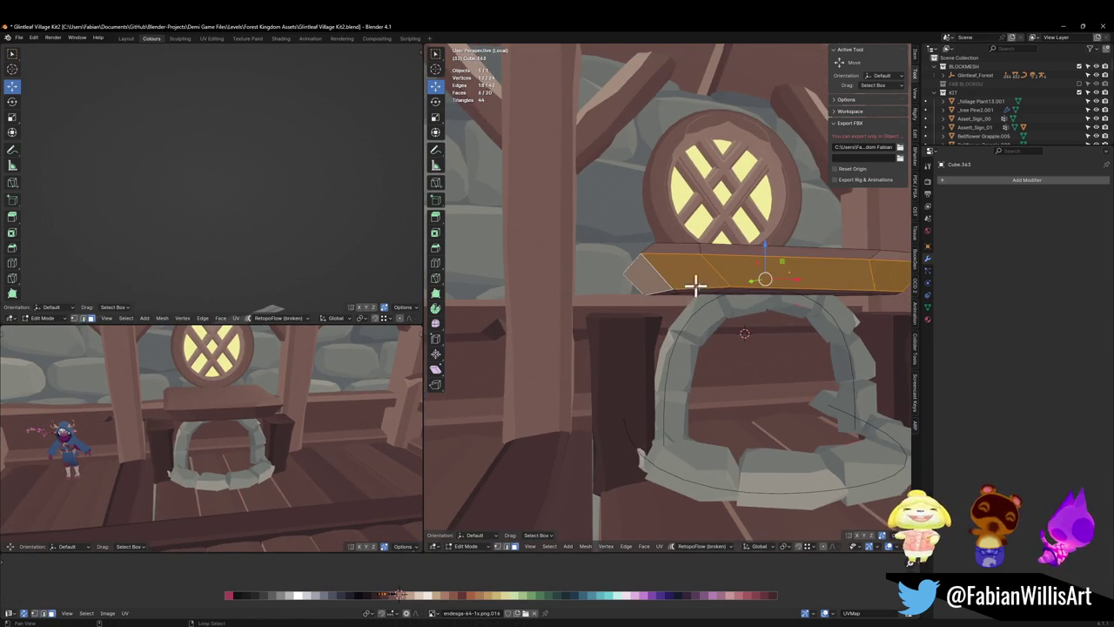
{"action": "mouse_move", "coordinate": [691, 290]}
{"action": "middle_mouse_down"}
{"action": "mouse_move", "coordinate": [729, 267]}
{"action": "mouse_move", "coordinate": [679, 272]}
{"action": "middle_mouse_up"}
{"action": "left_click", "coordinate": [680, 272], "text": "shift"}
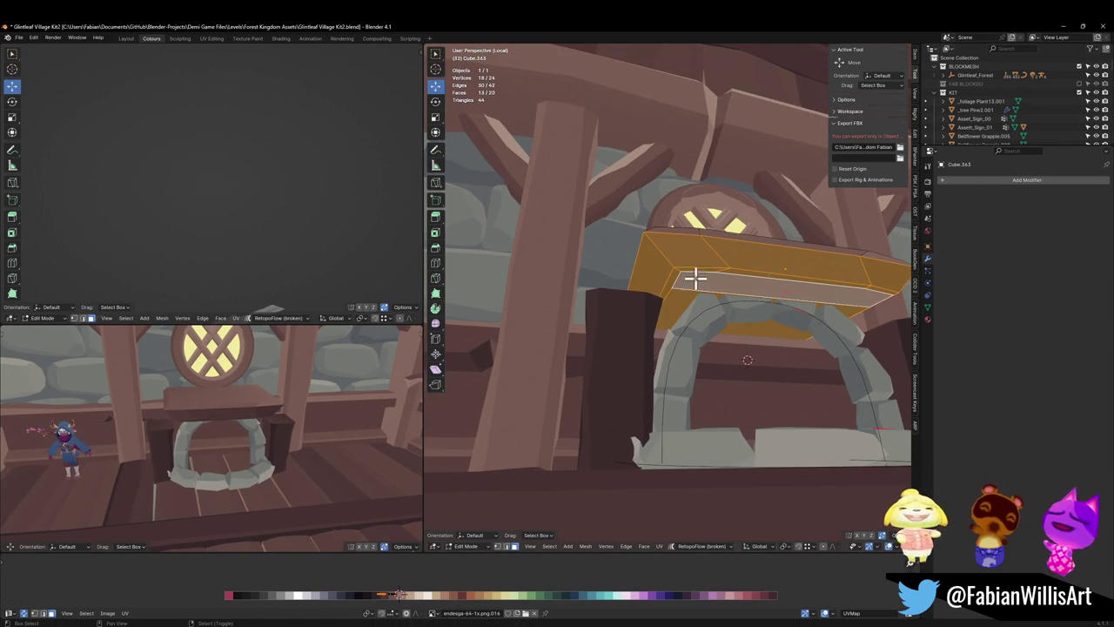
{"action": "key", "text": "g"}
{"action": "key", "text": "x"}
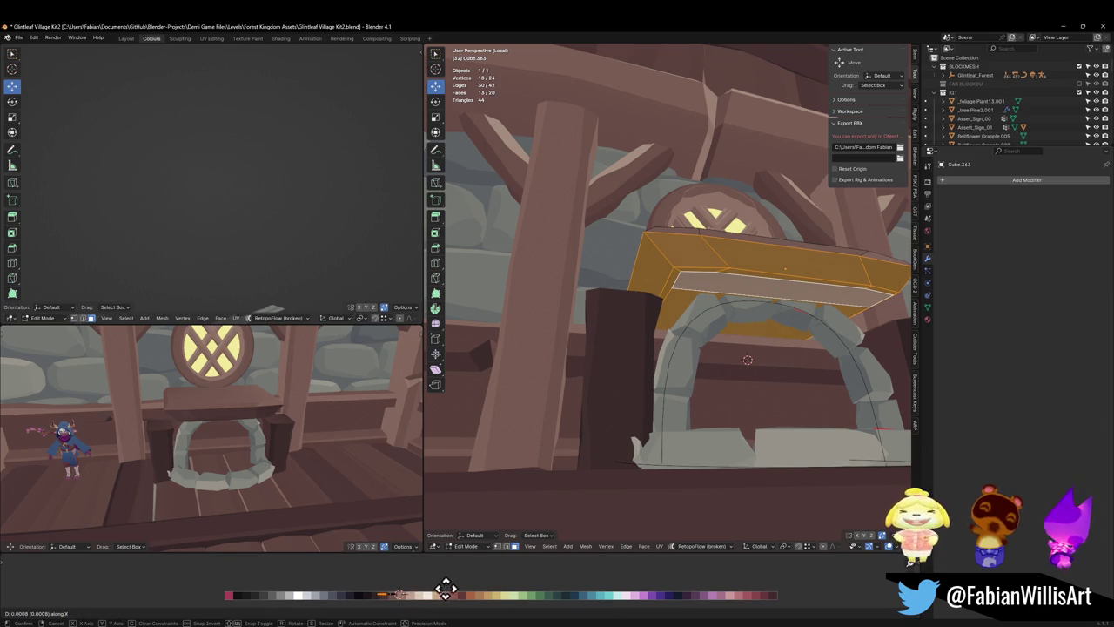
{"action": "left_click", "coordinate": [419, 584]}
- Switch editing from the mantel to the side block beside the arch
{"action": "mouse_move", "coordinate": [348, 470]}
{"action": "middle_mouse_down"}
{"action": "mouse_move", "coordinate": [281, 435]}
{"action": "mouse_move", "coordinate": [358, 426]}
{"action": "middle_mouse_up"}
{"action": "scroll", "coordinate": [284, 431], "scroll_direction": "down", "scroll_amount": 2}
{"action": "mouse_move", "coordinate": [639, 371]}
{"action": "middle_mouse_down"}
{"action": "mouse_move", "coordinate": [641, 391]}
{"action": "mouse_move", "coordinate": [709, 415]}
{"action": "middle_mouse_up"}
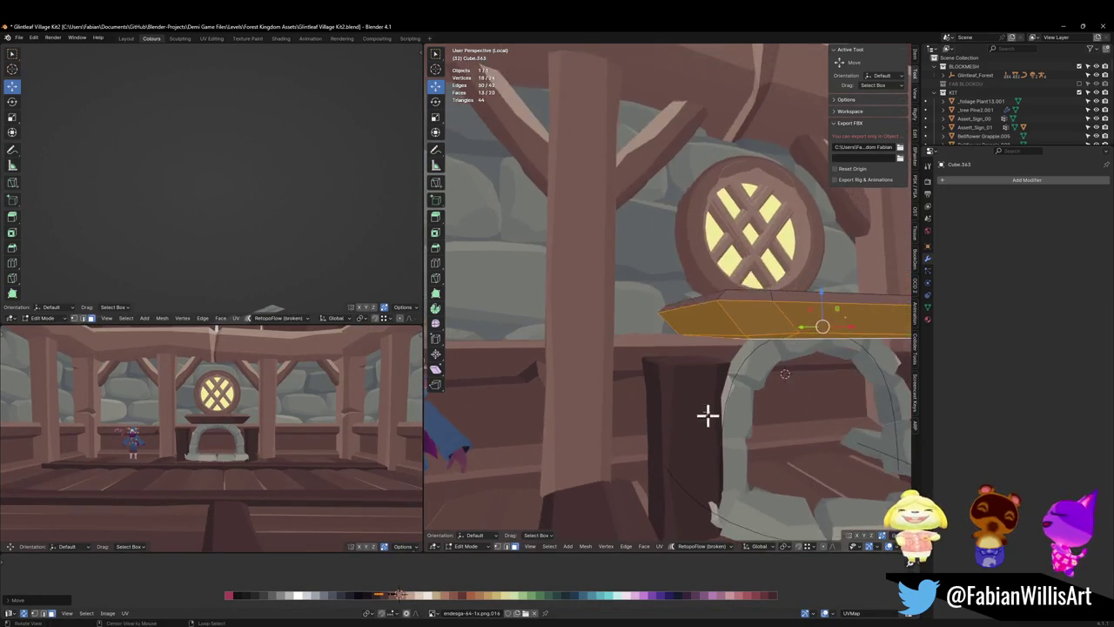
{"action": "scroll", "coordinate": [698, 403], "scroll_direction": "up", "scroll_amount": 2}
{"action": "key", "text": "alt+q"}
{"action": "middle_click_drag", "start_coordinate": [693, 366], "coordinate": [717, 360]}
- Slide the side block's top edge loop down to form a cap band
{"action": "scroll", "coordinate": [709, 358], "scroll_direction": "up", "scroll_amount": 3}
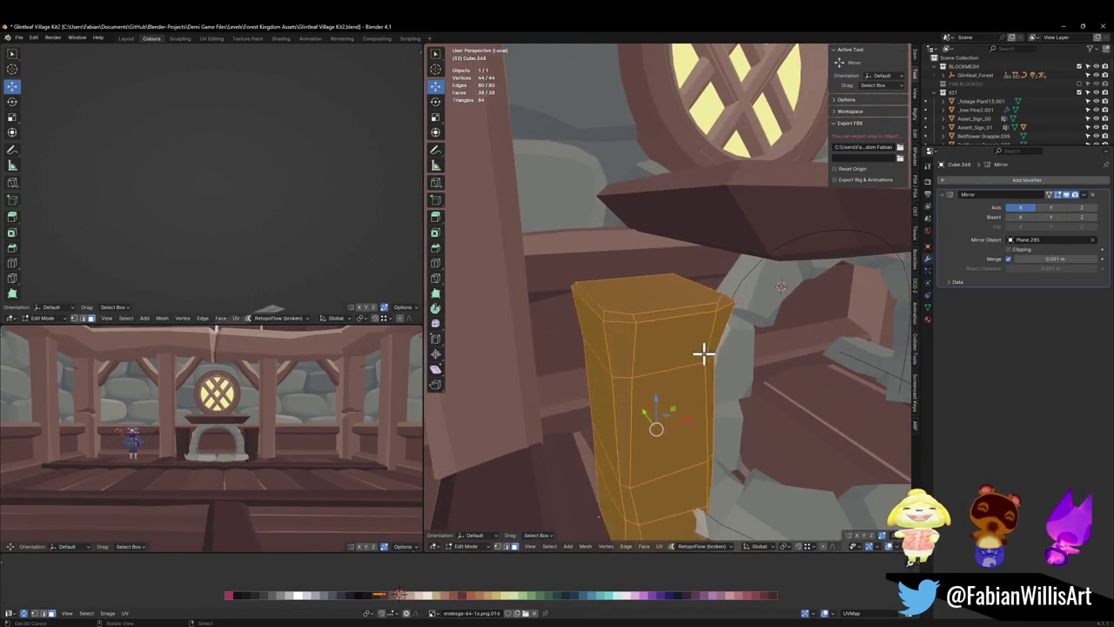
{"action": "left_click", "coordinate": [667, 323], "text": "alt"}
{"action": "key", "text": "g"}
{"action": "key", "text": "g"}
{"action": "left_click", "coordinate": [681, 322]}
- Widen the top cap band along X and save the file
{"action": "left_click", "coordinate": [659, 321], "text": "alt"}
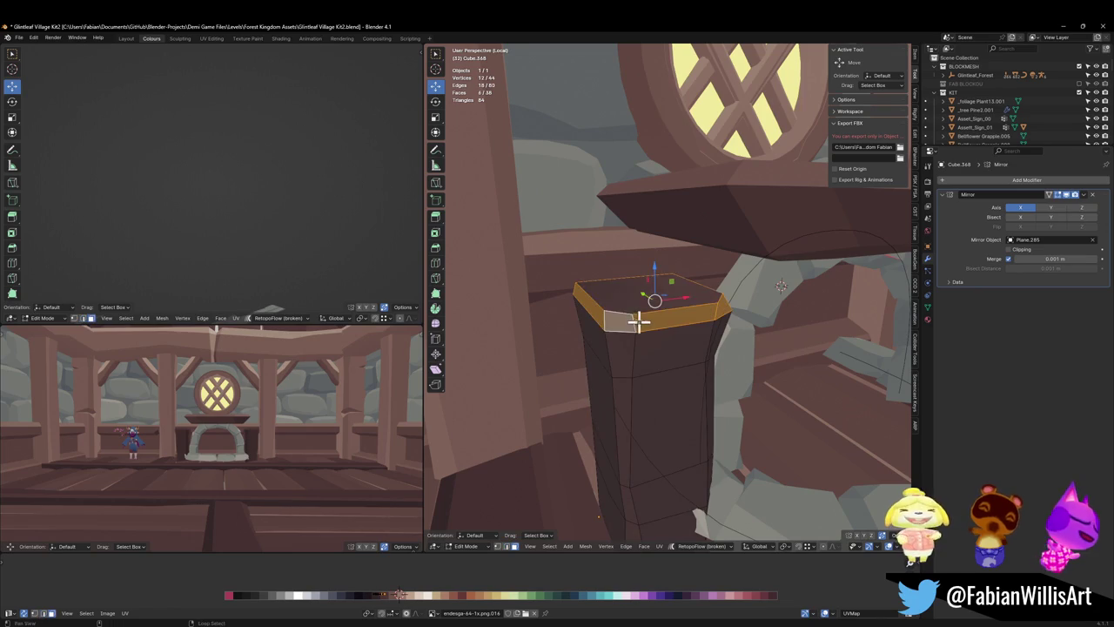
{"action": "key", "text": "g"}
{"action": "key", "text": "x"}
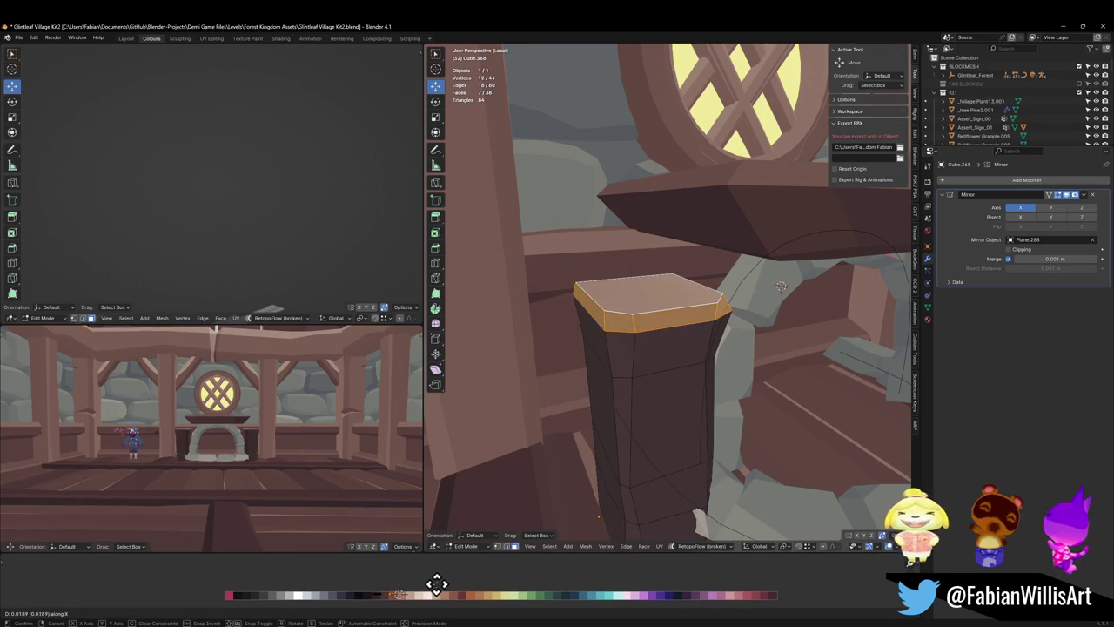
{"action": "left_click", "coordinate": [446, 584]}
{"action": "scroll", "coordinate": [287, 427], "scroll_direction": "up", "scroll_amount": 4}
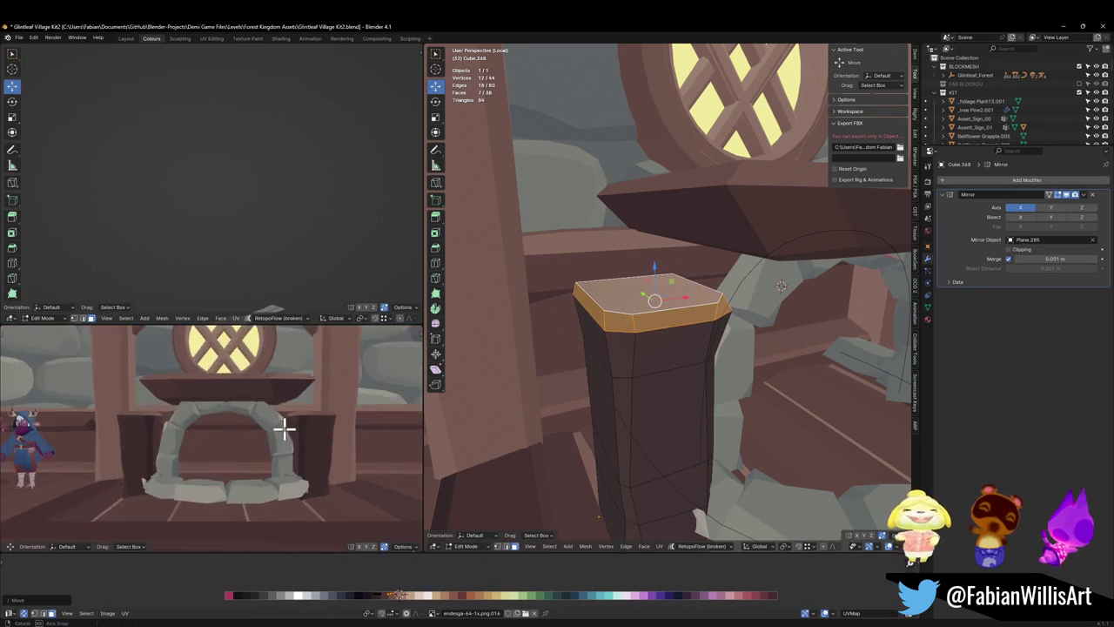
{"action": "key", "text": "ctrl+s"}
- Move the block's side faces along Y and save the file
{"action": "mouse_move", "coordinate": [313, 439]}
{"action": "middle_mouse_down"}
{"action": "mouse_move", "coordinate": [306, 432]}
{"action": "mouse_move", "coordinate": [388, 407]}
{"action": "middle_mouse_up"}
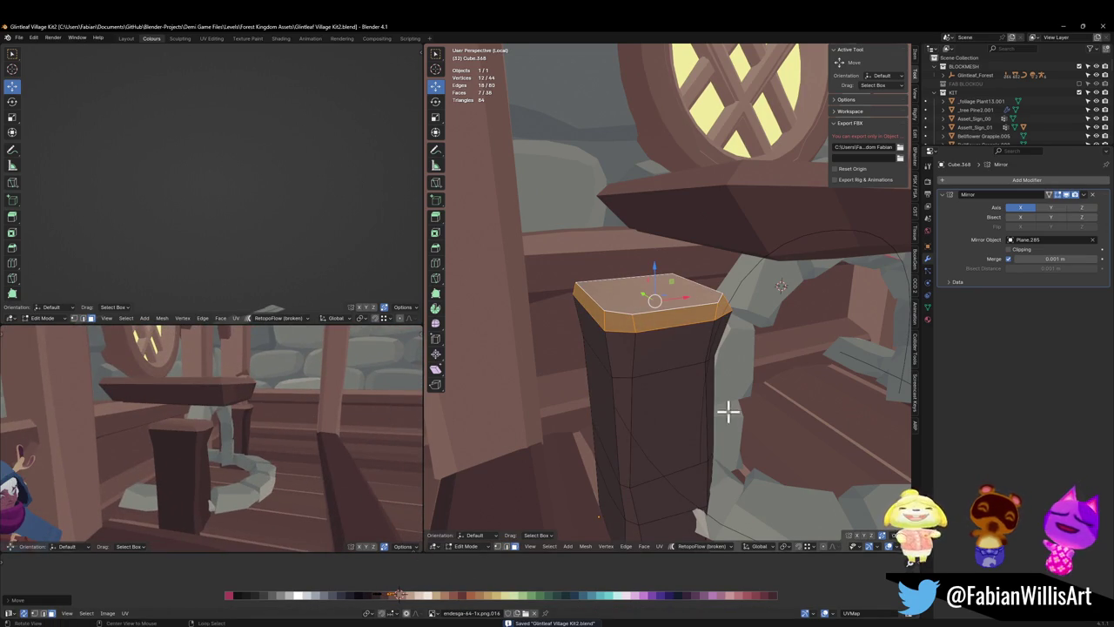
{"action": "mouse_move", "coordinate": [727, 413]}
{"action": "middle_mouse_down"}
{"action": "mouse_move", "coordinate": [786, 398]}
{"action": "mouse_move", "coordinate": [681, 405]}
{"action": "middle_mouse_up"}
{"action": "key", "text": "alt+a"}
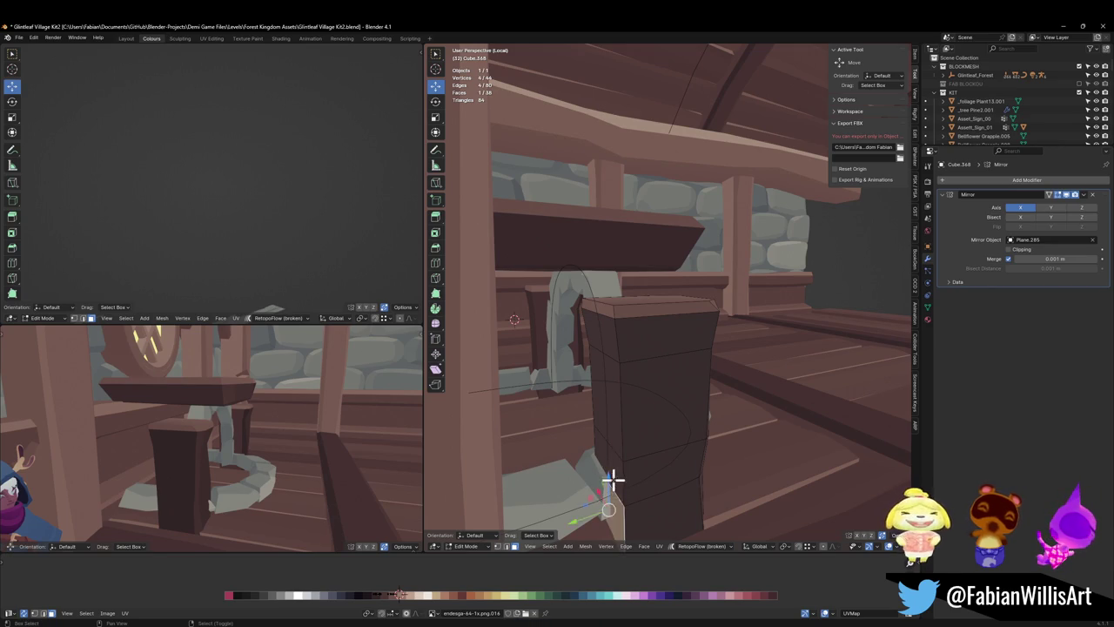
{"action": "left_click", "coordinate": [614, 423], "text": "shift"}
{"action": "left_click", "coordinate": [604, 339], "text": "shift"}
{"action": "mouse_move", "coordinate": [604, 339]}
{"action": "middle_mouse_down"}
{"action": "mouse_move", "coordinate": [649, 369]}
{"action": "mouse_move", "coordinate": [711, 378]}
{"action": "middle_mouse_up"}
{"action": "key", "text": "g"}
{"action": "key", "text": "y"}
{"action": "left_click", "coordinate": [534, 385]}
{"action": "key", "text": "ctrl+s"}
- Select a lower face on the side block's front
{"action": "middle_click_drag", "start_coordinate": [671, 423], "coordinate": [671, 497]}
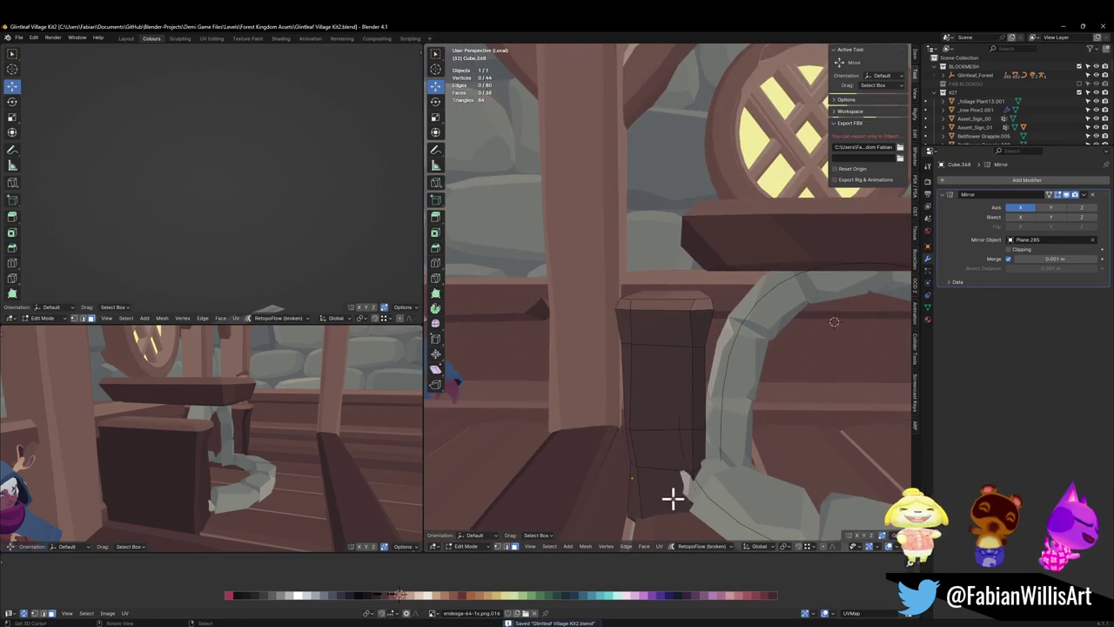
{"action": "left_click", "coordinate": [671, 497]}
{"action": "left_click", "coordinate": [671, 335], "text": "ctrl"}
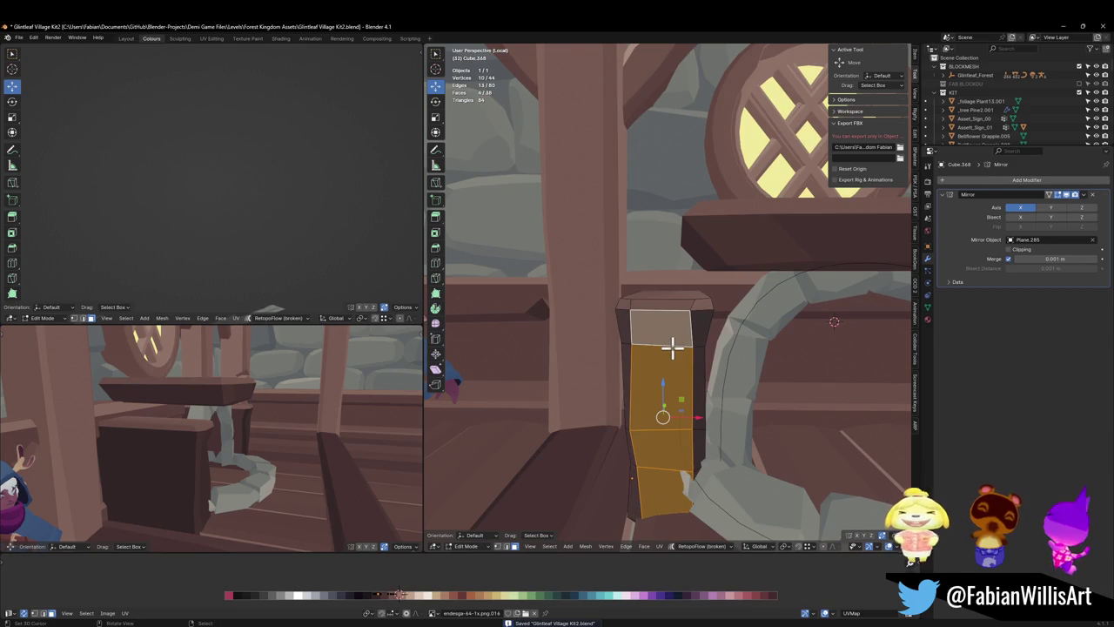
{"action": "key", "text": "alt+a"}
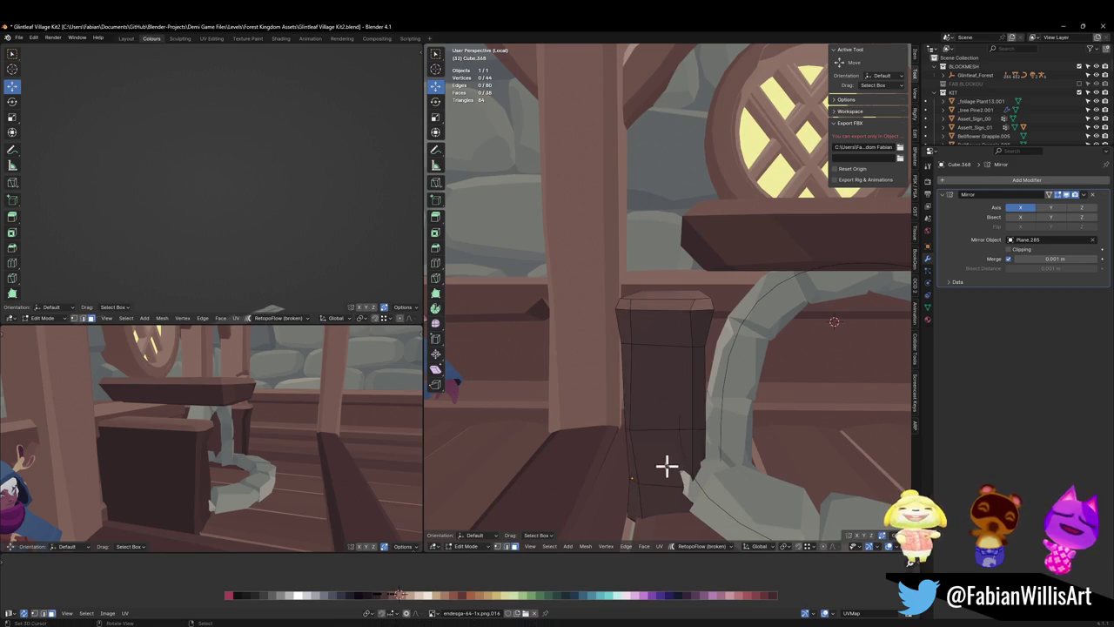
{"action": "left_click", "coordinate": [664, 461]}
- Inset the front face, extrude it, and scale the new face to 0.753
{"action": "key", "text": "i"}
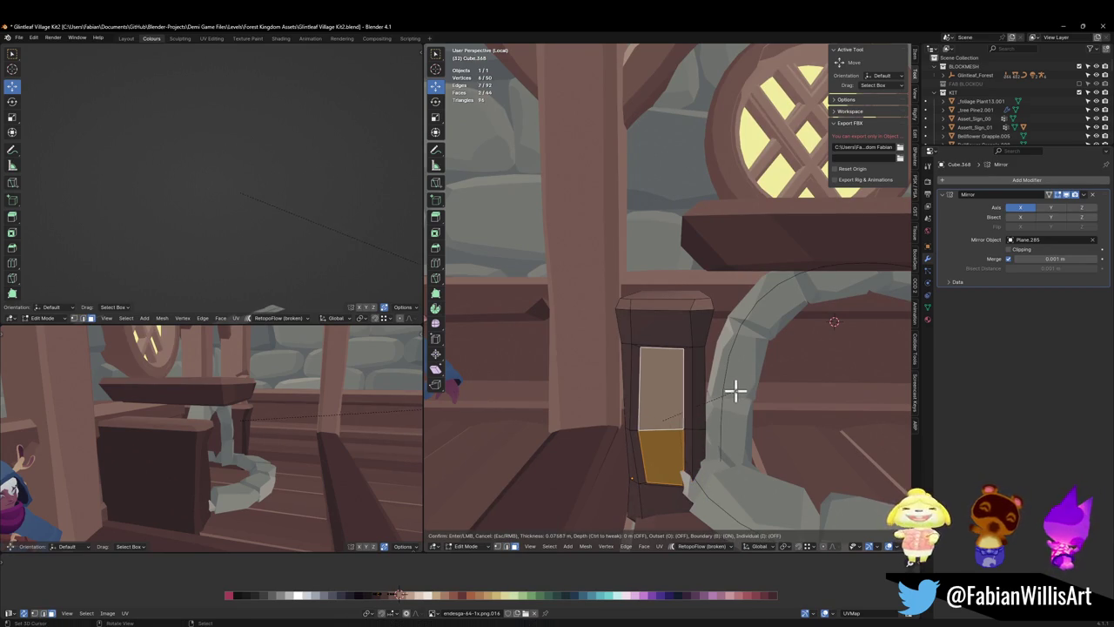
{"action": "left_click", "coordinate": [735, 390]}
{"action": "key", "text": "e"}
{"action": "mouse_move", "coordinate": [734, 391]}
{"action": "middle_mouse_down"}
{"action": "mouse_move", "coordinate": [693, 392]}
{"action": "mouse_move", "coordinate": [737, 386]}
{"action": "middle_mouse_up"}
{"action": "left_click", "coordinate": [726, 390]}
{"action": "key", "text": "s"}
{"action": "left_click", "coordinate": [718, 391]}
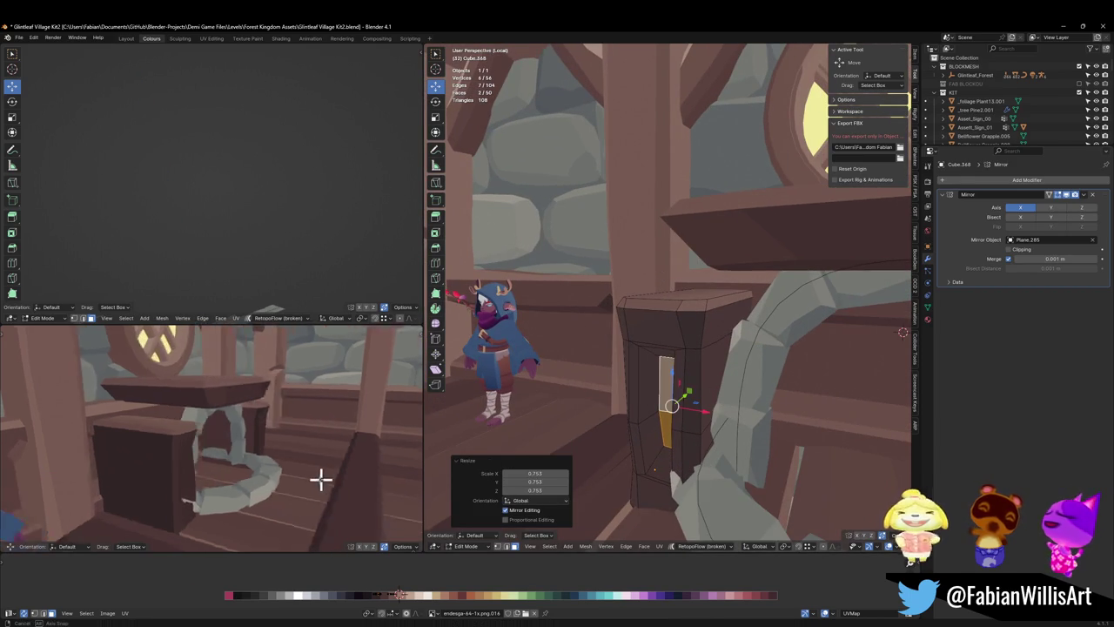
- Shift the whole side post's geometry along X
{"action": "middle_click_drag", "start_coordinate": [320, 477], "coordinate": [261, 470]}
{"action": "scroll", "coordinate": [664, 440], "scroll_direction": "up", "scroll_amount": 2}
{"action": "key", "text": "a"}
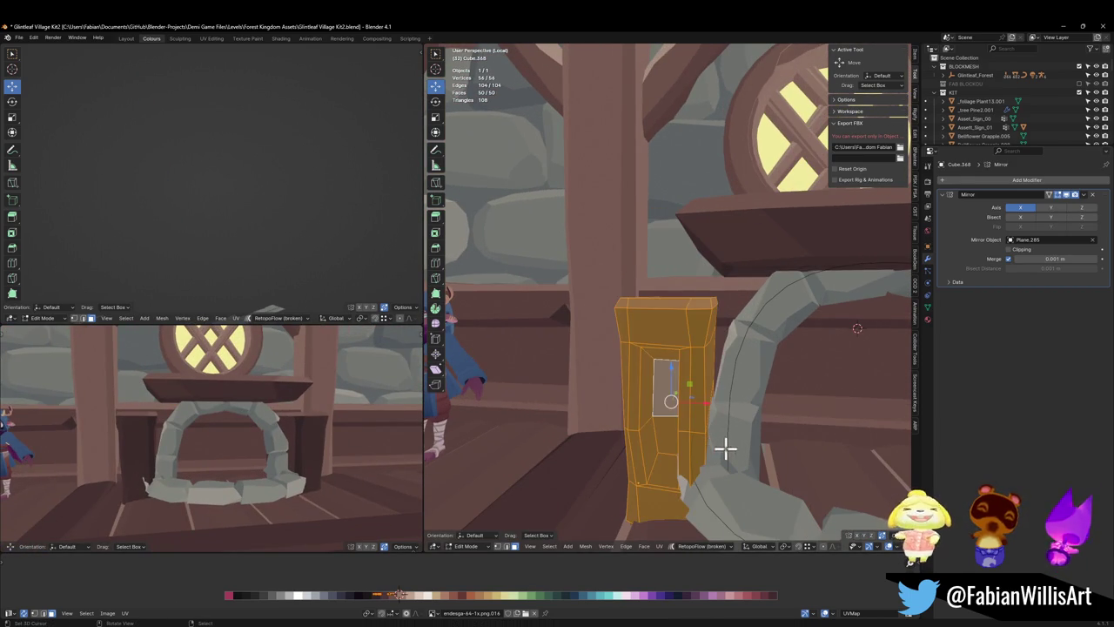
{"action": "key", "text": "g"}
{"action": "key", "text": "x"}
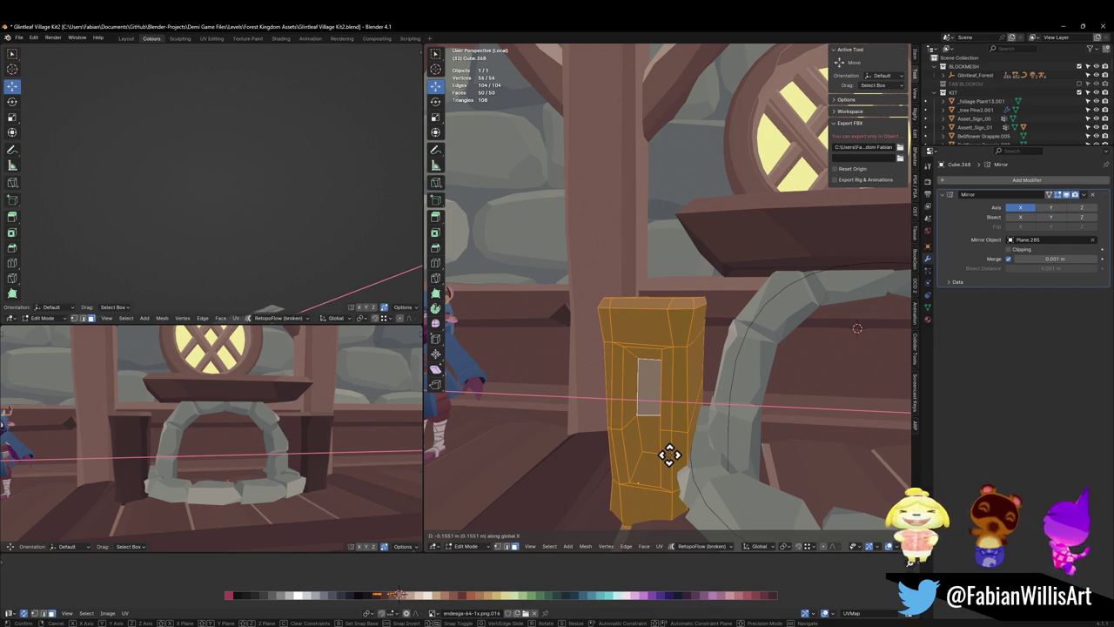
{"action": "left_click", "coordinate": [667, 455]}
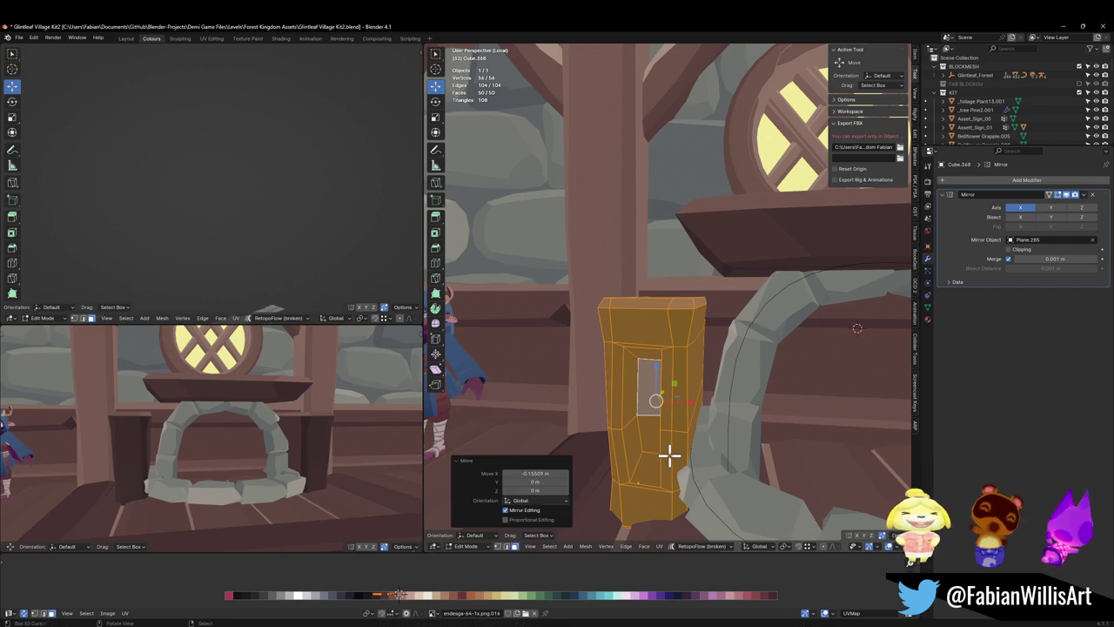
- Shift the opening's inner faces sideways along X
{"action": "key", "text": "alt+a"}
{"action": "left_click", "coordinate": [647, 435]}
{"action": "left_click", "coordinate": [648, 397], "text": "shift"}
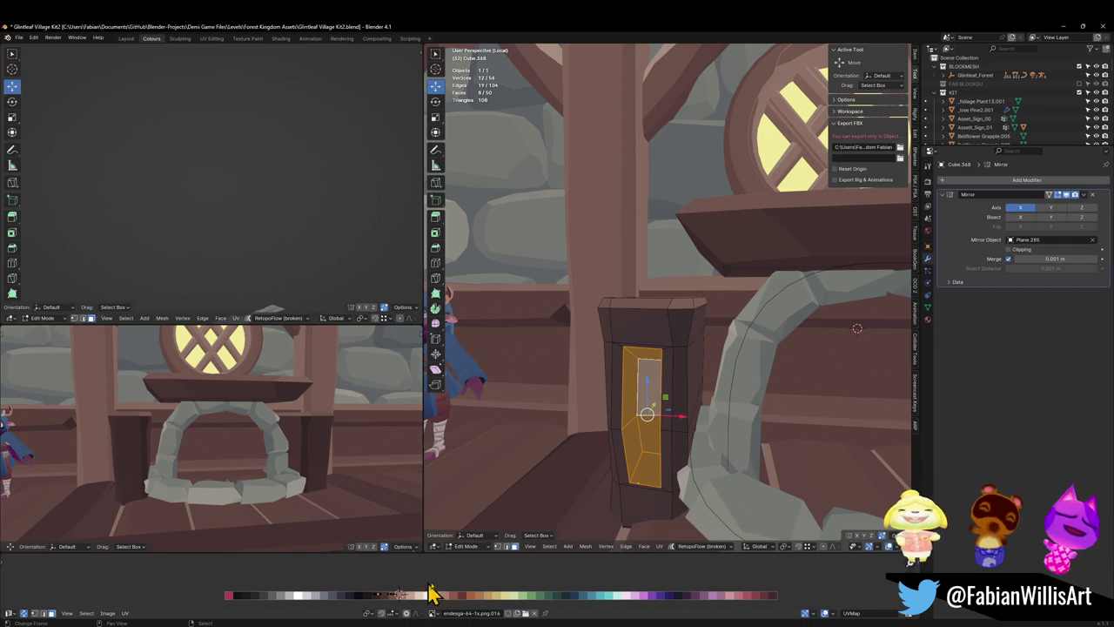
{"action": "key", "text": "g"}
{"action": "key", "text": "x"}
{"action": "left_click", "coordinate": [467, 580]}
- Move the opening's bottom face along X
{"action": "key", "text": "alt+a"}
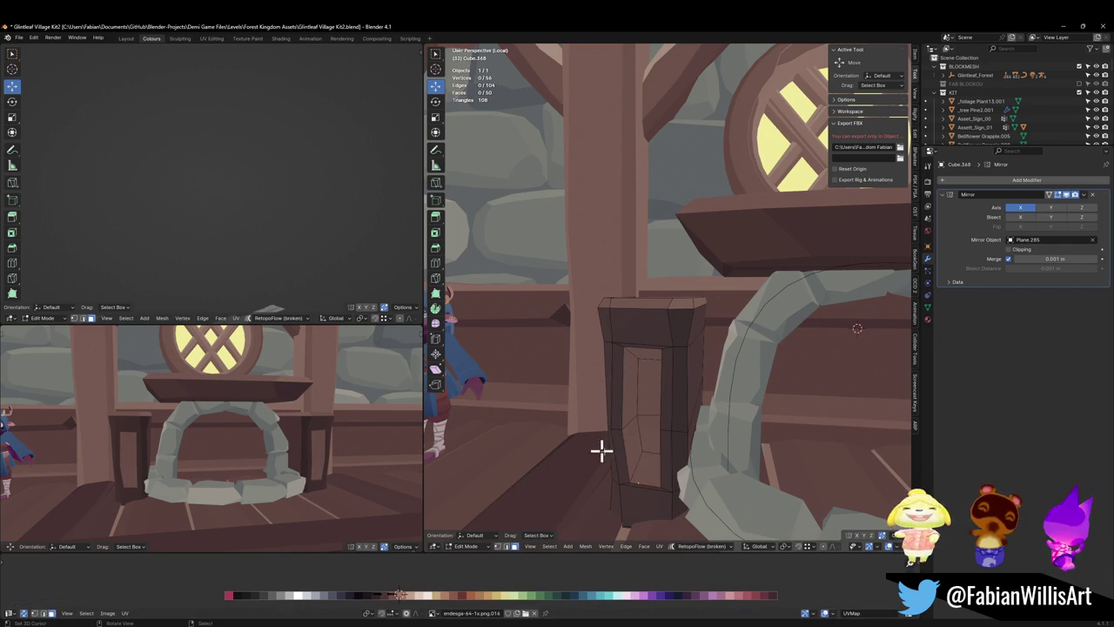
{"action": "key", "text": "ctrl+z"}
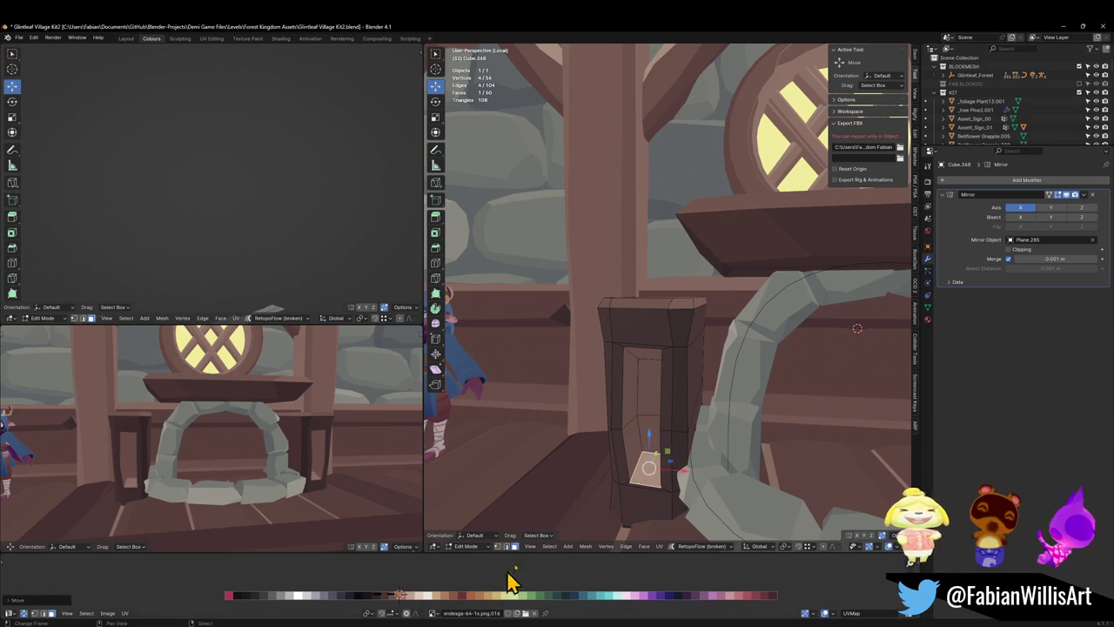
{"action": "key", "text": "ctrl+z"}
{"action": "key", "text": "g"}
{"action": "key", "text": "x"}
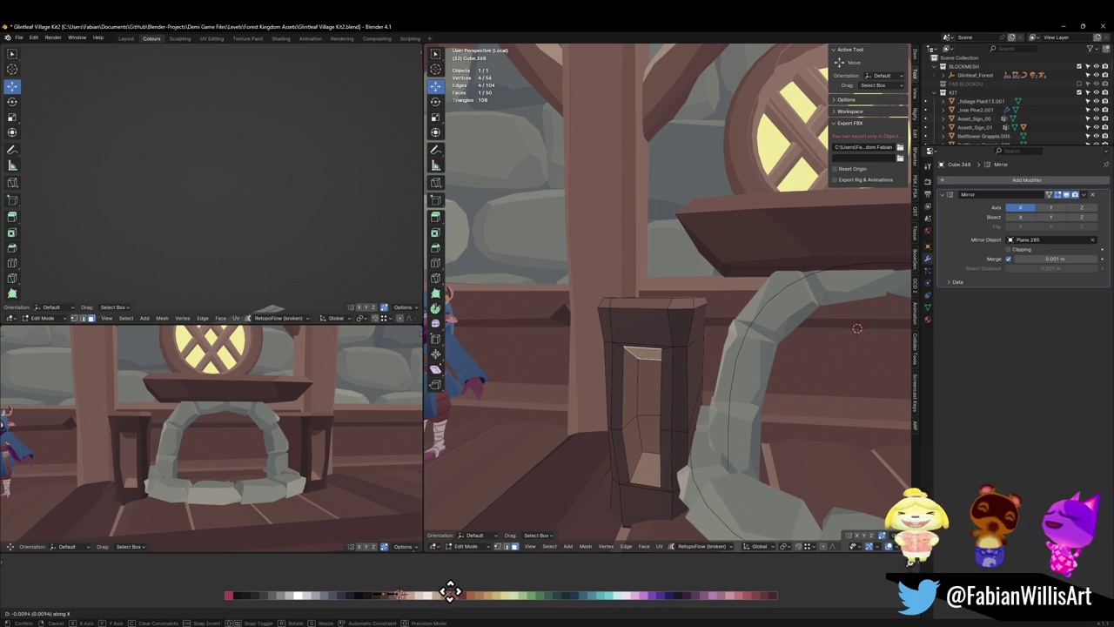
{"action": "left_click", "coordinate": [466, 589]}
{"action": "key", "text": "alt+a"}
- Shift an adjacent face of the opening along X and save the file
{"action": "left_click", "coordinate": [633, 406], "text": "shift"}
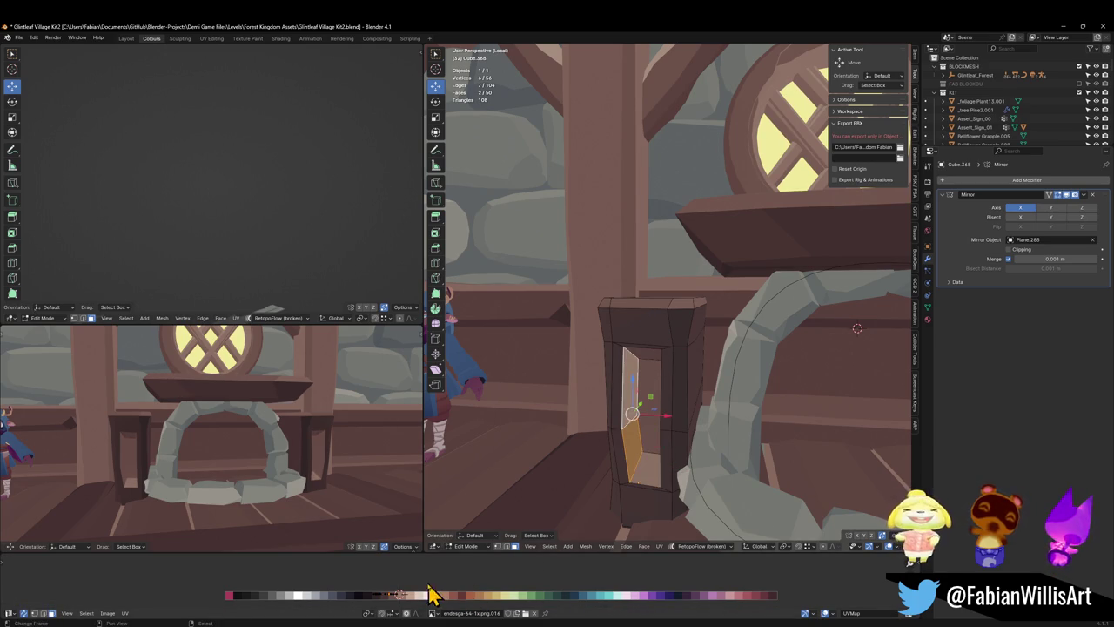
{"action": "key", "text": "g"}
{"action": "key", "text": "x"}
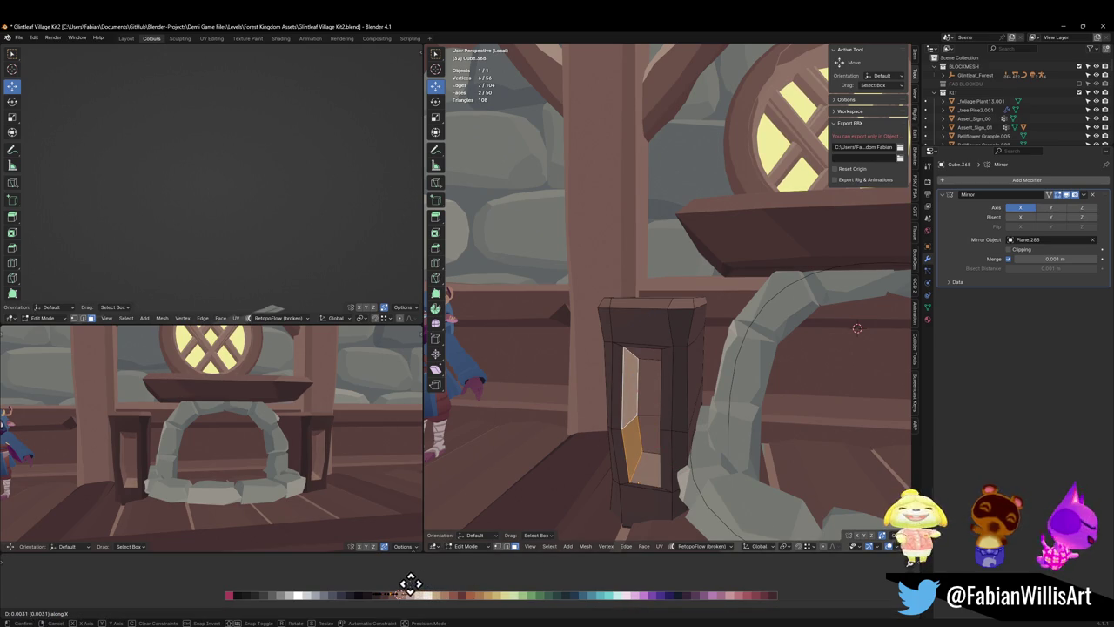
{"action": "left_click", "coordinate": [456, 584]}
{"action": "key", "text": "alt+a"}
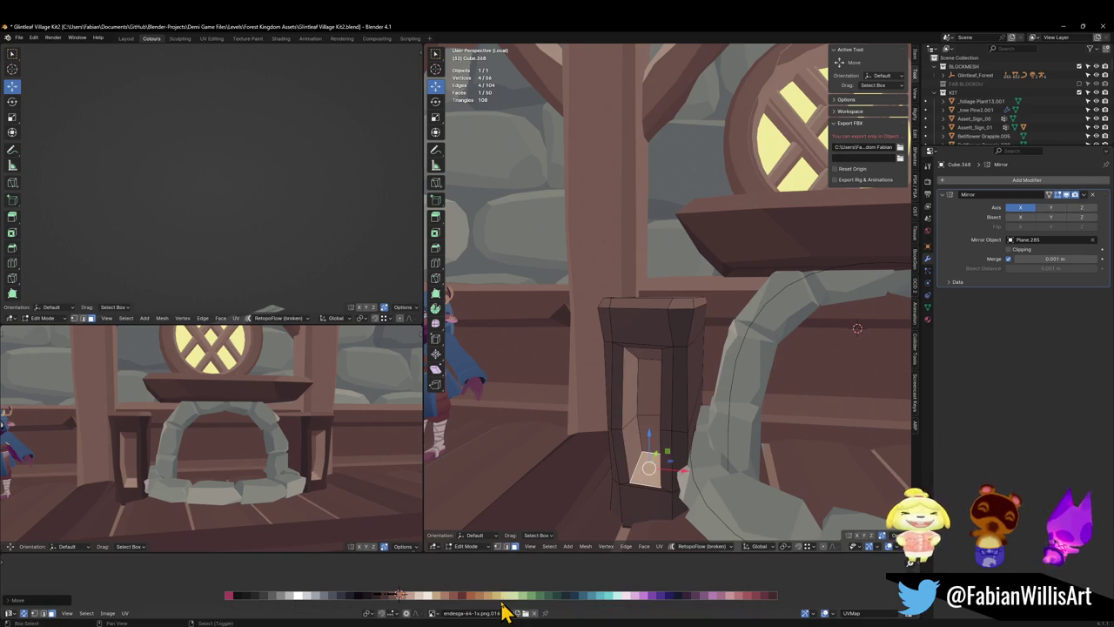
{"action": "mouse_move", "coordinate": [228, 445]}
{"action": "middle_mouse_down"}
{"action": "mouse_move", "coordinate": [254, 450]}
{"action": "mouse_move", "coordinate": [211, 435]}
{"action": "mouse_move", "coordinate": [306, 426]}
{"action": "middle_mouse_up"}
{"action": "scroll", "coordinate": [239, 427], "scroll_direction": "down", "scroll_amount": 2}
{"action": "scroll", "coordinate": [280, 425], "scroll_direction": "down", "scroll_amount": 2}
{"action": "key", "text": "ctrl+s"}
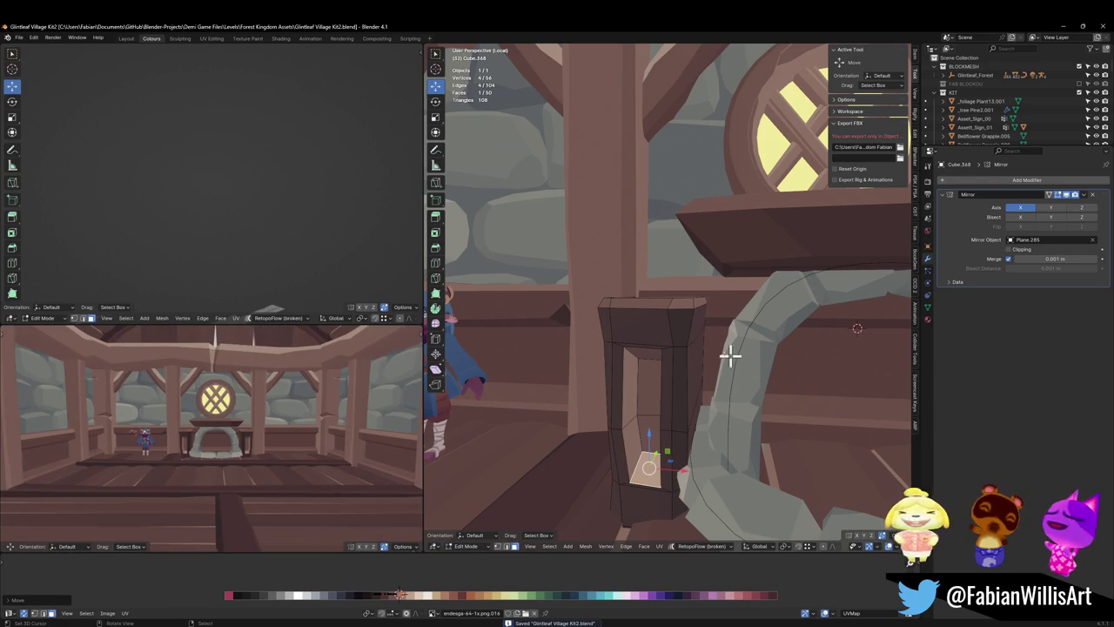
- Reselect the side post with the opening and re-enter Edit Mode
{"action": "scroll", "coordinate": [707, 348], "scroll_direction": "up", "scroll_amount": 2}
{"action": "scroll", "coordinate": [661, 343], "scroll_direction": "up", "scroll_amount": 2}
{"action": "key", "text": "alt+a"}
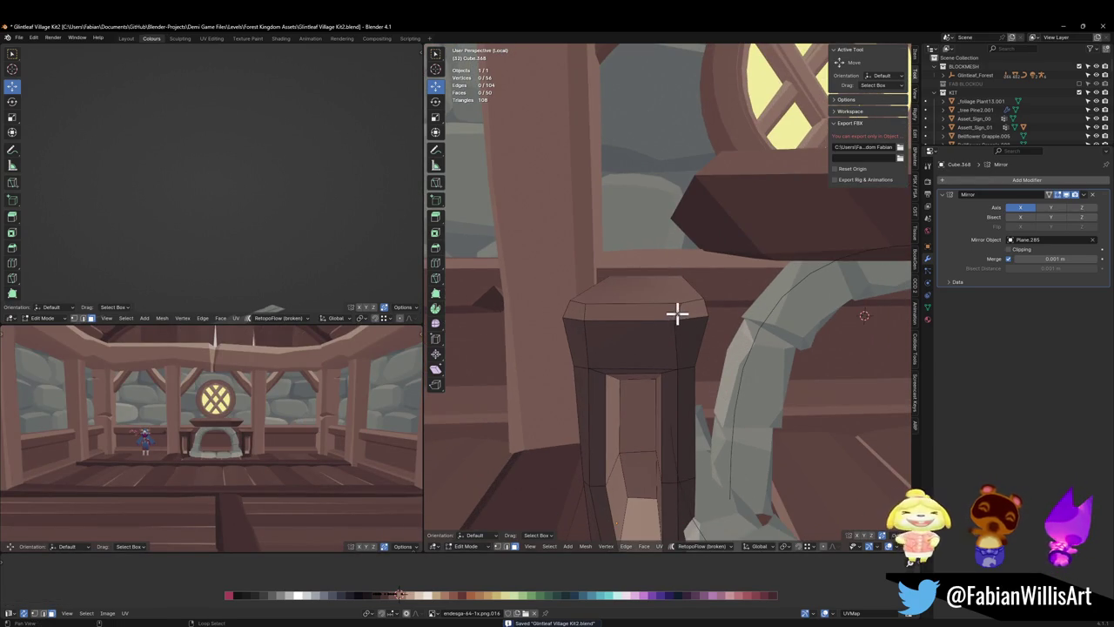
{"action": "scroll", "coordinate": [679, 315], "scroll_direction": "down", "scroll_amount": 3}
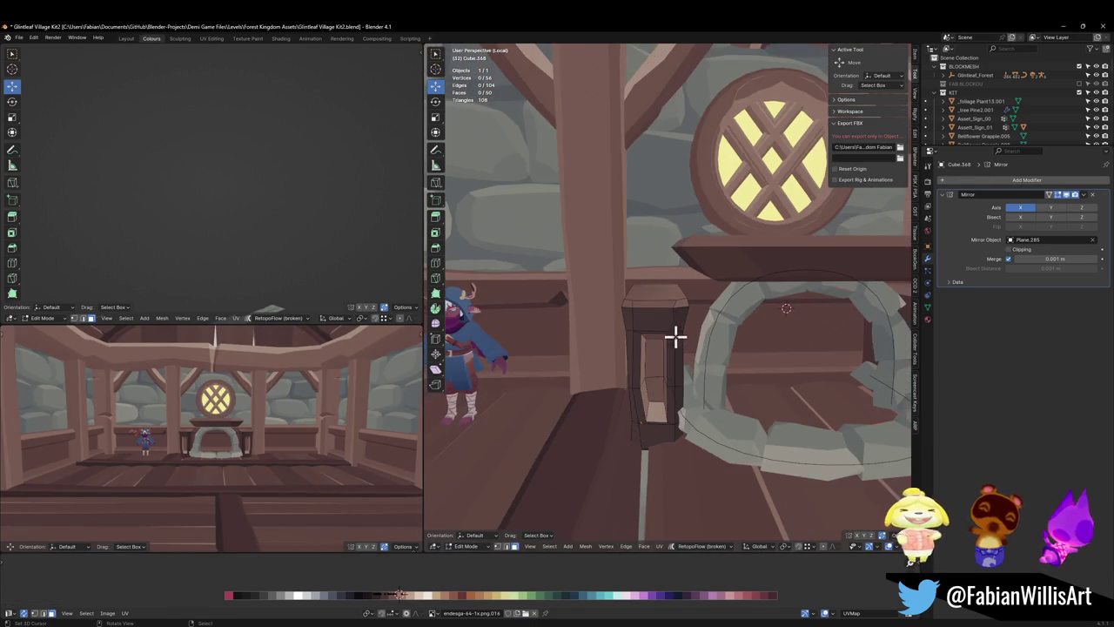
{"action": "key", "text": "Tab"}
{"action": "left_click", "coordinate": [617, 320]}
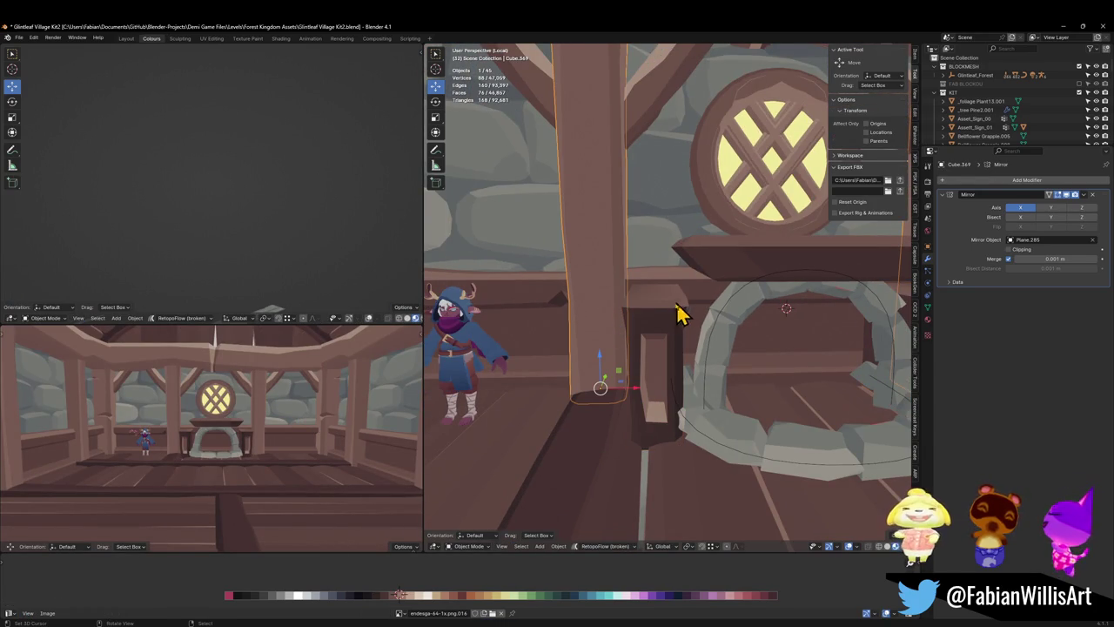
{"action": "scroll", "coordinate": [678, 315], "scroll_direction": "up", "scroll_amount": 2}
{"action": "scroll", "coordinate": [683, 337], "scroll_direction": "down", "scroll_amount": 3}
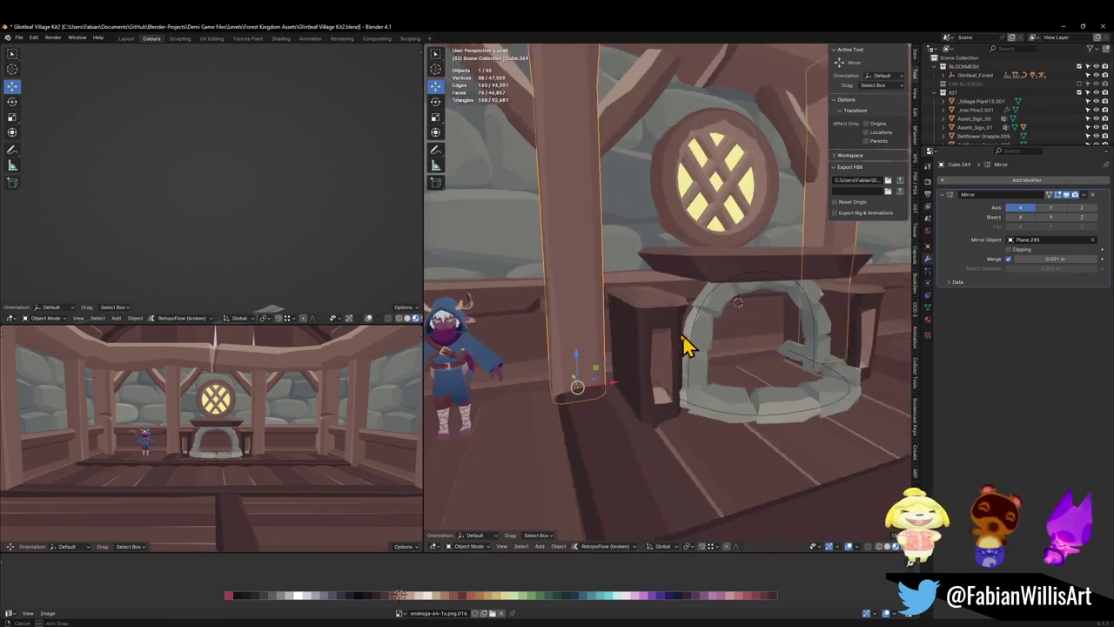
{"action": "scroll", "coordinate": [684, 342], "scroll_direction": "up", "scroll_amount": 3}
{"action": "scroll", "coordinate": [661, 335], "scroll_direction": "down", "scroll_amount": 1}
{"action": "mouse_move", "coordinate": [646, 329]}
{"action": "middle_mouse_down"}
{"action": "mouse_move", "coordinate": [659, 319]}
{"action": "mouse_move", "coordinate": [612, 318]}
{"action": "middle_mouse_up"}
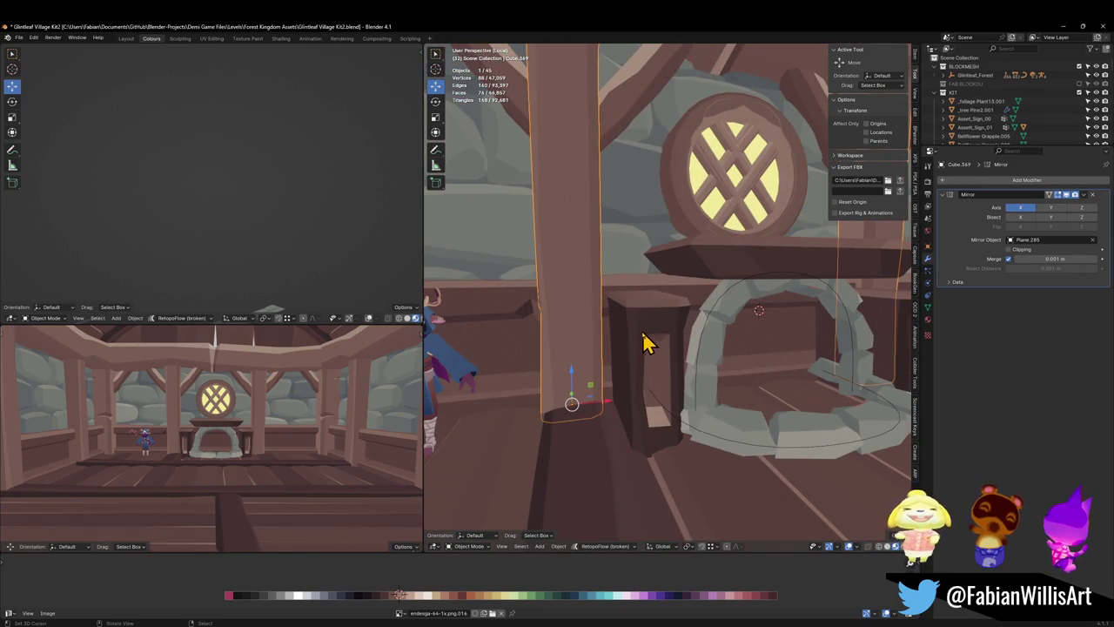
{"action": "scroll", "coordinate": [644, 334], "scroll_direction": "up", "scroll_amount": 3}
{"action": "left_click", "coordinate": [649, 383]}
{"action": "key", "text": "Tab"}
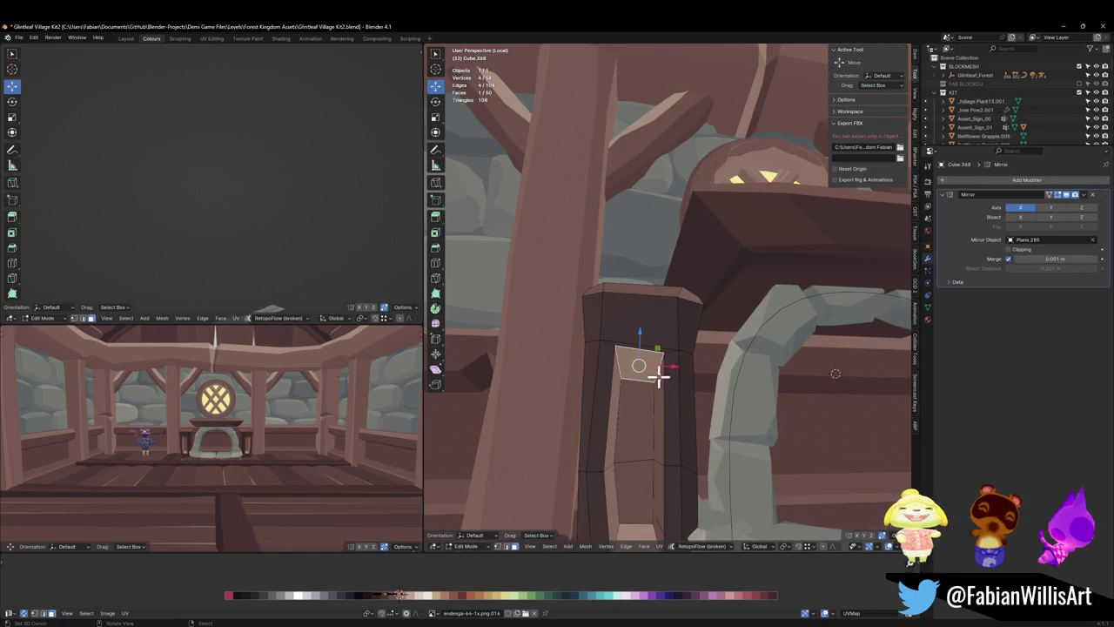
{"action": "mouse_move", "coordinate": [659, 374]}
{"action": "middle_mouse_down"}
{"action": "mouse_move", "coordinate": [619, 435]}
{"action": "mouse_move", "coordinate": [651, 440]}
{"action": "mouse_move", "coordinate": [667, 405]}
{"action": "mouse_move", "coordinate": [706, 398]}
{"action": "middle_mouse_up"}
{"action": "key", "text": "alt+a"}
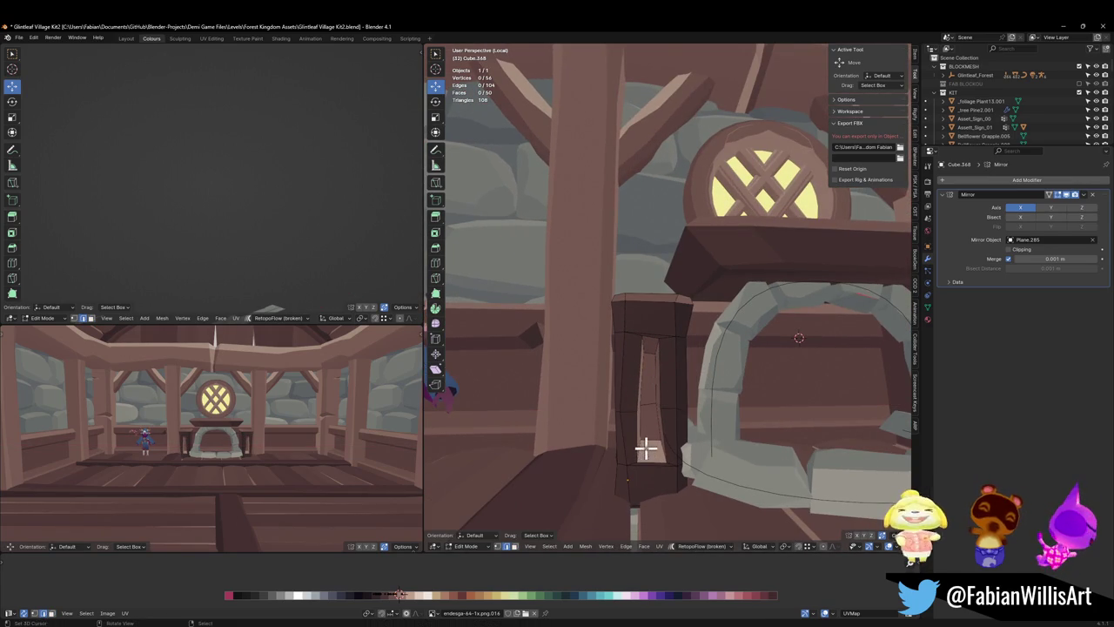
- Widen the opening's bottom face by scaling it along X
{"action": "key", "text": "s"}
{"action": "key", "text": "x"}
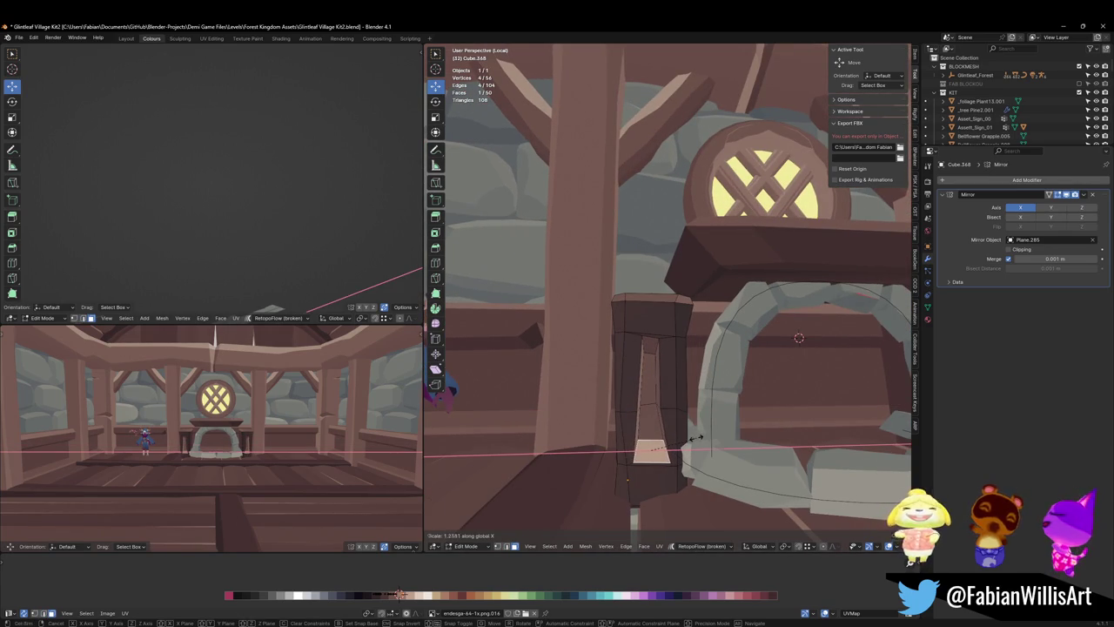
{"action": "left_click", "coordinate": [694, 438]}
{"action": "scroll", "coordinate": [323, 390], "scroll_direction": "up", "scroll_amount": 3}
{"action": "scroll", "coordinate": [306, 406], "scroll_direction": "up", "scroll_amount": 3}
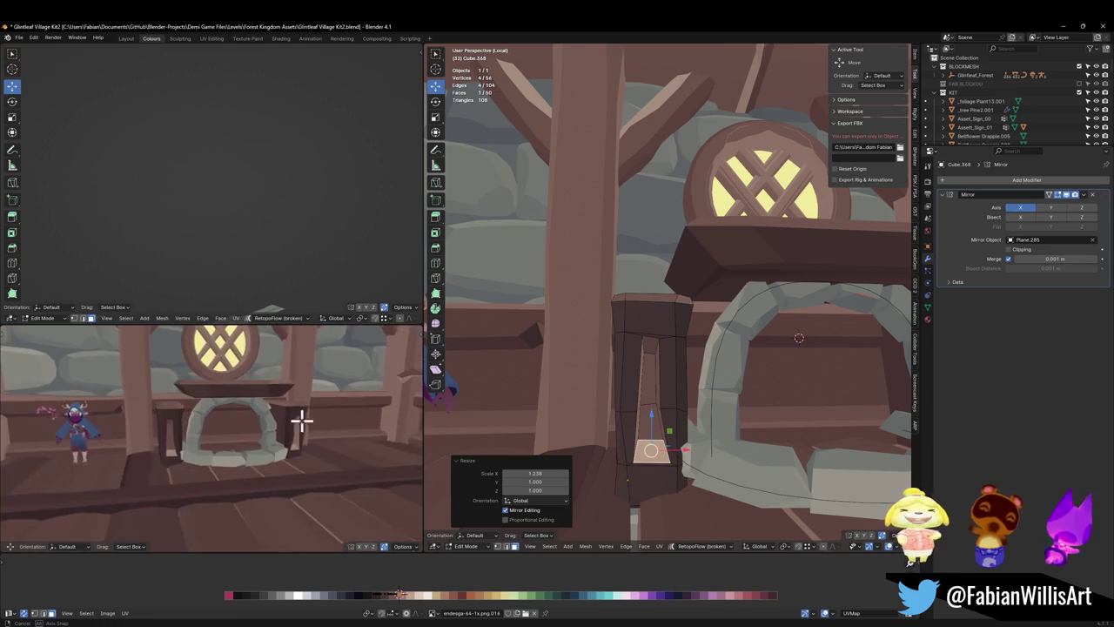
{"action": "middle_click_drag", "start_coordinate": [300, 420], "coordinate": [322, 418]}
{"action": "key", "text": "alt+a"}
{"action": "scroll", "coordinate": [672, 415], "scroll_direction": "up", "scroll_amount": 2}
- Add a loop cut on the post, slide it, and adjust it with Alt+S
{"action": "mouse_move", "coordinate": [667, 440]}
{"action": "middle_mouse_down"}
{"action": "mouse_move", "coordinate": [662, 468]}
{"action": "mouse_move", "coordinate": [701, 462]}
{"action": "mouse_move", "coordinate": [714, 427]}
{"action": "mouse_move", "coordinate": [656, 473]}
{"action": "middle_mouse_up"}
{"action": "left_click", "coordinate": [662, 462]}
{"action": "right_click", "coordinate": [669, 460]}
{"action": "key", "text": "g"}
{"action": "key", "text": "g"}
{"action": "left_click", "coordinate": [714, 467]}
{"action": "key", "text": "alt+s"}
{"action": "left_click", "coordinate": [689, 427]}
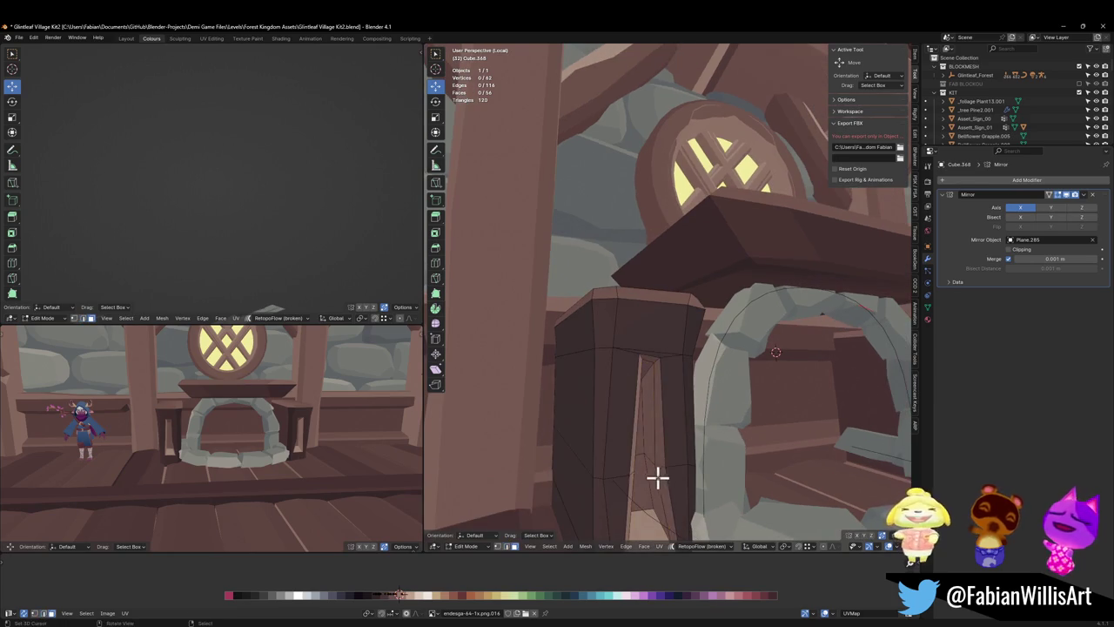
- Move the opening's inner face loop along X to narrow the slot
{"action": "left_click", "coordinate": [656, 470], "text": "alt"}
{"action": "scroll", "coordinate": [274, 435], "scroll_direction": "up", "scroll_amount": 5}
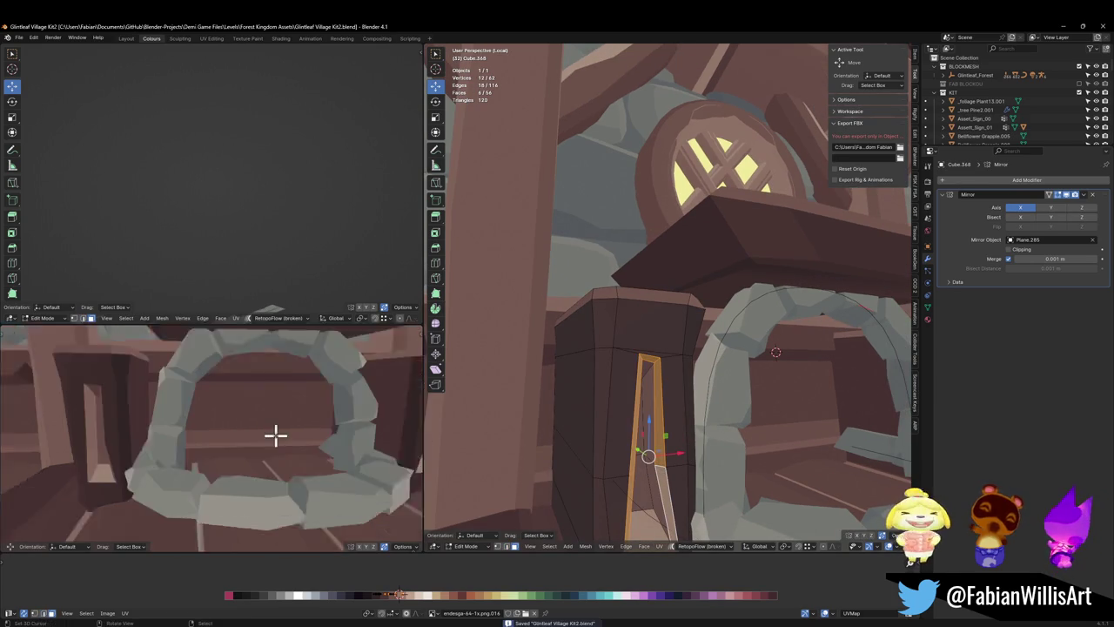
{"action": "middle_click_drag", "start_coordinate": [273, 436], "coordinate": [200, 418]}
{"action": "key", "text": "g"}
{"action": "key", "text": "x"}
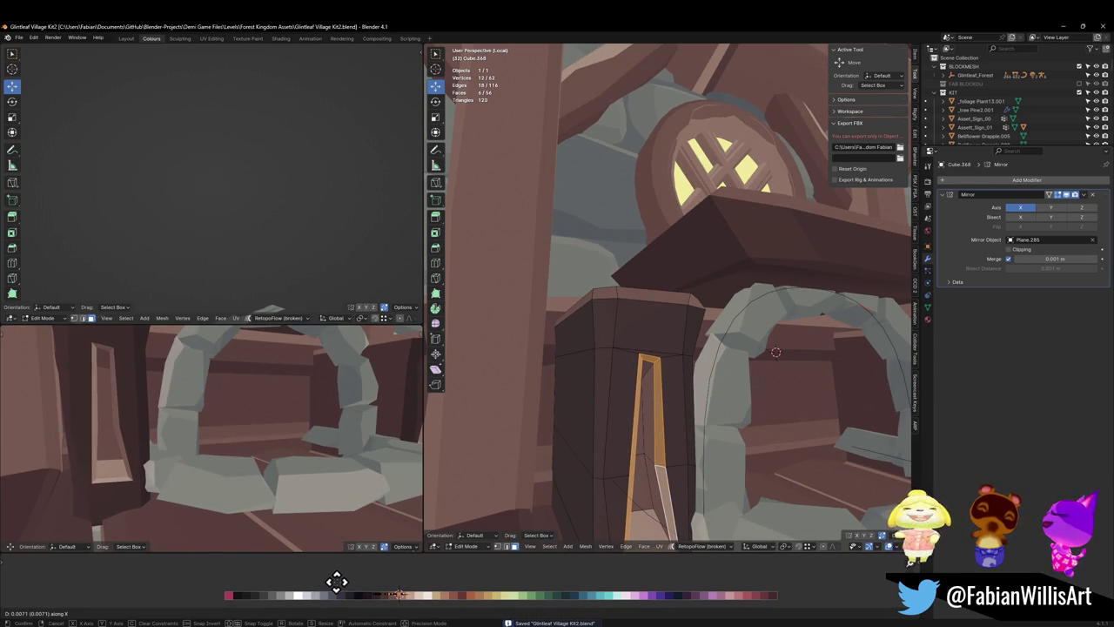
{"action": "left_click", "coordinate": [336, 581]}
{"action": "scroll", "coordinate": [292, 393], "scroll_direction": "down", "scroll_amount": 3}
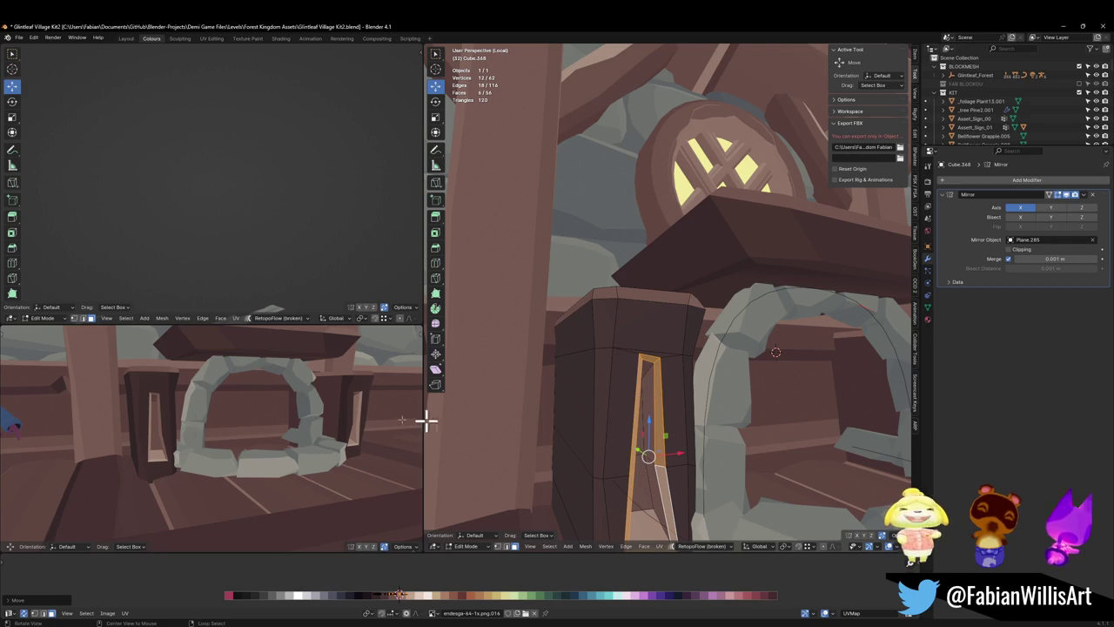
{"action": "mouse_move", "coordinate": [409, 418]}
{"action": "middle_mouse_down"}
{"action": "mouse_move", "coordinate": [166, 403]}
{"action": "mouse_move", "coordinate": [192, 393]}
{"action": "mouse_move", "coordinate": [184, 411]}
{"action": "mouse_move", "coordinate": [281, 400]}
{"action": "middle_mouse_up"}
{"action": "mouse_move", "coordinate": [634, 473]}
{"action": "middle_mouse_down"}
{"action": "mouse_move", "coordinate": [659, 476]}
{"action": "mouse_move", "coordinate": [673, 455]}
{"action": "middle_mouse_up"}
- Raise a single vertex of the opening along Z to taper the slot
{"action": "key", "text": "1"}
{"action": "left_click", "coordinate": [651, 458]}
{"action": "key", "text": "g"}
{"action": "key", "text": "z"}
{"action": "left_click", "coordinate": [682, 451]}
- Reposition vertices at the top of the side-post opening to start tapering the inset
{"action": "key", "text": "alt+a"}
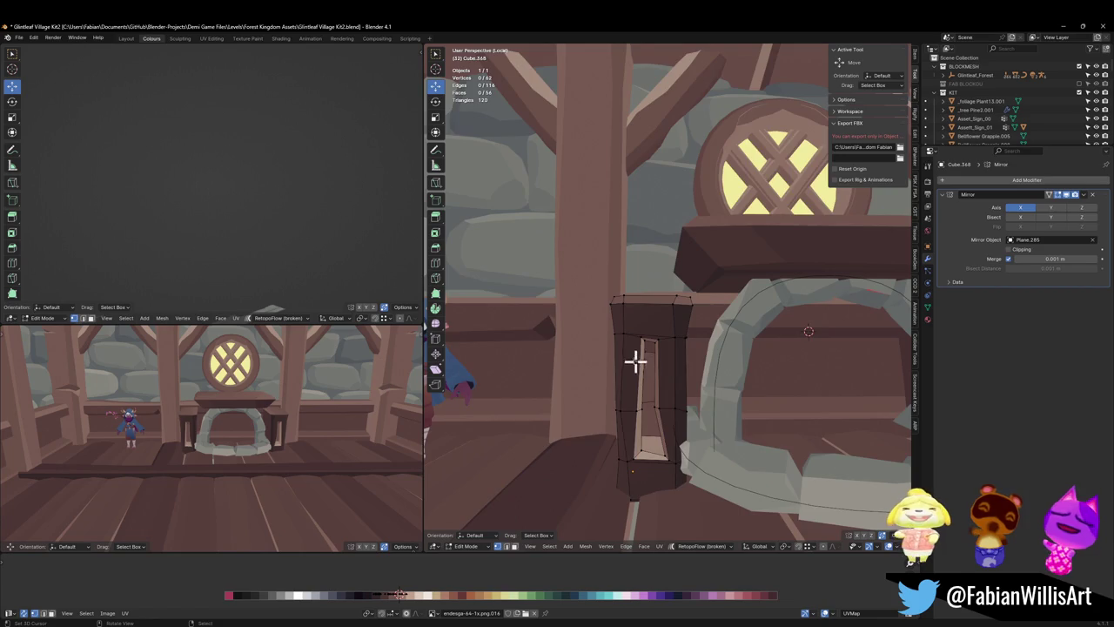
{"action": "mouse_move", "coordinate": [634, 361]}
{"action": "middle_mouse_down"}
{"action": "mouse_move", "coordinate": [624, 354]}
{"action": "mouse_move", "coordinate": [644, 371]}
{"action": "middle_mouse_up"}
{"action": "left_click", "coordinate": [644, 373]}
{"action": "key", "text": "g"}
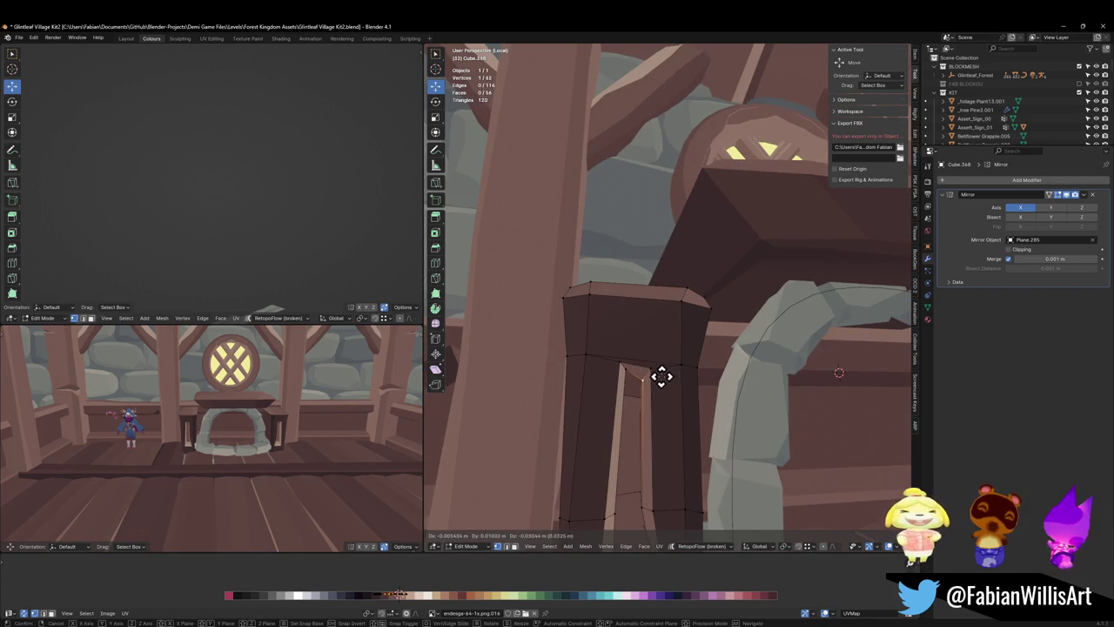
{"action": "left_click", "coordinate": [661, 376]}
{"action": "scroll", "coordinate": [282, 392], "scroll_direction": "up", "scroll_amount": 2}
{"action": "scroll", "coordinate": [261, 409], "scroll_direction": "up", "scroll_amount": 2}
{"action": "scroll", "coordinate": [241, 430], "scroll_direction": "up", "scroll_amount": 1}
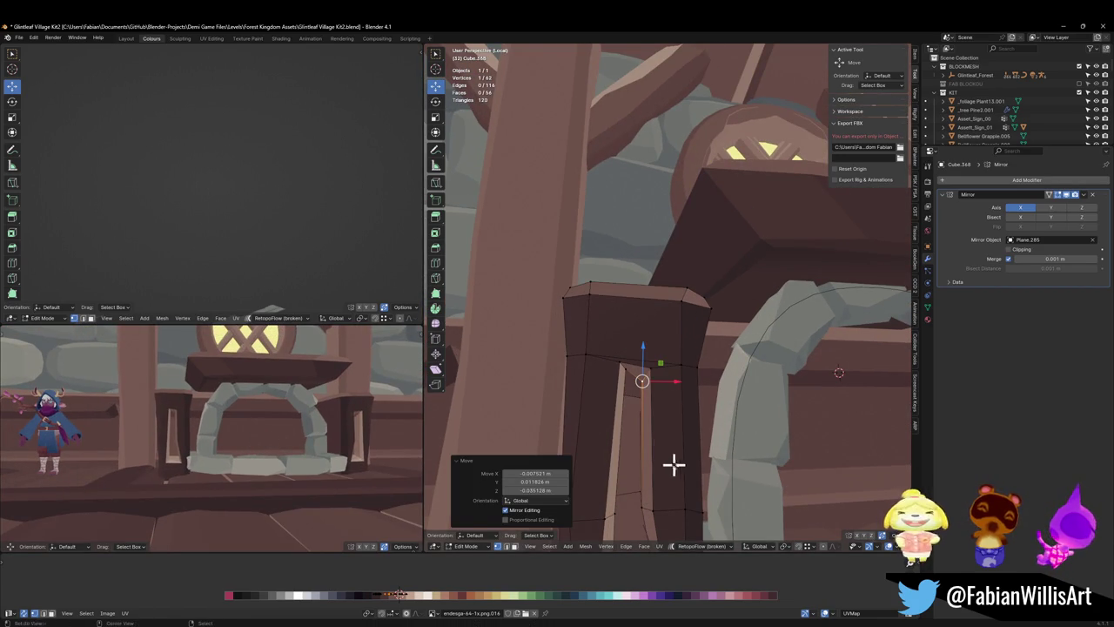
{"action": "mouse_move", "coordinate": [673, 464]}
{"action": "middle_mouse_down"}
{"action": "mouse_move", "coordinate": [659, 505]}
{"action": "mouse_move", "coordinate": [653, 489]}
{"action": "middle_mouse_up"}
{"action": "left_click", "coordinate": [654, 487], "text": "shift"}
{"action": "key", "text": "g"}
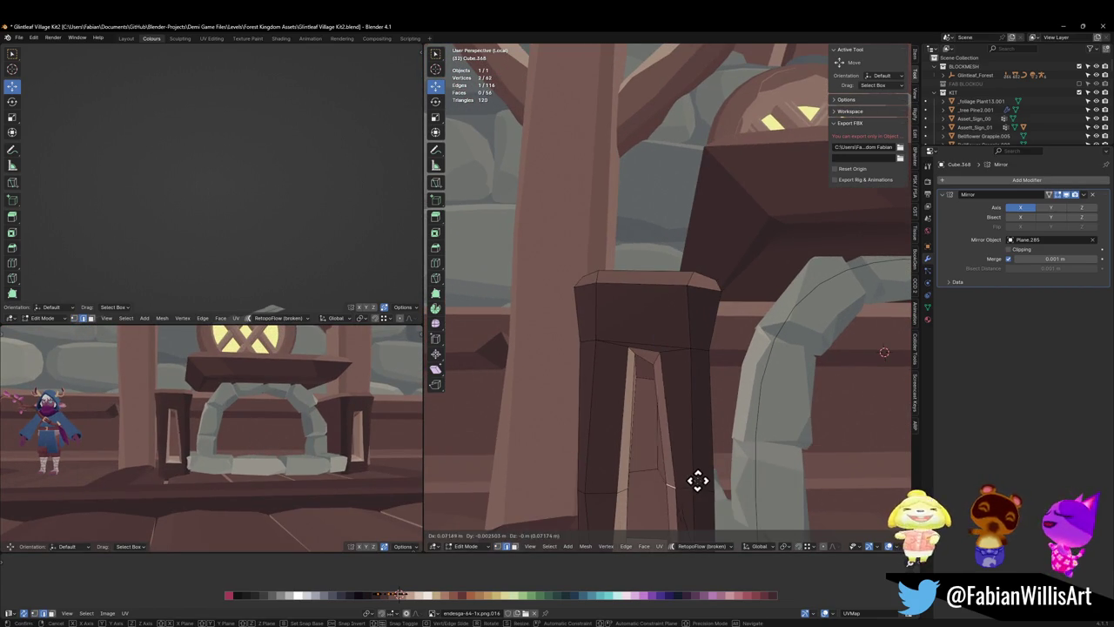
{"action": "left_click", "coordinate": [691, 480]}
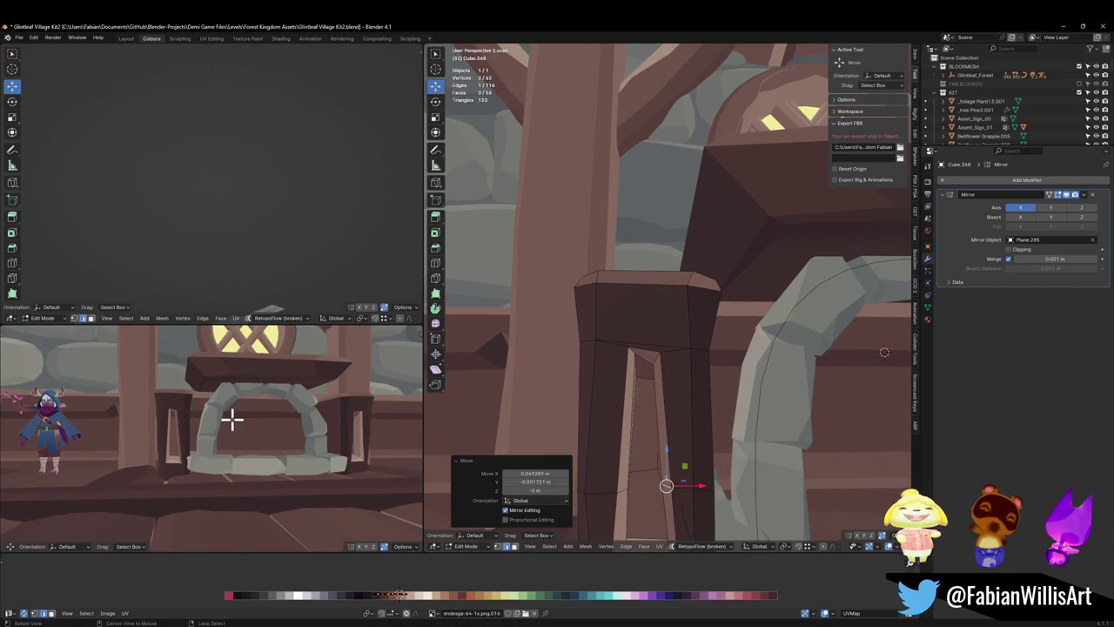
- Scale the inset vertices to about half (0.491) and raise them within the post
{"action": "middle_click_drag", "start_coordinate": [232, 418], "coordinate": [228, 420]}
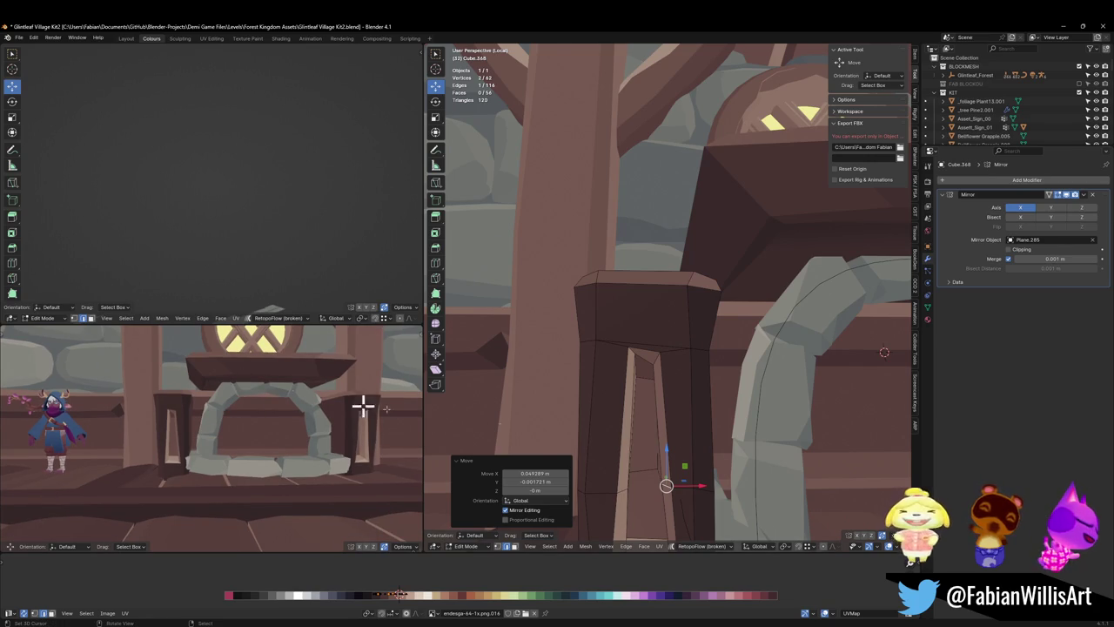
{"action": "mouse_move", "coordinate": [609, 487]}
{"action": "middle_mouse_down"}
{"action": "mouse_move", "coordinate": [653, 497]}
{"action": "mouse_move", "coordinate": [664, 448]}
{"action": "middle_mouse_up"}
{"action": "key", "text": "g"}
{"action": "key", "text": "z"}
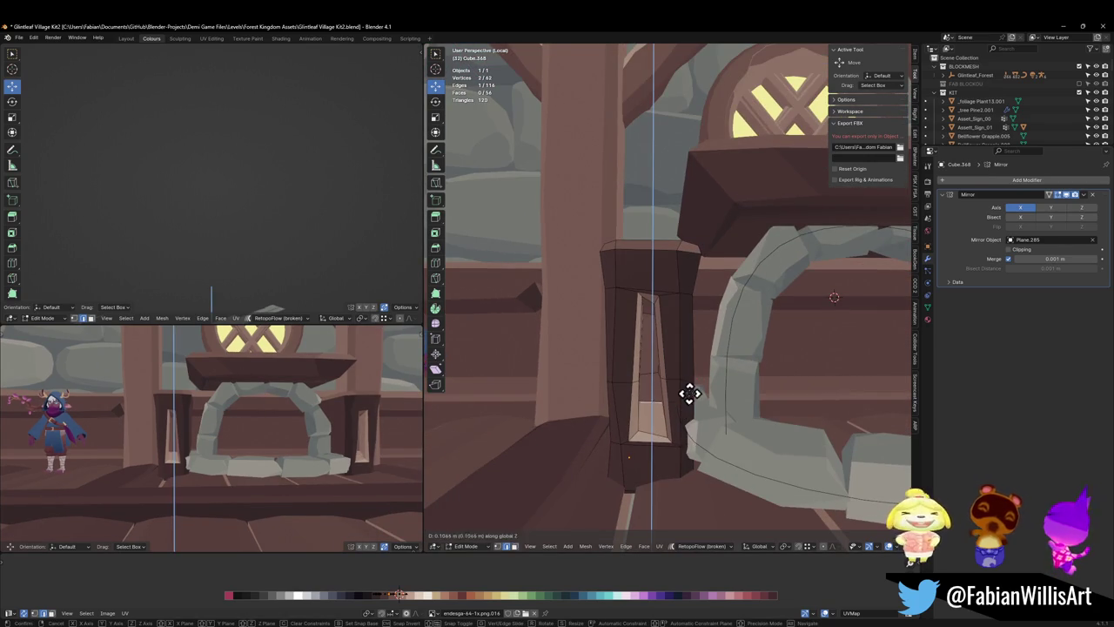
{"action": "key", "text": "s"}
{"action": "left_click", "coordinate": [691, 400]}
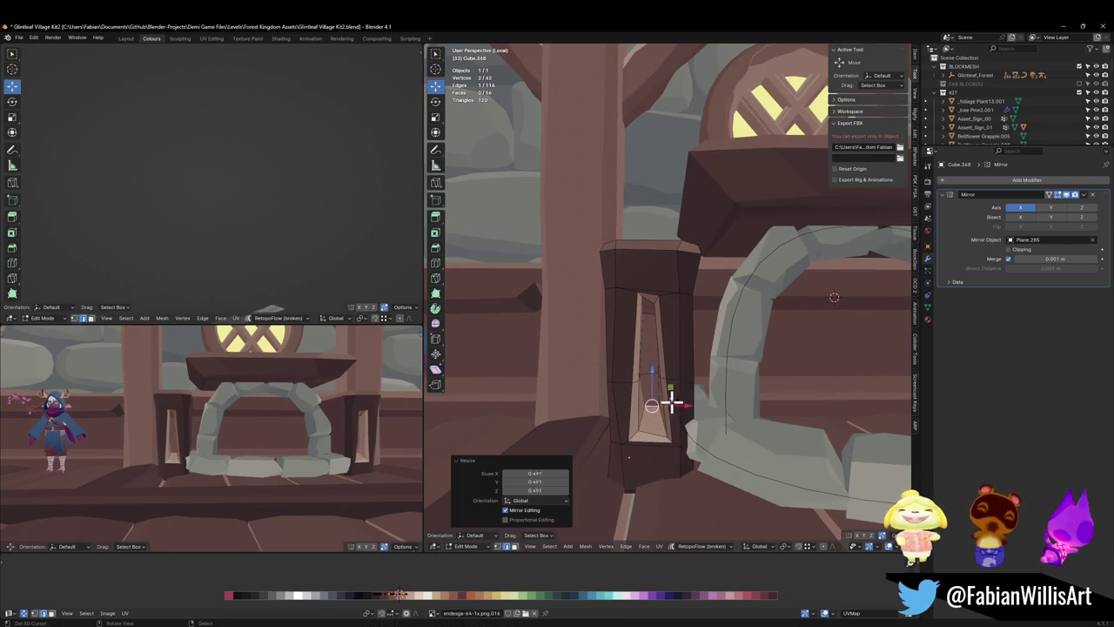
{"action": "key", "text": "g"}
{"action": "left_click", "coordinate": [644, 316]}
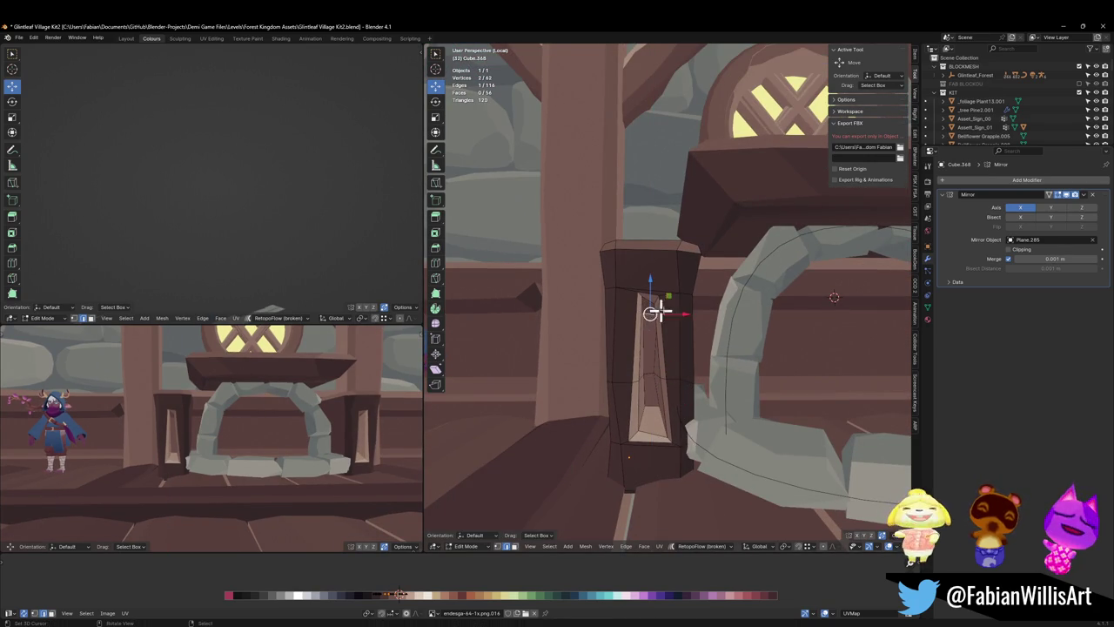
{"action": "key", "text": "alt+a"}
- Nudge a strip of inset vertices slightly sideways along X
{"action": "mouse_move", "coordinate": [229, 406]}
{"action": "middle_mouse_down"}
{"action": "mouse_move", "coordinate": [237, 414]}
{"action": "mouse_move", "coordinate": [212, 432]}
{"action": "middle_mouse_up"}
{"action": "left_click", "coordinate": [656, 383]}
{"action": "left_click", "coordinate": [649, 327], "text": "shift"}
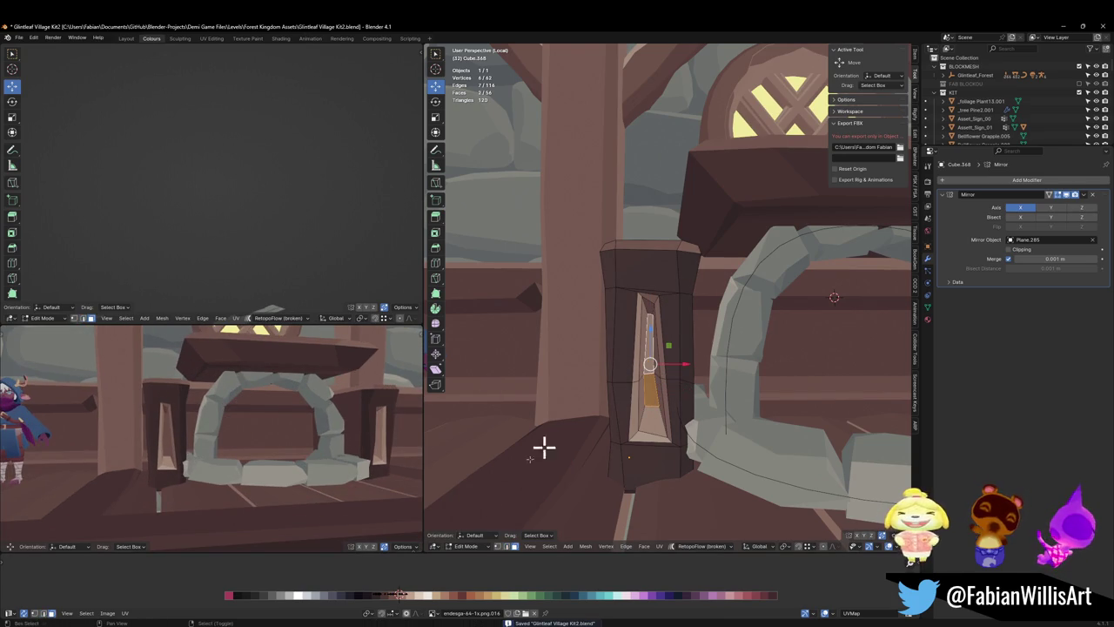
{"action": "key", "text": "g"}
{"action": "key", "text": "x"}
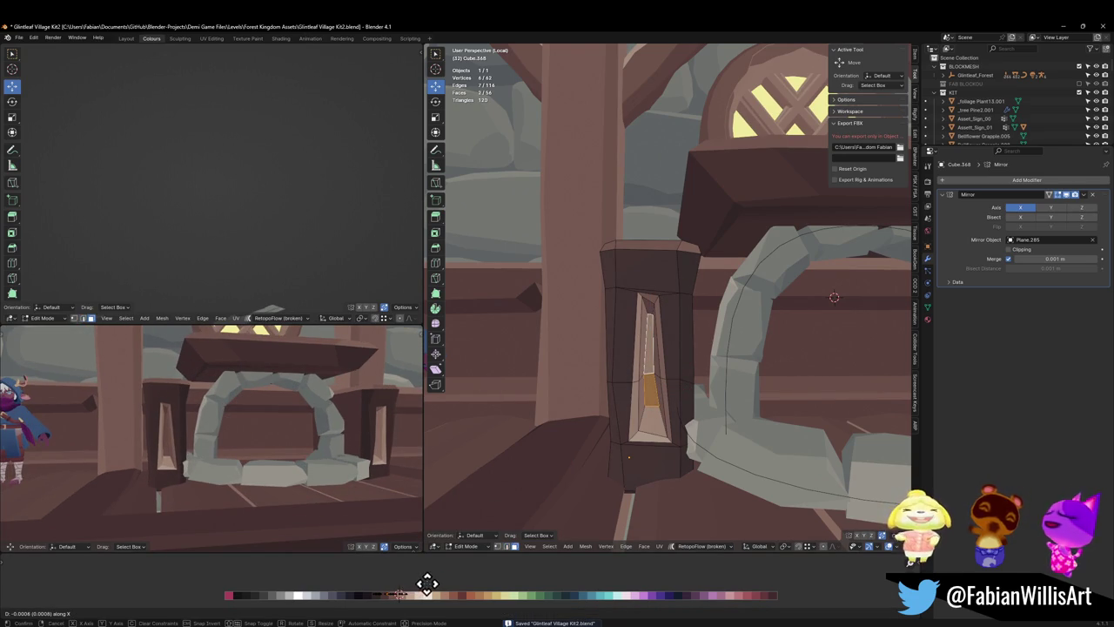
{"action": "left_click", "coordinate": [426, 582]}
{"action": "key", "text": "alt+a"}
- Select the mantel slab above the arch and return to Object Mode
{"action": "scroll", "coordinate": [241, 419], "scroll_direction": "down", "scroll_amount": 3}
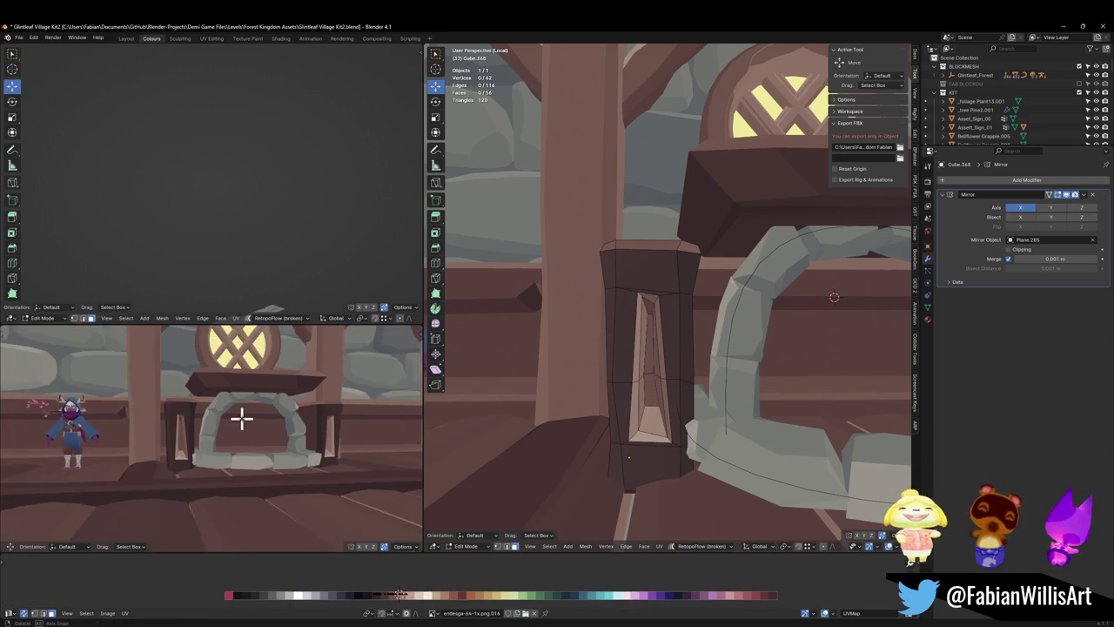
{"action": "scroll", "coordinate": [241, 418], "scroll_direction": "down", "scroll_amount": 2}
{"action": "mouse_move", "coordinate": [246, 406]}
{"action": "middle_mouse_down"}
{"action": "mouse_move", "coordinate": [293, 424]}
{"action": "mouse_move", "coordinate": [302, 441]}
{"action": "mouse_move", "coordinate": [348, 423]}
{"action": "mouse_move", "coordinate": [296, 424]}
{"action": "mouse_move", "coordinate": [312, 427]}
{"action": "middle_mouse_up"}
{"action": "scroll", "coordinate": [308, 443], "scroll_direction": "down", "scroll_amount": 3}
{"action": "scroll", "coordinate": [330, 427], "scroll_direction": "up", "scroll_amount": 2}
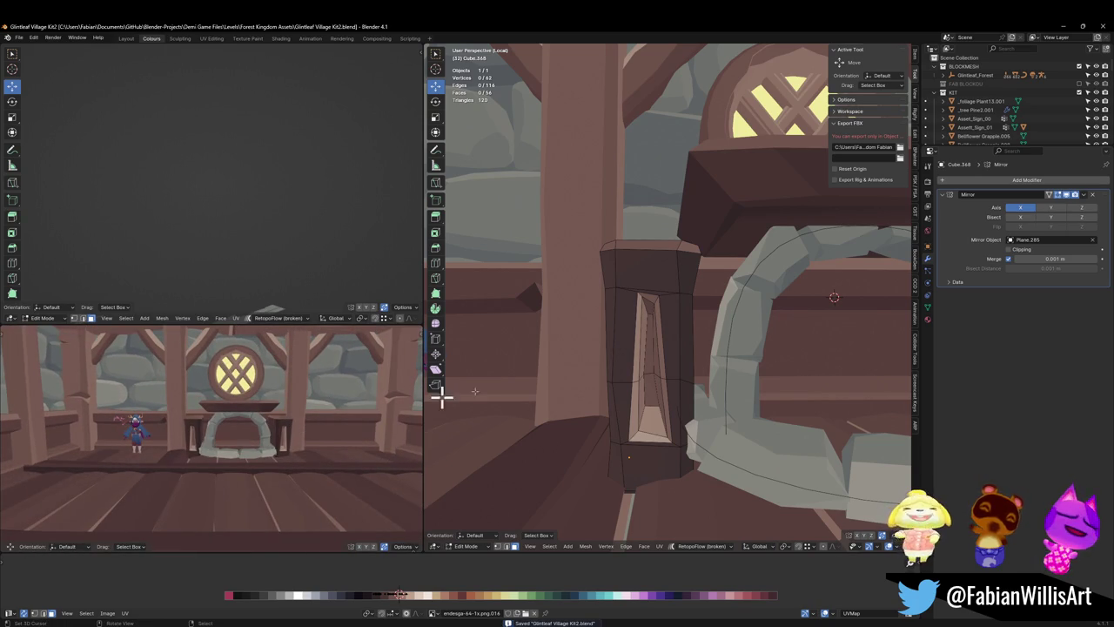
{"action": "mouse_move", "coordinate": [441, 396]}
{"action": "middle_mouse_down"}
{"action": "mouse_move", "coordinate": [664, 359]}
{"action": "mouse_move", "coordinate": [687, 281]}
{"action": "mouse_move", "coordinate": [671, 363]}
{"action": "mouse_move", "coordinate": [748, 301]}
{"action": "mouse_move", "coordinate": [801, 316]}
{"action": "mouse_move", "coordinate": [751, 342]}
{"action": "middle_mouse_up"}
{"action": "left_click", "coordinate": [753, 296]}
{"action": "key", "text": "Tab"}
{"action": "key", "text": "q"}
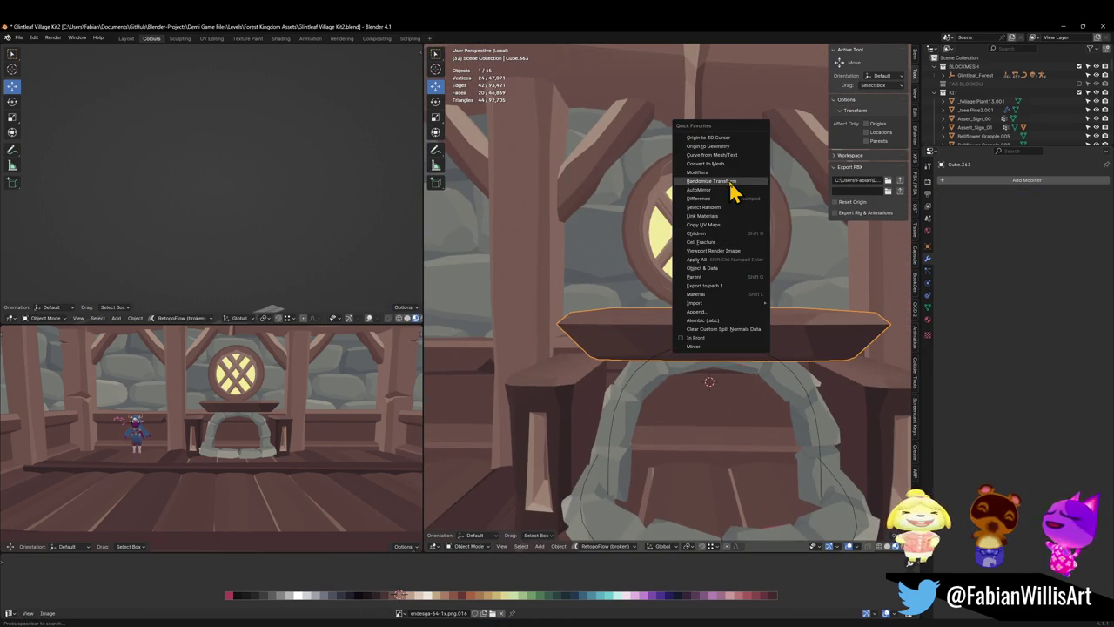
- Apply AutoMirror to the mantel slab, save, and widen the whole slab along X
{"action": "left_click", "coordinate": [728, 192]}
{"action": "key", "text": "ctrl+s"}
{"action": "mouse_move", "coordinate": [659, 311]}
{"action": "middle_mouse_down"}
{"action": "mouse_move", "coordinate": [717, 323]}
{"action": "mouse_move", "coordinate": [659, 336]}
{"action": "mouse_move", "coordinate": [664, 322]}
{"action": "mouse_move", "coordinate": [701, 336]}
{"action": "mouse_move", "coordinate": [704, 356]}
{"action": "middle_mouse_up"}
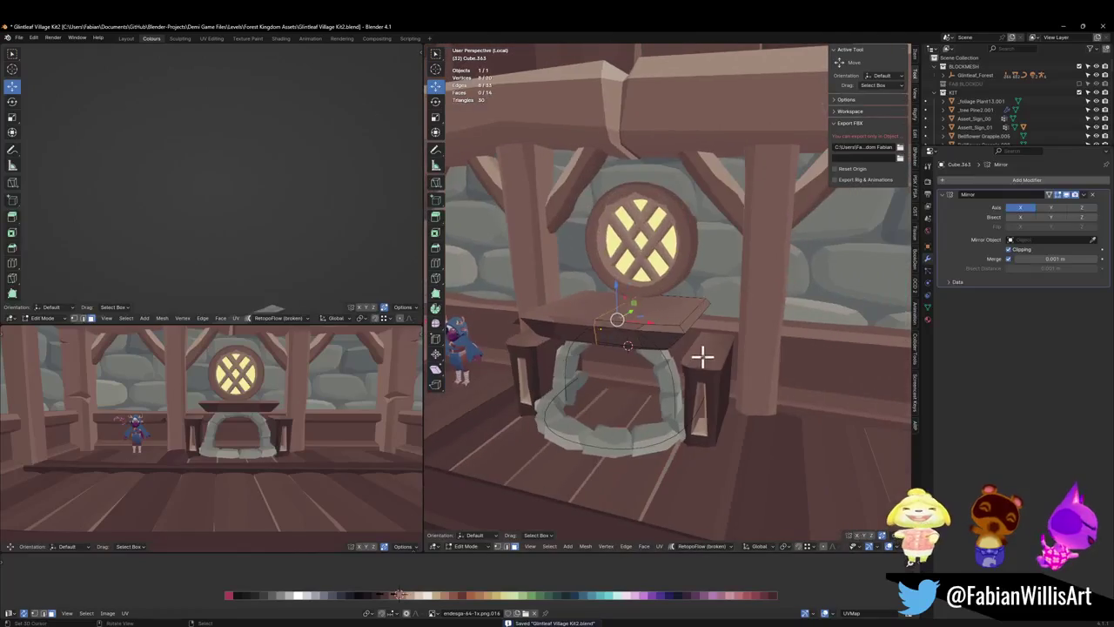
{"action": "key", "text": "a"}
{"action": "key", "text": "g"}
{"action": "key", "text": "x"}
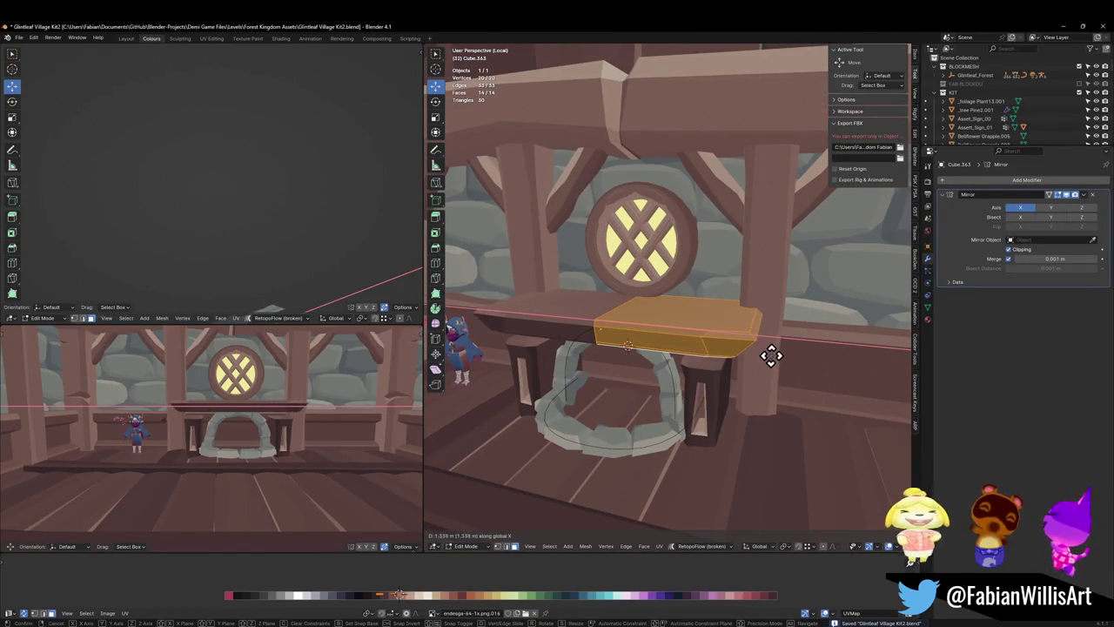
{"action": "left_click", "coordinate": [752, 355]}
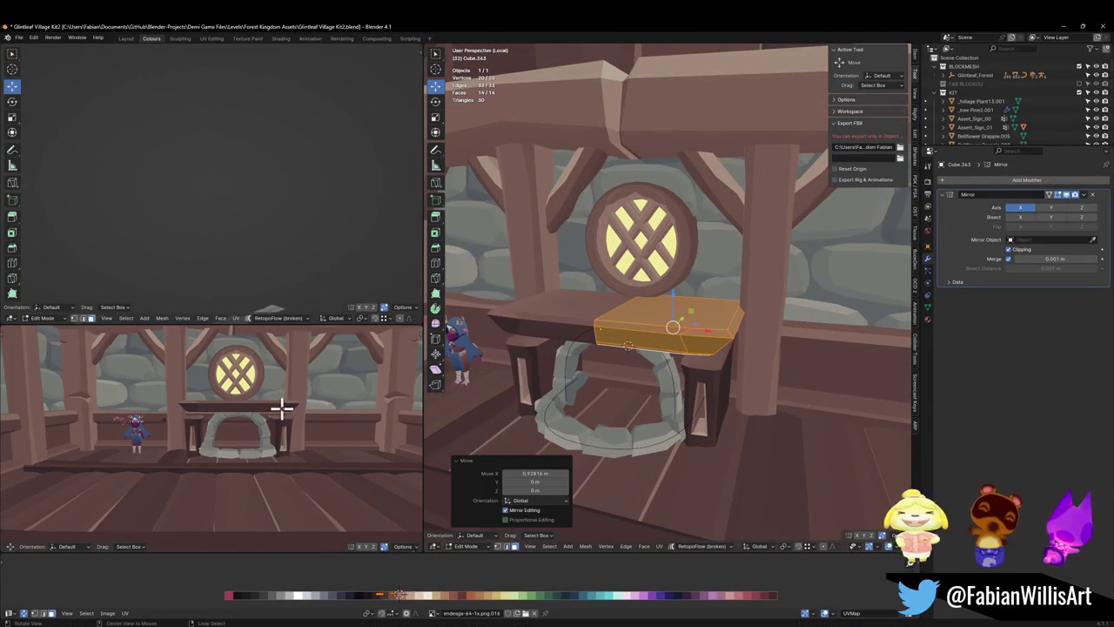
- Try thickening the slab in Z and raising it, then undo the raise
{"action": "middle_click_drag", "start_coordinate": [694, 302], "coordinate": [700, 283]}
{"action": "key", "text": "s"}
{"action": "key", "text": "z"}
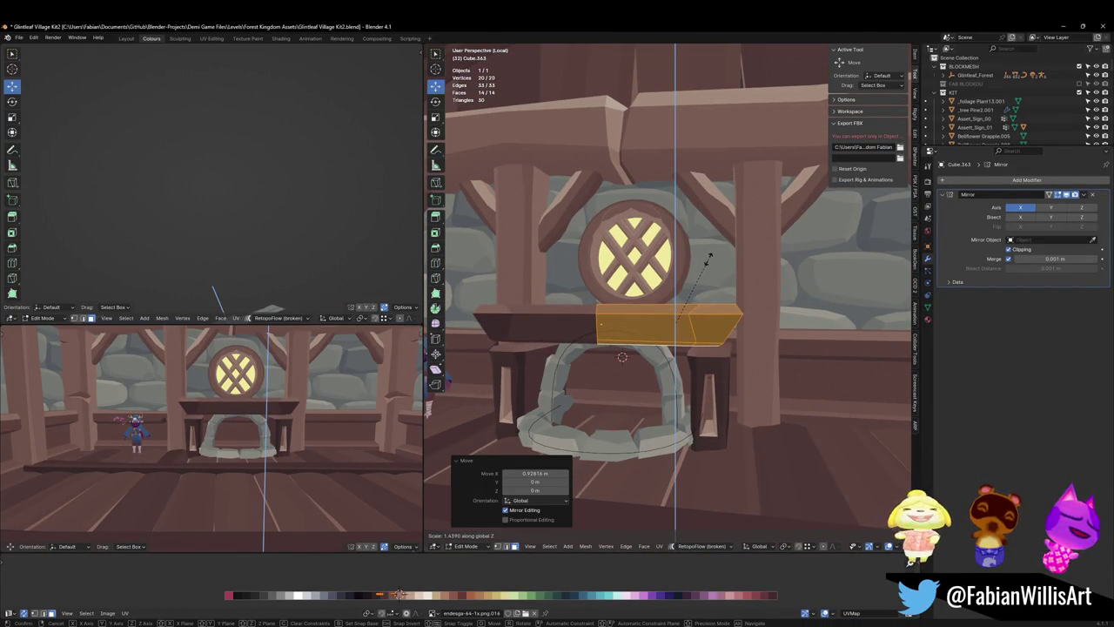
{"action": "left_click", "coordinate": [707, 272]}
{"action": "key", "text": "g"}
{"action": "key", "text": "z"}
{"action": "left_click", "coordinate": [709, 267]}
{"action": "middle_click_drag", "start_coordinate": [361, 340], "coordinate": [296, 391]}
{"action": "key", "text": "ctrl+z"}
{"action": "key", "text": "ctrl+z"}
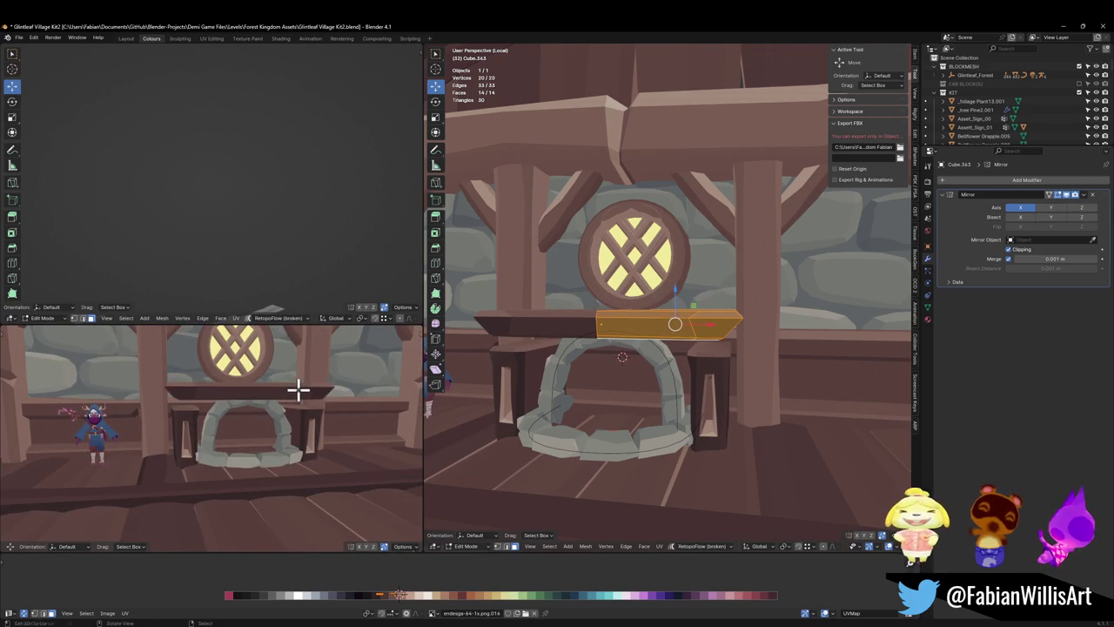
- Thicken the slab to 1.209 in Z, lift it about 0.057 m, then select the round window
{"action": "key", "text": "s"}
{"action": "key", "text": "z"}
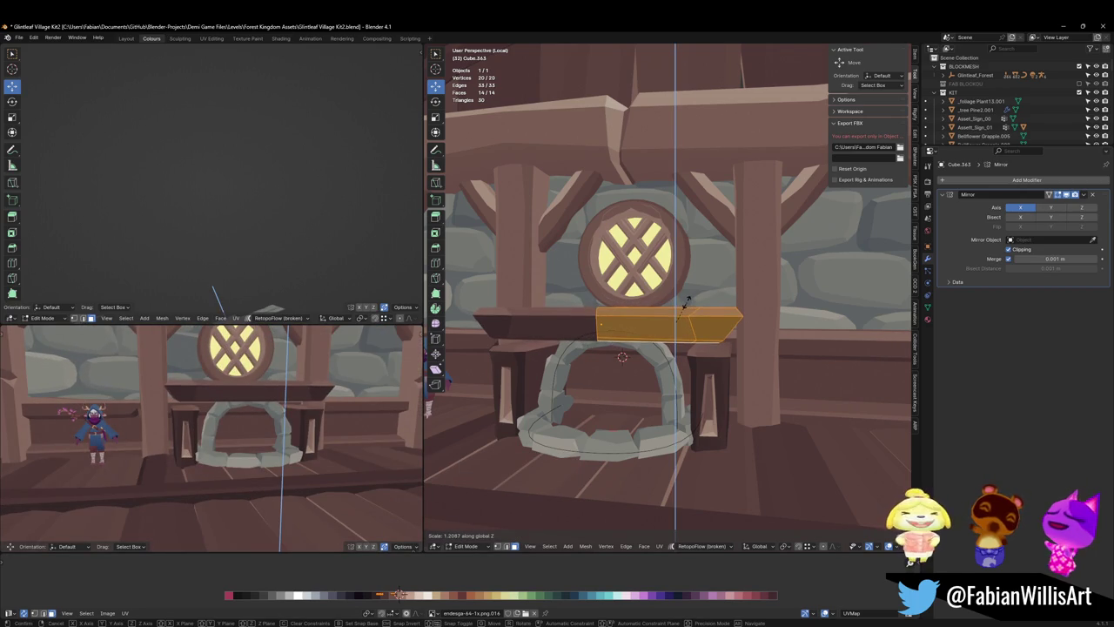
{"action": "left_click", "coordinate": [681, 310]}
{"action": "key", "text": "g"}
{"action": "key", "text": "z"}
{"action": "left_click", "coordinate": [667, 316]}
{"action": "mouse_move", "coordinate": [667, 316]}
{"action": "middle_mouse_down"}
{"action": "mouse_move", "coordinate": [647, 341]}
{"action": "mouse_move", "coordinate": [671, 311]}
{"action": "middle_mouse_up"}
{"action": "key", "text": "Tab"}
{"action": "left_click", "coordinate": [671, 298]}
- Raise the round lattice window higher along Z
{"action": "key", "text": "g"}
{"action": "key", "text": "z"}
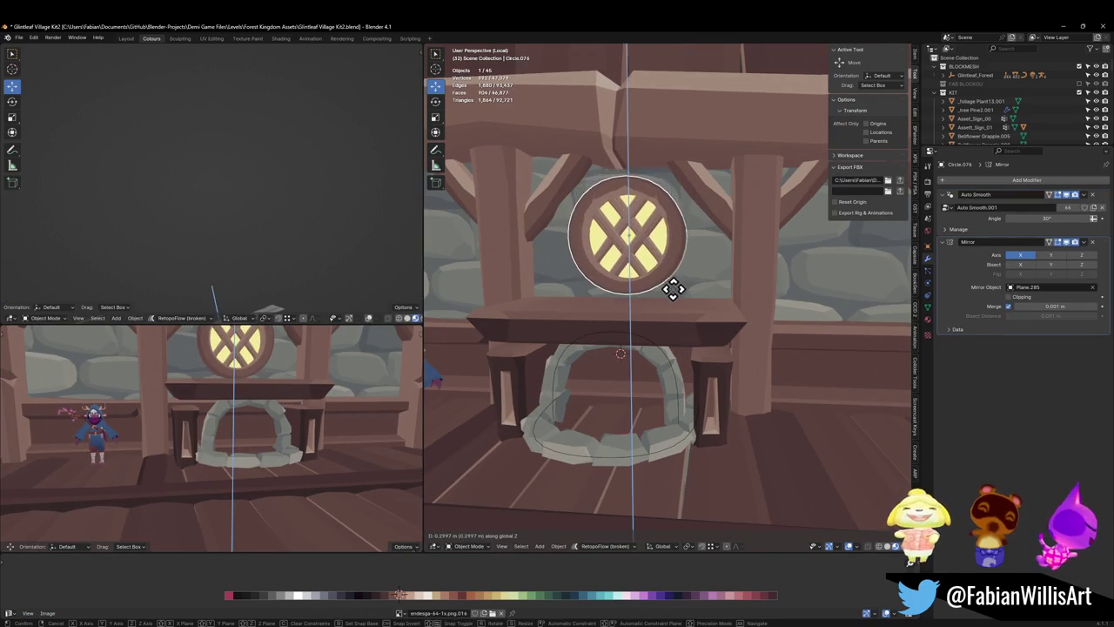
{"action": "left_click", "coordinate": [672, 305]}
{"action": "scroll", "coordinate": [311, 423], "scroll_direction": "down", "scroll_amount": 4}
- Save the village kit and review the fireplace from several angles
{"action": "key", "text": "alt+a"}
{"action": "key", "text": "ctrl+s"}
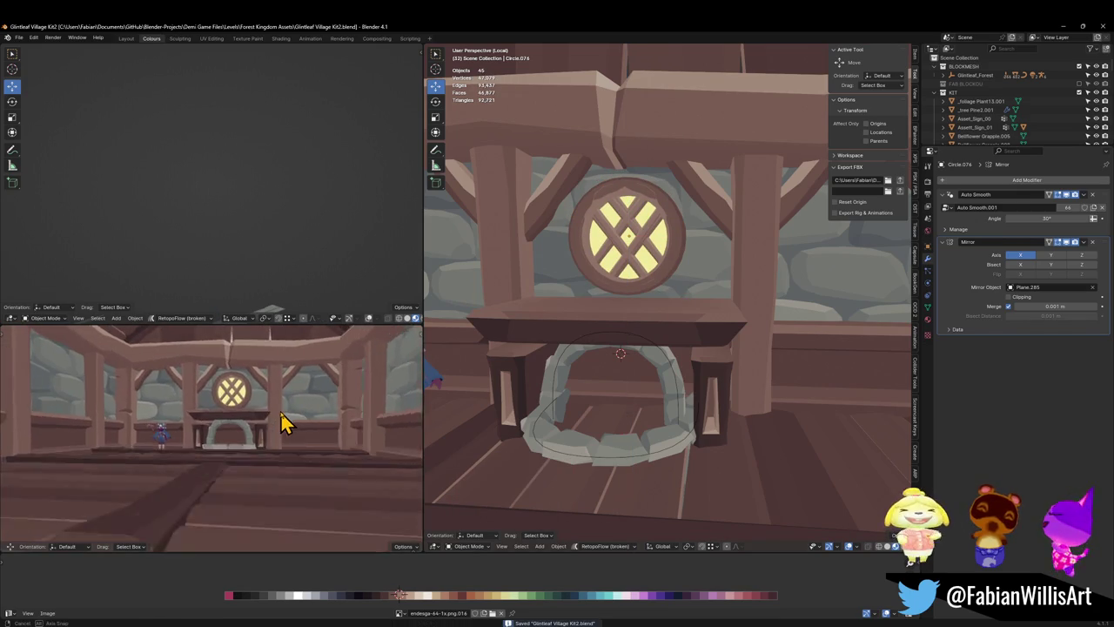
{"action": "middle_click_drag", "start_coordinate": [287, 423], "coordinate": [293, 417]}
{"action": "mouse_move", "coordinate": [622, 384]}
{"action": "middle_mouse_down"}
{"action": "mouse_move", "coordinate": [648, 373]}
{"action": "mouse_move", "coordinate": [638, 370]}
{"action": "middle_mouse_up"}
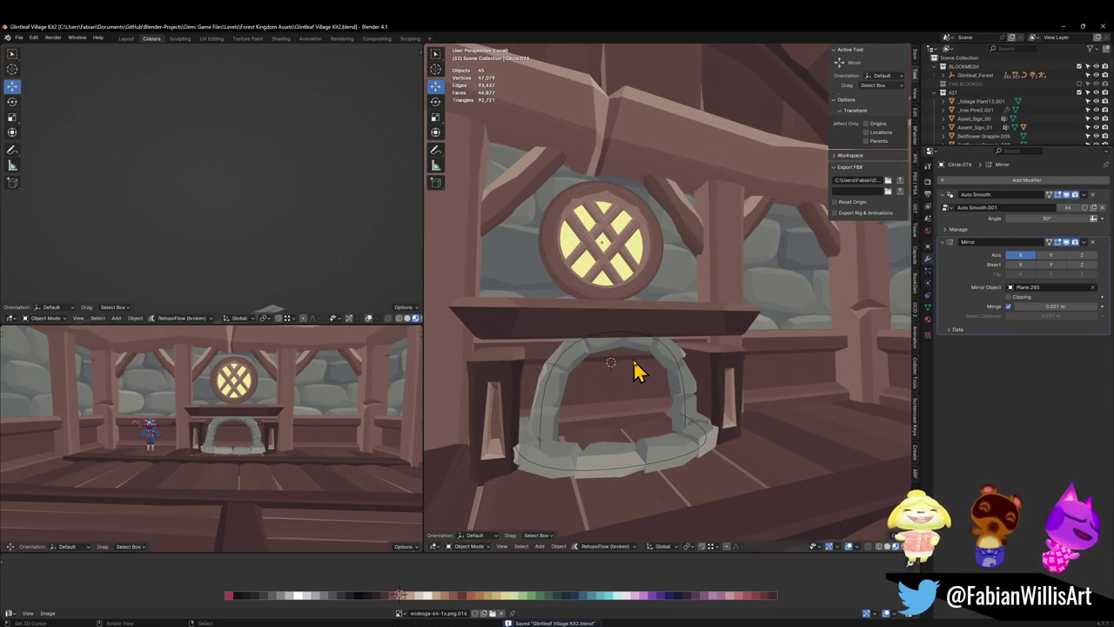
{"action": "scroll", "coordinate": [713, 352], "scroll_direction": "up", "scroll_amount": 2}
{"action": "middle_click_drag", "start_coordinate": [717, 353], "coordinate": [647, 340]}
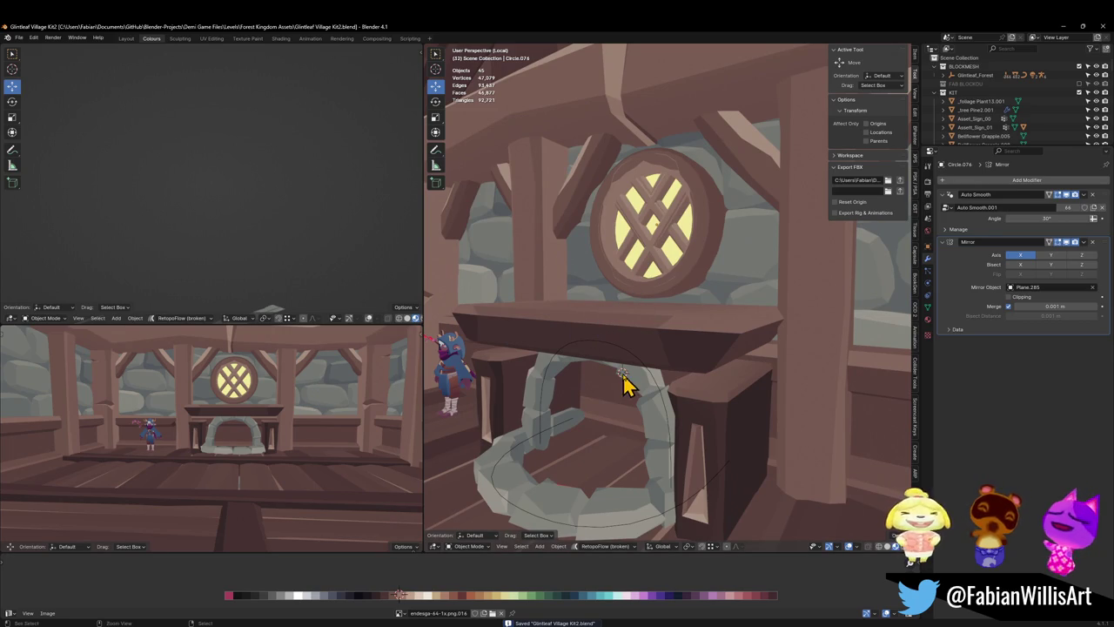
{"action": "key", "text": "ctrl+s"}
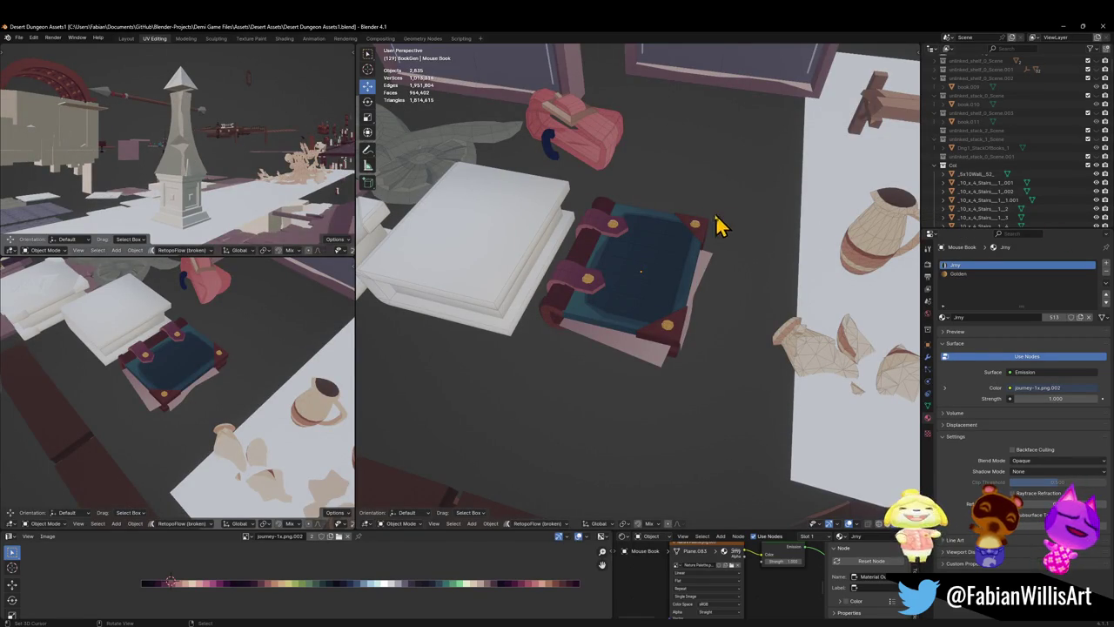
- Pan and orbit across the dungeon assets to a close view of the brick pillars
{"action": "scroll", "coordinate": [672, 247], "scroll_direction": "down", "scroll_amount": 3}
{"action": "scroll", "coordinate": [671, 246], "scroll_direction": "down", "scroll_amount": 3}
{"action": "scroll", "coordinate": [673, 247], "scroll_direction": "down", "scroll_amount": 2}
{"action": "mouse_move", "coordinate": [490, 241]}
{"action": "middle_mouse_down", "text": "shift"}
{"action": "mouse_move", "coordinate": [778, 325]}
{"action": "mouse_move", "coordinate": [607, 290]}
{"action": "mouse_move", "coordinate": [900, 343]}
{"action": "mouse_move", "coordinate": [796, 249]}
{"action": "mouse_move", "coordinate": [607, 378]}
{"action": "mouse_move", "coordinate": [606, 329]}
{"action": "middle_mouse_up", "text": "shift"}
{"action": "scroll", "coordinate": [719, 316], "scroll_direction": "up", "scroll_amount": 3}
{"action": "scroll", "coordinate": [724, 301], "scroll_direction": "up", "scroll_amount": 3}
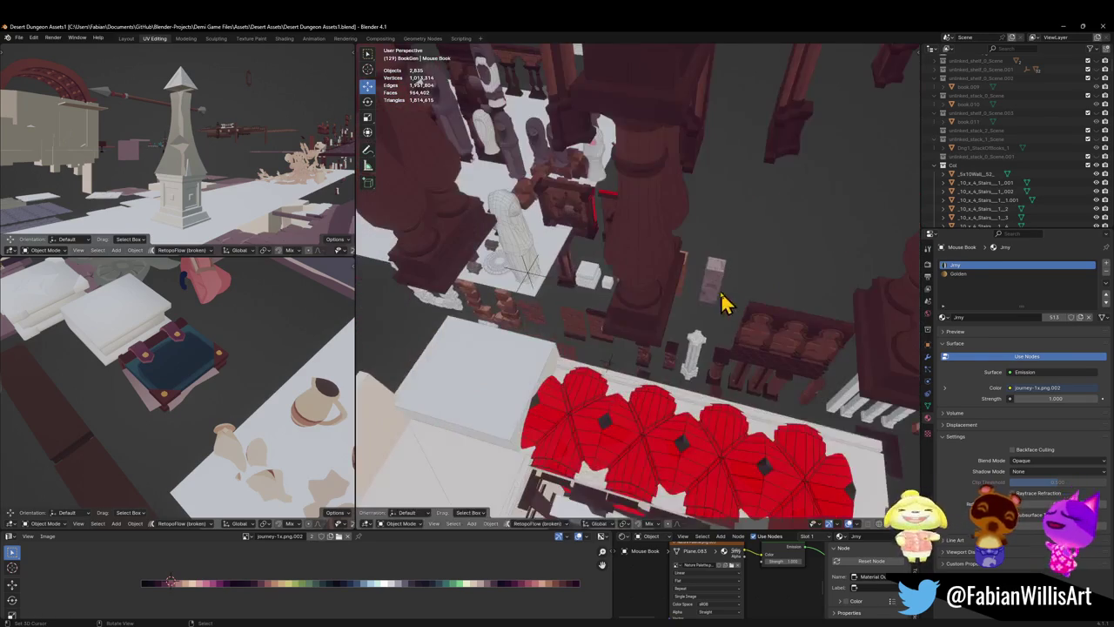
{"action": "scroll", "coordinate": [672, 306], "scroll_direction": "up", "scroll_amount": 2}
{"action": "mouse_move", "coordinate": [675, 307]}
{"action": "middle_mouse_down"}
{"action": "mouse_move", "coordinate": [676, 276]}
{"action": "mouse_move", "coordinate": [688, 305]}
{"action": "middle_mouse_up"}
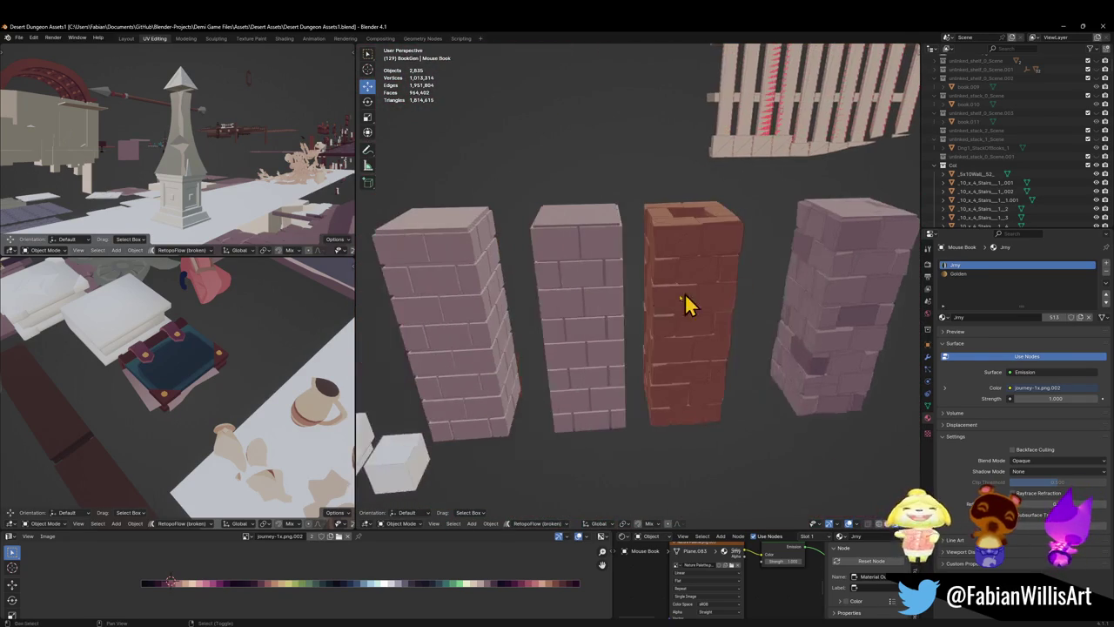
{"action": "scroll", "coordinate": [809, 320], "scroll_direction": "up", "scroll_amount": 3}
{"action": "middle_click_drag", "start_coordinate": [795, 319], "coordinate": [701, 296]}
- Select the tall brick pillar Plane.244 and copy it
{"action": "left_click", "coordinate": [701, 296]}
{"action": "scroll", "coordinate": [697, 293], "scroll_direction": "down", "scroll_amount": 2}
{"action": "scroll", "coordinate": [719, 290], "scroll_direction": "down", "scroll_amount": 2}
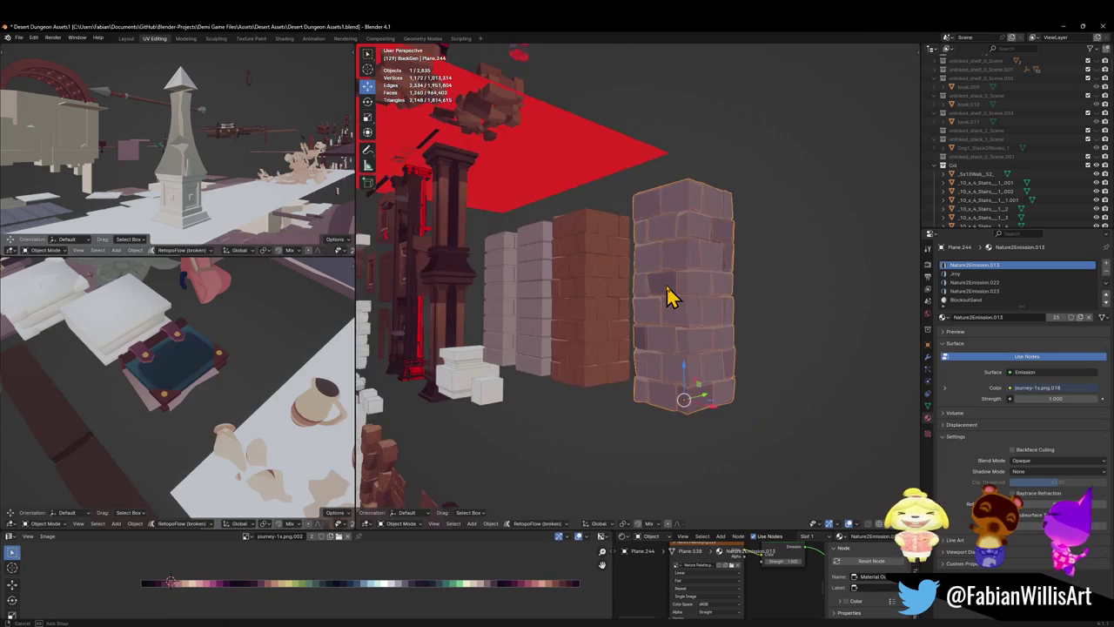
{"action": "scroll", "coordinate": [666, 298], "scroll_direction": "down", "scroll_amount": 2}
{"action": "right_click", "coordinate": [707, 298]}
{"action": "left_click", "coordinate": [679, 298]}
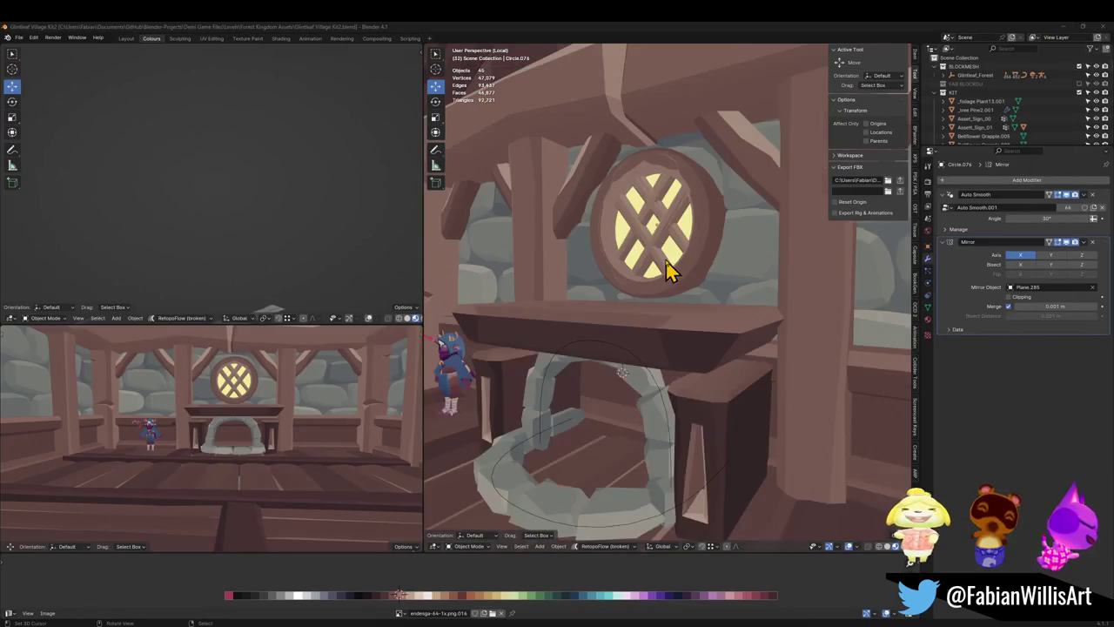
- Paste the brick pillar at the cursor, scale it to 0.774, and raise it 1.1062 m
{"action": "middle_click_drag", "start_coordinate": [666, 269], "coordinate": [664, 284]}
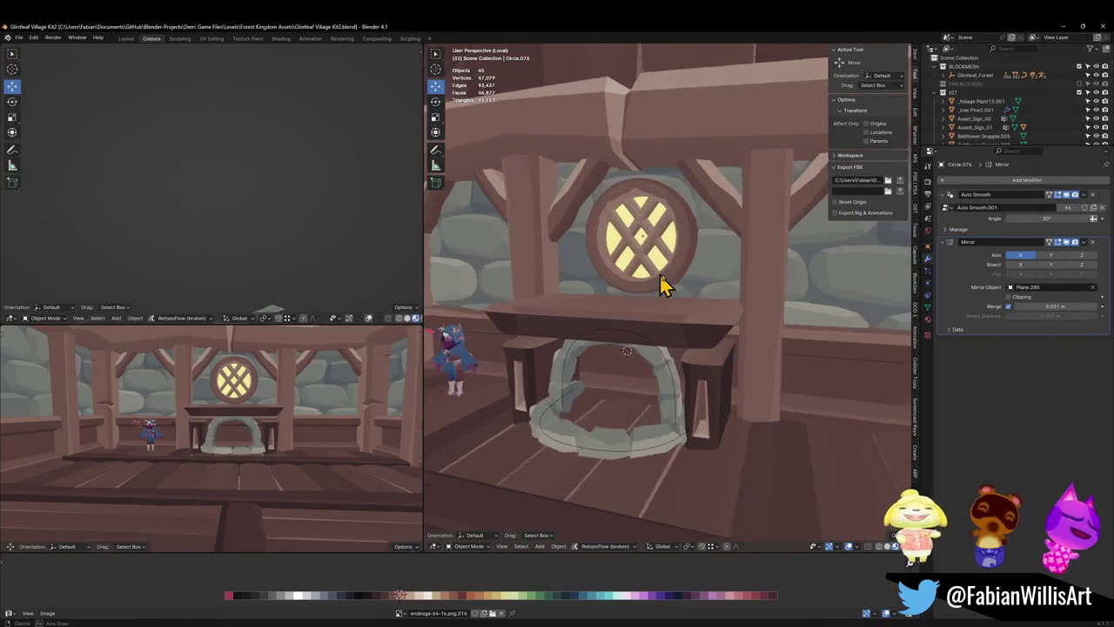
{"action": "key", "text": "ctrl+v"}
{"action": "key", "text": "shift+s"}
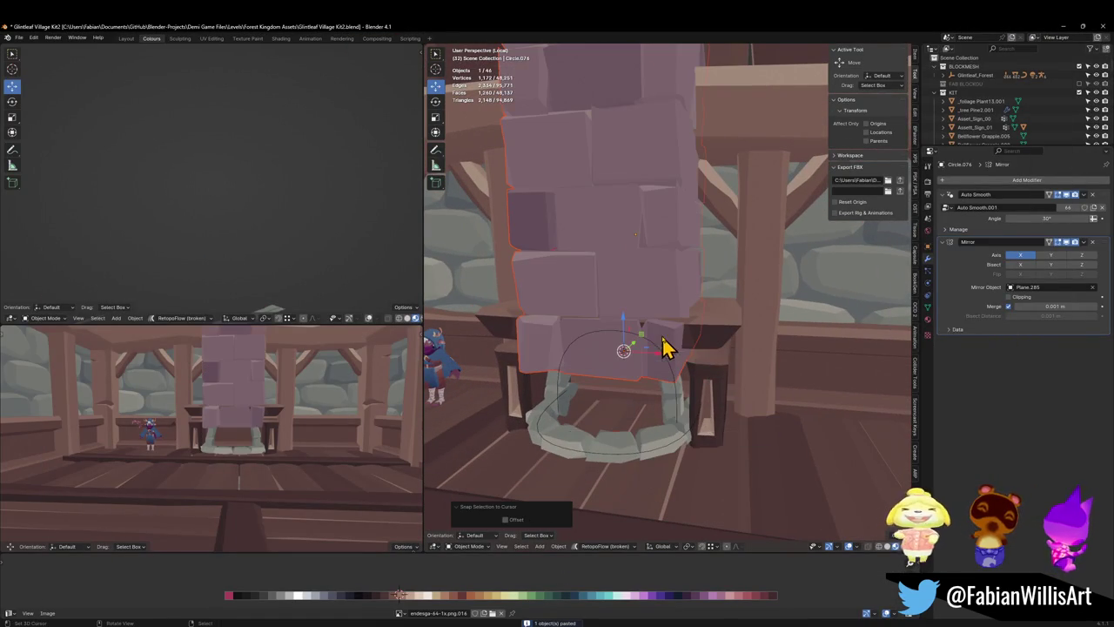
{"action": "key", "text": "s"}
{"action": "left_click", "coordinate": [696, 311]}
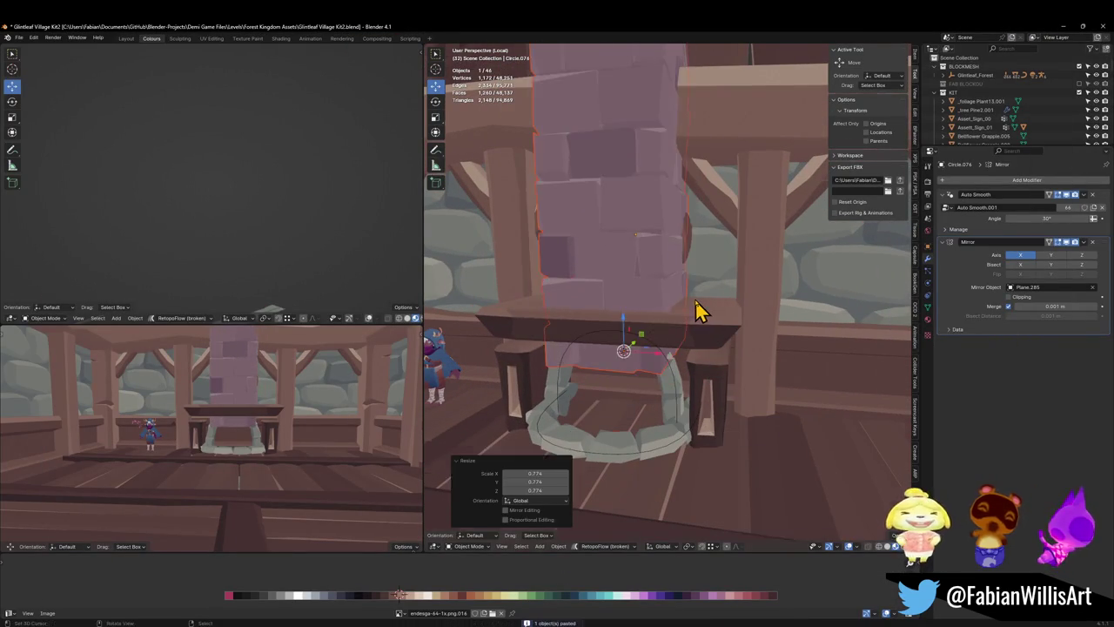
{"action": "middle_click_drag", "start_coordinate": [696, 311], "coordinate": [711, 293]}
{"action": "key", "text": "g"}
{"action": "key", "text": "z"}
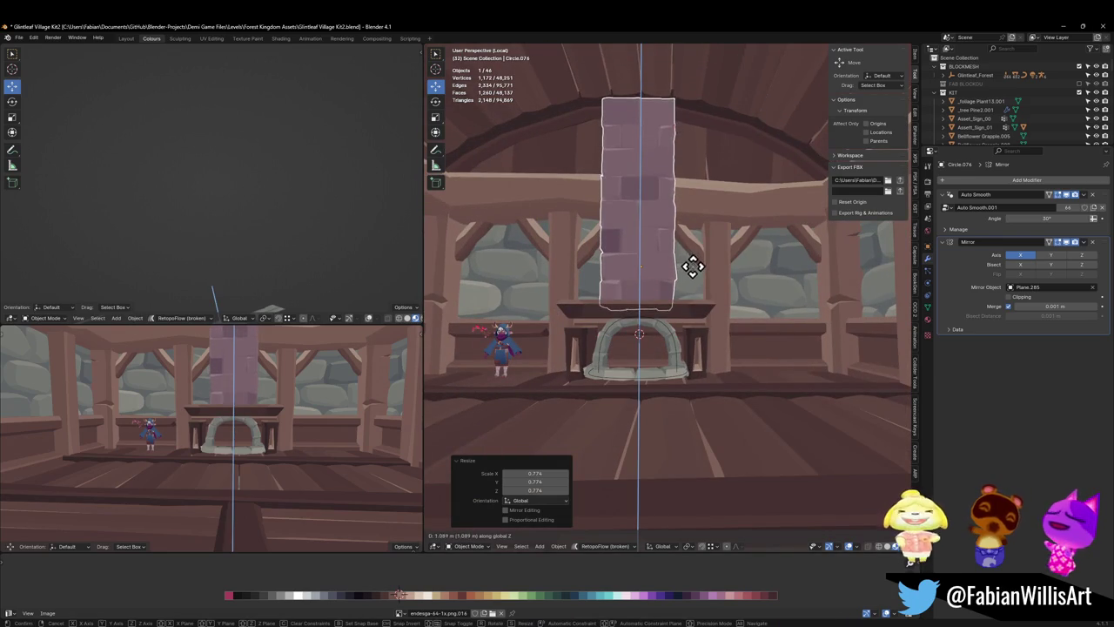
{"action": "left_click", "coordinate": [693, 266]}
- Link the stone arch's material onto the chimney pillar and save
{"action": "scroll", "coordinate": [572, 323], "scroll_direction": "up", "scroll_amount": 3}
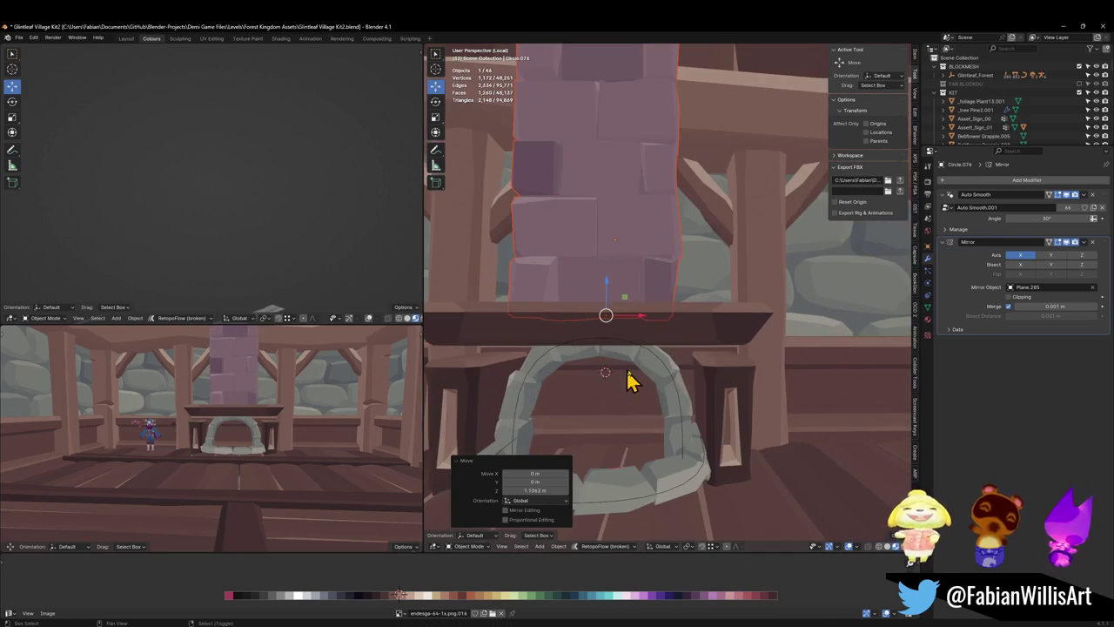
{"action": "left_click", "coordinate": [647, 373], "text": "shift"}
{"action": "key", "text": "q"}
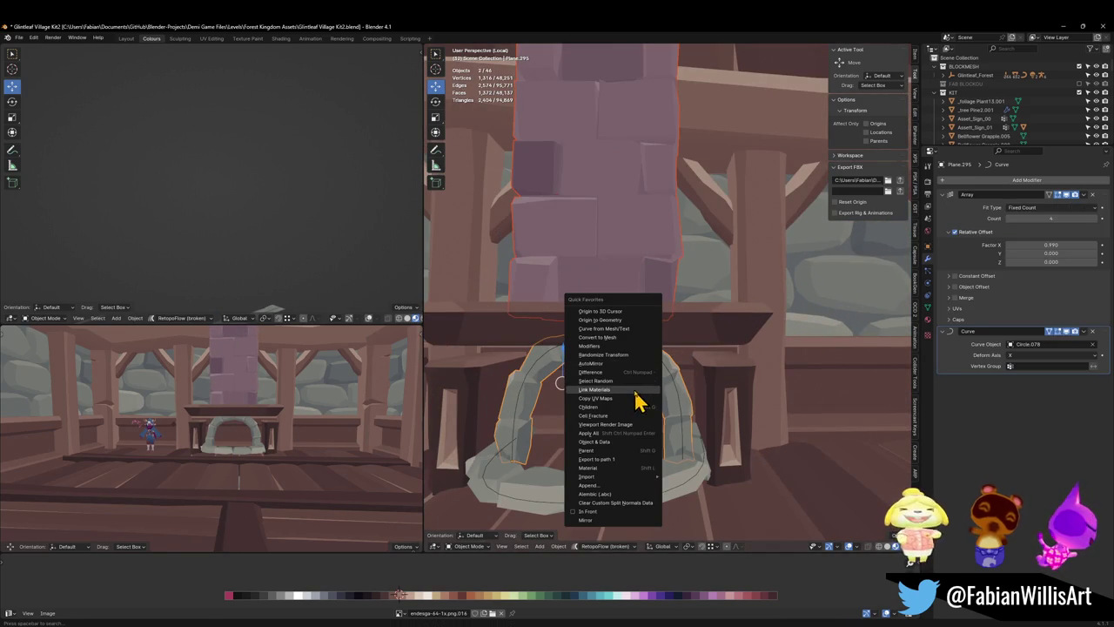
{"action": "left_click", "coordinate": [634, 390]}
{"action": "key", "text": "alt+a"}
{"action": "key", "text": "ctrl+s"}
- Shift the pillar's UVs horizontally on the palette and resize them
{"action": "left_click", "coordinate": [659, 287]}
{"action": "key", "text": "Tab"}
{"action": "key", "text": "a"}
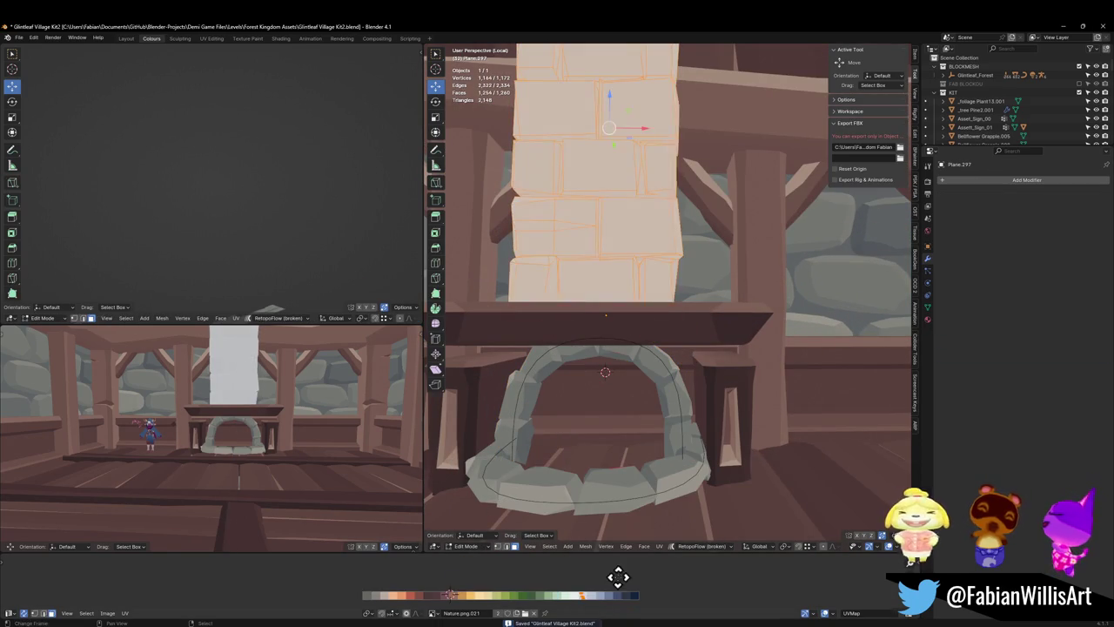
{"action": "key", "text": "g"}
{"action": "key", "text": "x"}
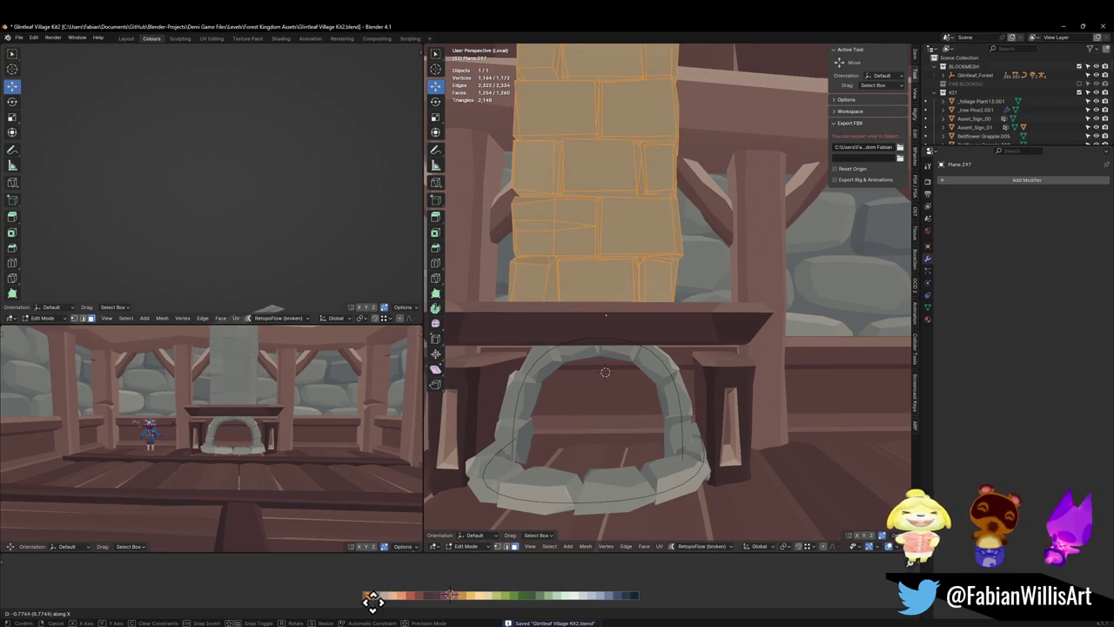
{"action": "left_click", "coordinate": [372, 602]}
{"action": "scroll", "coordinate": [268, 389], "scroll_direction": "up", "scroll_amount": 3}
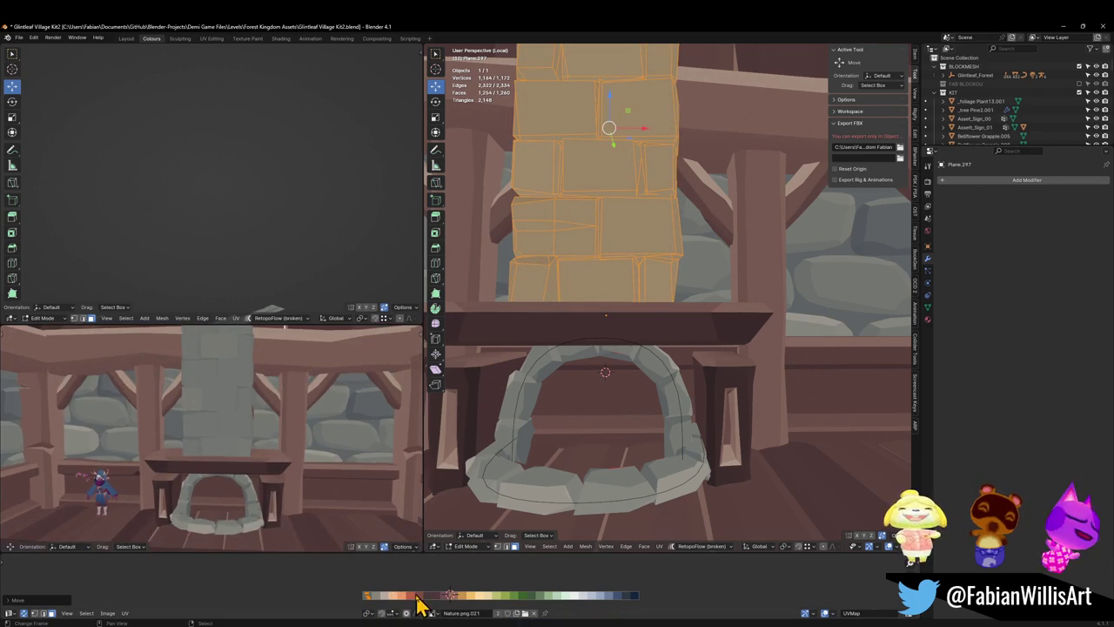
{"action": "key", "text": "s"}
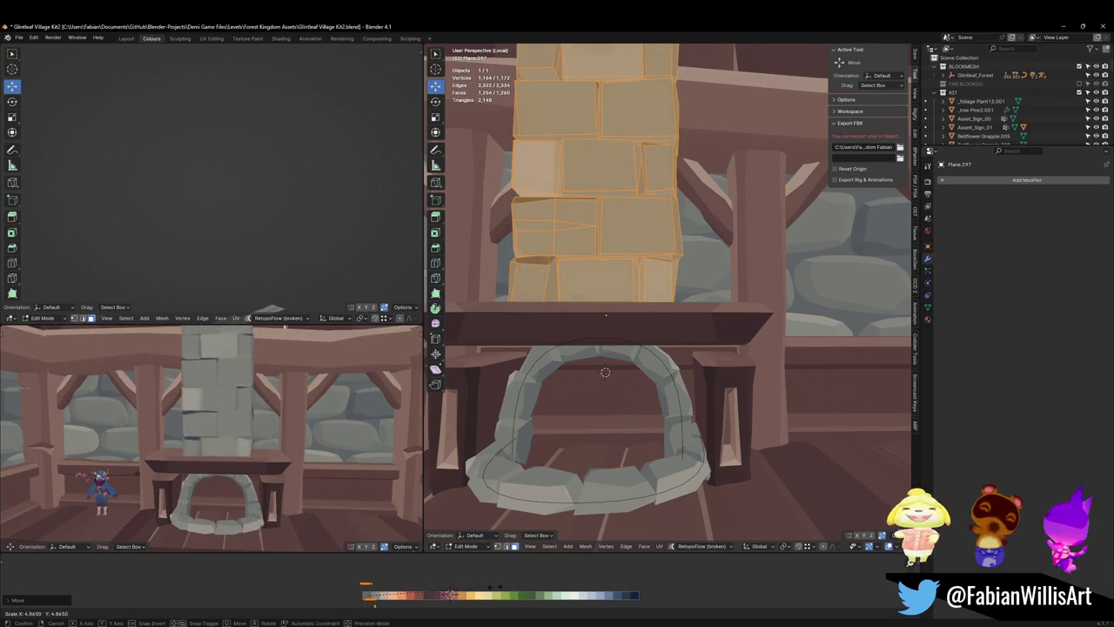
{"action": "left_click", "coordinate": [447, 593]}
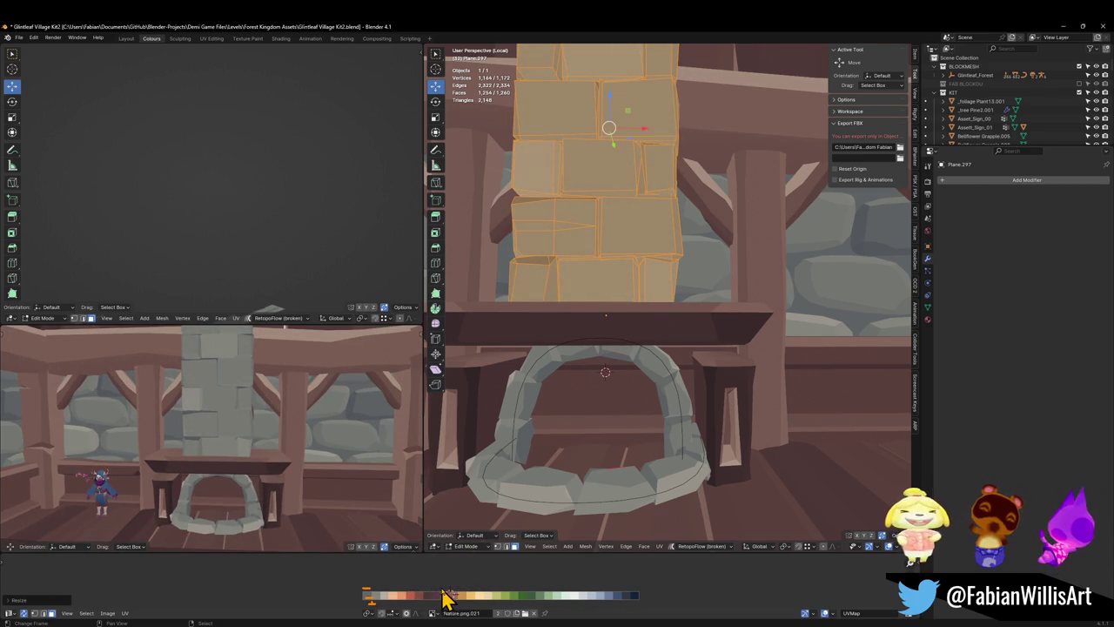
- Mirror the UVs along X, shift them onto the grey swatch, and return to Object Mode
{"action": "key", "text": "ctrl+m"}
{"action": "key", "text": "x"}
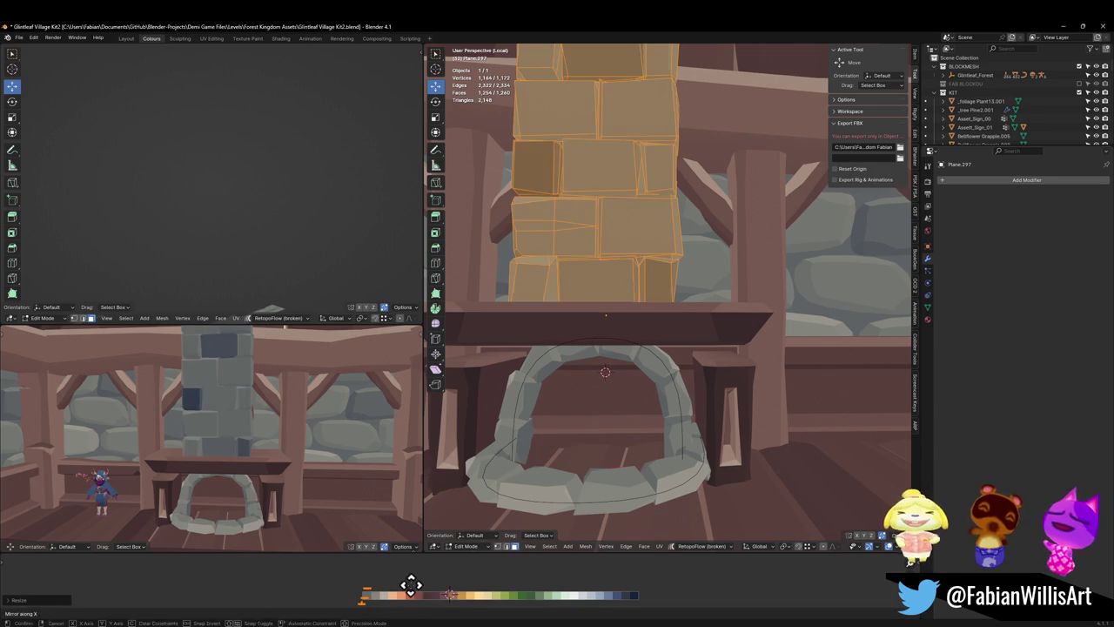
{"action": "key", "text": "g"}
{"action": "key", "text": "x"}
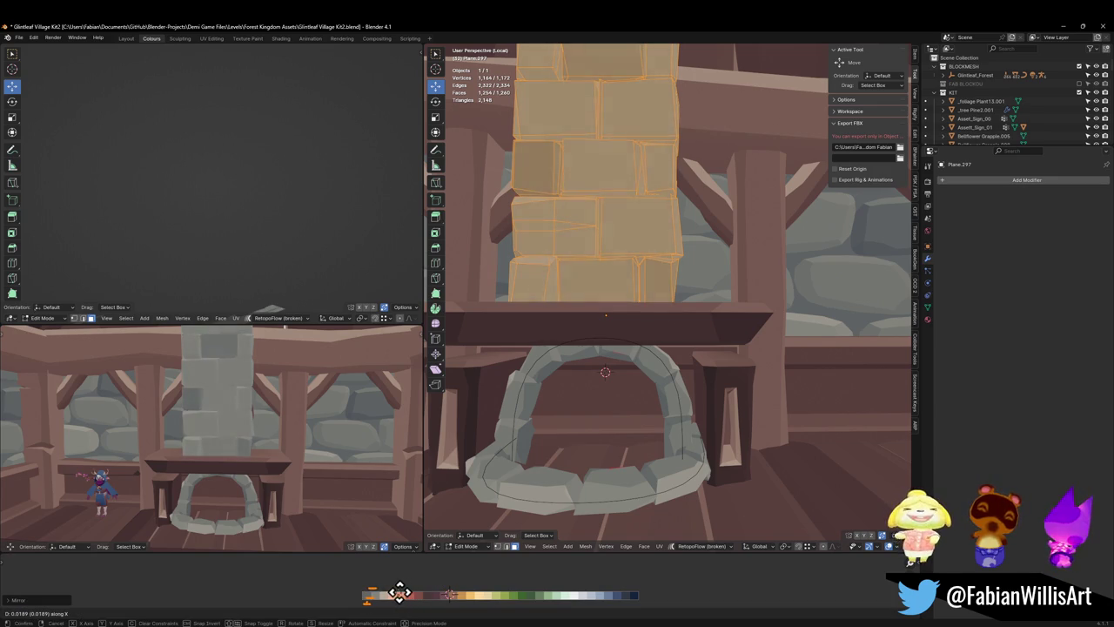
{"action": "left_click", "coordinate": [405, 592]}
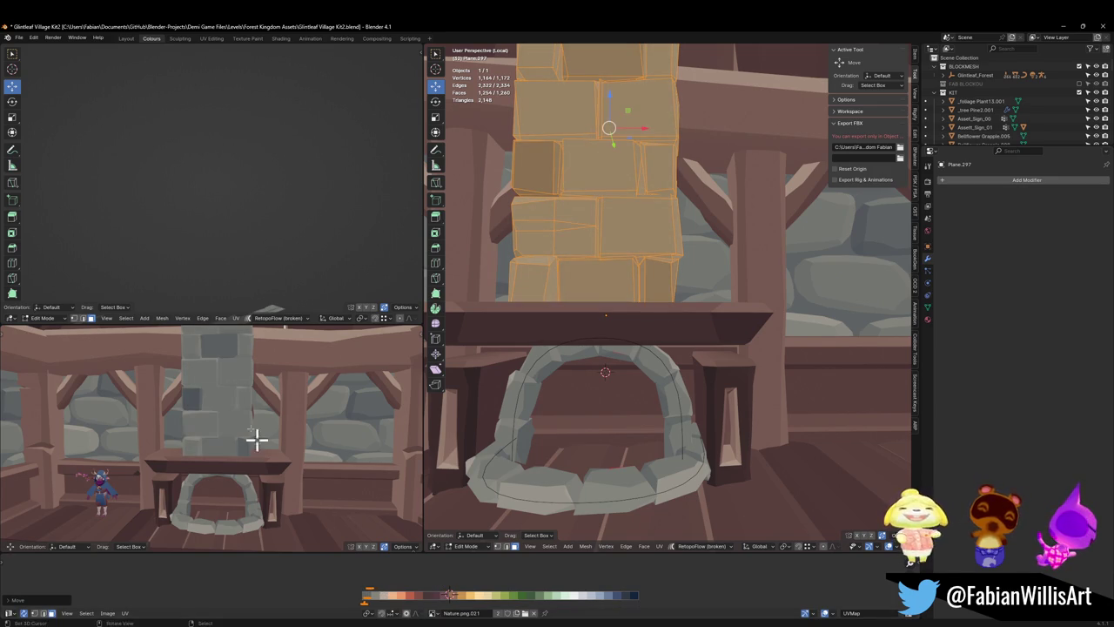
{"action": "mouse_move", "coordinate": [256, 438]}
{"action": "middle_mouse_down"}
{"action": "mouse_move", "coordinate": [268, 403]}
{"action": "mouse_move", "coordinate": [298, 401]}
{"action": "middle_mouse_up"}
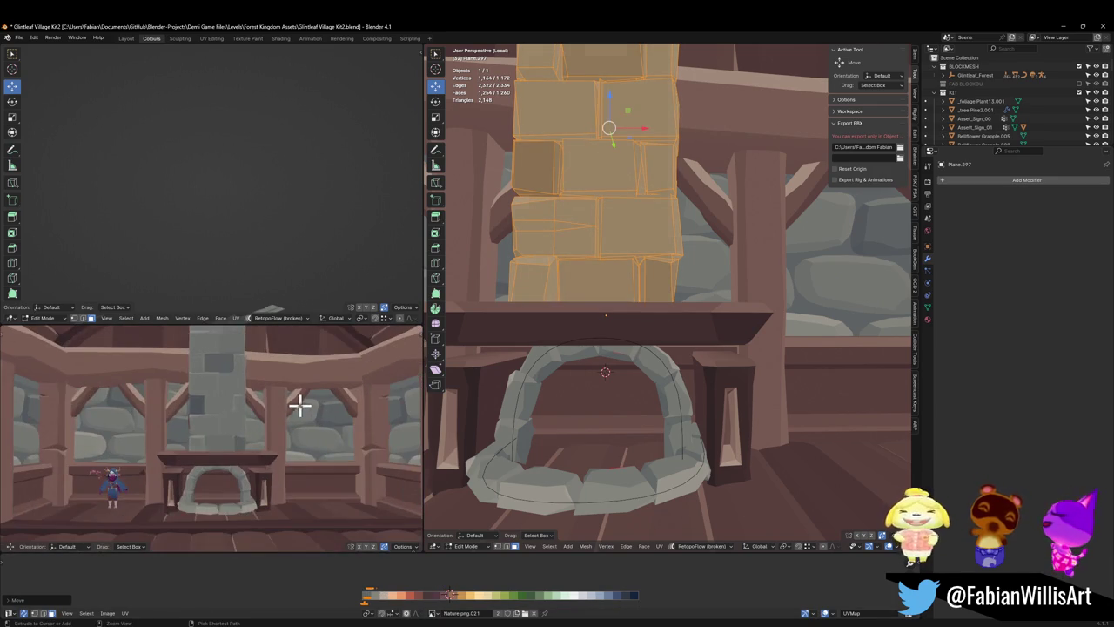
{"action": "key", "text": "ctrl+z"}
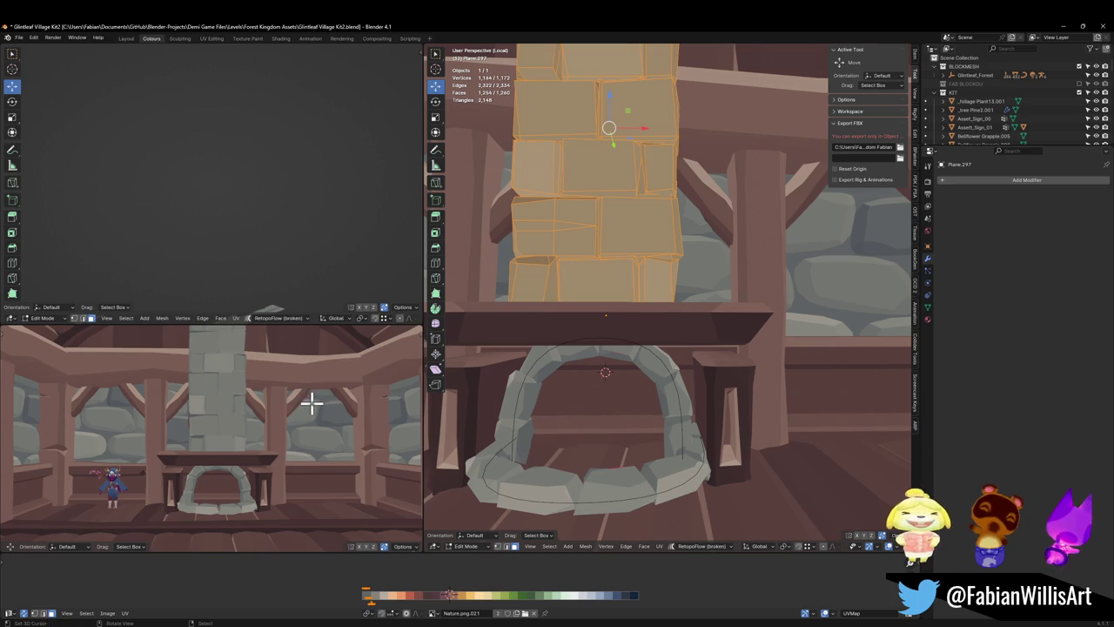
{"action": "key", "text": "ctrl+Tab"}
{"action": "left_click", "coordinate": [637, 272]}
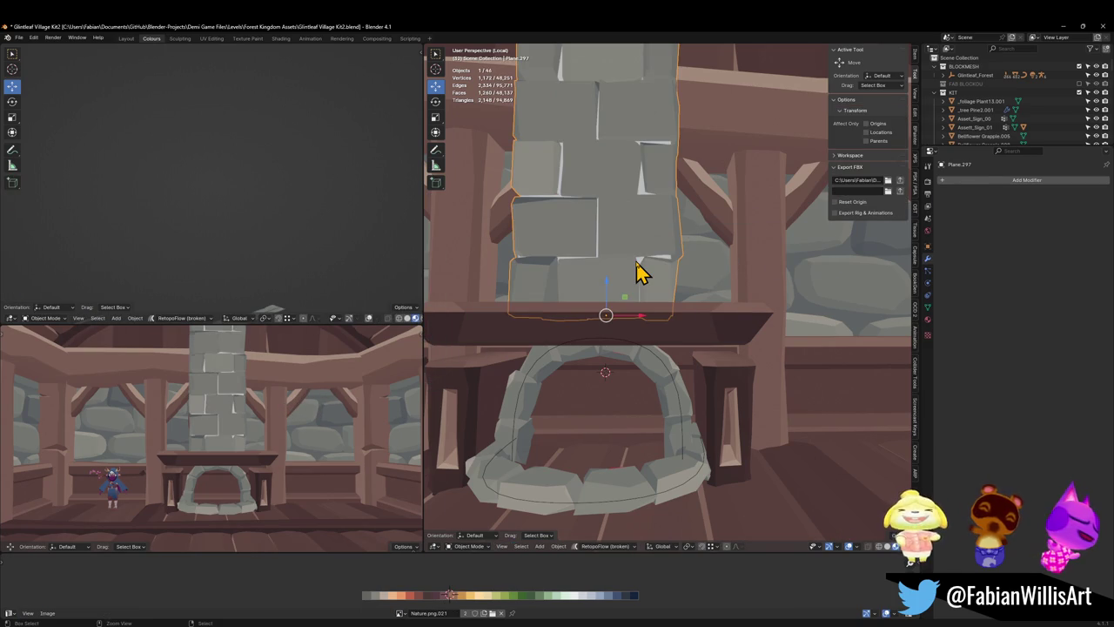
- Add a level-1 Catmull-Clark Subdivision modifier to chimney Plane.297
{"action": "key", "text": "ctrl+1"}
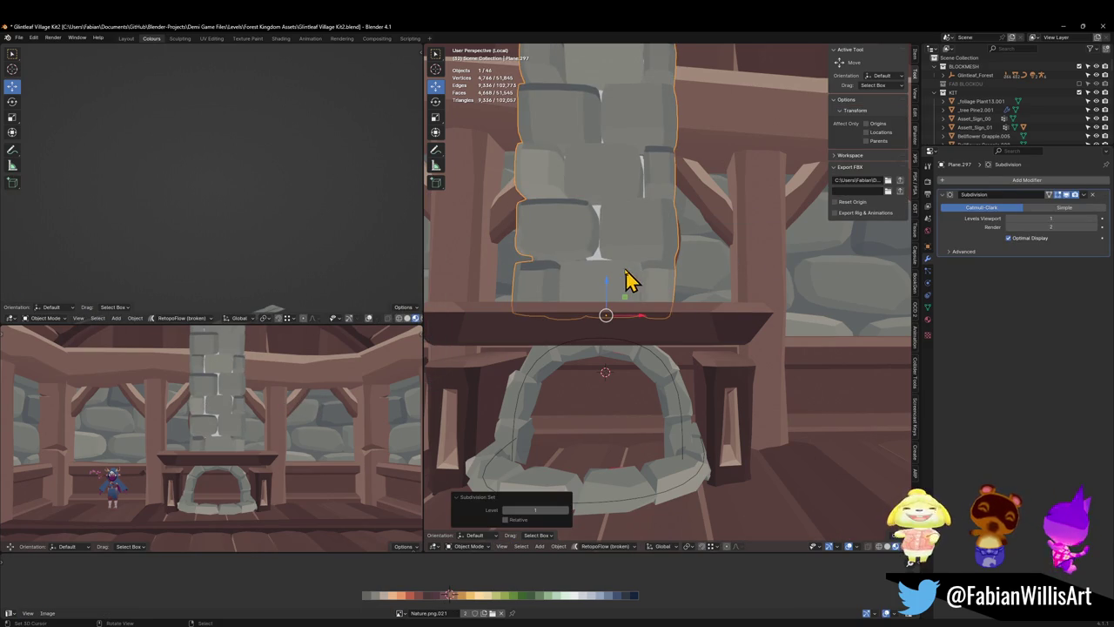
{"action": "key", "text": "Tab"}
{"action": "key", "text": "Tab"}
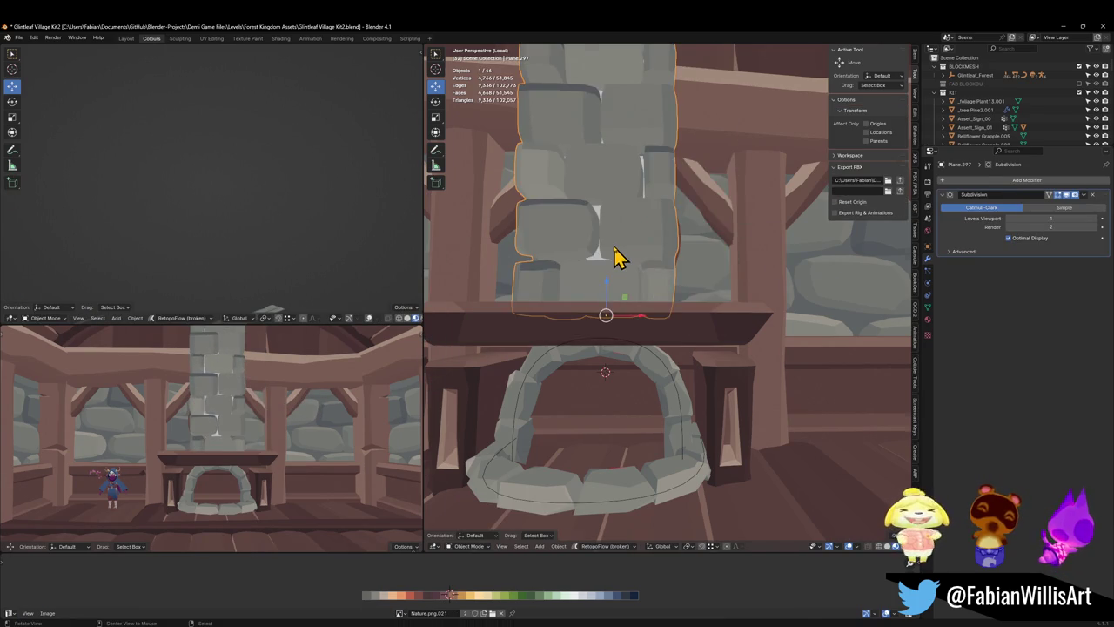
{"action": "key", "text": "Tab"}
{"action": "scroll", "coordinate": [662, 261], "scroll_direction": "up", "scroll_amount": 5}
{"action": "mouse_move", "coordinate": [661, 261]}
{"action": "middle_mouse_down"}
{"action": "mouse_move", "coordinate": [671, 280]}
{"action": "mouse_move", "coordinate": [662, 283]}
{"action": "middle_mouse_up"}
{"action": "key", "text": "alt+a"}
- Reveal the chimney's hidden geometry with Alt+H, then hide it again
{"action": "key", "text": "alt+h"}
{"action": "scroll", "coordinate": [666, 274], "scroll_direction": "down", "scroll_amount": 4}
{"action": "key", "text": "g"}
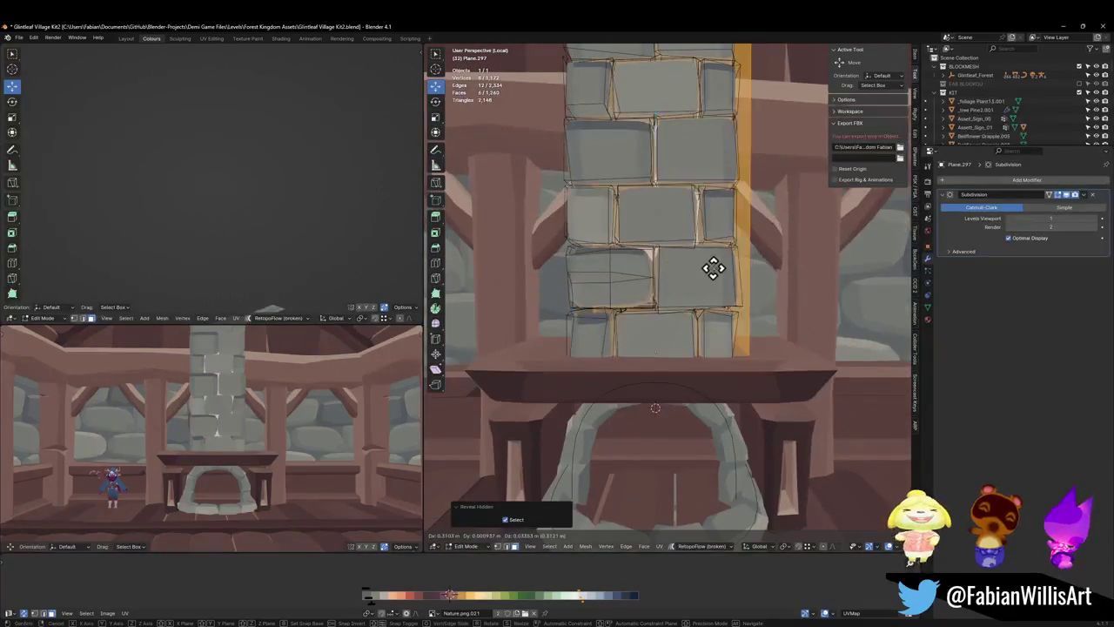
{"action": "right_click", "coordinate": [827, 278]}
{"action": "key", "text": "h"}
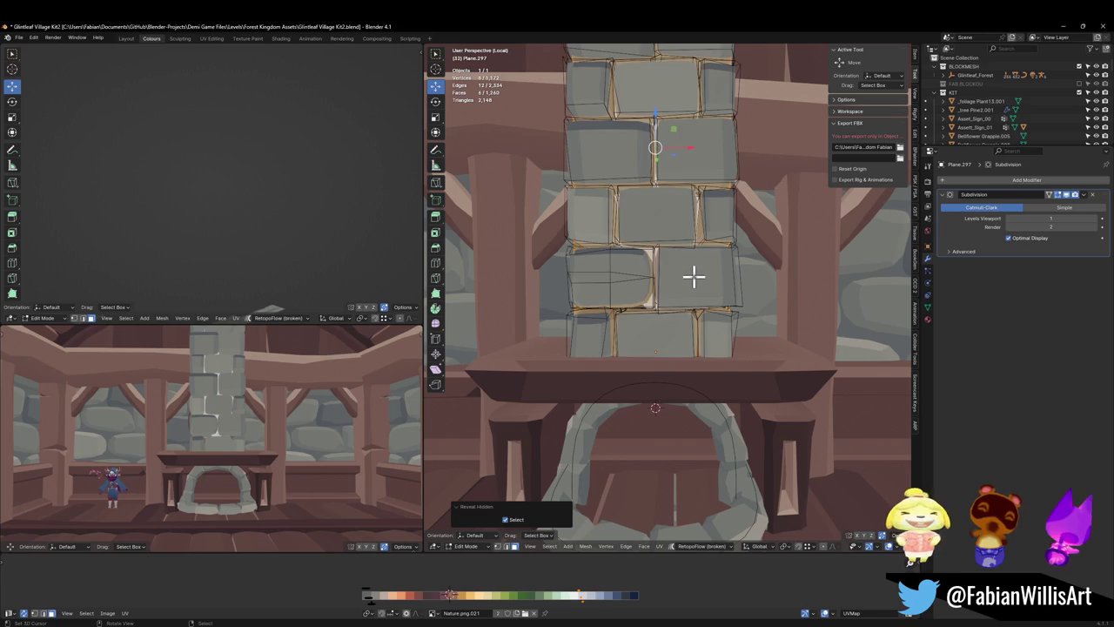
{"action": "key", "text": "h"}
- Select the six faces of one chimney stone
{"action": "mouse_move", "coordinate": [273, 423]}
{"action": "middle_mouse_down"}
{"action": "mouse_move", "coordinate": [338, 418]}
{"action": "mouse_move", "coordinate": [336, 437]}
{"action": "mouse_move", "coordinate": [360, 443]}
{"action": "mouse_move", "coordinate": [286, 422]}
{"action": "middle_mouse_up"}
{"action": "scroll", "coordinate": [280, 424], "scroll_direction": "up", "scroll_amount": 3}
{"action": "scroll", "coordinate": [294, 427], "scroll_direction": "up", "scroll_amount": 2}
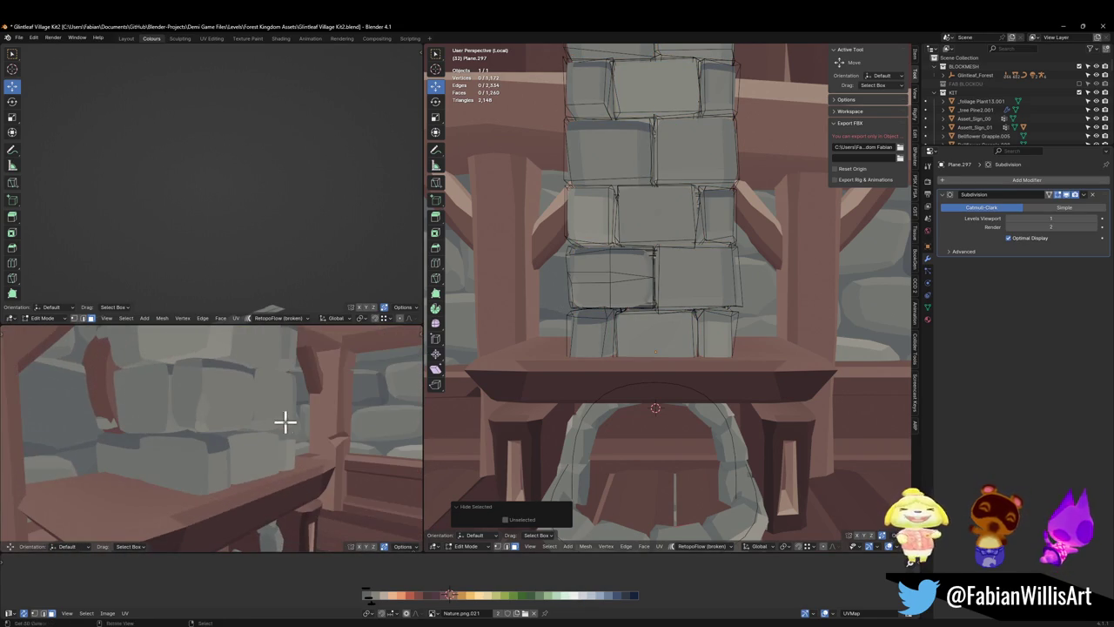
{"action": "left_click", "coordinate": [290, 422], "text": "ctrl"}
{"action": "key", "text": "alt+a"}
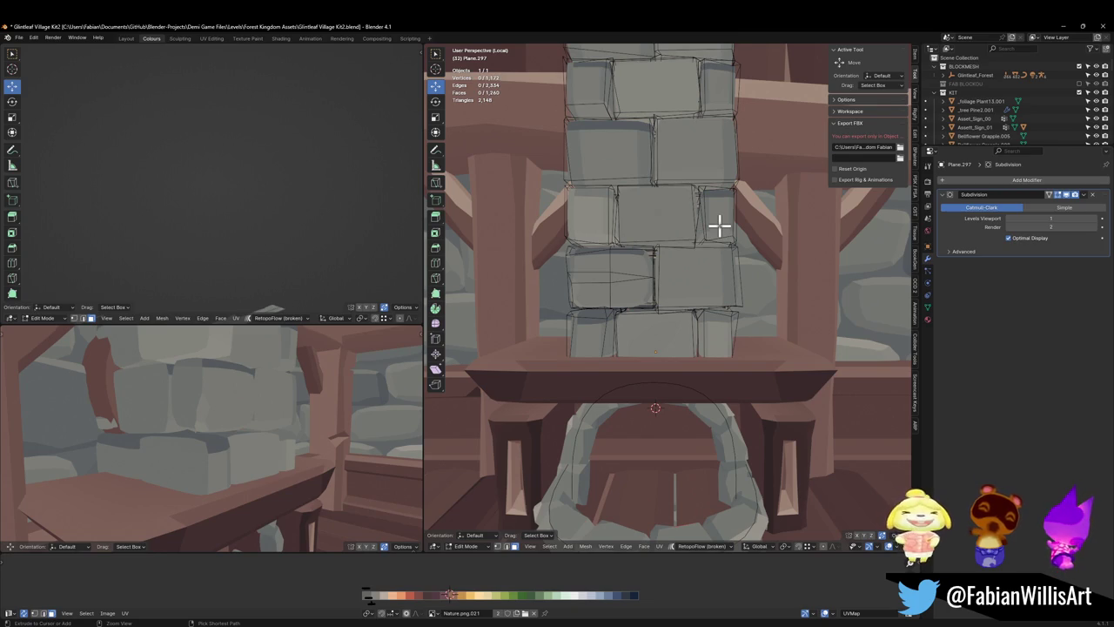
{"action": "key", "text": "ctrl+z"}
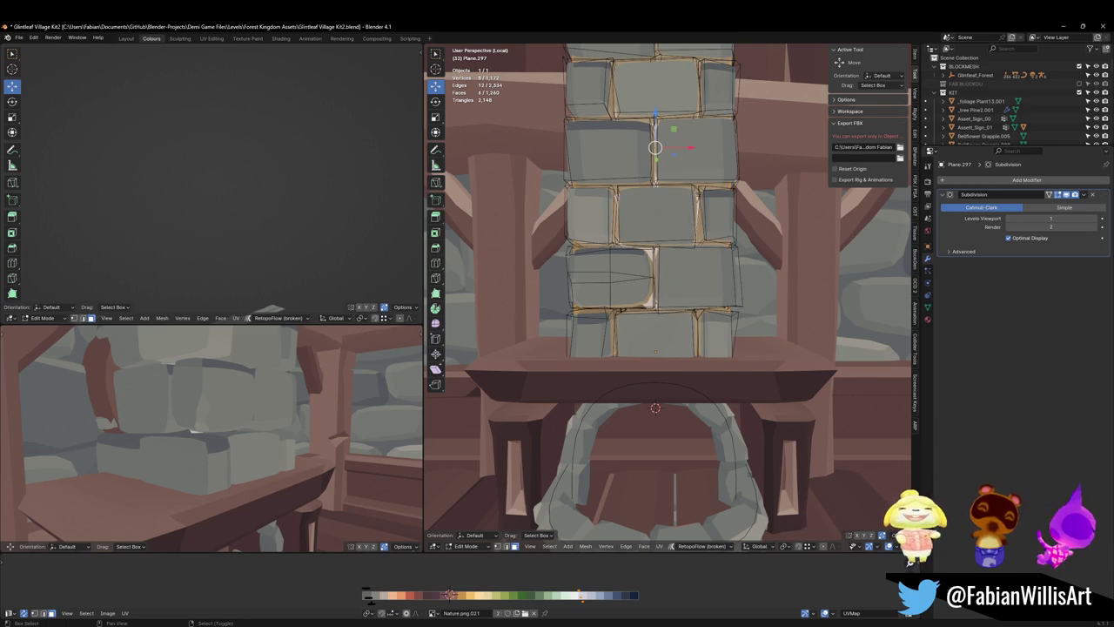
- Crease the selected chimney stone edges and shift their palette colouring along X
{"action": "key", "text": "shift+e"}
{"action": "left_click", "coordinate": [894, 225]}
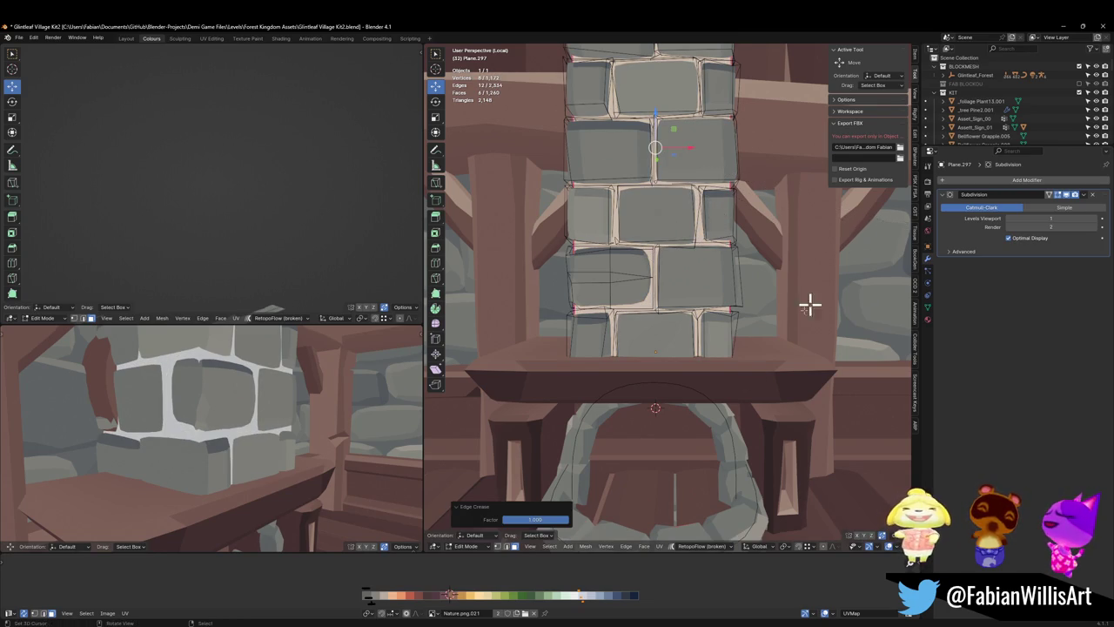
{"action": "key", "text": "g"}
{"action": "key", "text": "x"}
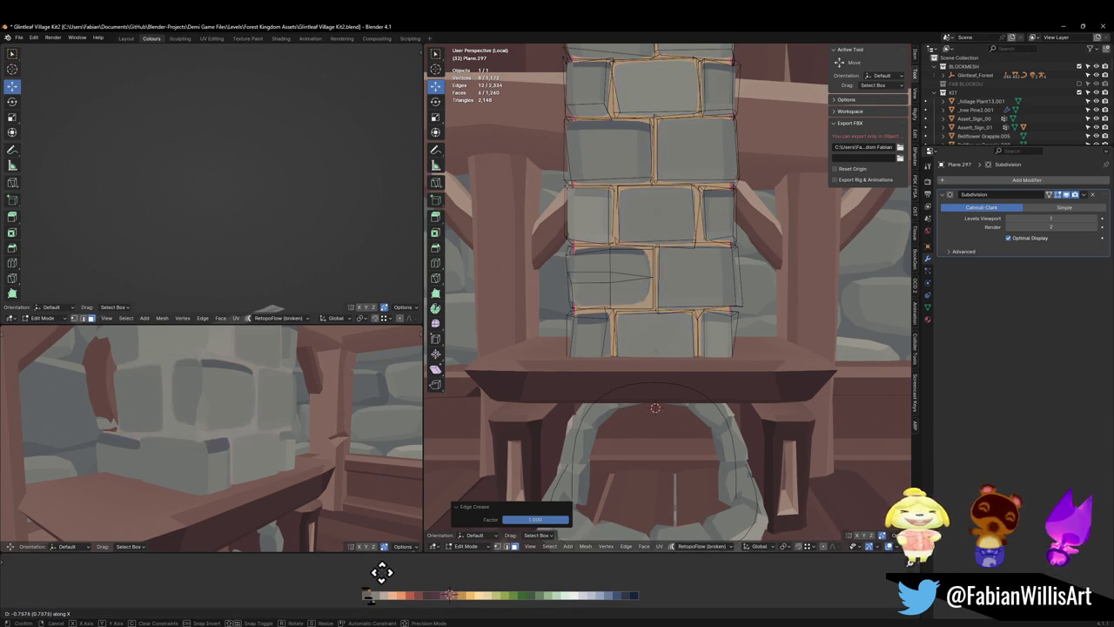
{"action": "left_click", "coordinate": [389, 571]}
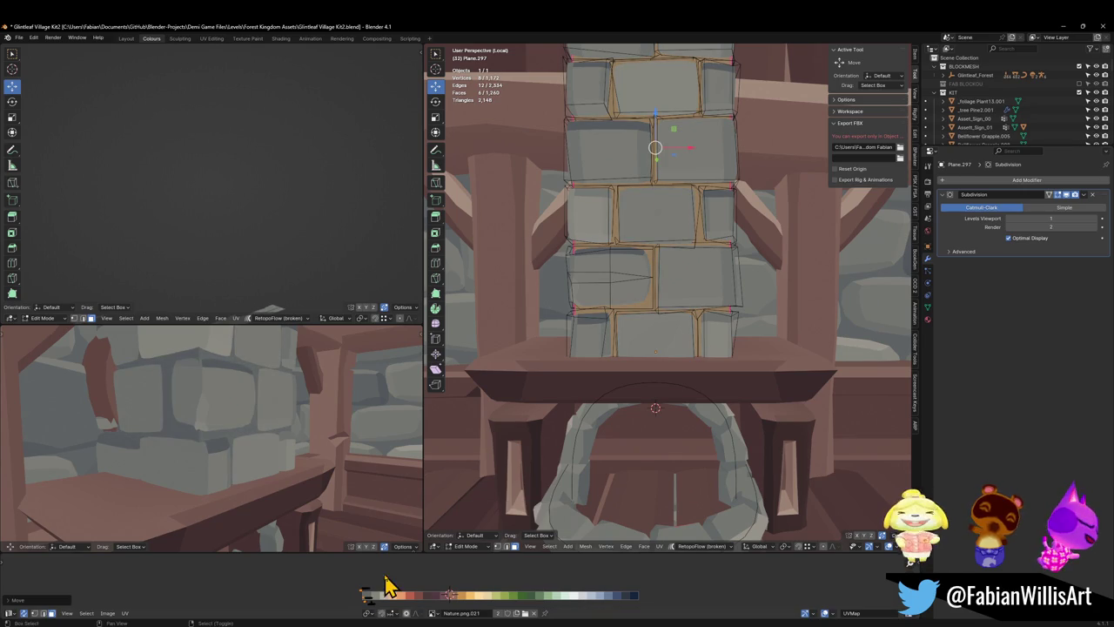
{"action": "mouse_move", "coordinate": [287, 417]}
{"action": "middle_mouse_down"}
{"action": "mouse_move", "coordinate": [268, 406]}
{"action": "mouse_move", "coordinate": [278, 398]}
{"action": "mouse_move", "coordinate": [293, 532]}
{"action": "mouse_move", "coordinate": [334, 539]}
{"action": "middle_mouse_up"}
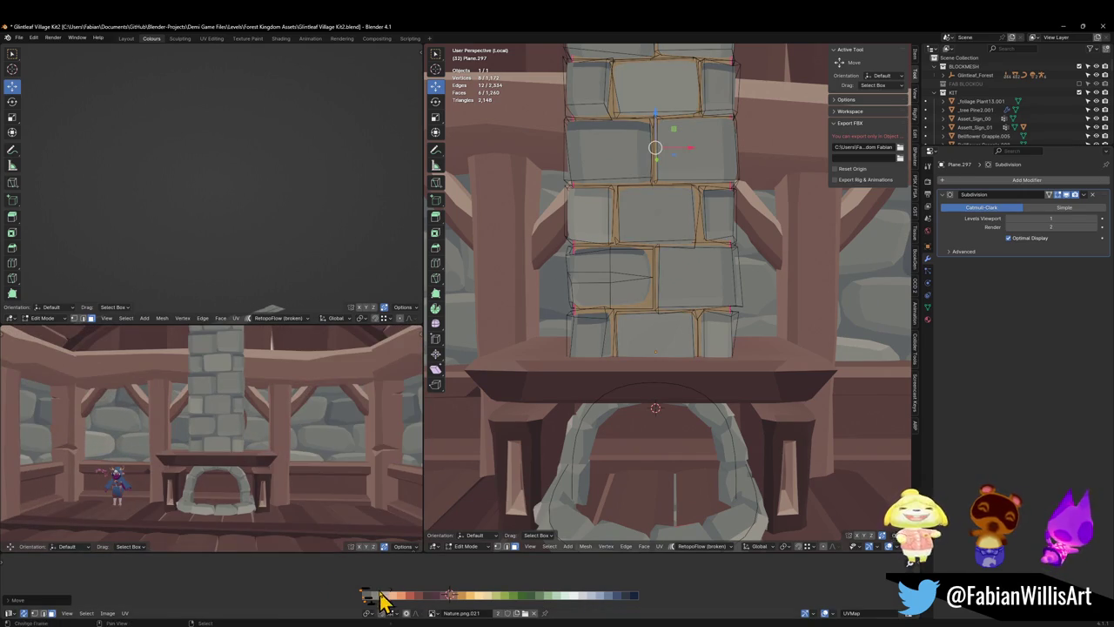
- Shift the stones' UVs further along X and adjust the edge crease to 0.664
{"action": "key", "text": "g"}
{"action": "key", "text": "x"}
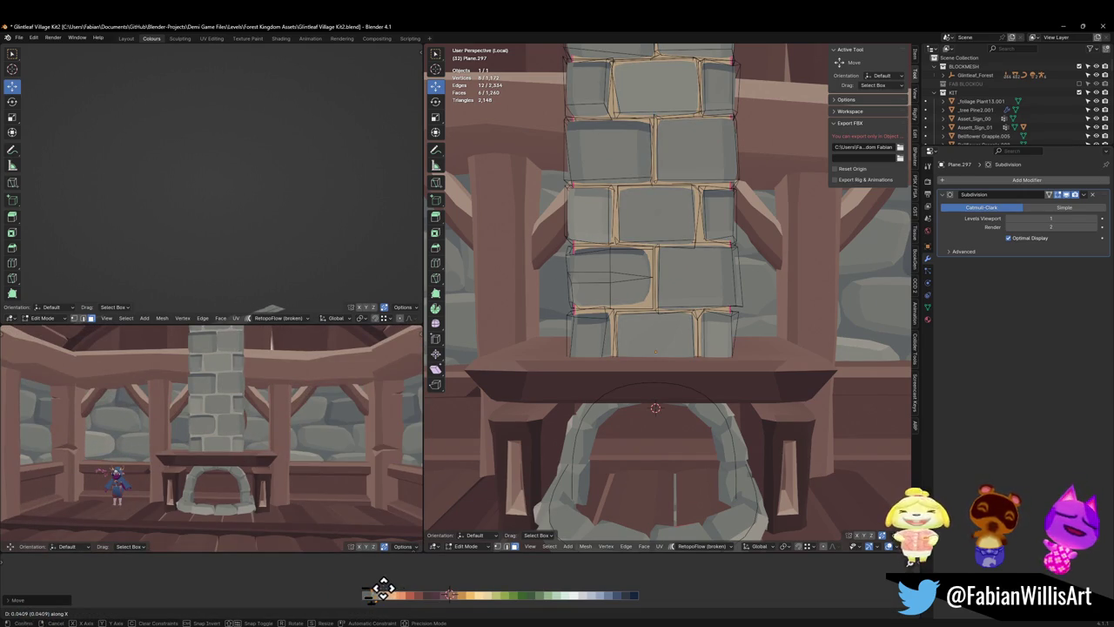
{"action": "left_click", "coordinate": [374, 588]}
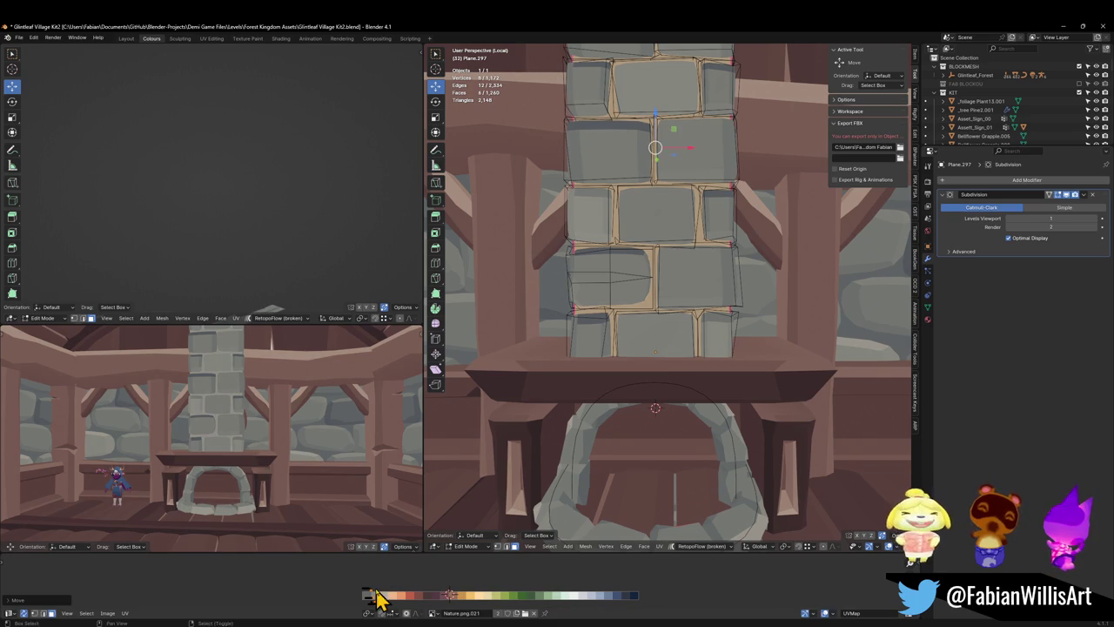
{"action": "key", "text": "shift+e"}
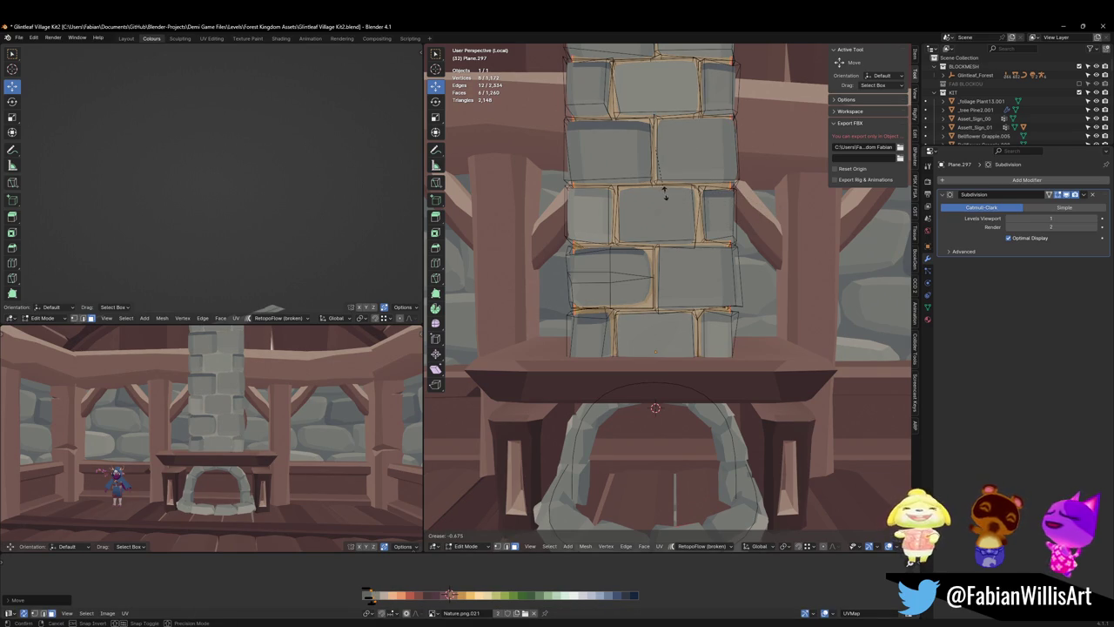
{"action": "left_click", "coordinate": [665, 195]}
- Shift the chimney stones' texture coordinates once more to vary their colouring
{"action": "mouse_move", "coordinate": [101, 395]}
{"action": "middle_mouse_down"}
{"action": "mouse_move", "coordinate": [279, 408]}
{"action": "mouse_move", "coordinate": [194, 397]}
{"action": "middle_mouse_up"}
{"action": "scroll", "coordinate": [296, 388], "scroll_direction": "down", "scroll_amount": 4}
{"action": "scroll", "coordinate": [279, 391], "scroll_direction": "down", "scroll_amount": 2}
{"action": "scroll", "coordinate": [311, 398], "scroll_direction": "down", "scroll_amount": 1}
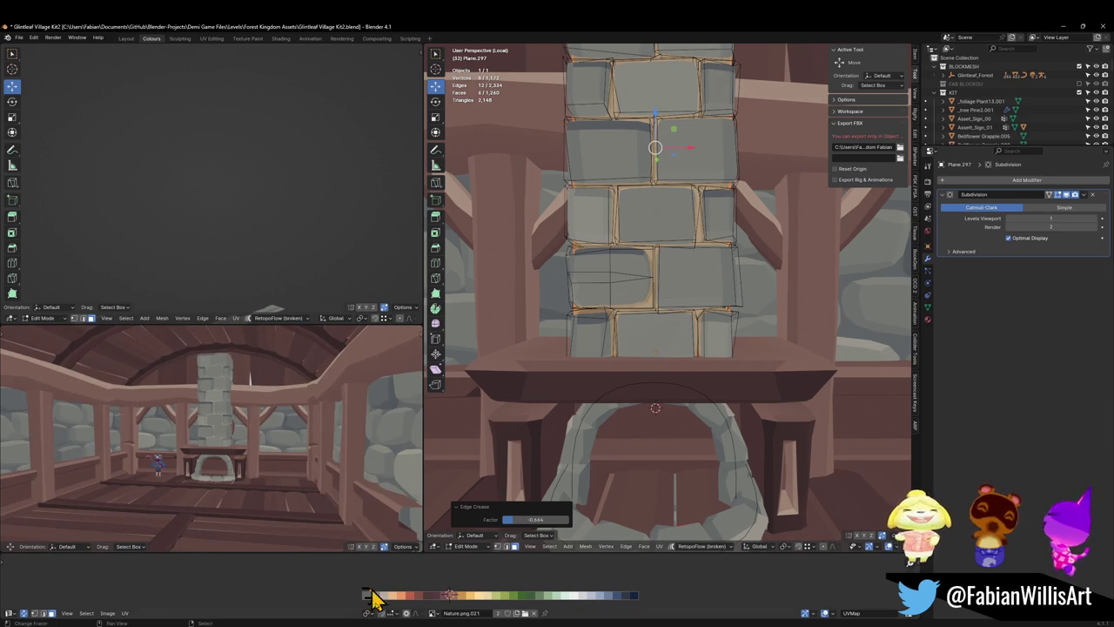
{"action": "key", "text": "g"}
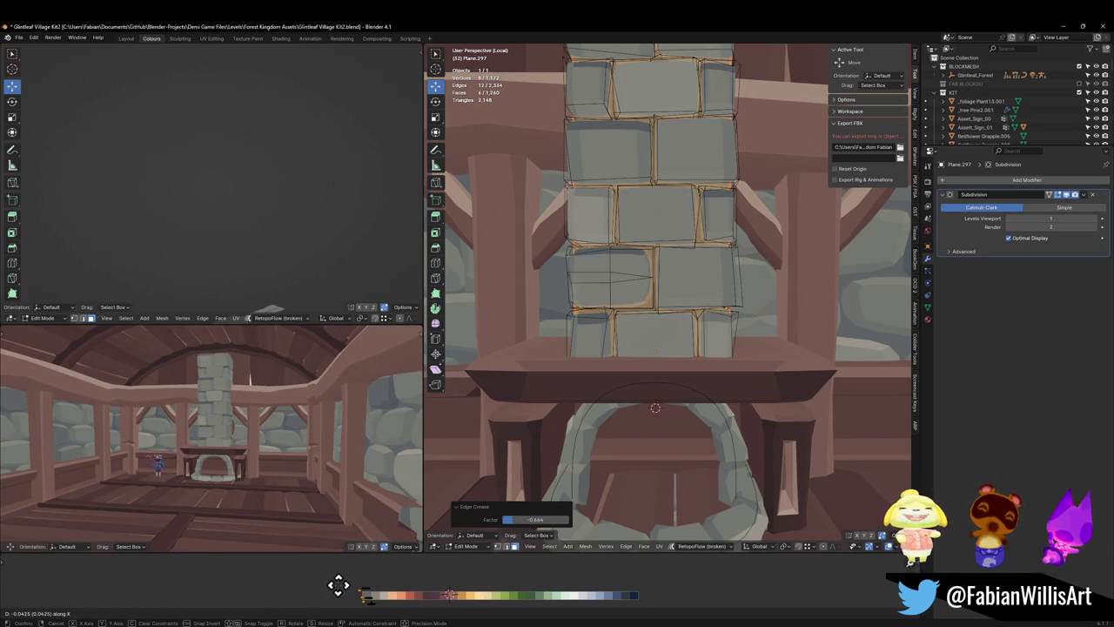
{"action": "left_click", "coordinate": [369, 583]}
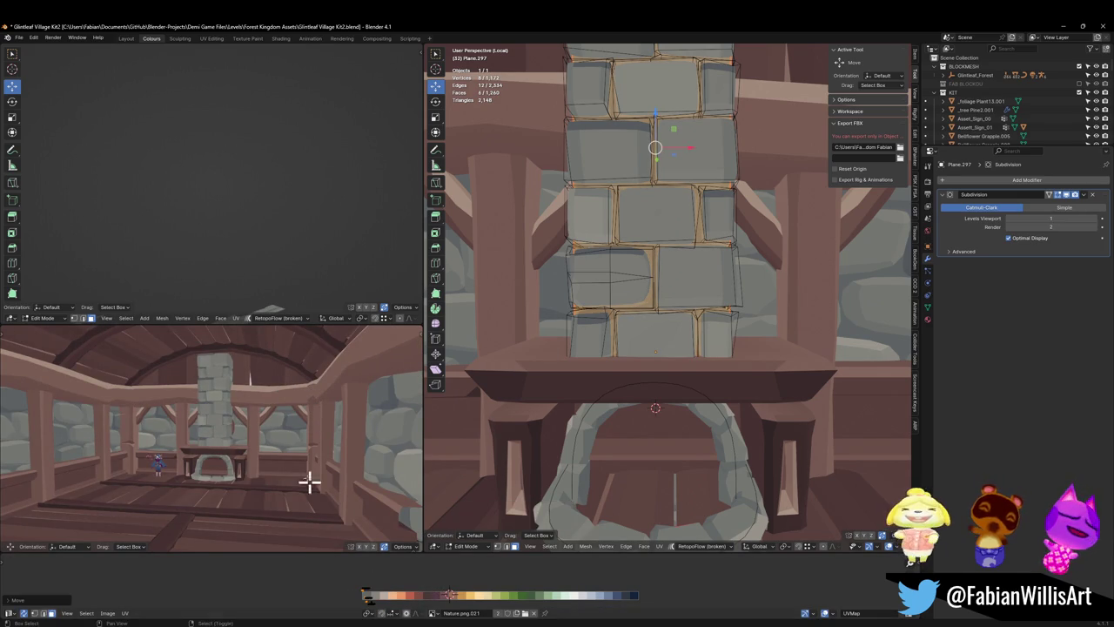
{"action": "middle_click_drag", "start_coordinate": [309, 479], "coordinate": [269, 432]}
{"action": "scroll", "coordinate": [671, 276], "scroll_direction": "down", "scroll_amount": 3}
- Back in Object Mode, enlarge the chimney and nudge it vertically
{"action": "key", "text": "Tab"}
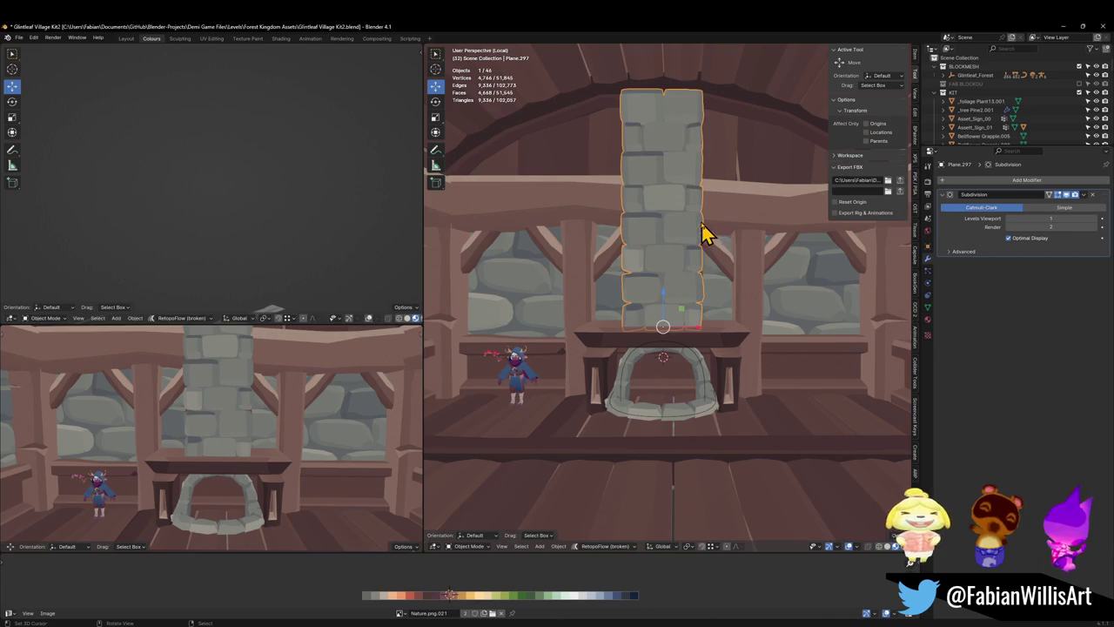
{"action": "key", "text": "s"}
{"action": "left_click", "coordinate": [721, 217]}
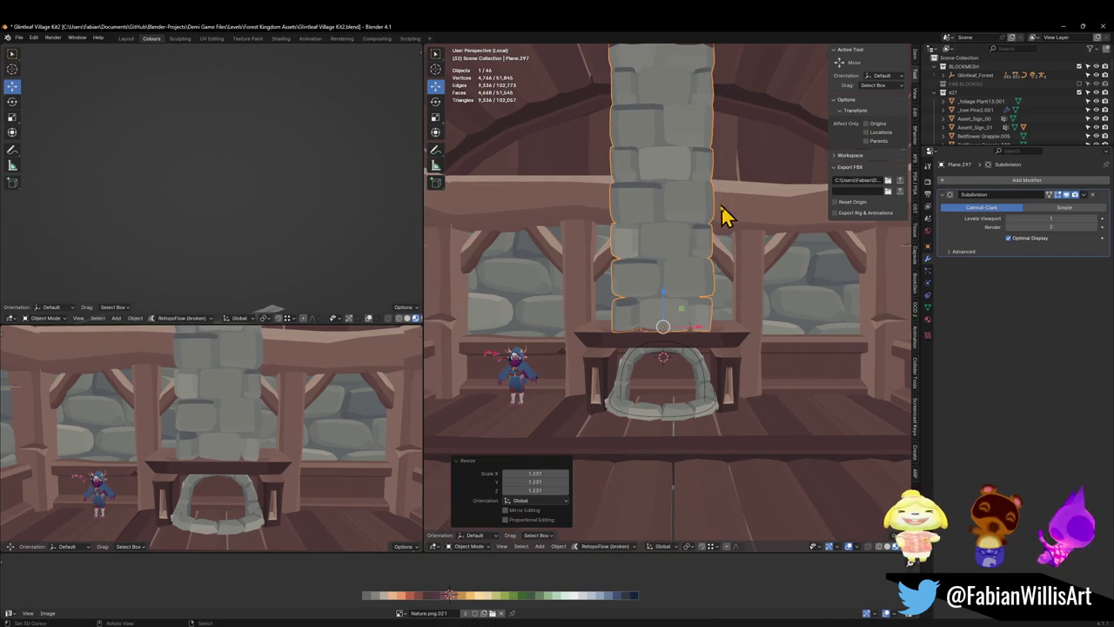
{"action": "key", "text": "g"}
{"action": "key", "text": "z"}
{"action": "left_click", "coordinate": [667, 287]}
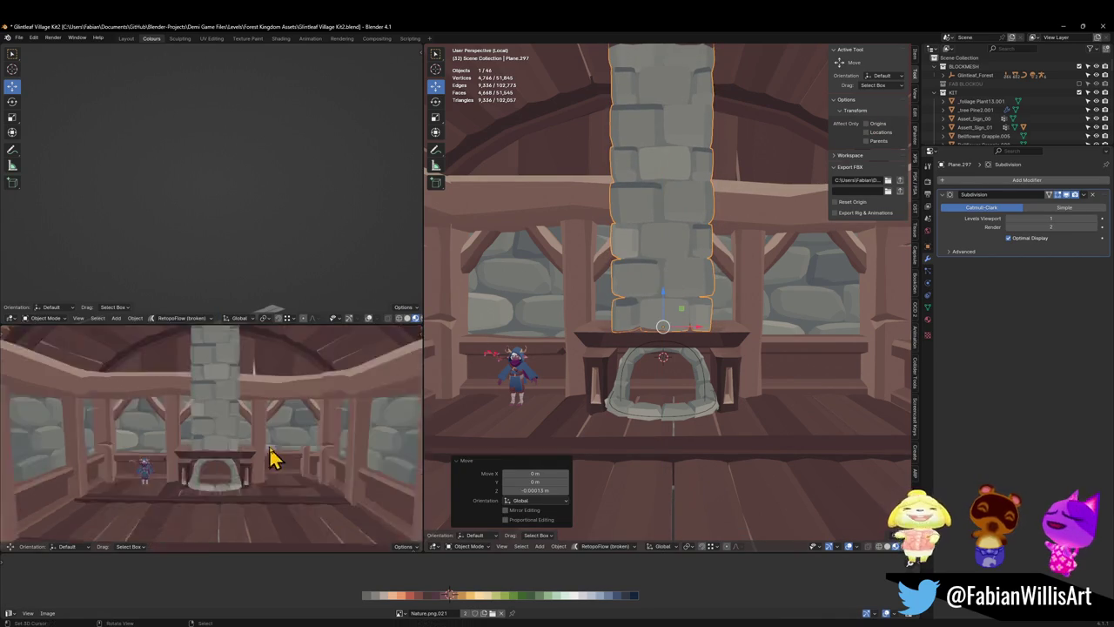
- Move the chimney along the Y axis and save the file
{"action": "mouse_move", "coordinate": [274, 455]}
{"action": "middle_mouse_down"}
{"action": "mouse_move", "coordinate": [269, 440]}
{"action": "mouse_move", "coordinate": [286, 448]}
{"action": "mouse_move", "coordinate": [273, 442]}
{"action": "middle_mouse_up"}
{"action": "key", "text": "g"}
{"action": "key", "text": "y"}
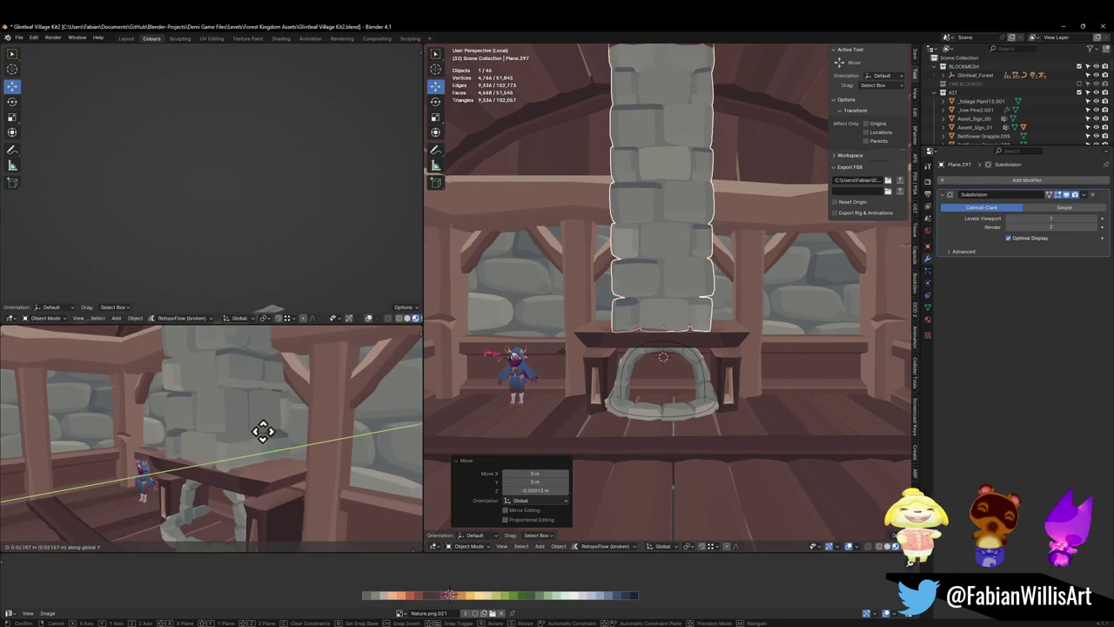
{"action": "left_click", "coordinate": [257, 442]}
{"action": "scroll", "coordinate": [261, 440], "scroll_direction": "down", "scroll_amount": 8}
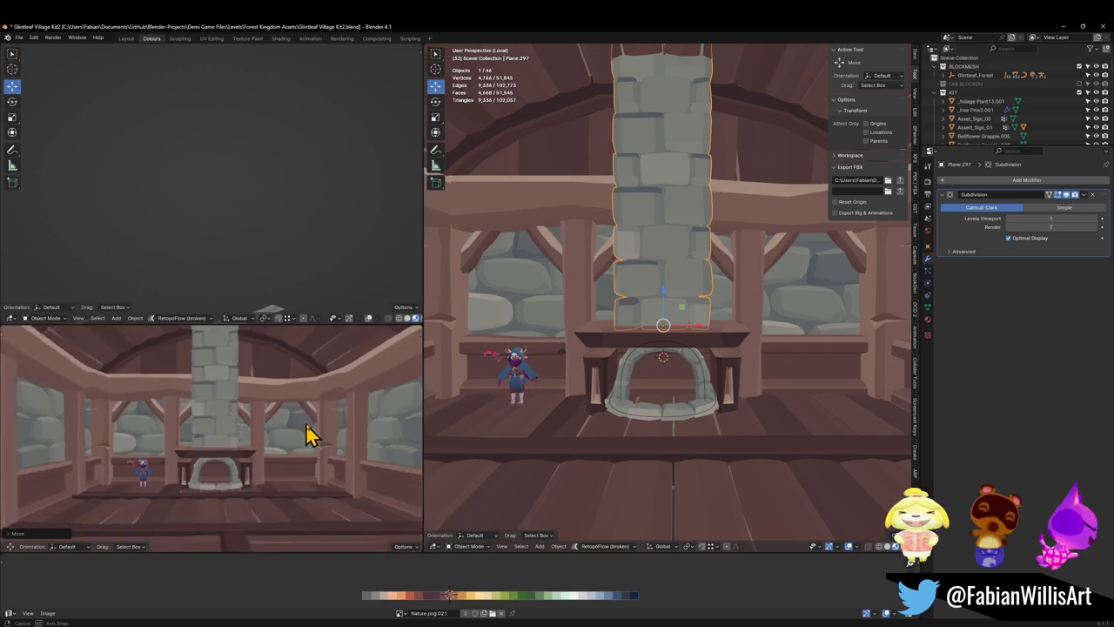
{"action": "mouse_move", "coordinate": [306, 436]}
{"action": "middle_mouse_down"}
{"action": "mouse_move", "coordinate": [323, 427]}
{"action": "mouse_move", "coordinate": [307, 429]}
{"action": "middle_mouse_up"}
{"action": "scroll", "coordinate": [306, 428], "scroll_direction": "up", "scroll_amount": 3}
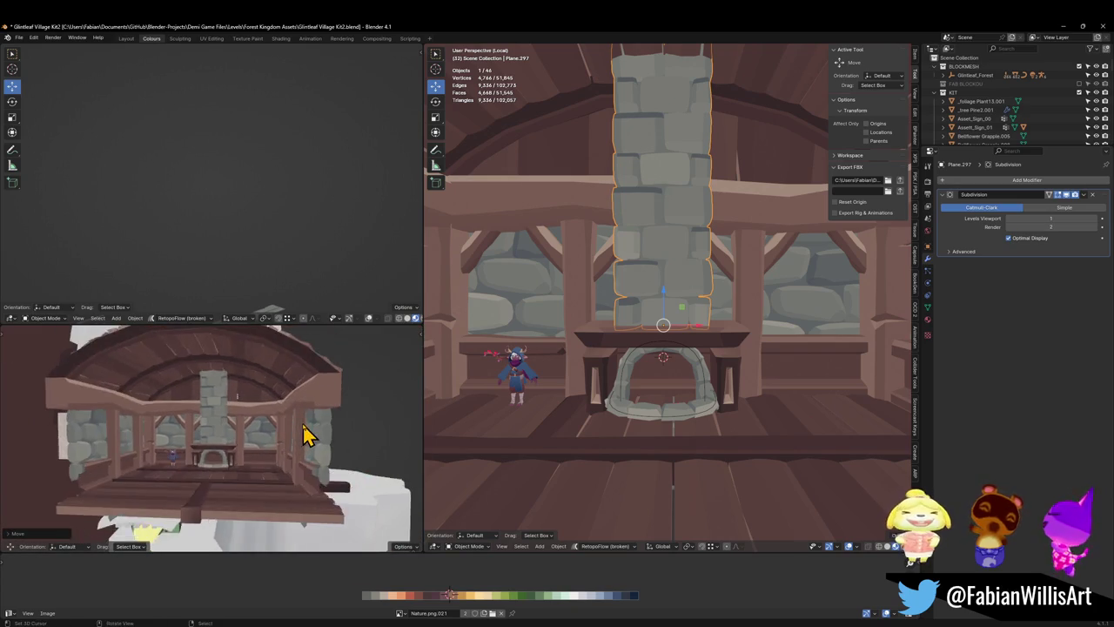
{"action": "scroll", "coordinate": [287, 435], "scroll_direction": "up", "scroll_amount": 5}
{"action": "key", "text": "ctrl+s"}
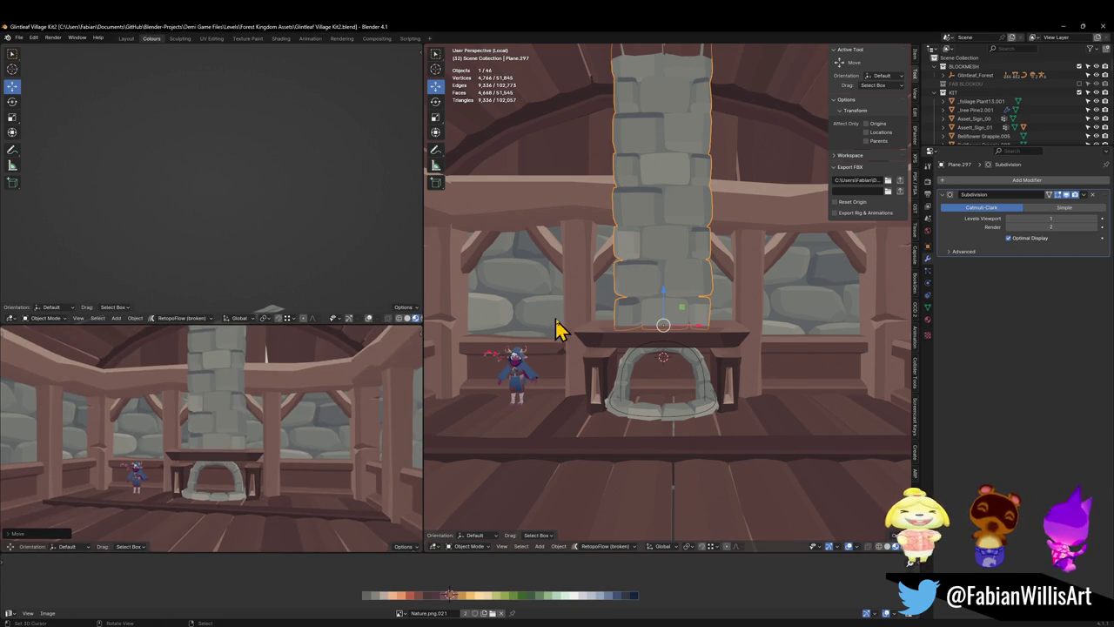
- Scale the chimney down to 0.917, push it 0.1417 m back along Y, and save
{"action": "scroll", "coordinate": [704, 331], "scroll_direction": "up", "scroll_amount": 1}
{"action": "scroll", "coordinate": [723, 323], "scroll_direction": "up", "scroll_amount": 2}
{"action": "key", "text": "s"}
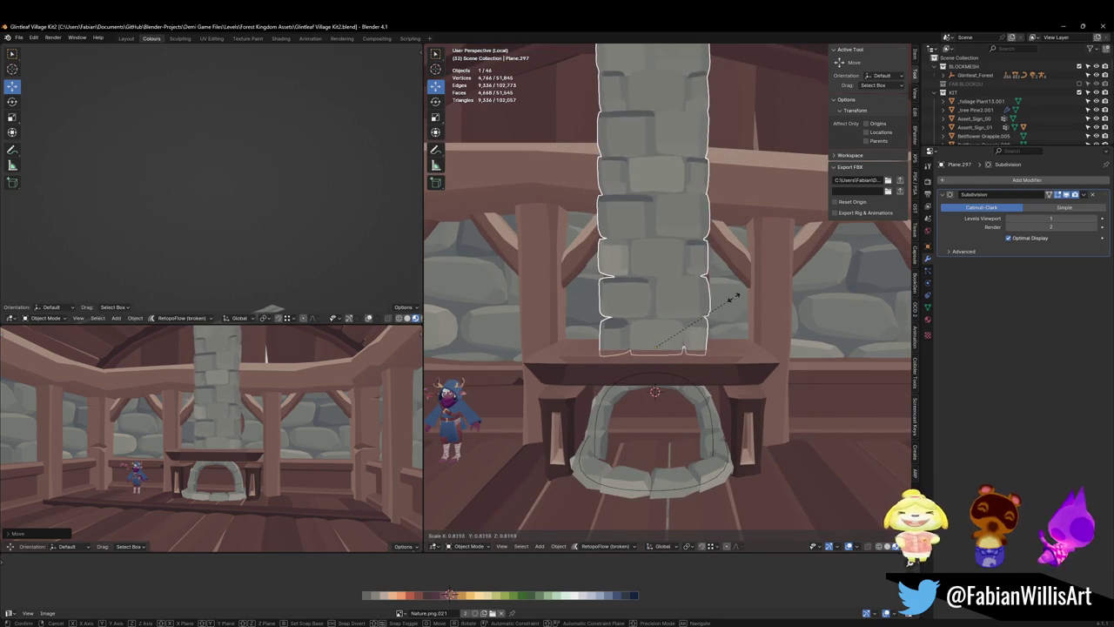
{"action": "left_click", "coordinate": [740, 293]}
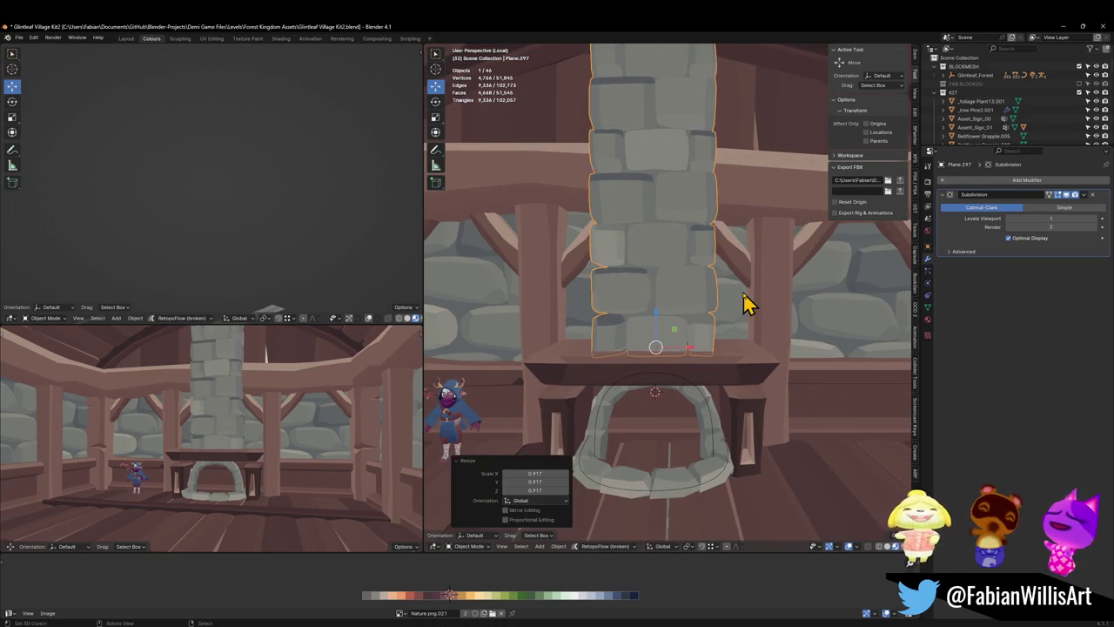
{"action": "middle_click_drag", "start_coordinate": [741, 299], "coordinate": [696, 323]}
{"action": "key", "text": "g"}
{"action": "key", "text": "y"}
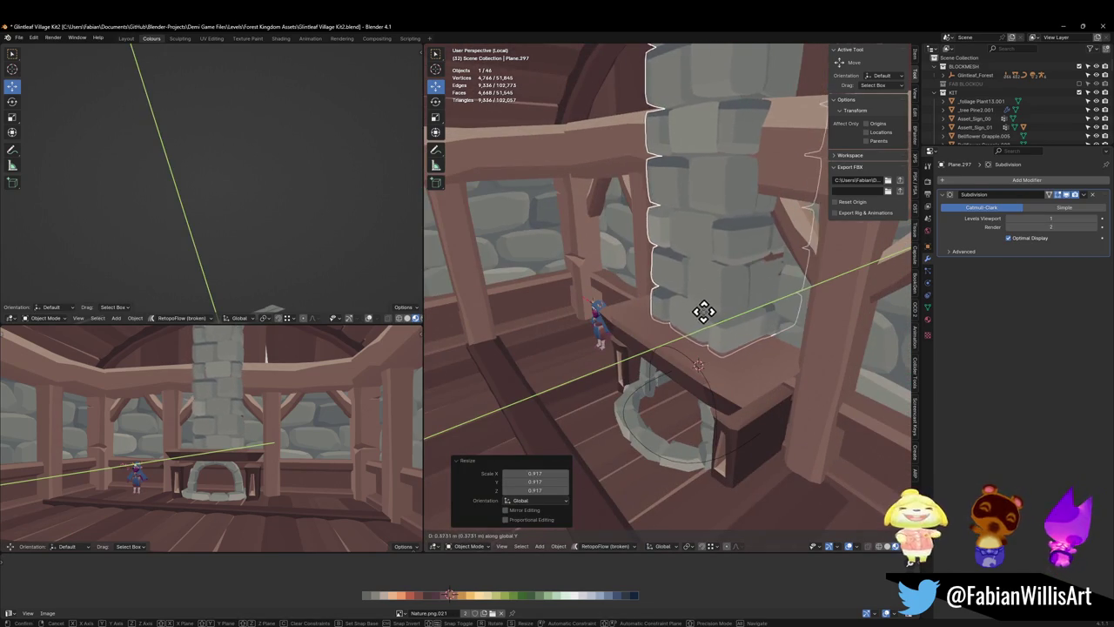
{"action": "left_click", "coordinate": [694, 322]}
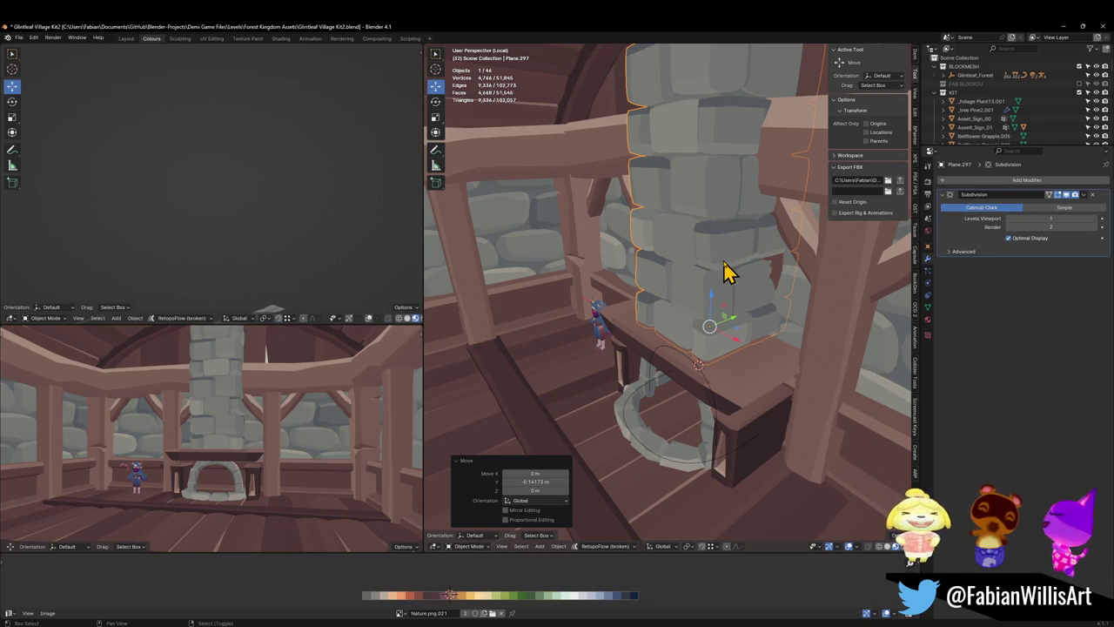
{"action": "middle_click_drag", "start_coordinate": [728, 271], "coordinate": [713, 259]}
{"action": "key", "text": "ctrl+s"}
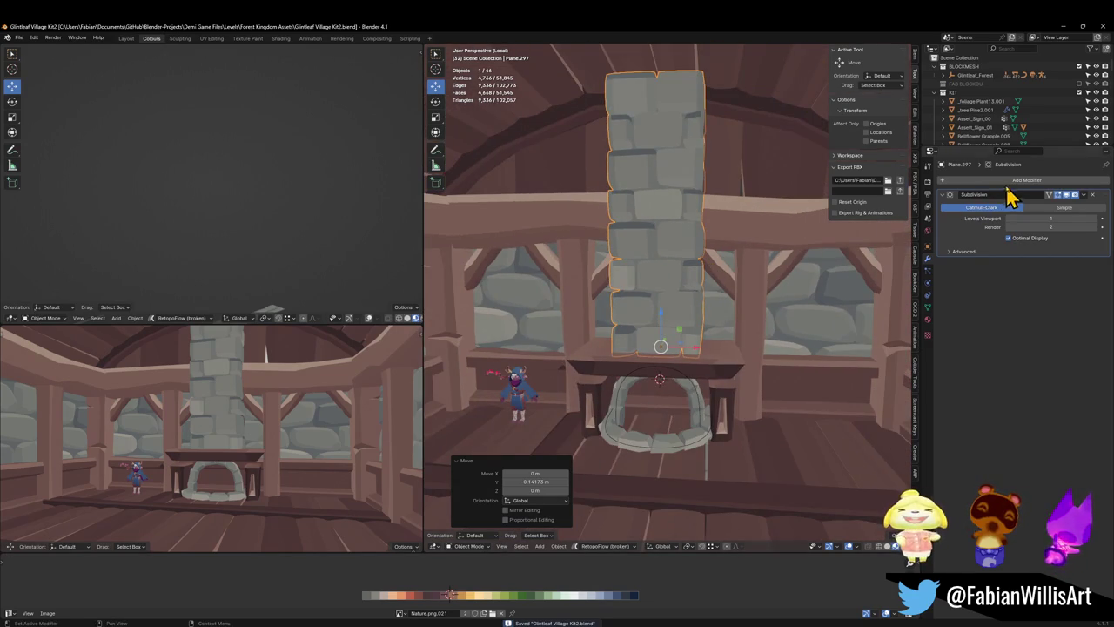
- Add a Simple Deform modifier set to Taper along Z with factor -0.235
{"action": "left_click", "coordinate": [1007, 183]}
{"action": "type", "text": "simp"}
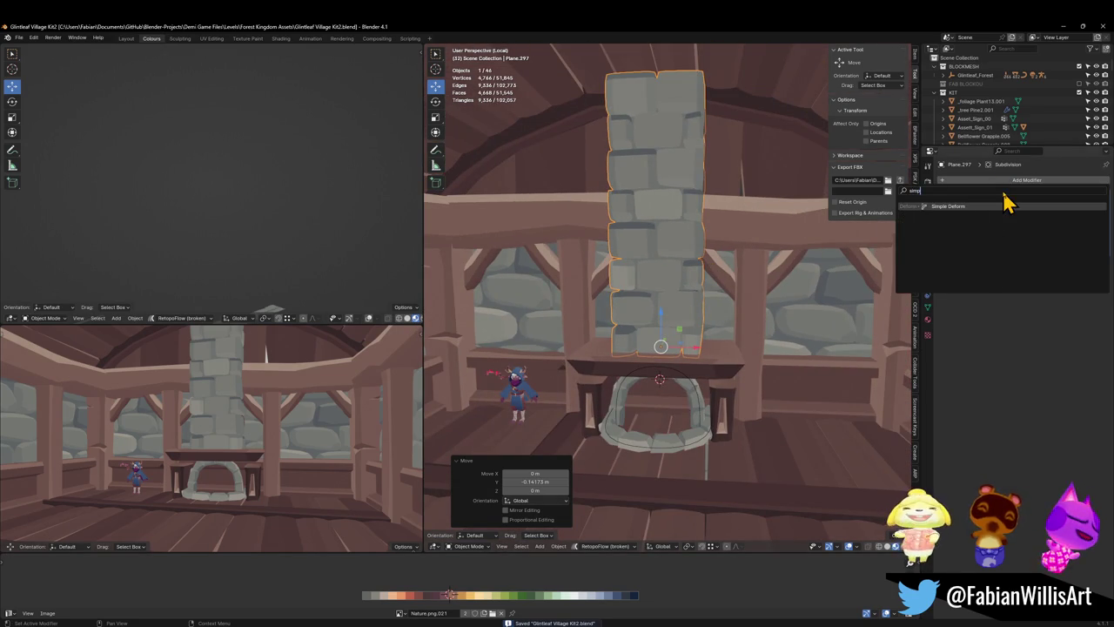
{"action": "key", "text": "Return"}
{"action": "left_click", "coordinate": [1044, 277]}
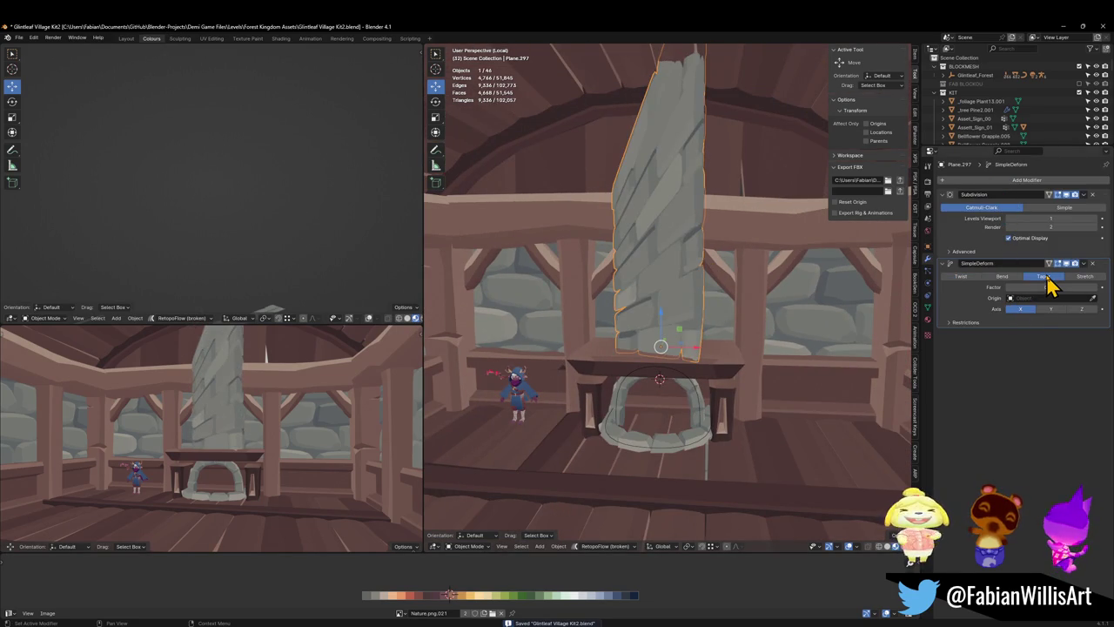
{"action": "left_click", "coordinate": [1084, 309]}
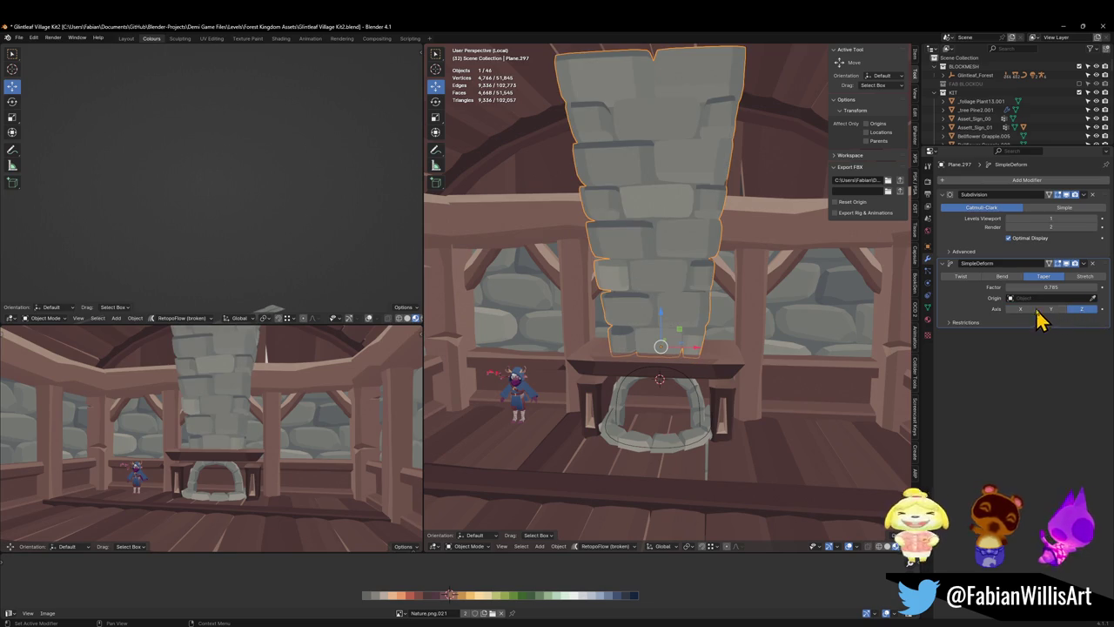
{"action": "left_click_drag", "start_coordinate": [1049, 287], "coordinate": [1006, 287]}
{"action": "scroll", "coordinate": [751, 235], "scroll_direction": "down", "scroll_amount": 3}
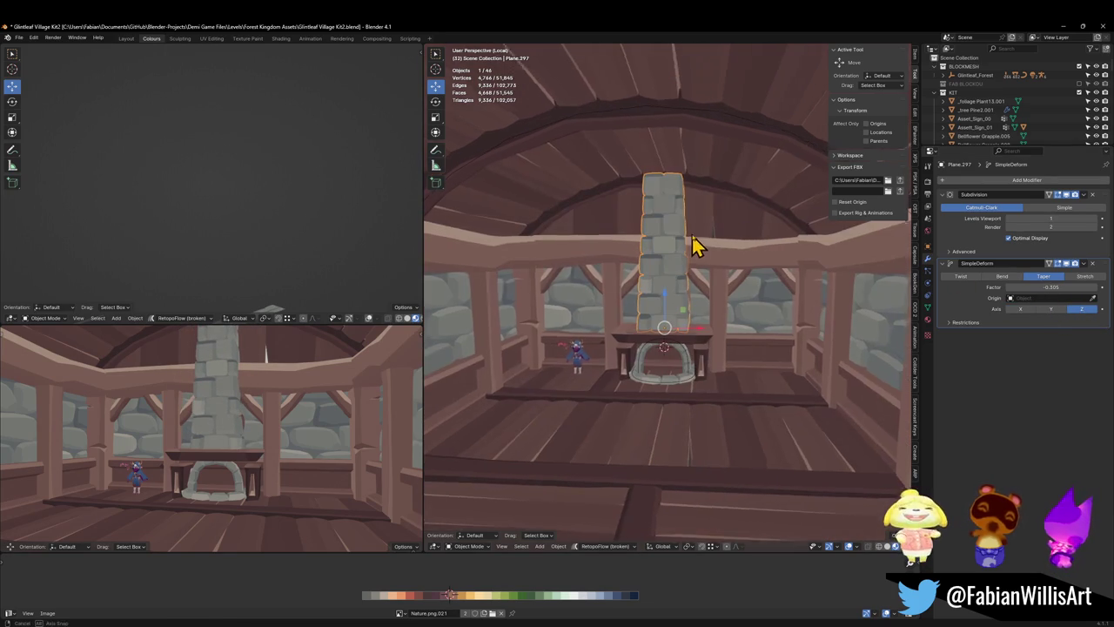
- Stretch the chimney taller along Z, then deselect it
{"action": "key", "text": "s"}
{"action": "key", "text": "z"}
{"action": "left_click", "coordinate": [685, 229]}
{"action": "left_click", "coordinate": [723, 312]}
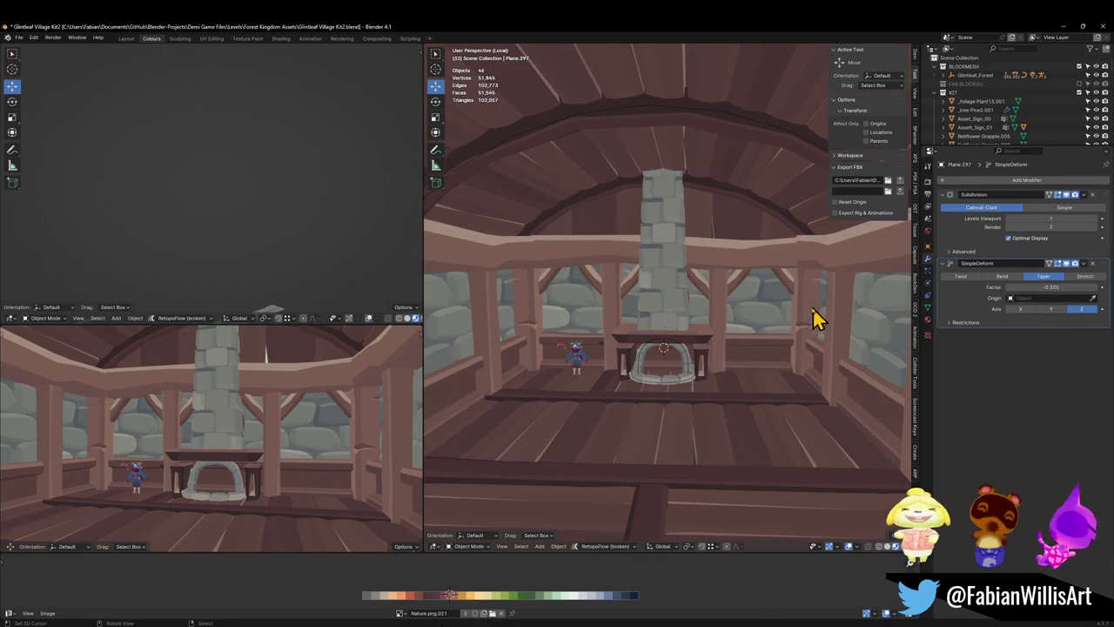
- In the taper's Restrictions, raise the upper limit and lock the Y axis
{"action": "left_click", "coordinate": [968, 323]}
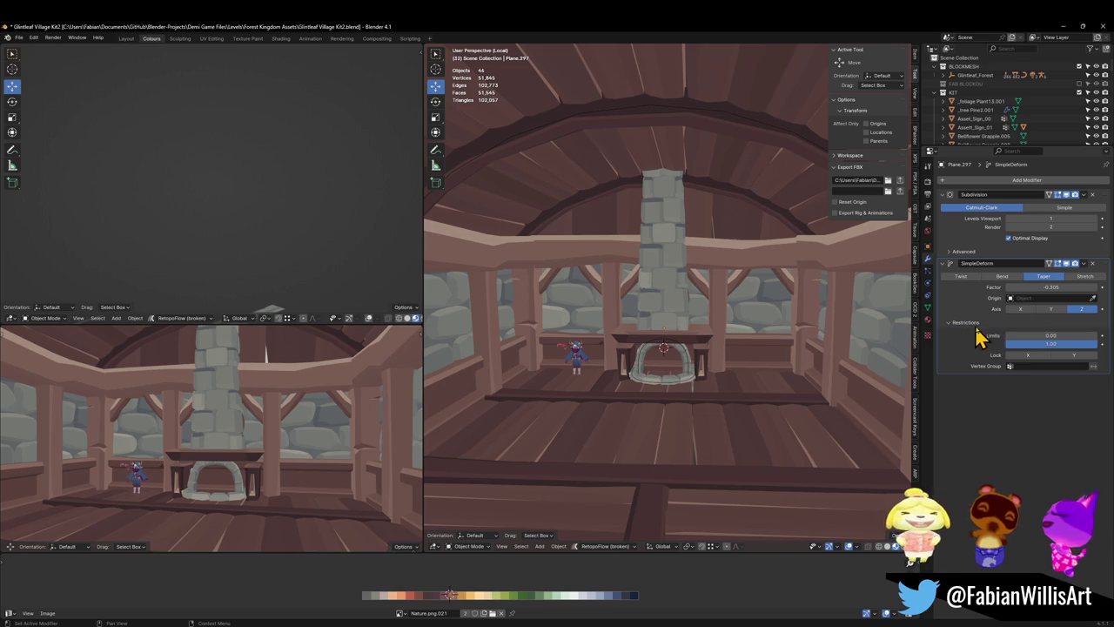
{"action": "mouse_move", "coordinate": [1077, 344]}
{"action": "left_mouse_down"}
{"action": "mouse_move", "coordinate": [1090, 344]}
{"action": "mouse_move", "coordinate": [1055, 343]}
{"action": "mouse_move", "coordinate": [1079, 347]}
{"action": "left_mouse_up"}
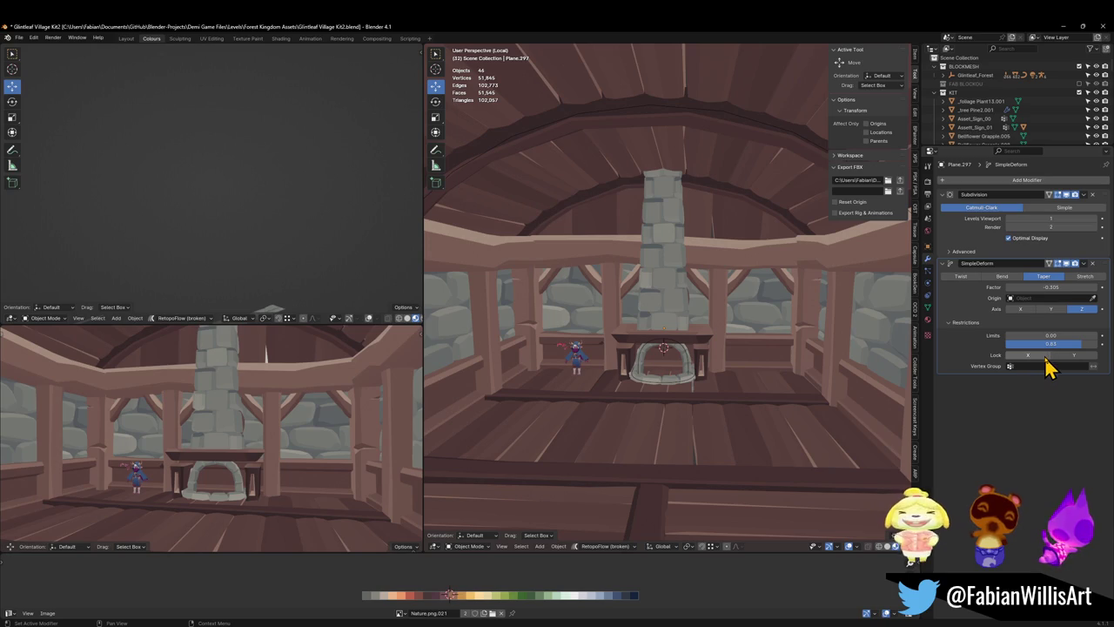
{"action": "left_click", "coordinate": [1071, 356]}
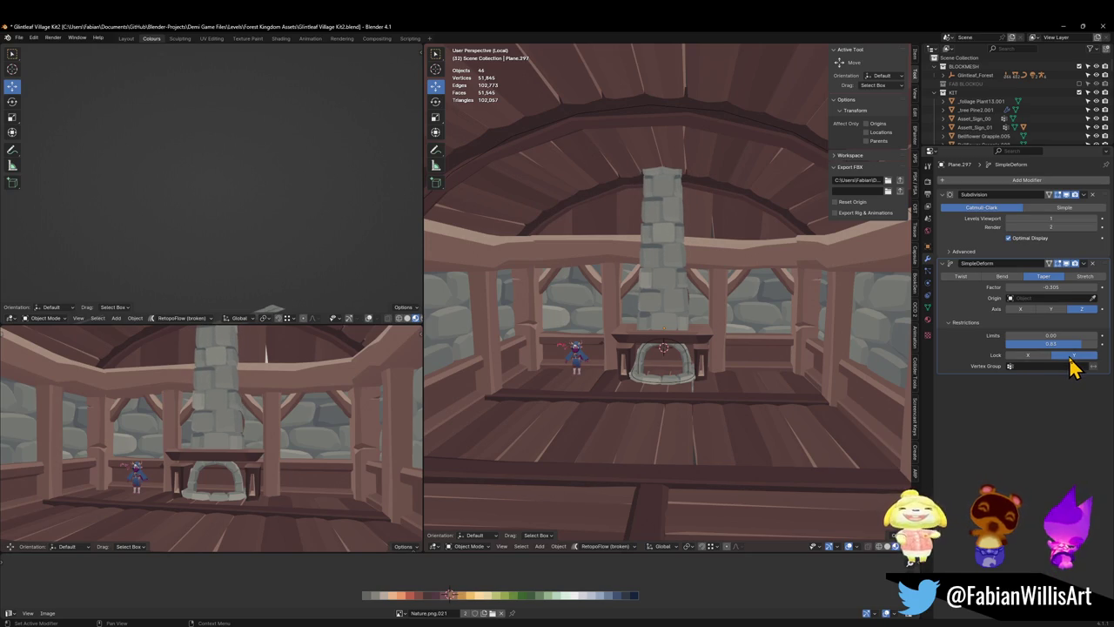
{"action": "mouse_move", "coordinate": [239, 378]}
{"action": "middle_mouse_down"}
{"action": "mouse_move", "coordinate": [265, 396]}
{"action": "mouse_move", "coordinate": [242, 442]}
{"action": "mouse_move", "coordinate": [268, 403]}
{"action": "mouse_move", "coordinate": [239, 389]}
{"action": "middle_mouse_up"}
{"action": "key", "text": "ctrl+s"}
{"action": "left_click", "coordinate": [686, 311]}
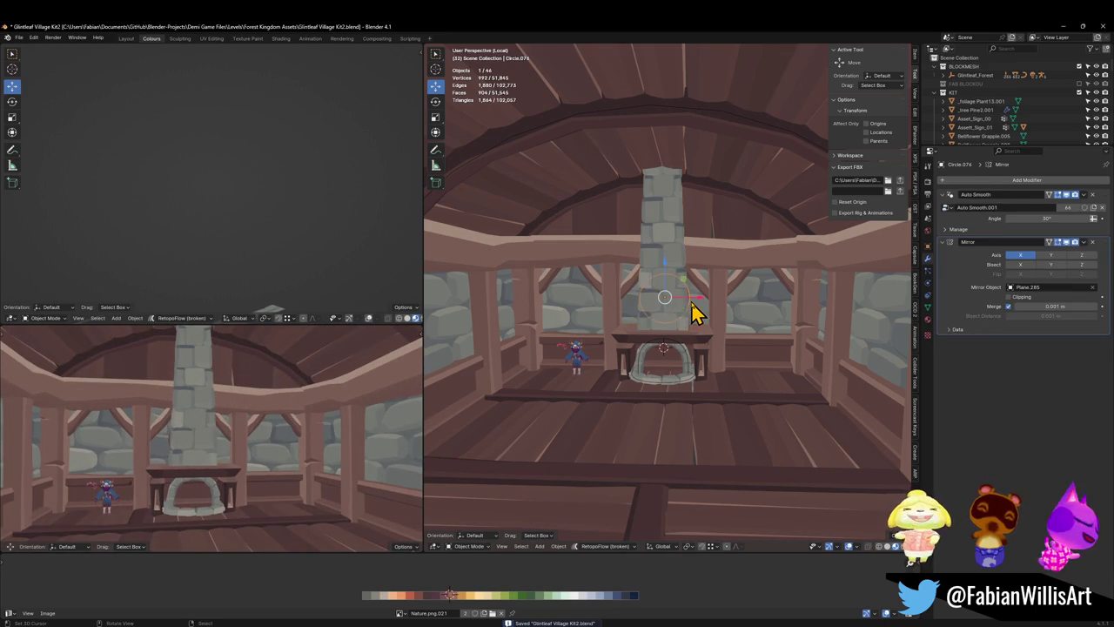
{"action": "key", "text": "g"}
{"action": "key", "text": "x"}
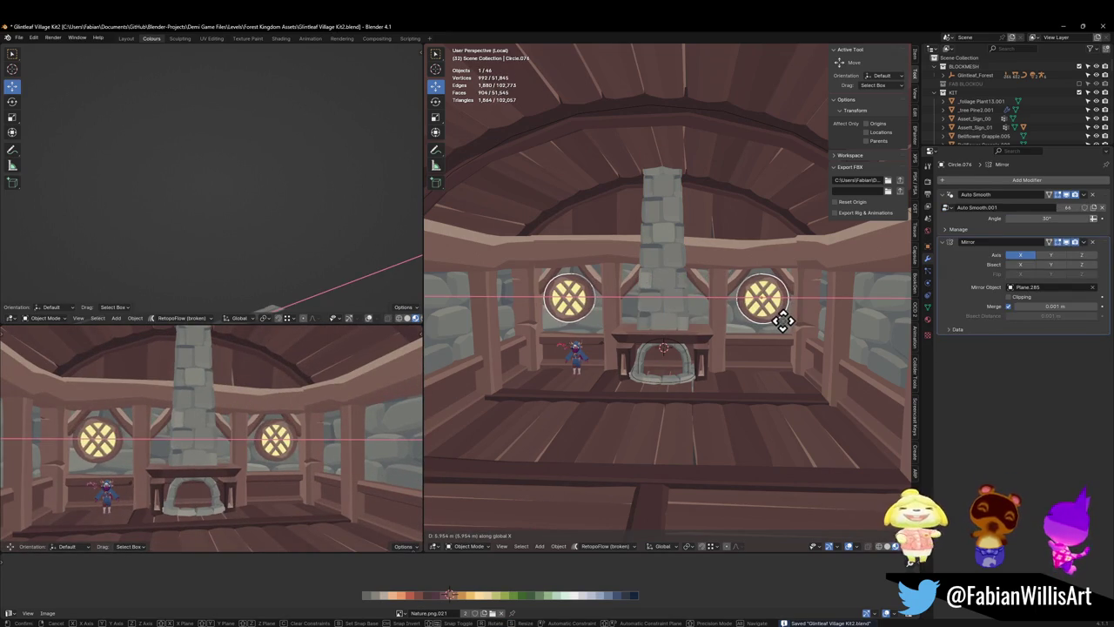
{"action": "left_click", "coordinate": [784, 322]}
{"action": "key", "text": "g"}
{"action": "key", "text": "z"}
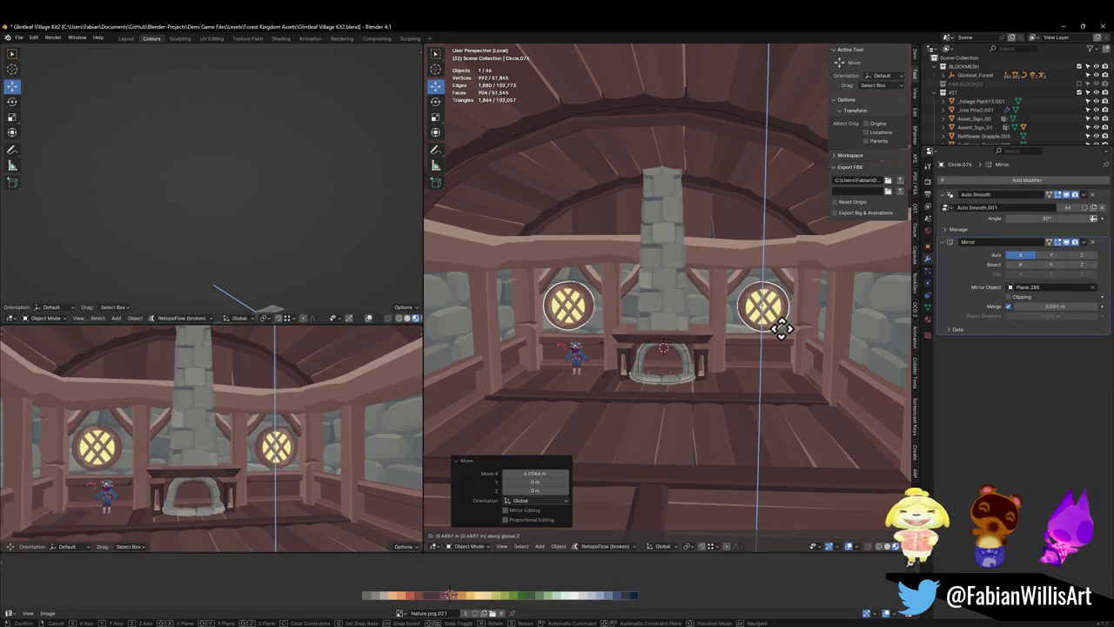
{"action": "left_click", "coordinate": [783, 341]}
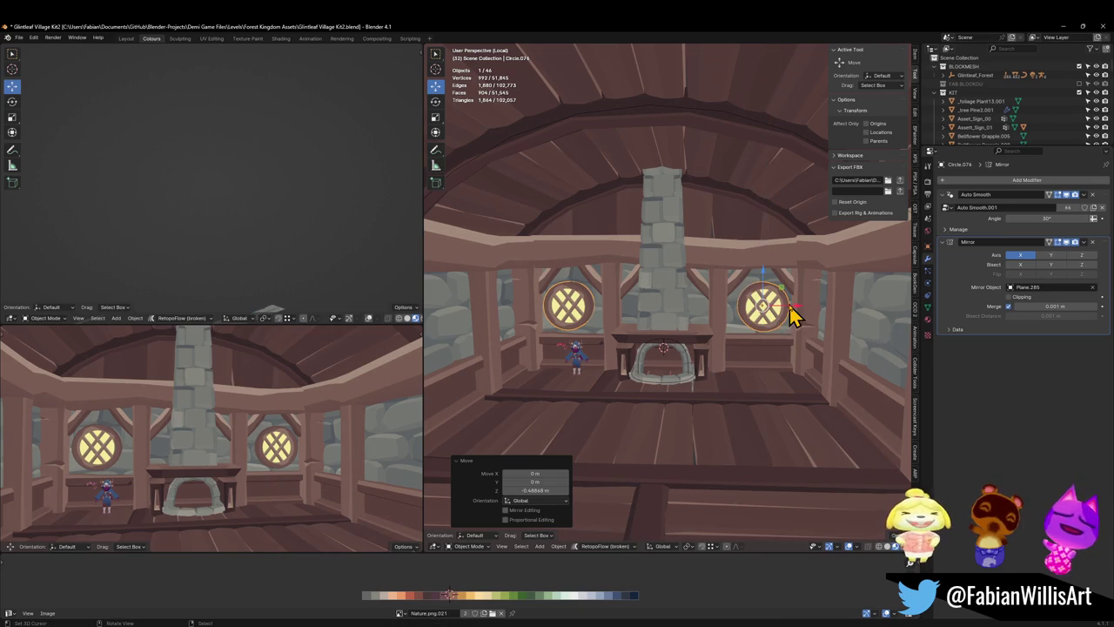
{"action": "scroll", "coordinate": [296, 448], "scroll_direction": "down", "scroll_amount": 3}
{"action": "middle_click_drag", "start_coordinate": [286, 462], "coordinate": [321, 401]}
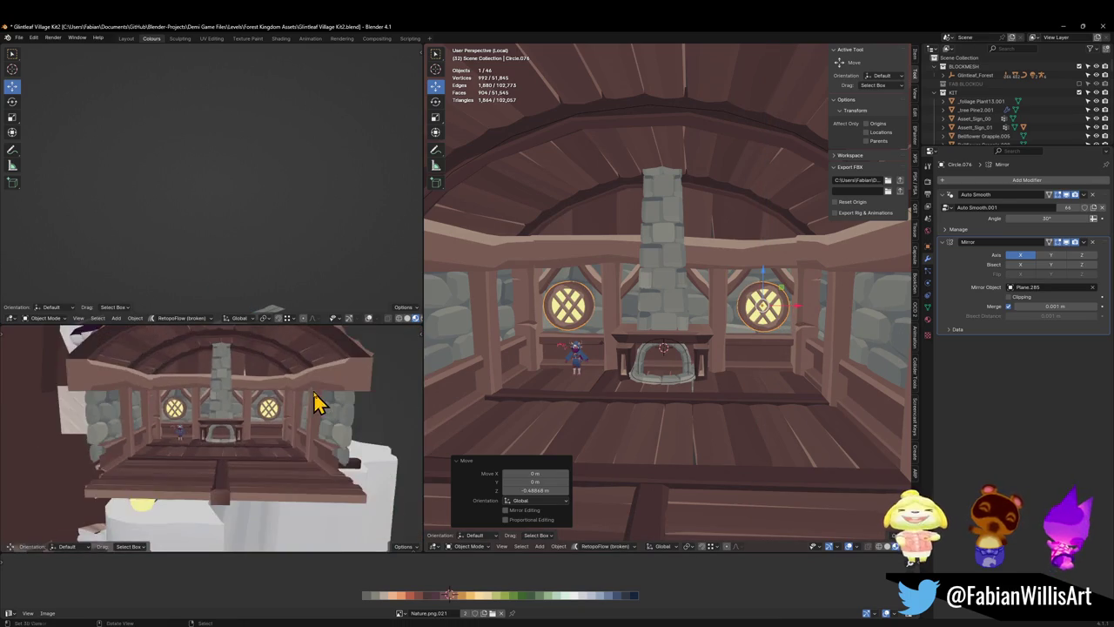
{"action": "scroll", "coordinate": [338, 387], "scroll_direction": "up", "scroll_amount": 3}
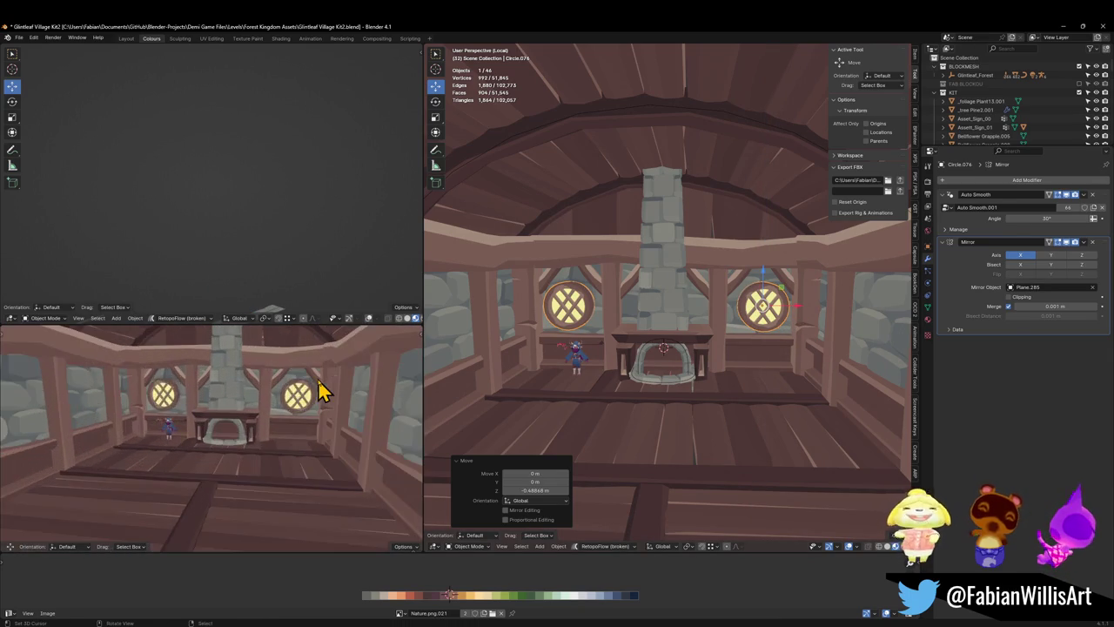
{"action": "key", "text": "Delete"}
{"action": "scroll", "coordinate": [286, 415], "scroll_direction": "down", "scroll_amount": 3}
{"action": "middle_click_drag", "start_coordinate": [300, 382], "coordinate": [316, 374]}
{"action": "scroll", "coordinate": [317, 377], "scroll_direction": "up", "scroll_amount": 3}
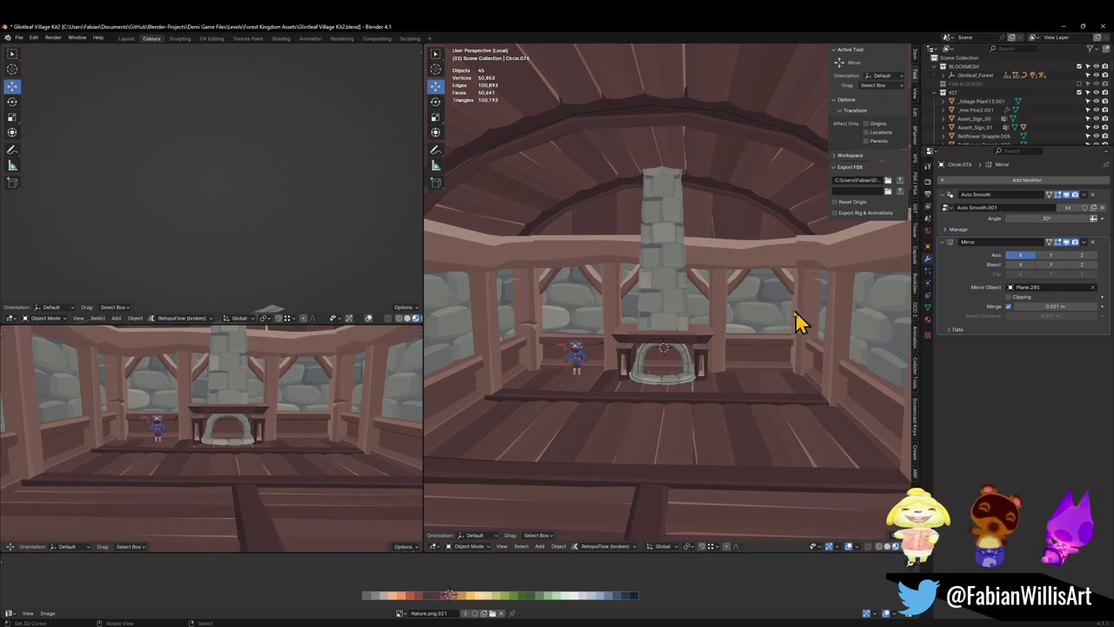
{"action": "key", "text": "ctrl+v"}
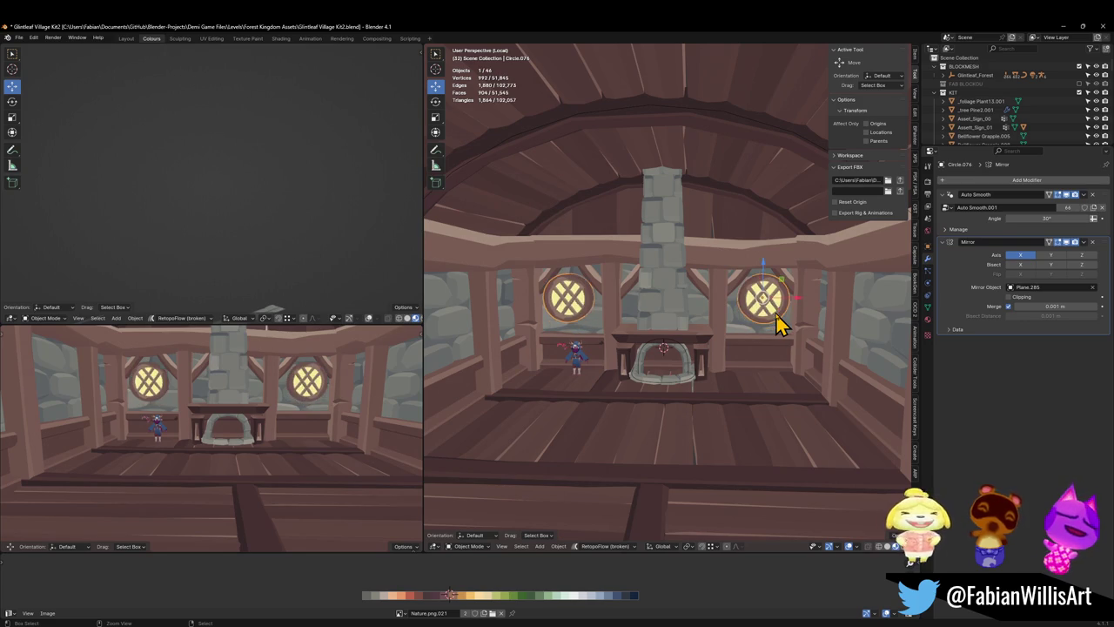
{"action": "scroll", "coordinate": [729, 323], "scroll_direction": "up", "scroll_amount": 2}
{"action": "middle_click_drag", "start_coordinate": [732, 323], "coordinate": [696, 304]}
- Save, then select the fireplace's arch curve and mesh, legs, mantel and chimney
{"action": "key", "text": "alt+a"}
{"action": "key", "text": "ctrl+s"}
{"action": "scroll", "coordinate": [722, 361], "scroll_direction": "up", "scroll_amount": 2}
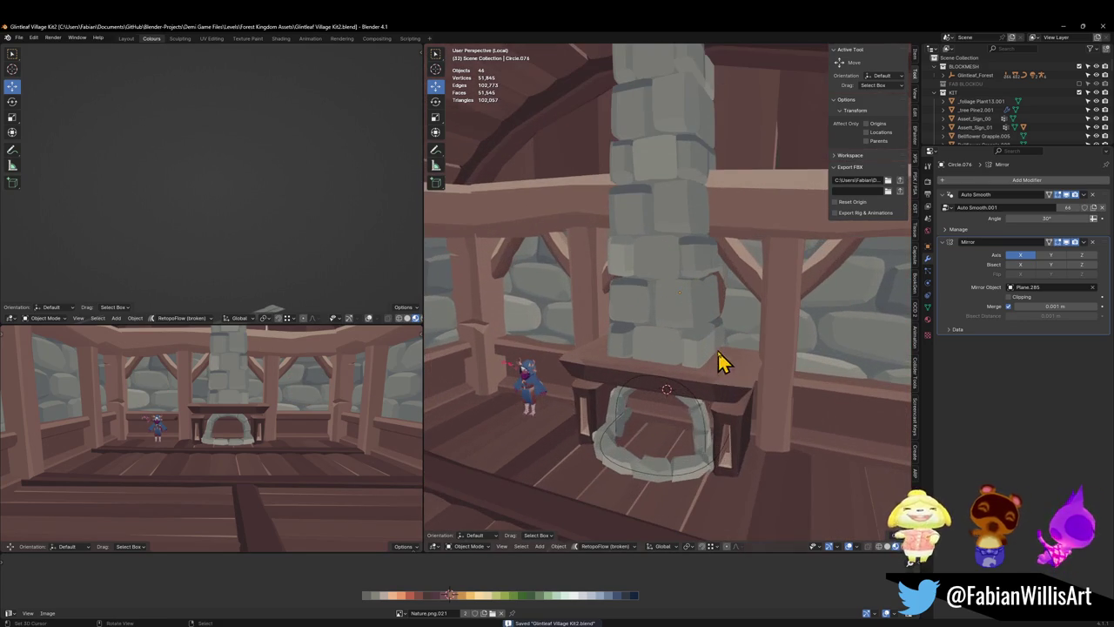
{"action": "left_click", "coordinate": [704, 426]}
{"action": "left_click", "coordinate": [703, 444], "text": "shift"}
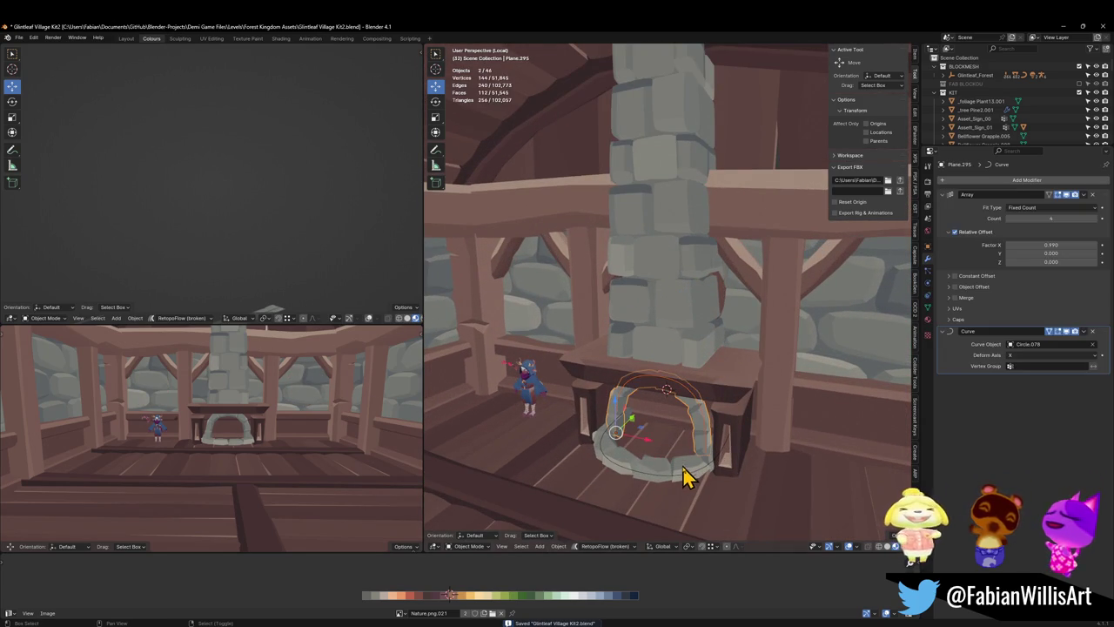
{"action": "key", "text": "shift+d"}
{"action": "left_click", "coordinate": [680, 479], "text": "shift"}
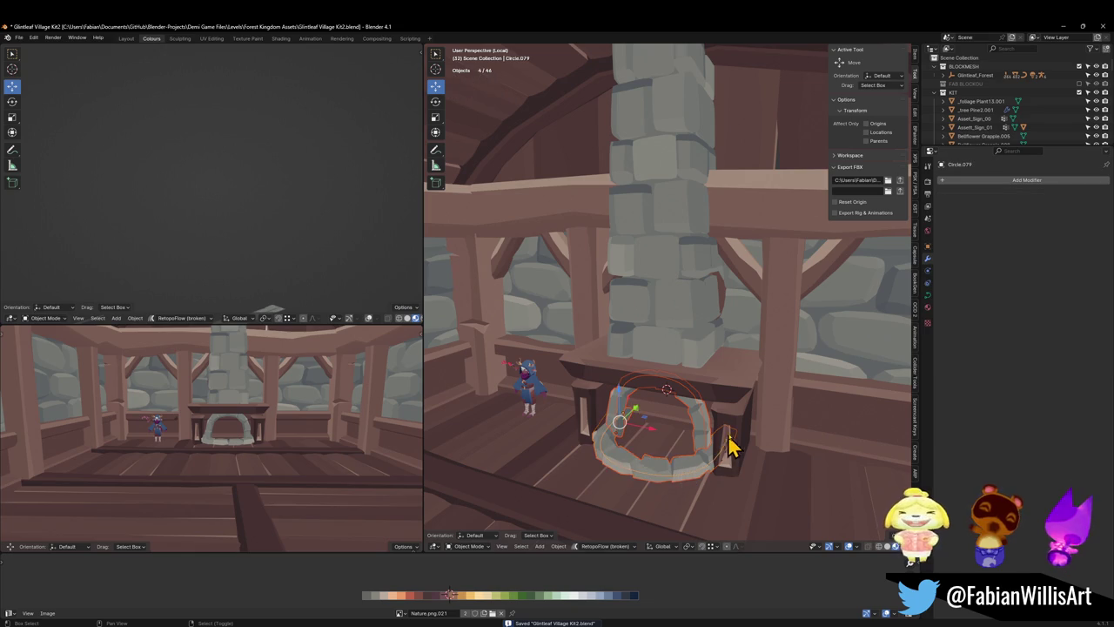
{"action": "left_click", "coordinate": [739, 423], "text": "shift"}
{"action": "left_click", "coordinate": [731, 391], "text": "shift"}
{"action": "left_click", "coordinate": [685, 329], "text": "shift"}
{"action": "scroll", "coordinate": [685, 329], "scroll_direction": "down", "scroll_amount": 3}
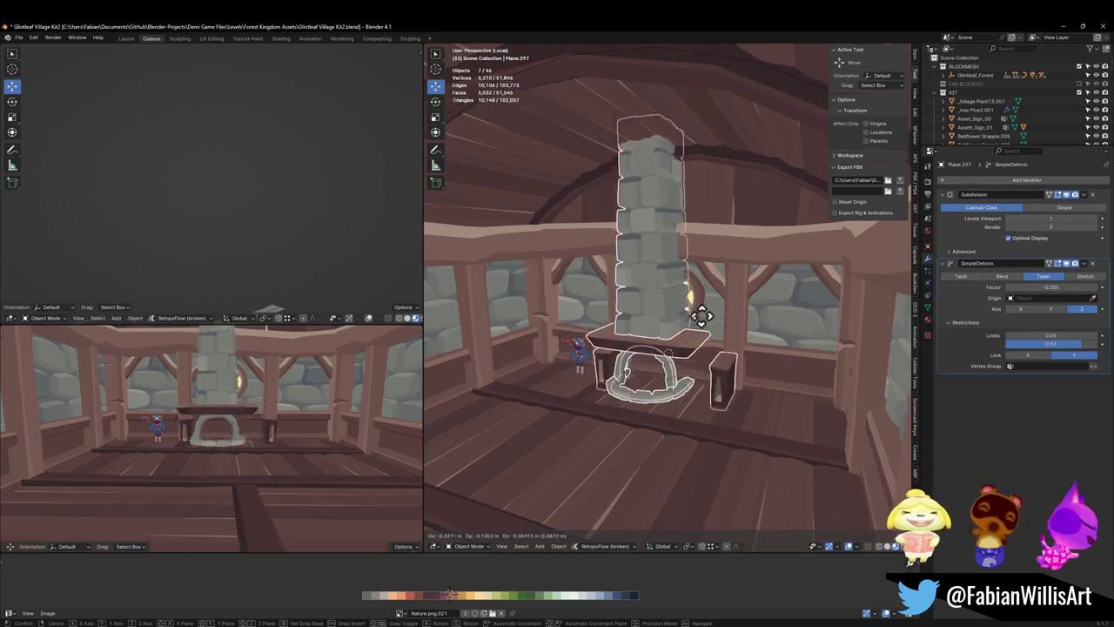
{"action": "middle_click_drag", "start_coordinate": [703, 313], "coordinate": [674, 329]}
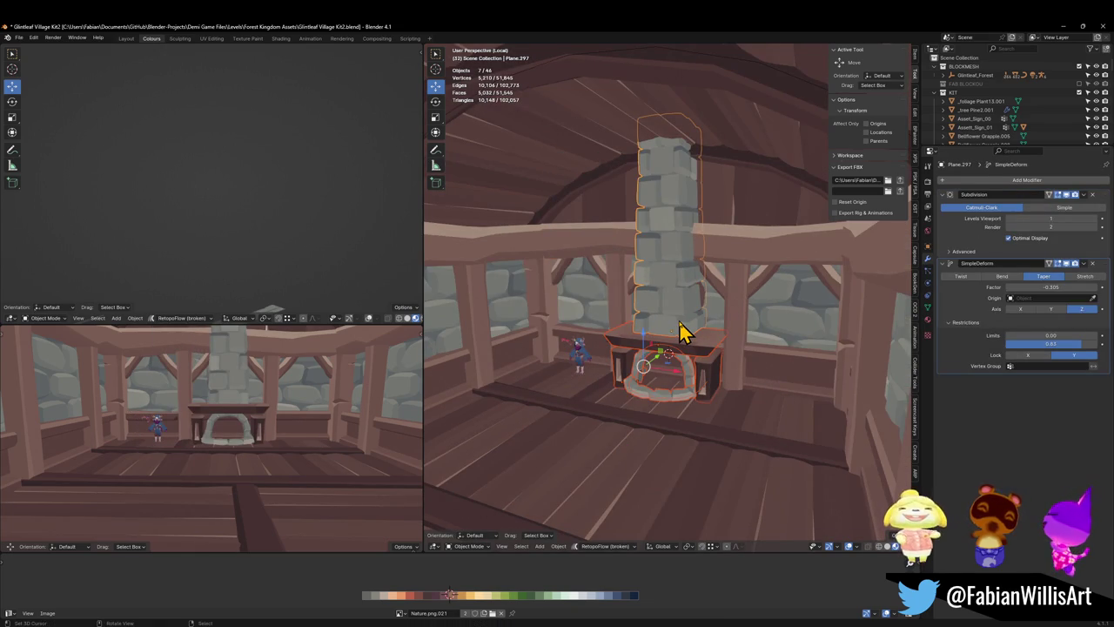
{"action": "scroll", "coordinate": [676, 335], "scroll_direction": "up", "scroll_amount": 2}
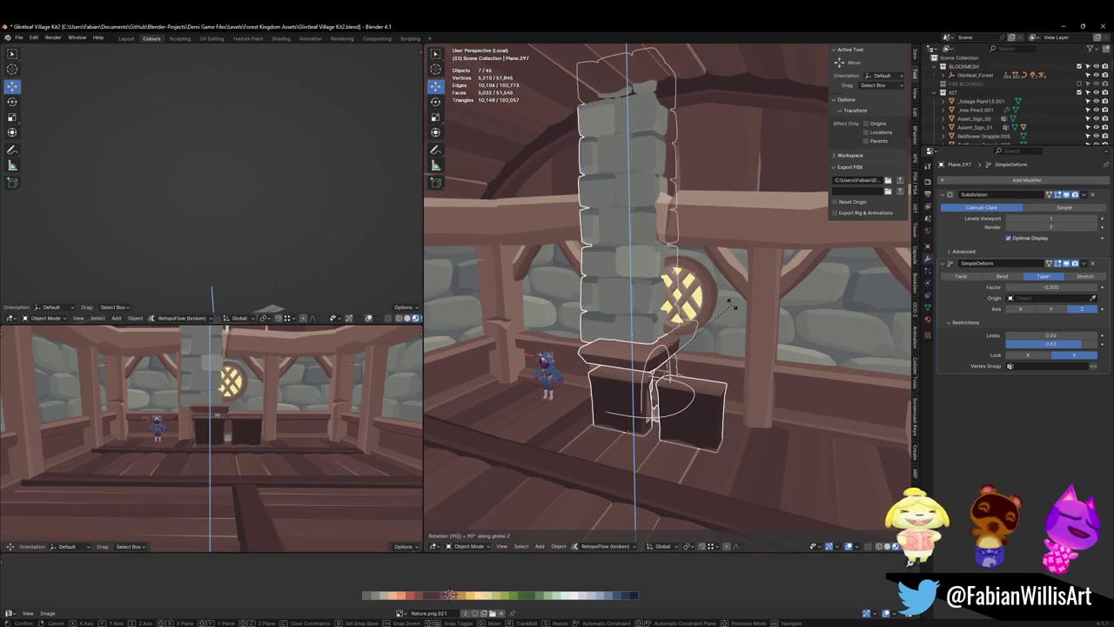
- Rotate the fireplace group 90 degrees around Z
{"action": "key", "text": "z"}
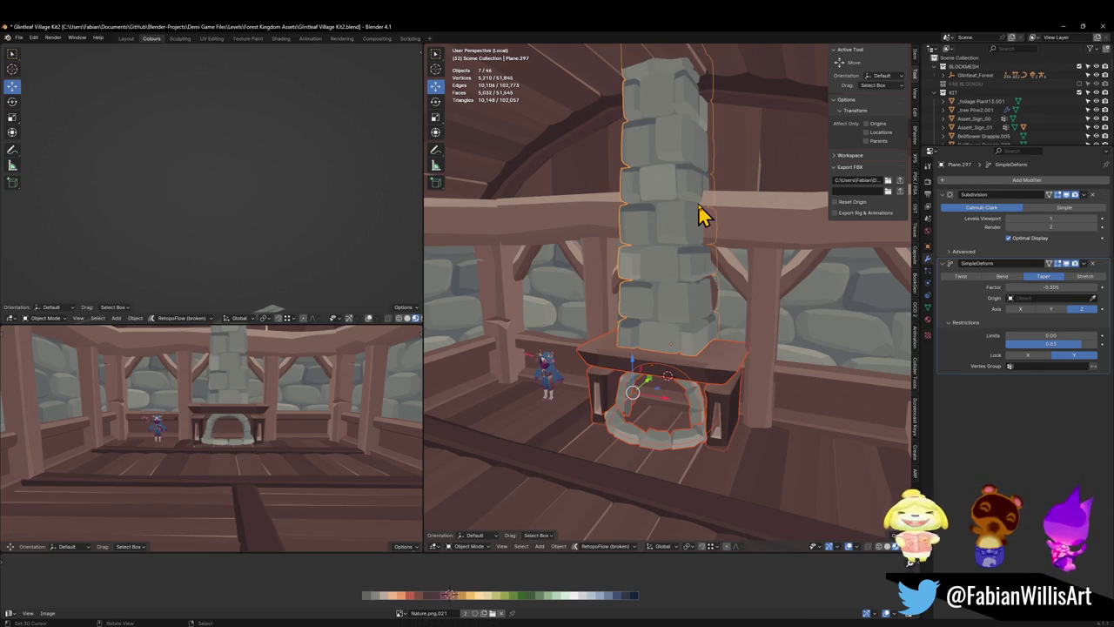
{"action": "key", "text": "r"}
{"action": "key", "text": "z"}
{"action": "key", "text": "9"}
{"action": "key", "text": "0"}
{"action": "key", "text": "Return"}
- Slide the fireplace level across the floor and turn it to sit by the side wall
{"action": "middle_click_drag", "start_coordinate": [699, 215], "coordinate": [771, 279]}
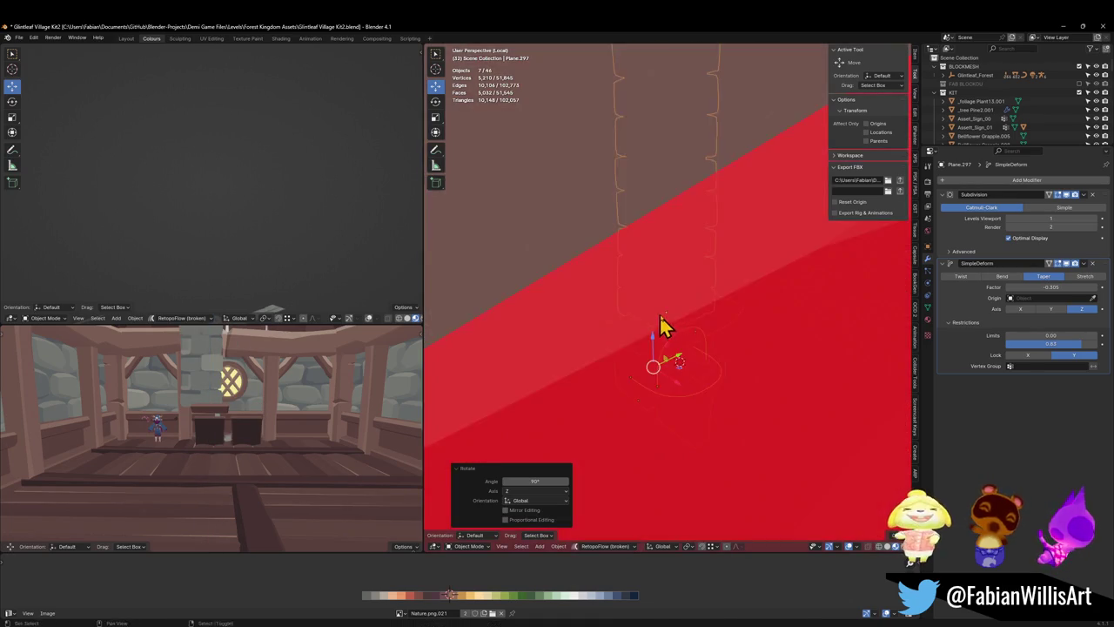
{"action": "key", "text": "g"}
{"action": "key", "text": "shift+z"}
{"action": "left_click", "coordinate": [528, 326]}
{"action": "middle_click_drag", "start_coordinate": [528, 326], "coordinate": [688, 304]}
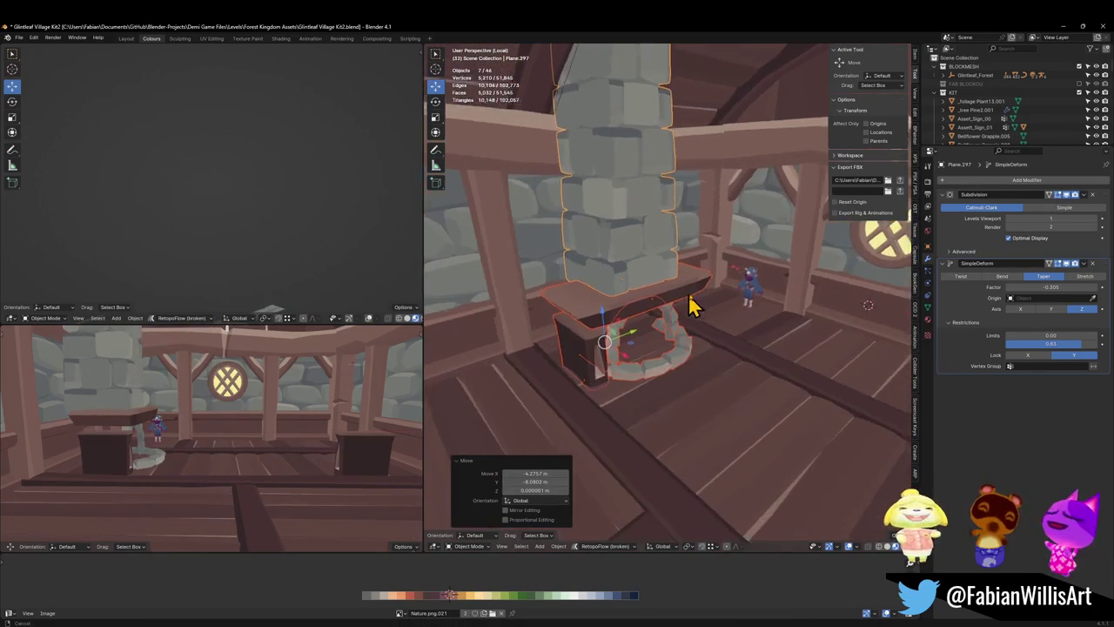
{"action": "middle_click_drag", "start_coordinate": [738, 274], "coordinate": [703, 293]}
{"action": "key", "text": "r"}
{"action": "key", "text": "z"}
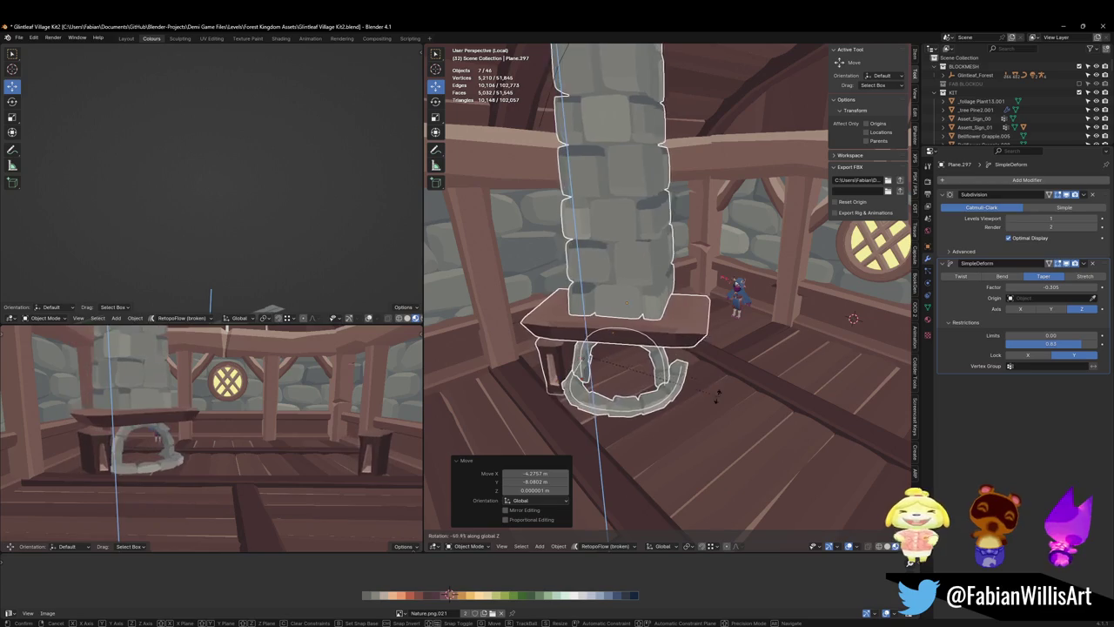
{"action": "left_click", "coordinate": [722, 418]}
{"action": "key", "text": "g"}
{"action": "key", "text": "shift+z"}
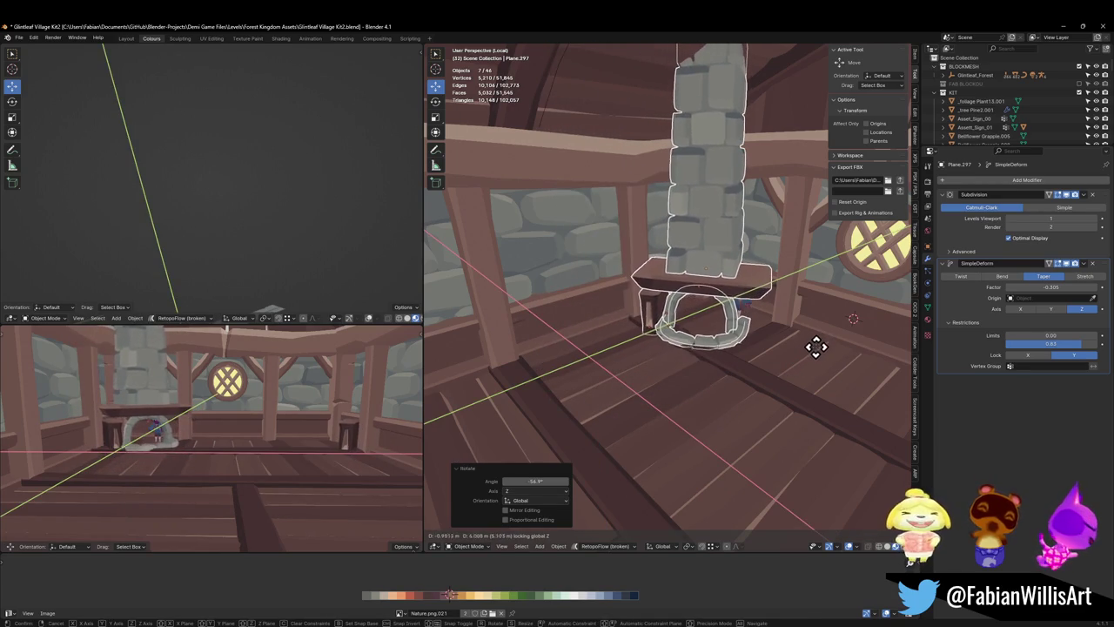
{"action": "left_click", "coordinate": [813, 348]}
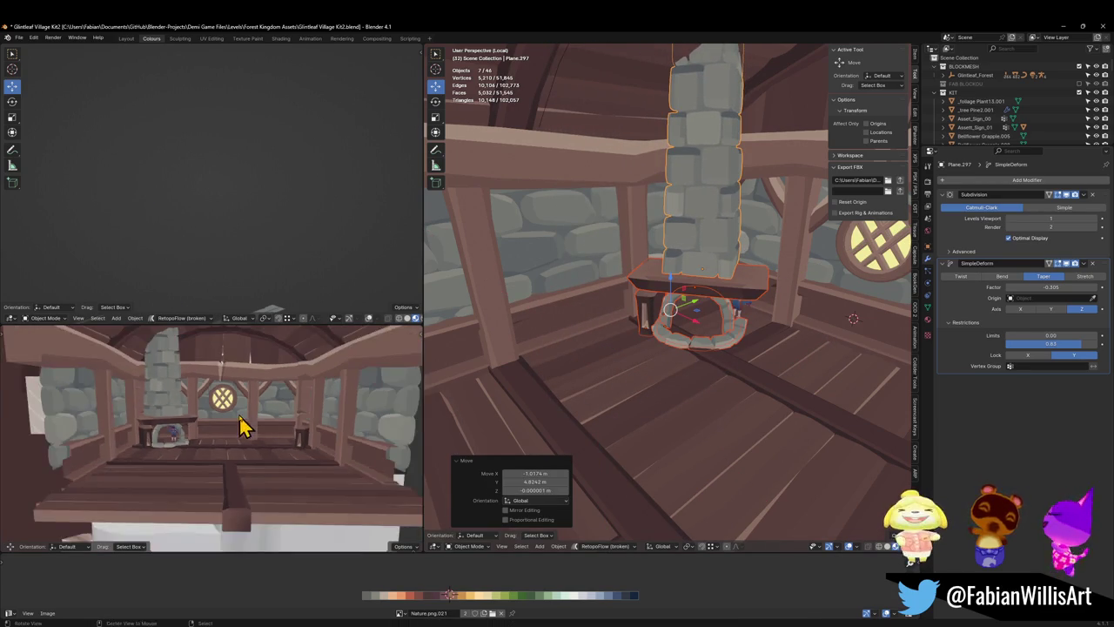
- Fine-tune the fireplace's rotation and slide it along Y against the right wall
{"action": "middle_click_drag", "start_coordinate": [425, 414], "coordinate": [244, 427]}
{"action": "key", "text": "r"}
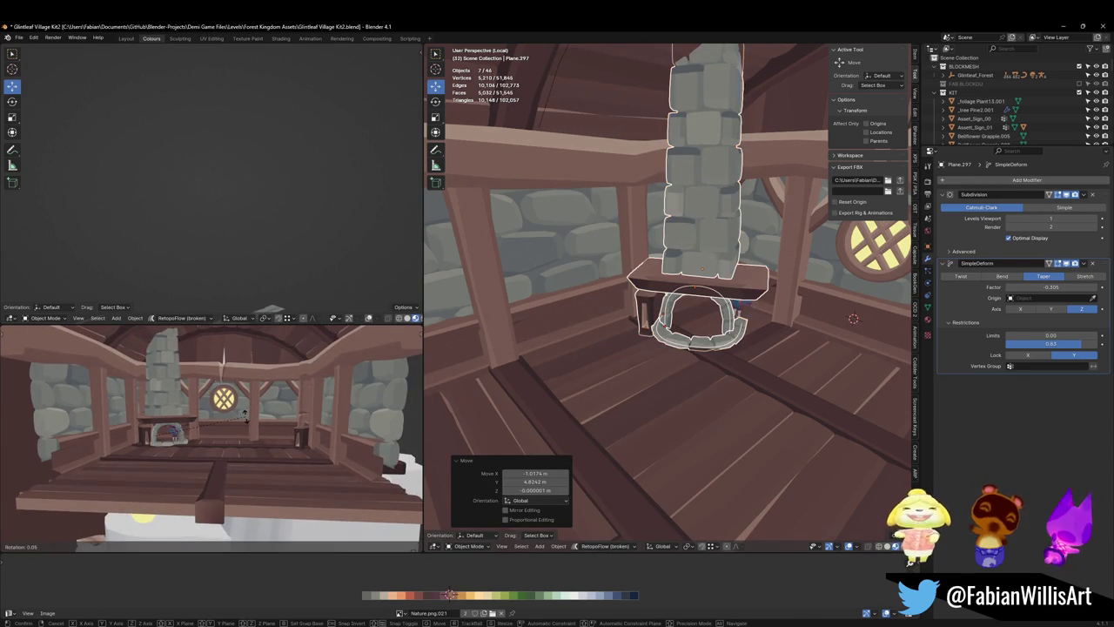
{"action": "key", "text": "z"}
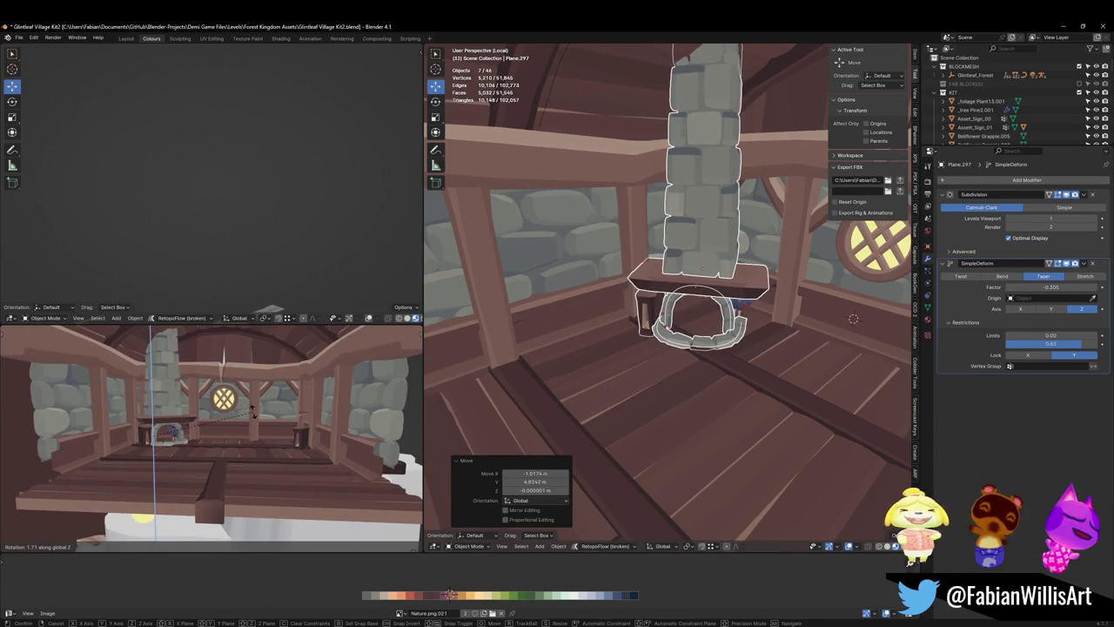
{"action": "left_click", "coordinate": [254, 416]}
{"action": "scroll", "coordinate": [265, 403], "scroll_direction": "up", "scroll_amount": 3}
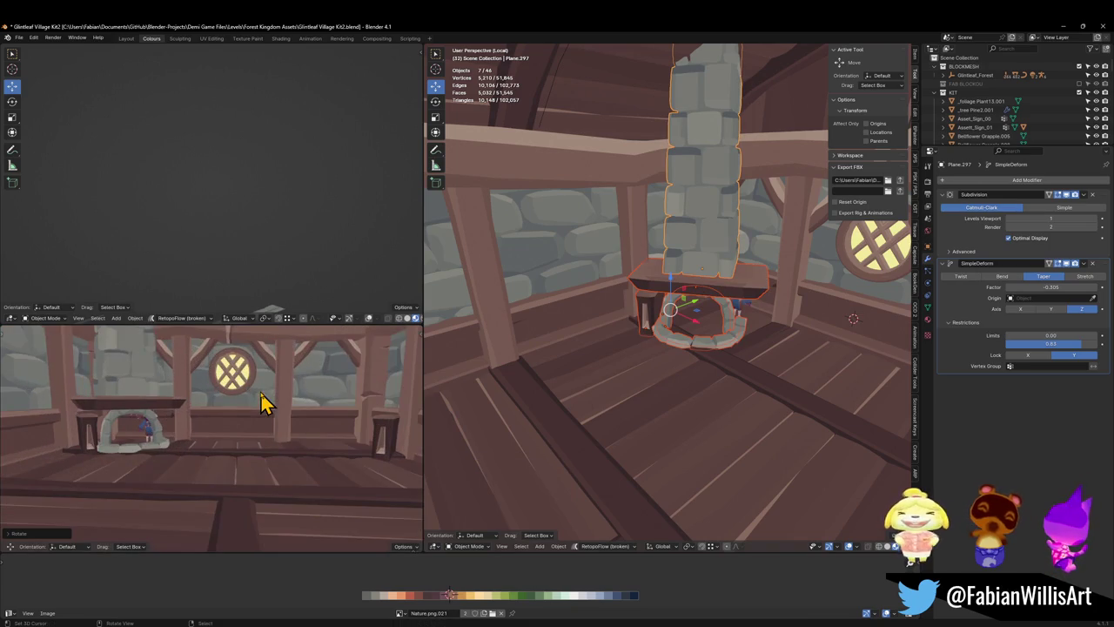
{"action": "scroll", "coordinate": [329, 385], "scroll_direction": "up", "scroll_amount": 3}
{"action": "key", "text": "g"}
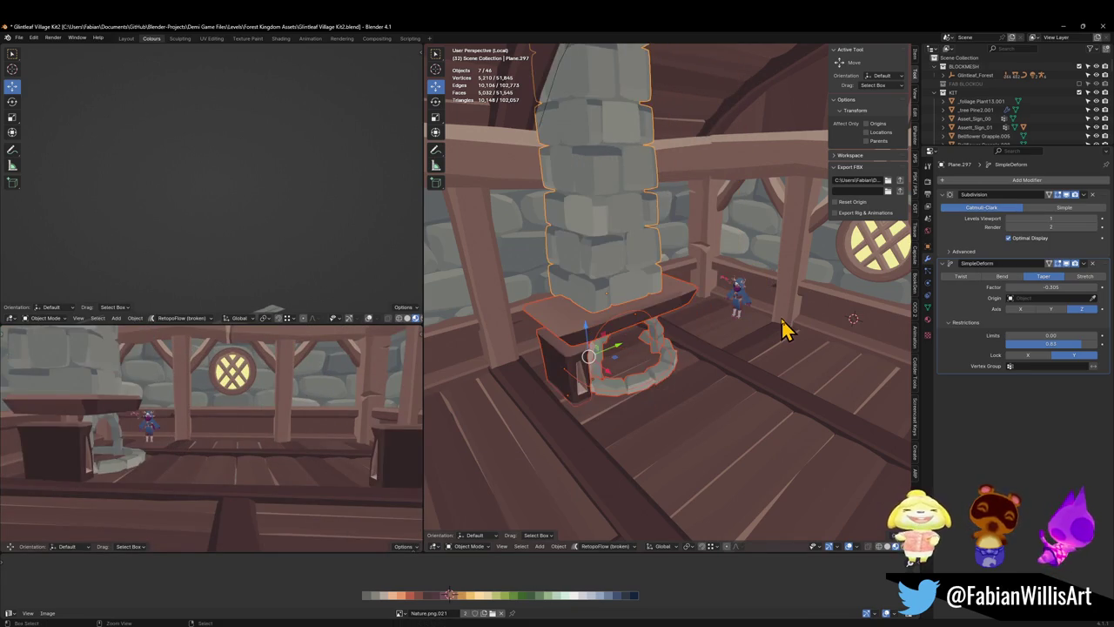
{"action": "middle_click_drag", "start_coordinate": [783, 329], "coordinate": [808, 315]}
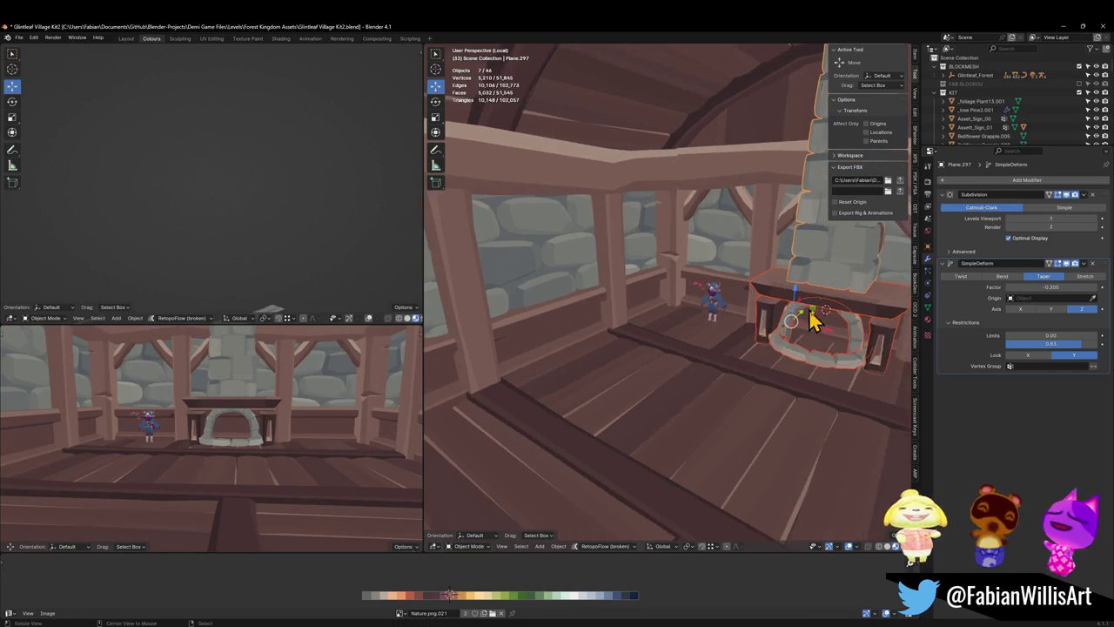
{"action": "key", "text": "y"}
{"action": "left_click", "coordinate": [744, 376]}
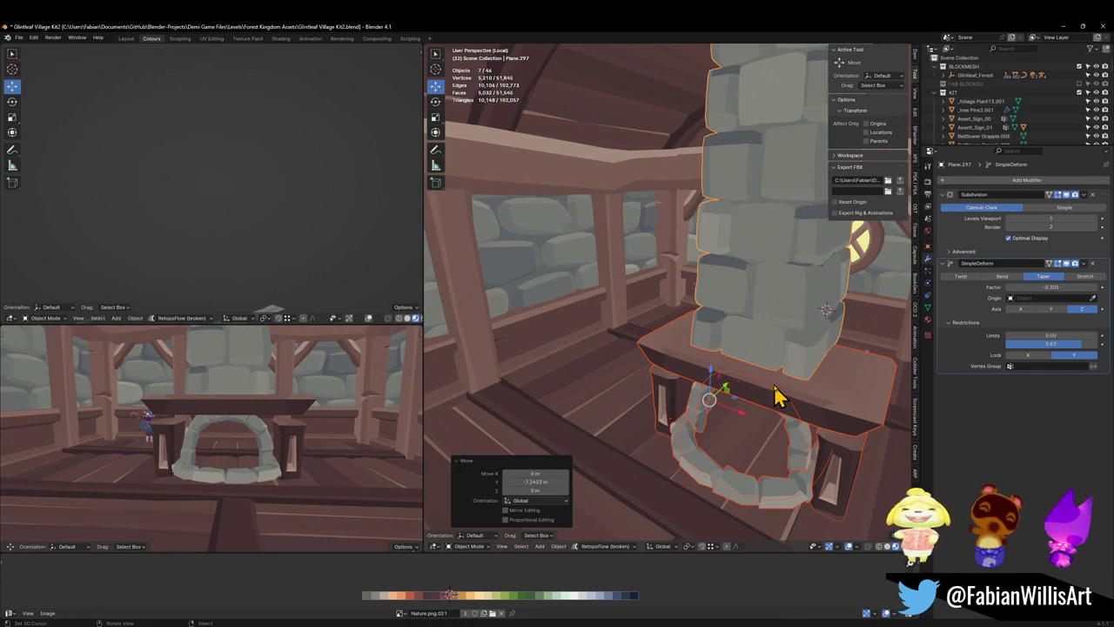
- Save the file and select the mantel on its own
{"action": "key", "text": "ctrl+s"}
{"action": "mouse_move", "coordinate": [778, 410]}
{"action": "middle_mouse_down"}
{"action": "mouse_move", "coordinate": [825, 395]}
{"action": "mouse_move", "coordinate": [719, 339]}
{"action": "mouse_move", "coordinate": [726, 350]}
{"action": "middle_mouse_up"}
{"action": "left_click", "coordinate": [816, 356]}
- Add a Plain Axes empty, lower it toward the arch centre and enlarge it
{"action": "key", "text": "shift+a"}
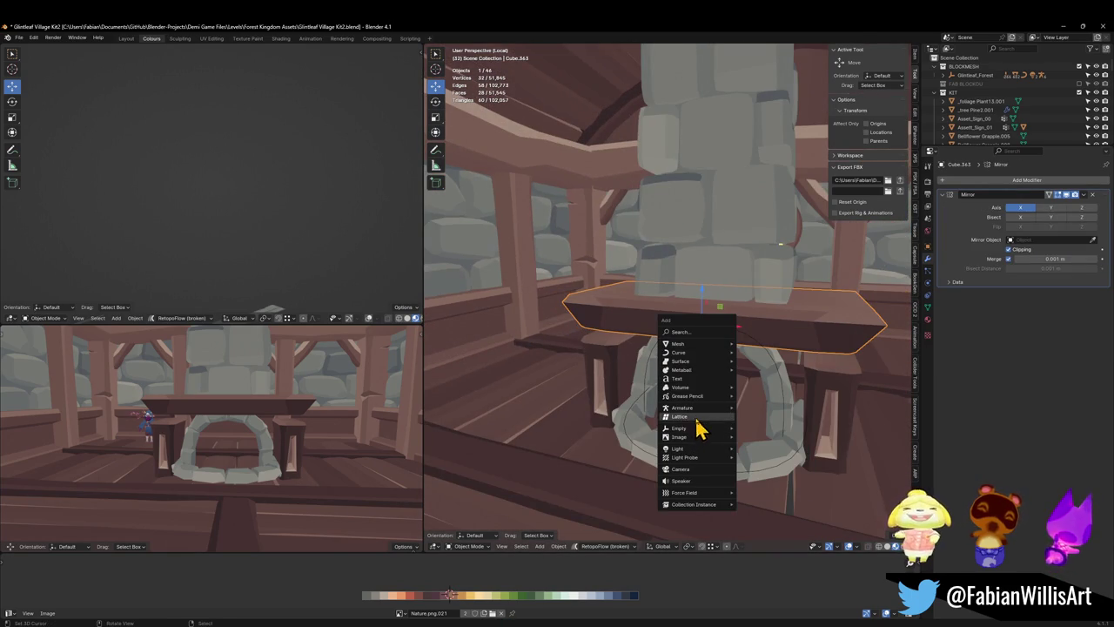
{"action": "mouse_move", "coordinate": [679, 428]}
{"action": "left_click", "coordinate": [769, 428]}
{"action": "right_click", "coordinate": [754, 406]}
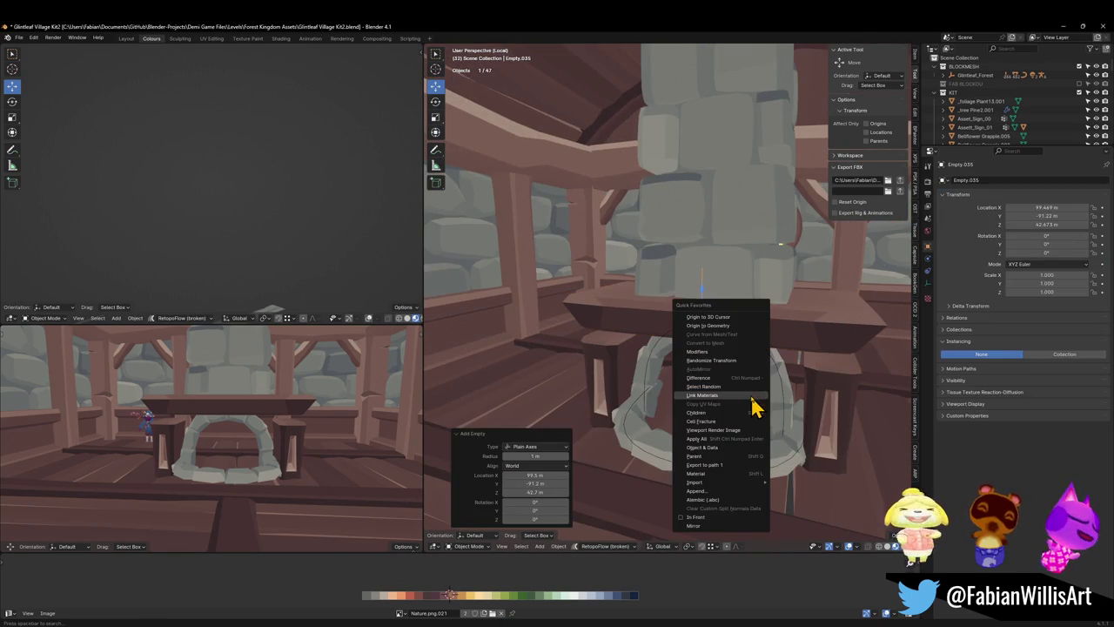
{"action": "key", "text": "Escape"}
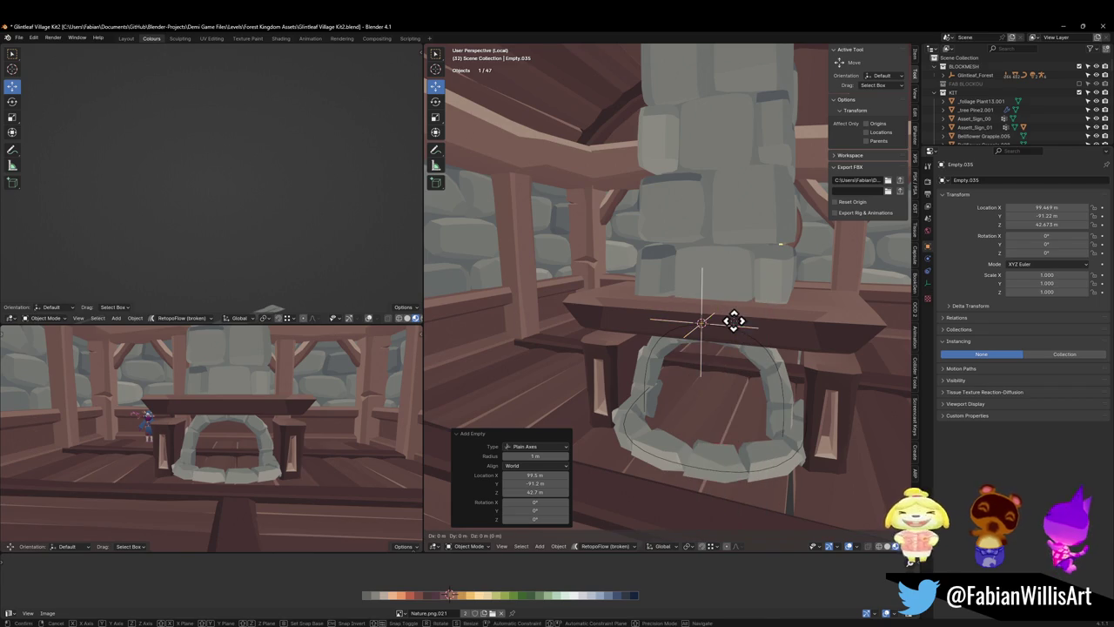
{"action": "key", "text": "g"}
{"action": "key", "text": "z"}
{"action": "left_click", "coordinate": [739, 385]}
{"action": "key", "text": "s"}
{"action": "left_click", "coordinate": [709, 376]}
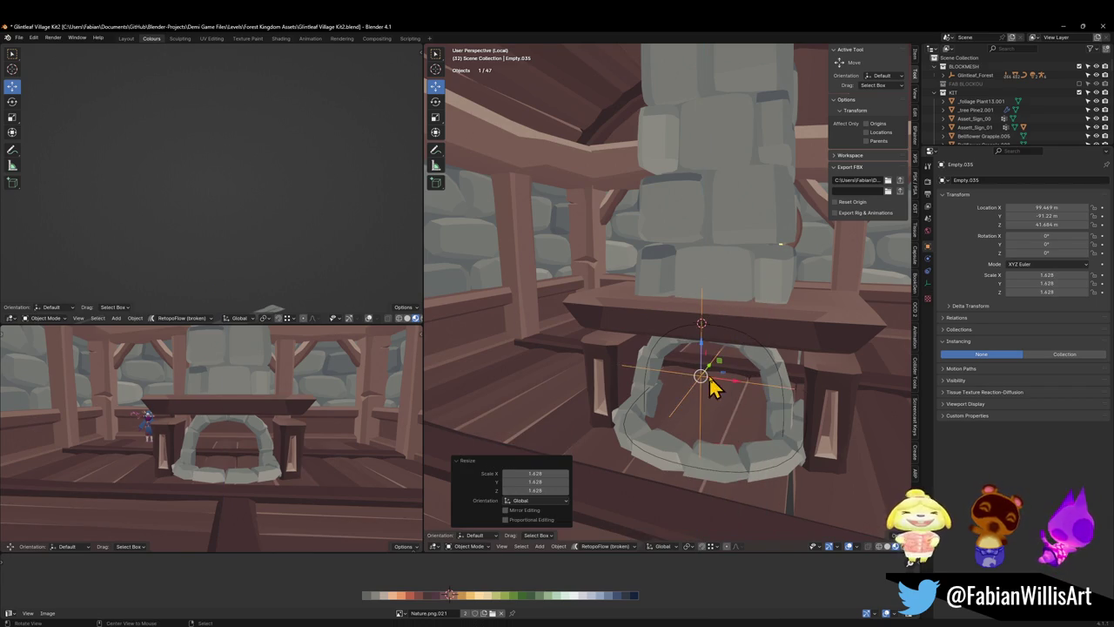
- Set the left pillar's Mirror modifier Mirror Object to Empty.035 instead of Plane.285
{"action": "mouse_move", "coordinate": [709, 375]}
{"action": "middle_mouse_down"}
{"action": "mouse_move", "coordinate": [691, 325]}
{"action": "mouse_move", "coordinate": [570, 353]}
{"action": "middle_mouse_up"}
{"action": "left_click", "coordinate": [497, 330]}
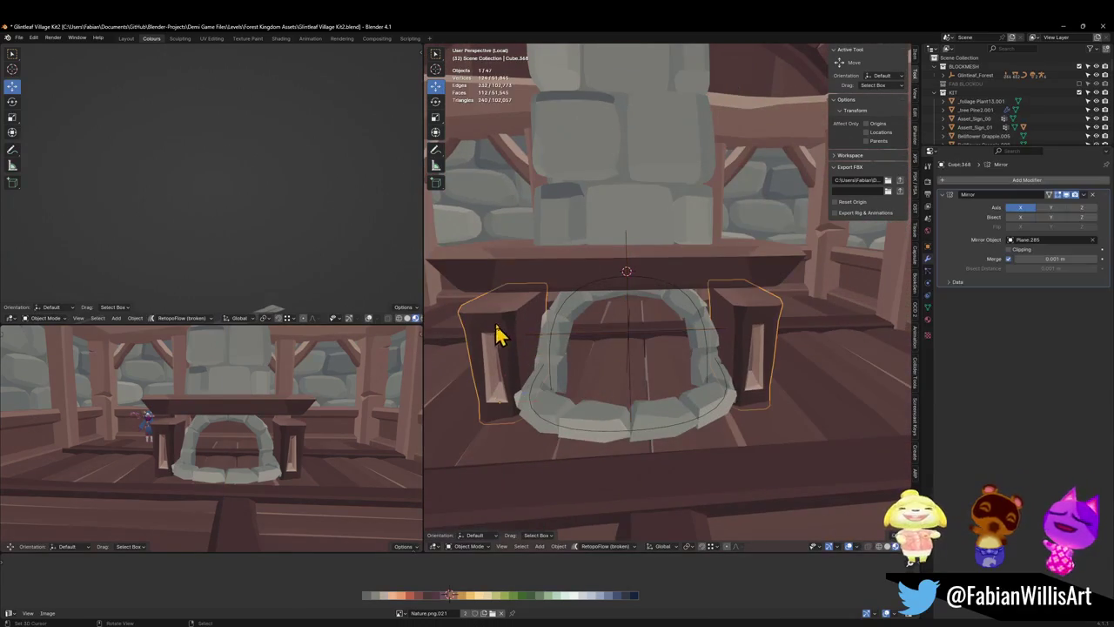
{"action": "left_click", "coordinate": [1093, 239]}
{"action": "left_click", "coordinate": [1093, 239]}
{"action": "left_click", "coordinate": [640, 328]}
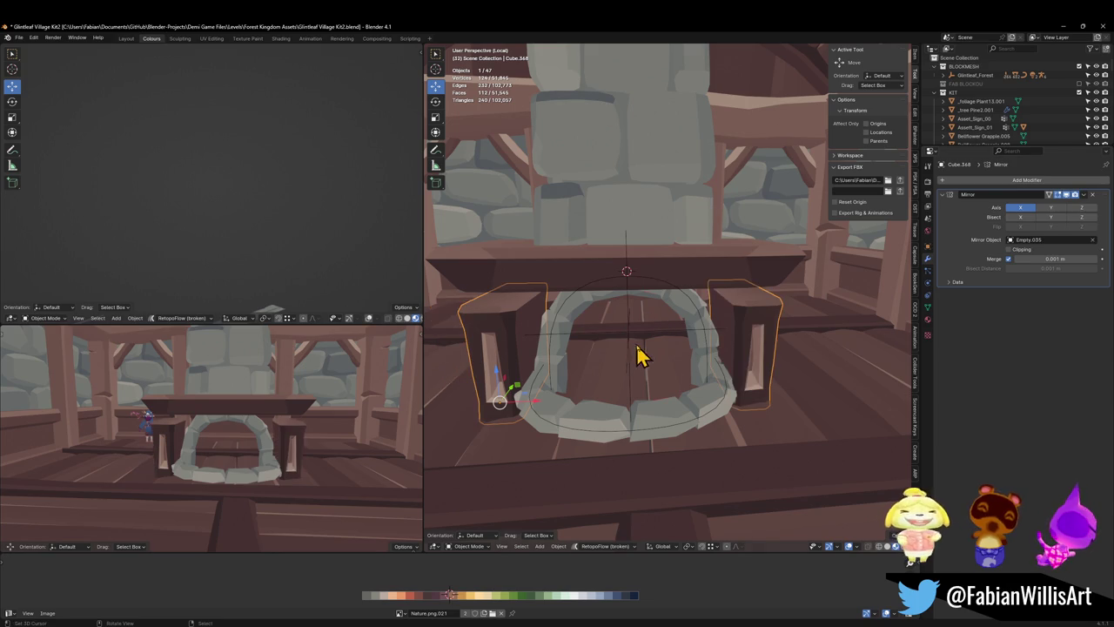
- Save, then snap Empty.035 to the 3D cursor with Selection to Cursor
{"action": "key", "text": "alt+a"}
{"action": "mouse_move", "coordinate": [697, 324]}
{"action": "middle_mouse_down"}
{"action": "mouse_move", "coordinate": [684, 303]}
{"action": "mouse_move", "coordinate": [671, 341]}
{"action": "mouse_move", "coordinate": [681, 319]}
{"action": "middle_mouse_up"}
{"action": "key", "text": "ctrl+s"}
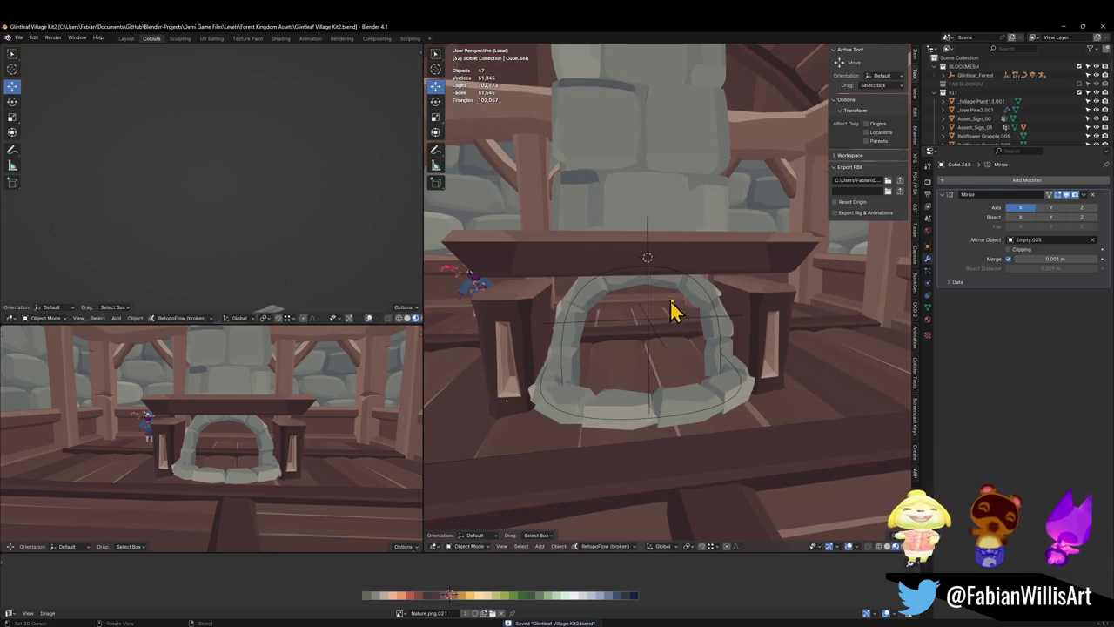
{"action": "left_click", "coordinate": [680, 327]}
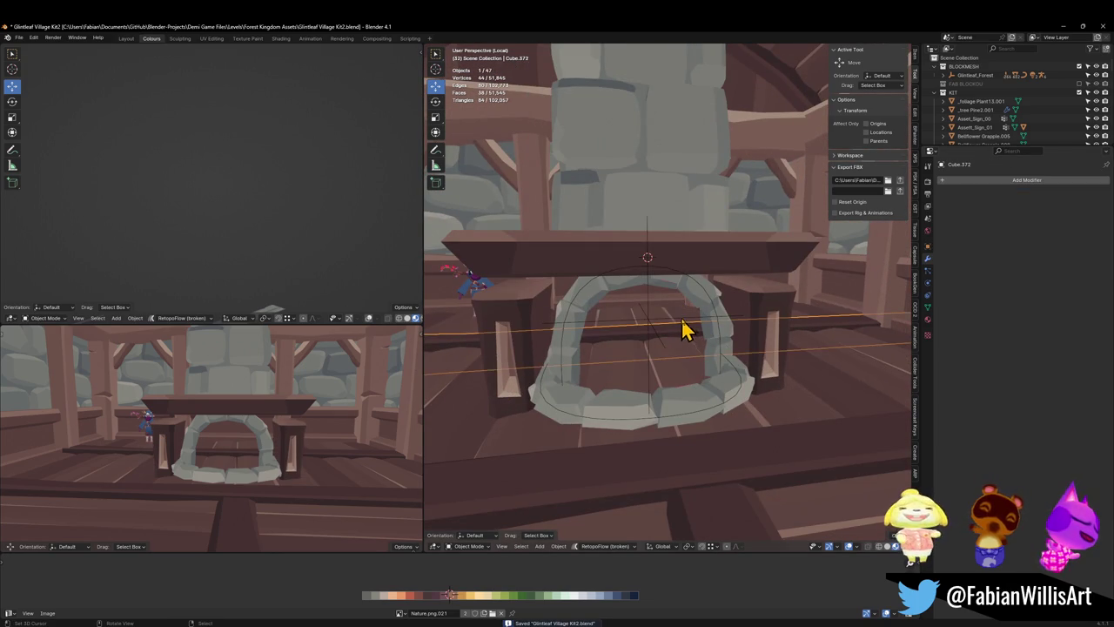
{"action": "key", "text": "shift+s"}
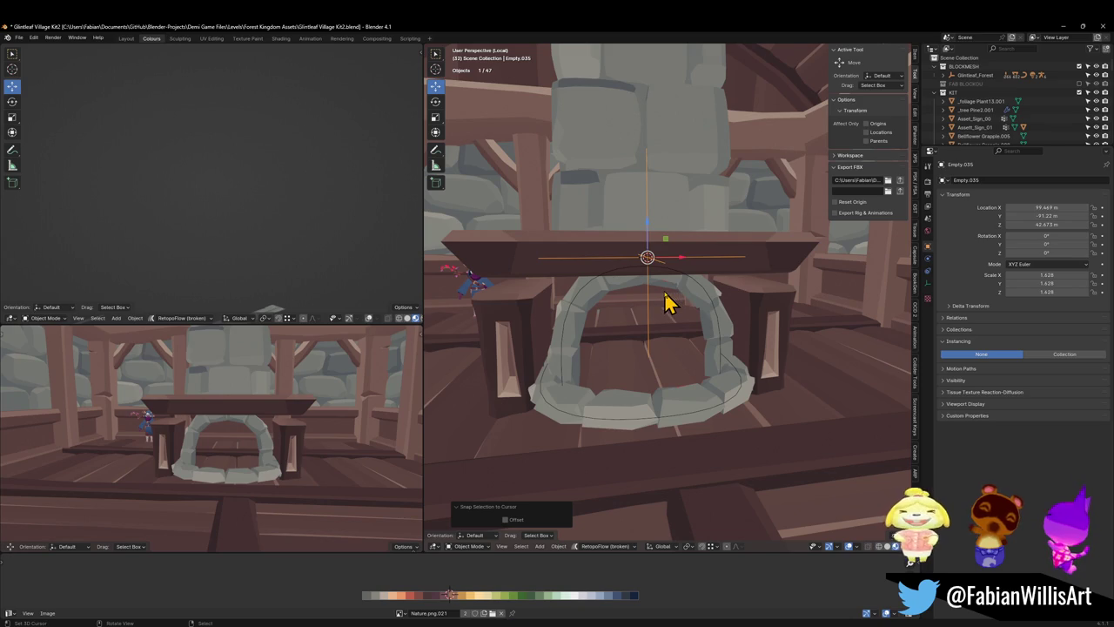
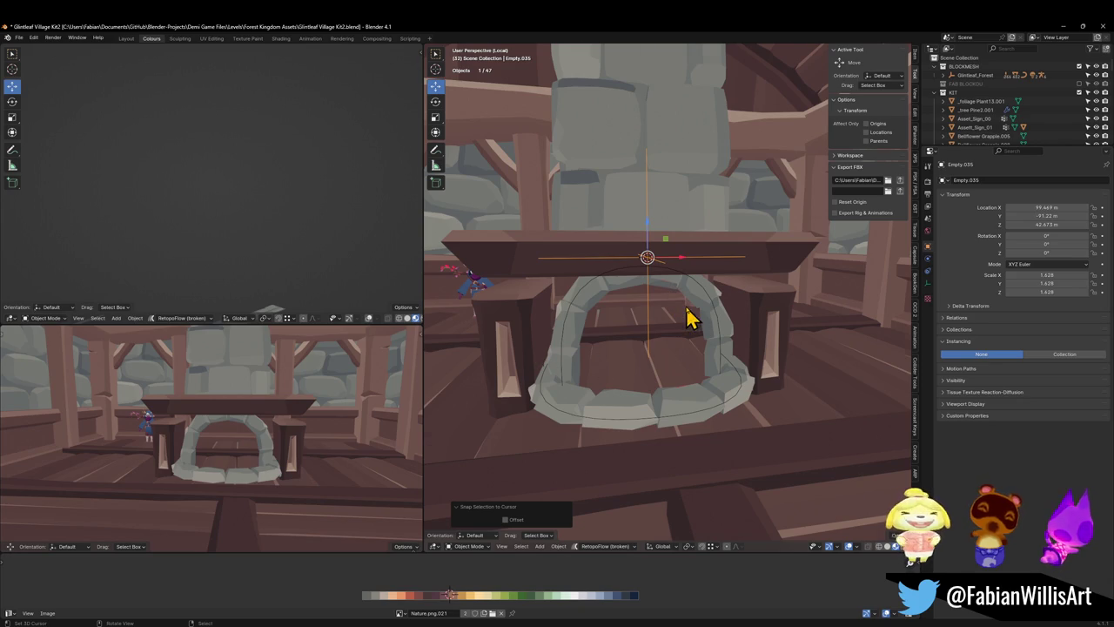
- Save the blend file and zoom back in on the fireplace
{"action": "scroll", "coordinate": [685, 322], "scroll_direction": "down", "scroll_amount": 2}
{"action": "scroll", "coordinate": [696, 329], "scroll_direction": "down", "scroll_amount": 2}
{"action": "key", "text": "ctrl+s"}
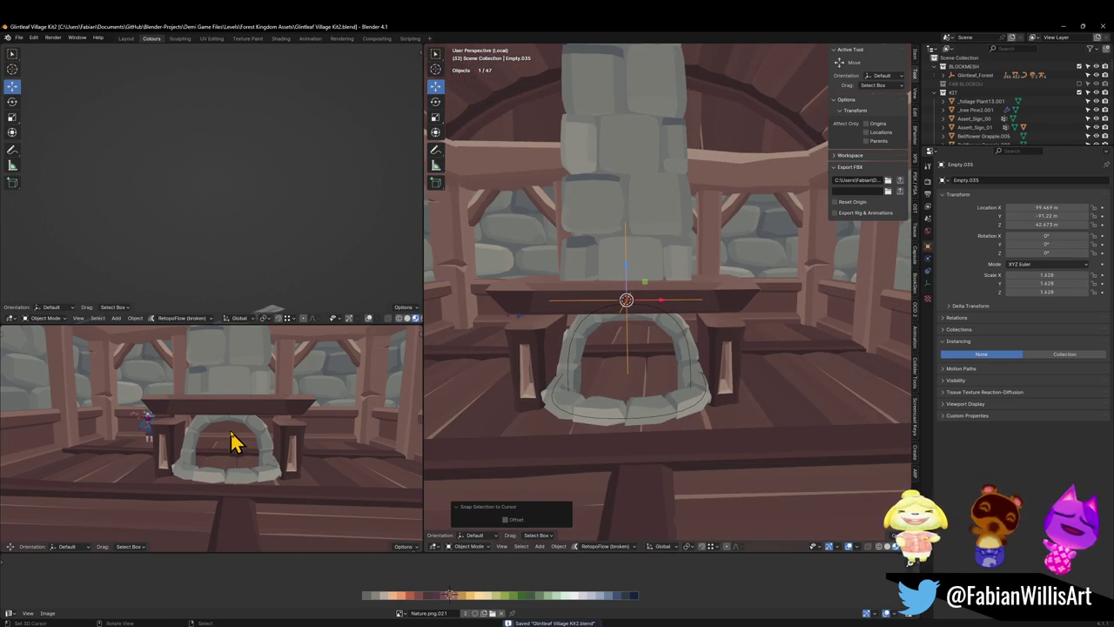
{"action": "scroll", "coordinate": [248, 431], "scroll_direction": "down", "scroll_amount": 3}
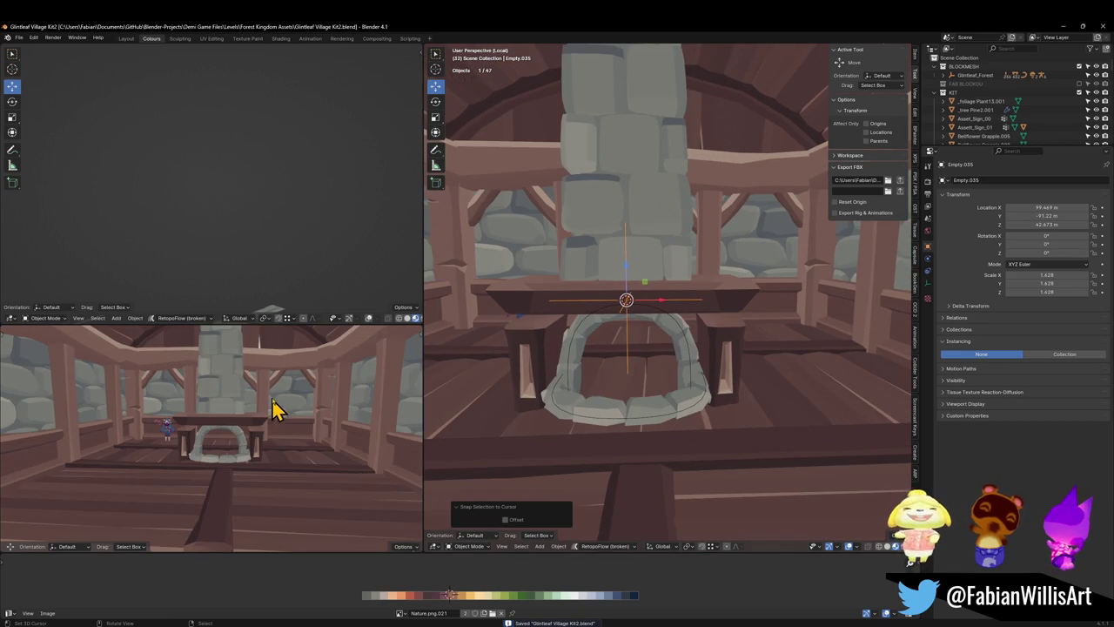
{"action": "scroll", "coordinate": [273, 408], "scroll_direction": "up", "scroll_amount": 3}
{"action": "scroll", "coordinate": [277, 407], "scroll_direction": "up", "scroll_amount": 1}
{"action": "scroll", "coordinate": [277, 408], "scroll_direction": "up", "scroll_amount": 1}
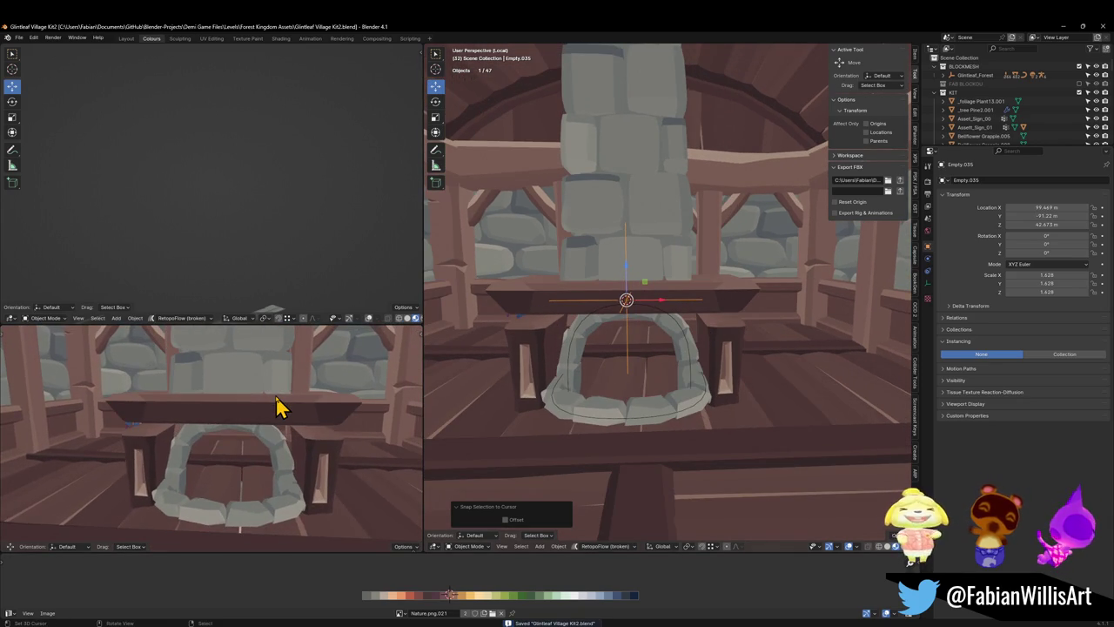
{"action": "scroll", "coordinate": [540, 365], "scroll_direction": "up", "scroll_amount": 1}
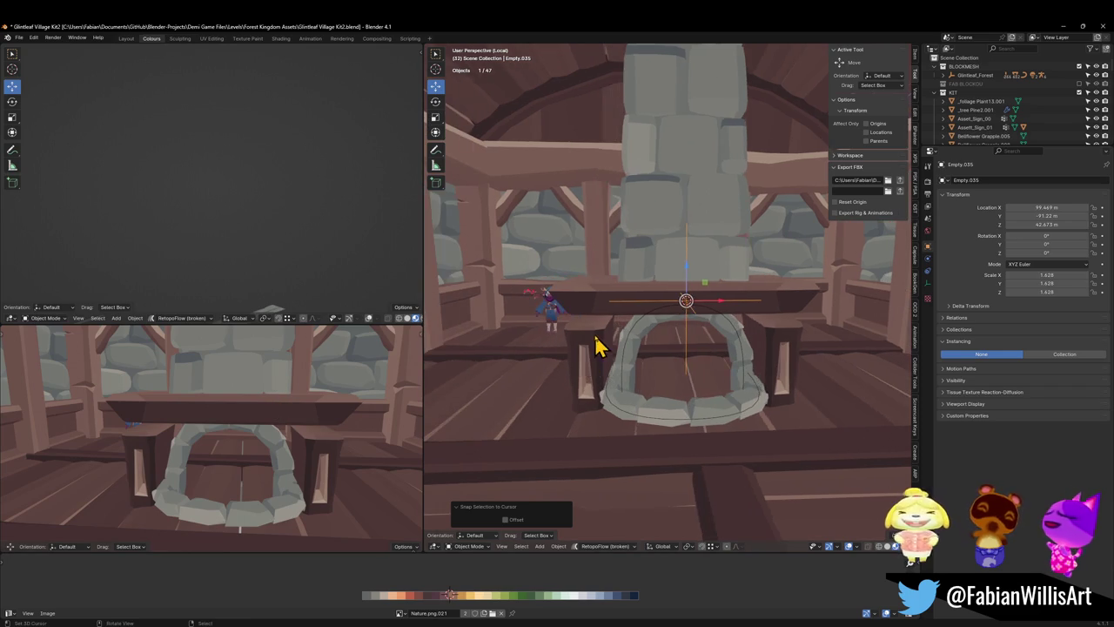
- In Edit Mode on the left pillar post, select its top face and upper bands
{"action": "left_click", "coordinate": [597, 343]}
{"action": "key", "text": "Tab"}
{"action": "scroll", "coordinate": [689, 314], "scroll_direction": "up", "scroll_amount": 2}
{"action": "scroll", "coordinate": [705, 301], "scroll_direction": "up", "scroll_amount": 2}
{"action": "key", "text": "alt+a"}
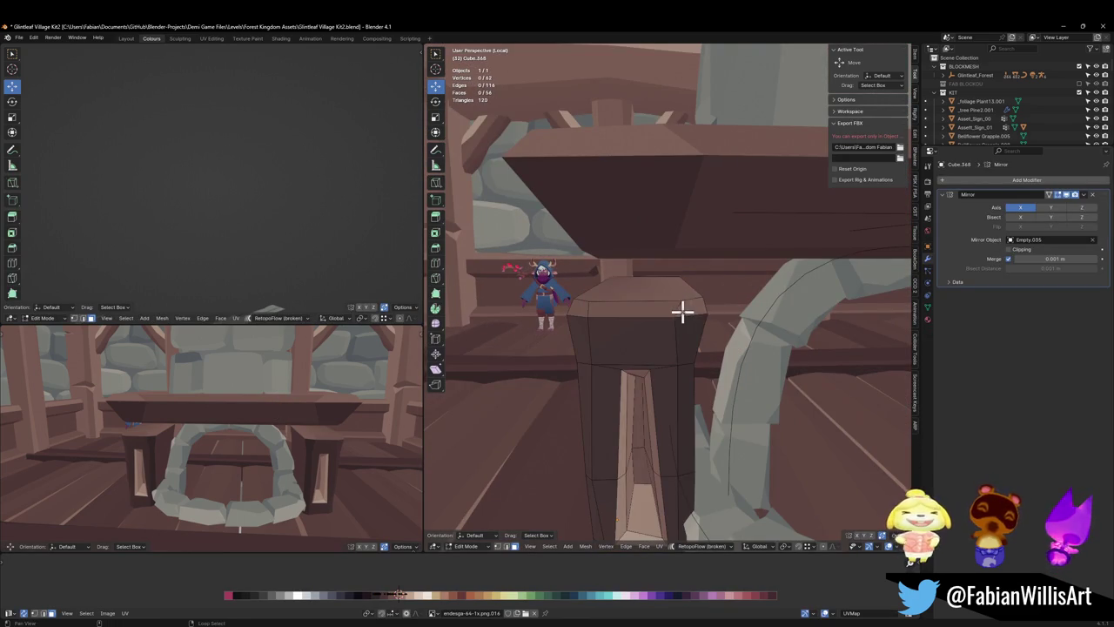
{"action": "left_click", "coordinate": [682, 315], "text": "alt"}
{"action": "left_click", "coordinate": [678, 330], "text": "alt+shift"}
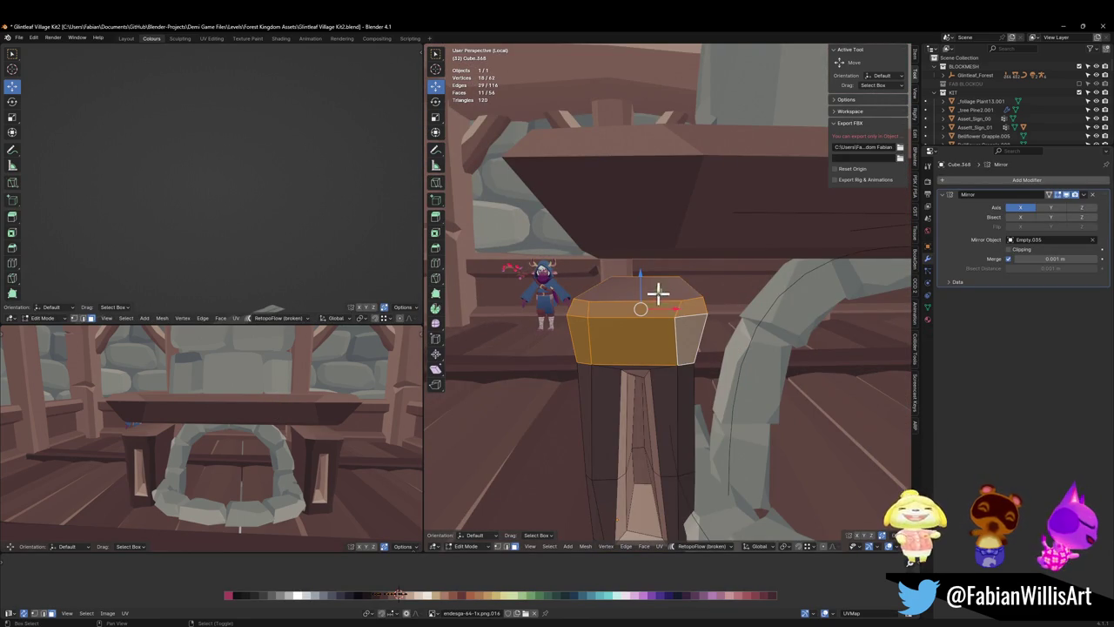
{"action": "left_click", "coordinate": [658, 293], "text": "shift"}
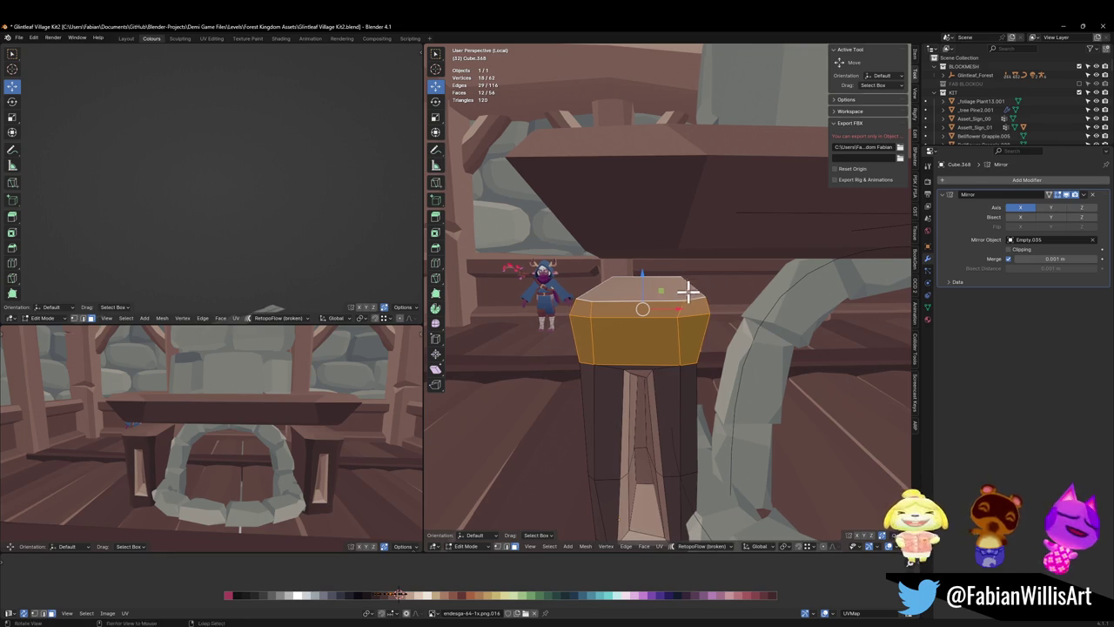
- Duplicate the top faces, move the copy vertically and scale it into a first cap
{"action": "middle_click_drag", "start_coordinate": [757, 291], "coordinate": [713, 331]}
{"action": "key", "text": "shift+d"}
{"action": "key", "text": "z"}
{"action": "left_click", "coordinate": [714, 308]}
{"action": "key", "text": "s"}
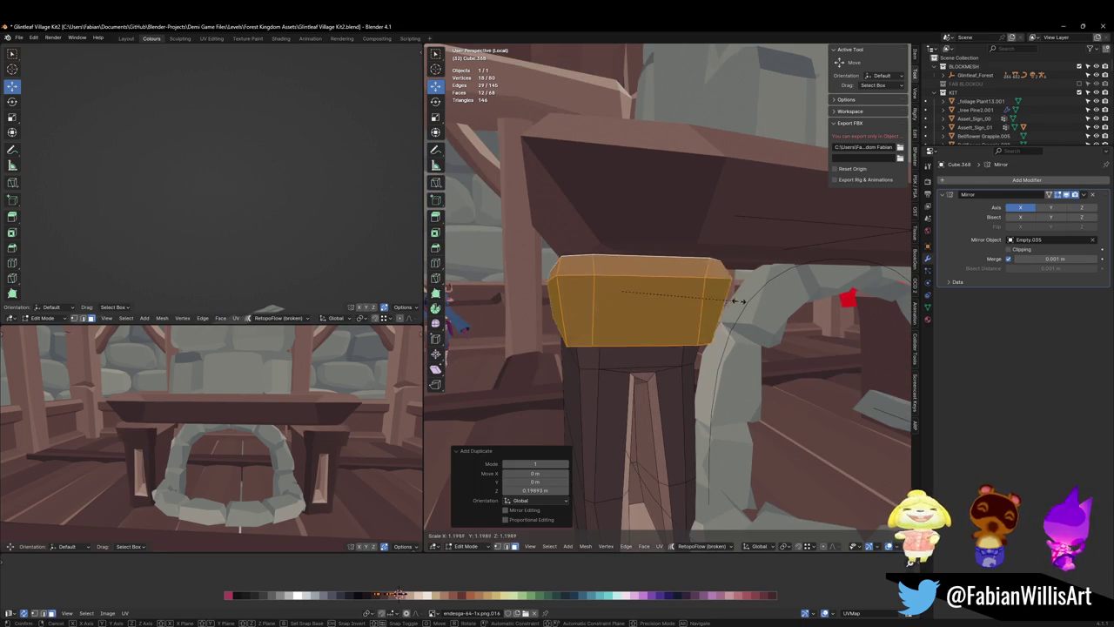
{"action": "left_click", "coordinate": [738, 301]}
- Select the edge loop along the post's top and nudge it slightly along X
{"action": "mouse_move", "coordinate": [738, 301]}
{"action": "middle_mouse_down"}
{"action": "mouse_move", "coordinate": [707, 309]}
{"action": "mouse_move", "coordinate": [798, 286]}
{"action": "mouse_move", "coordinate": [738, 300]}
{"action": "middle_mouse_up"}
{"action": "scroll", "coordinate": [706, 309], "scroll_direction": "up", "scroll_amount": 3}
{"action": "scroll", "coordinate": [763, 281], "scroll_direction": "up", "scroll_amount": 3}
{"action": "key", "text": "alt+a"}
{"action": "right_click", "coordinate": [738, 300], "text": "shift"}
{"action": "left_click", "coordinate": [668, 304], "text": "alt"}
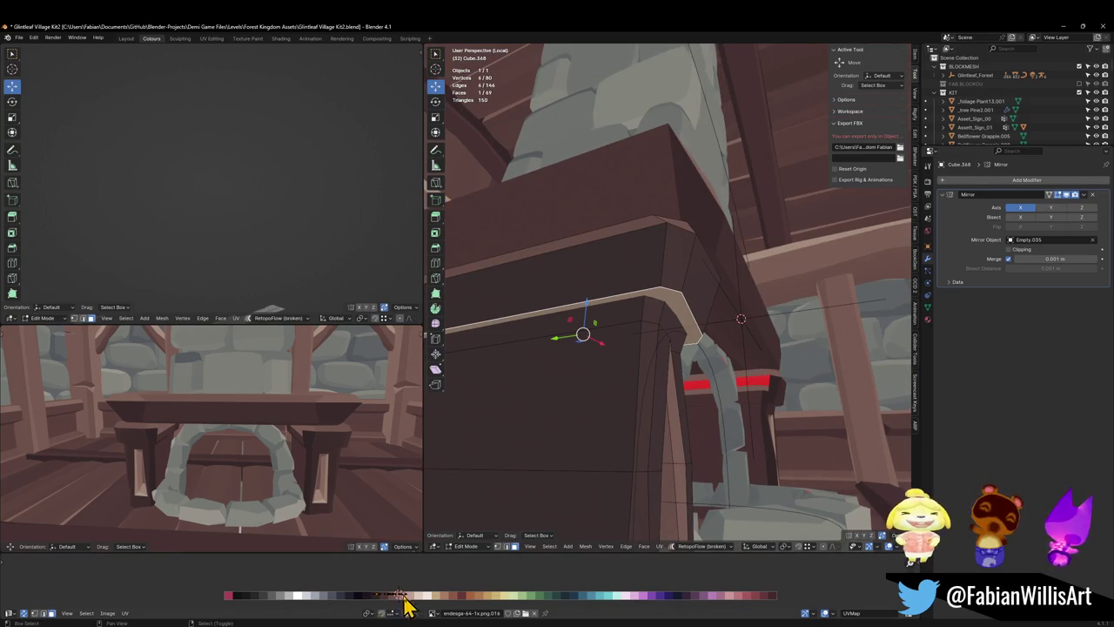
{"action": "key", "text": "g"}
{"action": "key", "text": "x"}
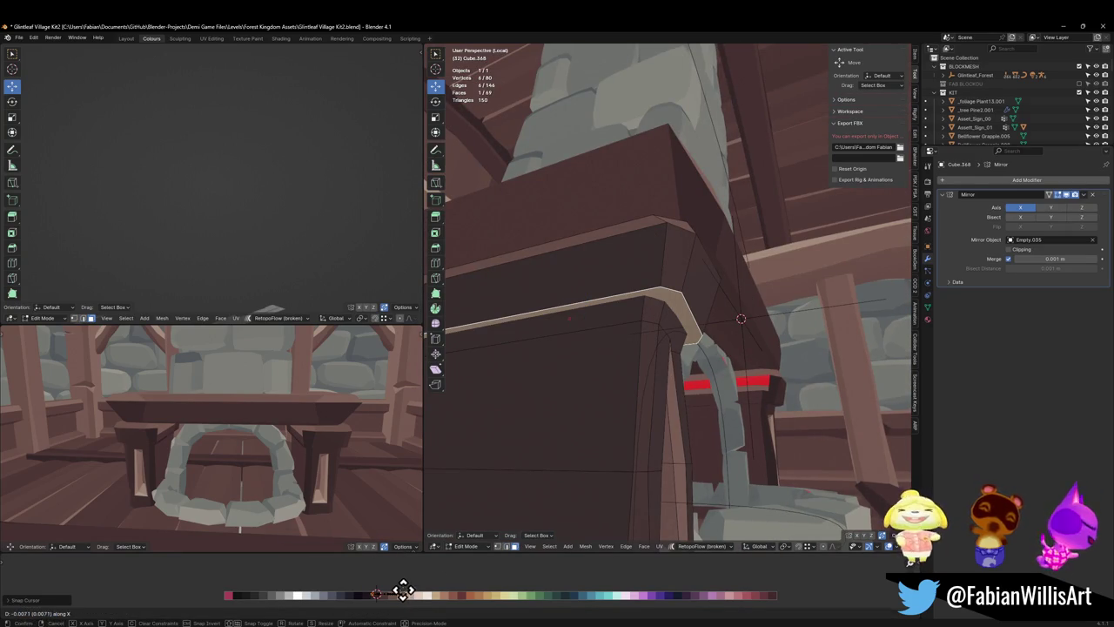
{"action": "left_click", "coordinate": [402, 590]}
{"action": "middle_click_drag", "start_coordinate": [152, 438], "coordinate": [282, 410]}
{"action": "scroll", "coordinate": [281, 426], "scroll_direction": "up", "scroll_amount": 3}
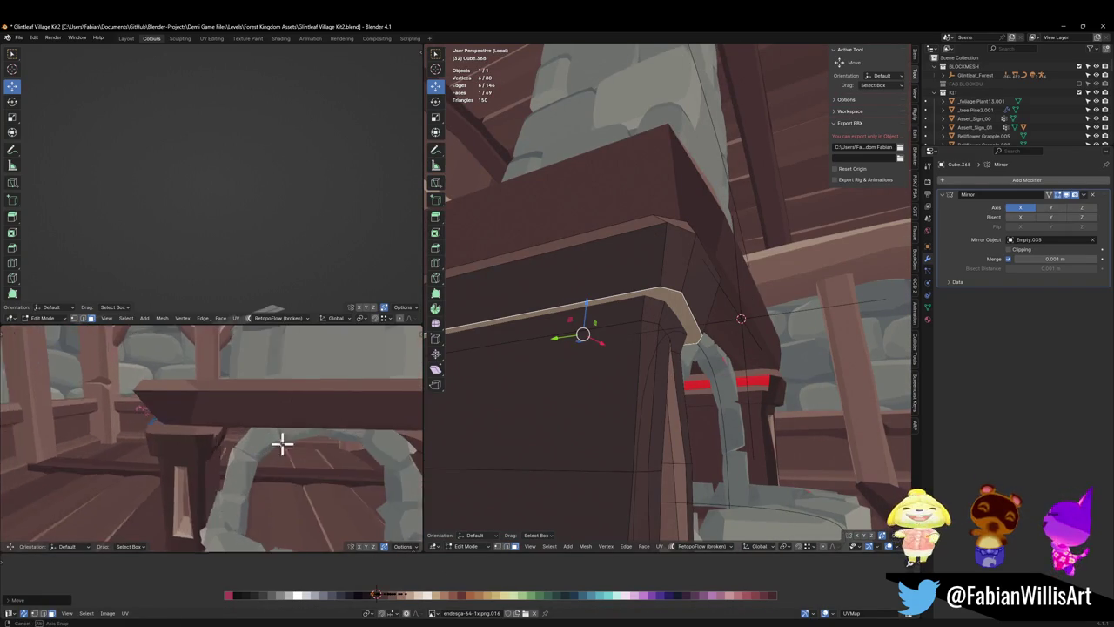
{"action": "scroll", "coordinate": [273, 423], "scroll_direction": "up", "scroll_amount": 3}
{"action": "mouse_move", "coordinate": [566, 372]}
{"action": "middle_mouse_down"}
{"action": "mouse_move", "coordinate": [716, 336]}
{"action": "mouse_move", "coordinate": [677, 345]}
{"action": "mouse_move", "coordinate": [738, 347]}
{"action": "middle_mouse_up"}
- Undo back to the plain post top and add the upper side band to the selection
{"action": "key", "text": "ctrl+z"}
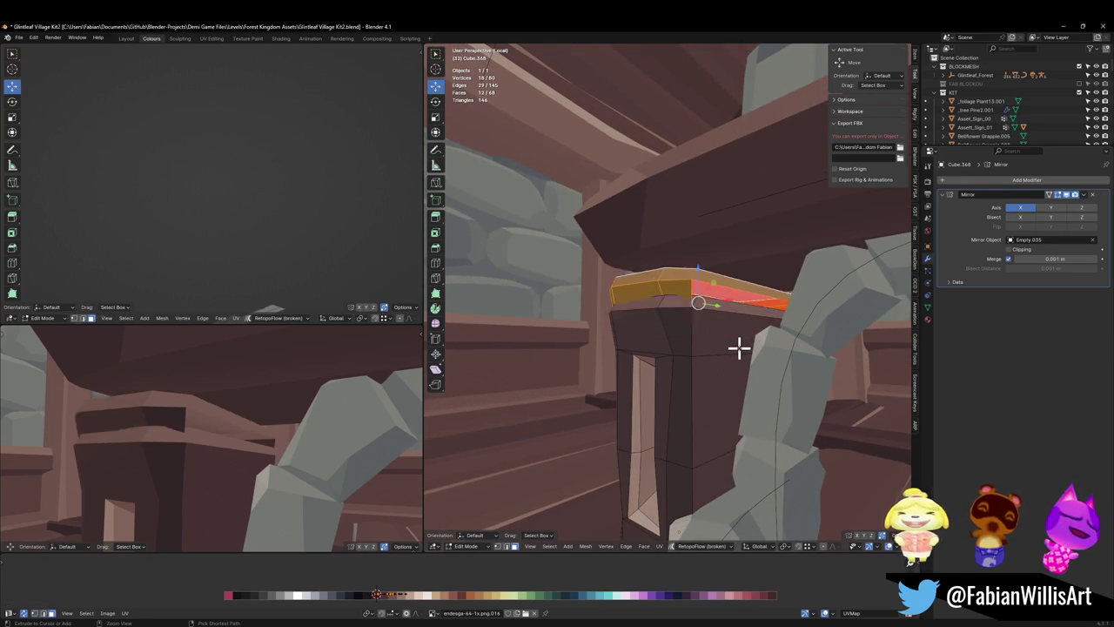
{"action": "key", "text": "ctrl+z"}
{"action": "left_click", "coordinate": [740, 347], "text": "alt+shift"}
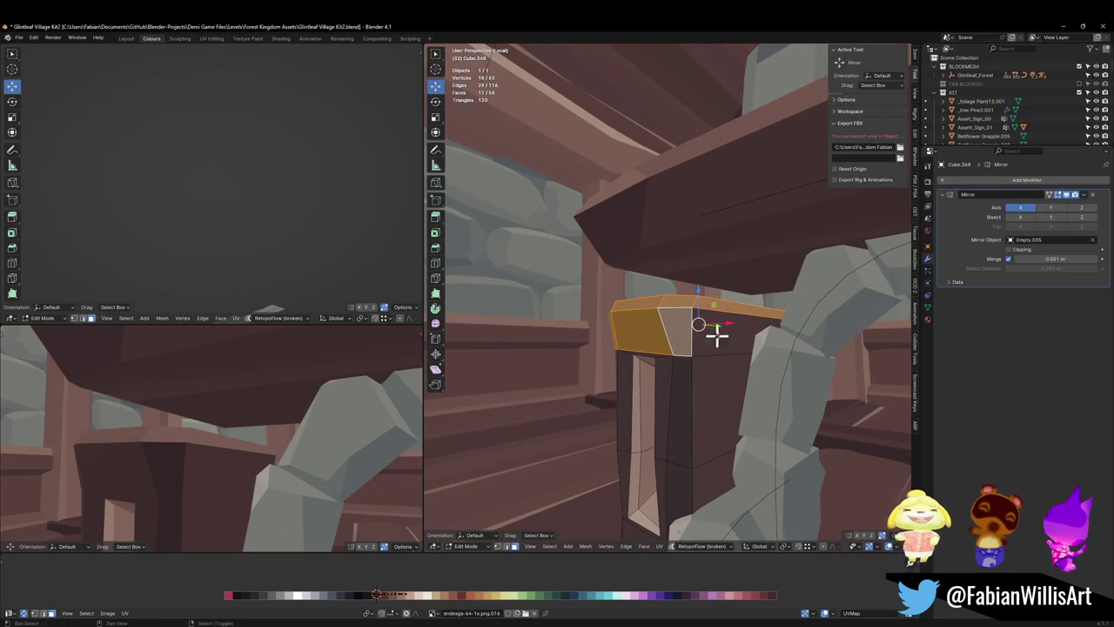
{"action": "mouse_move", "coordinate": [714, 331]}
{"action": "middle_mouse_down"}
{"action": "mouse_move", "coordinate": [773, 331]}
{"action": "mouse_move", "coordinate": [624, 323]}
{"action": "mouse_move", "coordinate": [734, 332]}
{"action": "mouse_move", "coordinate": [706, 345]}
{"action": "mouse_move", "coordinate": [667, 331]}
{"action": "mouse_move", "coordinate": [719, 325]}
{"action": "middle_mouse_up"}
- Duplicate the top section, scale it wider, raise it slightly and fill its open side
{"action": "key", "text": "shift+d"}
{"action": "right_click", "coordinate": [703, 329]}
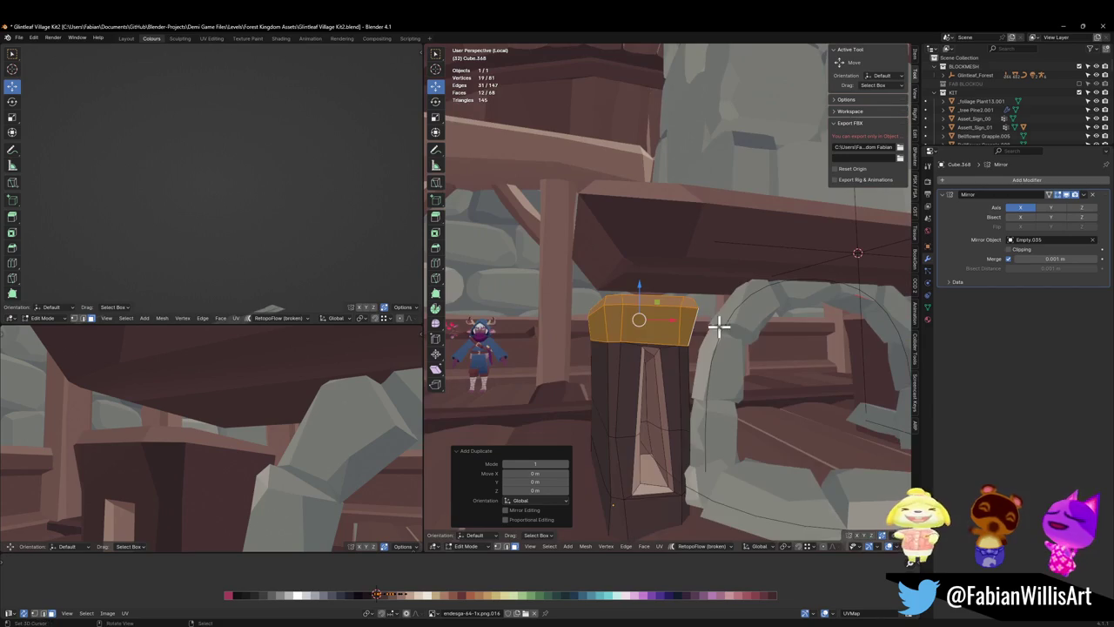
{"action": "key", "text": "s"}
{"action": "left_click", "coordinate": [842, 328]}
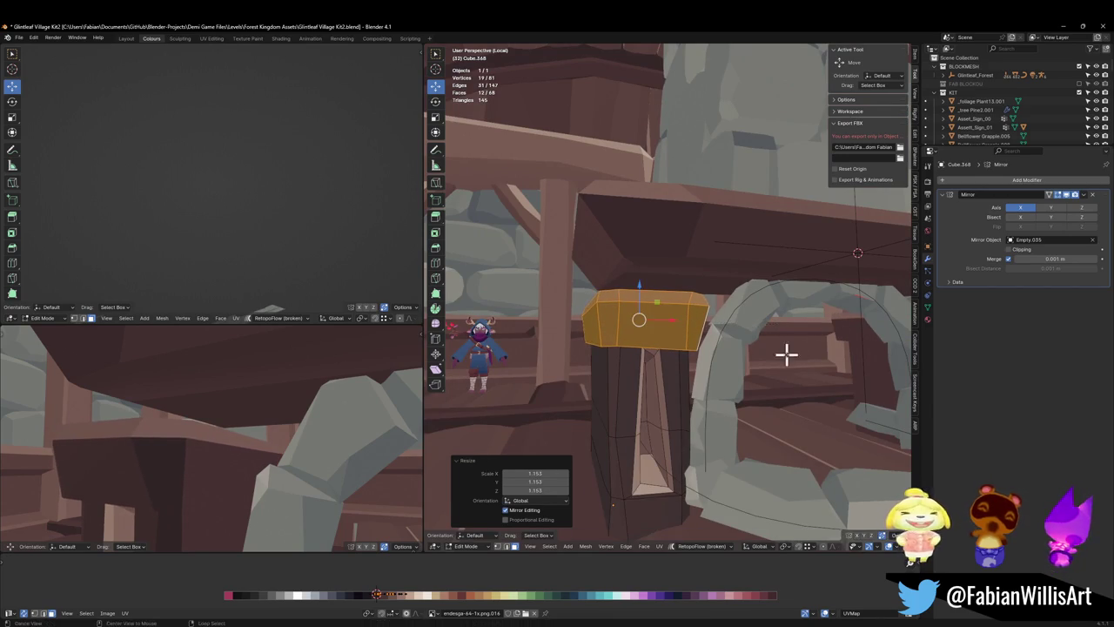
{"action": "key", "text": "g"}
{"action": "key", "text": "z"}
{"action": "middle_click_drag", "start_coordinate": [786, 354], "coordinate": [709, 336]}
{"action": "left_click", "coordinate": [781, 344]}
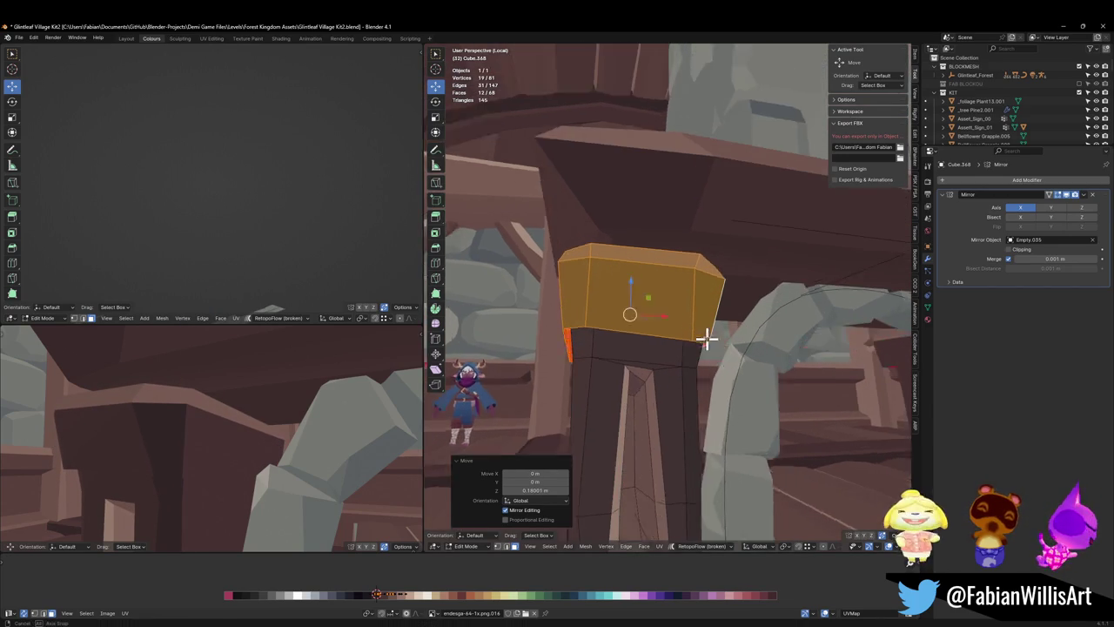
{"action": "key", "text": "f"}
- Select the edge loop along the cap's bottom and start bevelling it
{"action": "left_click", "coordinate": [596, 319], "text": "alt"}
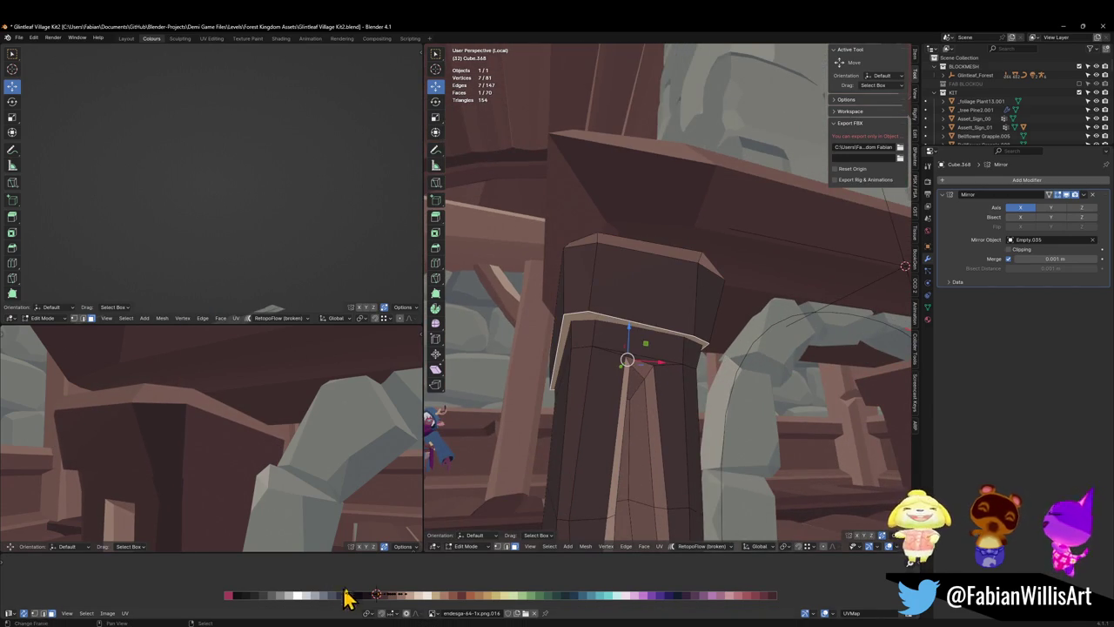
{"action": "left_click_drag", "start_coordinate": [393, 589], "coordinate": [387, 591]}
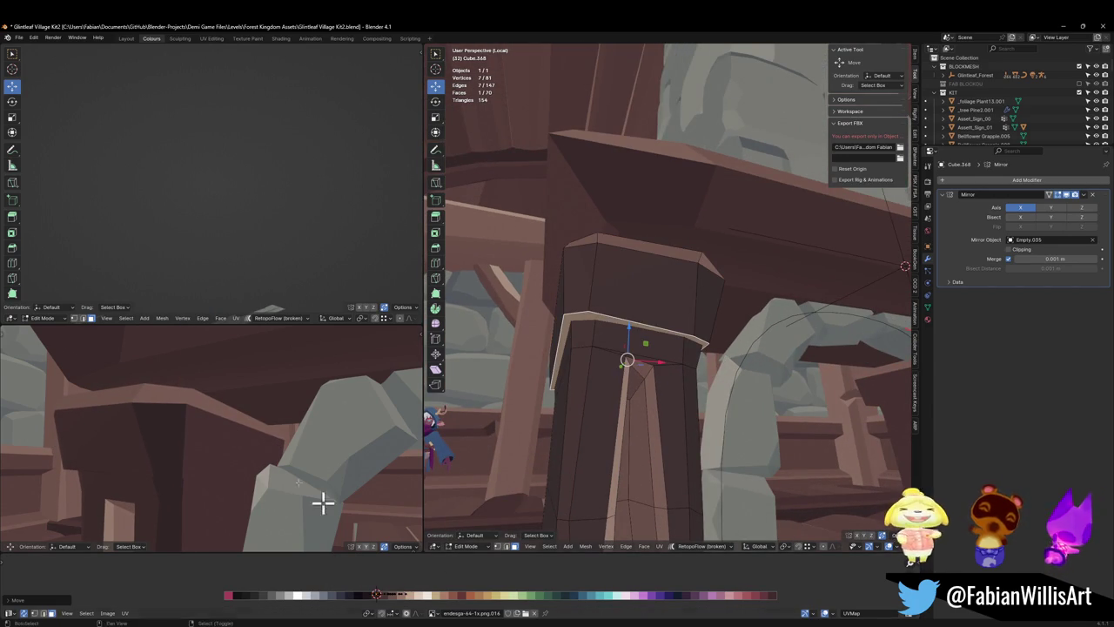
{"action": "mouse_move", "coordinate": [323, 502]}
{"action": "middle_mouse_down"}
{"action": "mouse_move", "coordinate": [266, 398]}
{"action": "mouse_move", "coordinate": [257, 422]}
{"action": "middle_mouse_up"}
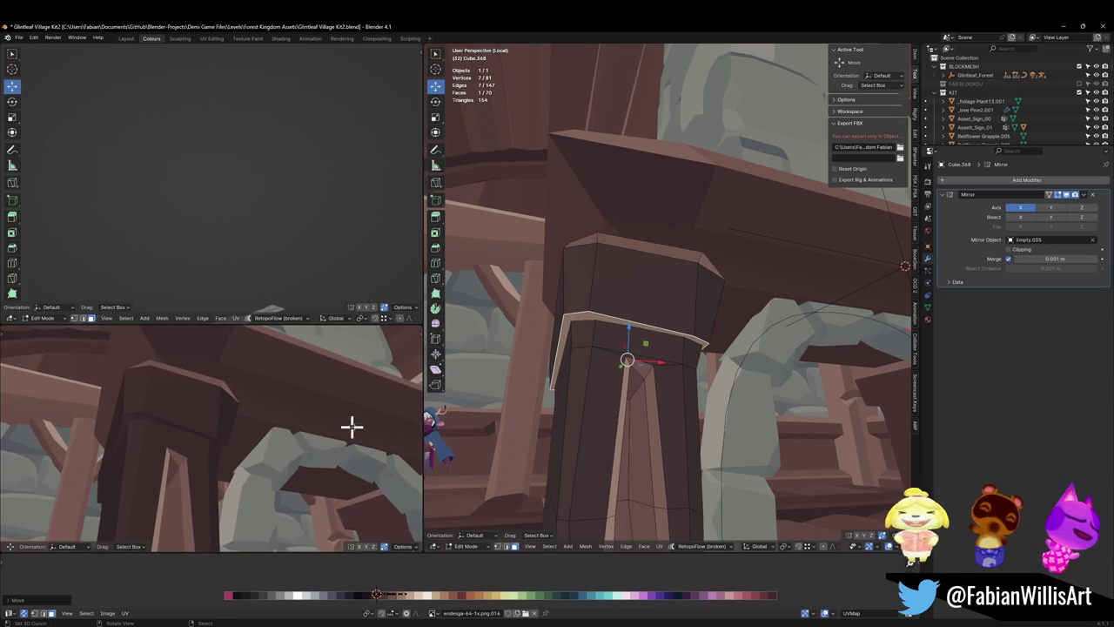
{"action": "middle_click_drag", "start_coordinate": [676, 375], "coordinate": [689, 343]}
{"action": "key", "text": "ctrl+b"}
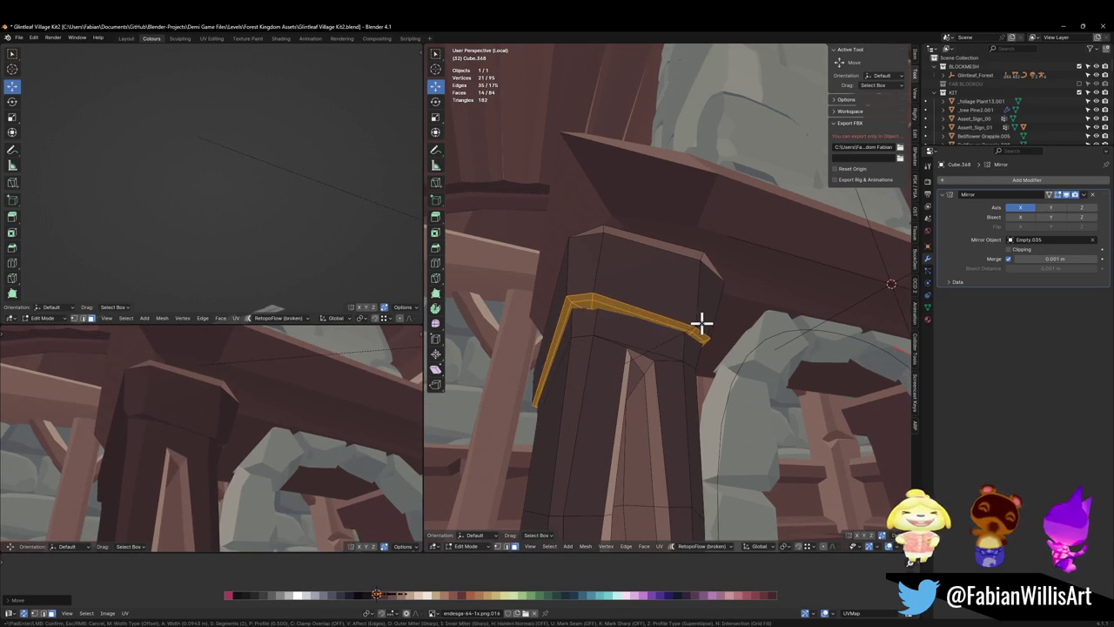
- Confirm the bevel and apply rotation and scale to the post
{"action": "left_click", "coordinate": [701, 324]}
{"action": "key", "text": "Tab"}
{"action": "key", "text": "ctrl+a"}
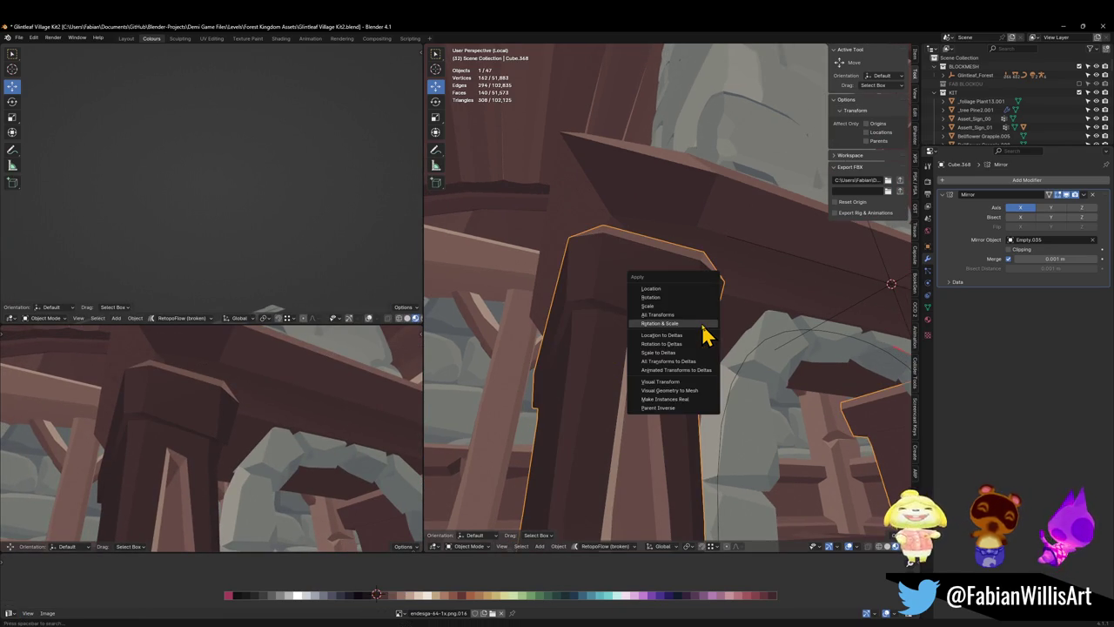
{"action": "left_click", "coordinate": [704, 334]}
{"action": "key", "text": "Tab"}
- Bevel an edge loop on the post and slide another loop along it
{"action": "left_click", "coordinate": [708, 317], "text": "alt"}
{"action": "key", "text": "ctrl+b"}
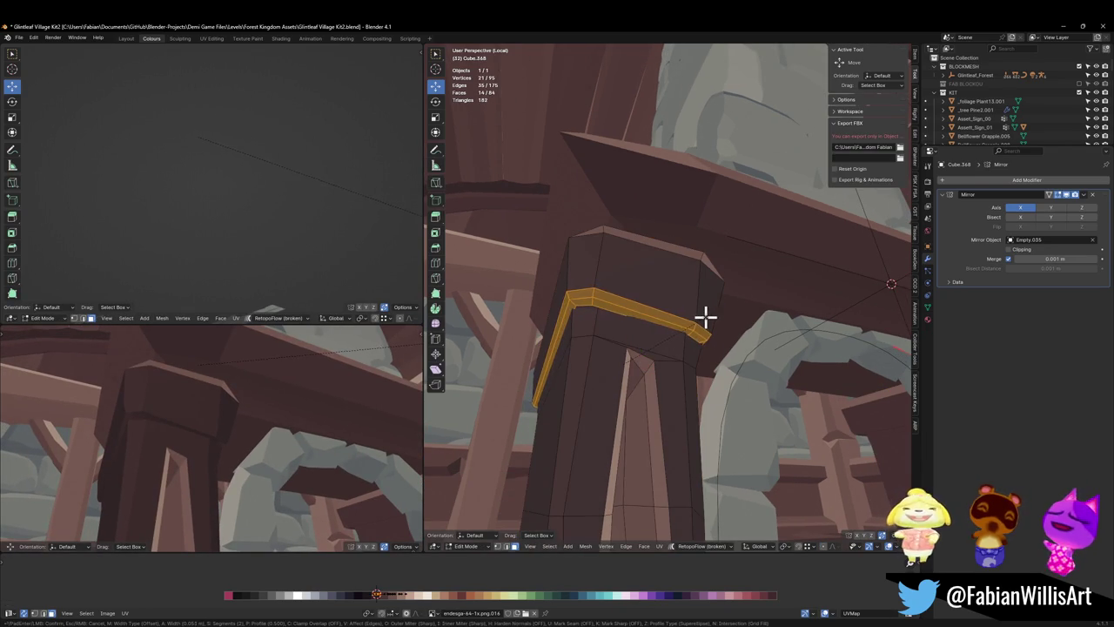
{"action": "left_click", "coordinate": [666, 331]}
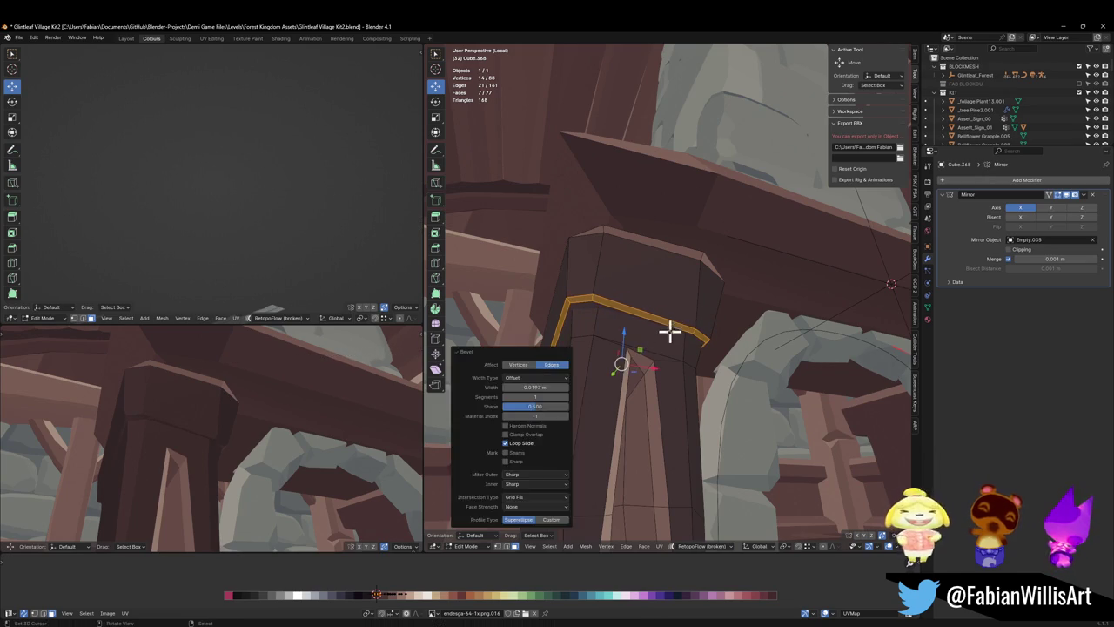
{"action": "key", "text": "alt+a"}
{"action": "left_click", "coordinate": [662, 320], "text": "alt"}
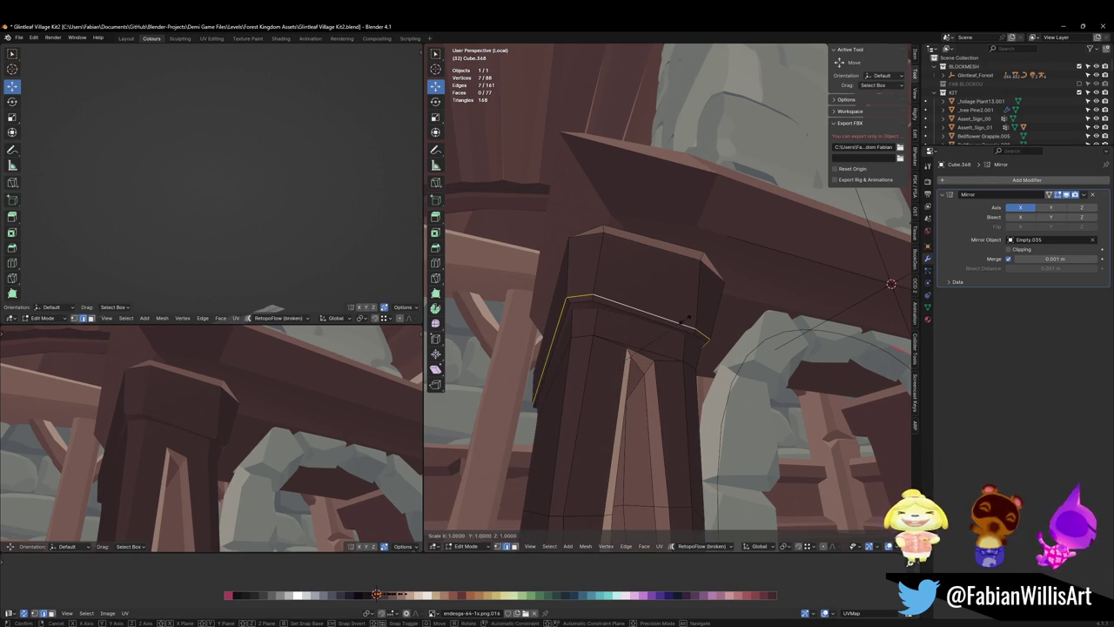
{"action": "key", "text": "g"}
{"action": "key", "text": "g"}
{"action": "left_click", "coordinate": [699, 314]}
{"action": "key", "text": "s"}
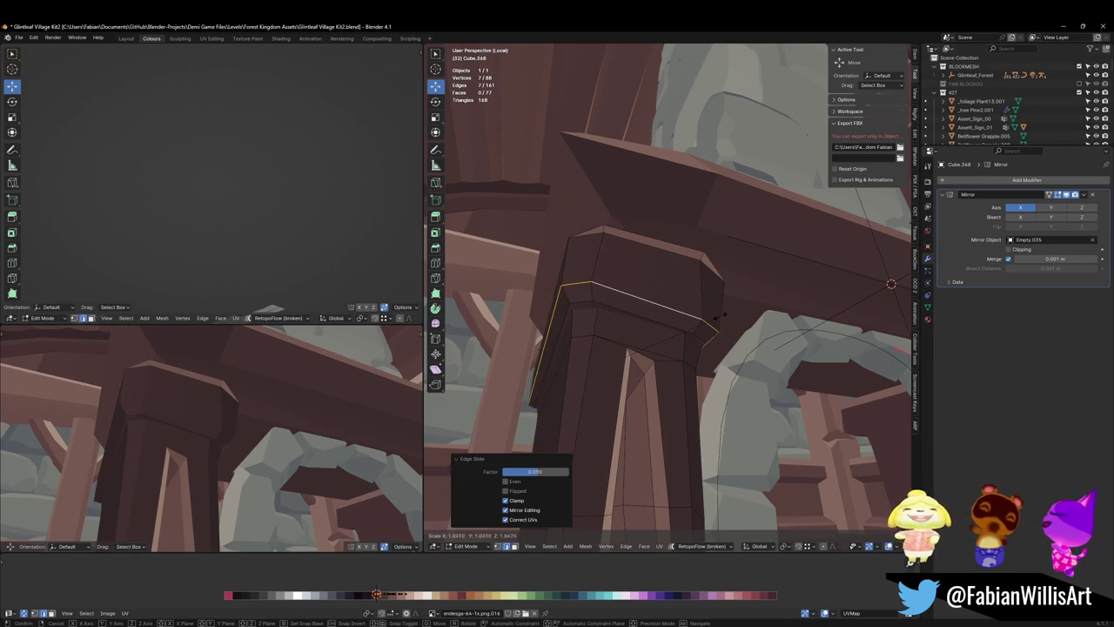
{"action": "key", "text": "Escape"}
- Select the face loop around the post's top and scale it
{"action": "left_click", "coordinate": [697, 322], "text": "alt"}
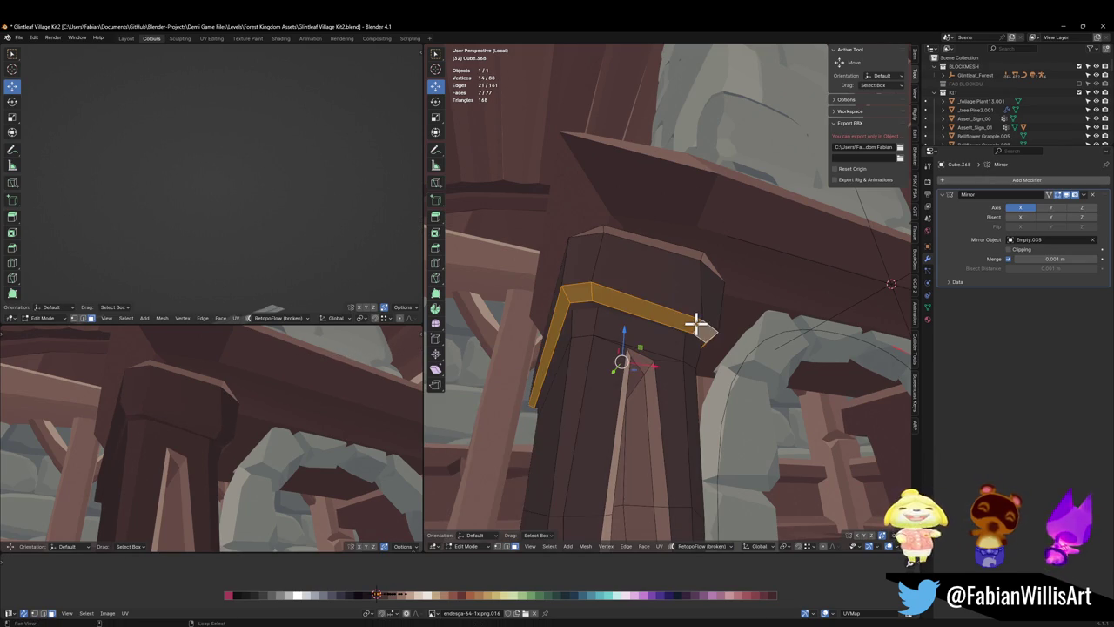
{"action": "left_click", "coordinate": [579, 310], "text": "shift"}
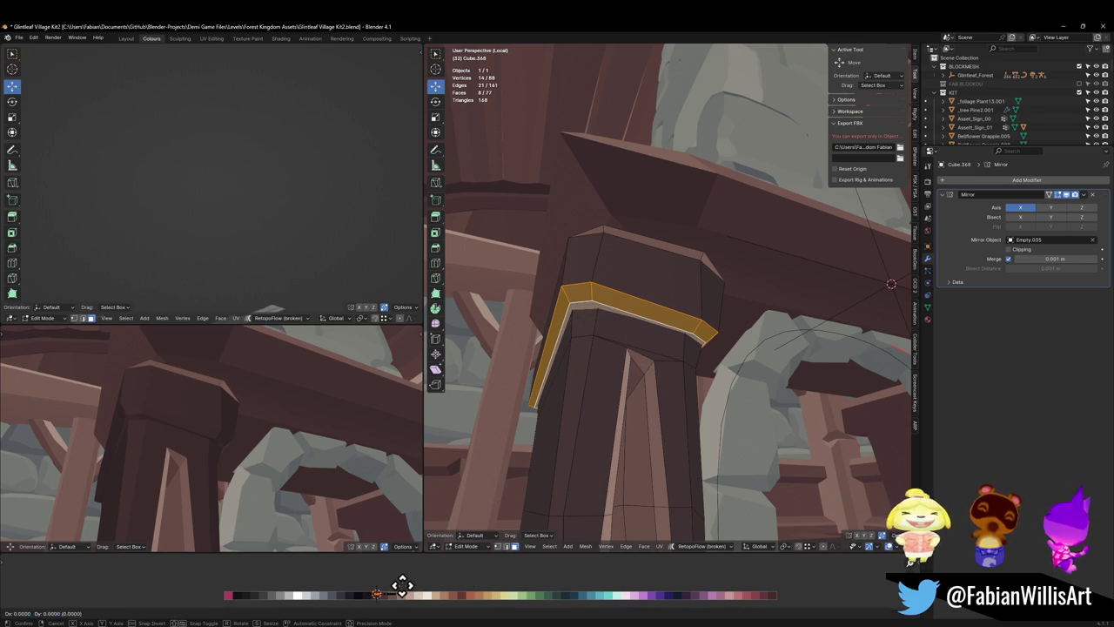
{"action": "key", "text": "s"}
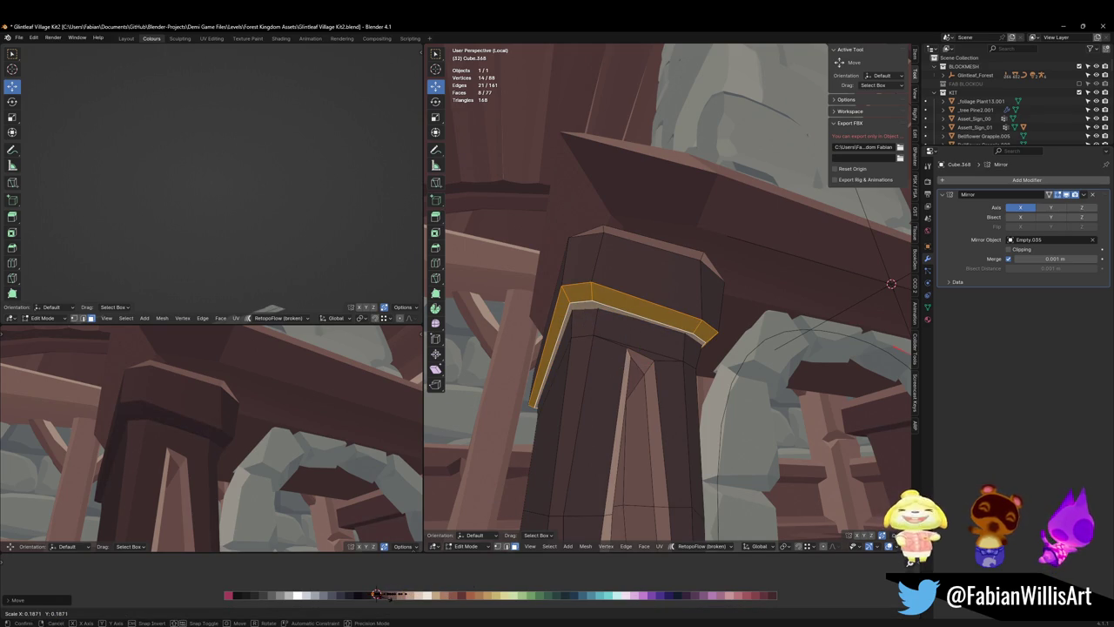
{"action": "key", "text": "Return"}
{"action": "mouse_move", "coordinate": [233, 442]}
{"action": "middle_mouse_down"}
{"action": "mouse_move", "coordinate": [313, 435]}
{"action": "mouse_move", "coordinate": [273, 435]}
{"action": "mouse_move", "coordinate": [308, 435]}
{"action": "mouse_move", "coordinate": [287, 440]}
{"action": "mouse_move", "coordinate": [280, 424]}
{"action": "middle_mouse_up"}
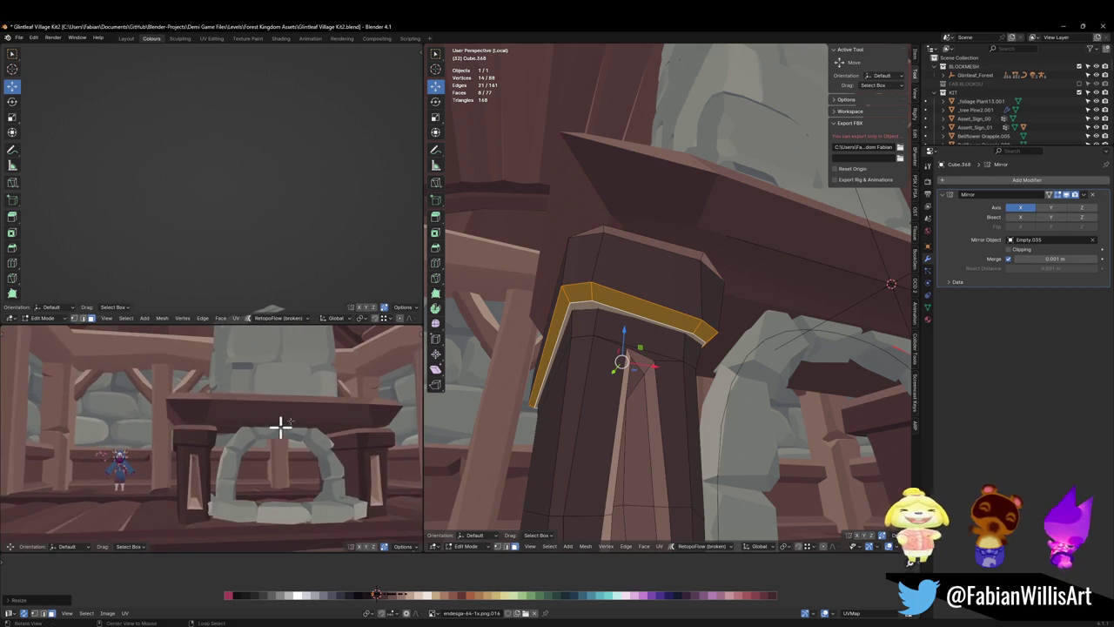
{"action": "middle_click_drag", "start_coordinate": [609, 314], "coordinate": [624, 281]}
- Raise the new pillar-top loop 0.09247 m along Z to thicken the cap
{"action": "left_click", "coordinate": [624, 277], "text": "alt"}
{"action": "key", "text": "g"}
{"action": "key", "text": "z"}
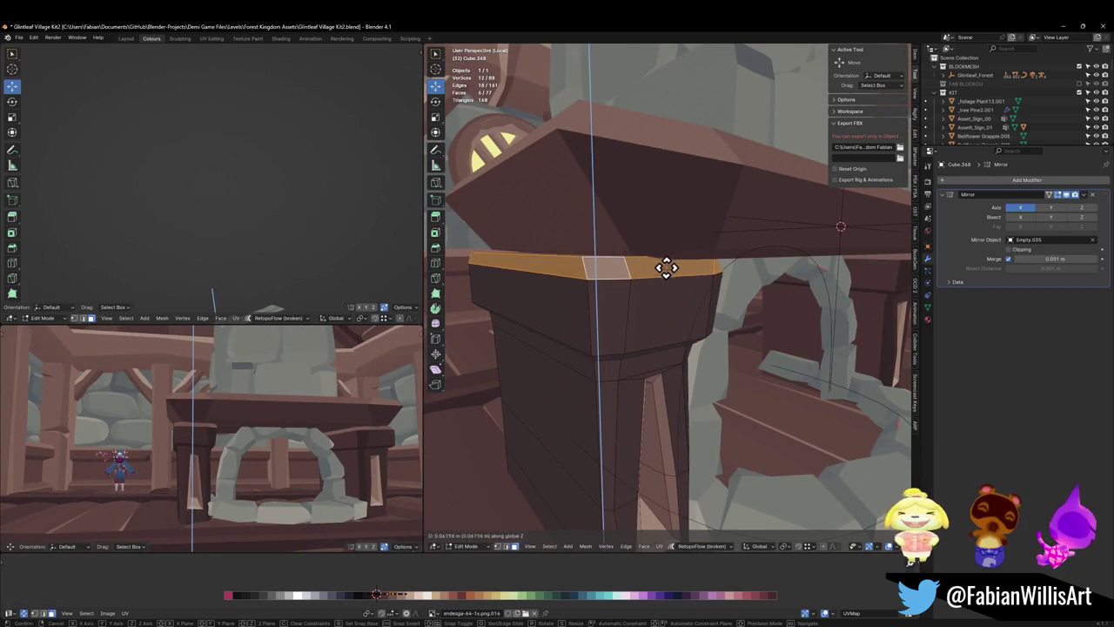
{"action": "left_click", "coordinate": [667, 265]}
{"action": "middle_click_drag", "start_coordinate": [354, 381], "coordinate": [397, 369]}
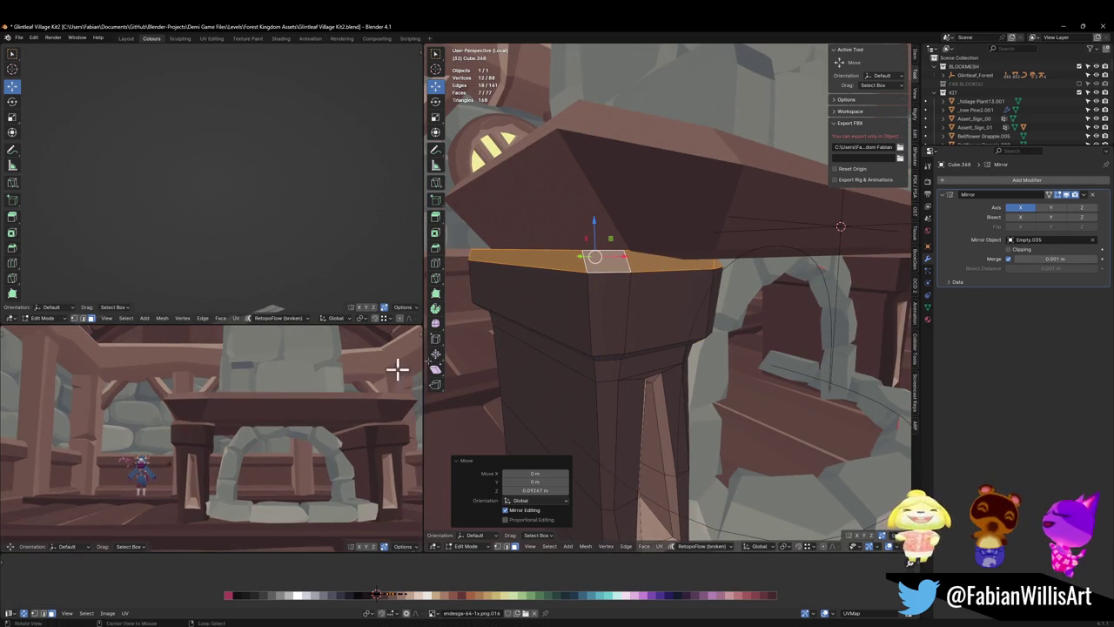
{"action": "scroll", "coordinate": [723, 288], "scroll_direction": "up", "scroll_amount": 3}
{"action": "middle_click_drag", "start_coordinate": [723, 288], "coordinate": [666, 259], "text": "shift"}
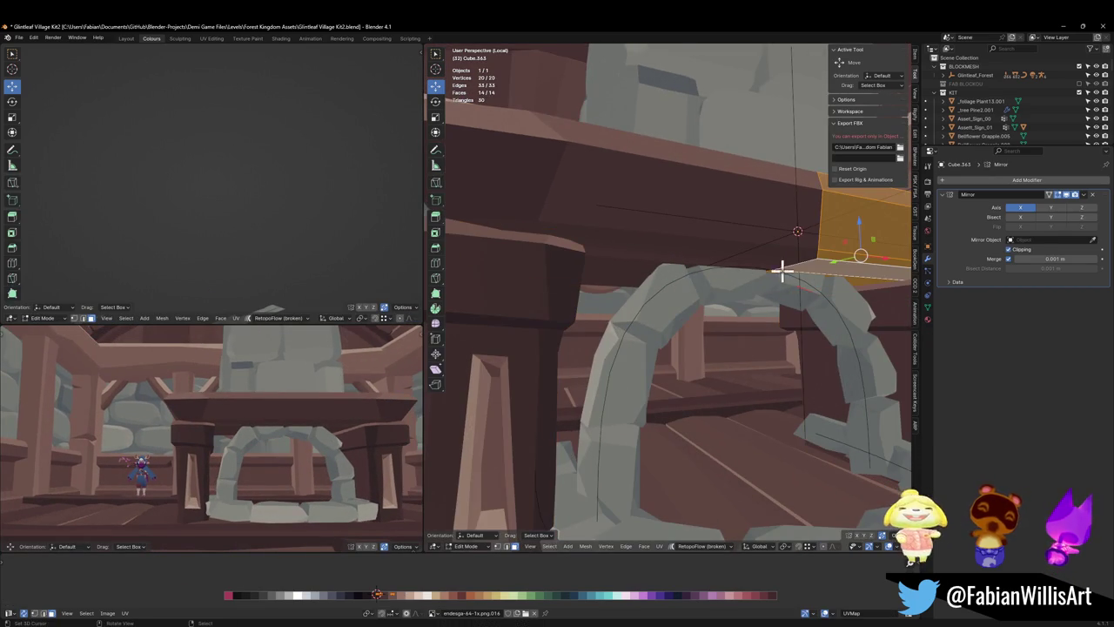
- Select a horizontal loop on the beam and shift it along X
{"action": "mouse_move", "coordinate": [782, 270]}
{"action": "middle_mouse_down"}
{"action": "mouse_move", "coordinate": [766, 276]}
{"action": "mouse_move", "coordinate": [818, 276]}
{"action": "mouse_move", "coordinate": [769, 279]}
{"action": "middle_mouse_up"}
{"action": "left_click", "coordinate": [756, 272], "text": "alt"}
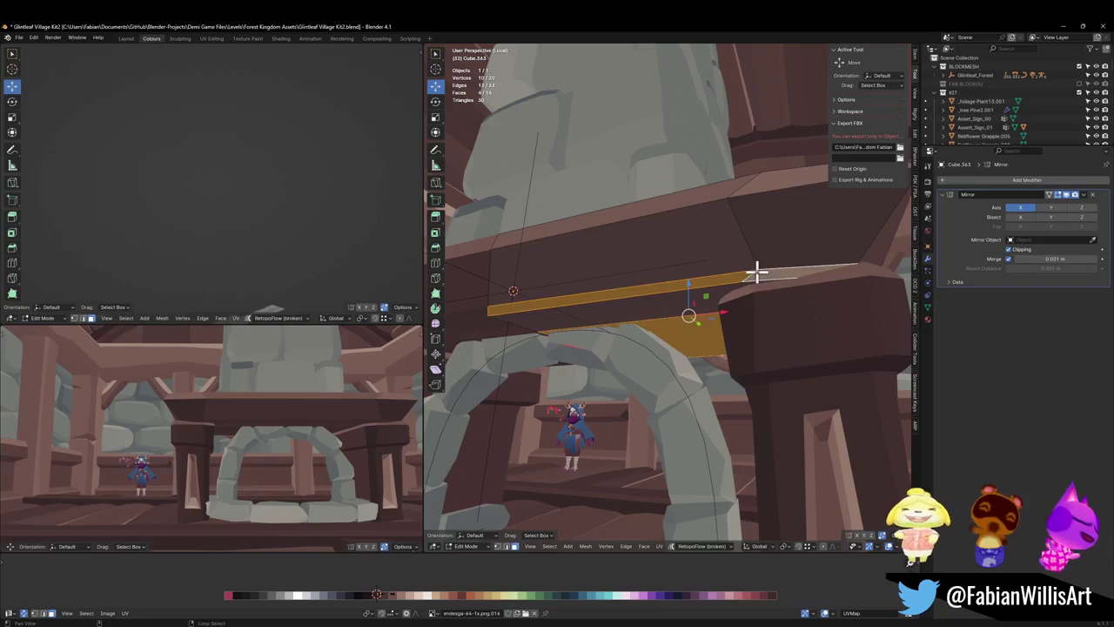
{"action": "key", "text": "g"}
{"action": "key", "text": "x"}
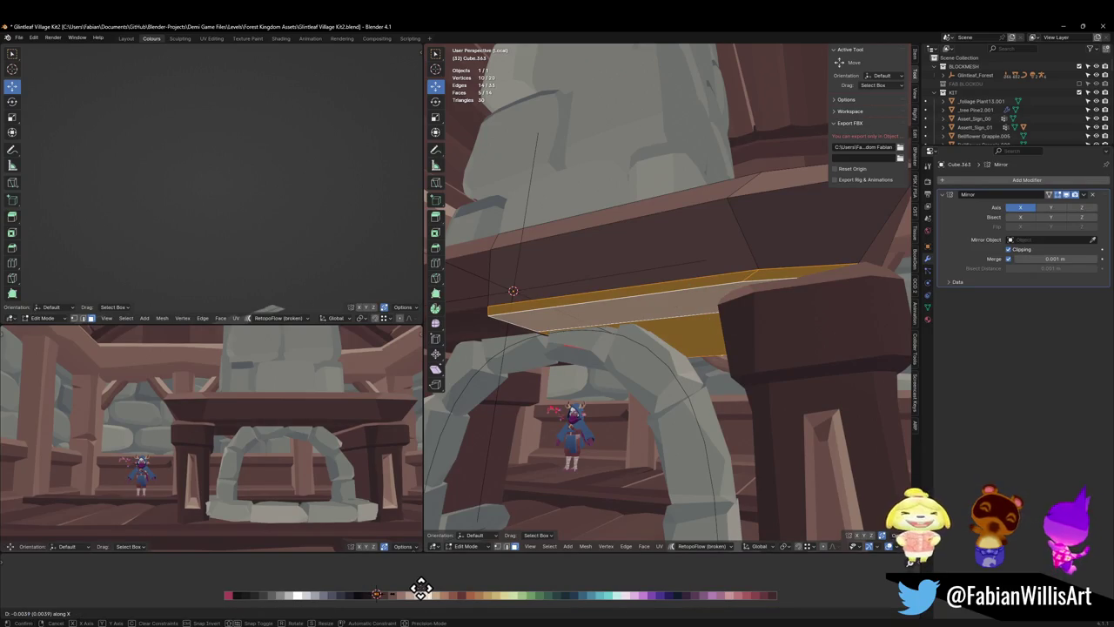
{"action": "left_click", "coordinate": [384, 584]}
{"action": "key", "text": "g"}
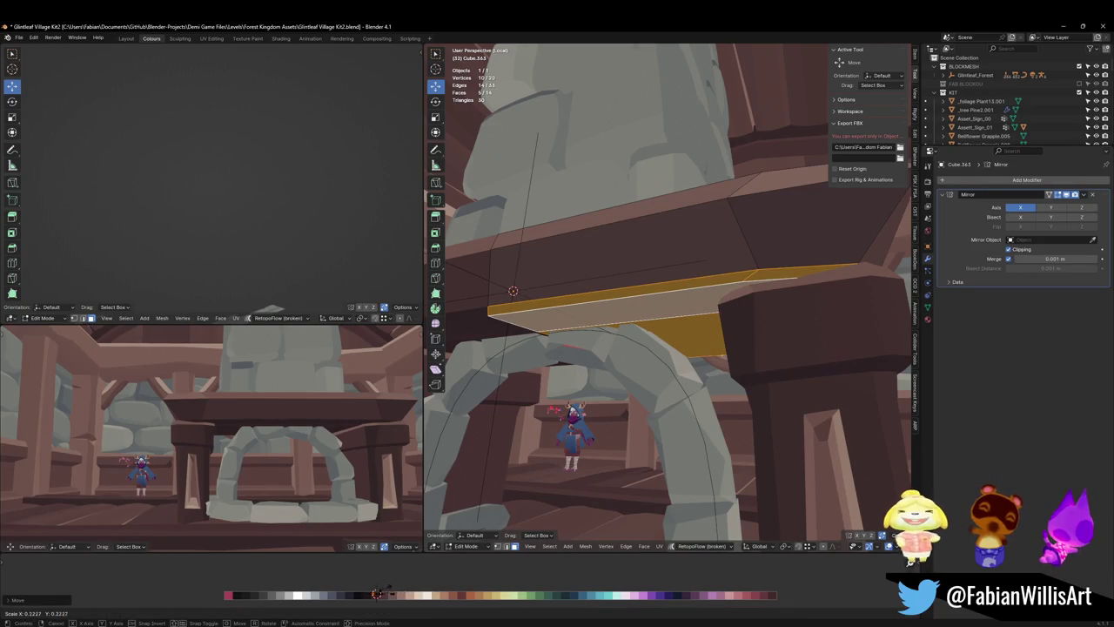
{"action": "right_click", "coordinate": [396, 602]}
{"action": "middle_click_drag", "start_coordinate": [336, 473], "coordinate": [299, 427]}
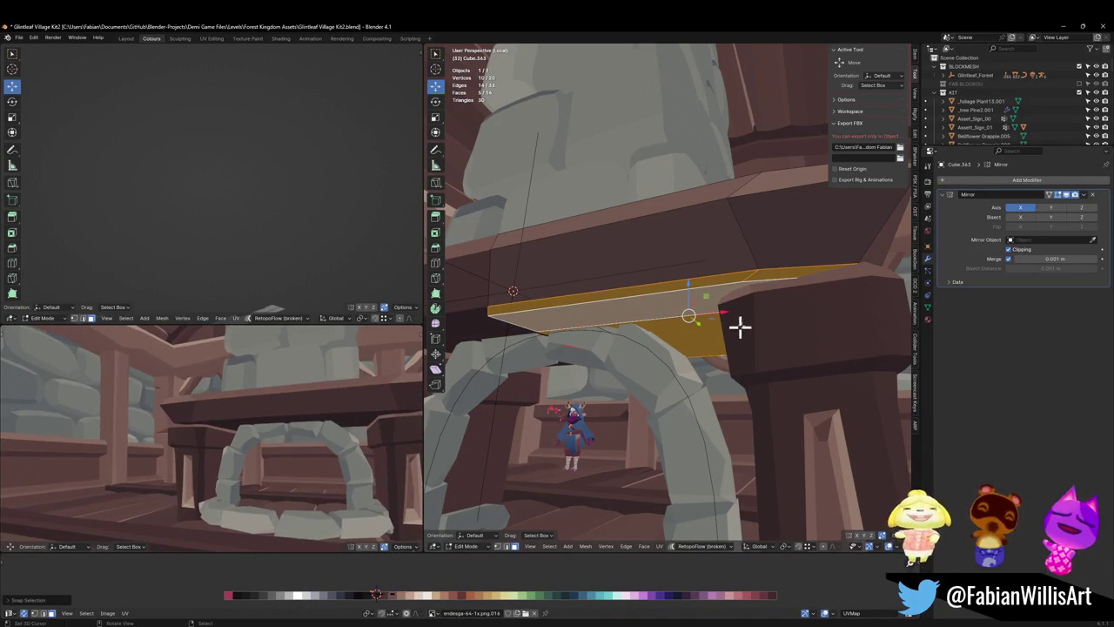
- Lower the beam's two underside faces about 0.1 m along Z
{"action": "left_click", "coordinate": [709, 269], "text": "alt"}
{"action": "middle_click_drag", "start_coordinate": [709, 268], "coordinate": [755, 280]}
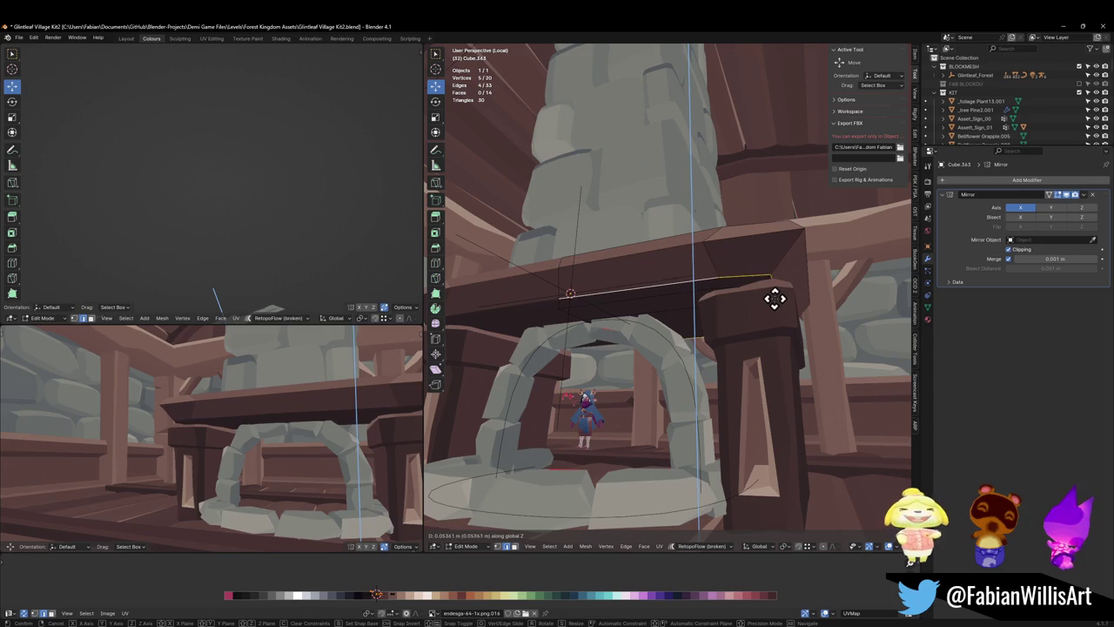
{"action": "left_click", "coordinate": [679, 305]}
{"action": "left_click", "coordinate": [722, 304], "text": "shift"}
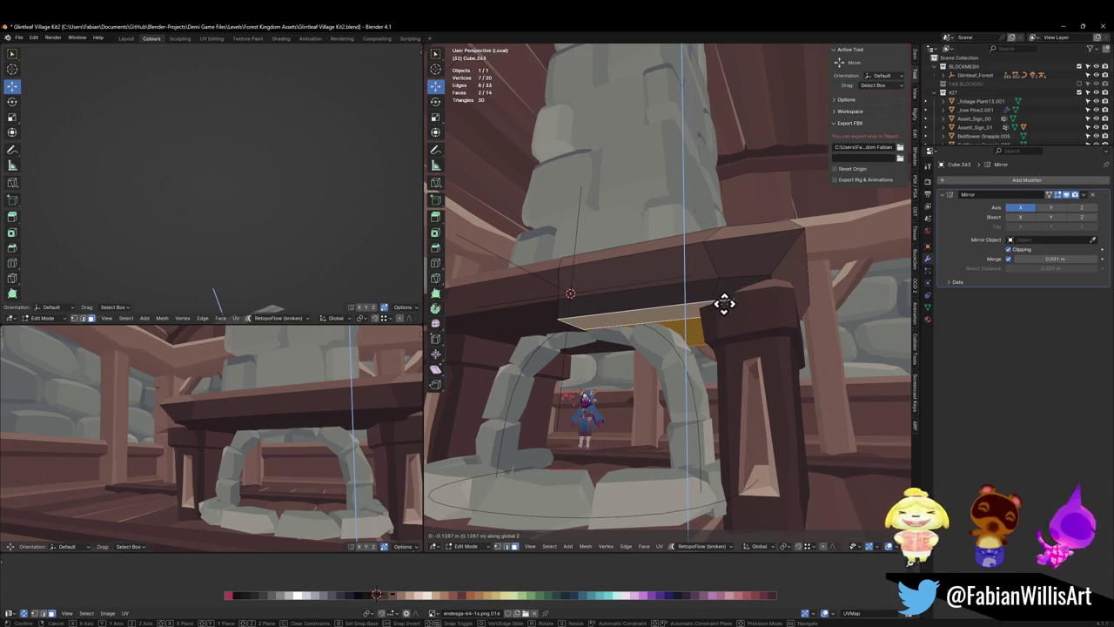
{"action": "left_click_drag", "start_coordinate": [722, 304], "coordinate": [686, 300]}
{"action": "mouse_move", "coordinate": [229, 372]}
{"action": "middle_mouse_down"}
{"action": "mouse_move", "coordinate": [316, 405]}
{"action": "mouse_move", "coordinate": [290, 428]}
{"action": "mouse_move", "coordinate": [266, 427]}
{"action": "mouse_move", "coordinate": [335, 429]}
{"action": "mouse_move", "coordinate": [247, 432]}
{"action": "mouse_move", "coordinate": [356, 391]}
{"action": "mouse_move", "coordinate": [315, 382]}
{"action": "middle_mouse_up"}
{"action": "key", "text": "g"}
{"action": "key", "text": "z"}
{"action": "left_click", "coordinate": [312, 397]}
- Save the file and leave Edit Mode on the beam
{"action": "key", "text": "ctrl+s"}
{"action": "scroll", "coordinate": [350, 399], "scroll_direction": "down", "scroll_amount": 2}
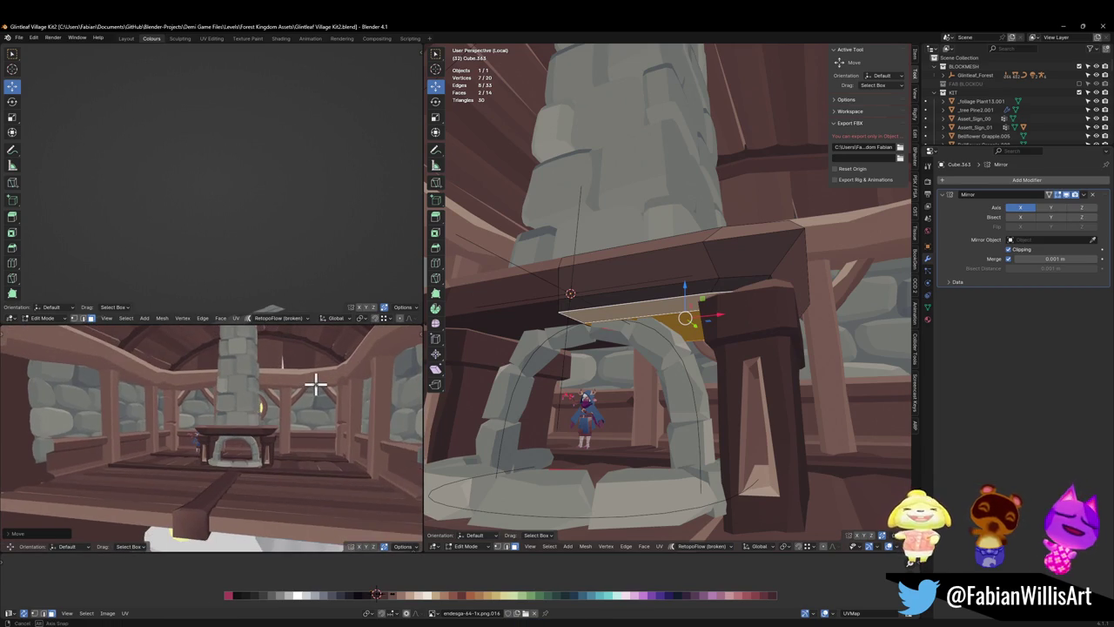
{"action": "key", "text": "ctrl+s"}
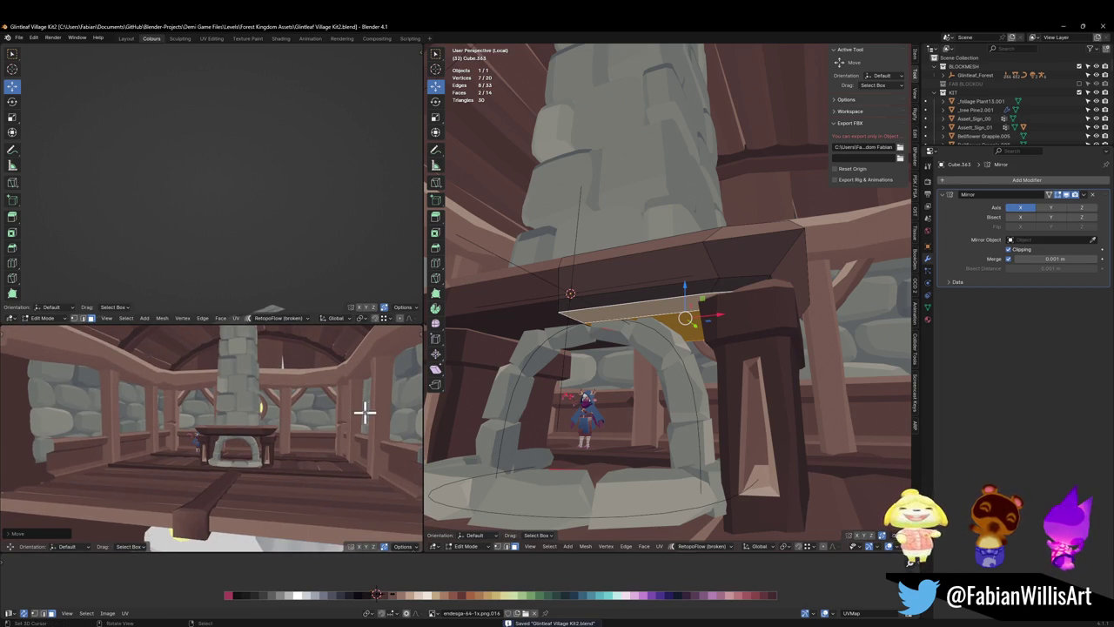
{"action": "scroll", "coordinate": [364, 414], "scroll_direction": "up", "scroll_amount": 4}
{"action": "scroll", "coordinate": [345, 417], "scroll_direction": "up", "scroll_amount": 2}
{"action": "mouse_move", "coordinate": [220, 457]}
{"action": "middle_mouse_down"}
{"action": "mouse_move", "coordinate": [313, 455]}
{"action": "mouse_move", "coordinate": [256, 462]}
{"action": "mouse_move", "coordinate": [246, 452]}
{"action": "mouse_move", "coordinate": [259, 452]}
{"action": "middle_mouse_up"}
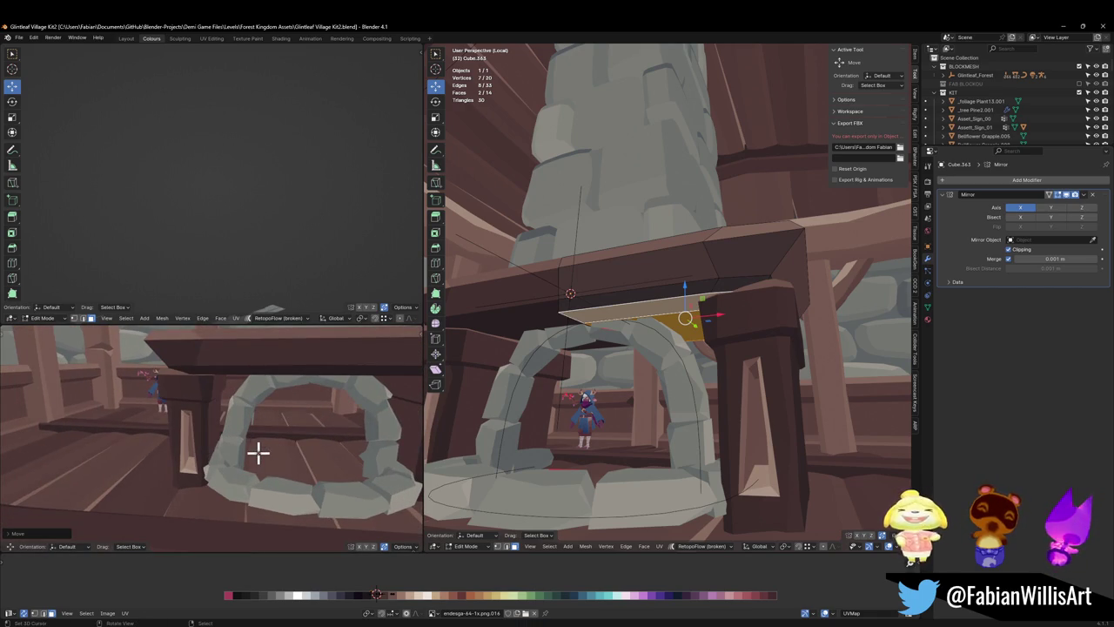
{"action": "mouse_move", "coordinate": [583, 439]}
{"action": "middle_mouse_down"}
{"action": "mouse_move", "coordinate": [490, 393]}
{"action": "mouse_move", "coordinate": [746, 366]}
{"action": "middle_mouse_up"}
{"action": "key", "text": "Tab"}
{"action": "scroll", "coordinate": [580, 410], "scroll_direction": "up", "scroll_amount": 2}
- Widen the stone arch curve to 1.121 along X
{"action": "left_click", "coordinate": [485, 375]}
{"action": "key", "text": "Tab"}
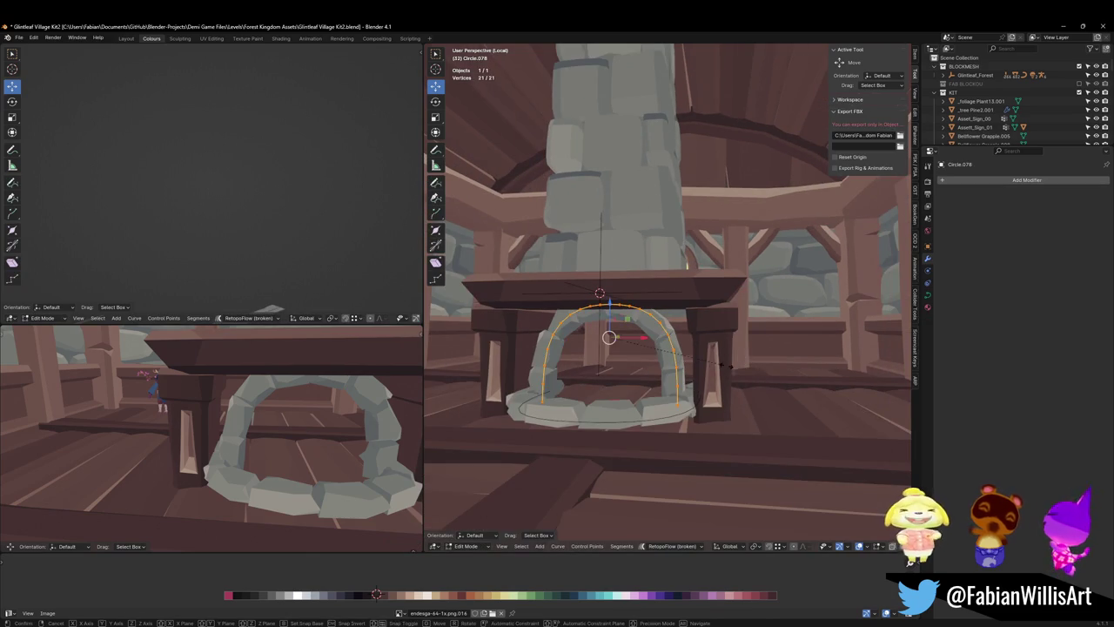
{"action": "key", "text": "s"}
{"action": "key", "text": "x"}
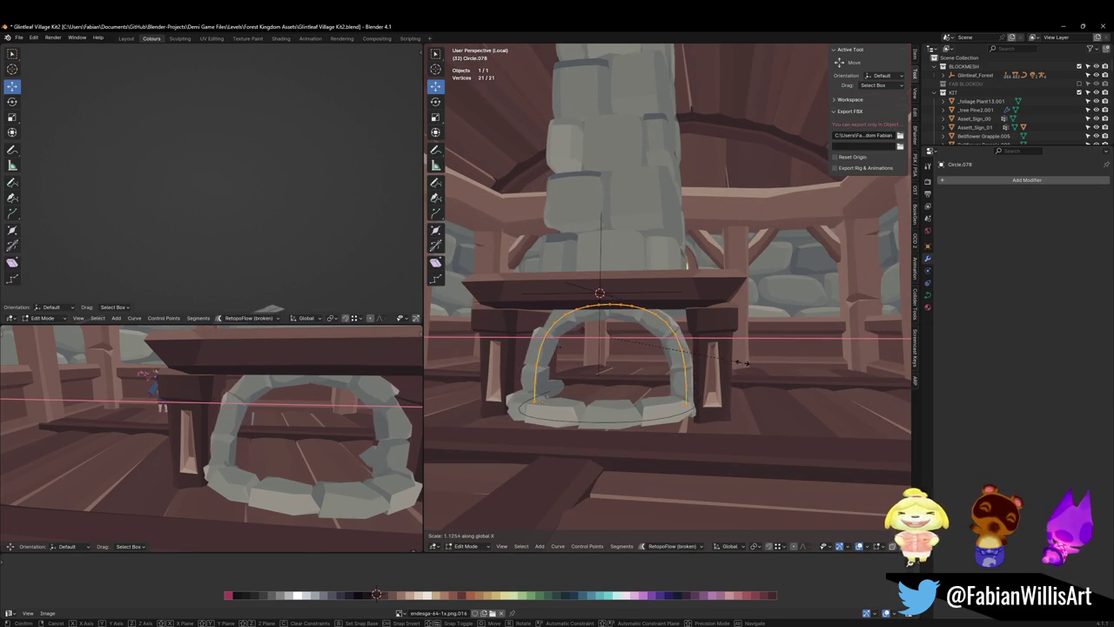
{"action": "left_click", "coordinate": [741, 361]}
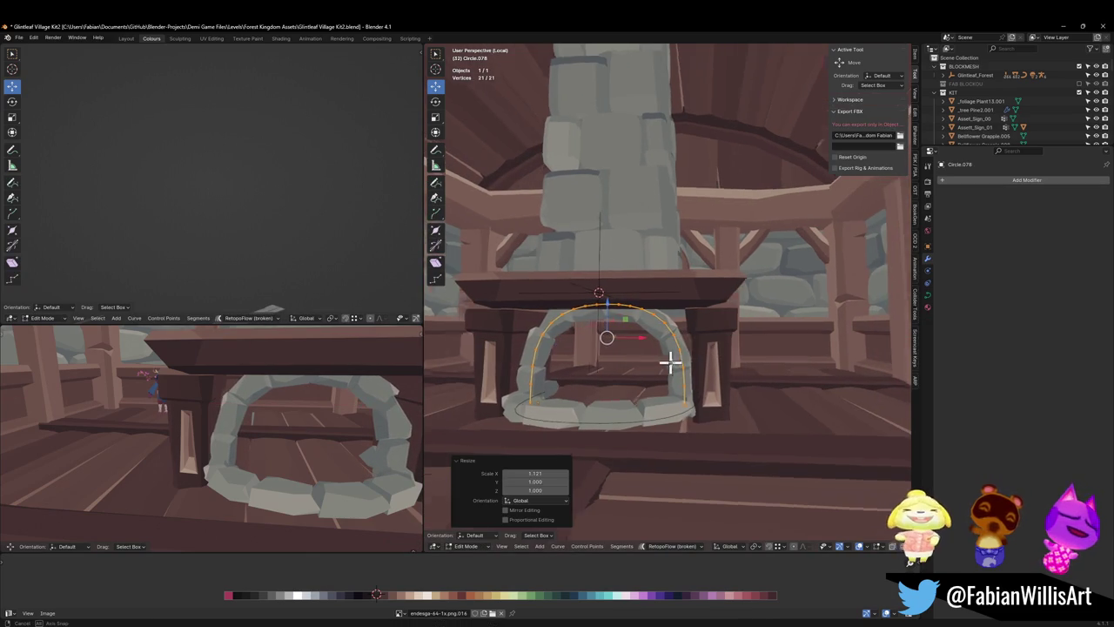
{"action": "middle_click_drag", "start_coordinate": [678, 364], "coordinate": [670, 364]}
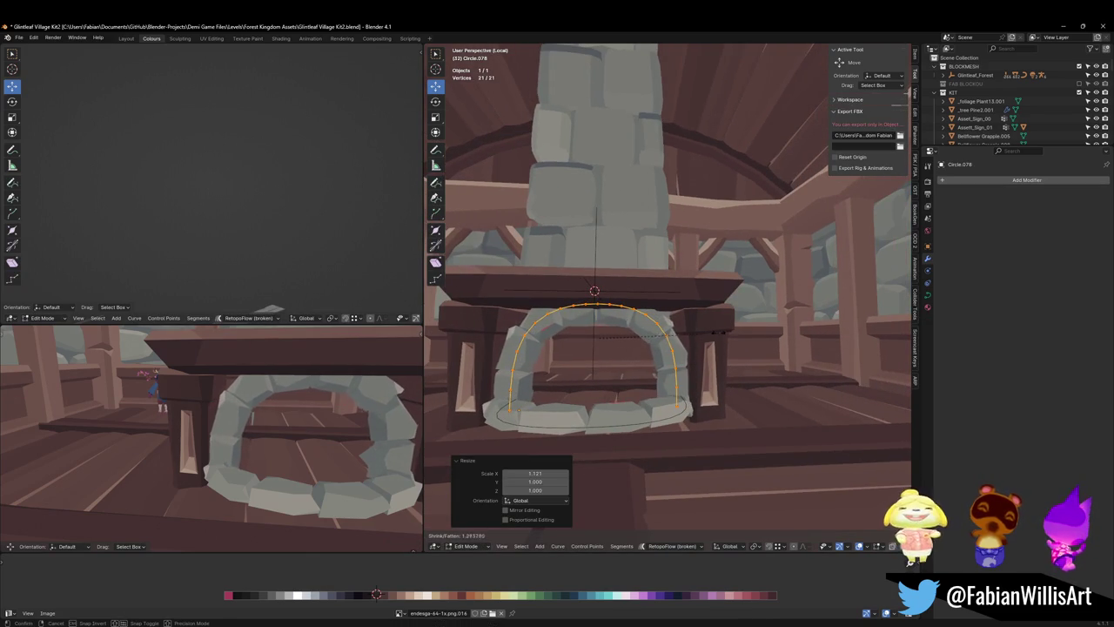
- Fatten the arch curve's radius for thicker stones, then select the stone base ring
{"action": "key", "text": "alt+s"}
{"action": "left_click", "coordinate": [713, 336]}
{"action": "middle_click_drag", "start_coordinate": [231, 391], "coordinate": [387, 415]}
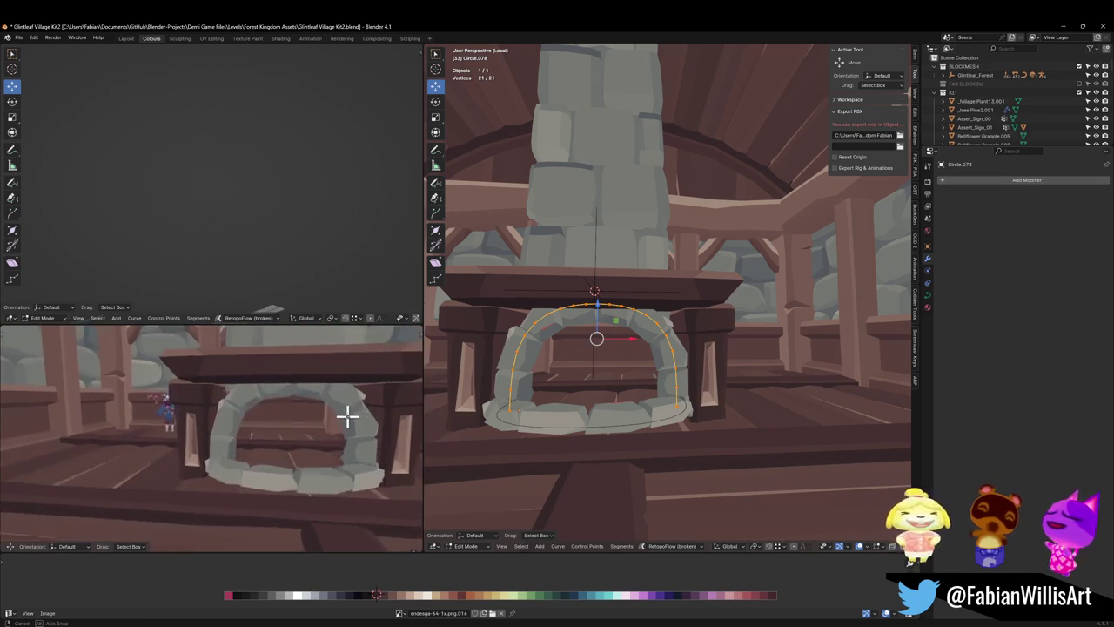
{"action": "middle_click_drag", "start_coordinate": [387, 415], "coordinate": [346, 406]}
{"action": "key", "text": "Tab"}
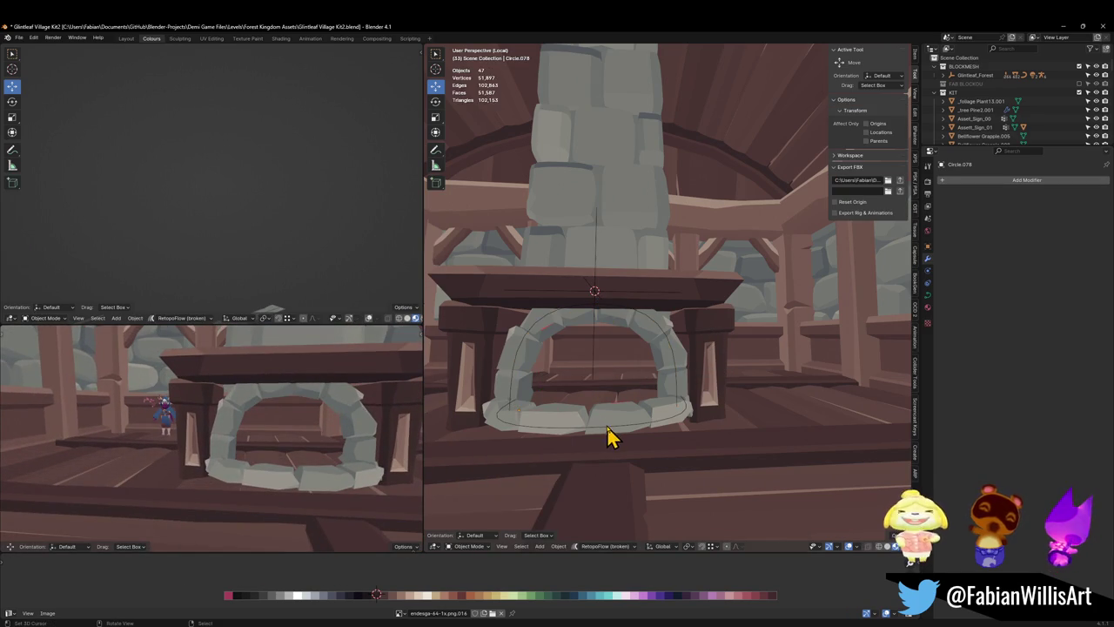
{"action": "left_click", "coordinate": [614, 435]}
- Move the stone base ring vertically to a new height
{"action": "key", "text": "g"}
{"action": "key", "text": "z"}
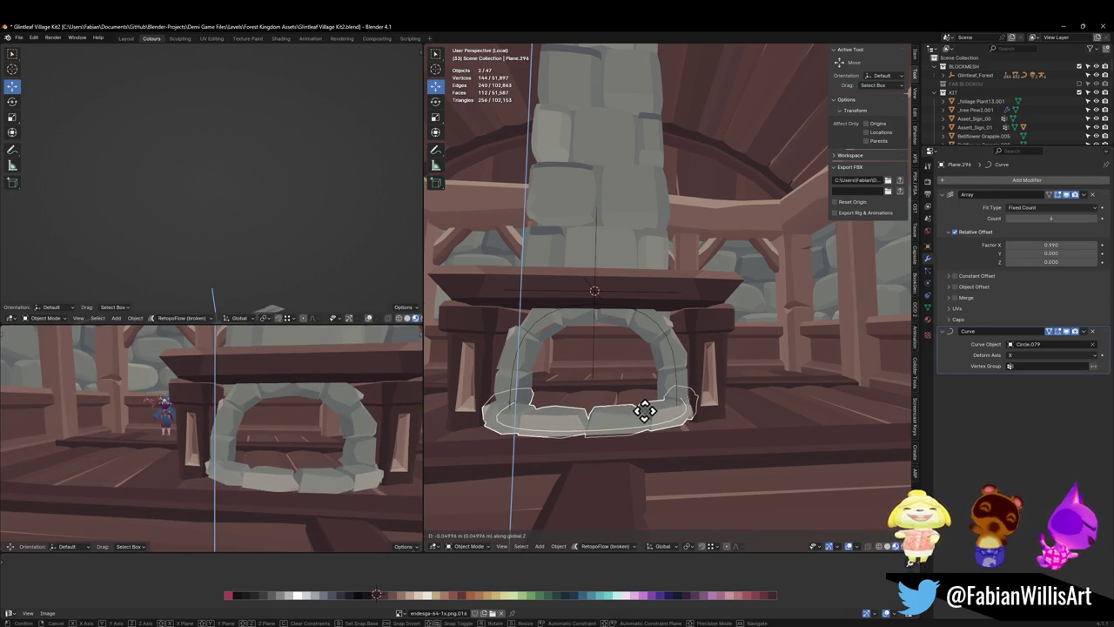
{"action": "left_click", "coordinate": [644, 411]}
{"action": "key", "text": "alt+a"}
{"action": "mouse_move", "coordinate": [644, 411]}
{"action": "middle_mouse_down"}
{"action": "mouse_move", "coordinate": [614, 415]}
{"action": "mouse_move", "coordinate": [618, 426]}
{"action": "middle_mouse_up"}
- Thicken the base curve's stones with a 1.143 radius scale
{"action": "left_click", "coordinate": [618, 421]}
{"action": "key", "text": "Tab"}
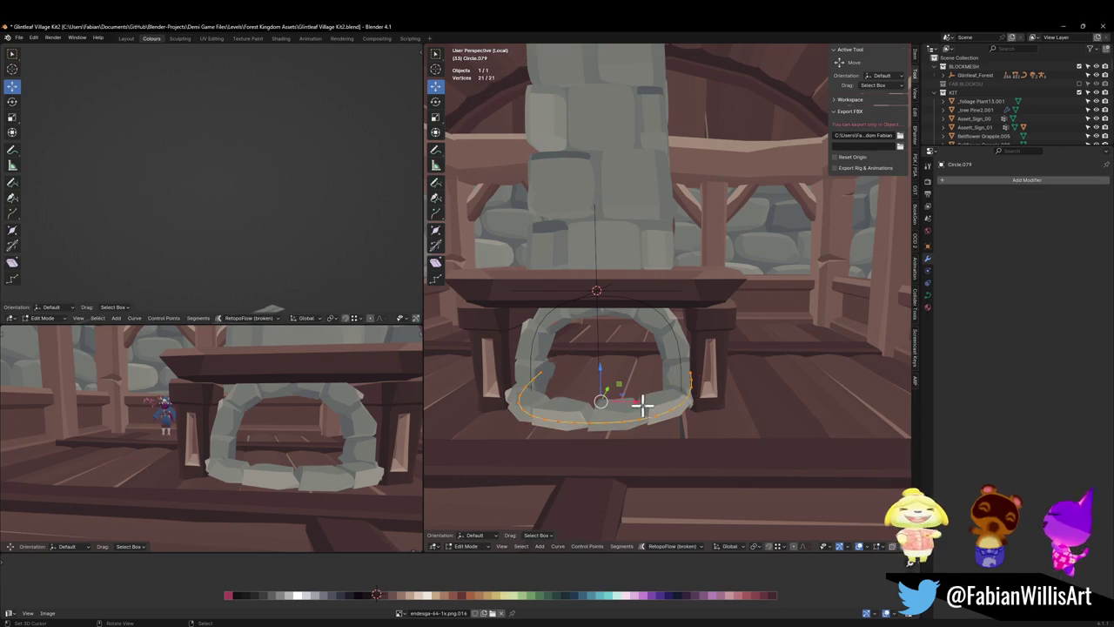
{"action": "key", "text": "alt+s"}
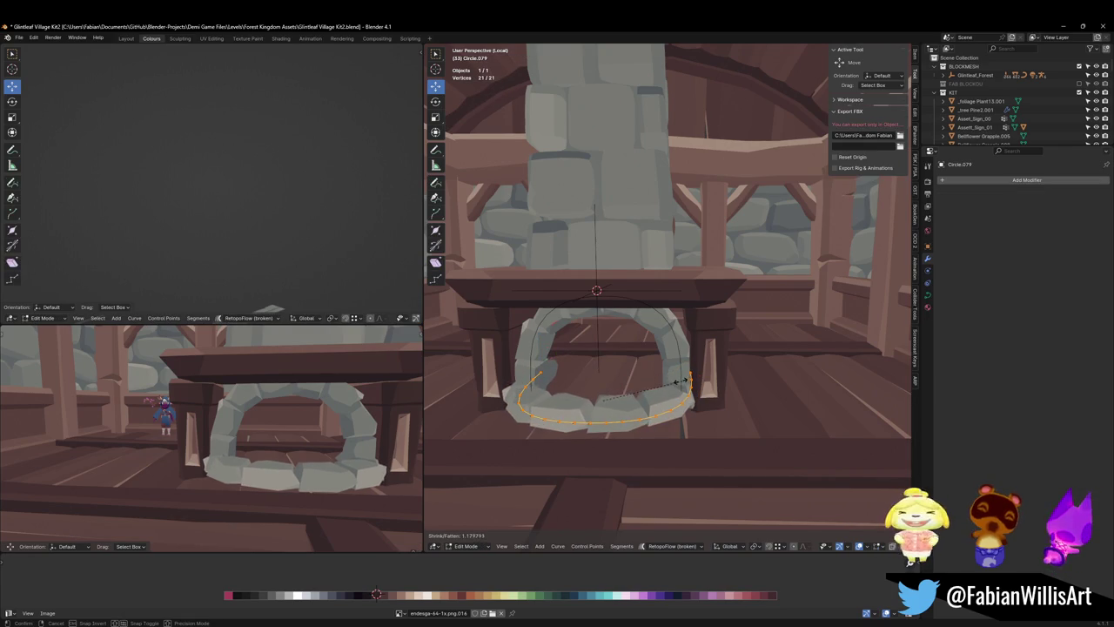
{"action": "left_click", "coordinate": [683, 382]}
{"action": "scroll", "coordinate": [251, 417], "scroll_direction": "down", "scroll_amount": 3}
{"action": "scroll", "coordinate": [299, 427], "scroll_direction": "down", "scroll_amount": 3}
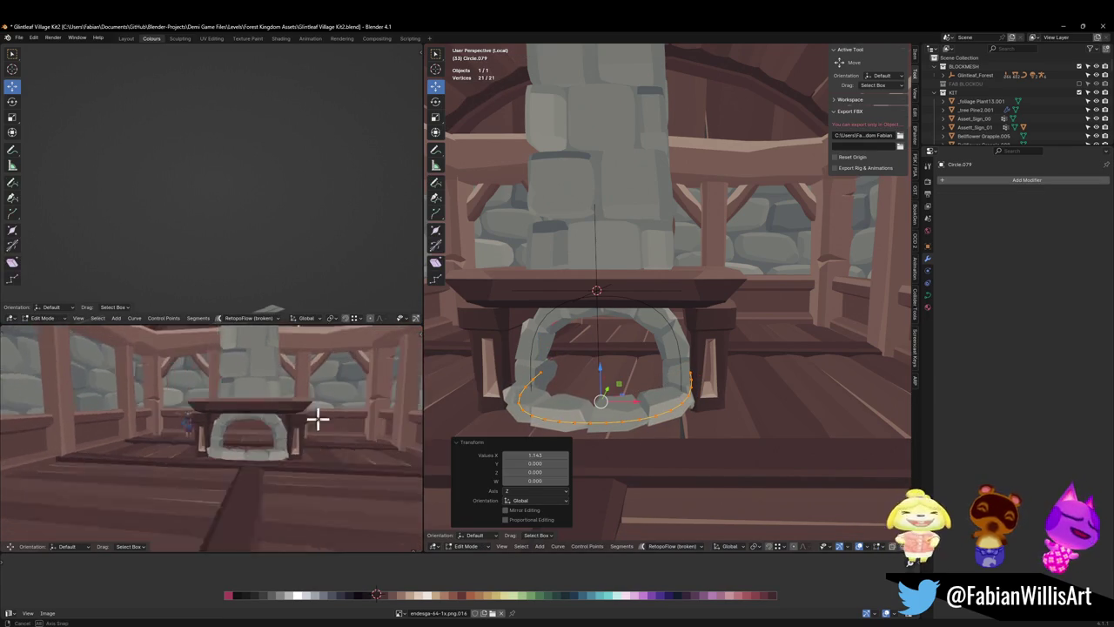
{"action": "scroll", "coordinate": [316, 417], "scroll_direction": "down", "scroll_amount": 2}
{"action": "scroll", "coordinate": [288, 418], "scroll_direction": "down", "scroll_amount": 2}
{"action": "scroll", "coordinate": [617, 353], "scroll_direction": "down", "scroll_amount": 3}
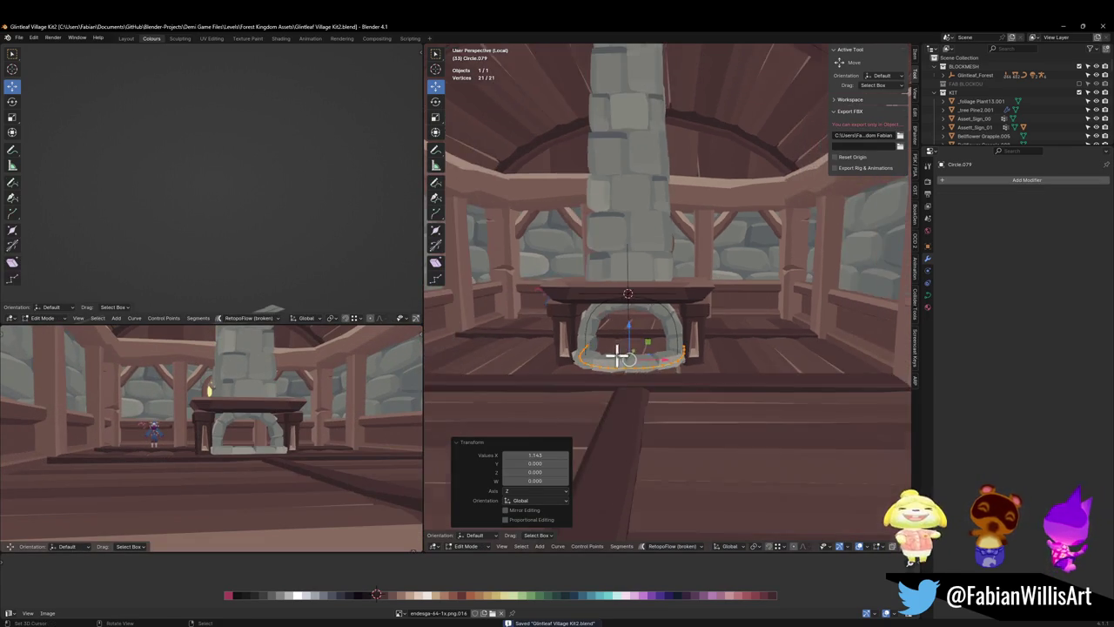
{"action": "scroll", "coordinate": [716, 376], "scroll_direction": "down", "scroll_amount": 2}
- Save, leave Edit Mode on the base curve, and select the arch stones object
{"action": "key", "text": "Tab"}
{"action": "key", "text": "alt+a"}
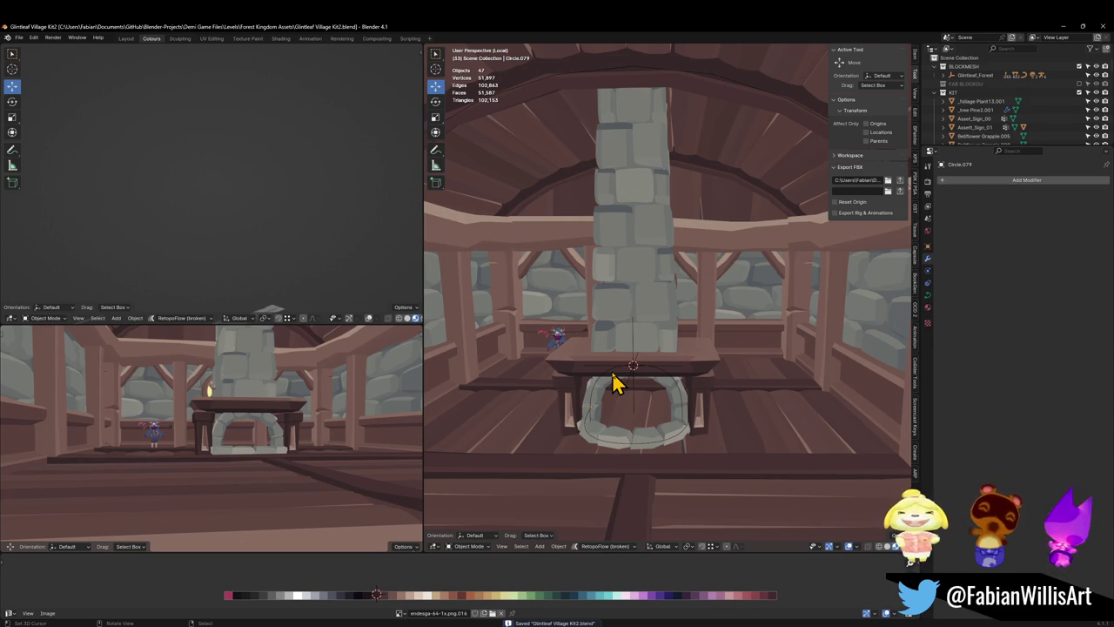
{"action": "scroll", "coordinate": [661, 348], "scroll_direction": "up", "scroll_amount": 2}
{"action": "scroll", "coordinate": [644, 361], "scroll_direction": "up", "scroll_amount": 2}
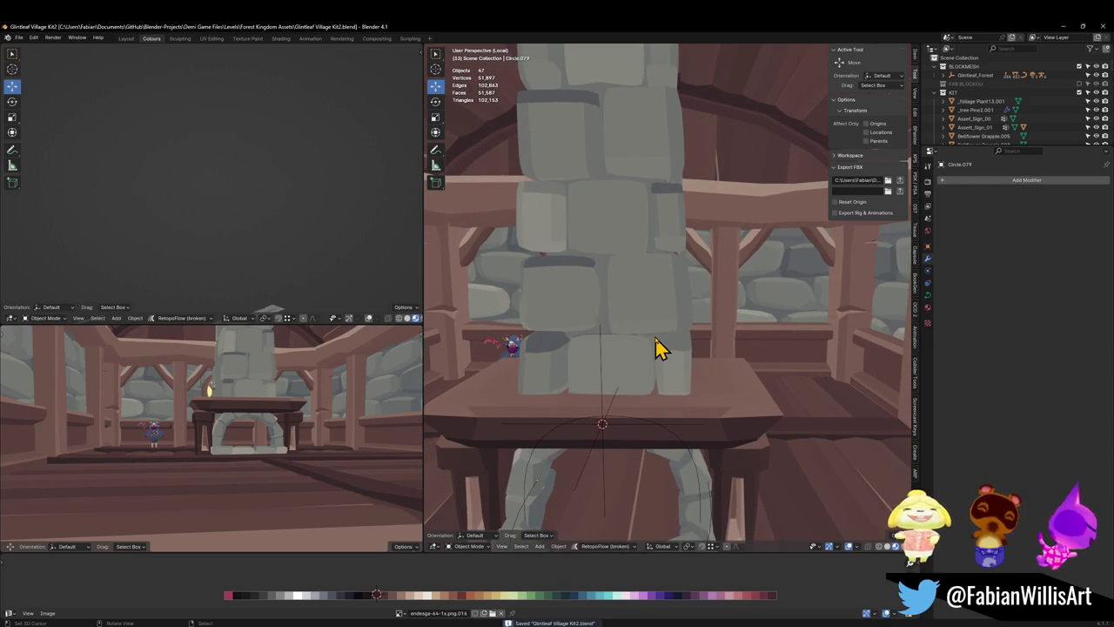
{"action": "left_click", "coordinate": [687, 488]}
- Add one subdivision level to the arch, then crease all its edges and scale them to 1.123
{"action": "key", "text": "ctrl+1"}
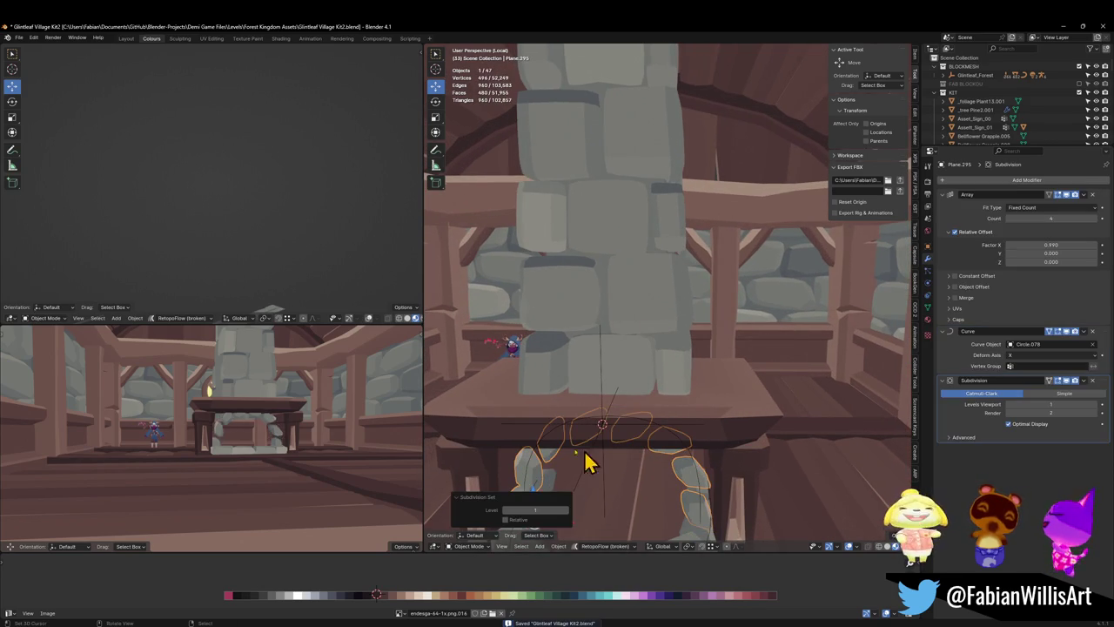
{"action": "scroll", "coordinate": [335, 423], "scroll_direction": "up", "scroll_amount": 3}
{"action": "key", "text": "Tab"}
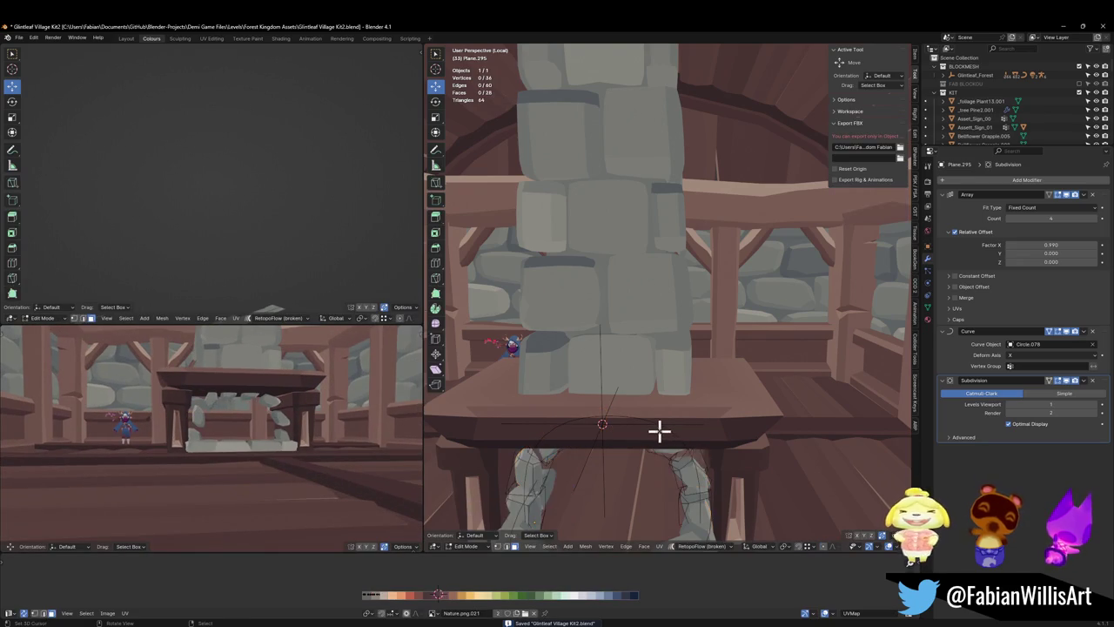
{"action": "key", "text": "a"}
{"action": "key", "text": "shift+e"}
{"action": "left_click", "coordinate": [704, 406]}
{"action": "key", "text": "s"}
{"action": "left_click", "coordinate": [722, 395]}
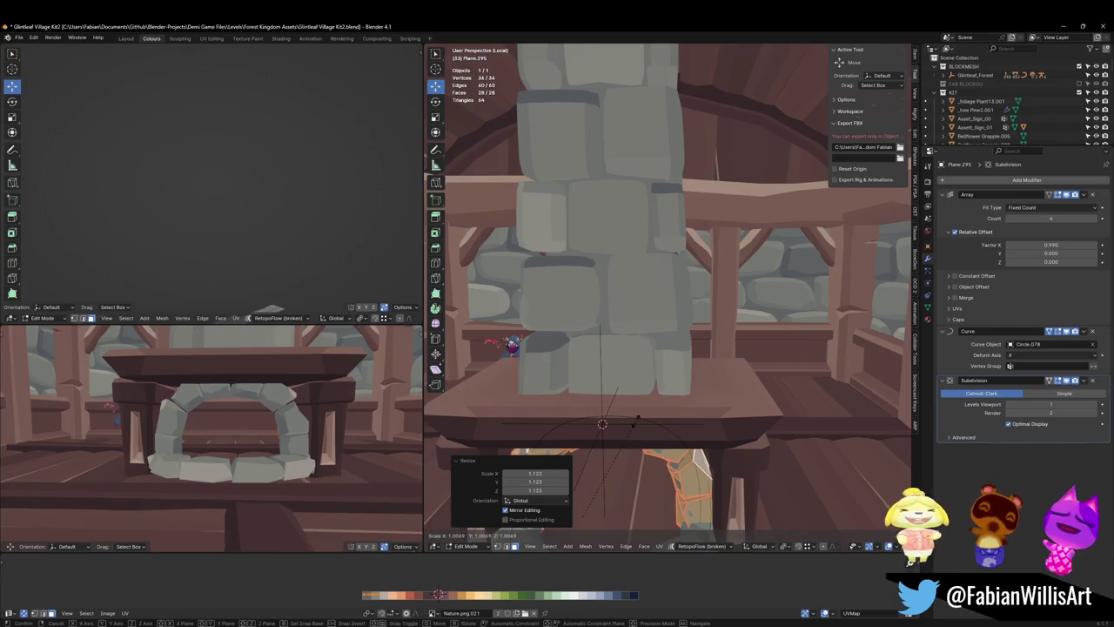
- Reduce the array's Relative Offset X to tighten the spacing between arch stones
{"action": "left_click_drag", "start_coordinate": [1086, 248], "coordinate": [1075, 248]}
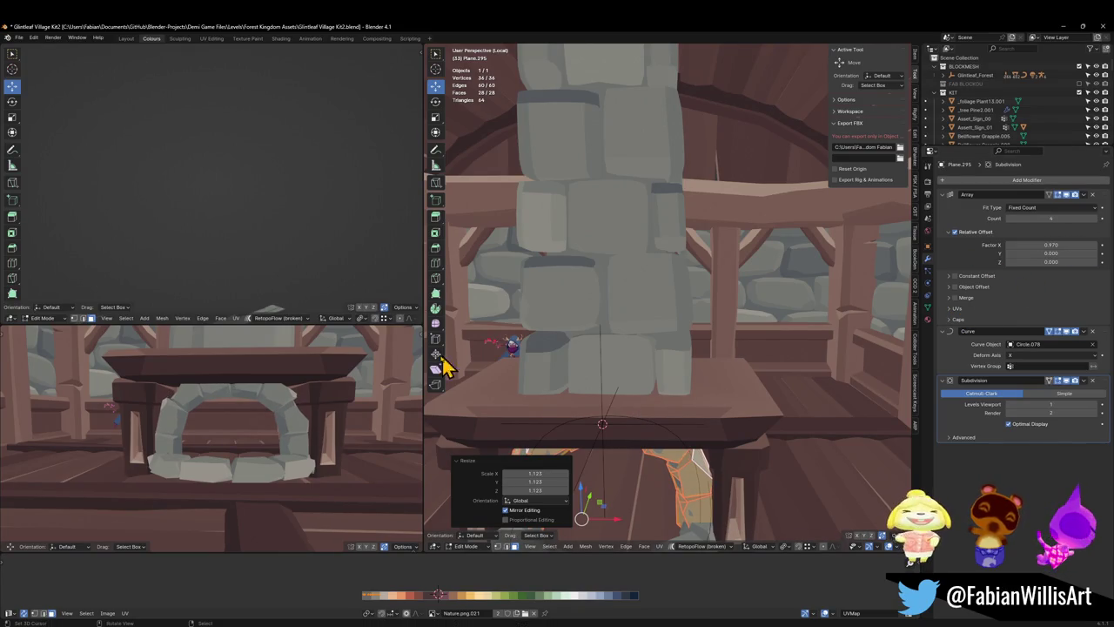
{"action": "scroll", "coordinate": [351, 378], "scroll_direction": "down", "scroll_amount": 3}
{"action": "middle_click_drag", "start_coordinate": [308, 369], "coordinate": [341, 362]}
{"action": "scroll", "coordinate": [340, 362], "scroll_direction": "up", "scroll_amount": 4}
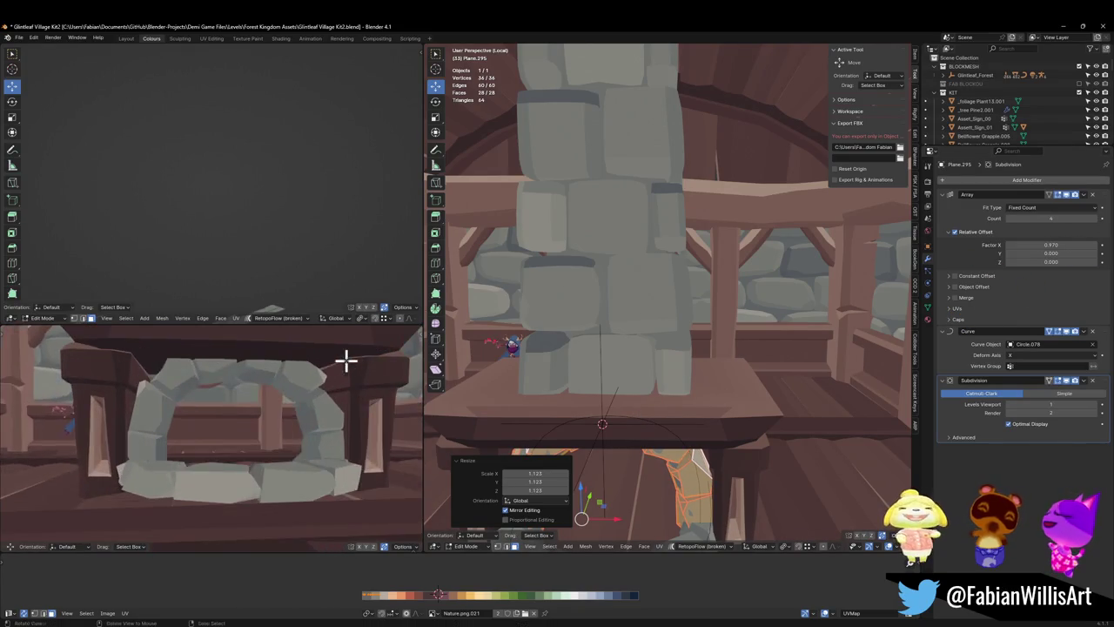
{"action": "scroll", "coordinate": [367, 361], "scroll_direction": "down", "scroll_amount": 4}
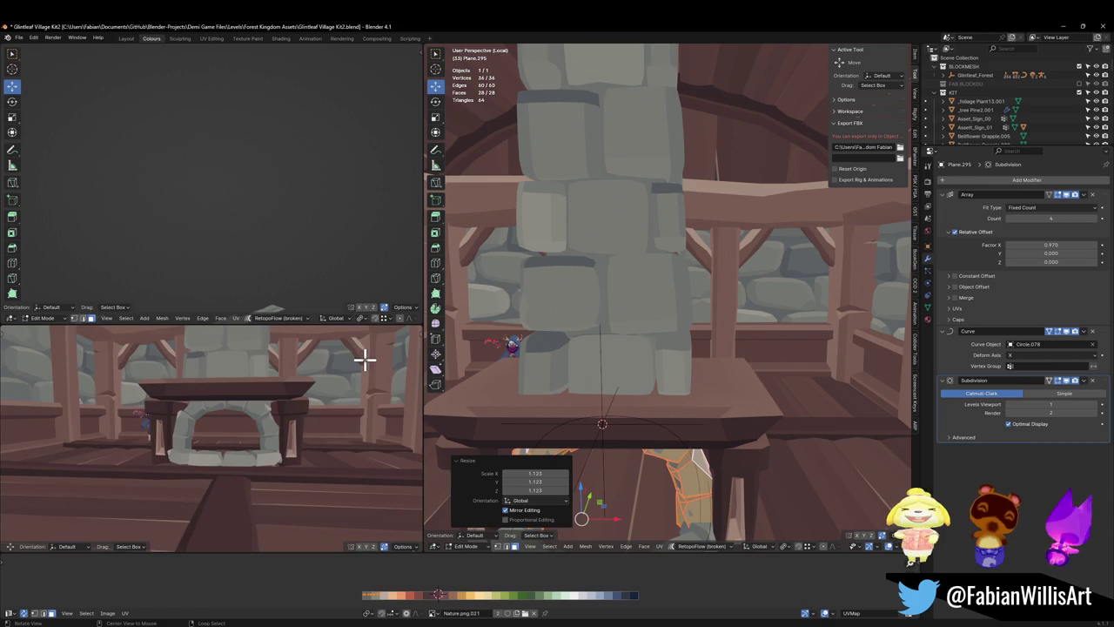
- Try another edge crease, undo it, and settle the stone spacing offset at 0.970
{"action": "key", "text": "shift+e"}
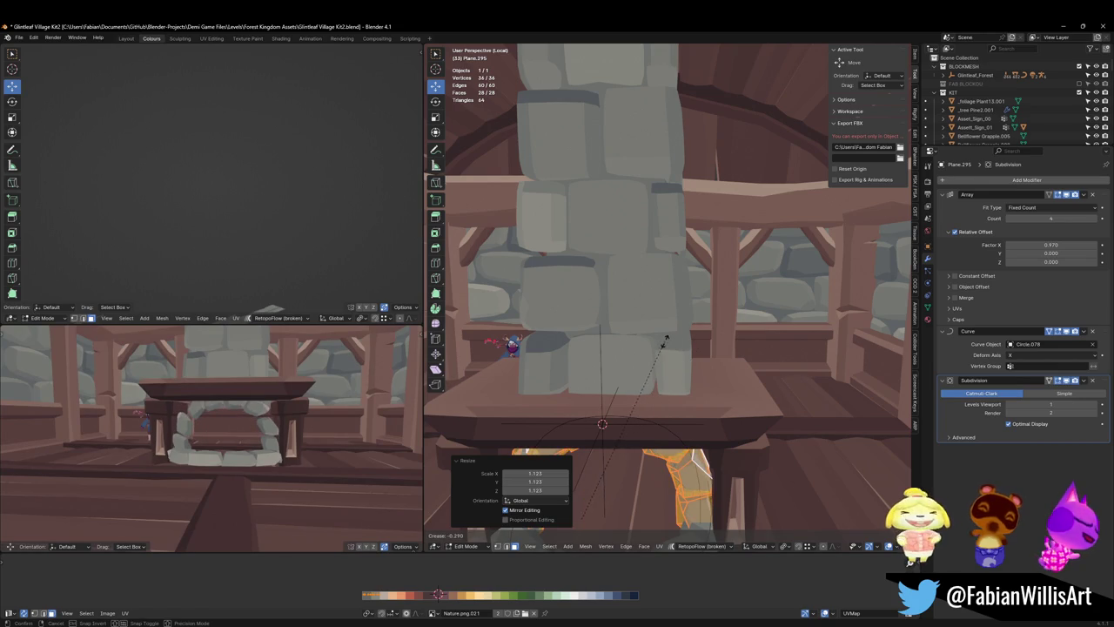
{"action": "left_click", "coordinate": [677, 333]}
{"action": "key", "text": "s"}
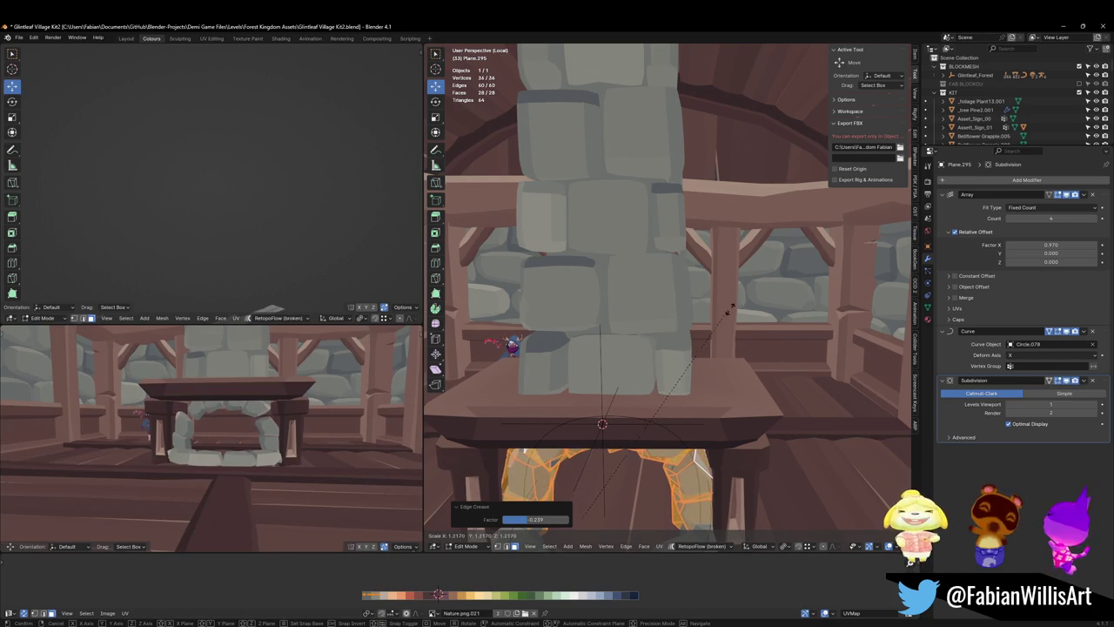
{"action": "key", "text": "Escape"}
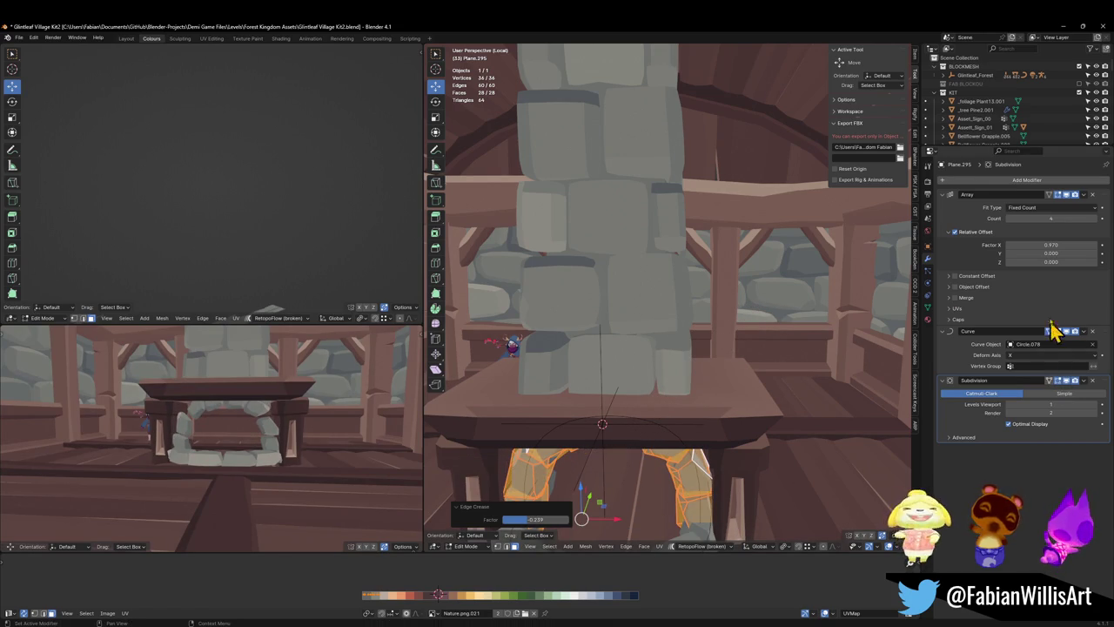
{"action": "left_click_drag", "start_coordinate": [1051, 244], "coordinate": [1027, 244]}
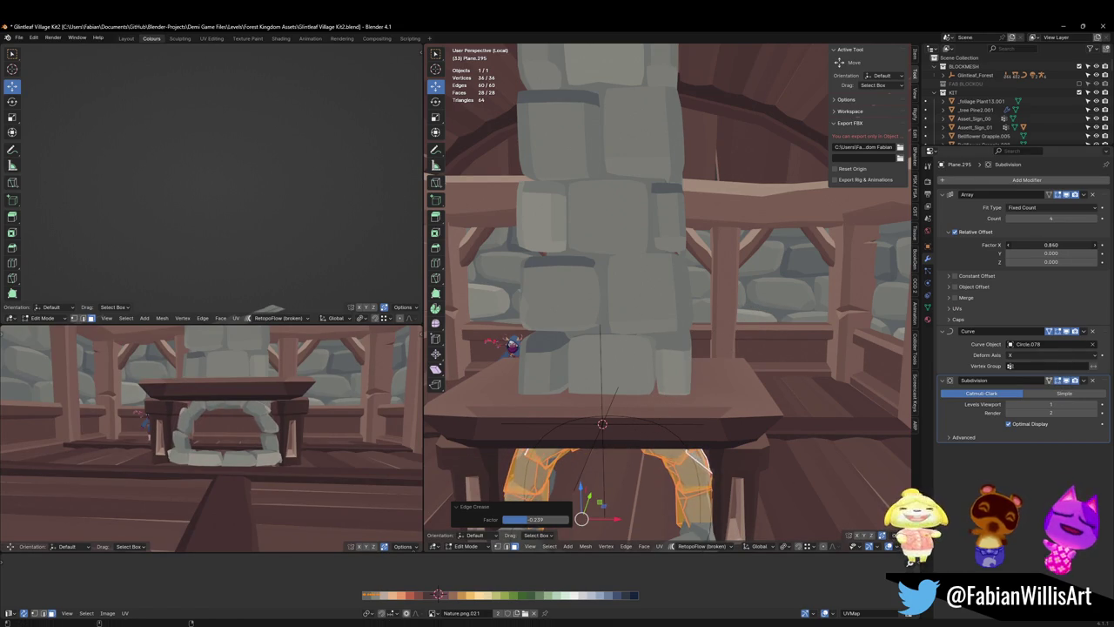
{"action": "middle_click_drag", "start_coordinate": [261, 418], "coordinate": [290, 361]}
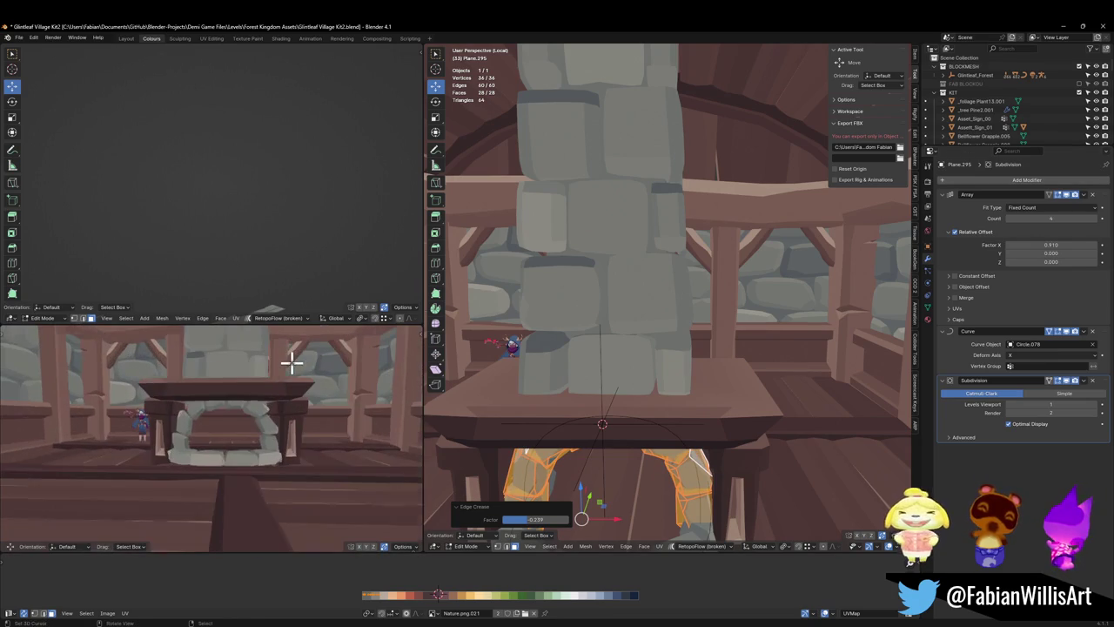
{"action": "key", "text": "ctrl+z"}
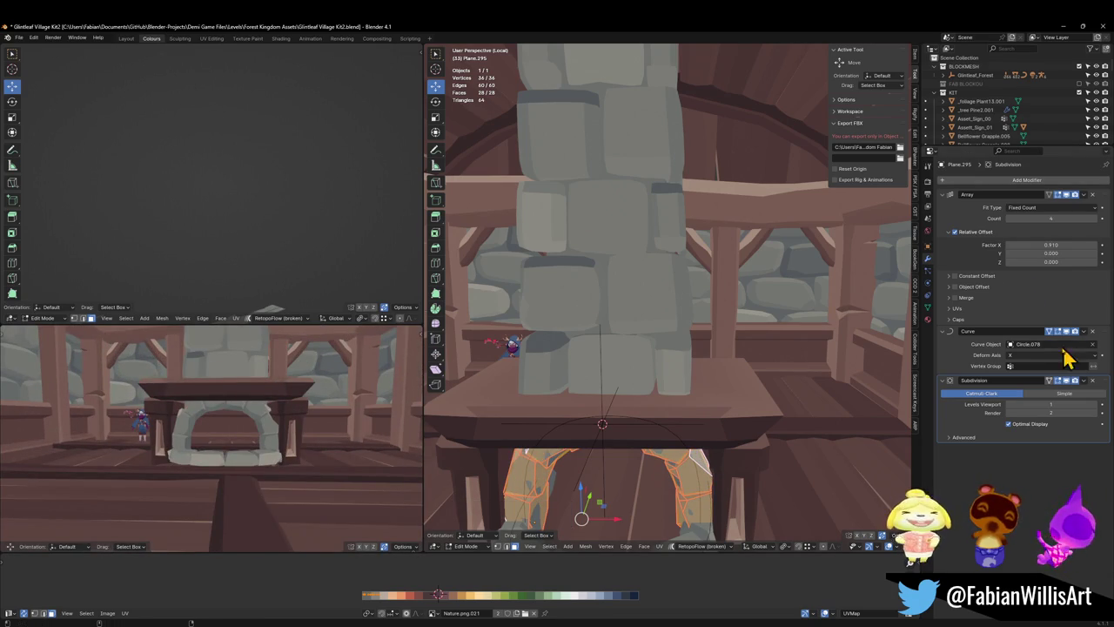
{"action": "mouse_move", "coordinate": [1052, 244]}
{"action": "left_mouse_down"}
{"action": "mouse_move", "coordinate": [1072, 245]}
{"action": "mouse_move", "coordinate": [1045, 244]}
{"action": "left_mouse_up"}
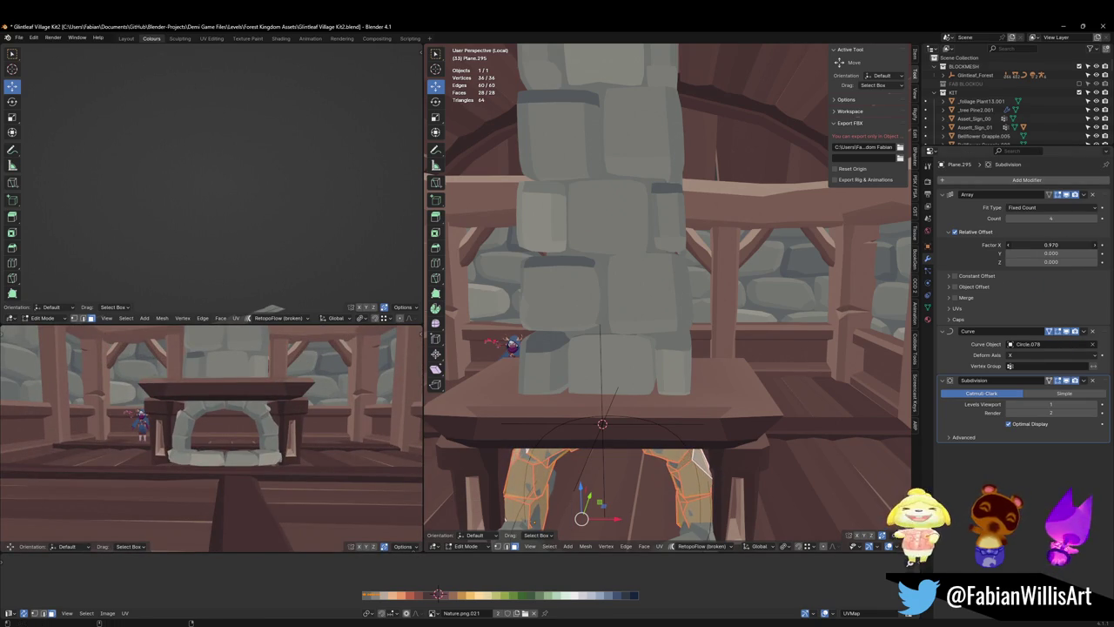
- Select all arch vertices and scale the stones to 0.955, then to 0.987
{"action": "left_click", "coordinate": [685, 422]}
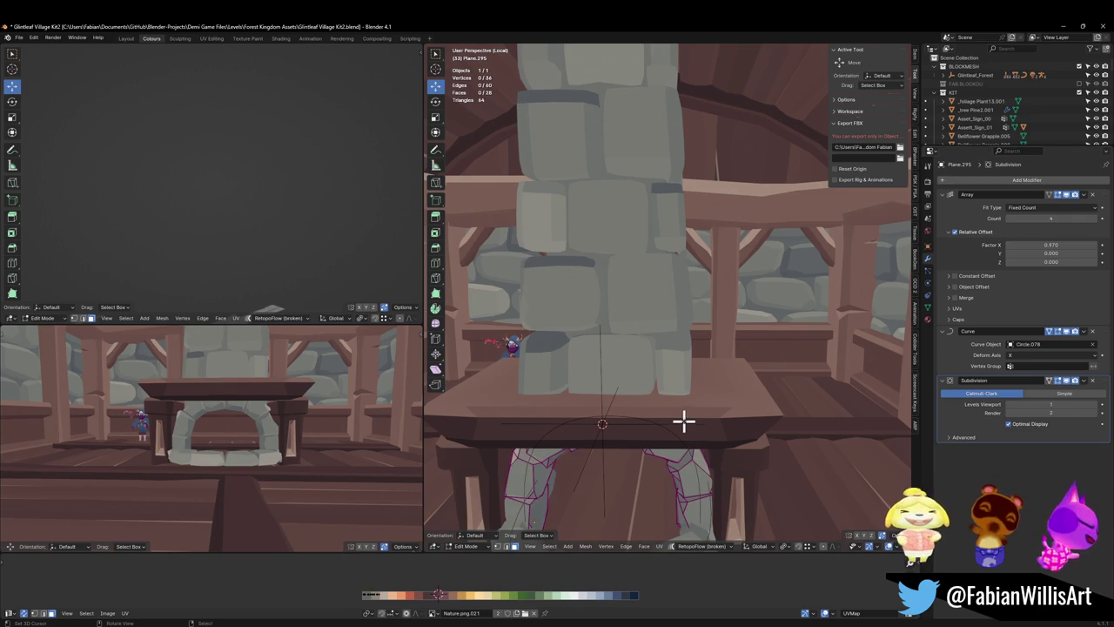
{"action": "middle_click_drag", "start_coordinate": [225, 418], "coordinate": [219, 407], "text": "alt"}
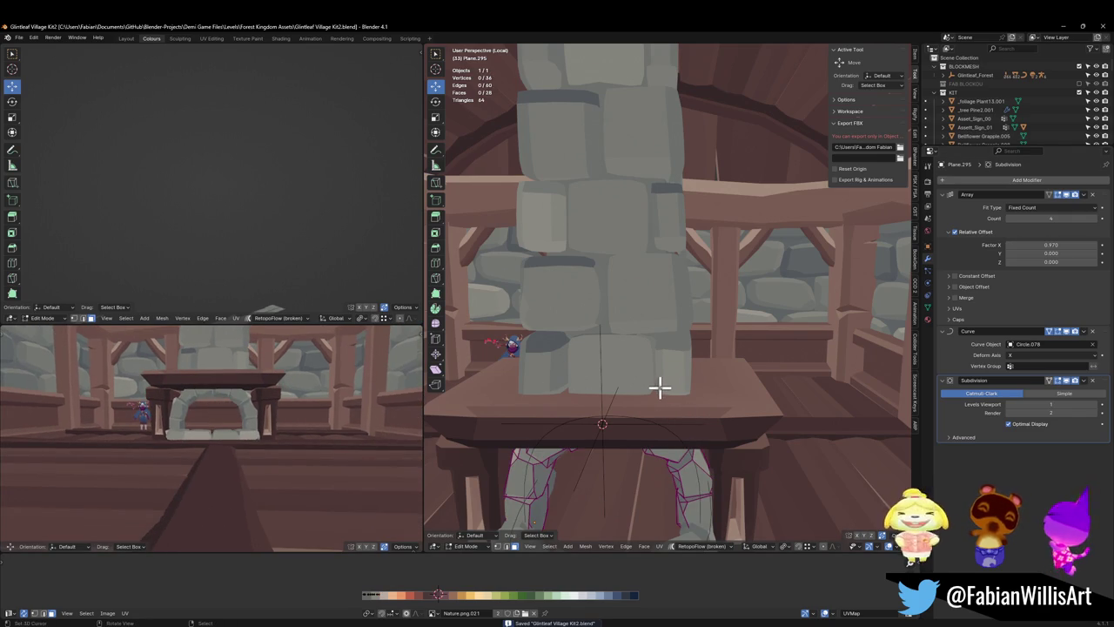
{"action": "key", "text": "a"}
{"action": "key", "text": "s"}
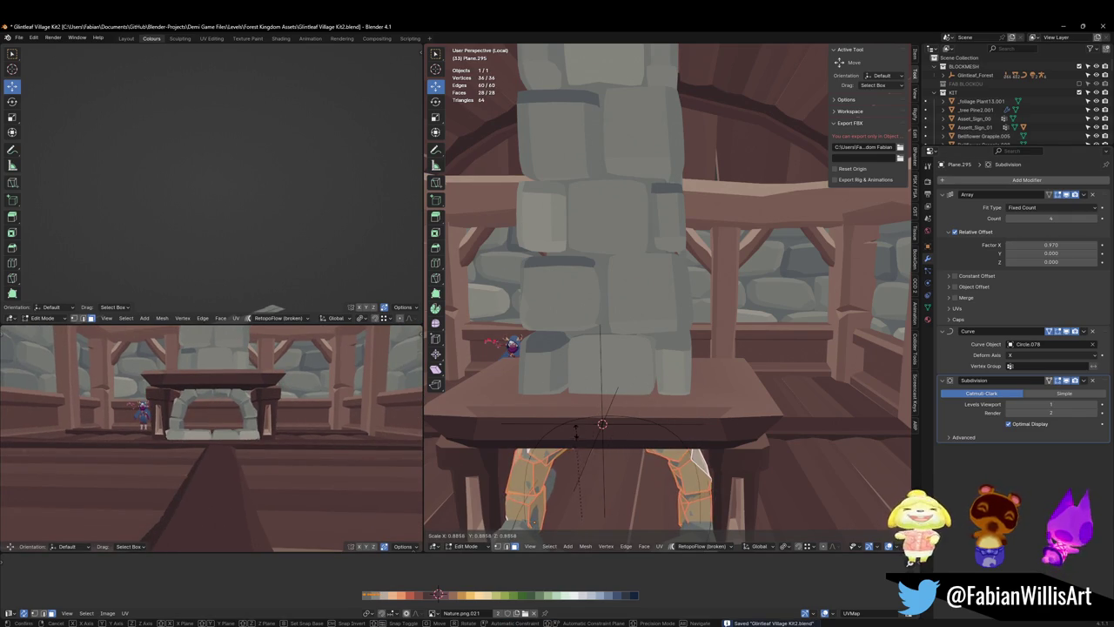
{"action": "left_click", "coordinate": [689, 376]}
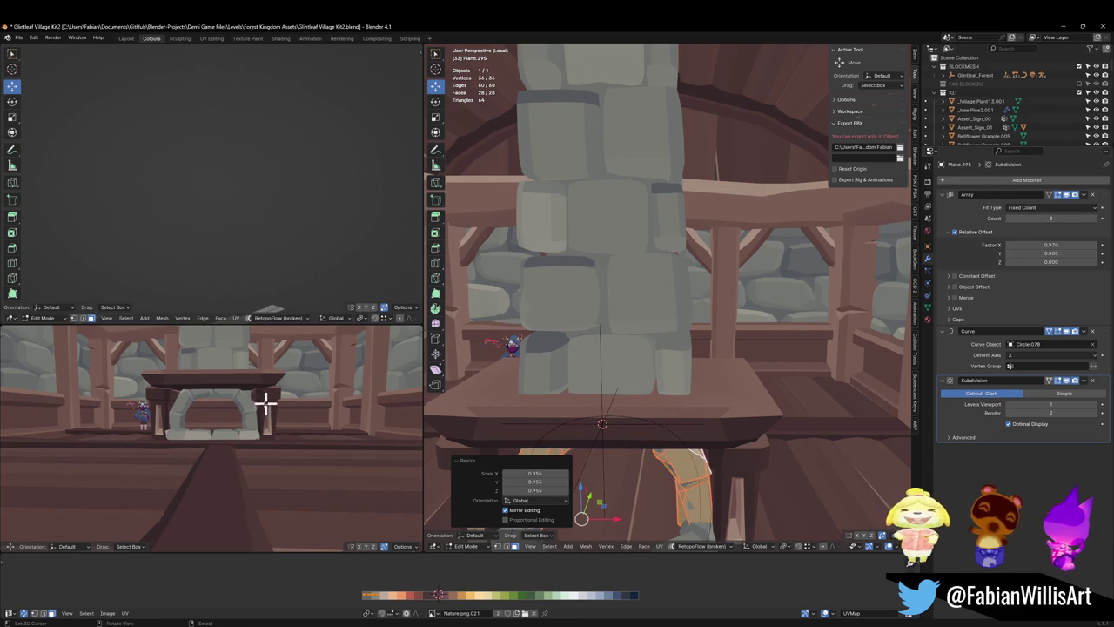
{"action": "scroll", "coordinate": [265, 402], "scroll_direction": "up", "scroll_amount": 3}
{"action": "key", "text": "s"}
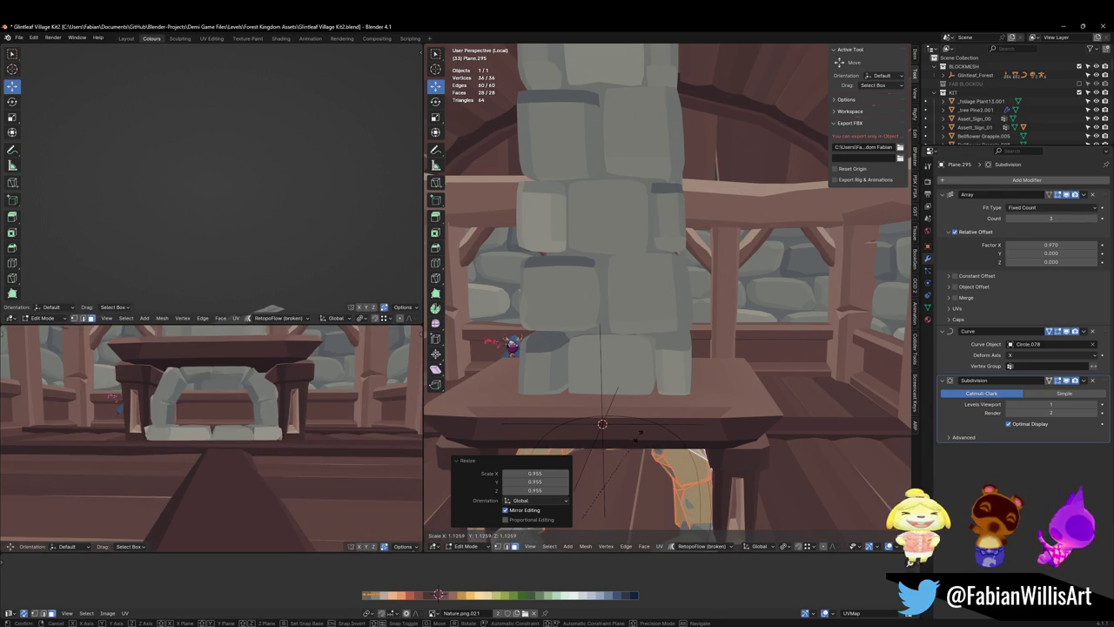
{"action": "left_click", "coordinate": [614, 440]}
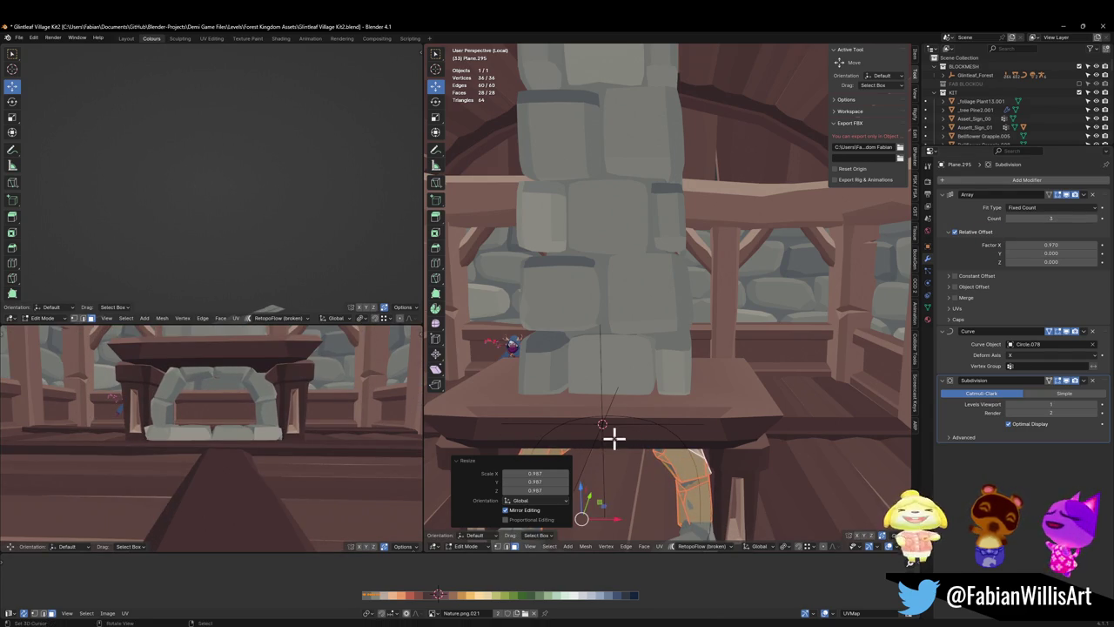
- Lower the arch stones along Z, return to Object Mode, and add Circle.078 to the selection
{"action": "mouse_move", "coordinate": [614, 438]}
{"action": "middle_mouse_down"}
{"action": "mouse_move", "coordinate": [641, 438]}
{"action": "mouse_move", "coordinate": [646, 422]}
{"action": "middle_mouse_up"}
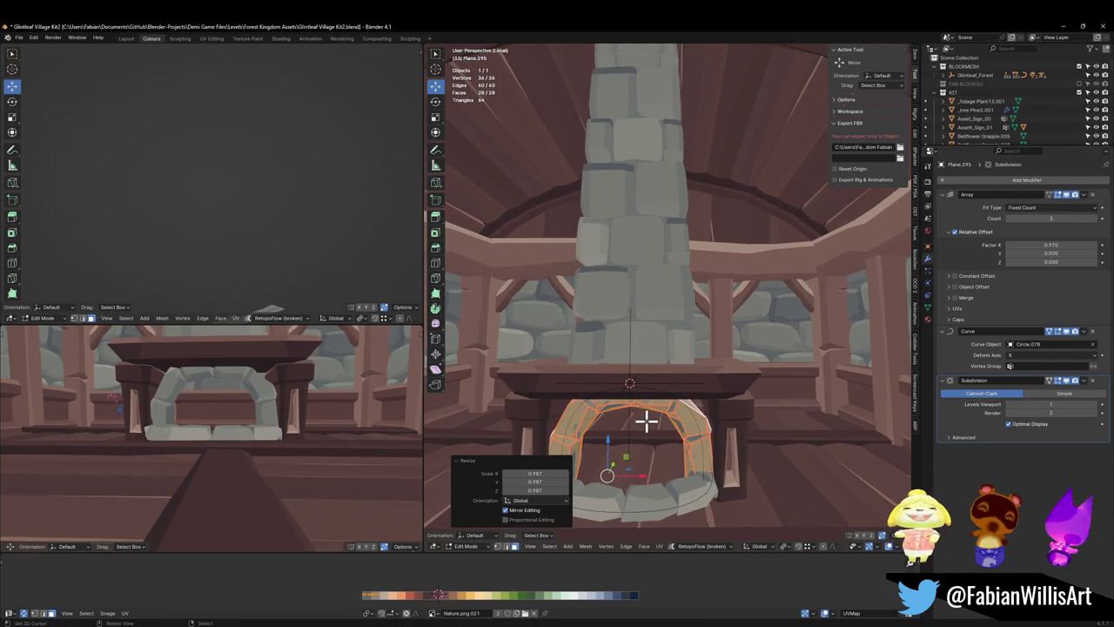
{"action": "mouse_move", "coordinate": [664, 380]}
{"action": "middle_mouse_down"}
{"action": "mouse_move", "coordinate": [664, 363]}
{"action": "mouse_move", "coordinate": [658, 386]}
{"action": "middle_mouse_up"}
{"action": "key", "text": "g"}
{"action": "key", "text": "z"}
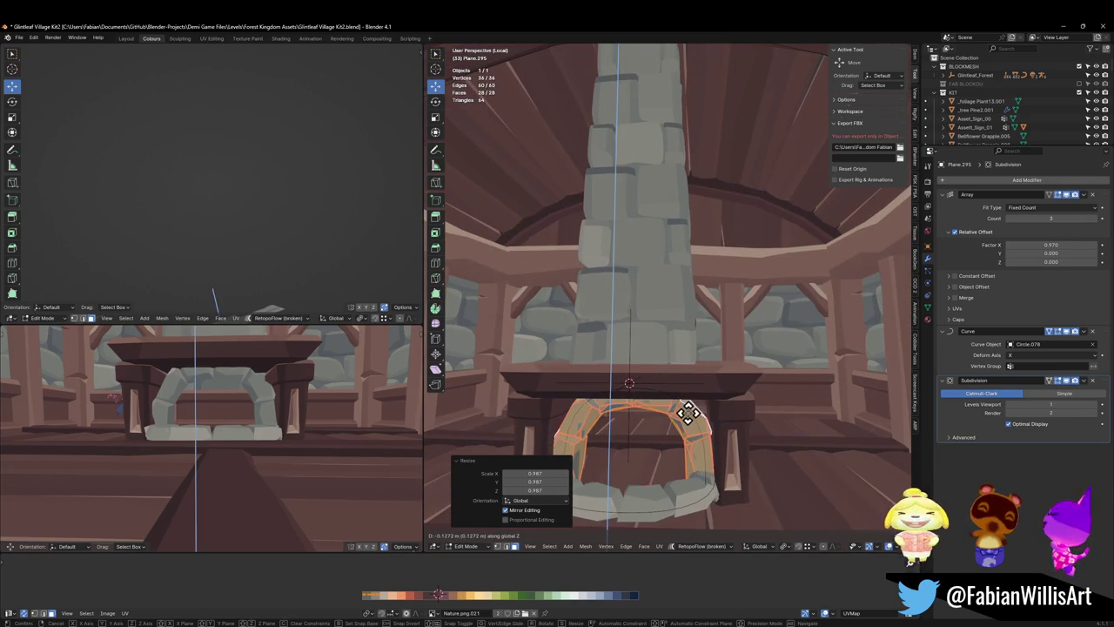
{"action": "left_click", "coordinate": [687, 413]}
{"action": "key", "text": "Tab"}
{"action": "left_click", "coordinate": [574, 438], "text": "shift"}
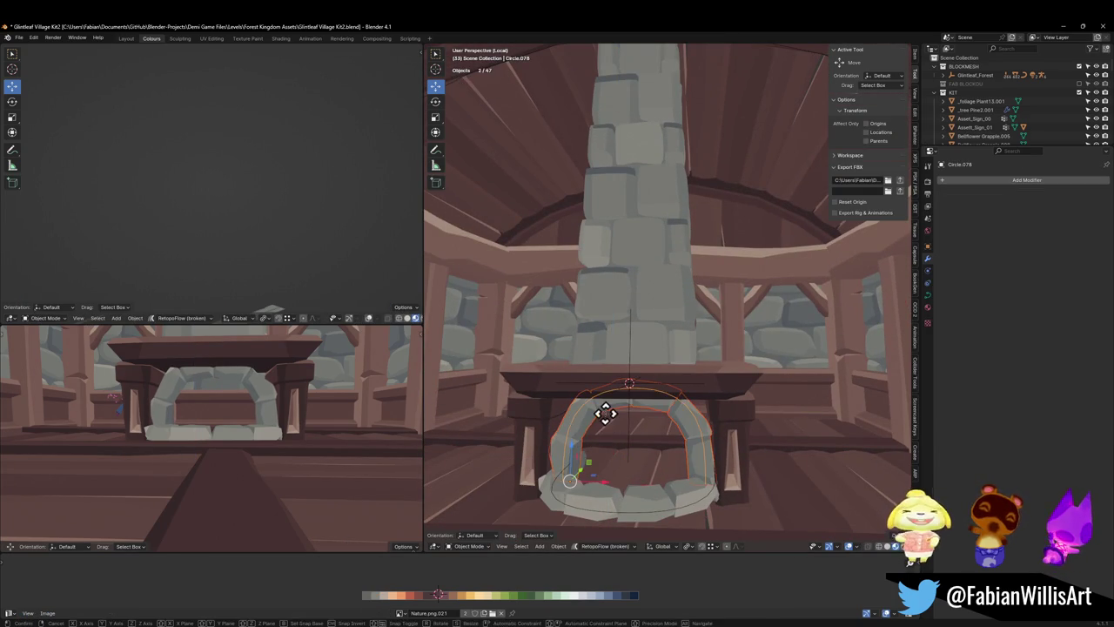
- Lower the arch and Circle.078 by 0.309 m along Z, nudge again, and save
{"action": "key", "text": "z"}
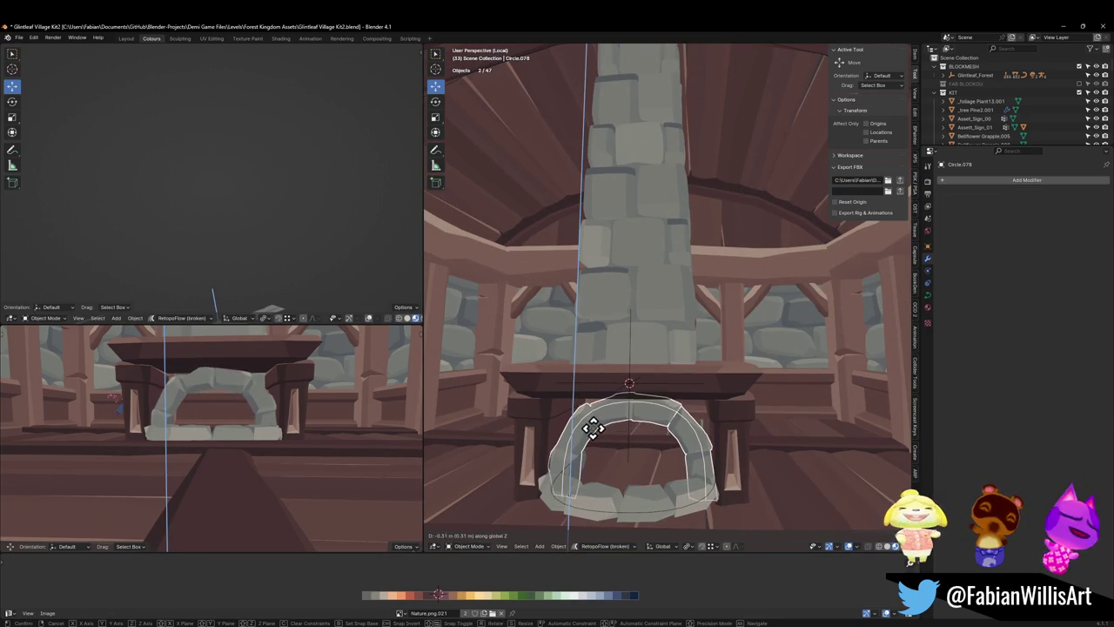
{"action": "left_click", "coordinate": [590, 429]}
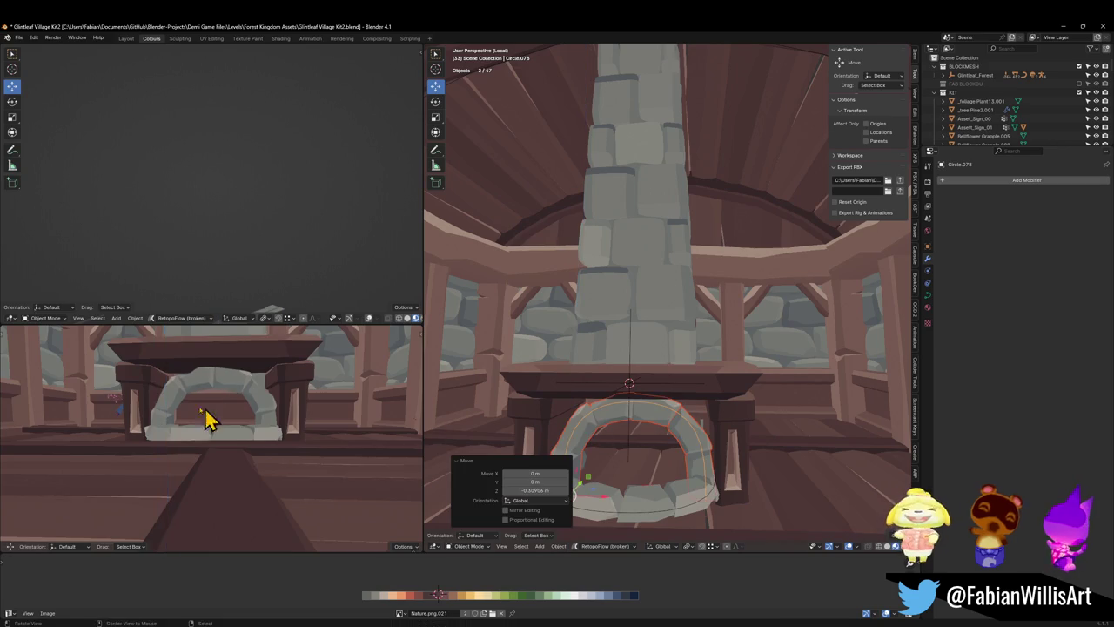
{"action": "middle_click_drag", "start_coordinate": [209, 418], "coordinate": [214, 413]}
{"action": "key", "text": "g"}
{"action": "key", "text": "z"}
{"action": "left_click", "coordinate": [248, 385]}
{"action": "key", "text": "ctrl+s"}
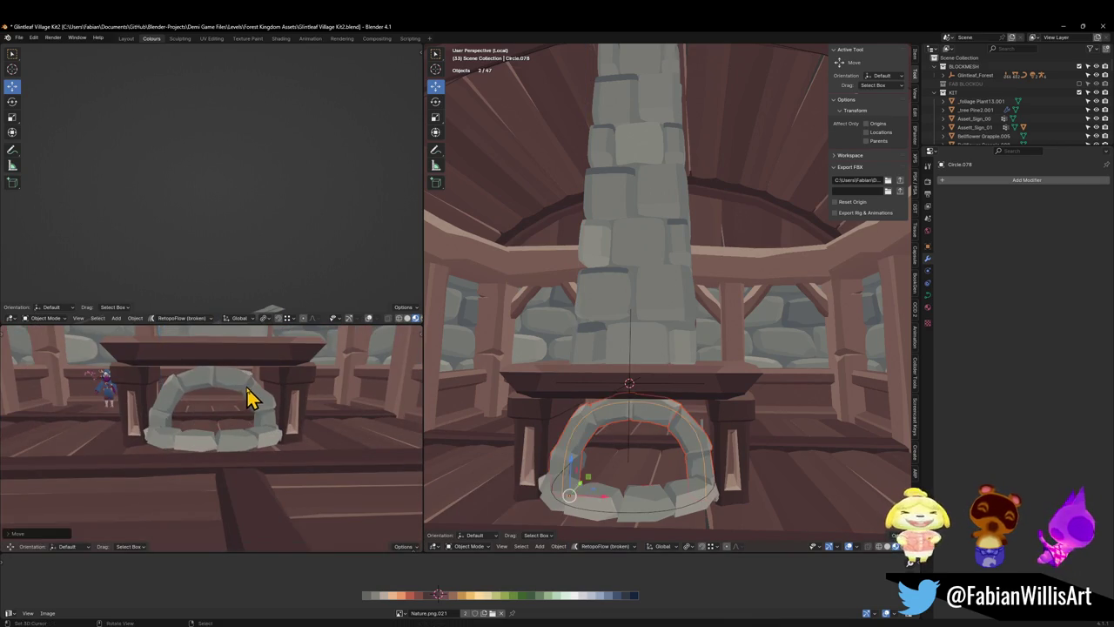
- Select the stone arch, the mantel leg frame, the mantel top and remaining mantel pieces
{"action": "scroll", "coordinate": [274, 398], "scroll_direction": "down", "scroll_amount": 4}
{"action": "mouse_move", "coordinate": [259, 386]}
{"action": "middle_mouse_down"}
{"action": "mouse_move", "coordinate": [265, 420]}
{"action": "mouse_move", "coordinate": [286, 417]}
{"action": "middle_mouse_up"}
{"action": "scroll", "coordinate": [298, 418], "scroll_direction": "up", "scroll_amount": 2}
{"action": "scroll", "coordinate": [294, 418], "scroll_direction": "up", "scroll_amount": 2}
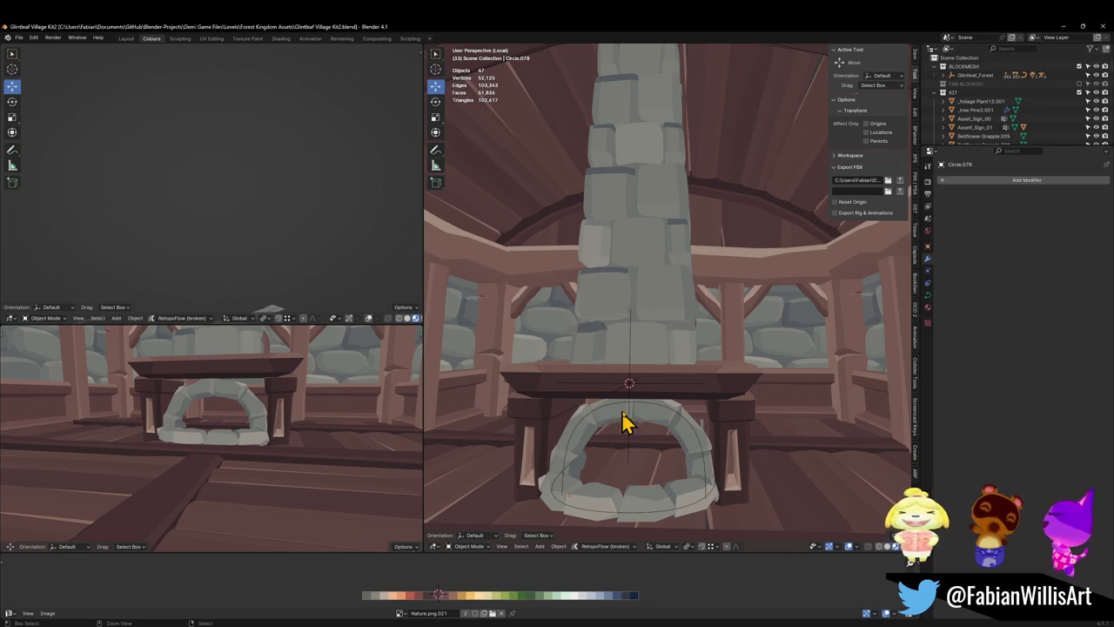
{"action": "left_click", "coordinate": [703, 416]}
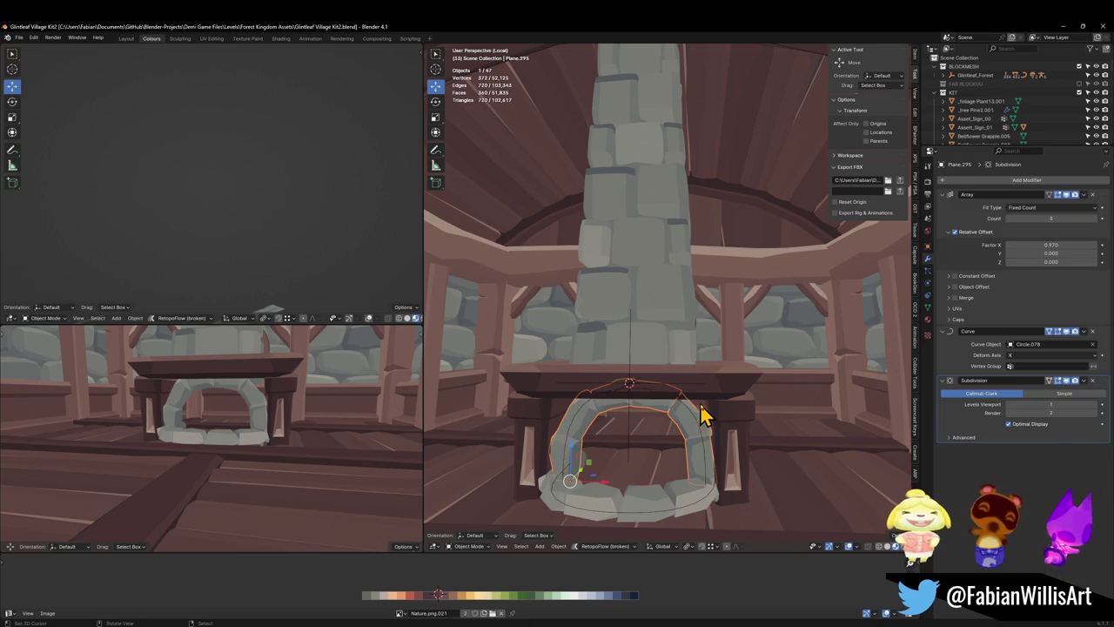
{"action": "left_click", "coordinate": [724, 411]}
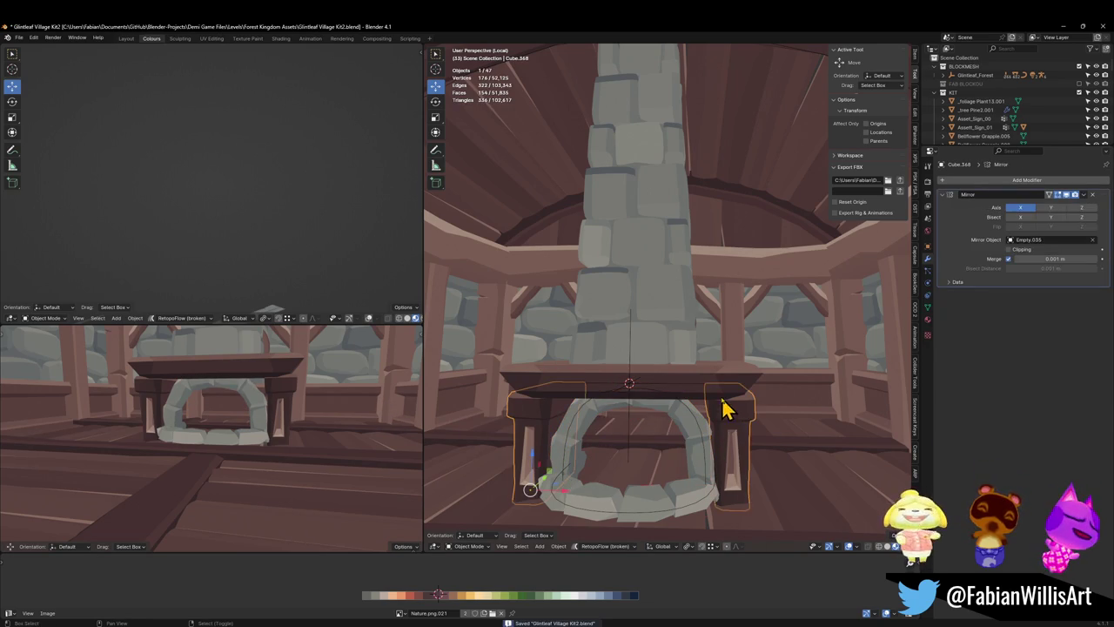
{"action": "left_click", "coordinate": [630, 377], "text": "shift"}
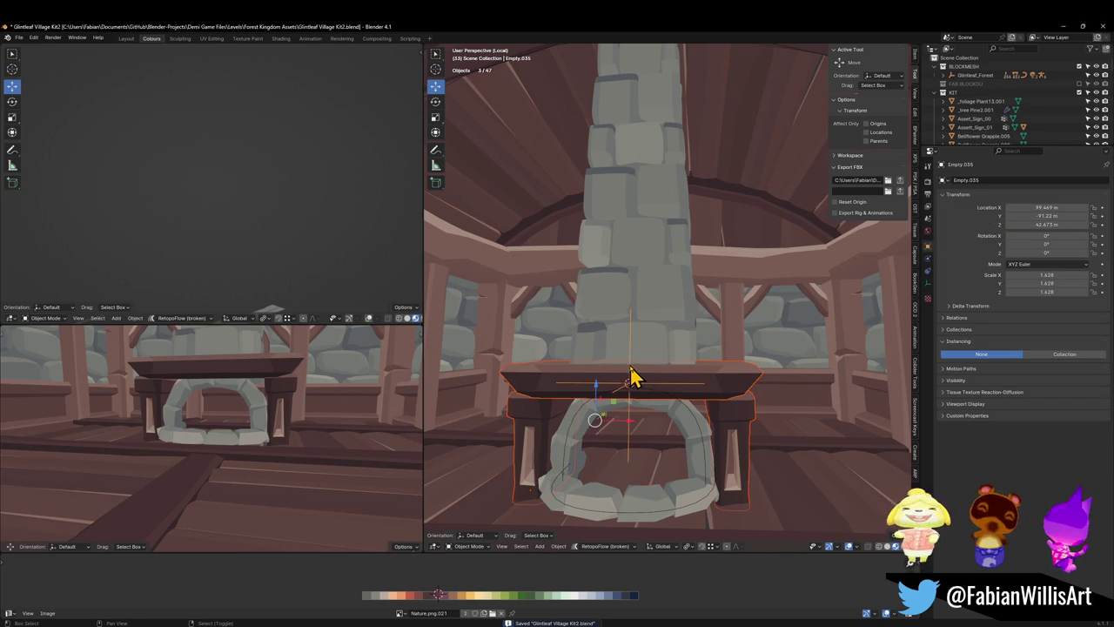
{"action": "left_click", "coordinate": [676, 368], "text": "shift"}
- Lower the mantel pieces vertically over the arch, then clear the selection
{"action": "key", "text": "g"}
{"action": "key", "text": "z"}
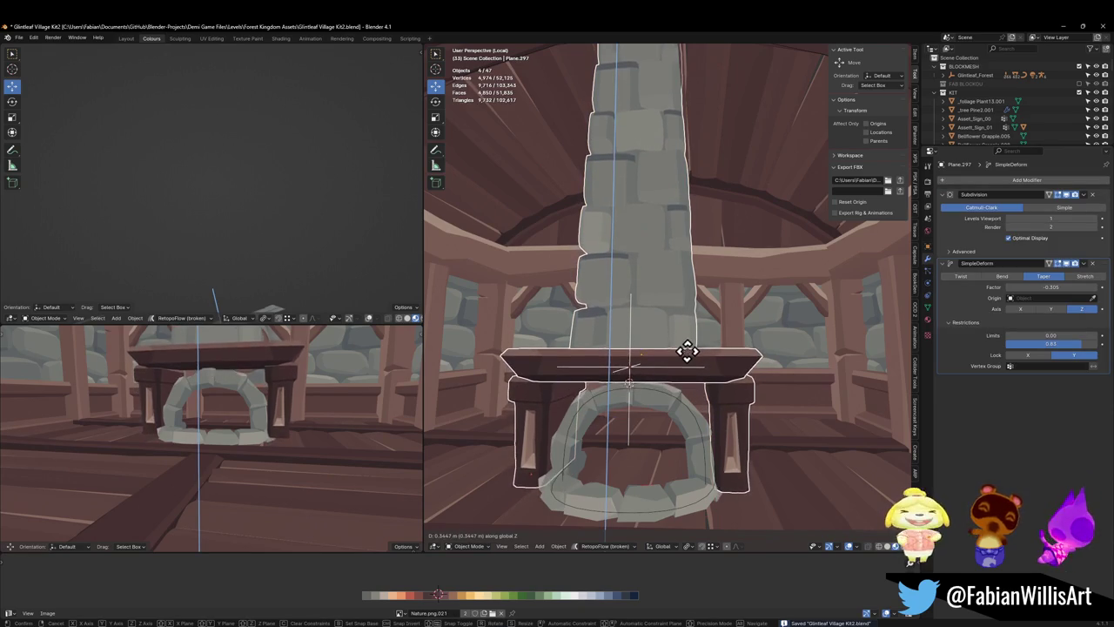
{"action": "left_click", "coordinate": [691, 368]}
{"action": "key", "text": "alt+a"}
{"action": "scroll", "coordinate": [687, 368], "scroll_direction": "down", "scroll_amount": 3}
{"action": "scroll", "coordinate": [695, 377], "scroll_direction": "down", "scroll_amount": 3}
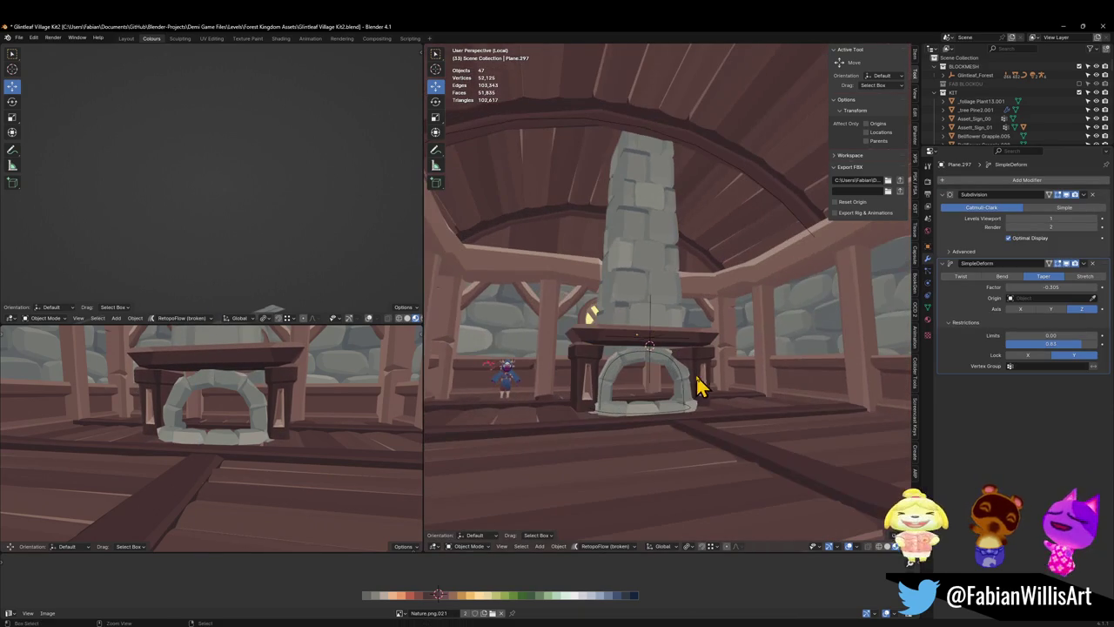
{"action": "middle_click_drag", "start_coordinate": [191, 424], "coordinate": [294, 397]}
- Snap the character figure in front of the fireplace and turn it -172° around Z
{"action": "left_click", "coordinate": [496, 389]}
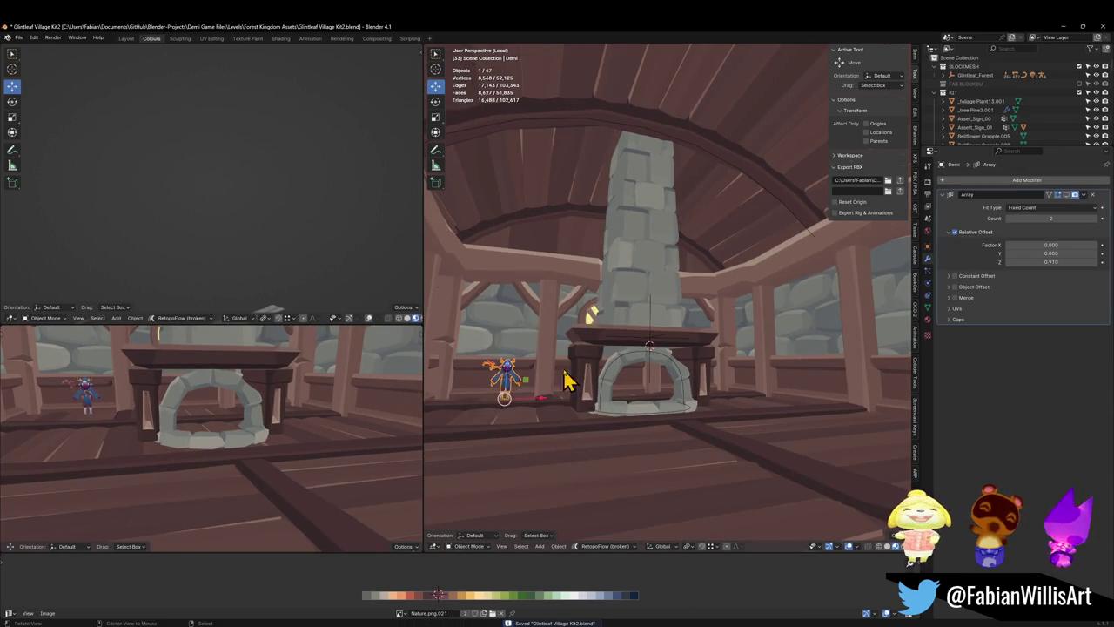
{"action": "mouse_move", "coordinate": [567, 381]}
{"action": "middle_mouse_down"}
{"action": "mouse_move", "coordinate": [659, 423]}
{"action": "mouse_move", "coordinate": [696, 391]}
{"action": "middle_mouse_up"}
{"action": "key", "text": "shift+s"}
{"action": "left_click", "coordinate": [666, 366]}
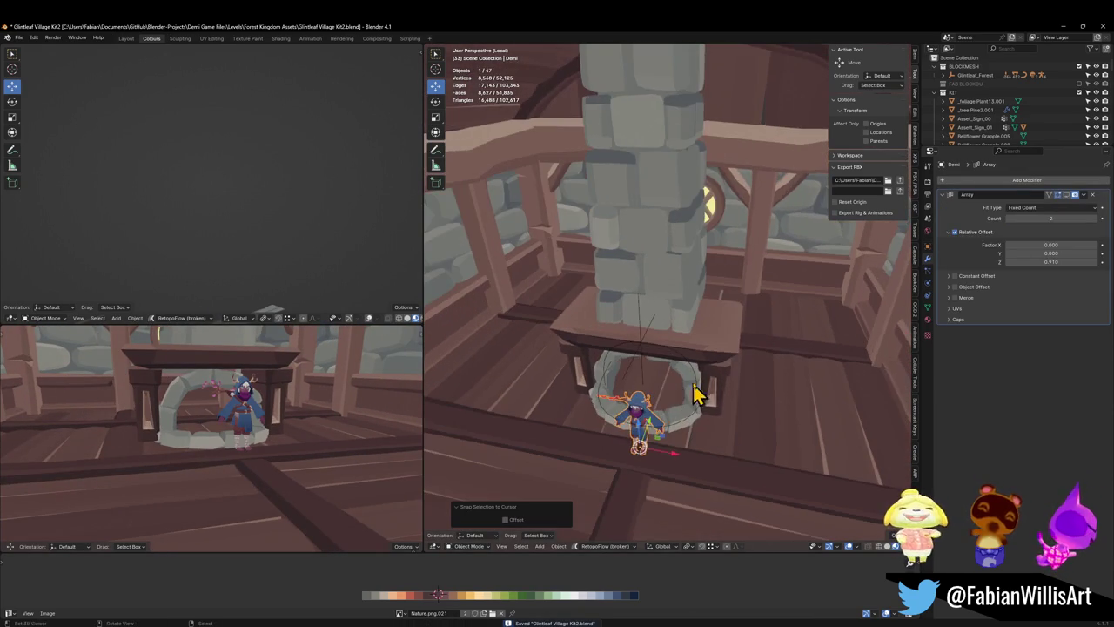
{"action": "key", "text": "r"}
{"action": "key", "text": "z"}
{"action": "left_click", "coordinate": [625, 485]}
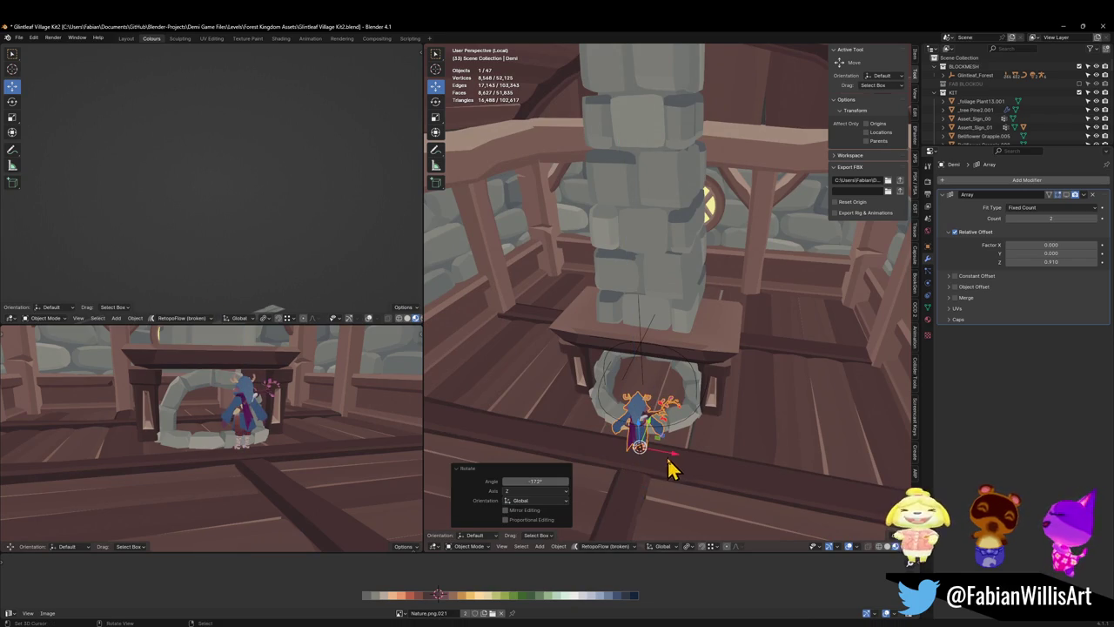
- Move the arch ring and stone arch slightly forward along Y
{"action": "middle_click_drag", "start_coordinate": [670, 470], "coordinate": [663, 488]}
{"action": "left_click", "coordinate": [668, 498]}
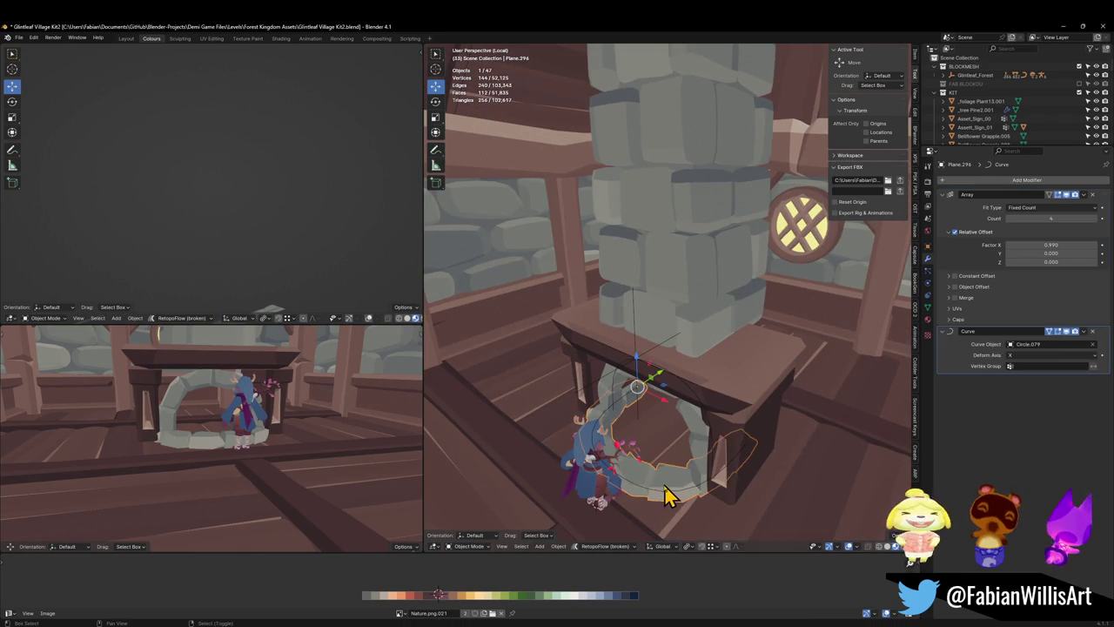
{"action": "left_click", "coordinate": [664, 496], "text": "shift"}
{"action": "key", "text": "g"}
{"action": "key", "text": "y"}
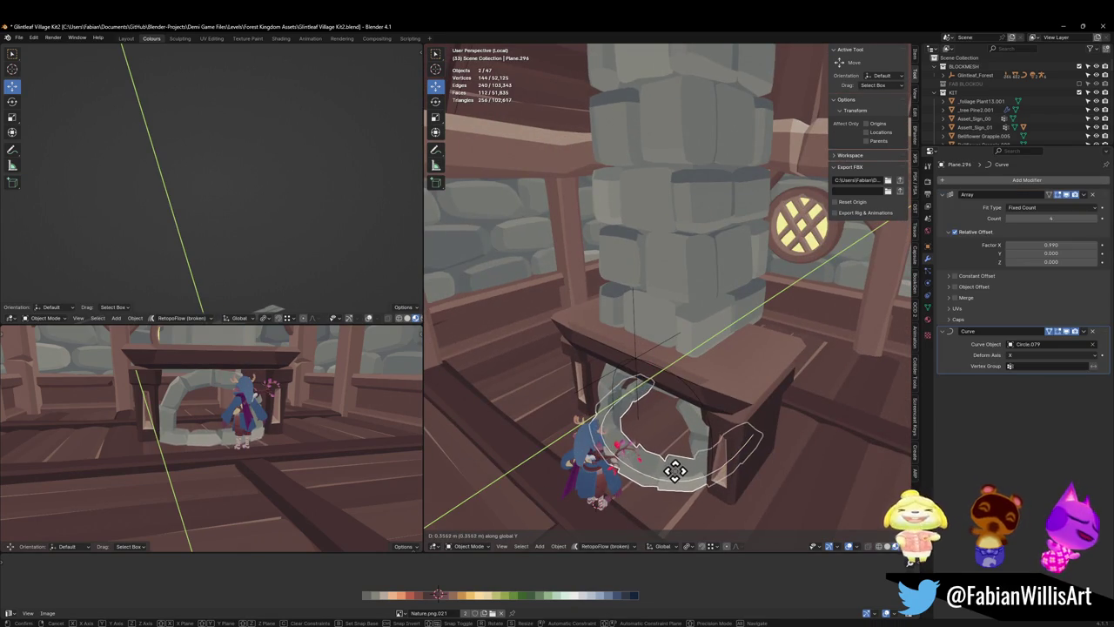
{"action": "left_click", "coordinate": [671, 474]}
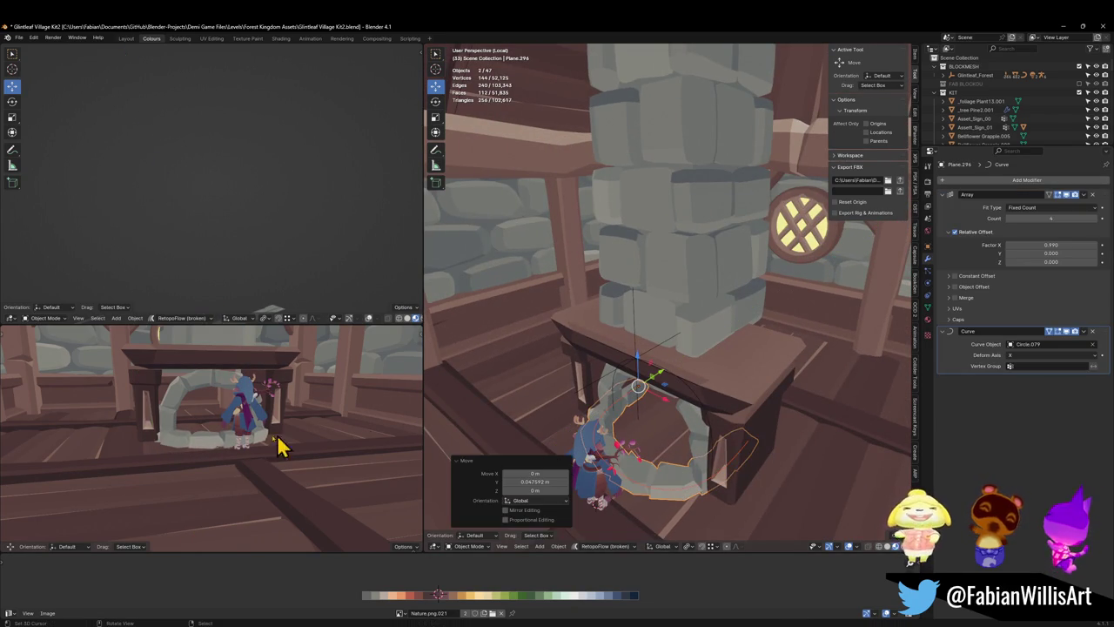
- Try moving the mantel top along Y, cancel it, clear the selection, and save
{"action": "middle_click_drag", "start_coordinate": [542, 454], "coordinate": [584, 398]}
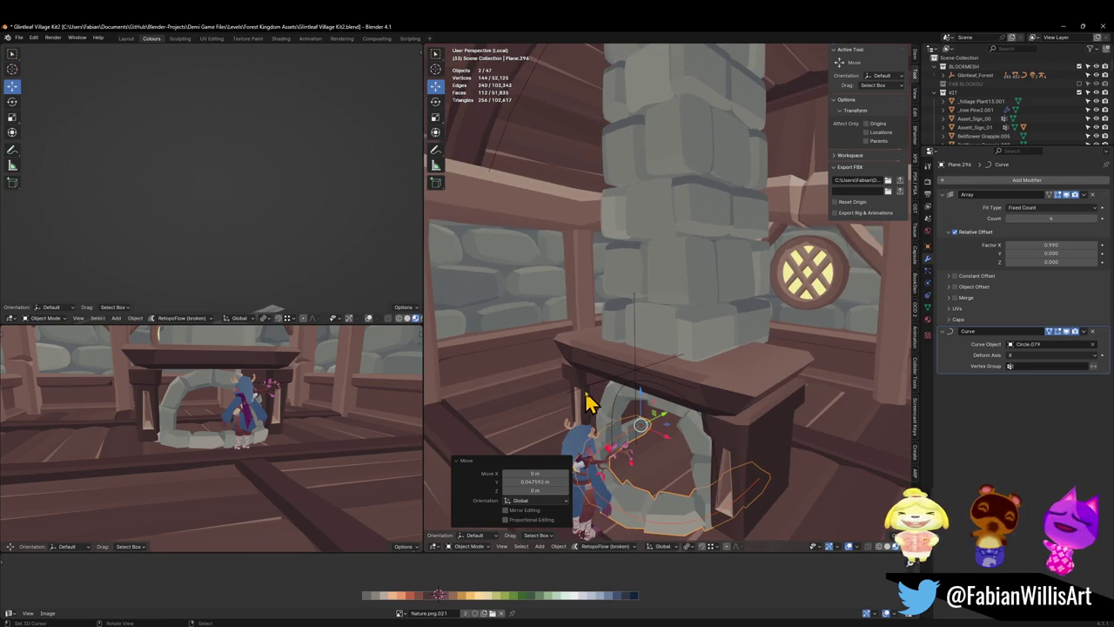
{"action": "left_click", "coordinate": [581, 390]}
{"action": "key", "text": "g"}
{"action": "key", "text": "y"}
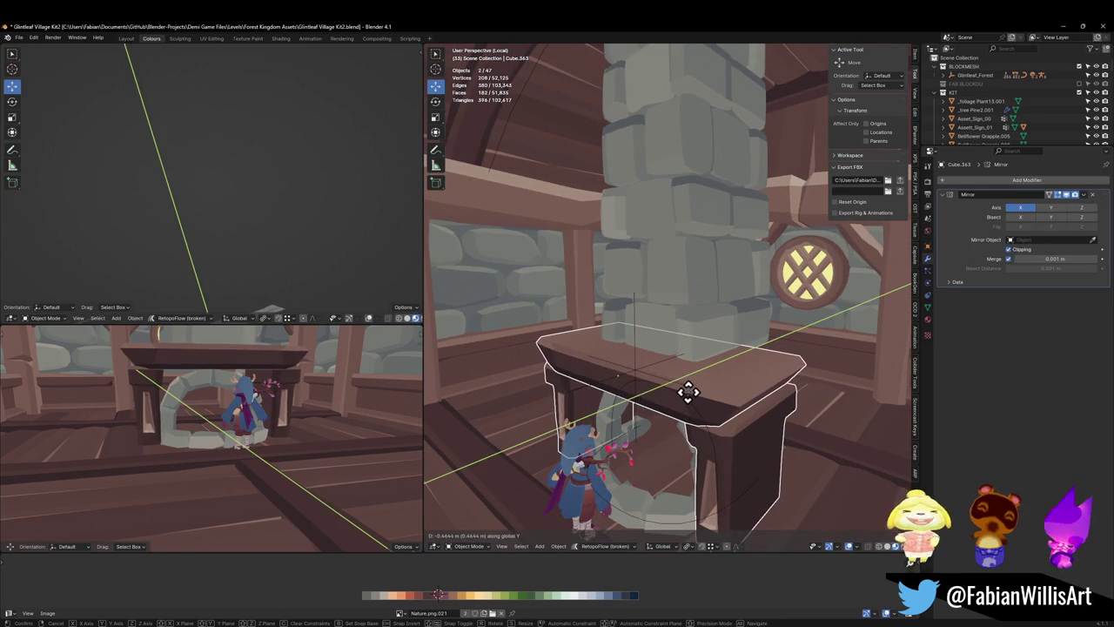
{"action": "left_click", "coordinate": [687, 391]}
{"action": "key", "text": "alt+a"}
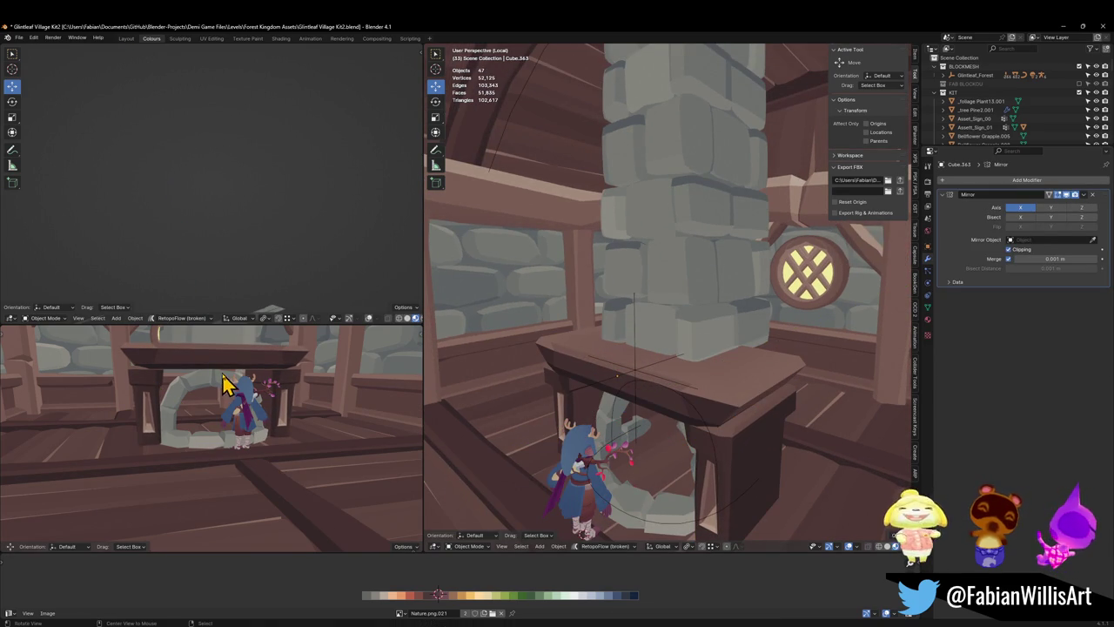
{"action": "mouse_move", "coordinate": [225, 385]}
{"action": "middle_mouse_down"}
{"action": "mouse_move", "coordinate": [261, 390]}
{"action": "mouse_move", "coordinate": [276, 423]}
{"action": "mouse_move", "coordinate": [273, 385]}
{"action": "mouse_move", "coordinate": [280, 404]}
{"action": "mouse_move", "coordinate": [266, 392]}
{"action": "mouse_move", "coordinate": [190, 393]}
{"action": "mouse_move", "coordinate": [267, 392]}
{"action": "middle_mouse_up"}
{"action": "key", "text": "ctrl+s"}
- Move Demi to stand beside the fireplace and bring the view level with it
{"action": "mouse_move", "coordinate": [549, 426]}
{"action": "middle_mouse_down"}
{"action": "mouse_move", "coordinate": [647, 386]}
{"action": "mouse_move", "coordinate": [658, 403]}
{"action": "mouse_move", "coordinate": [704, 413]}
{"action": "mouse_move", "coordinate": [670, 409]}
{"action": "middle_mouse_up"}
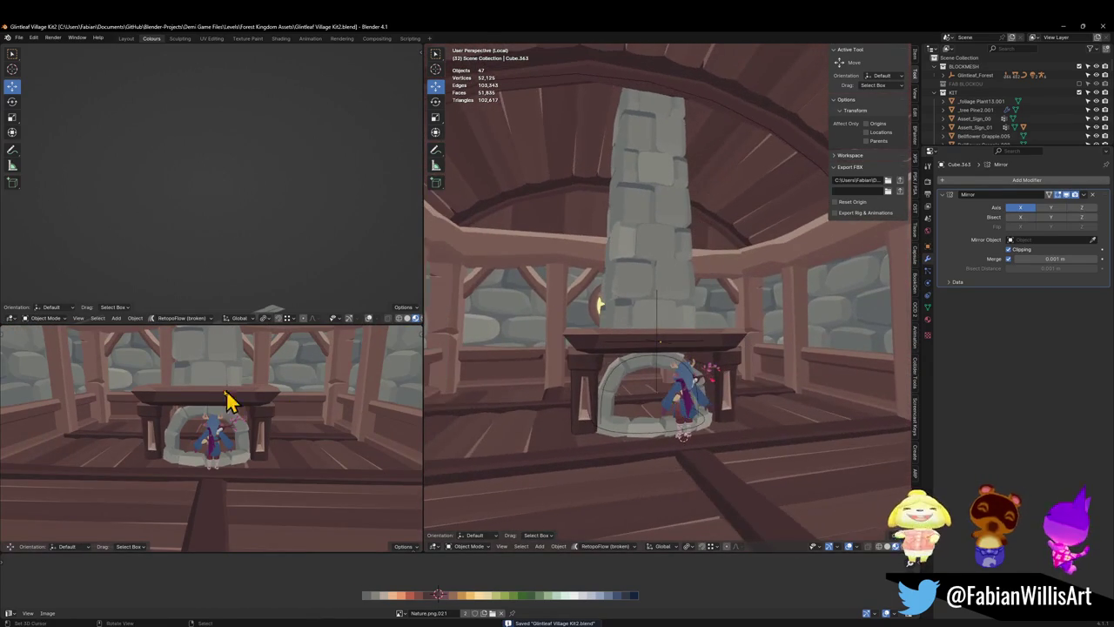
{"action": "left_click", "coordinate": [692, 427]}
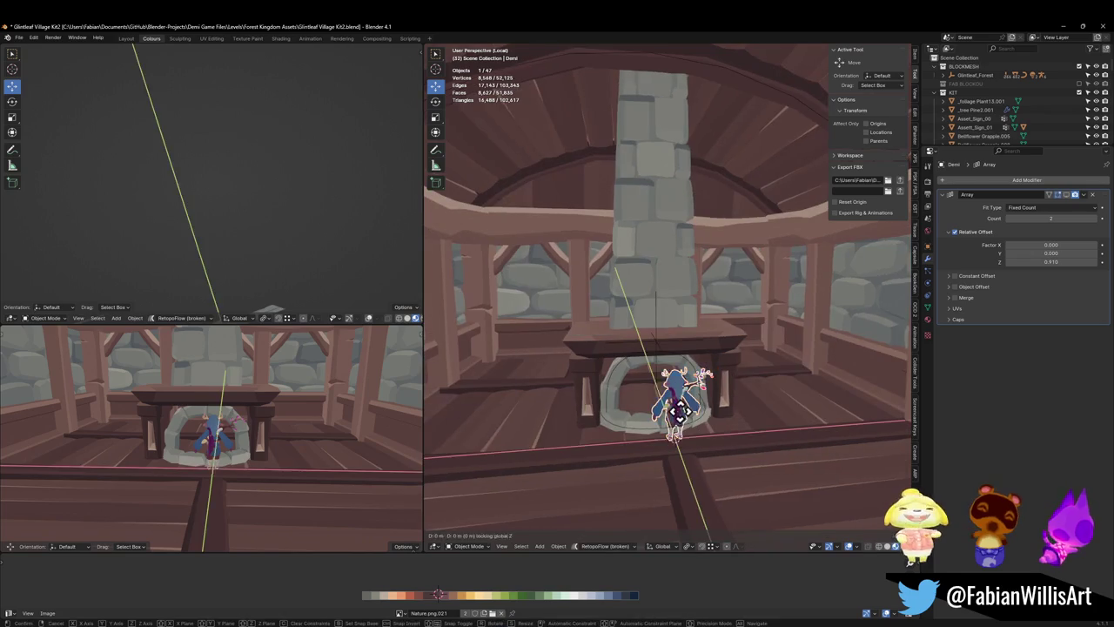
{"action": "left_click_drag", "start_coordinate": [692, 426], "coordinate": [770, 414]}
{"action": "mouse_move", "coordinate": [241, 417]}
{"action": "middle_mouse_down"}
{"action": "mouse_move", "coordinate": [211, 427]}
{"action": "mouse_move", "coordinate": [231, 420]}
{"action": "middle_mouse_up"}
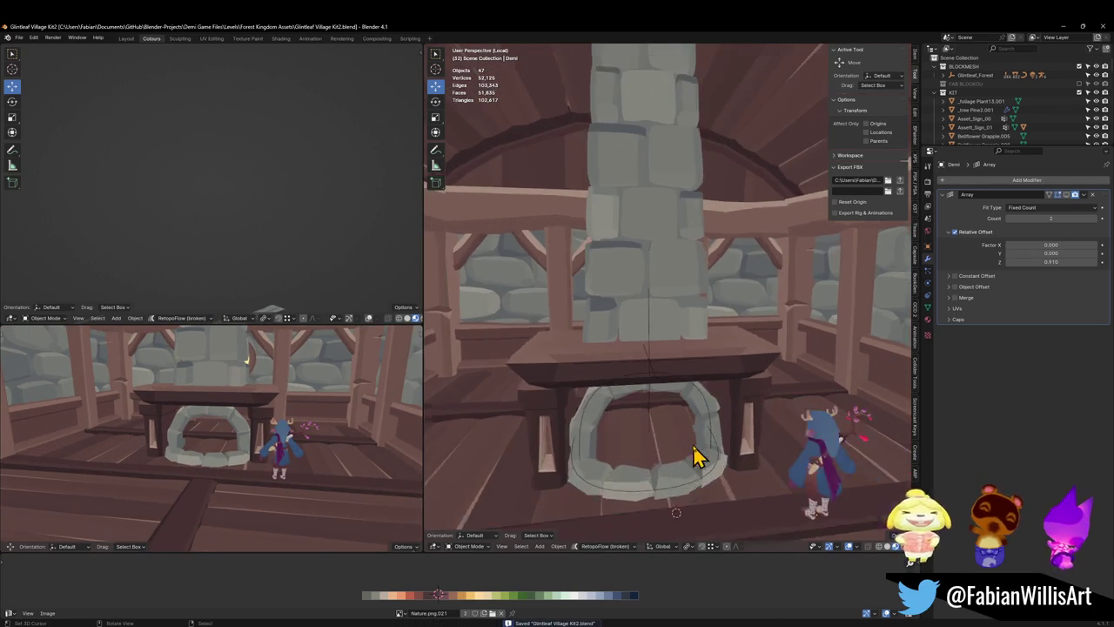
{"action": "scroll", "coordinate": [701, 455], "scroll_direction": "up", "scroll_amount": 5}
{"action": "mouse_move", "coordinate": [698, 455]}
{"action": "middle_mouse_down"}
{"action": "mouse_move", "coordinate": [685, 462]}
{"action": "mouse_move", "coordinate": [658, 436]}
{"action": "middle_mouse_up"}
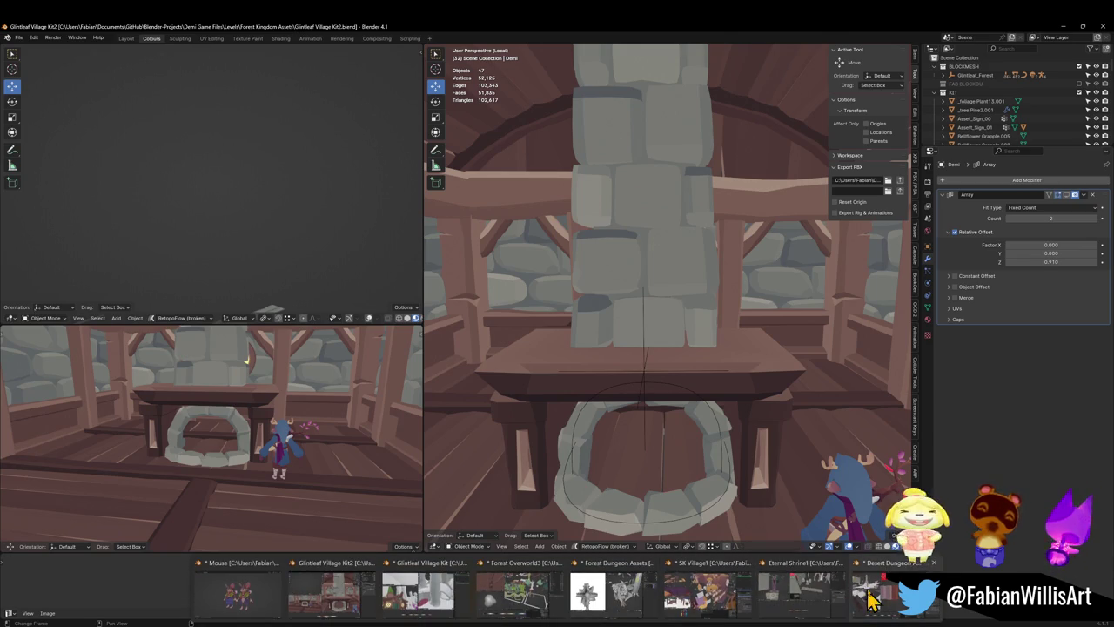
- Fly over the Desert Dungeon Assets shelves, select the round stone disc and Copy Objects
{"action": "left_click", "coordinate": [800, 570]}
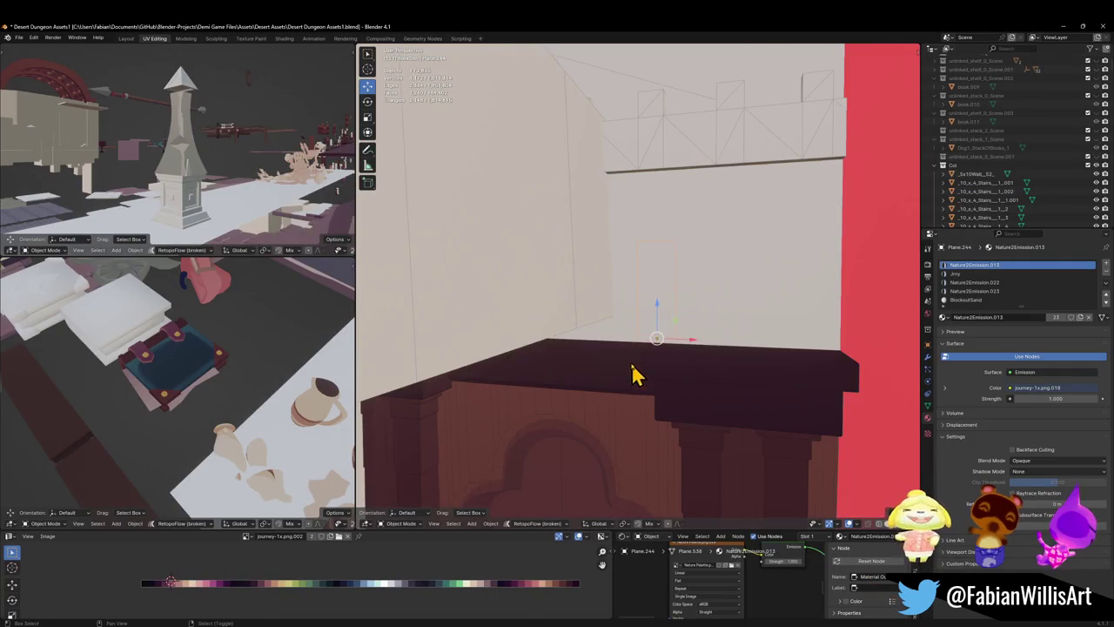
{"action": "key", "text": "shift+grave"}
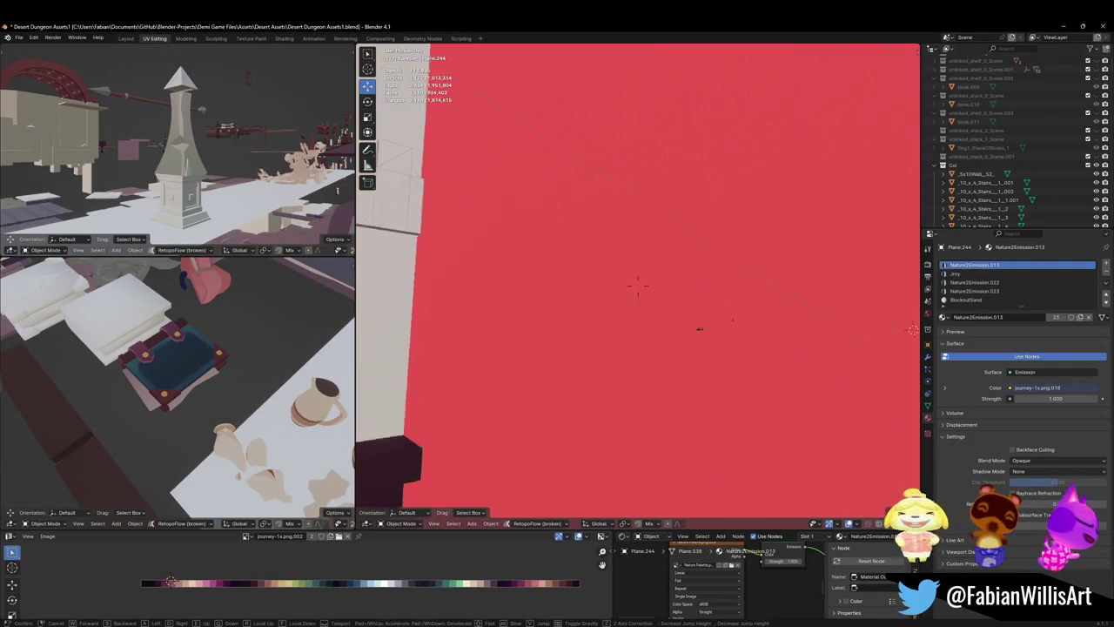
{"action": "key", "text": "w"}
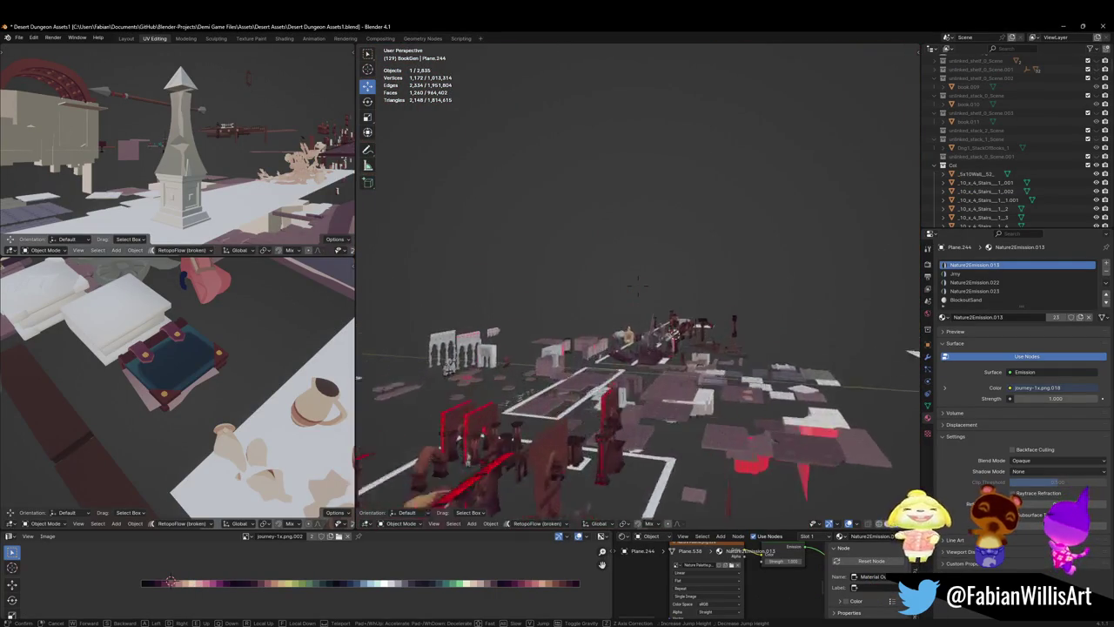
{"action": "key", "text": "w"}
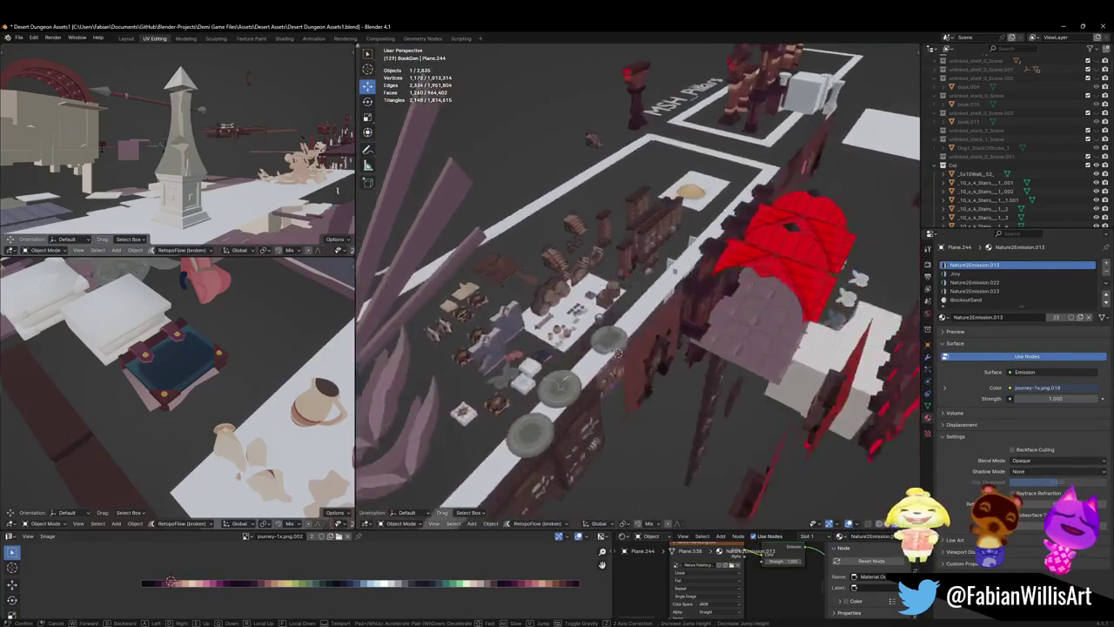
{"action": "left_click", "coordinate": [706, 355]}
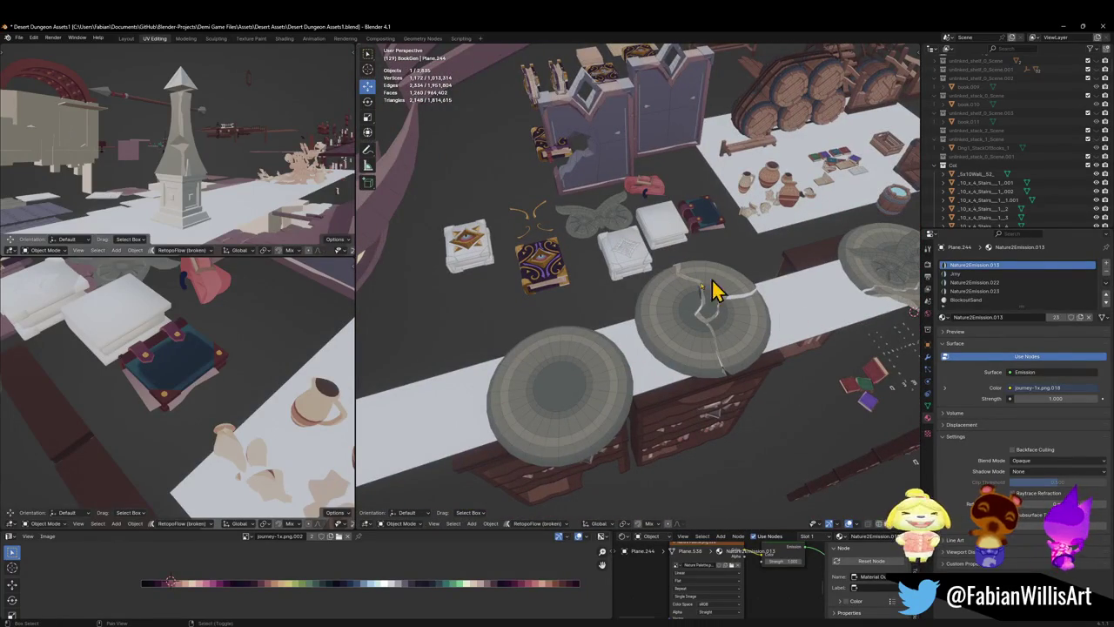
{"action": "left_click", "coordinate": [575, 387]}
{"action": "right_click", "coordinate": [594, 374]}
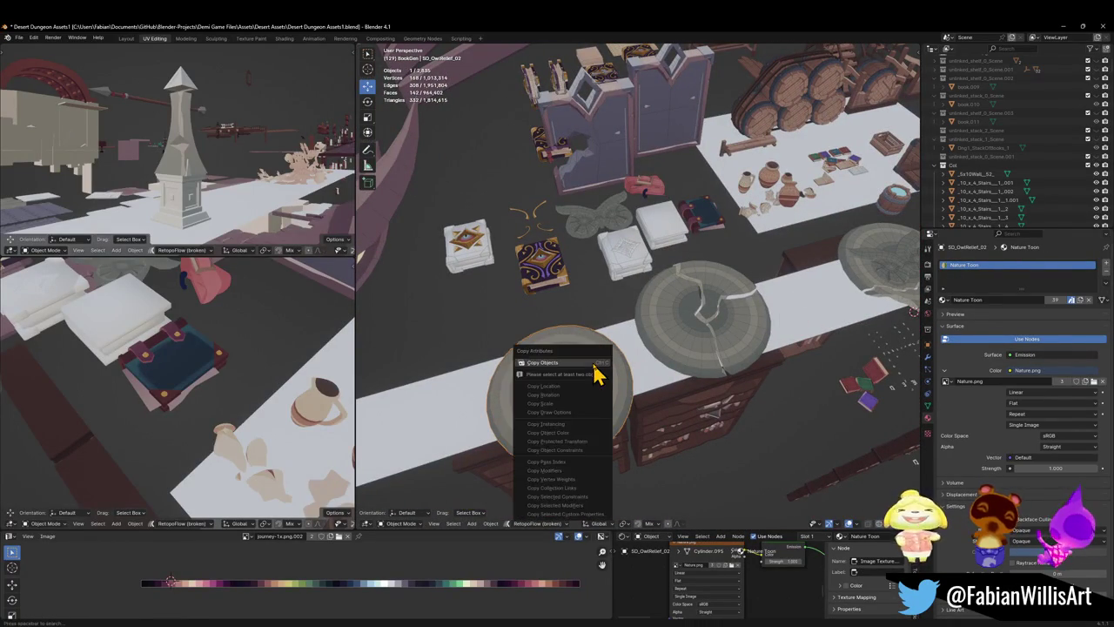
{"action": "left_click", "coordinate": [600, 373]}
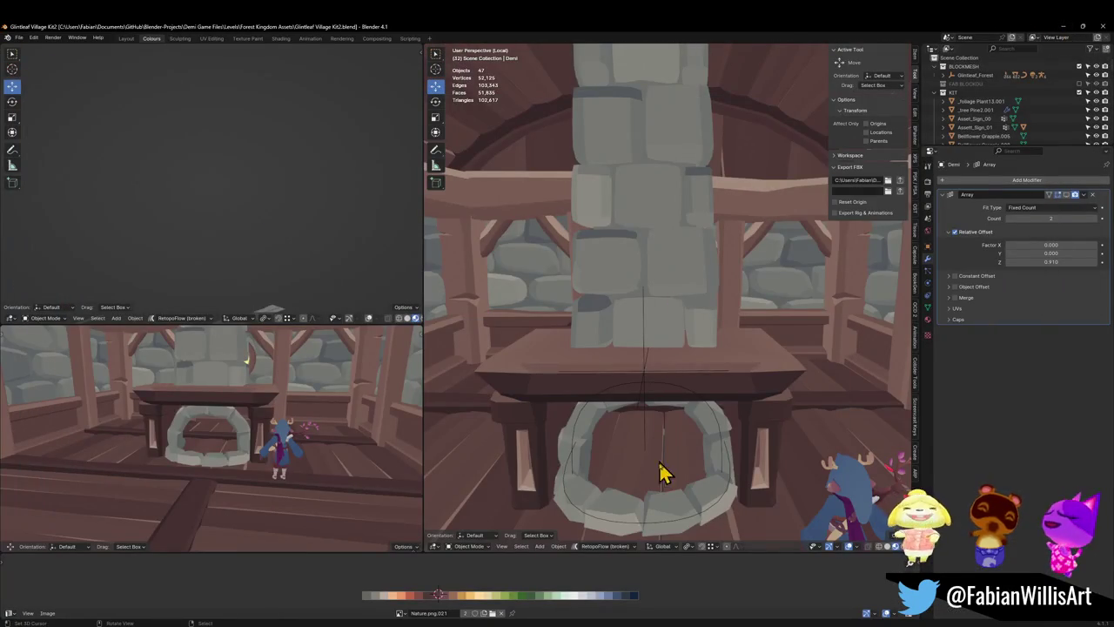
- Paste the copied stone disc into the cottage and snap it to the 3D cursor
{"action": "left_click", "coordinate": [662, 509]}
{"action": "left_click", "coordinate": [694, 375]}
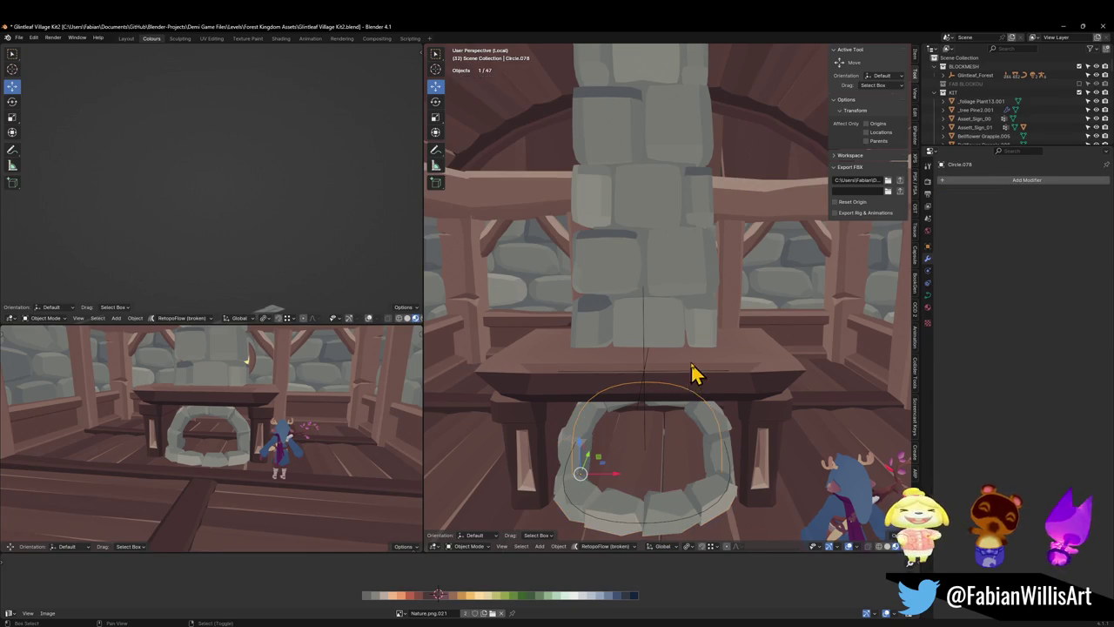
{"action": "left_click", "coordinate": [710, 389]}
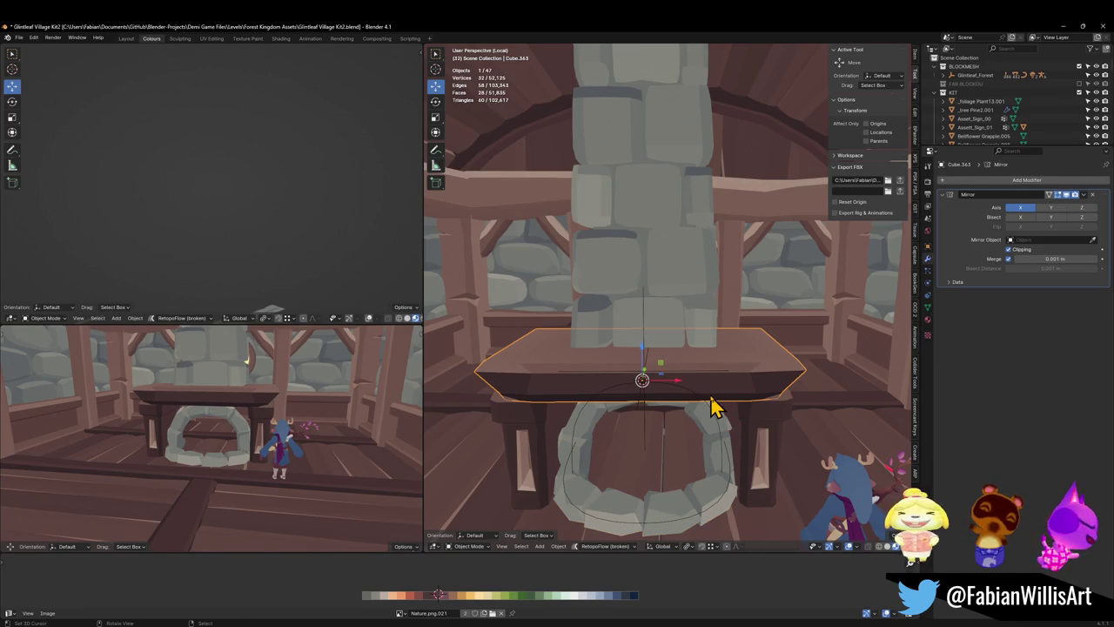
{"action": "key", "text": "ctrl+v"}
{"action": "key", "text": "shift+s"}
{"action": "left_click", "coordinate": [693, 361]}
- Shrink the disc to 0.58, lower it to the floor, and move it inside the arch opening
{"action": "key", "text": "s"}
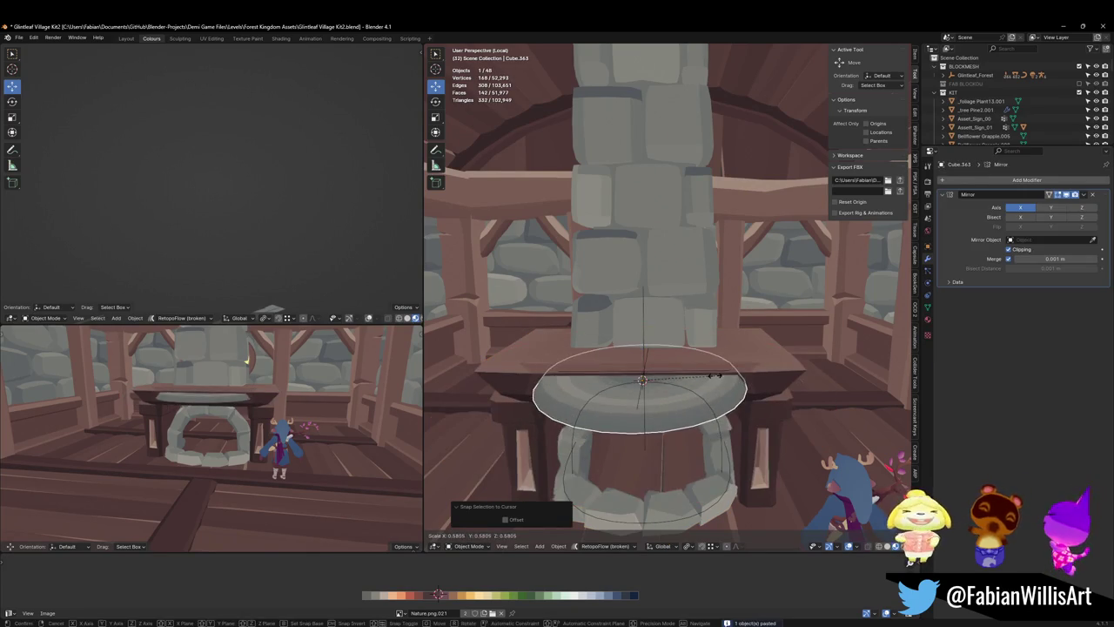
{"action": "left_click", "coordinate": [704, 426]}
{"action": "key", "text": "g"}
{"action": "key", "text": "z"}
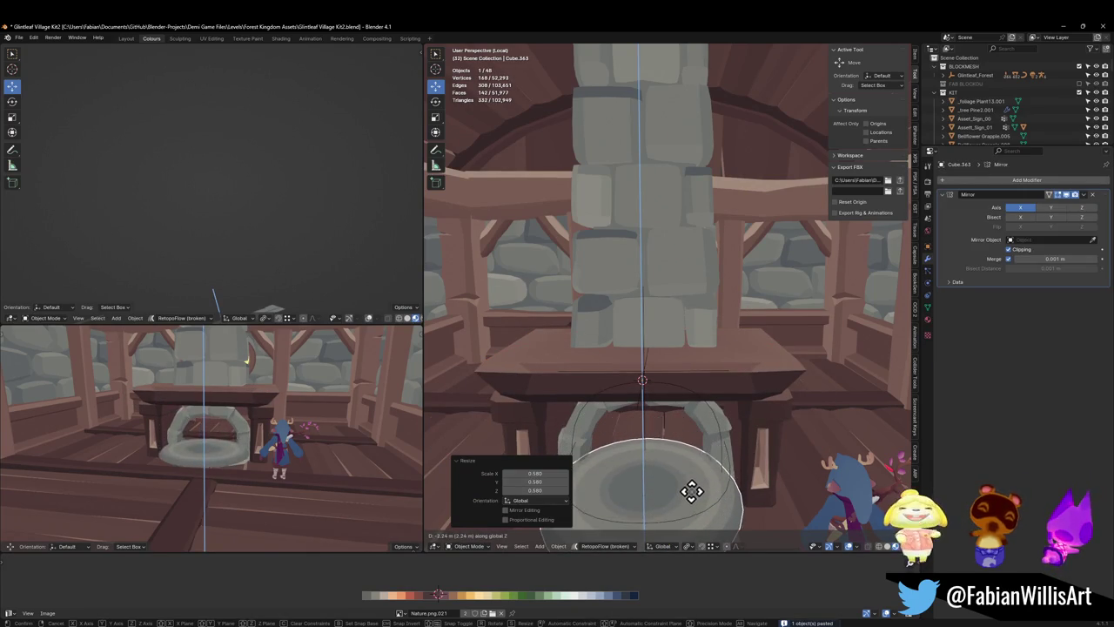
{"action": "left_click", "coordinate": [691, 510]}
{"action": "key", "text": "g"}
{"action": "key", "text": "y"}
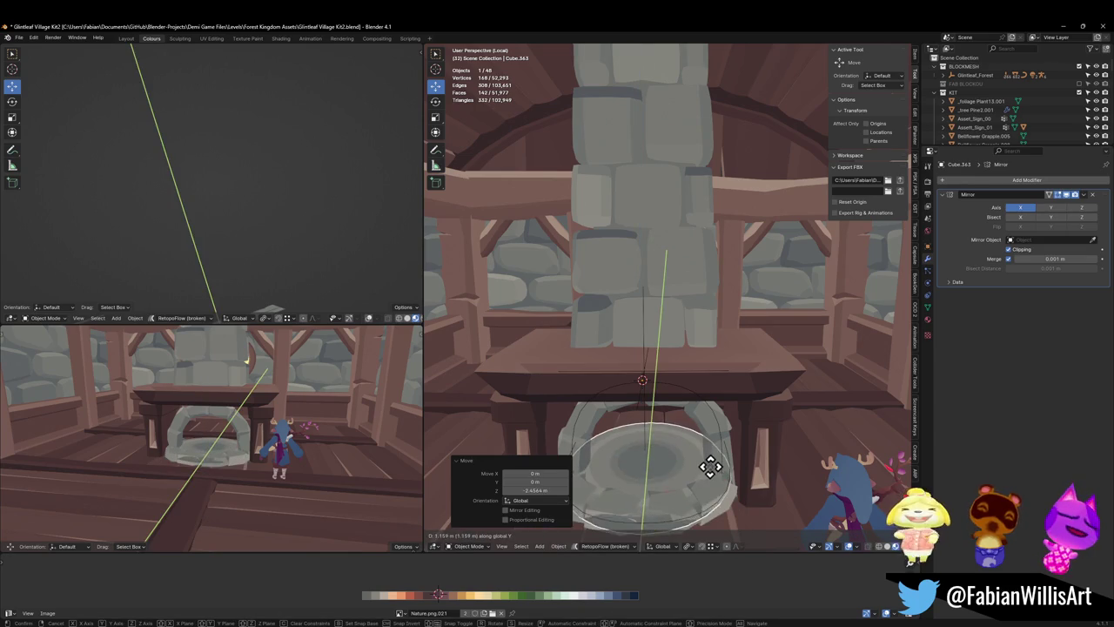
{"action": "left_click", "coordinate": [712, 468]}
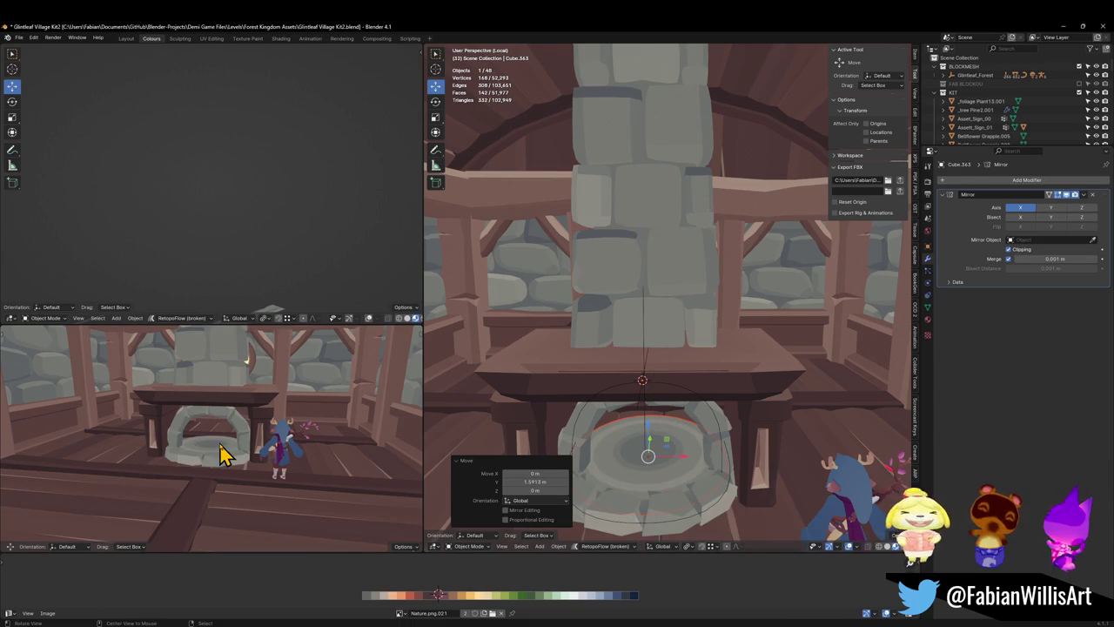
- Adjust the disc's height along Z
{"action": "scroll", "coordinate": [249, 447], "scroll_direction": "up", "scroll_amount": 2}
{"action": "scroll", "coordinate": [269, 443], "scroll_direction": "up", "scroll_amount": 2}
{"action": "scroll", "coordinate": [235, 453], "scroll_direction": "up", "scroll_amount": 1}
{"action": "scroll", "coordinate": [236, 452], "scroll_direction": "down", "scroll_amount": 1}
{"action": "key", "text": "g"}
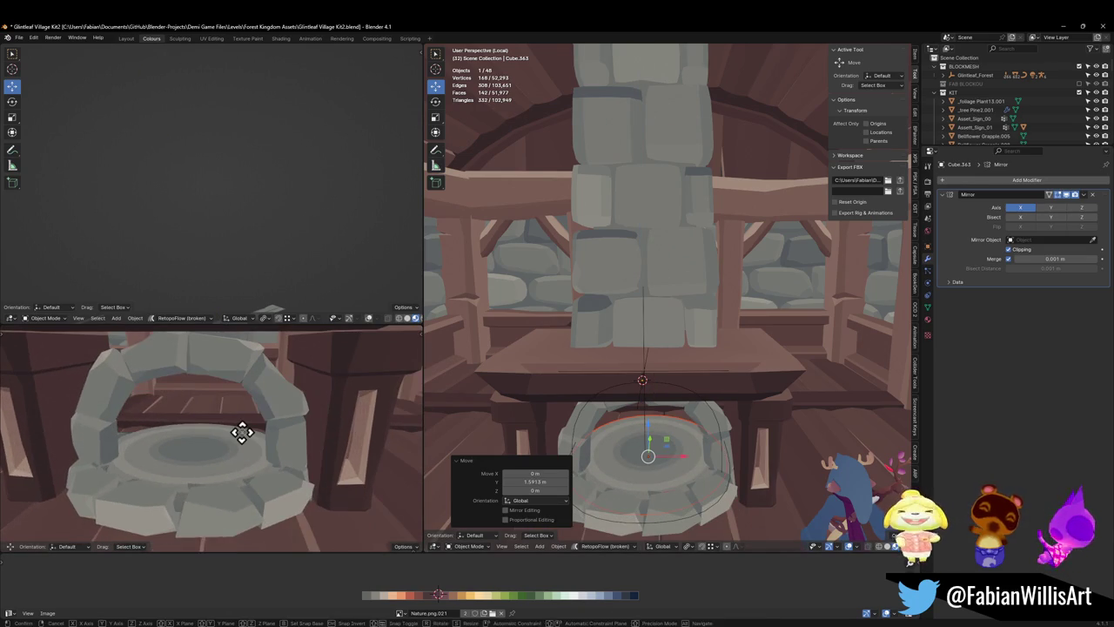
{"action": "key", "text": "z"}
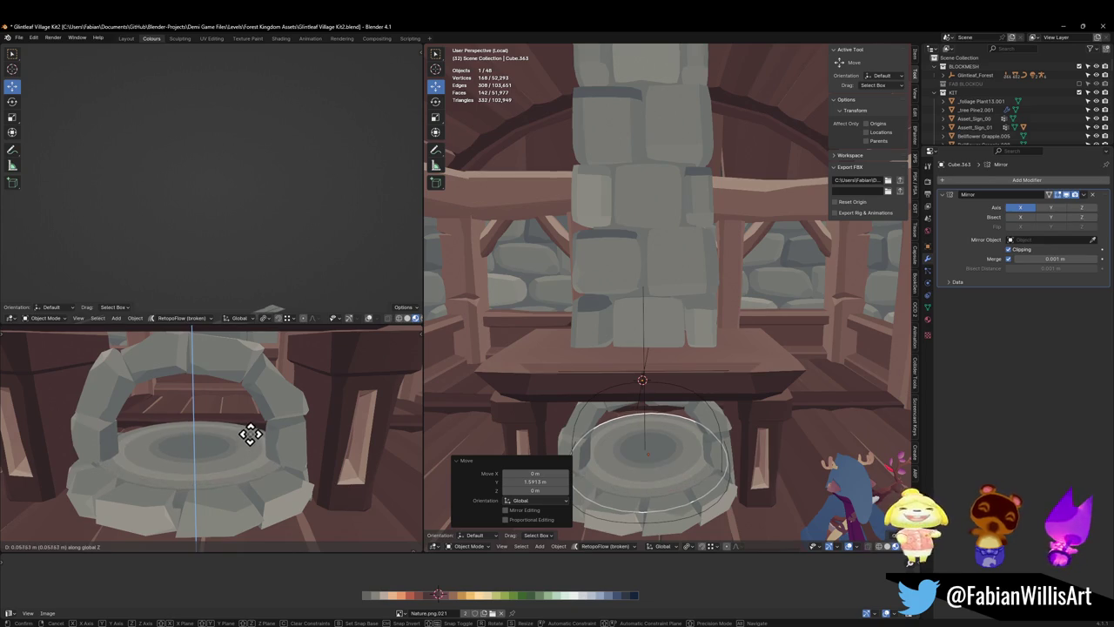
{"action": "left_click", "coordinate": [249, 434]}
- Widen the disc to 1.111 scale in X and Y only
{"action": "scroll", "coordinate": [244, 448], "scroll_direction": "down", "scroll_amount": 3}
{"action": "scroll", "coordinate": [248, 427], "scroll_direction": "down", "scroll_amount": 2}
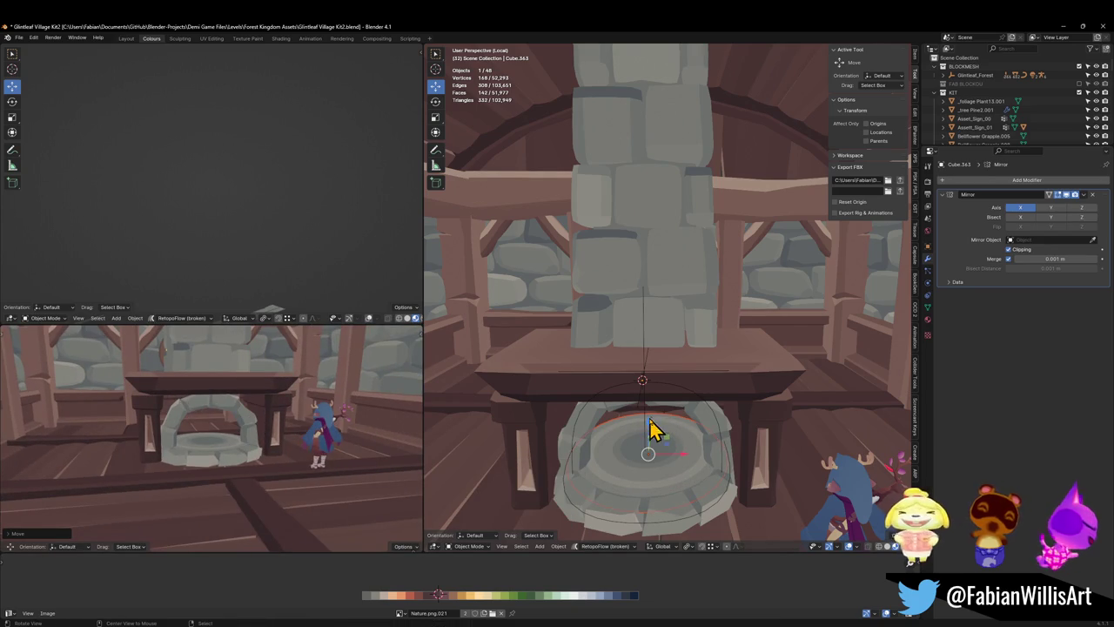
{"action": "key", "text": "s"}
{"action": "key", "text": "shift+z"}
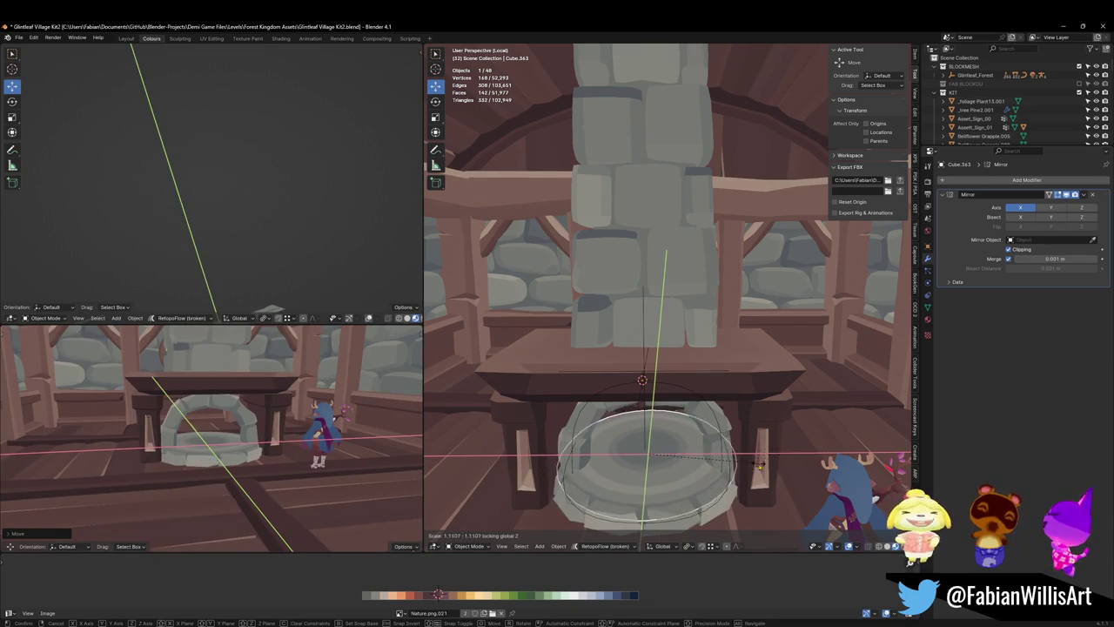
{"action": "left_click", "coordinate": [702, 509]}
- Shift the disc along Y, sink it slightly into the floor, and fine-tune its final height
{"action": "key", "text": "g"}
{"action": "key", "text": "y"}
{"action": "left_click", "coordinate": [699, 506]}
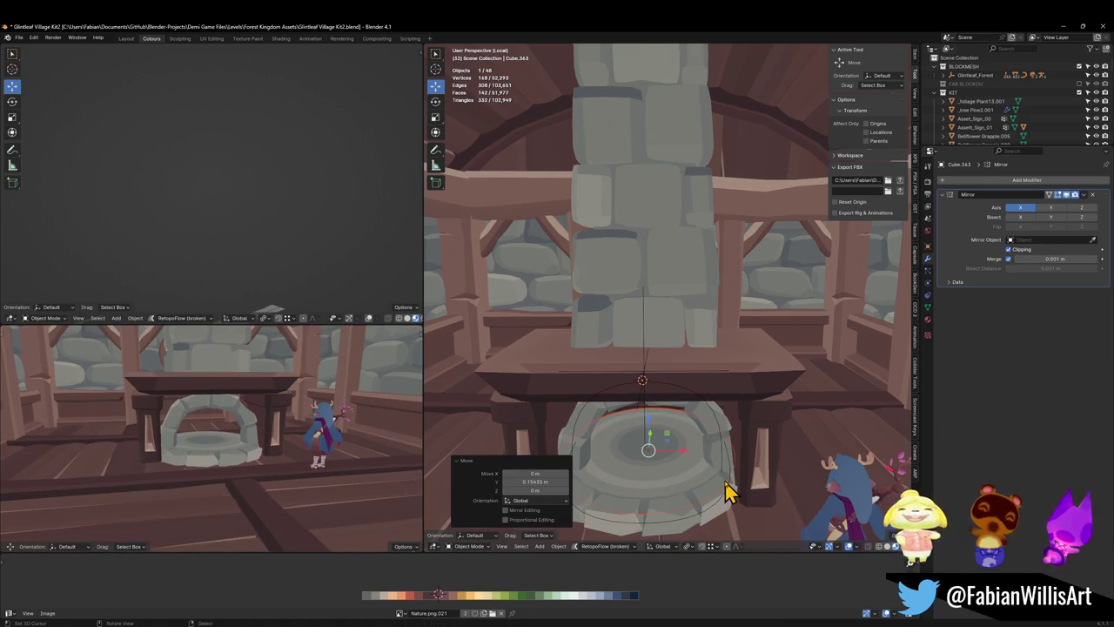
{"action": "key", "text": "g"}
{"action": "key", "text": "z"}
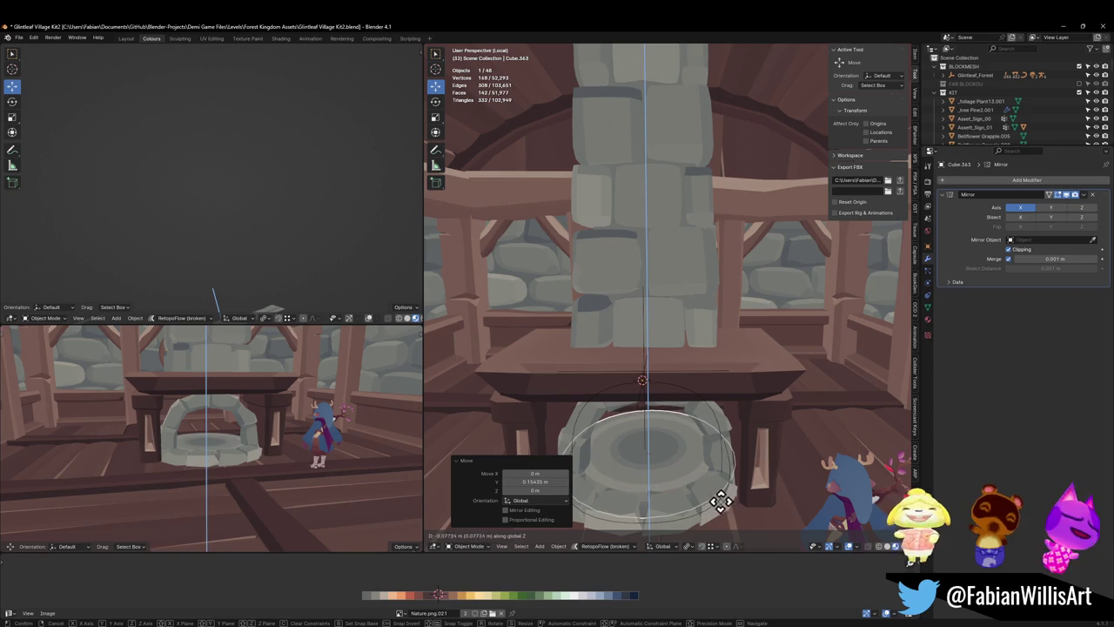
{"action": "left_click", "coordinate": [720, 503]}
{"action": "middle_click_drag", "start_coordinate": [244, 457], "coordinate": [218, 422]}
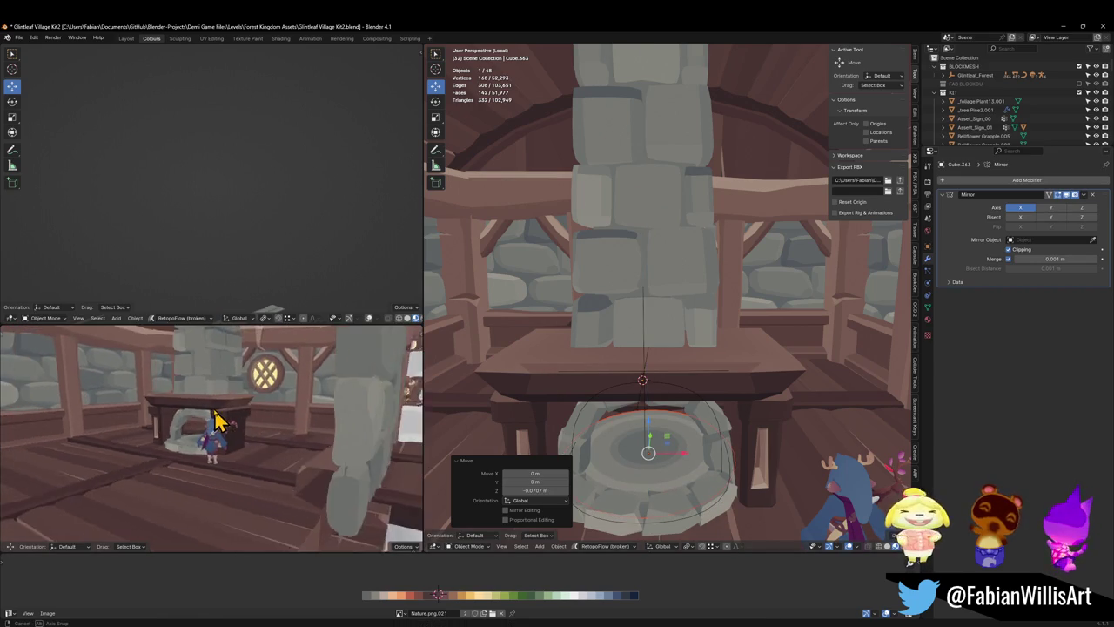
{"action": "key", "text": "KP_Decimal"}
{"action": "key", "text": "g"}
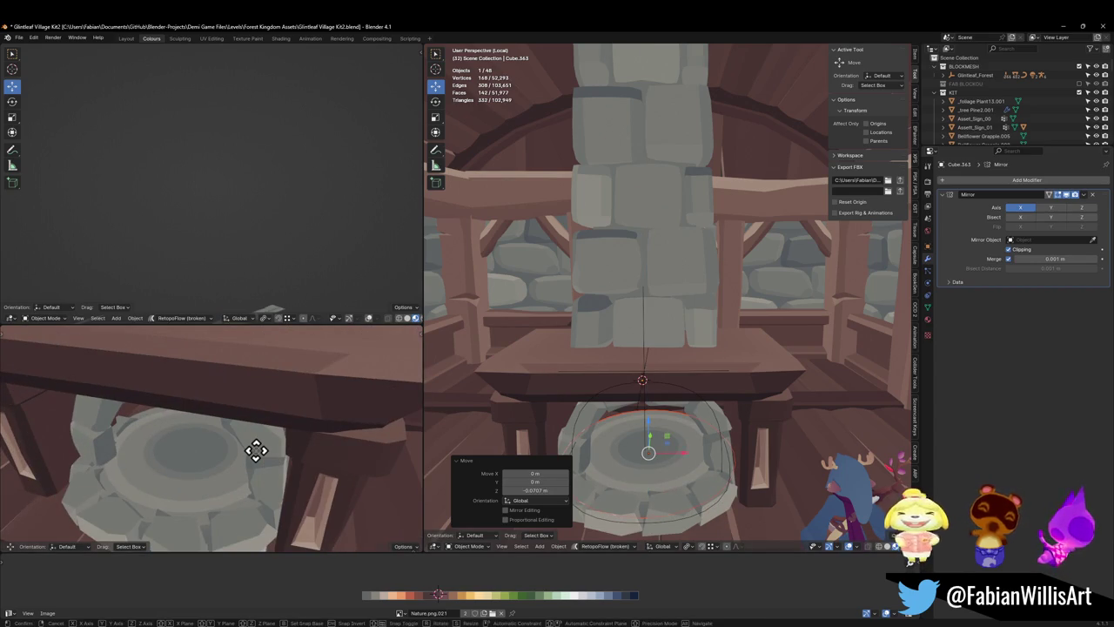
{"action": "key", "text": "z"}
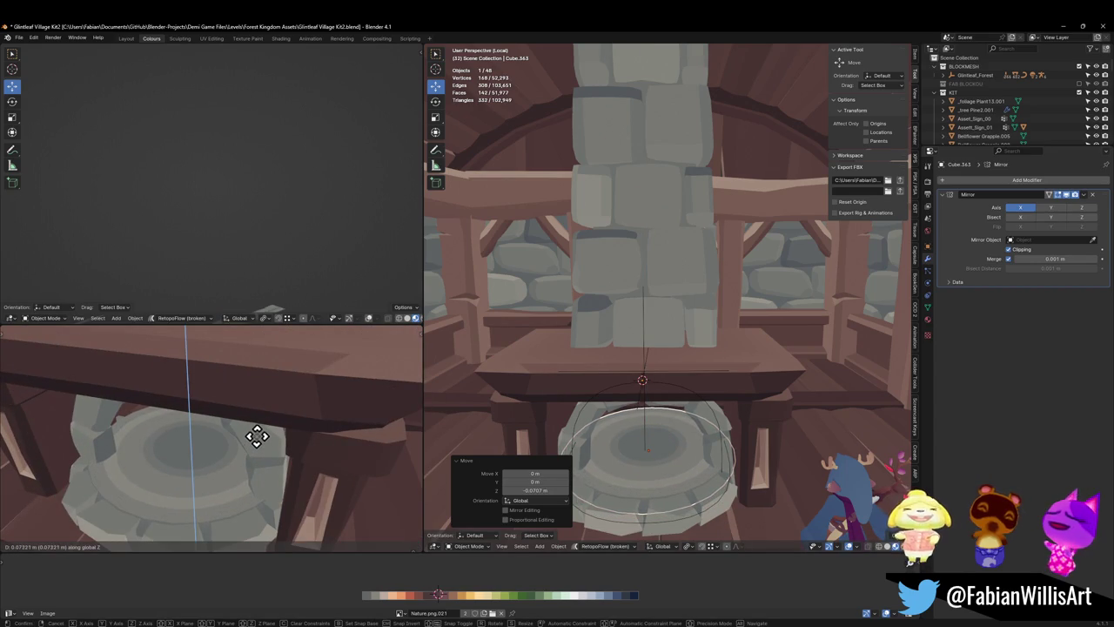
{"action": "left_click", "coordinate": [257, 437]}
- Save the cottage scene file with the hearth disc in place
{"action": "scroll", "coordinate": [209, 461], "scroll_direction": "down", "scroll_amount": 4}
{"action": "scroll", "coordinate": [209, 463], "scroll_direction": "down", "scroll_amount": 3}
{"action": "scroll", "coordinate": [245, 440], "scroll_direction": "down", "scroll_amount": 2}
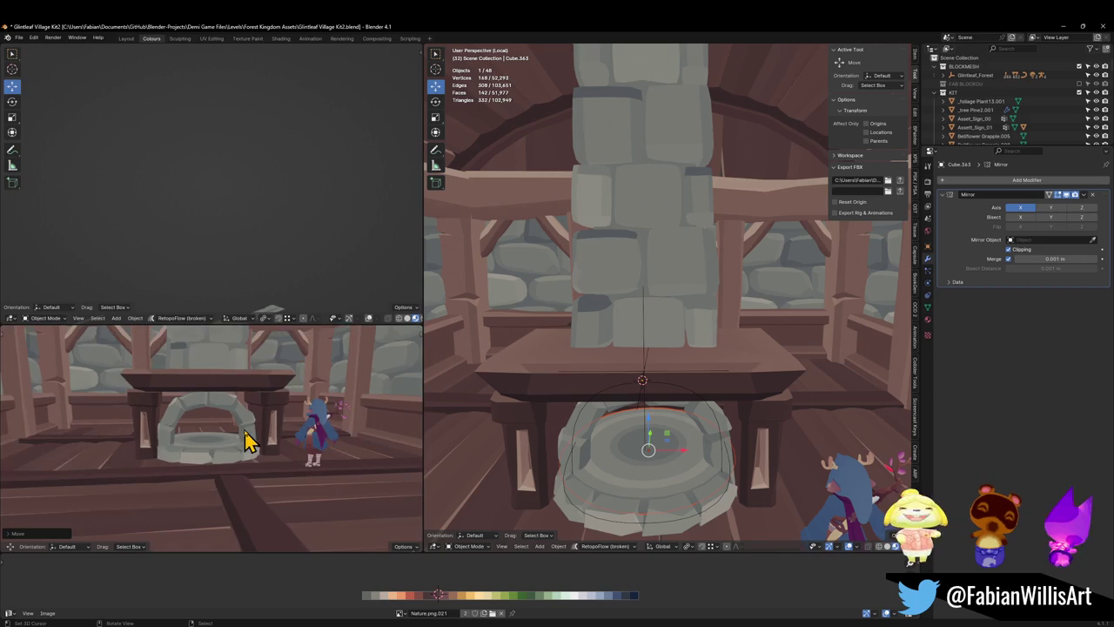
{"action": "key", "text": "ctrl+s"}
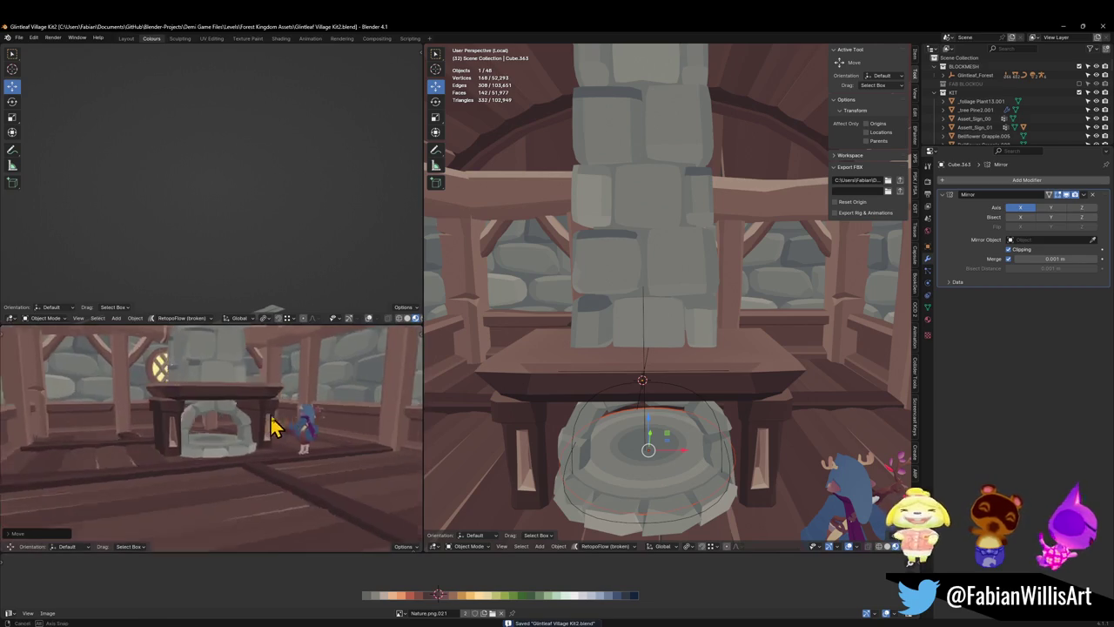
{"action": "middle_click_drag", "start_coordinate": [257, 439], "coordinate": [255, 426]}
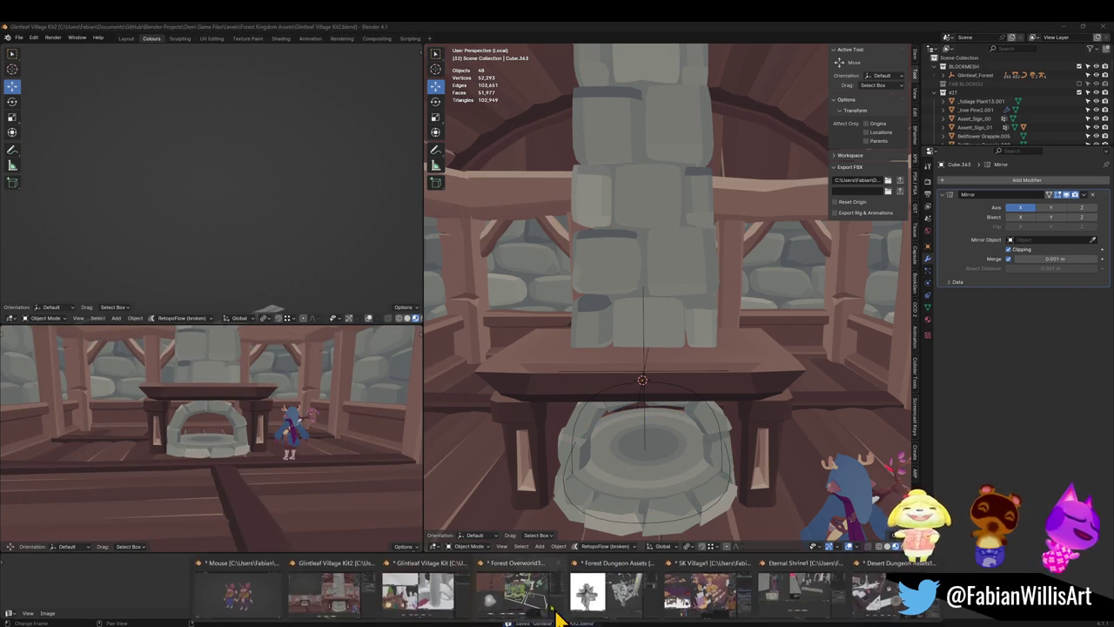
{"action": "mouse_move", "coordinate": [515, 609]}
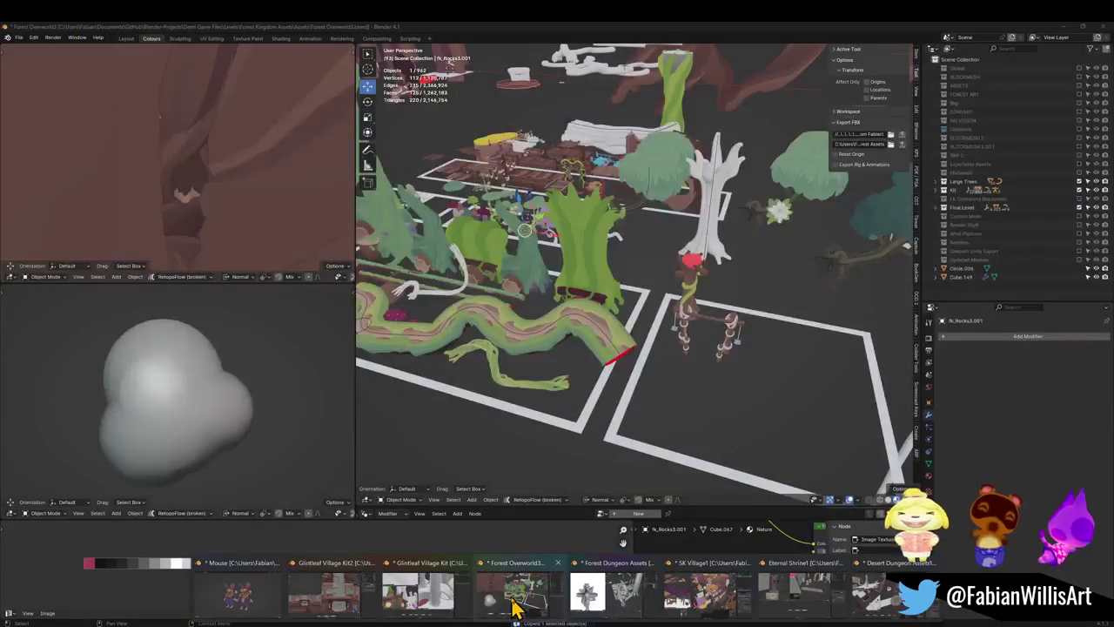
- In the Forest Overworld3 file, filter the Outliner by 'cam' and select Forest_Campfire_00
{"action": "left_click", "coordinate": [513, 599]}
{"action": "scroll", "coordinate": [544, 271], "scroll_direction": "up", "scroll_amount": 2}
{"action": "scroll", "coordinate": [609, 314], "scroll_direction": "up", "scroll_amount": 2}
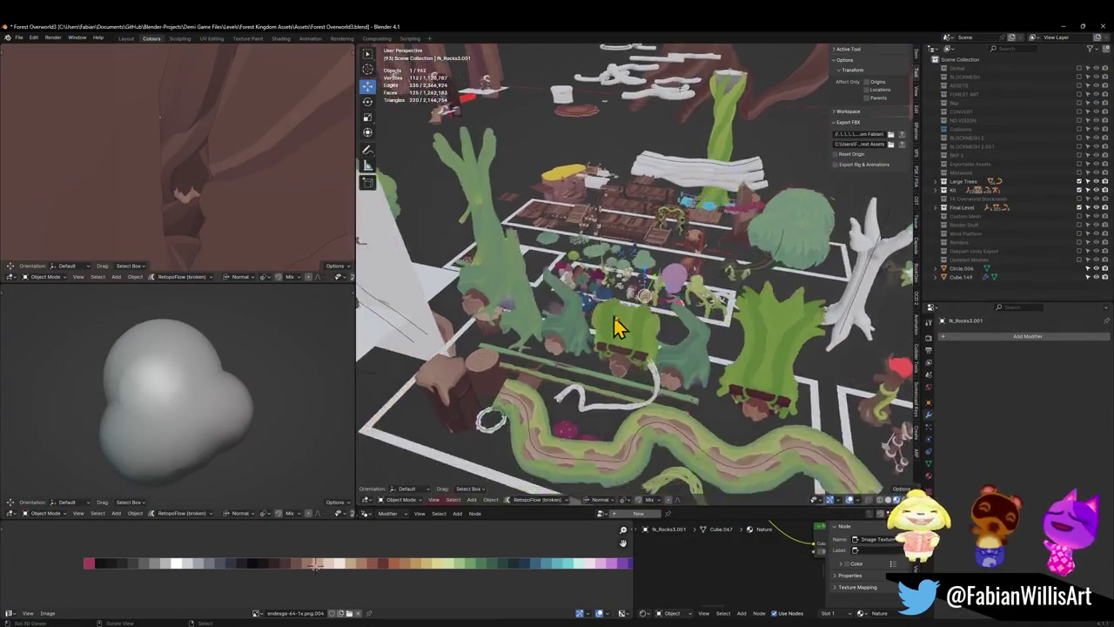
{"action": "scroll", "coordinate": [619, 323], "scroll_direction": "up", "scroll_amount": 2}
{"action": "scroll", "coordinate": [640, 315], "scroll_direction": "up", "scroll_amount": 2}
{"action": "scroll", "coordinate": [638, 318], "scroll_direction": "down", "scroll_amount": 4}
{"action": "scroll", "coordinate": [644, 356], "scroll_direction": "up", "scroll_amount": 1}
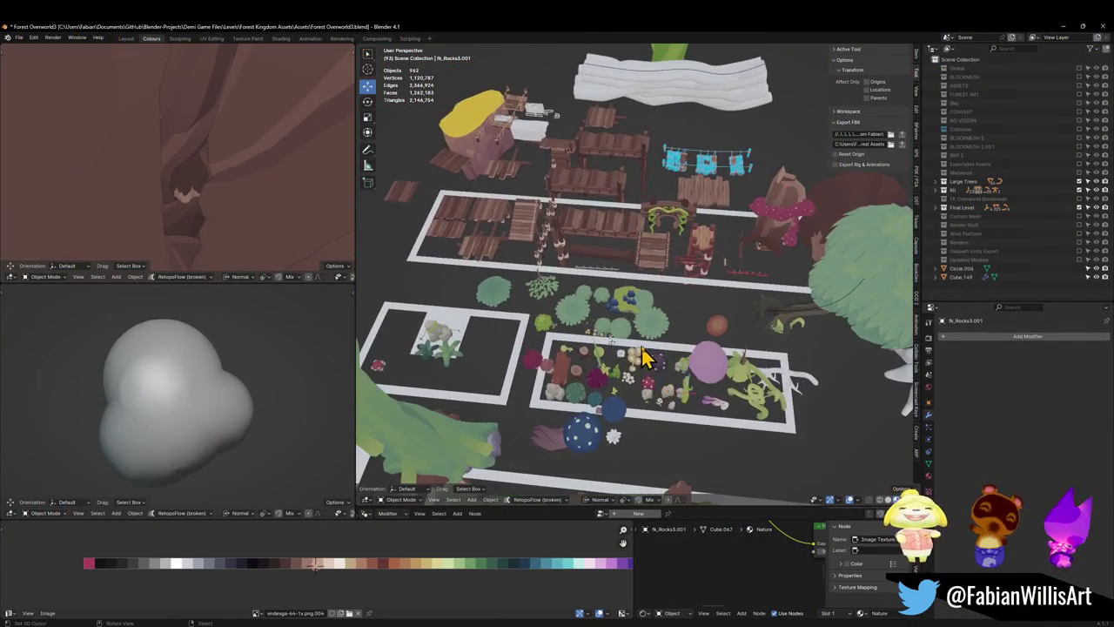
{"action": "type", "text": "c"}
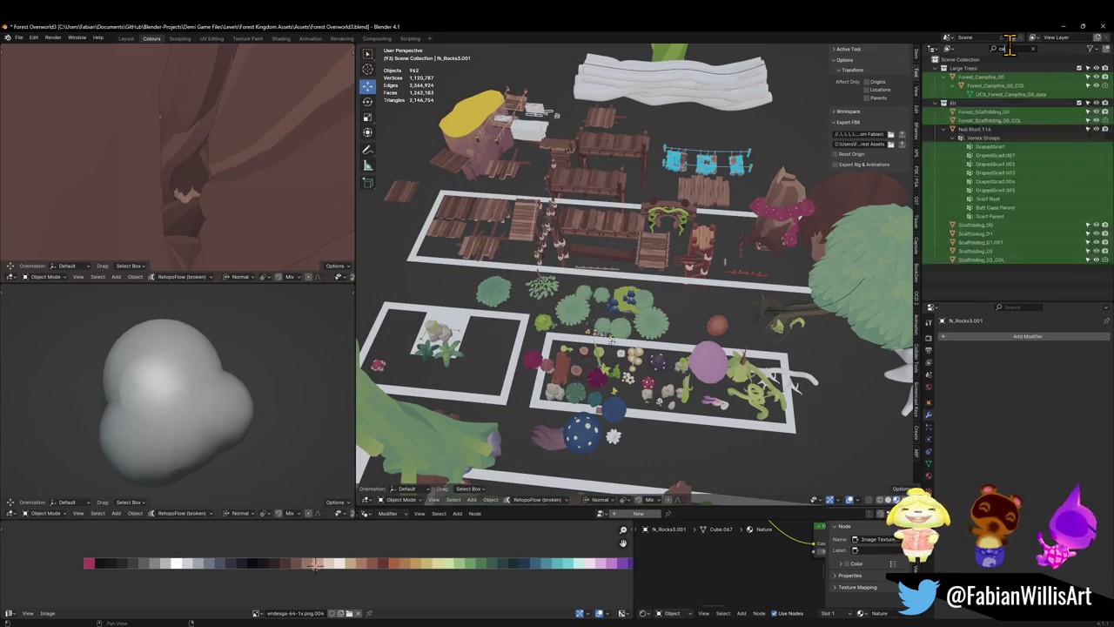
{"action": "type", "text": "amp"}
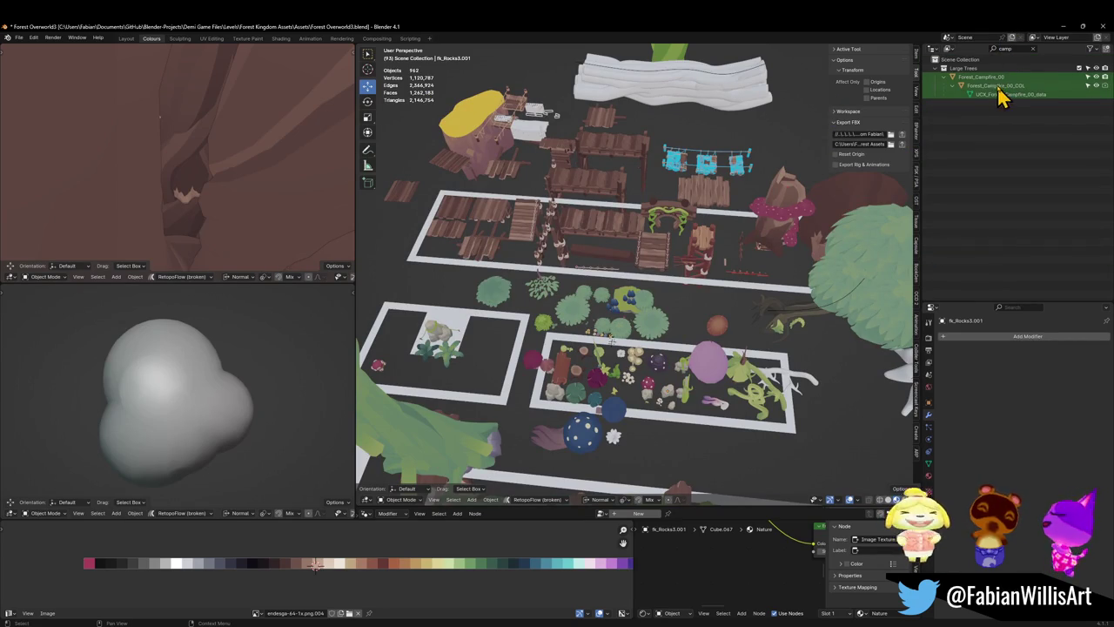
{"action": "left_click", "coordinate": [998, 89]}
- Place the 3D cursor beside the campfire rocks, leaving the campfire where it is
{"action": "scroll", "coordinate": [674, 405], "scroll_direction": "up", "scroll_amount": 3}
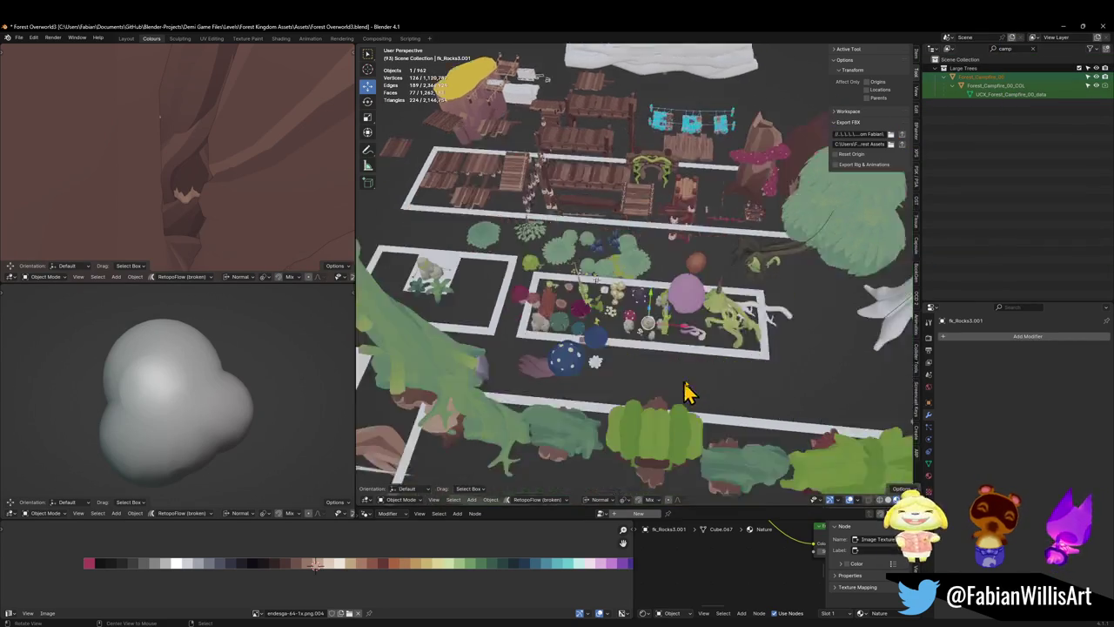
{"action": "scroll", "coordinate": [696, 336], "scroll_direction": "up", "scroll_amount": 3}
{"action": "scroll", "coordinate": [666, 325], "scroll_direction": "up", "scroll_amount": 3}
{"action": "key", "text": "g"}
{"action": "left_click", "coordinate": [667, 294]}
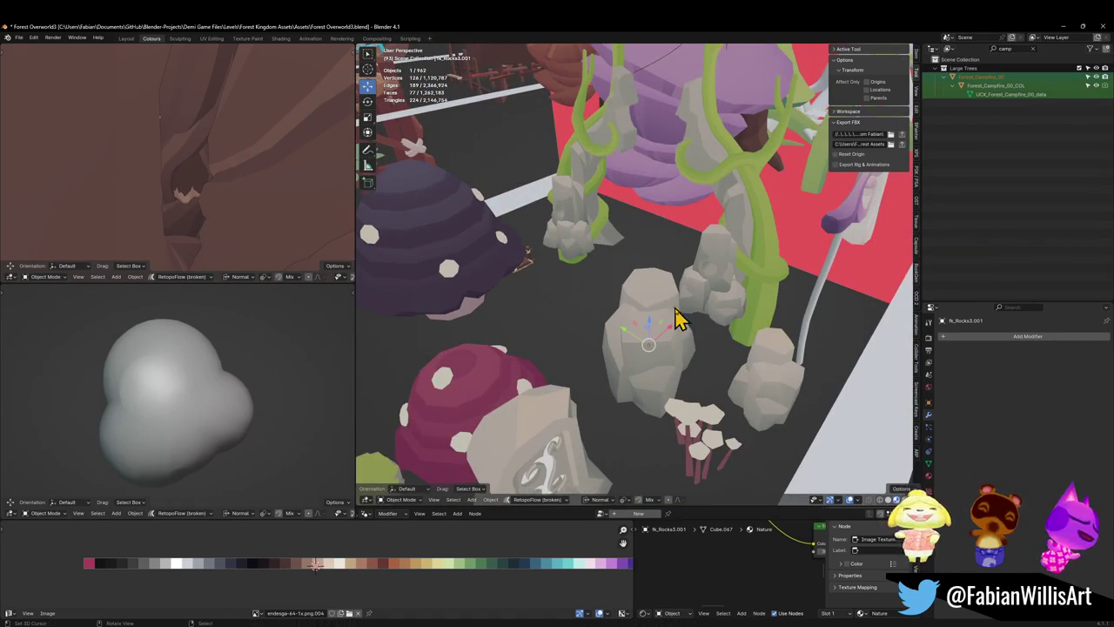
{"action": "key", "text": "shift+s"}
{"action": "left_click", "coordinate": [833, 400]}
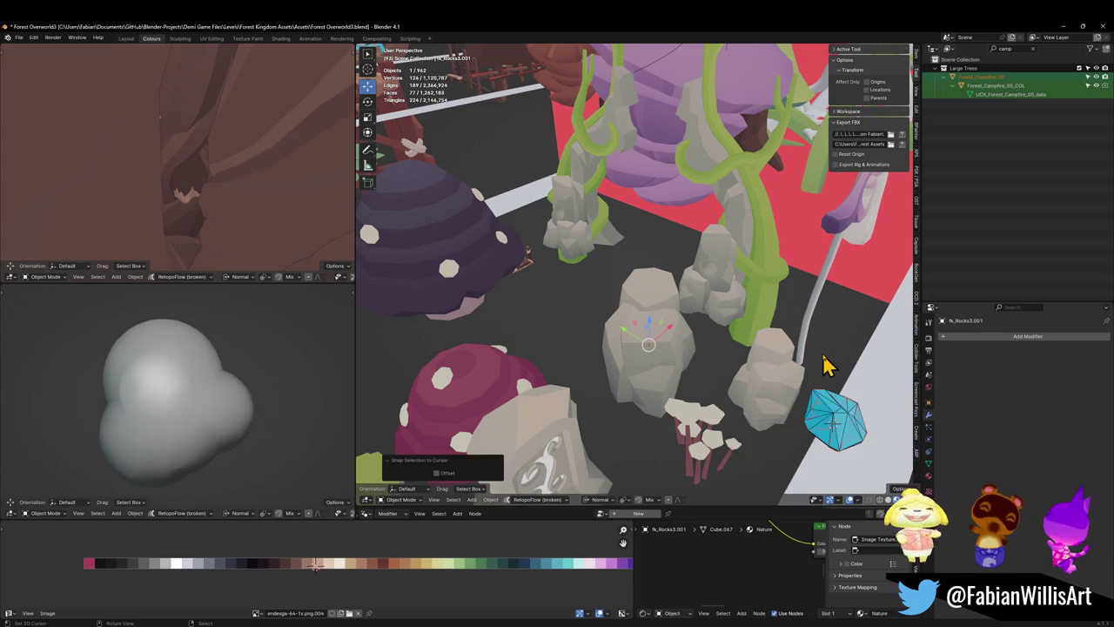
- Hide the campfire's collision hull and give the logs a level-1 Subdivision modifier
{"action": "middle_click_drag", "start_coordinate": [783, 410], "coordinate": [801, 386]}
{"action": "scroll", "coordinate": [631, 326], "scroll_direction": "up", "scroll_amount": 4}
{"action": "mouse_move", "coordinate": [632, 326]}
{"action": "middle_mouse_down"}
{"action": "mouse_move", "coordinate": [636, 298]}
{"action": "mouse_move", "coordinate": [659, 308]}
{"action": "middle_mouse_up"}
{"action": "left_click", "coordinate": [659, 299]}
{"action": "scroll", "coordinate": [659, 298], "scroll_direction": "up", "scroll_amount": 3}
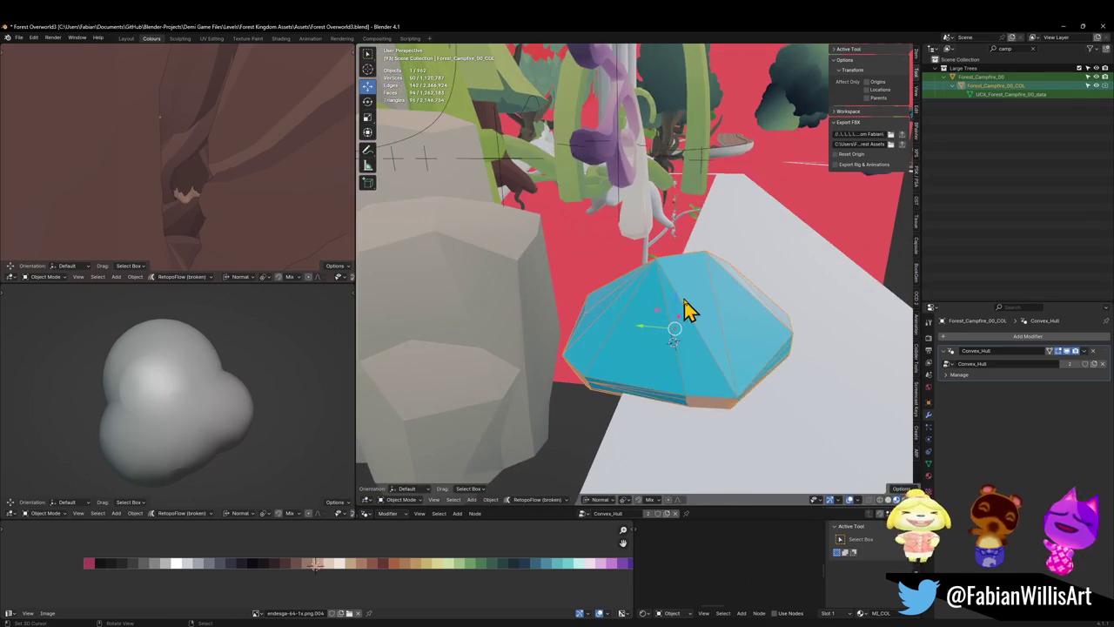
{"action": "key", "text": "h"}
{"action": "left_click", "coordinate": [679, 344]}
{"action": "mouse_move", "coordinate": [705, 326]}
{"action": "middle_mouse_down"}
{"action": "mouse_move", "coordinate": [733, 323]}
{"action": "mouse_move", "coordinate": [659, 307]}
{"action": "mouse_move", "coordinate": [654, 291]}
{"action": "mouse_move", "coordinate": [666, 318]}
{"action": "mouse_move", "coordinate": [704, 323]}
{"action": "mouse_move", "coordinate": [659, 296]}
{"action": "middle_mouse_up"}
{"action": "key", "text": "ctrl+1"}
{"action": "scroll", "coordinate": [659, 306], "scroll_direction": "up", "scroll_amount": 2}
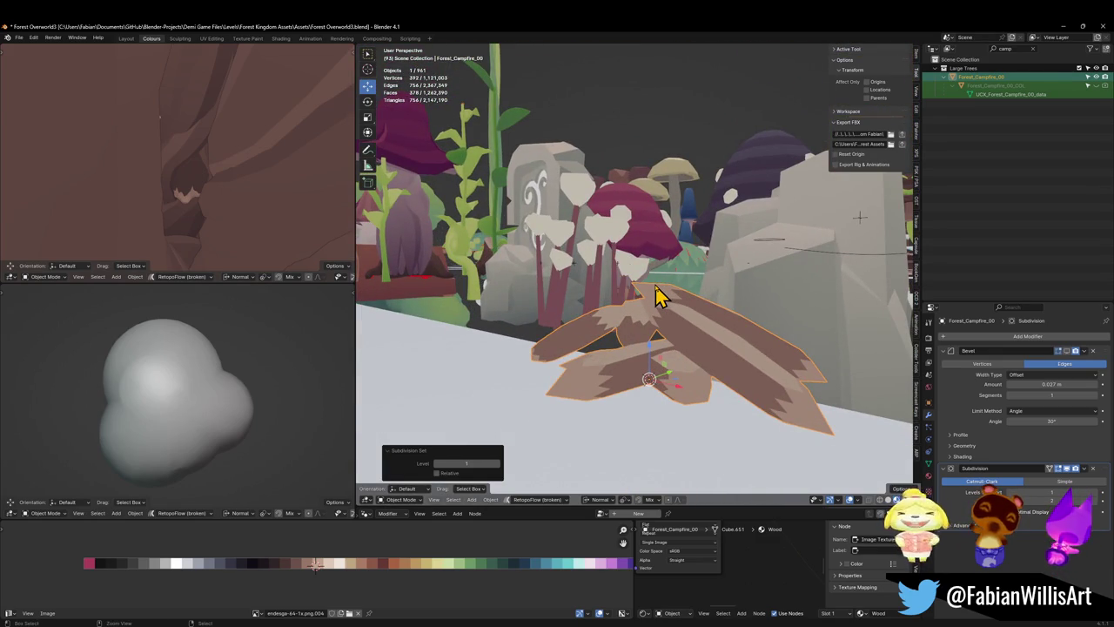
- Reapply level-1 subdivision to the logs and crease all of their edges
{"action": "key", "text": "ctrl+z"}
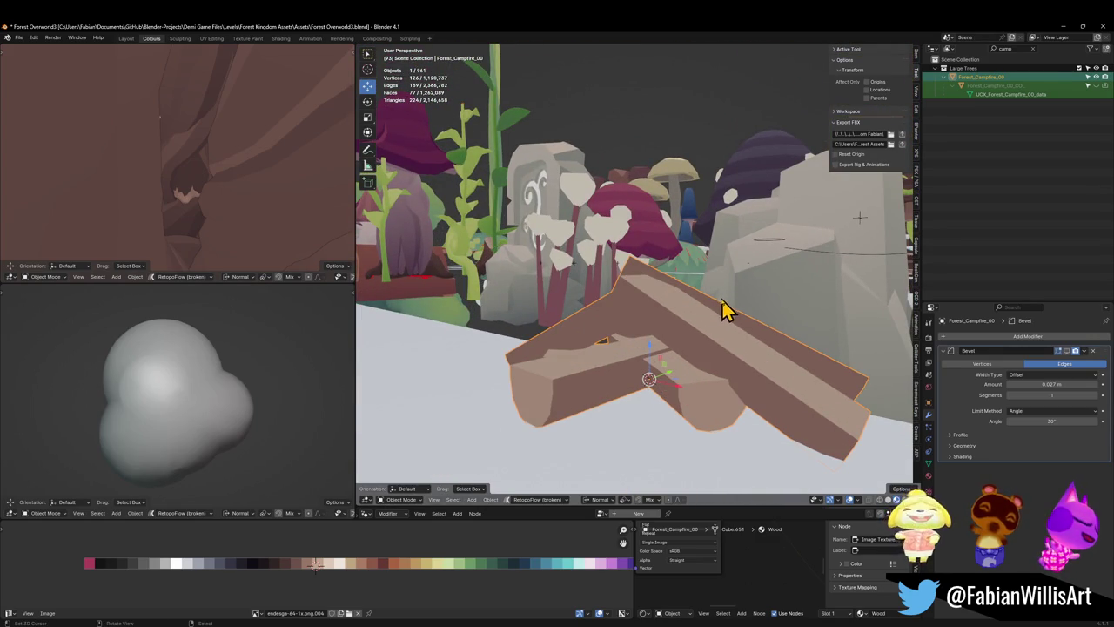
{"action": "key", "text": "ctrl+1"}
{"action": "key", "text": "Tab"}
{"action": "key", "text": "a"}
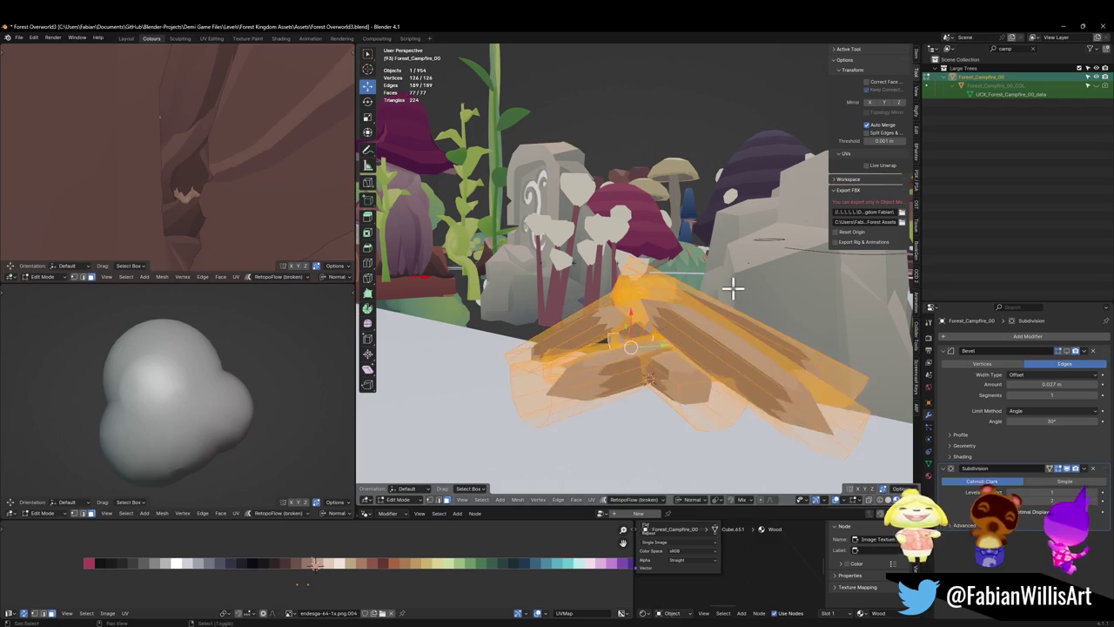
{"action": "key", "text": "shift+e"}
{"action": "key", "text": "Return"}
{"action": "key", "text": "Tab"}
{"action": "mouse_move", "coordinate": [793, 263]}
{"action": "middle_mouse_down"}
{"action": "mouse_move", "coordinate": [740, 293]}
{"action": "mouse_move", "coordinate": [745, 319]}
{"action": "mouse_move", "coordinate": [709, 348]}
{"action": "mouse_move", "coordinate": [687, 323]}
{"action": "mouse_move", "coordinate": [800, 298]}
{"action": "mouse_move", "coordinate": [818, 280]}
{"action": "mouse_move", "coordinate": [661, 321]}
{"action": "mouse_move", "coordinate": [721, 313]}
{"action": "mouse_move", "coordinate": [709, 322]}
{"action": "mouse_move", "coordinate": [700, 309]}
{"action": "mouse_move", "coordinate": [687, 326]}
{"action": "middle_mouse_up"}
- Fine-tune the log edge crease in Edit Mode, leaving it at 0.325
{"action": "key", "text": "Tab"}
{"action": "key", "text": "r"}
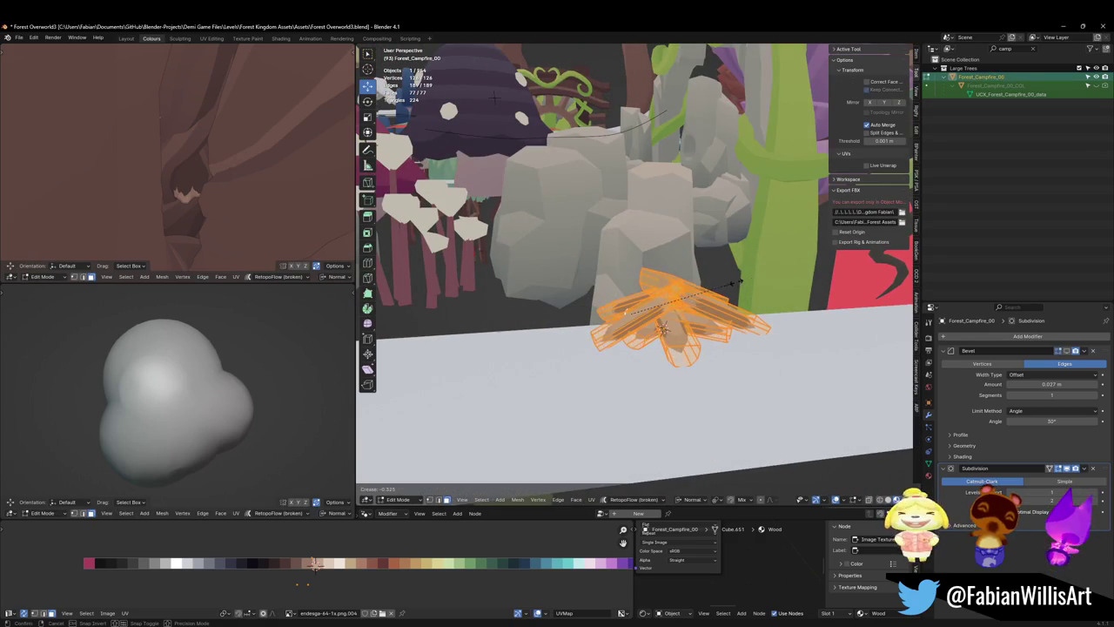
{"action": "key", "text": "Escape"}
{"action": "key", "text": "Tab"}
{"action": "mouse_move", "coordinate": [733, 299]}
{"action": "middle_mouse_down"}
{"action": "mouse_move", "coordinate": [754, 325]}
{"action": "mouse_move", "coordinate": [704, 299]}
{"action": "mouse_move", "coordinate": [759, 318]}
{"action": "mouse_move", "coordinate": [795, 308]}
{"action": "mouse_move", "coordinate": [688, 312]}
{"action": "middle_mouse_up"}
- Copy the campfire logs and paste them into the Glintleaf file at the 3D cursor
{"action": "right_click", "coordinate": [688, 312]}
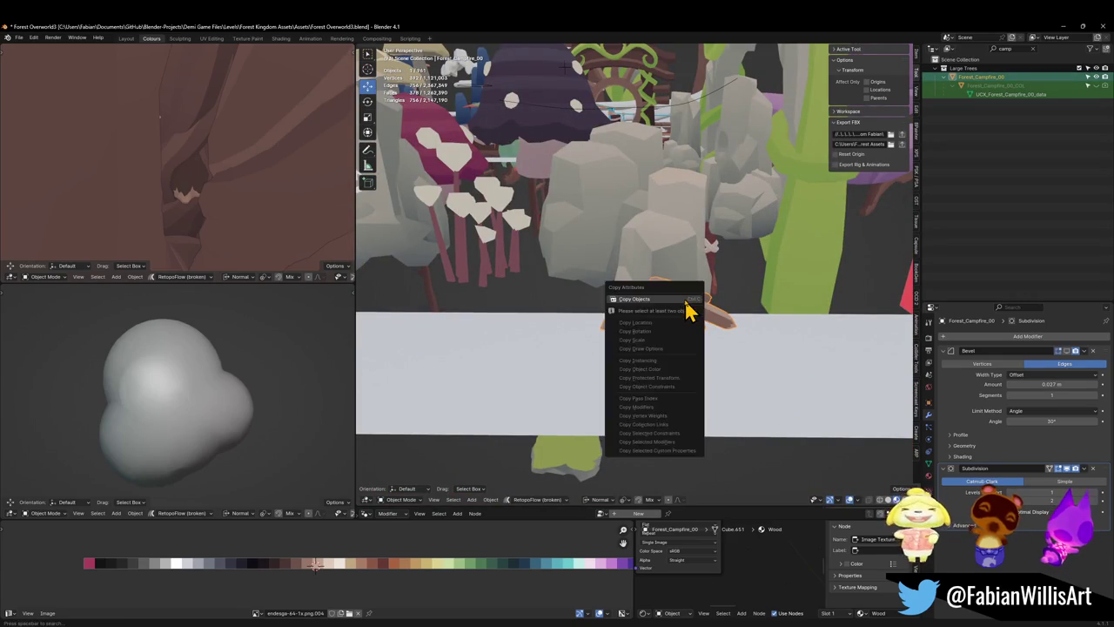
{"action": "left_click", "coordinate": [686, 309]}
{"action": "left_click", "coordinate": [1063, 27]}
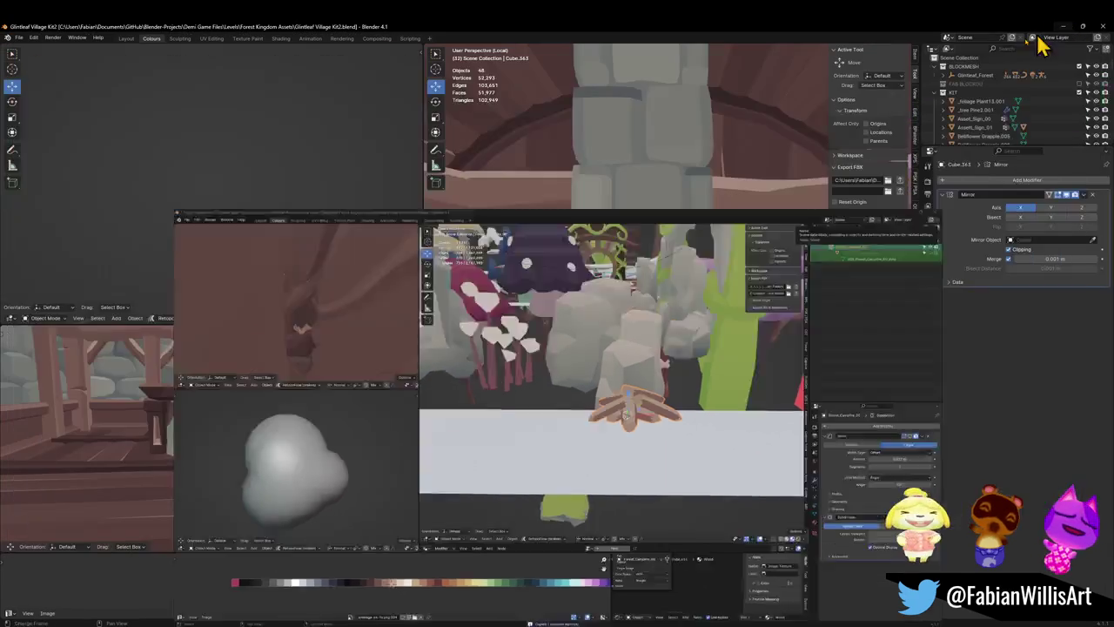
{"action": "middle_click_drag", "start_coordinate": [664, 458], "coordinate": [679, 392]}
{"action": "key", "text": "ctrl+v"}
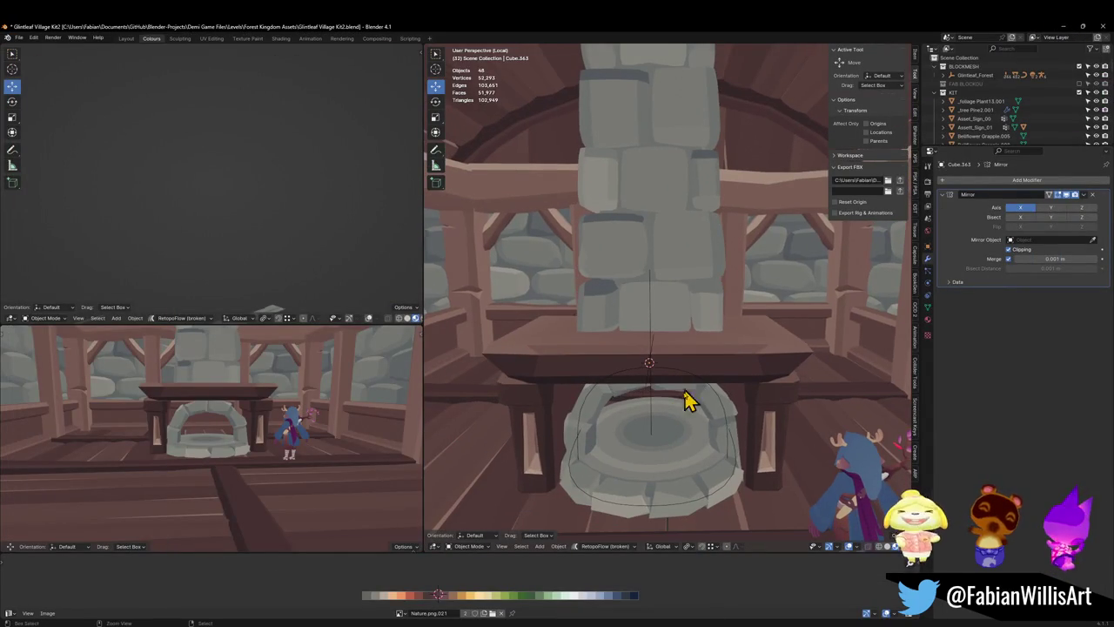
{"action": "key", "text": "shift+s"}
{"action": "left_click", "coordinate": [671, 399]}
- Lower the logs along Z and push them back along Y into the fireplace arch
{"action": "key", "text": "g"}
{"action": "key", "text": "z"}
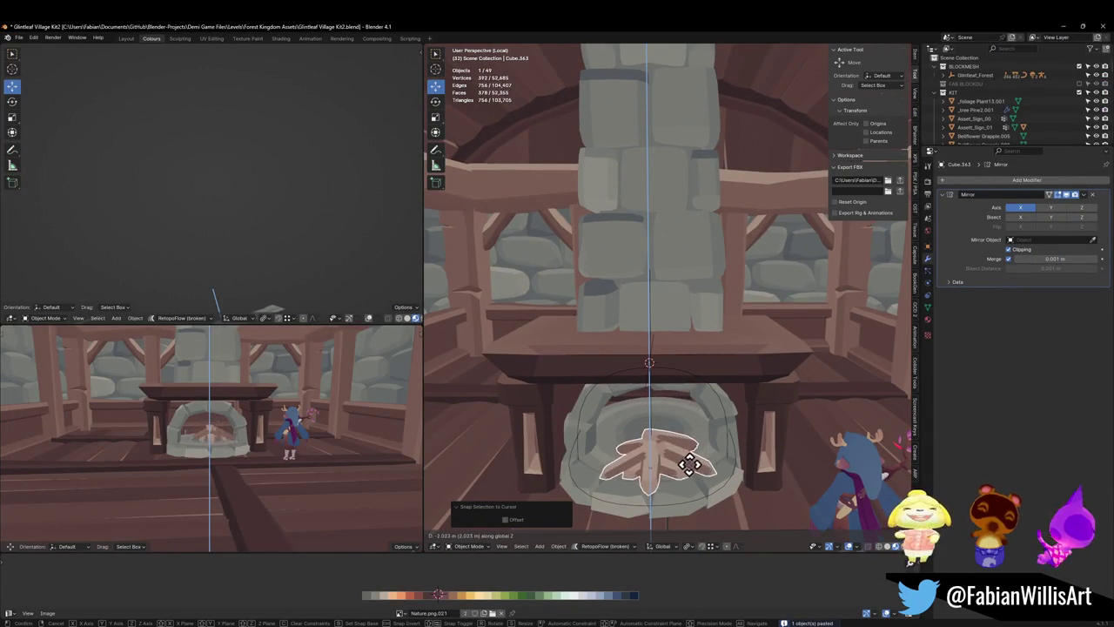
{"action": "left_click", "coordinate": [703, 464]}
{"action": "mouse_move", "coordinate": [704, 464]}
{"action": "middle_mouse_down"}
{"action": "mouse_move", "coordinate": [696, 443]}
{"action": "mouse_move", "coordinate": [733, 389]}
{"action": "middle_mouse_up"}
{"action": "key", "text": "g"}
{"action": "key", "text": "y"}
{"action": "left_click", "coordinate": [677, 418]}
{"action": "scroll", "coordinate": [667, 342], "scroll_direction": "up", "scroll_amount": 5}
- Enlarge the logs about 1.36 times to fit the hearth, then rescale by 1.021
{"action": "key", "text": "s"}
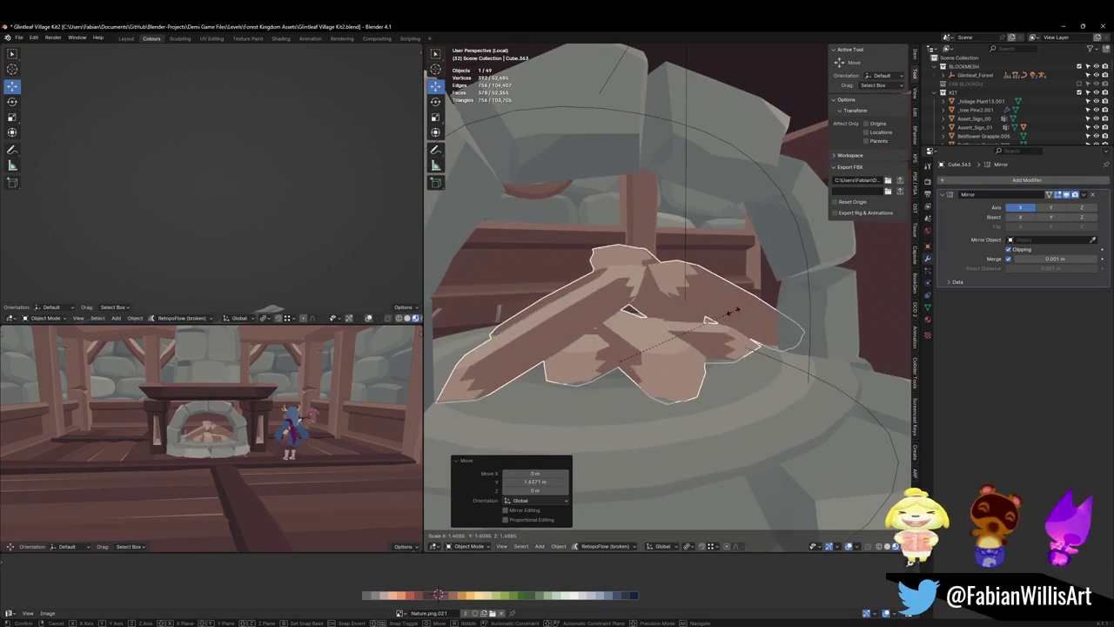
{"action": "left_click", "coordinate": [741, 343]}
{"action": "middle_click_drag", "start_coordinate": [740, 343], "coordinate": [699, 353]}
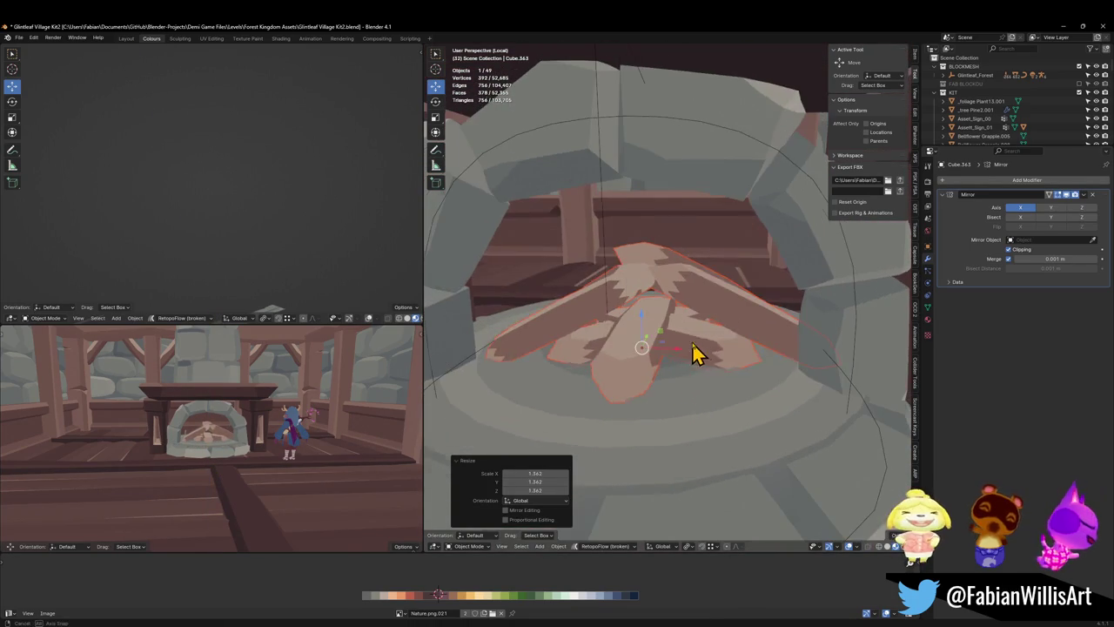
{"action": "key", "text": "g"}
{"action": "key", "text": "x"}
{"action": "key", "text": "Escape"}
{"action": "key", "text": "s"}
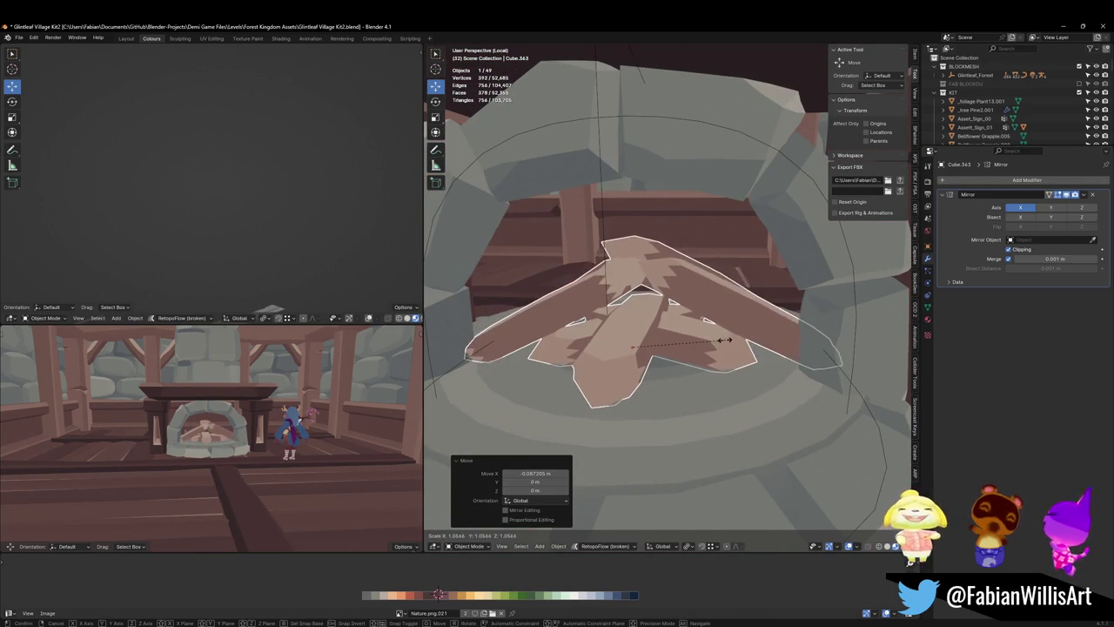
{"action": "left_click", "coordinate": [727, 353]}
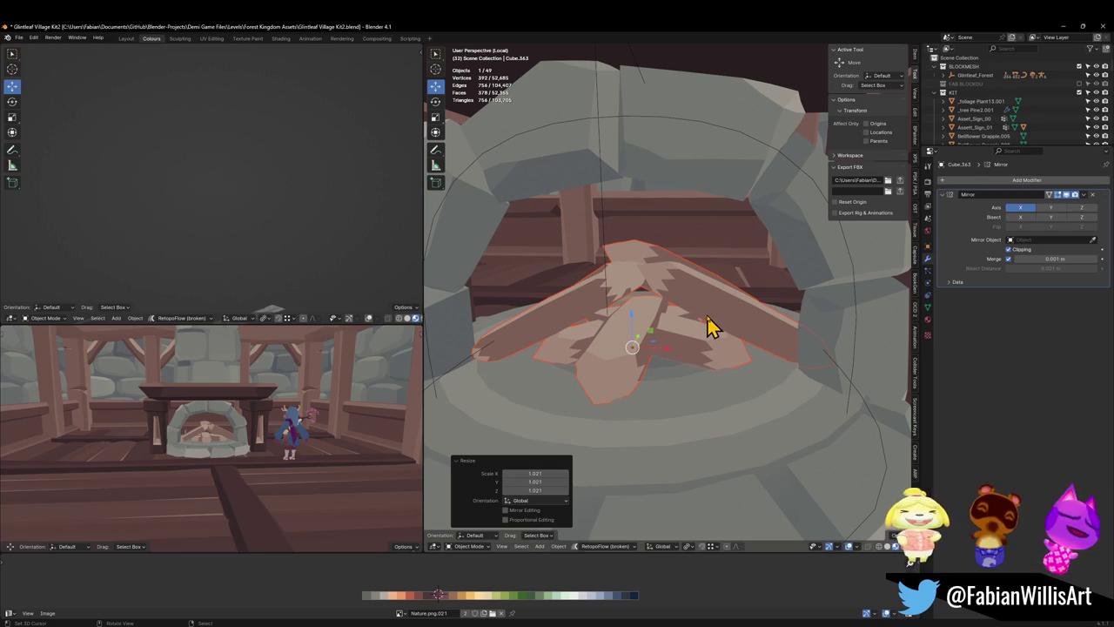
- Check the fireplace in walk view and save the Glintleaf Village Kit2 file
{"action": "middle_click_drag", "start_coordinate": [152, 487], "coordinate": [213, 450]}
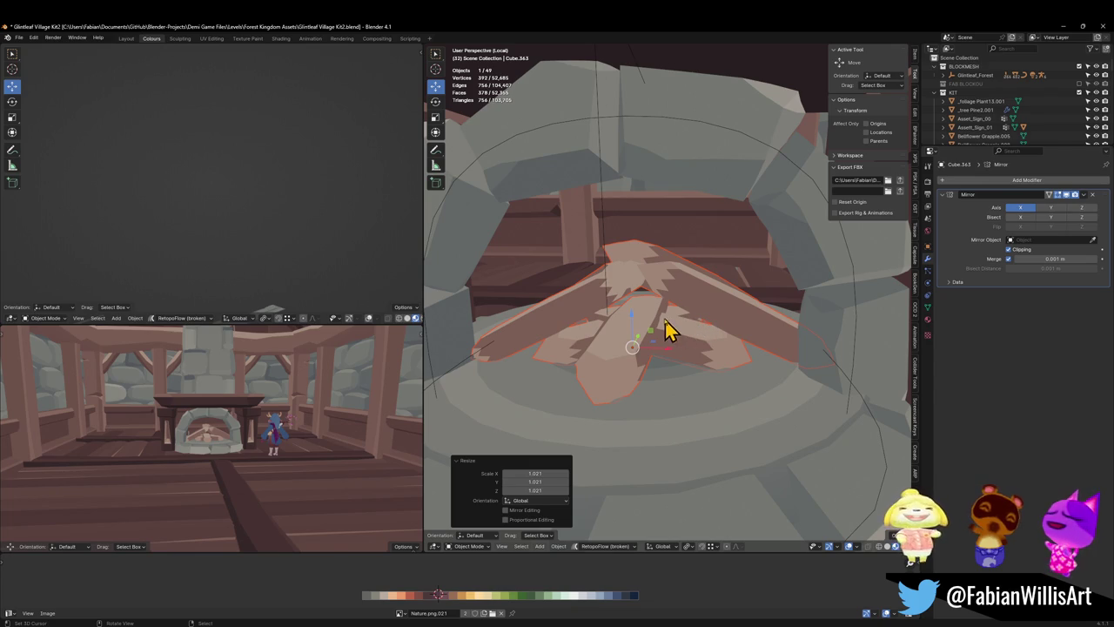
{"action": "key", "text": "shift+grave"}
{"action": "key", "text": "s"}
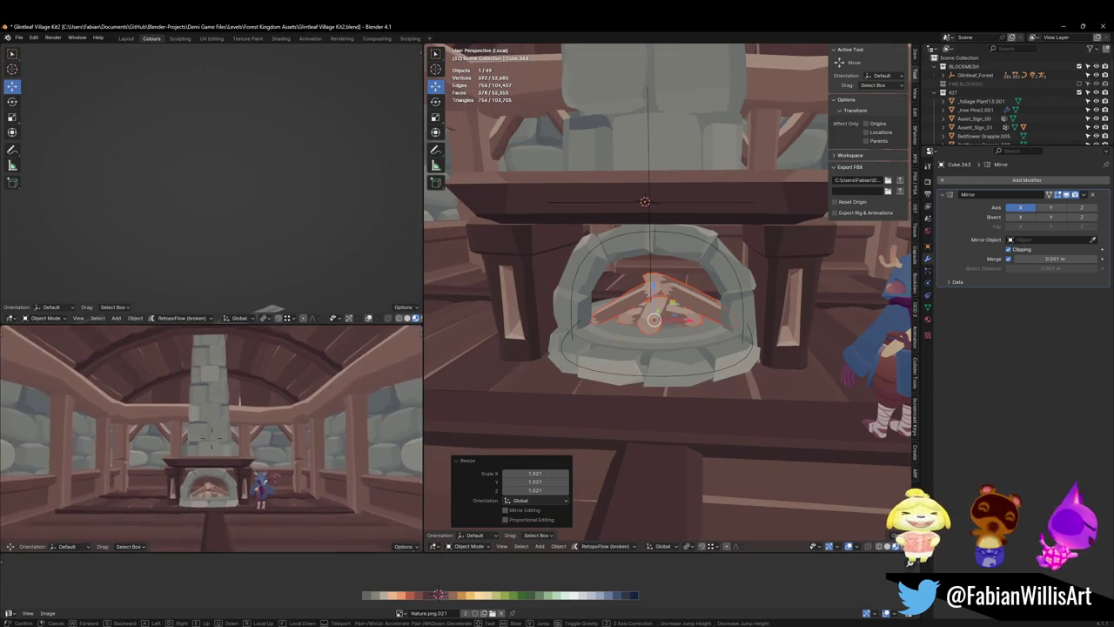
{"action": "key", "text": "ctrl+s"}
{"action": "scroll", "coordinate": [665, 305], "scroll_direction": "down", "scroll_amount": 5}
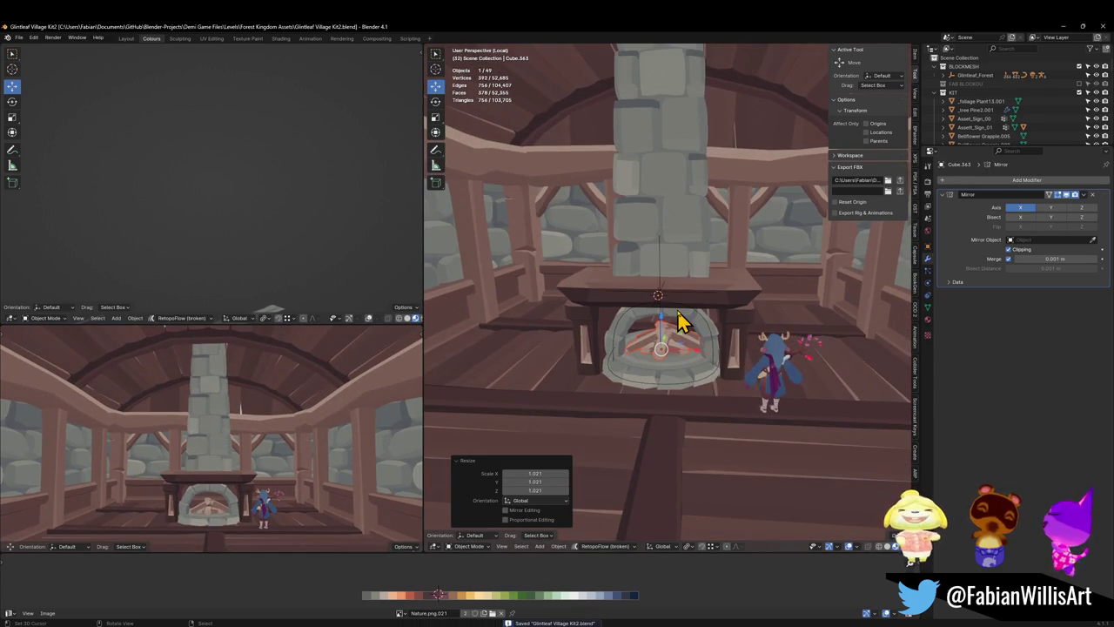
- Duplicate the mirrored wooden post pair and raise the copy above the mantel
{"action": "middle_click_drag", "start_coordinate": [679, 318], "coordinate": [688, 374]}
{"action": "key", "text": "alt+a"}
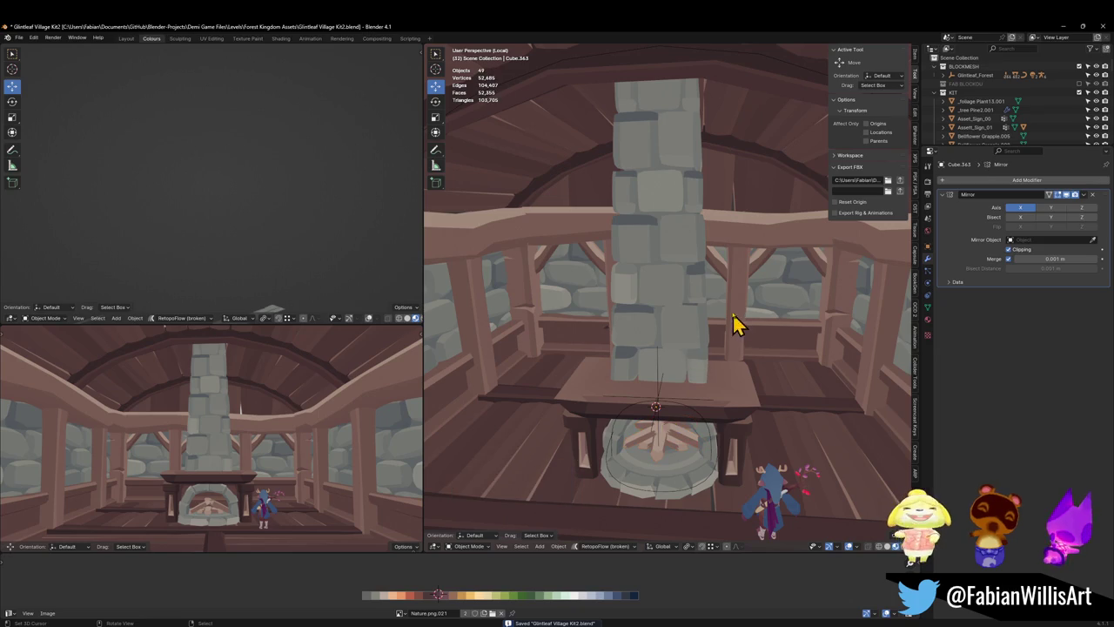
{"action": "middle_click_drag", "start_coordinate": [597, 316], "coordinate": [604, 319]}
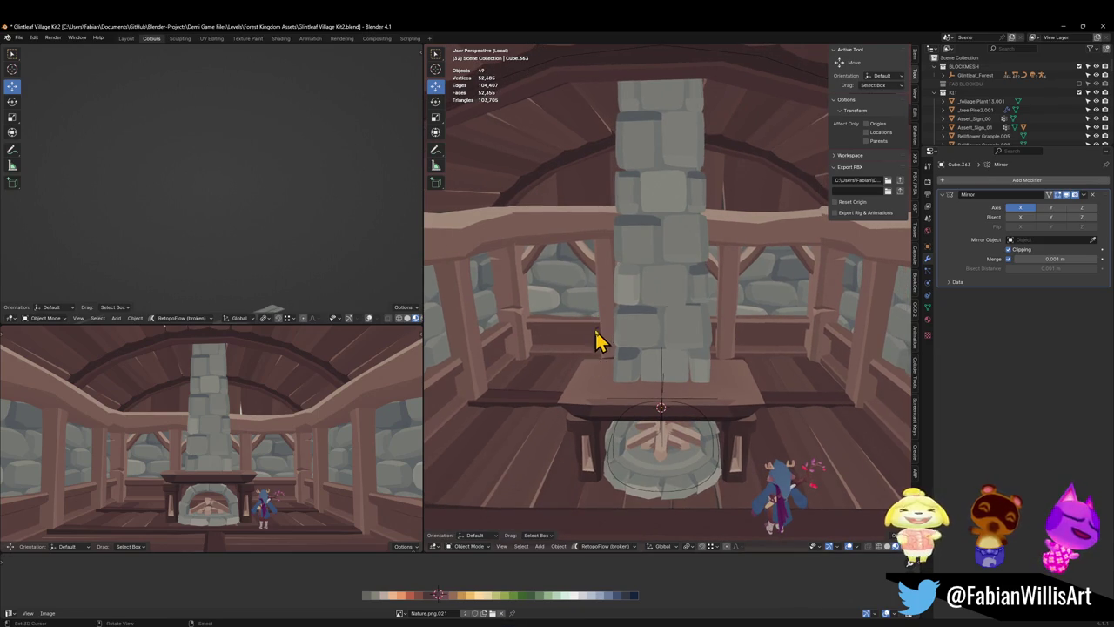
{"action": "left_click", "coordinate": [609, 328]}
{"action": "key", "text": "shift+d"}
{"action": "key", "text": "shift+z"}
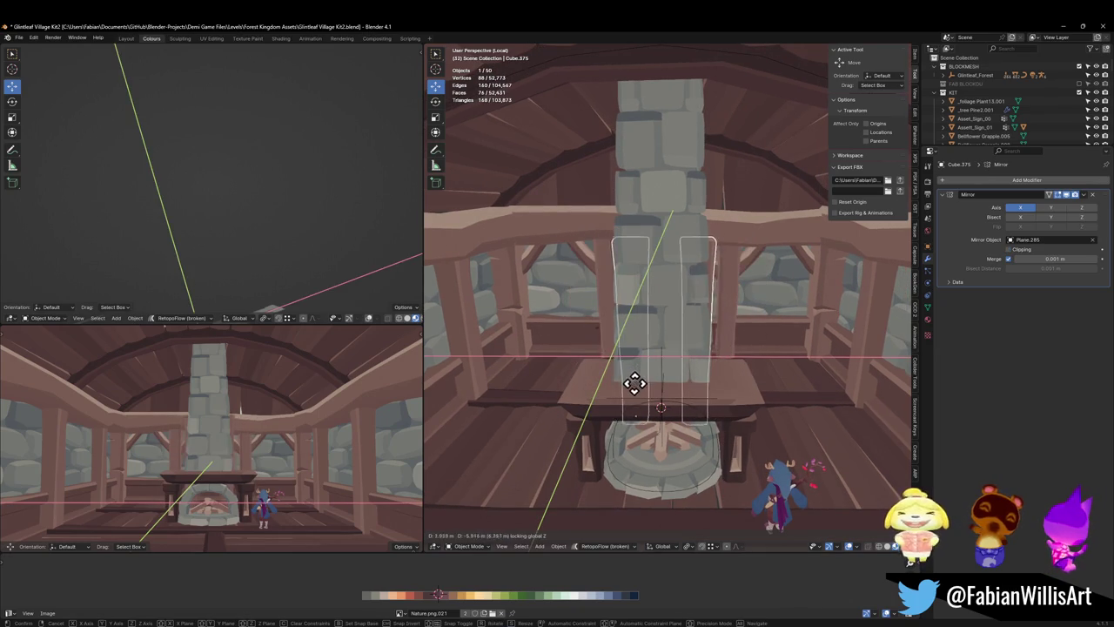
{"action": "key", "text": "z"}
{"action": "left_click", "coordinate": [638, 385]}
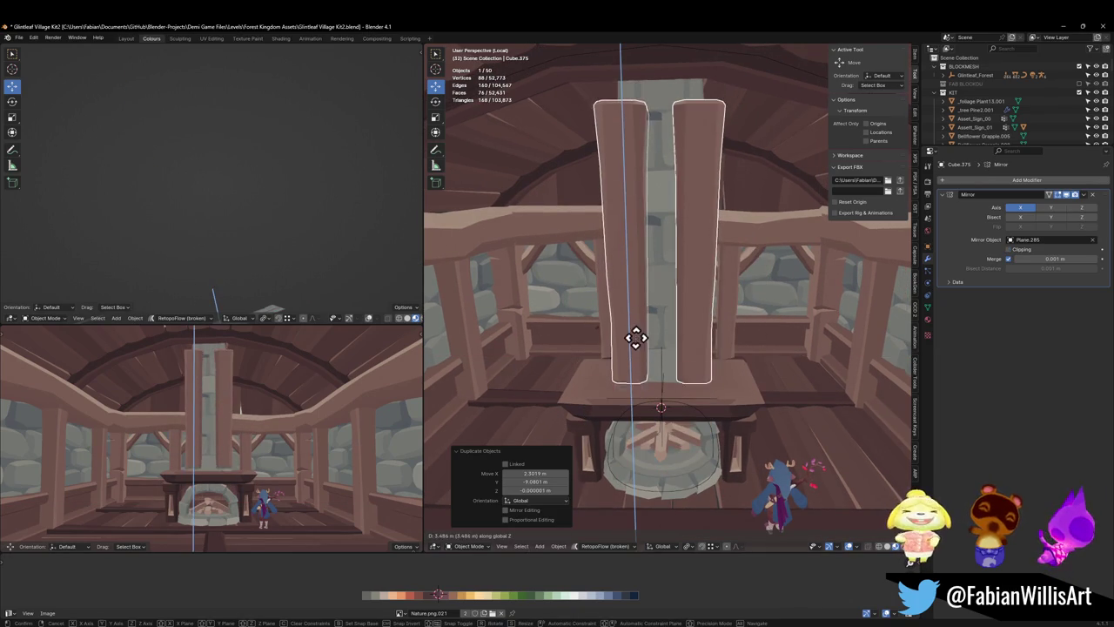
- Shrink the duplicated posts, set them beside the chimney, and stretch them tall along Z
{"action": "key", "text": "s"}
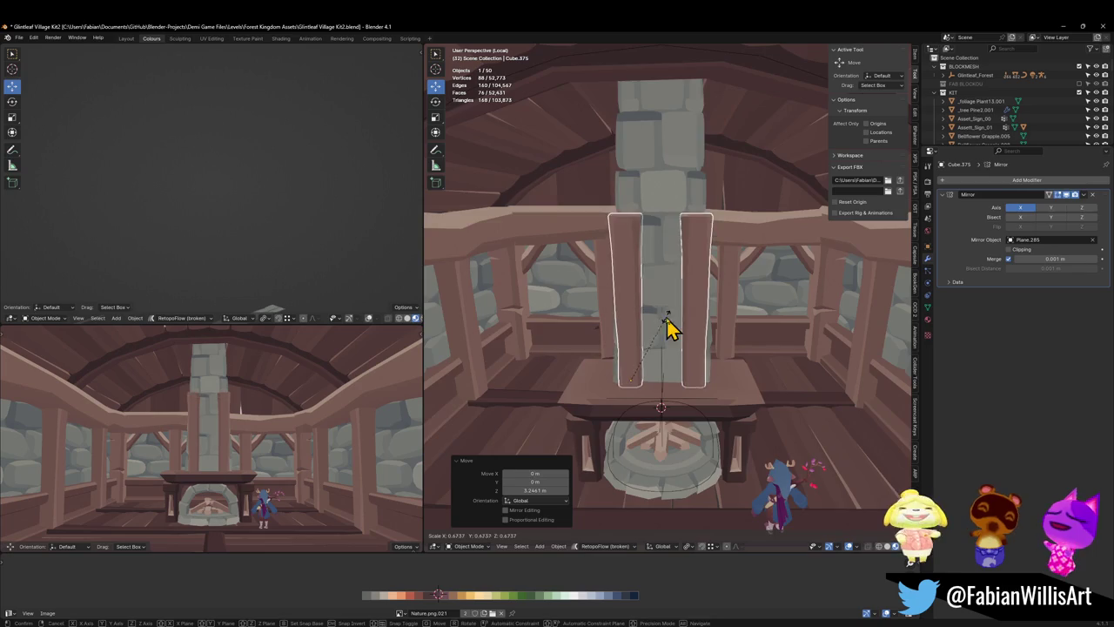
{"action": "left_click", "coordinate": [667, 323]}
{"action": "mouse_move", "coordinate": [667, 323]}
{"action": "middle_mouse_down"}
{"action": "mouse_move", "coordinate": [684, 340]}
{"action": "mouse_move", "coordinate": [652, 320]}
{"action": "middle_mouse_up"}
{"action": "key", "text": "g"}
{"action": "key", "text": "shift+z"}
{"action": "left_click", "coordinate": [659, 323]}
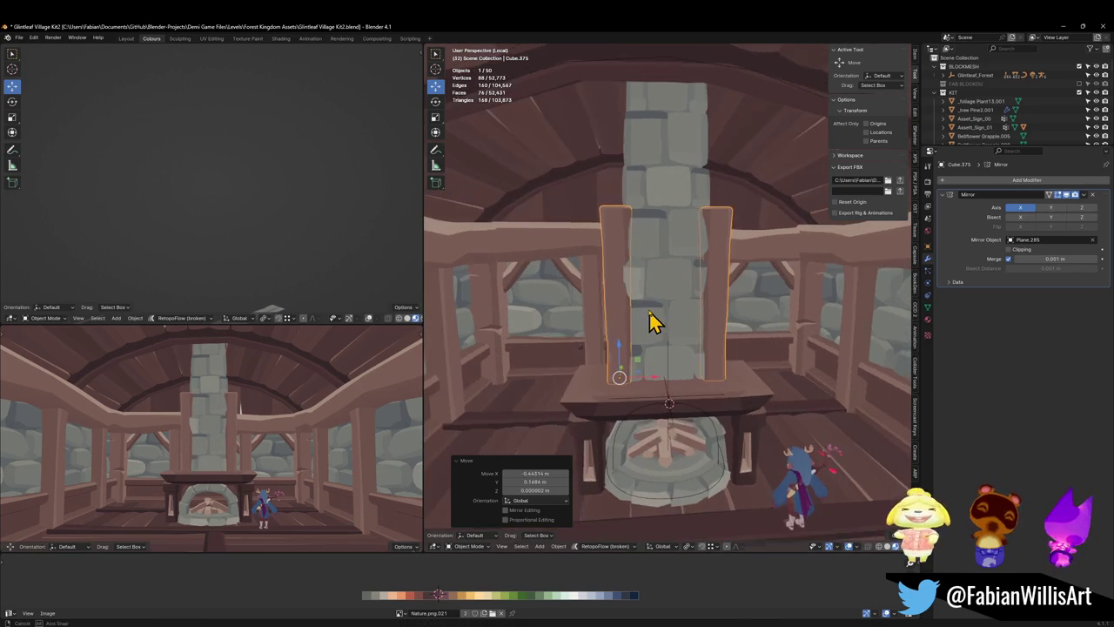
{"action": "key", "text": "s"}
{"action": "key", "text": "Escape"}
{"action": "key", "text": "s"}
{"action": "key", "text": "z"}
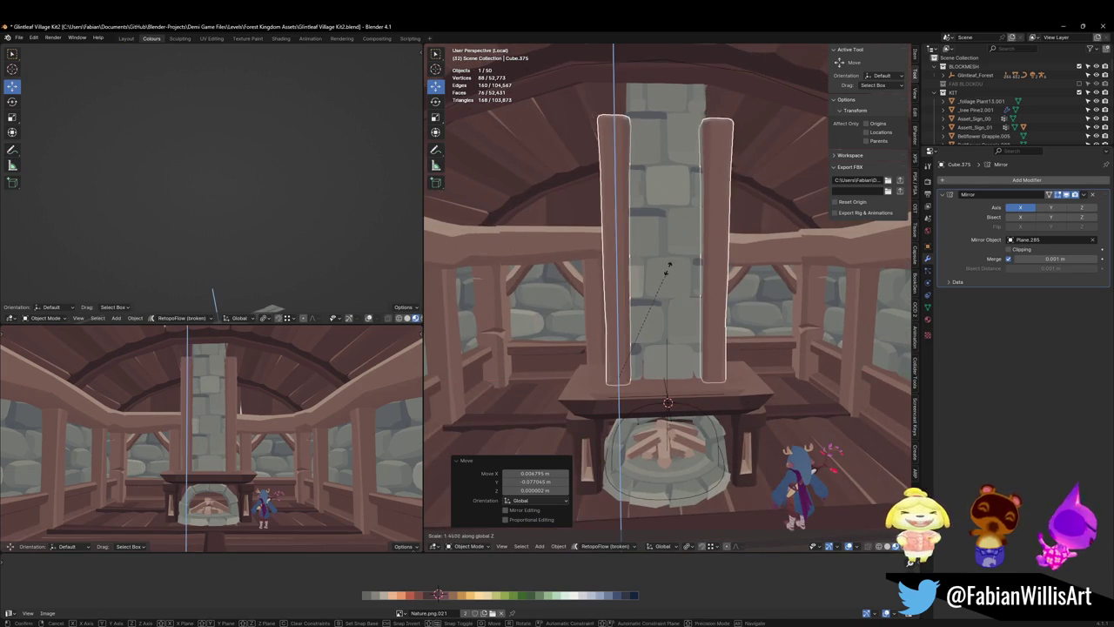
{"action": "left_click", "coordinate": [680, 237]}
- Shift the post geometry 0.0236 m along X in Edit Mode and save the file
{"action": "key", "text": "Tab"}
{"action": "key", "text": "a"}
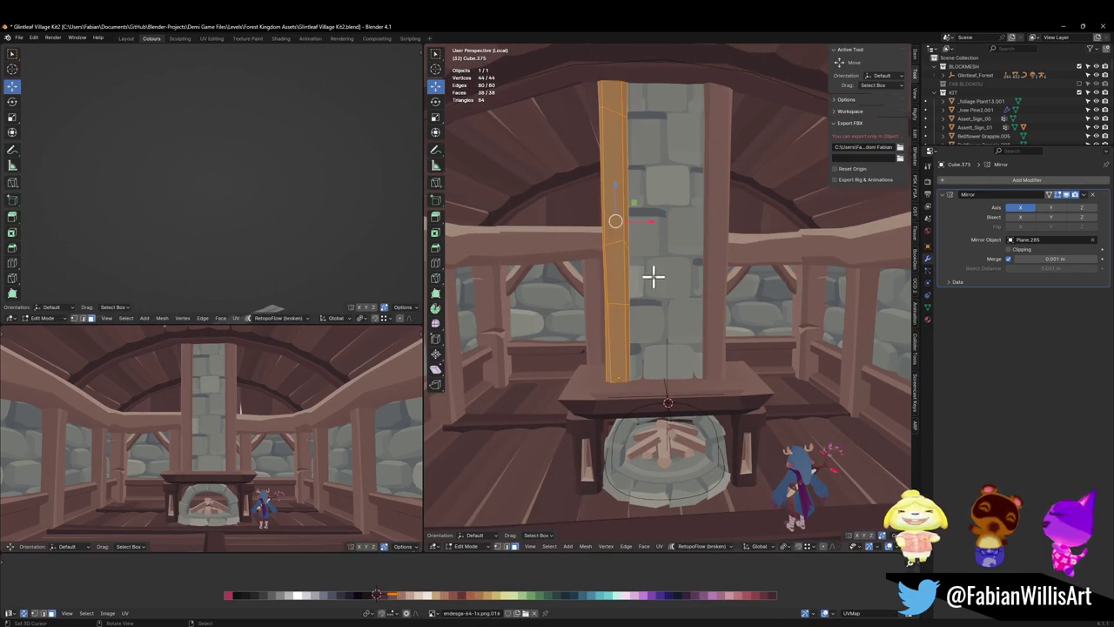
{"action": "key", "text": "g"}
{"action": "key", "text": "x"}
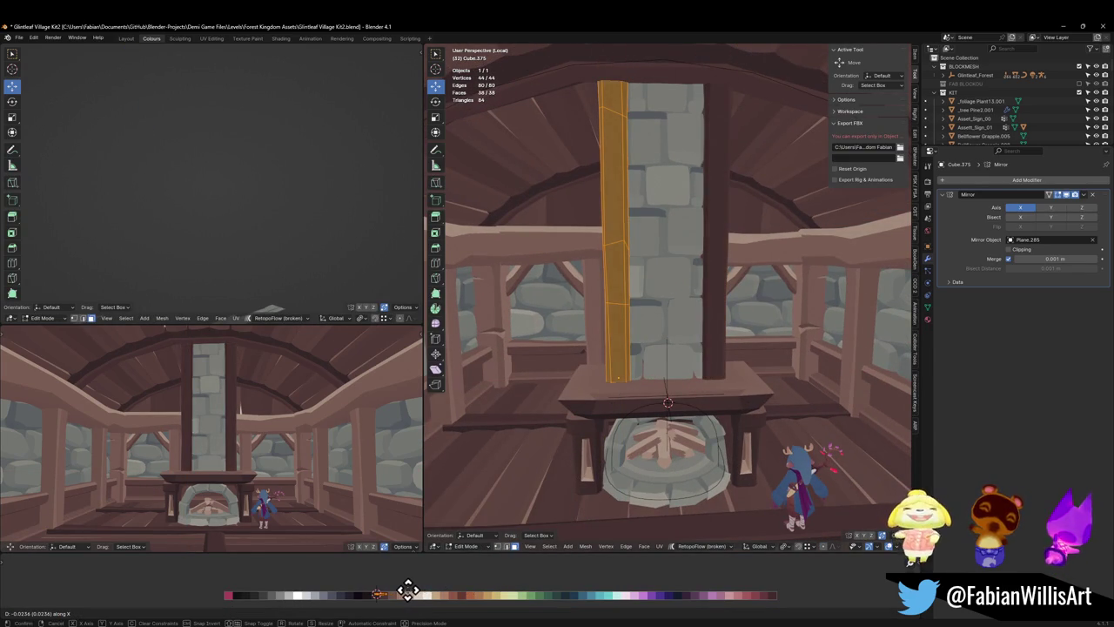
{"action": "left_click", "coordinate": [415, 594]}
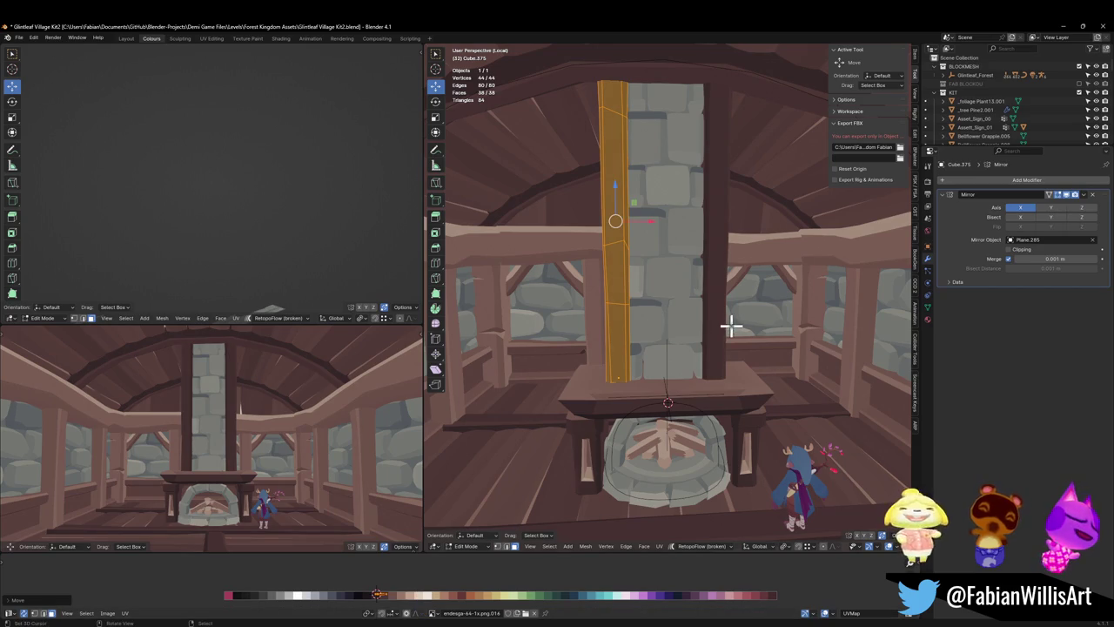
{"action": "key", "text": "Tab"}
{"action": "key", "text": "ctrl+s"}
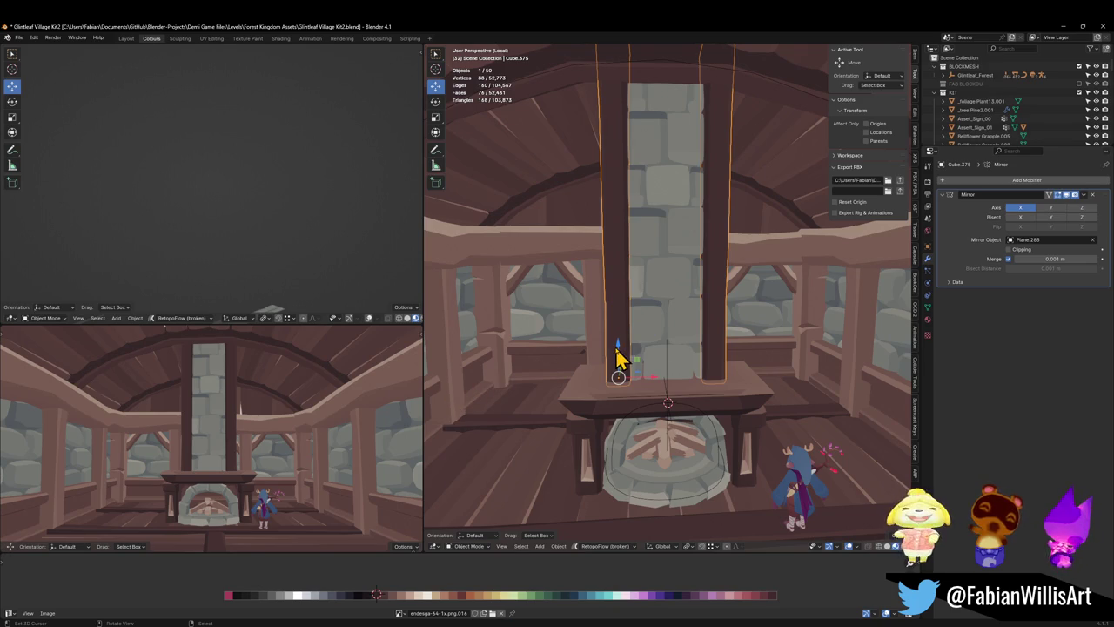
{"action": "left_click", "coordinate": [807, 421]}
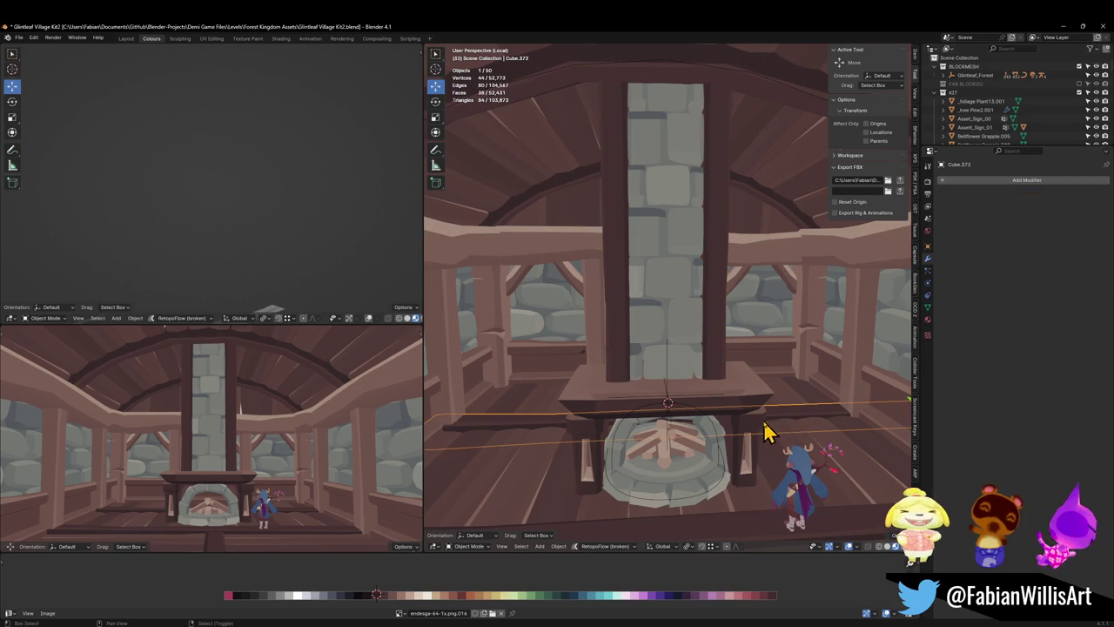
- Duplicate the horizontal beam, snap the copy to the 3D cursor and shrink it
{"action": "key", "text": "shift+d"}
{"action": "left_click", "coordinate": [834, 464]}
{"action": "key", "text": "q"}
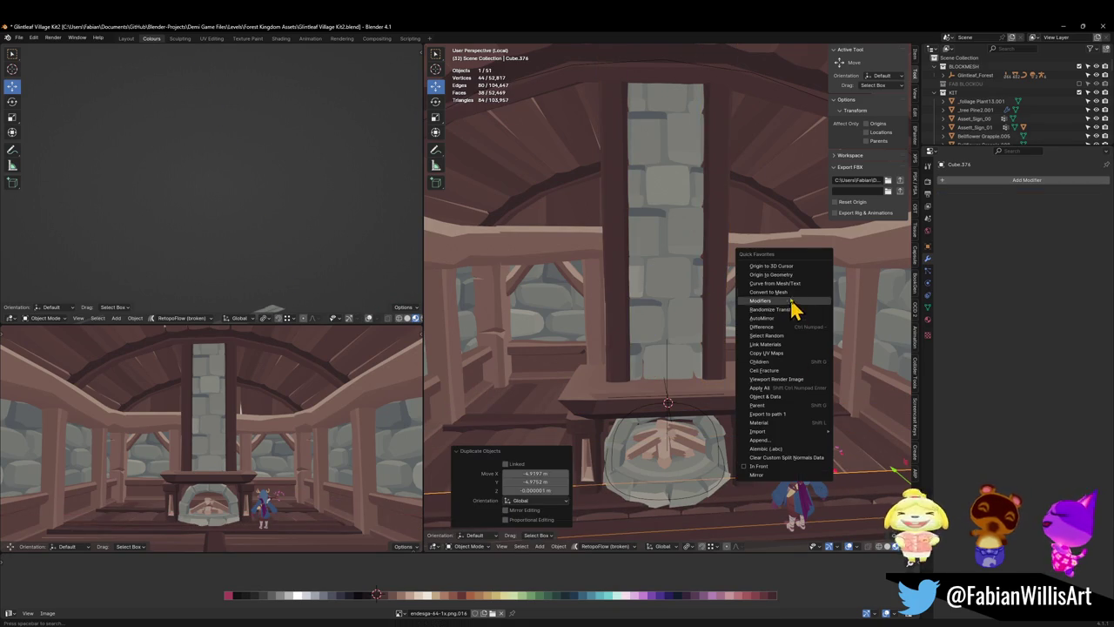
{"action": "key", "text": "Escape"}
{"action": "key", "text": "shift+s"}
{"action": "key", "text": "s"}
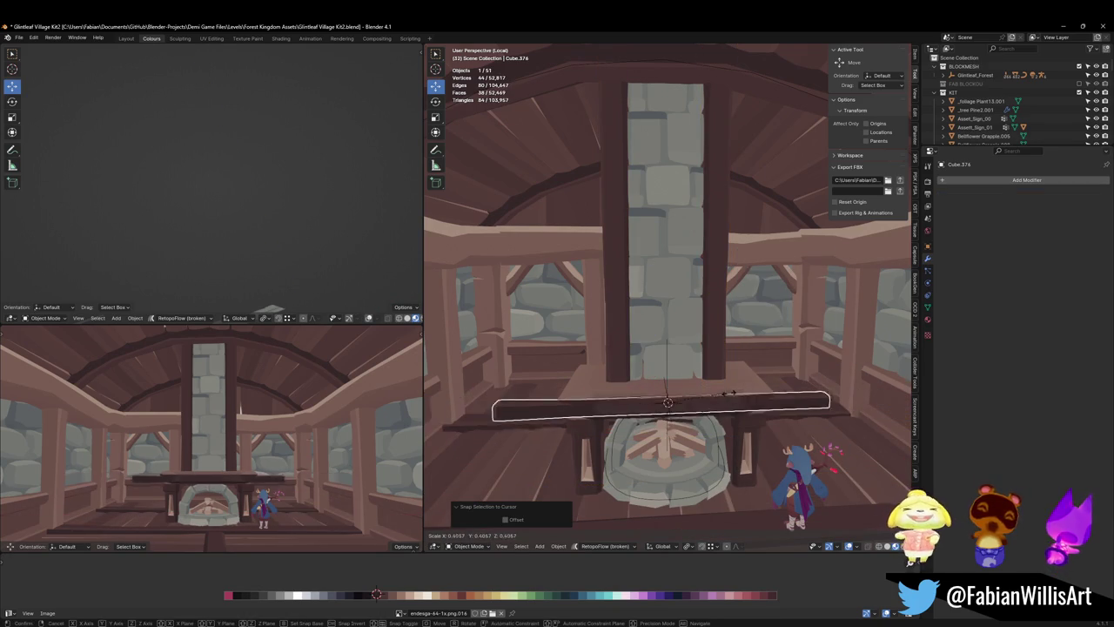
{"action": "left_click", "coordinate": [706, 402]}
- Place the small beam piece on the mantel and narrow it along X
{"action": "key", "text": "g"}
{"action": "key", "text": "z"}
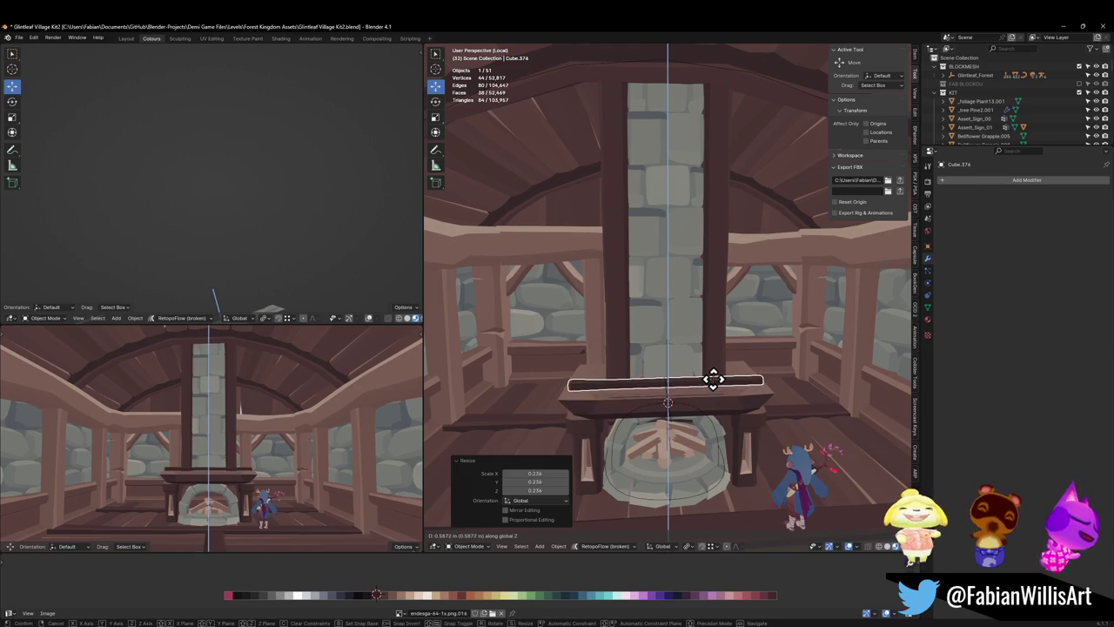
{"action": "right_click", "coordinate": [712, 380]}
{"action": "middle_click_drag", "start_coordinate": [724, 378], "coordinate": [709, 393]}
{"action": "key", "text": "g"}
{"action": "key", "text": "shift+z"}
{"action": "left_click", "coordinate": [718, 392]}
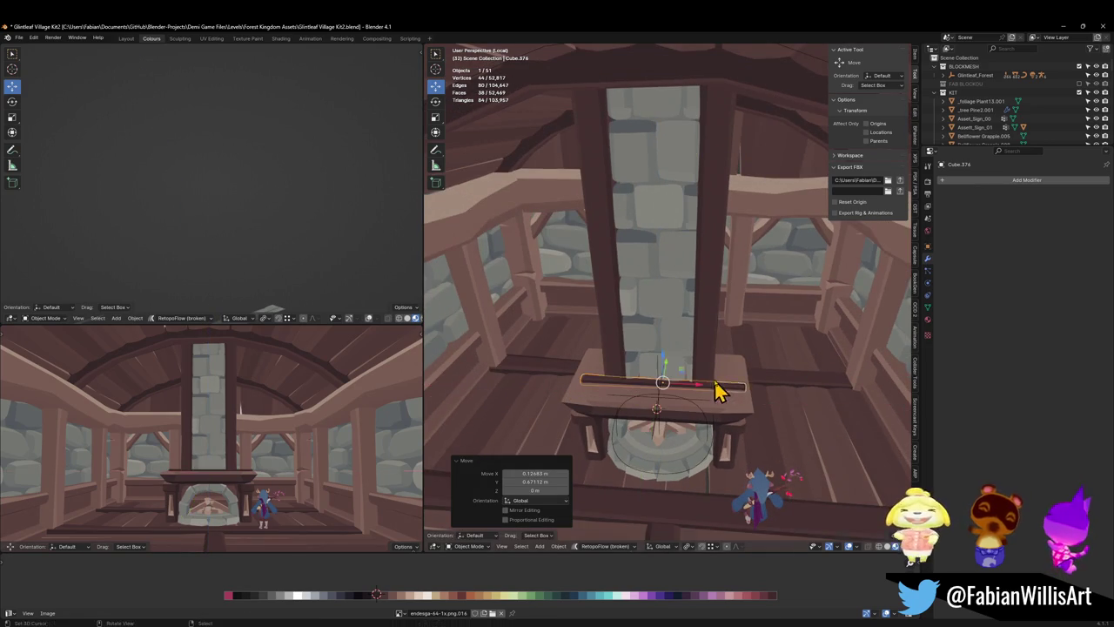
{"action": "key", "text": "s"}
{"action": "key", "text": "x"}
{"action": "left_click", "coordinate": [701, 383]}
- Center the block under the chimney along X and stretch it taller along Z
{"action": "key", "text": "g"}
{"action": "middle_click_drag", "start_coordinate": [684, 386], "coordinate": [697, 383]}
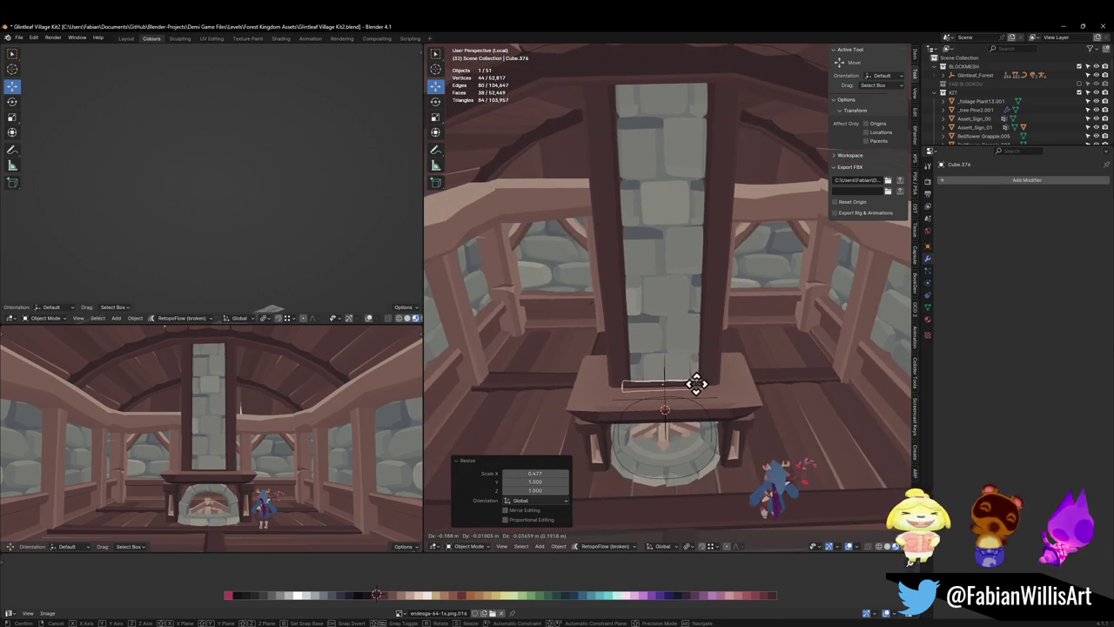
{"action": "key", "text": "x"}
{"action": "left_click", "coordinate": [699, 380]}
{"action": "key", "text": "s"}
{"action": "key", "text": "z"}
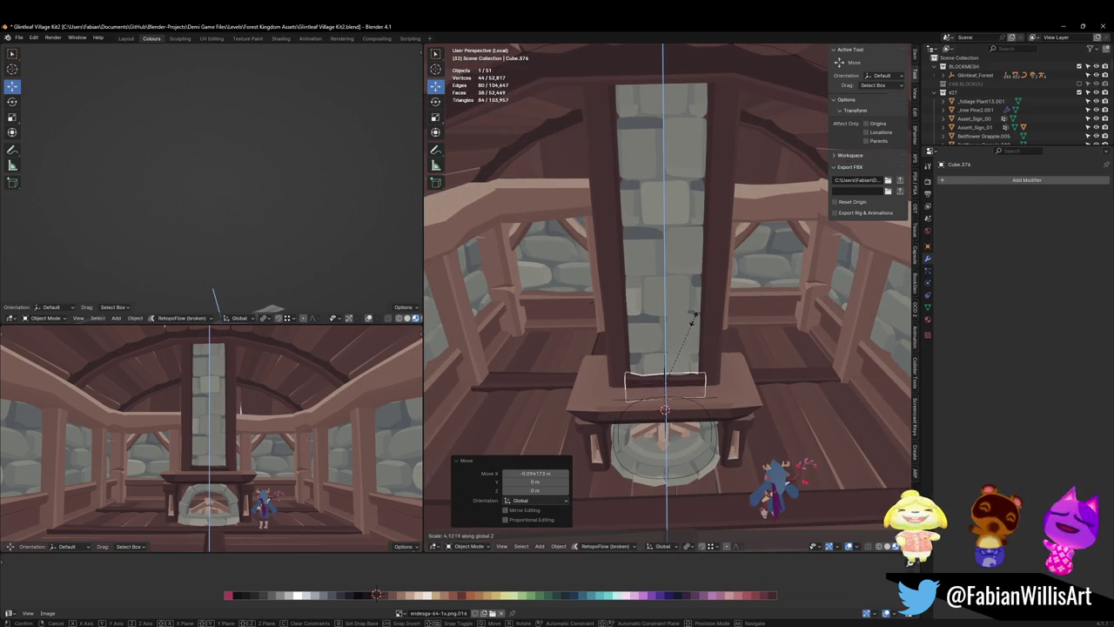
{"action": "left_click", "coordinate": [692, 317]}
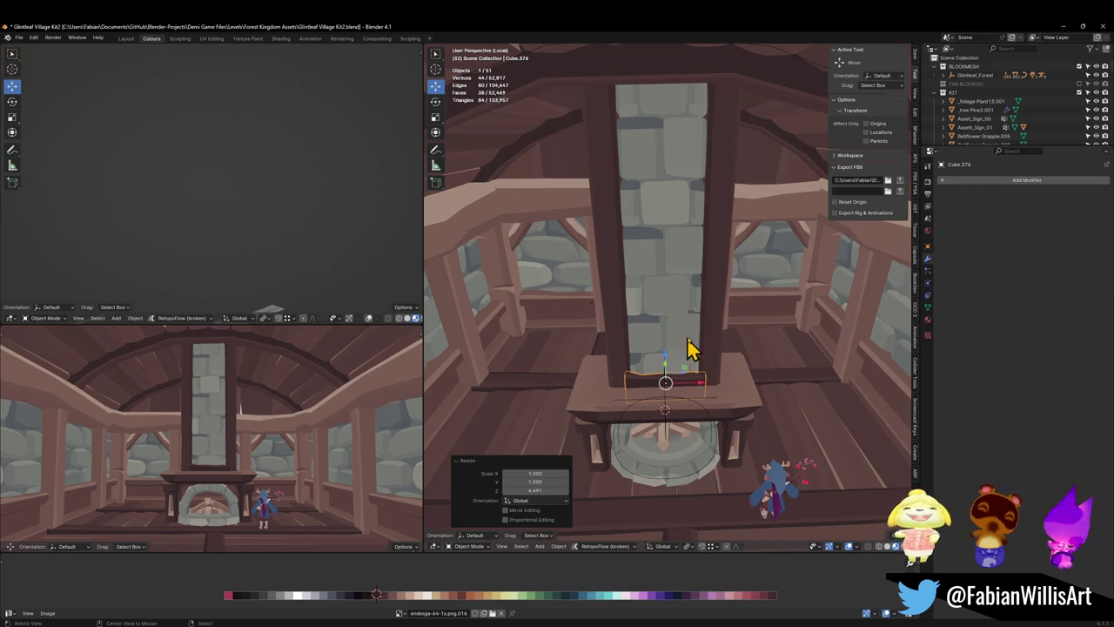
- Select the mirrored beam pair flanking the chimney and view it from below the chimney top
{"action": "left_click", "coordinate": [618, 287]}
{"action": "mouse_move", "coordinate": [619, 291]}
{"action": "middle_mouse_down"}
{"action": "mouse_move", "coordinate": [638, 290]}
{"action": "mouse_move", "coordinate": [647, 269]}
{"action": "mouse_move", "coordinate": [662, 282]}
{"action": "middle_mouse_up"}
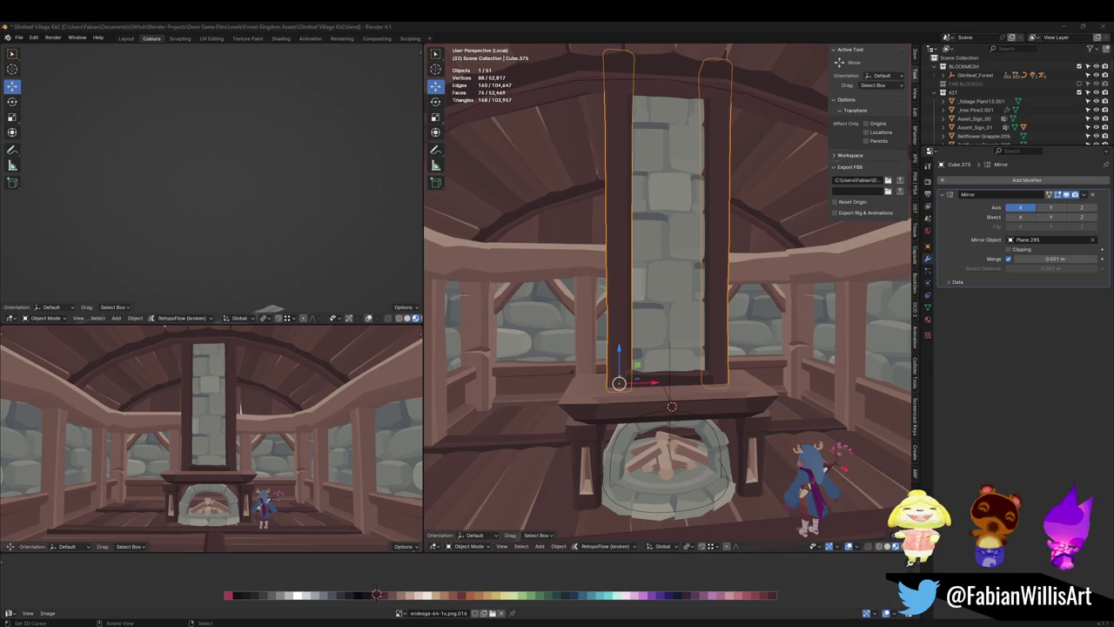
{"action": "mouse_move", "coordinate": [684, 253]}
{"action": "middle_mouse_down"}
{"action": "mouse_move", "coordinate": [652, 288]}
{"action": "mouse_move", "coordinate": [629, 243]}
{"action": "middle_mouse_up"}
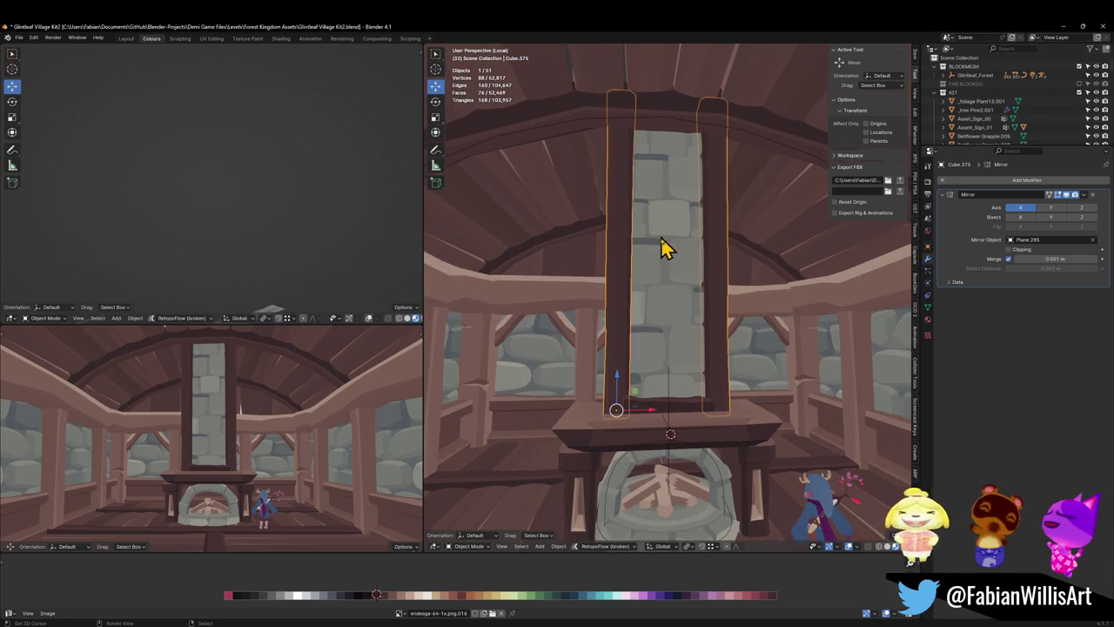
- Tilt the beam pair inward around the Y axis and save the file
{"action": "key", "text": "r"}
{"action": "key", "text": "y"}
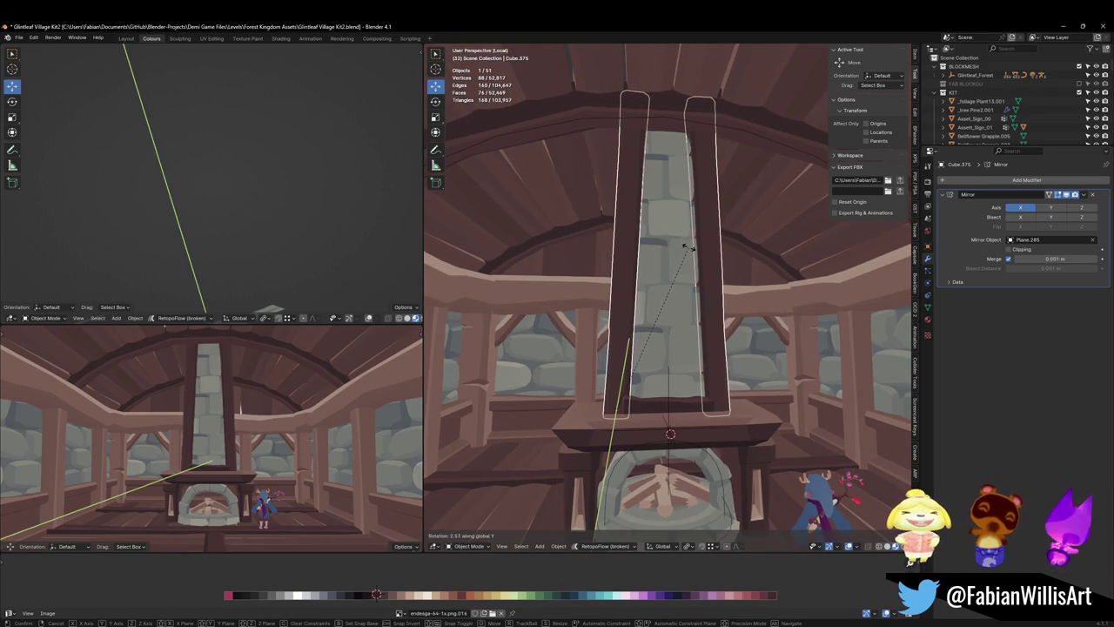
{"action": "left_click", "coordinate": [684, 246]}
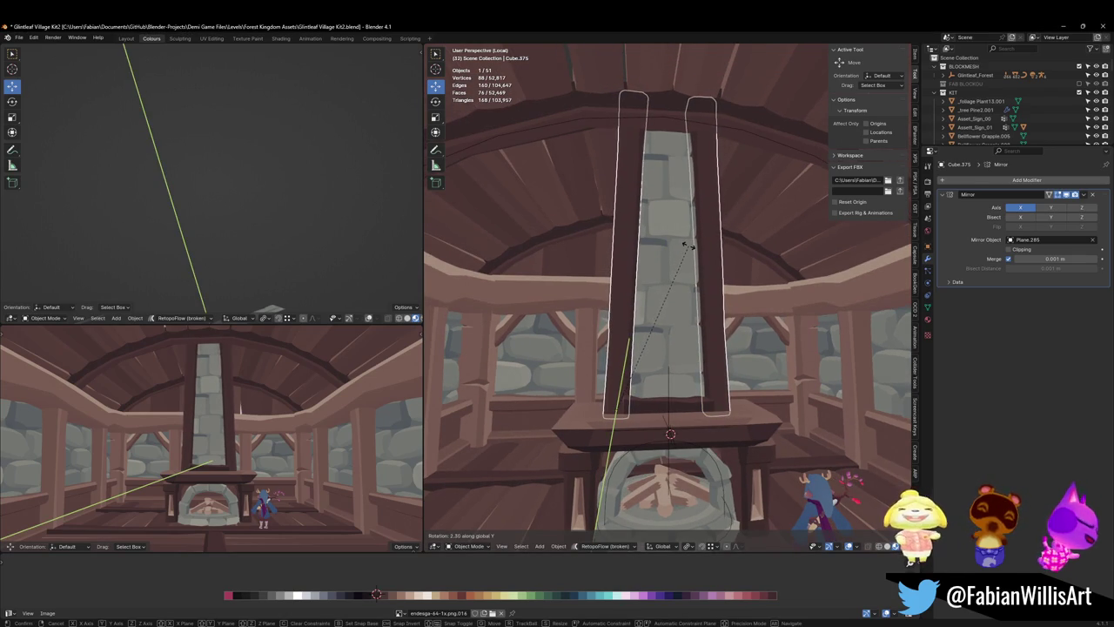
{"action": "key", "text": "alt+a"}
{"action": "middle_click_drag", "start_coordinate": [642, 269], "coordinate": [659, 274]}
{"action": "key", "text": "ctrl+s"}
- Lower the small wooden block along Z so it sits on the mantel
{"action": "scroll", "coordinate": [687, 362], "scroll_direction": "up", "scroll_amount": 3}
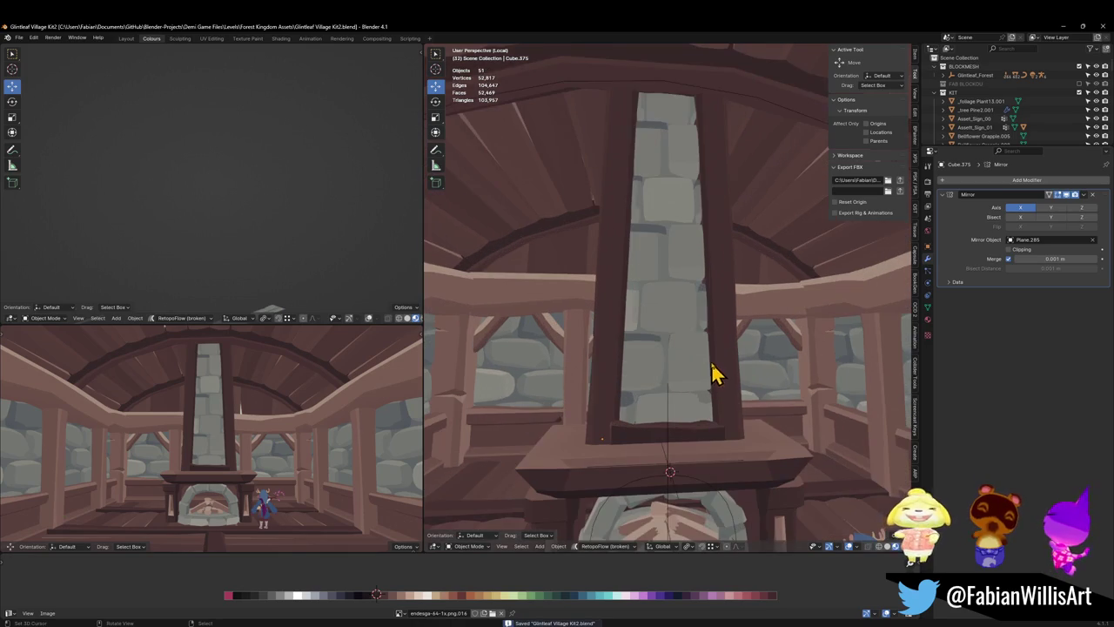
{"action": "left_click", "coordinate": [683, 431]}
{"action": "scroll", "coordinate": [696, 423], "scroll_direction": "up", "scroll_amount": 2}
{"action": "mouse_move", "coordinate": [696, 422]}
{"action": "middle_mouse_down"}
{"action": "mouse_move", "coordinate": [729, 403]}
{"action": "mouse_move", "coordinate": [709, 403]}
{"action": "middle_mouse_up"}
{"action": "key", "text": "g"}
{"action": "key", "text": "z"}
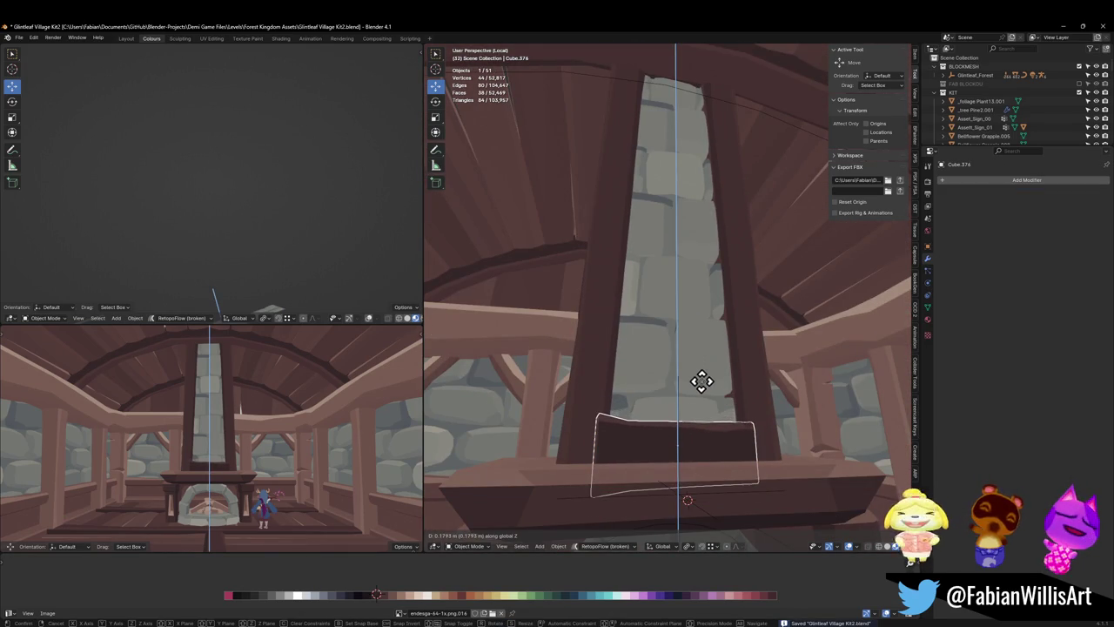
{"action": "left_click", "coordinate": [707, 388]}
- Duplicate the block 7.4454 m straight up to cap the chimney top, then nudge it along Y
{"action": "middle_click_drag", "start_coordinate": [715, 390], "coordinate": [716, 423]}
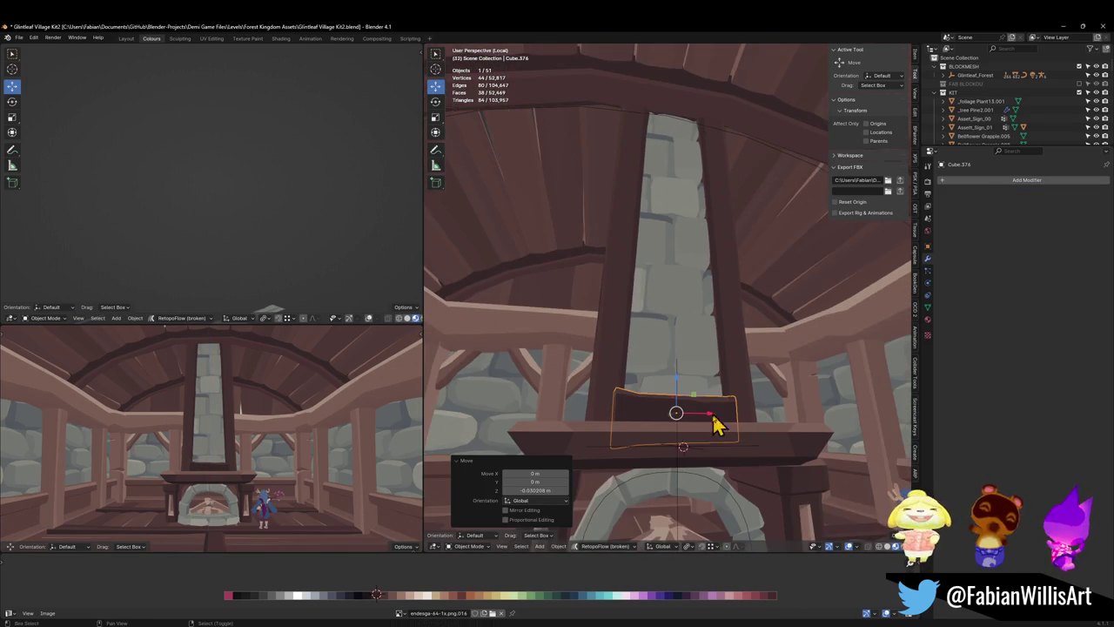
{"action": "key", "text": "shift+d"}
{"action": "key", "text": "z"}
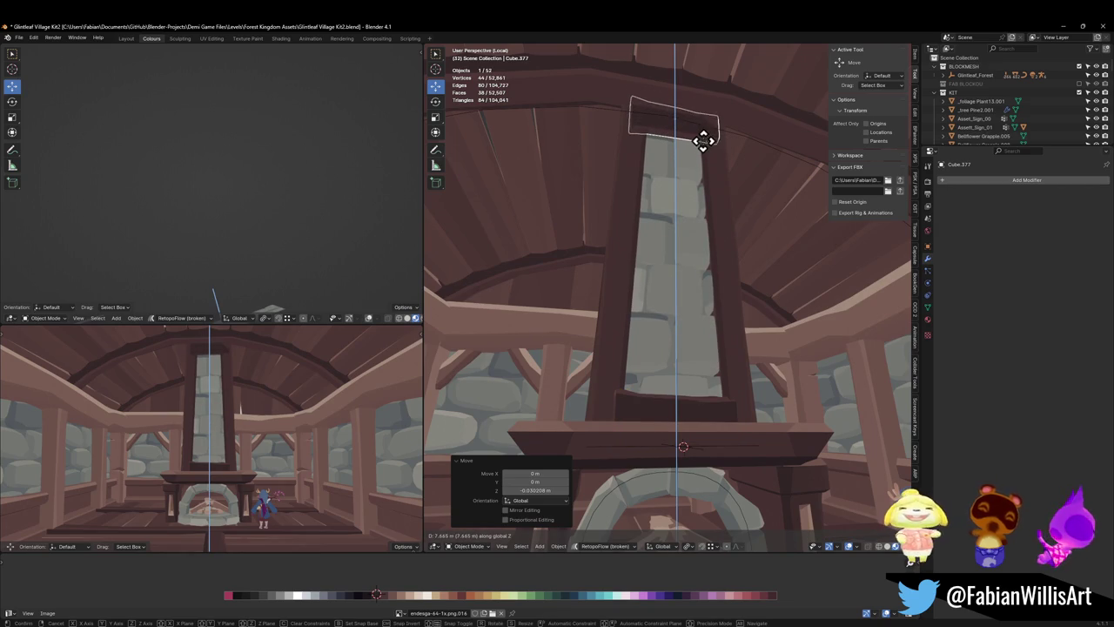
{"action": "left_click", "coordinate": [702, 152]}
{"action": "middle_click_drag", "start_coordinate": [683, 174], "coordinate": [679, 179]}
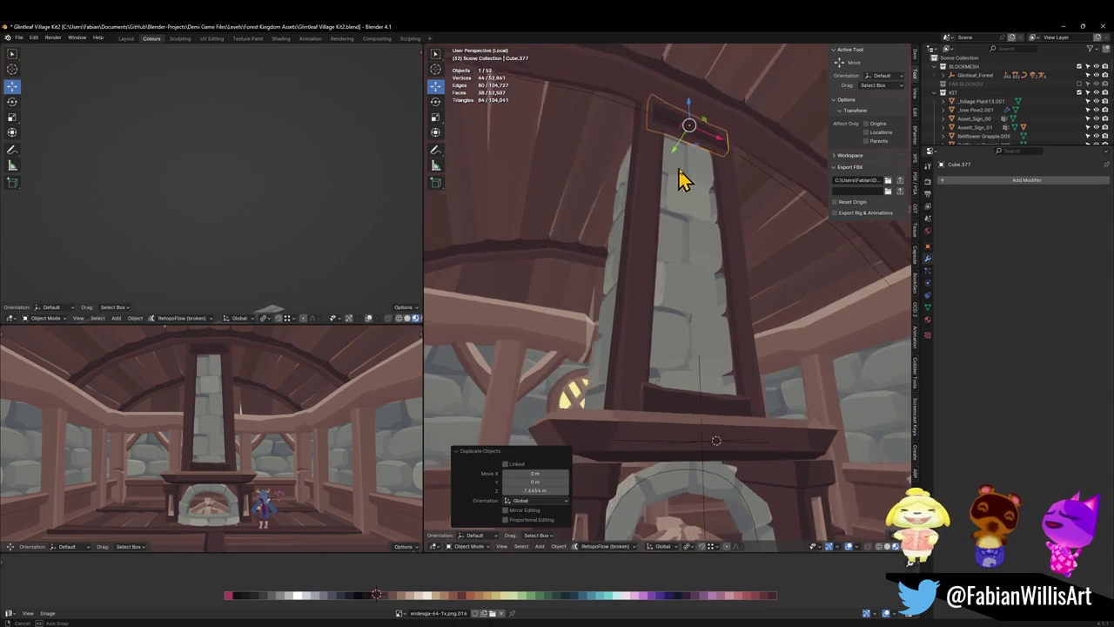
{"action": "key", "text": "g"}
{"action": "key", "text": "y"}
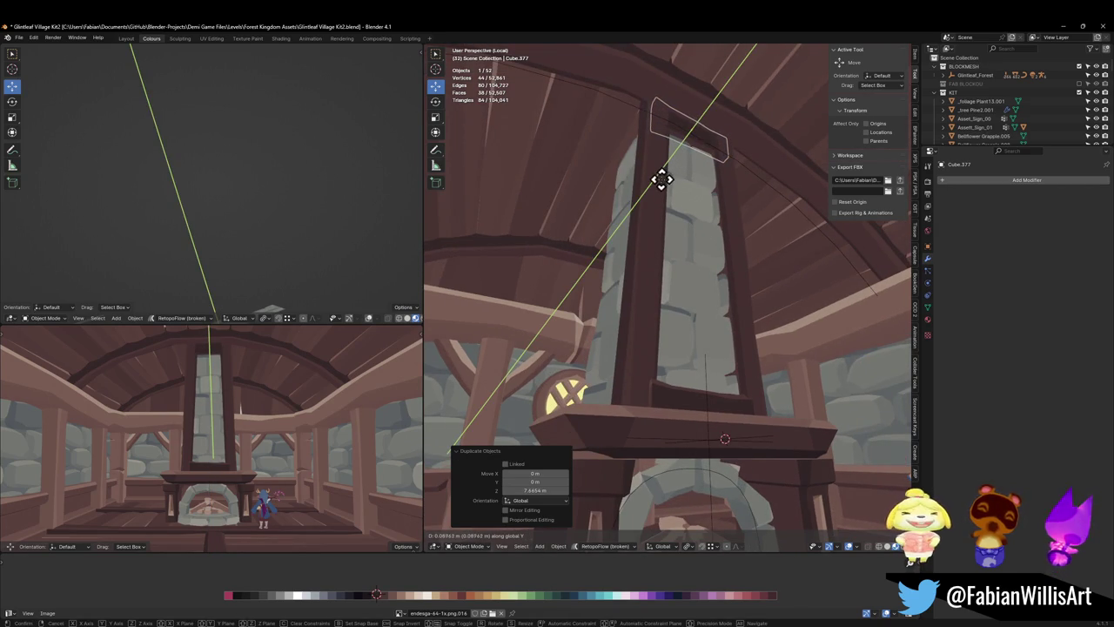
{"action": "right_click", "coordinate": [671, 187]}
{"action": "left_click", "coordinate": [691, 410]}
- Shift the mantel block slightly in depth along Y
{"action": "middle_click_drag", "start_coordinate": [691, 410], "coordinate": [716, 405]}
{"action": "key", "text": "g"}
{"action": "key", "text": "y"}
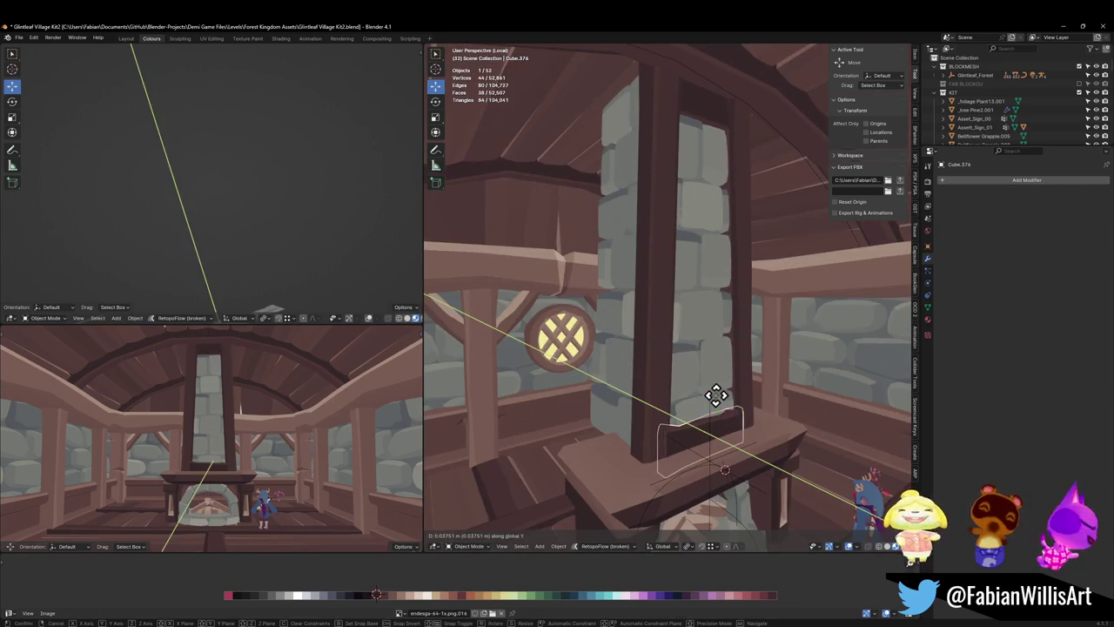
{"action": "left_click", "coordinate": [709, 392]}
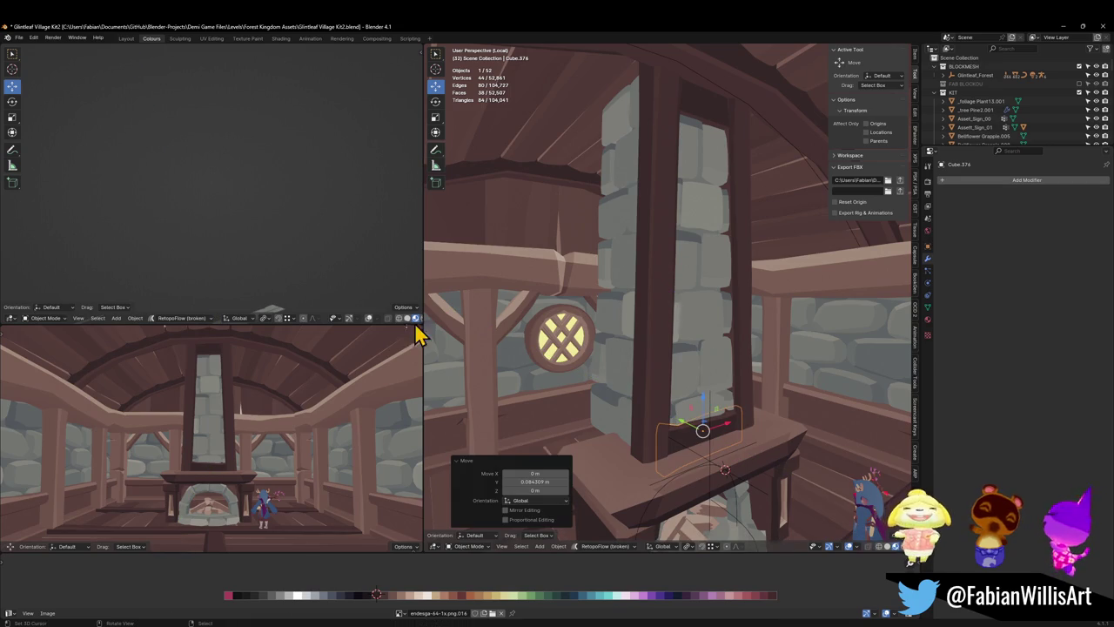
- Orbit the lower-left overview around the fireplace and save Glintleaf Village Kit2 with Ctrl+S
{"action": "scroll", "coordinate": [243, 381], "scroll_direction": "down", "scroll_amount": 5}
{"action": "scroll", "coordinate": [300, 376], "scroll_direction": "up", "scroll_amount": 5}
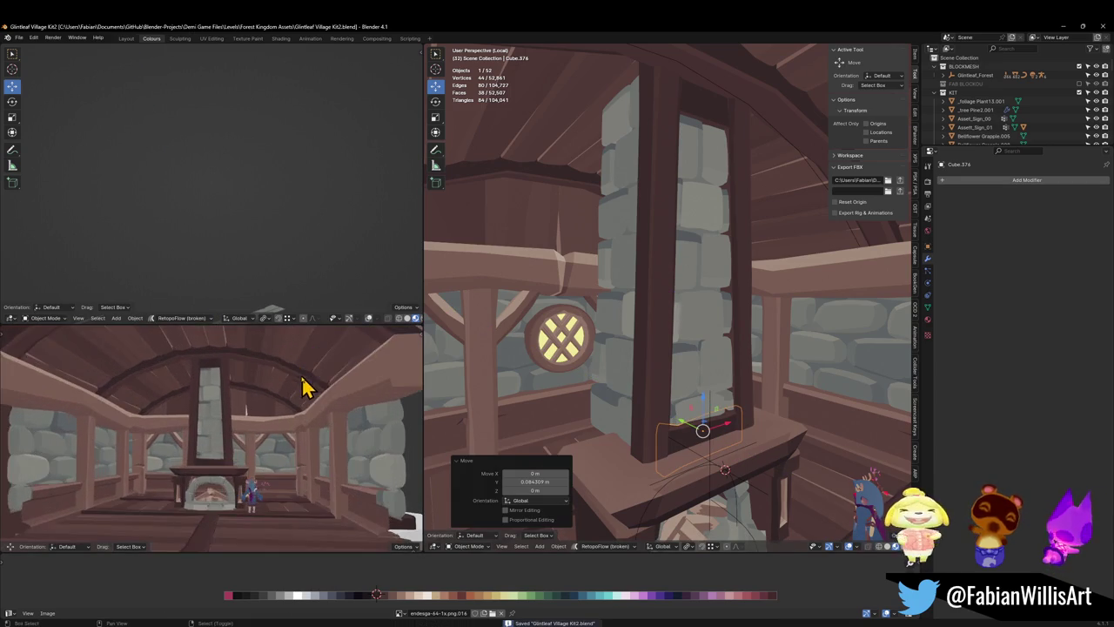
{"action": "middle_click_drag", "start_coordinate": [305, 385], "coordinate": [276, 360]}
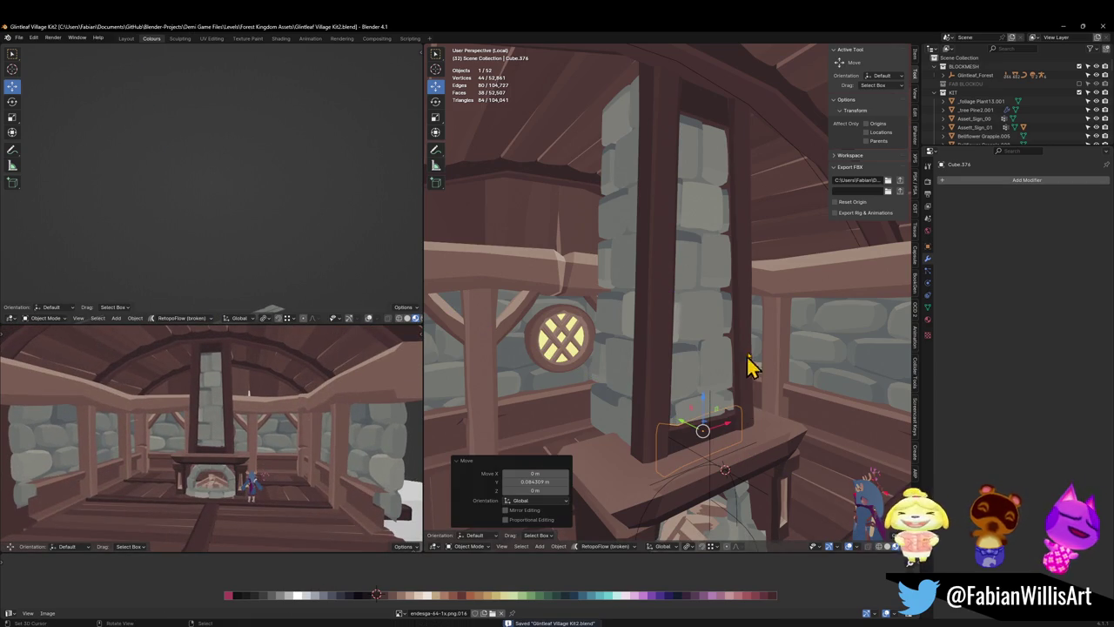
{"action": "scroll", "coordinate": [191, 412], "scroll_direction": "up", "scroll_amount": 3}
{"action": "scroll", "coordinate": [209, 392], "scroll_direction": "down", "scroll_amount": 2}
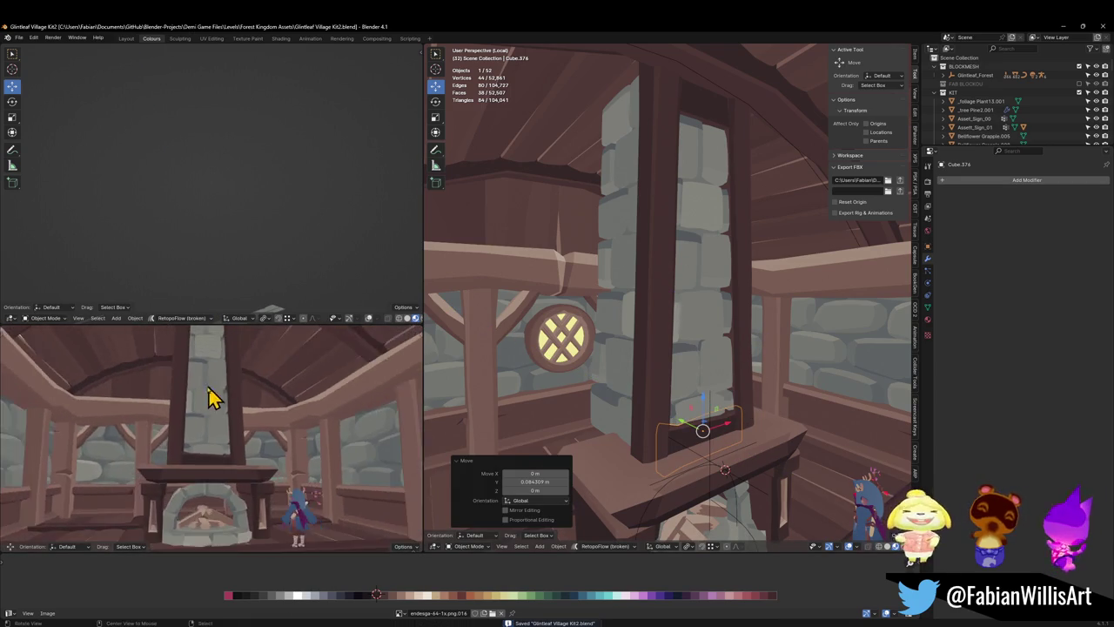
{"action": "mouse_move", "coordinate": [209, 393]}
{"action": "middle_mouse_down"}
{"action": "mouse_move", "coordinate": [274, 430]}
{"action": "mouse_move", "coordinate": [217, 435]}
{"action": "mouse_move", "coordinate": [202, 428]}
{"action": "mouse_move", "coordinate": [238, 405]}
{"action": "mouse_move", "coordinate": [264, 427]}
{"action": "mouse_move", "coordinate": [288, 415]}
{"action": "middle_mouse_up"}
{"action": "mouse_move", "coordinate": [216, 418]}
{"action": "middle_mouse_down"}
{"action": "mouse_move", "coordinate": [248, 435]}
{"action": "mouse_move", "coordinate": [253, 514]}
{"action": "mouse_move", "coordinate": [267, 445]}
{"action": "middle_mouse_up"}
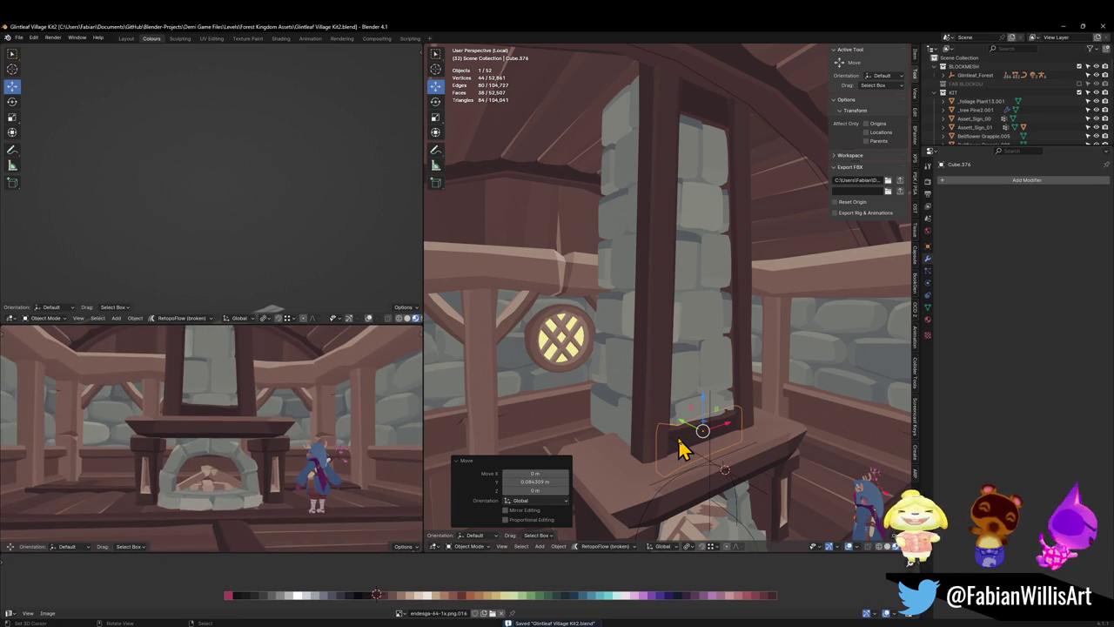
{"action": "mouse_move", "coordinate": [348, 417]}
{"action": "middle_mouse_down"}
{"action": "mouse_move", "coordinate": [273, 397]}
{"action": "mouse_move", "coordinate": [329, 411]}
{"action": "mouse_move", "coordinate": [278, 393]}
{"action": "mouse_move", "coordinate": [313, 418]}
{"action": "mouse_move", "coordinate": [286, 435]}
{"action": "mouse_move", "coordinate": [334, 423]}
{"action": "mouse_move", "coordinate": [323, 419]}
{"action": "middle_mouse_up"}
{"action": "key", "text": "ctrl+s"}
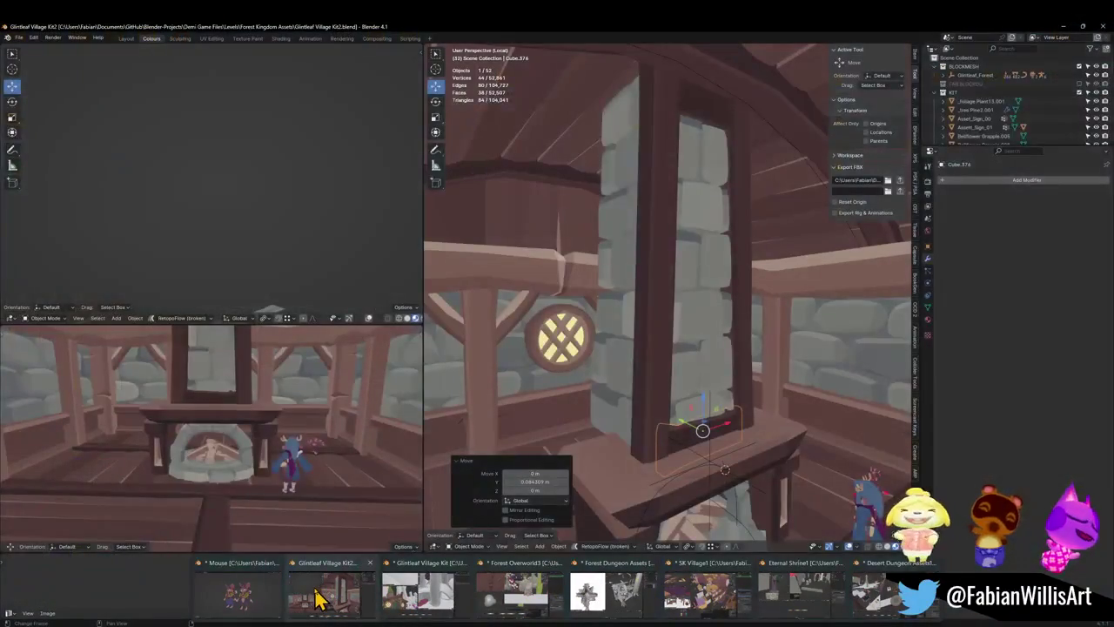
- Bring the Blender window forward from the taskbar and orbit the view to a new angle
{"action": "left_click", "coordinate": [318, 598]}
{"action": "mouse_move", "coordinate": [633, 323]}
{"action": "middle_mouse_down"}
{"action": "mouse_move", "coordinate": [709, 256]}
{"action": "mouse_move", "coordinate": [708, 322]}
{"action": "middle_mouse_up"}
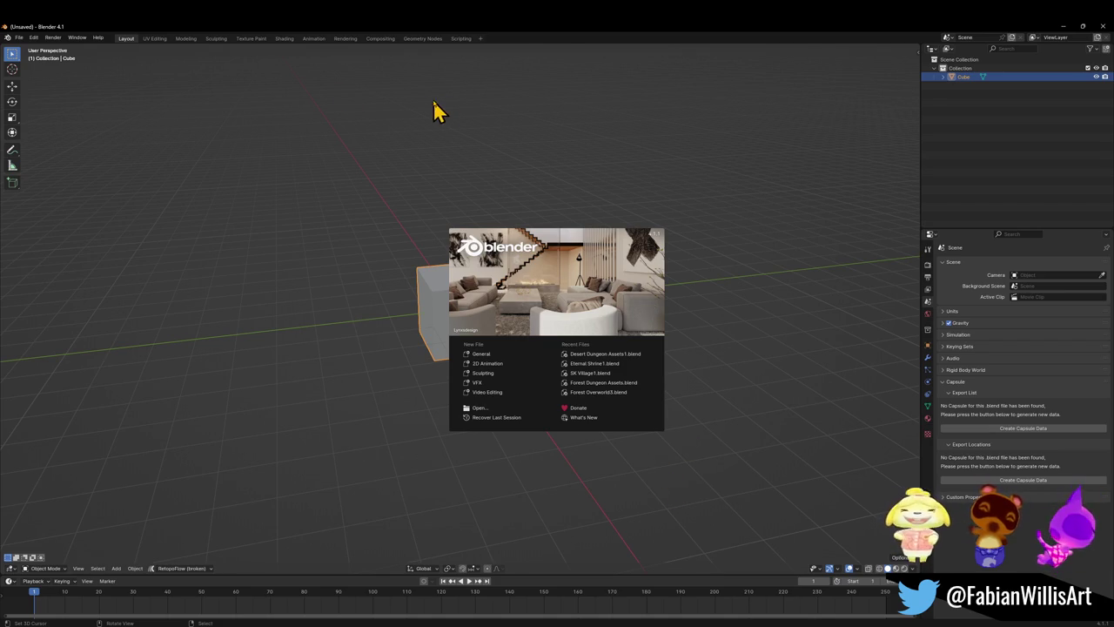
- Dismiss the splash screen and open Forest Terrain Test.blend from File > Open Recent
{"action": "left_click", "coordinate": [19, 38]}
{"action": "left_click", "coordinate": [18, 38]}
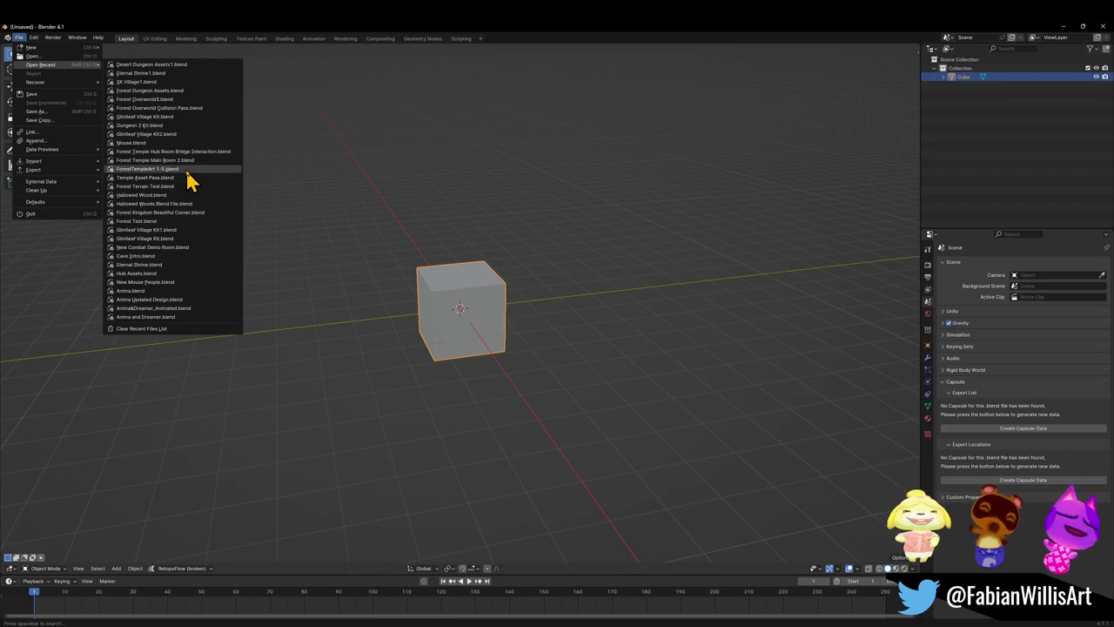
{"action": "mouse_move", "coordinate": [144, 186]}
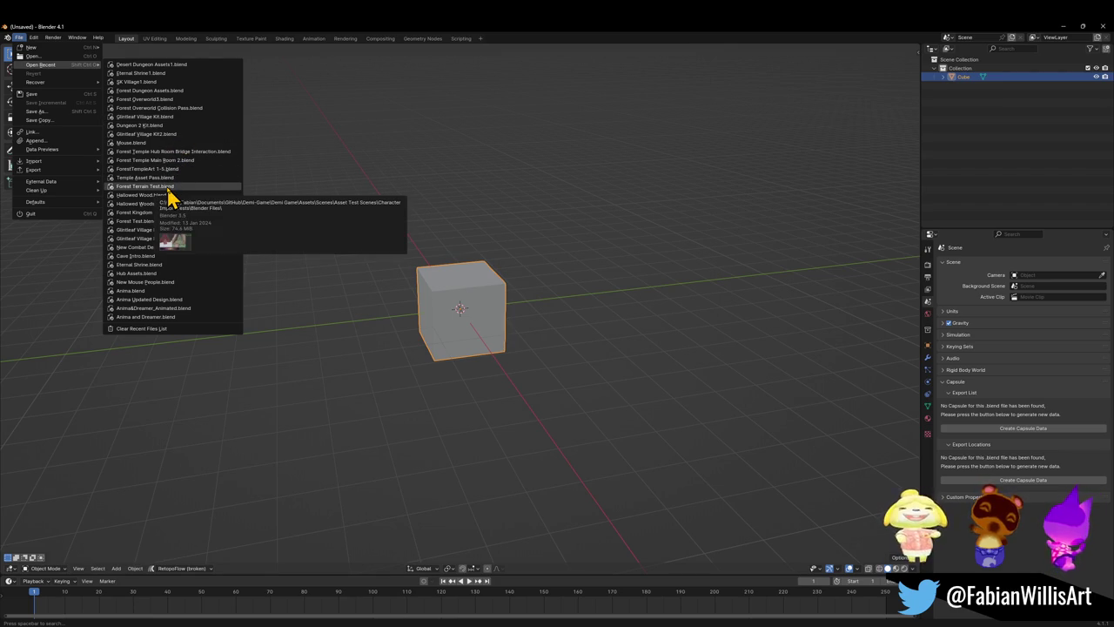
{"action": "left_click", "coordinate": [168, 187]}
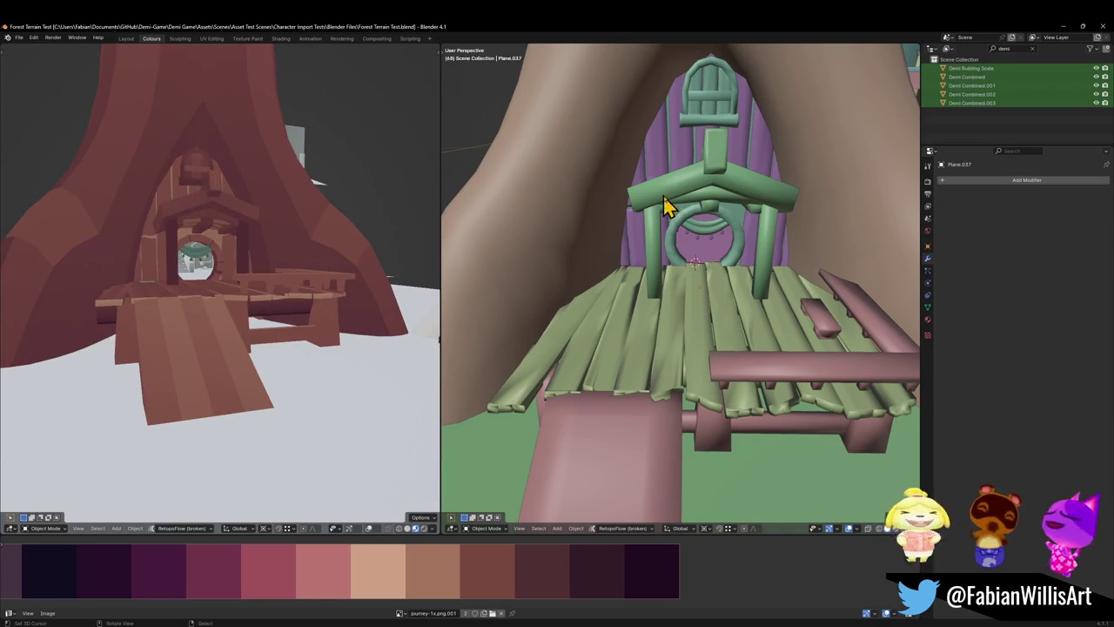
- Walk through the round door past the cauldron to frame the bottle shelf, spoons and counter
{"action": "key", "text": "shift+grave"}
{"action": "key", "text": "w"}
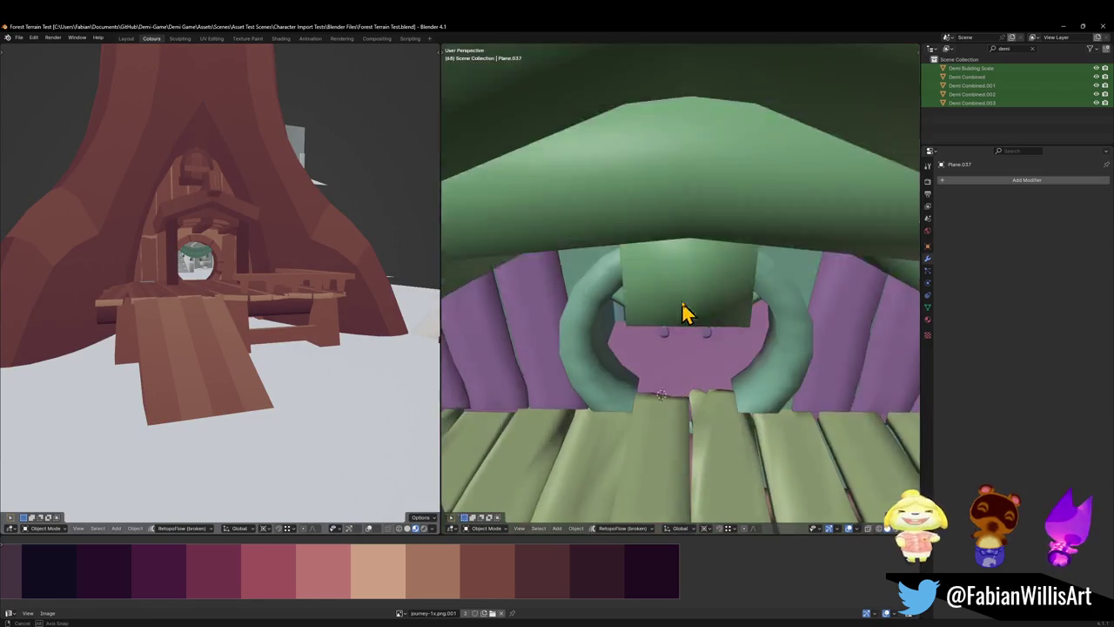
{"action": "key", "text": "w"}
{"action": "key", "text": "w"}
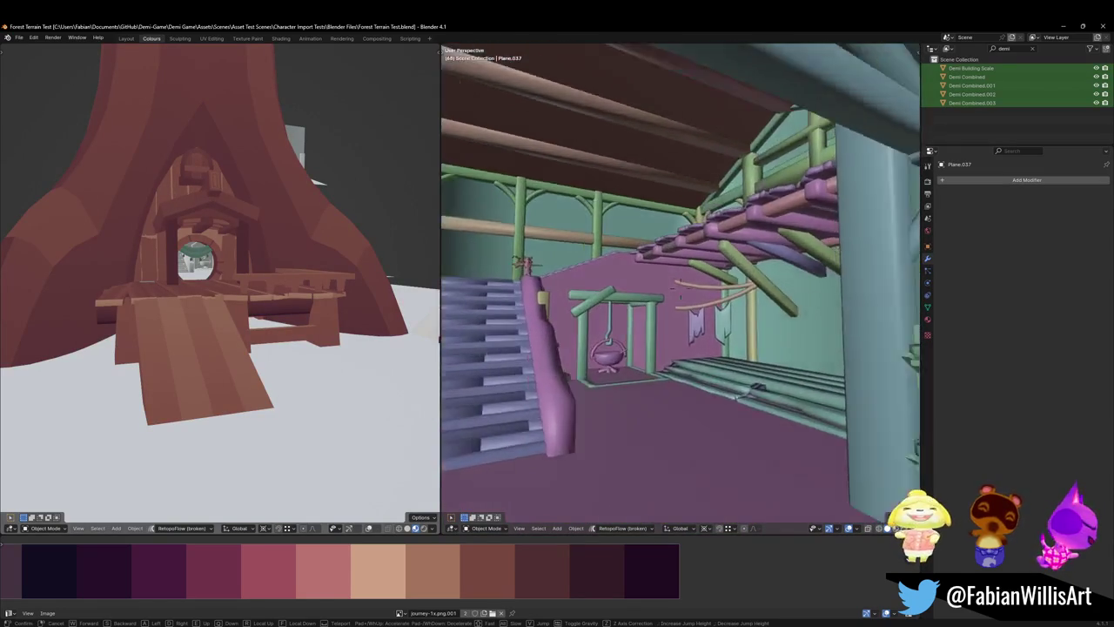
{"action": "key", "text": "w"}
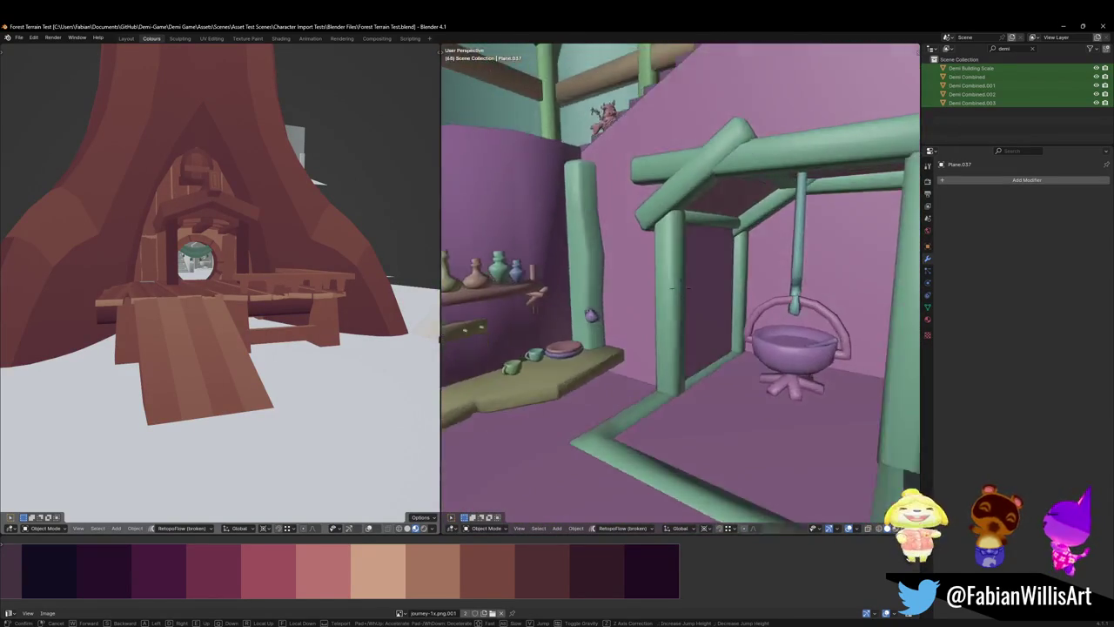
{"action": "key", "text": "w"}
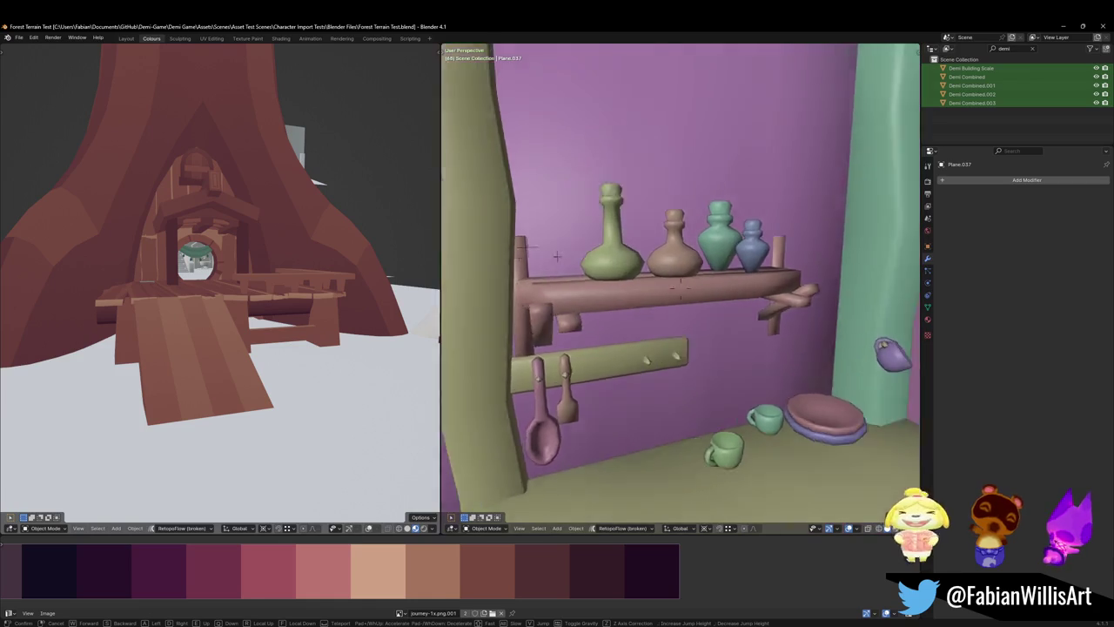
{"action": "key", "text": "a"}
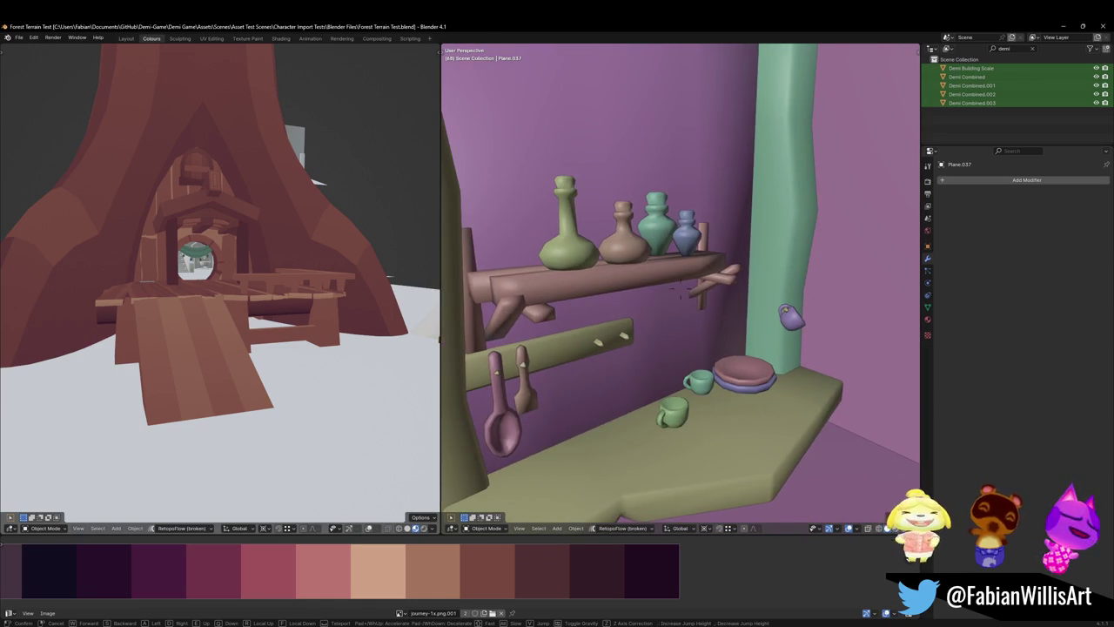
{"action": "key", "text": "s"}
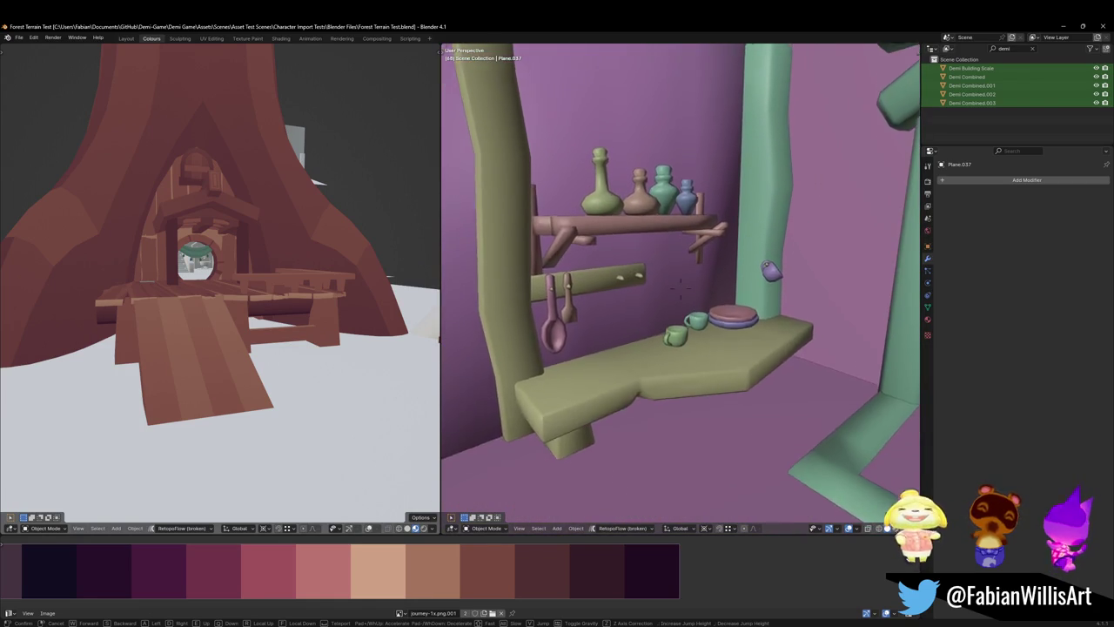
{"action": "key", "text": "e"}
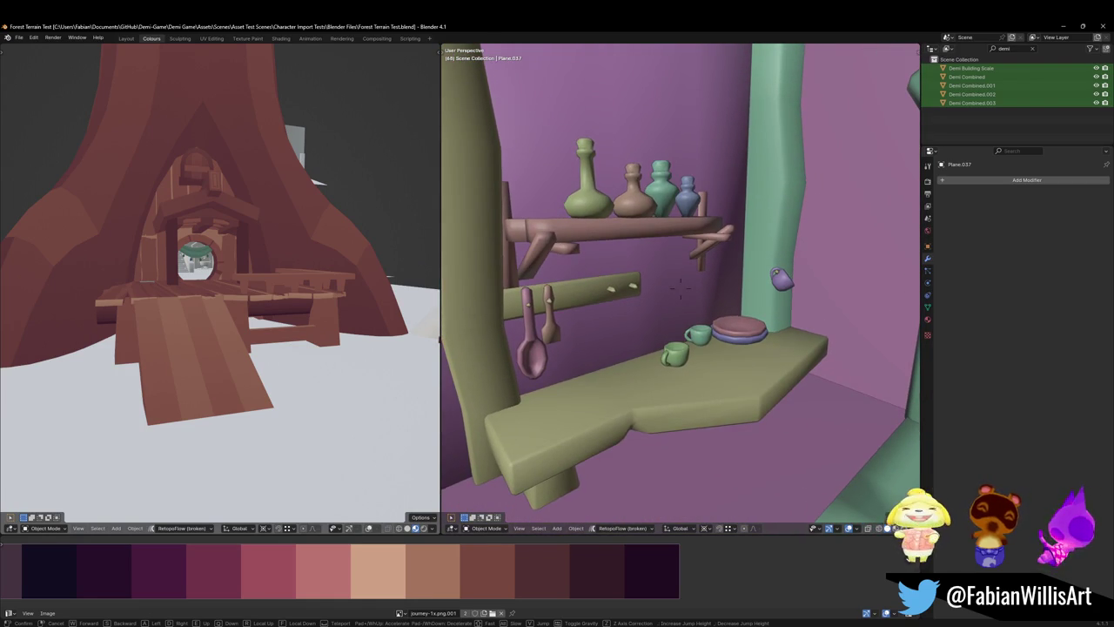
{"action": "left_click", "coordinate": [680, 287]}
{"action": "scroll", "coordinate": [560, 322], "scroll_direction": "up", "scroll_amount": 3}
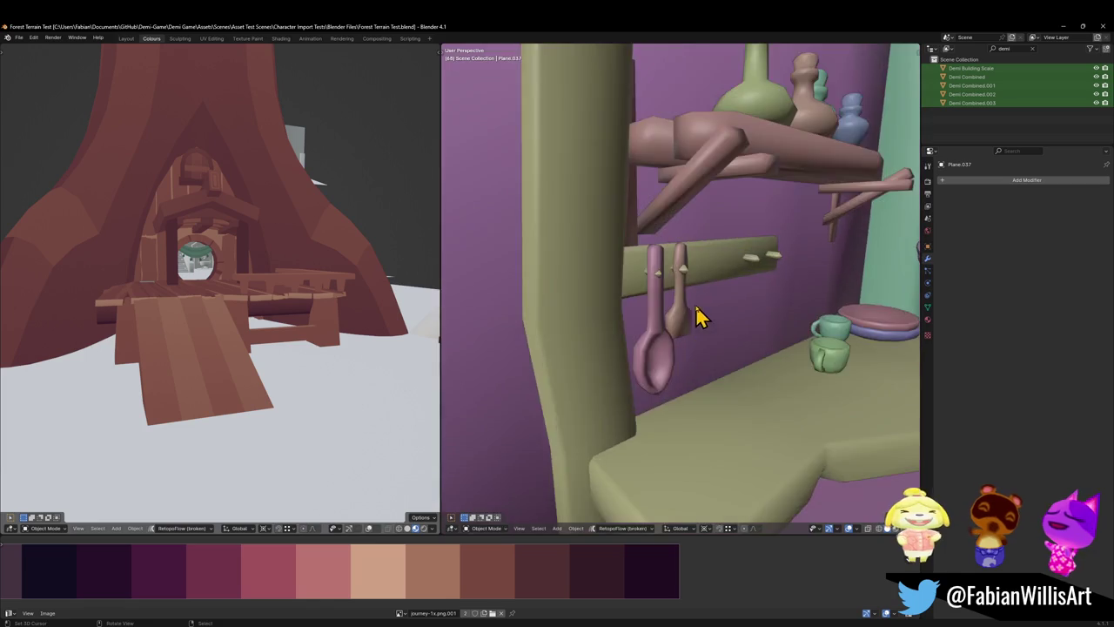
{"action": "scroll", "coordinate": [695, 304], "scroll_direction": "up", "scroll_amount": 3}
{"action": "left_click", "coordinate": [649, 286]}
{"action": "scroll", "coordinate": [648, 285], "scroll_direction": "up", "scroll_amount": 2}
{"action": "middle_click_drag", "start_coordinate": [659, 307], "coordinate": [653, 316]}
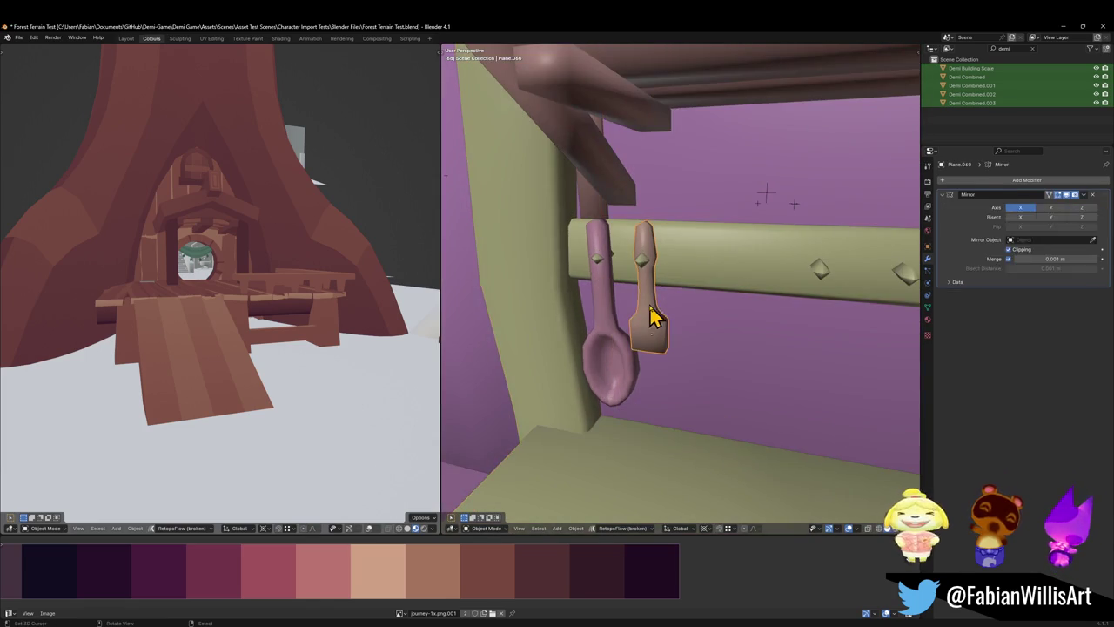
{"action": "left_click", "coordinate": [612, 316]}
{"action": "scroll", "coordinate": [657, 313], "scroll_direction": "down", "scroll_amount": 3}
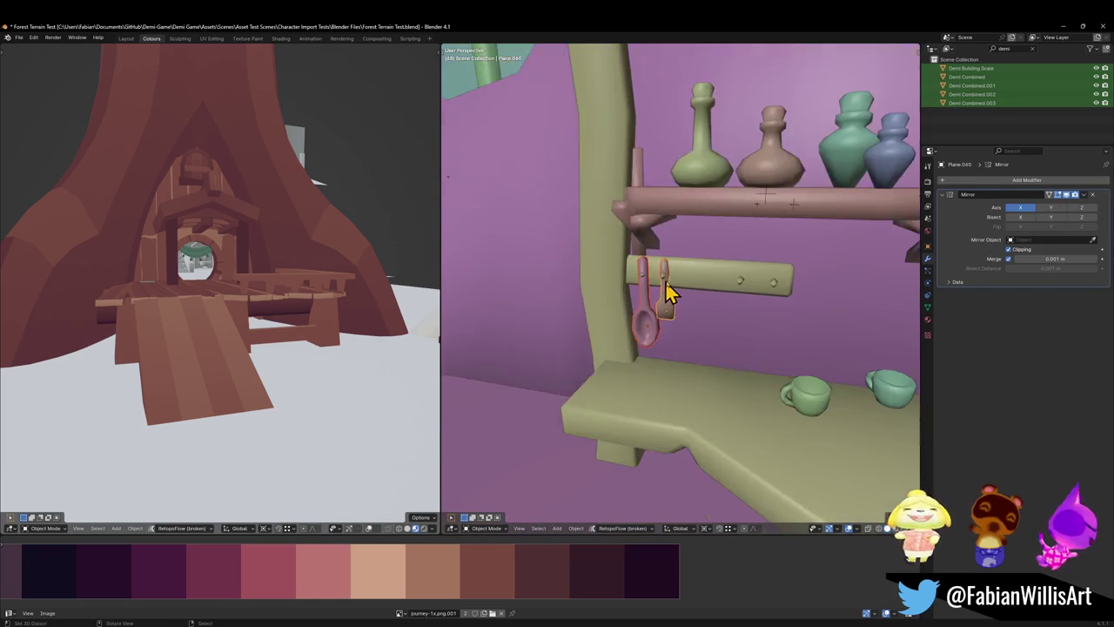
{"action": "scroll", "coordinate": [667, 293], "scroll_direction": "down", "scroll_amount": 2}
{"action": "left_click", "coordinate": [706, 281]}
{"action": "scroll", "coordinate": [706, 281], "scroll_direction": "down", "scroll_amount": 2}
{"action": "key", "text": "g"}
{"action": "left_click", "coordinate": [711, 304]}
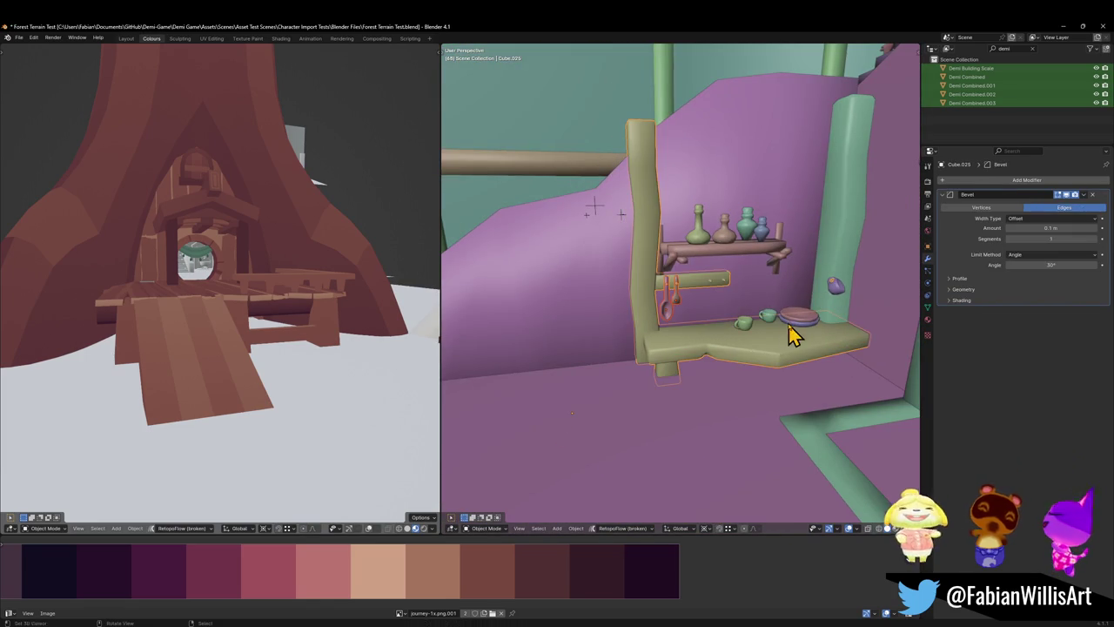
{"action": "middle_click_drag", "start_coordinate": [790, 331], "coordinate": [798, 319]}
{"action": "scroll", "coordinate": [748, 313], "scroll_direction": "up", "scroll_amount": 3}
{"action": "scroll", "coordinate": [700, 322], "scroll_direction": "up", "scroll_amount": 2}
{"action": "left_click", "coordinate": [703, 339]}
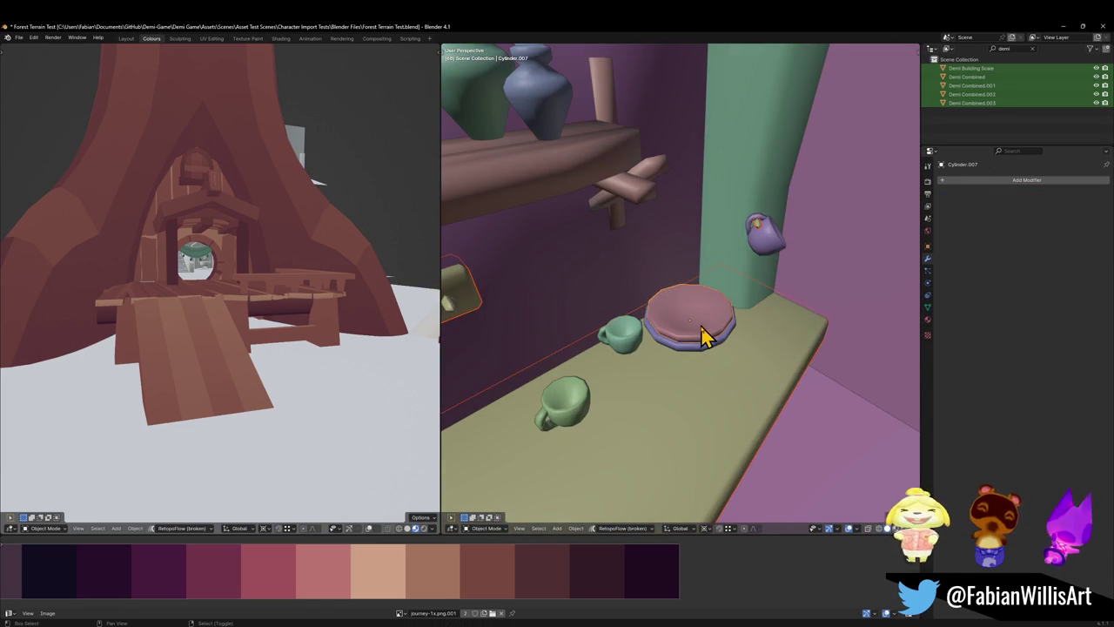
{"action": "left_click", "coordinate": [621, 353], "text": "shift"}
{"action": "left_click", "coordinate": [572, 421], "text": "shift"}
{"action": "scroll", "coordinate": [572, 421], "scroll_direction": "down", "scroll_amount": 5}
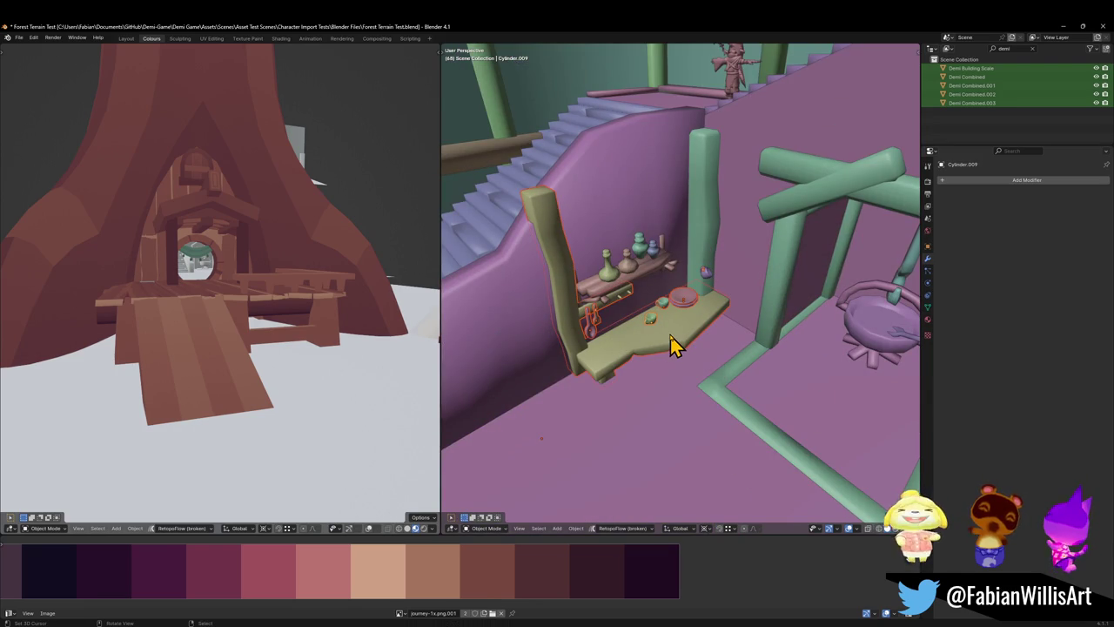
{"action": "key", "text": "grave"}
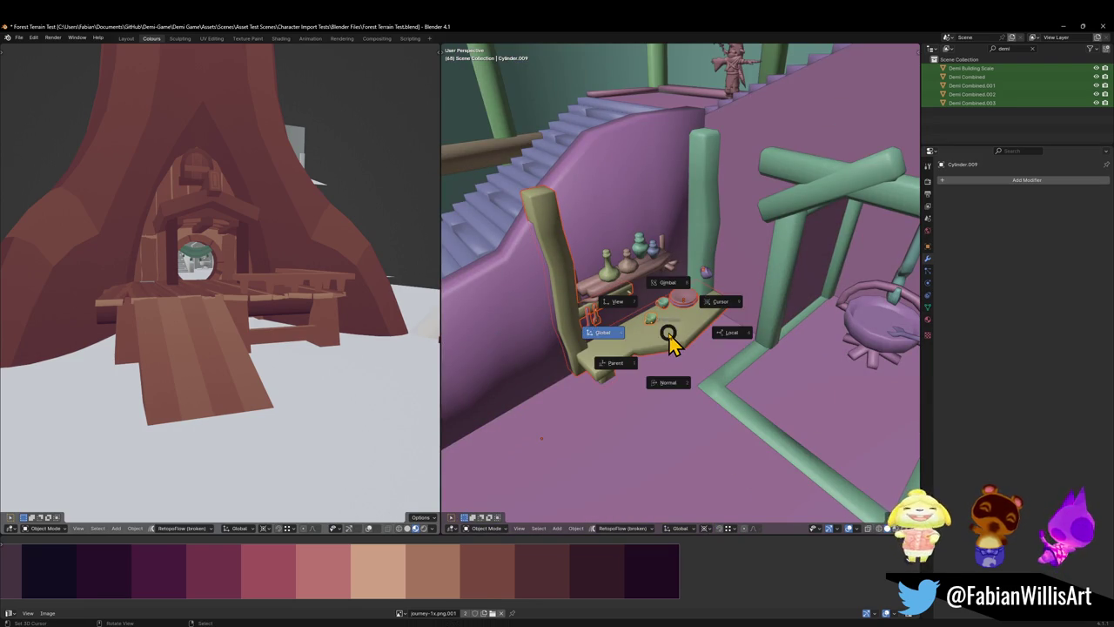
{"action": "scroll", "coordinate": [667, 293], "scroll_direction": "up", "scroll_amount": 3}
{"action": "mouse_move", "coordinate": [696, 327]}
{"action": "middle_mouse_down"}
{"action": "mouse_move", "coordinate": [644, 316]}
{"action": "mouse_move", "coordinate": [661, 326]}
{"action": "mouse_move", "coordinate": [744, 313]}
{"action": "middle_mouse_up"}
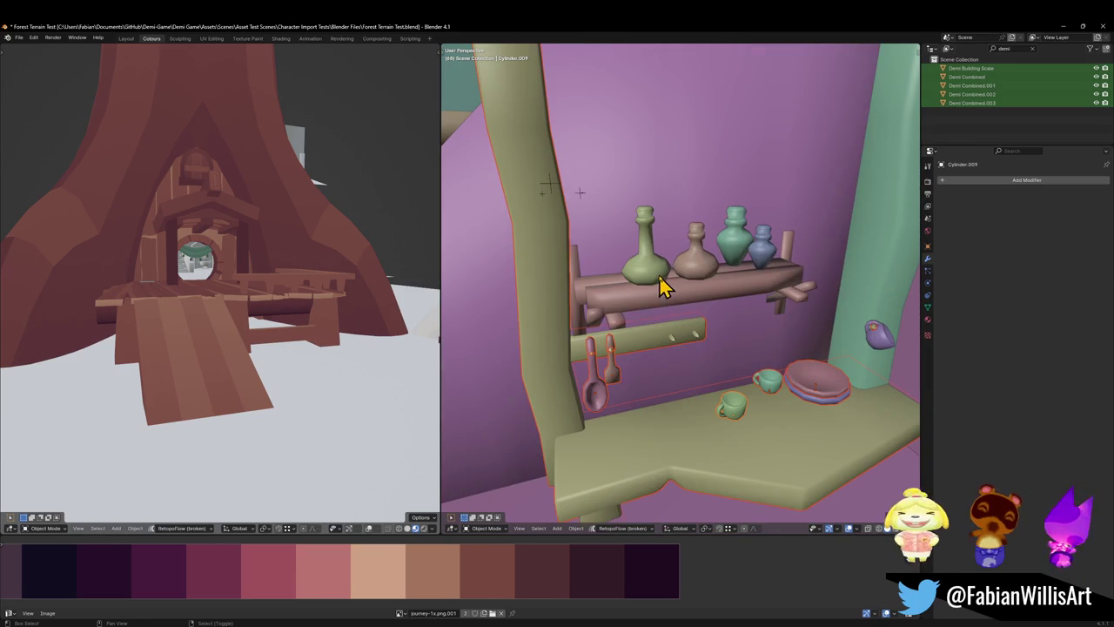
{"action": "key", "text": "grave"}
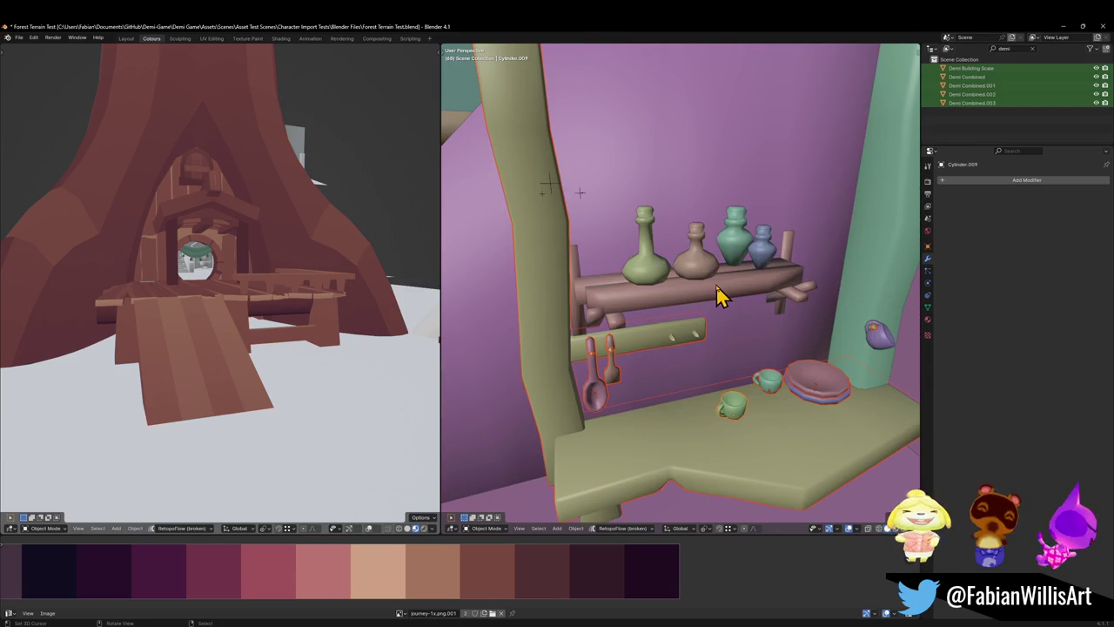
{"action": "scroll", "coordinate": [717, 313], "scroll_direction": "down", "scroll_amount": 2}
{"action": "scroll", "coordinate": [705, 322], "scroll_direction": "down", "scroll_amount": 2}
{"action": "scroll", "coordinate": [704, 316], "scroll_direction": "down", "scroll_amount": 3}
{"action": "left_click", "coordinate": [450, 117]}
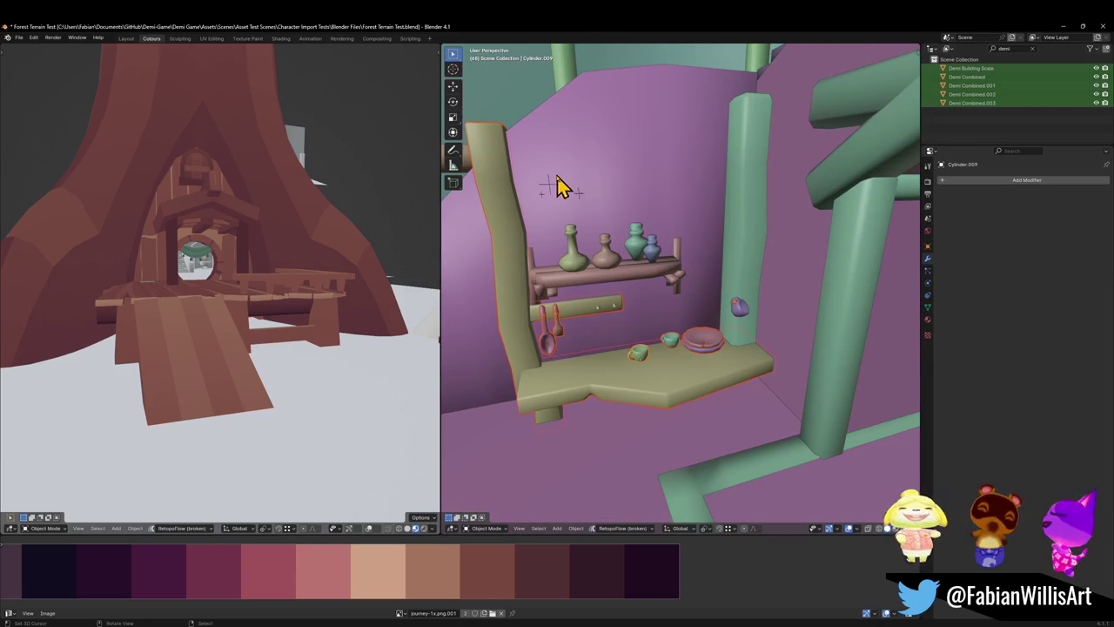
{"action": "left_click", "coordinate": [454, 86]}
{"action": "key", "text": "t"}
{"action": "scroll", "coordinate": [645, 278], "scroll_direction": "up", "scroll_amount": 3}
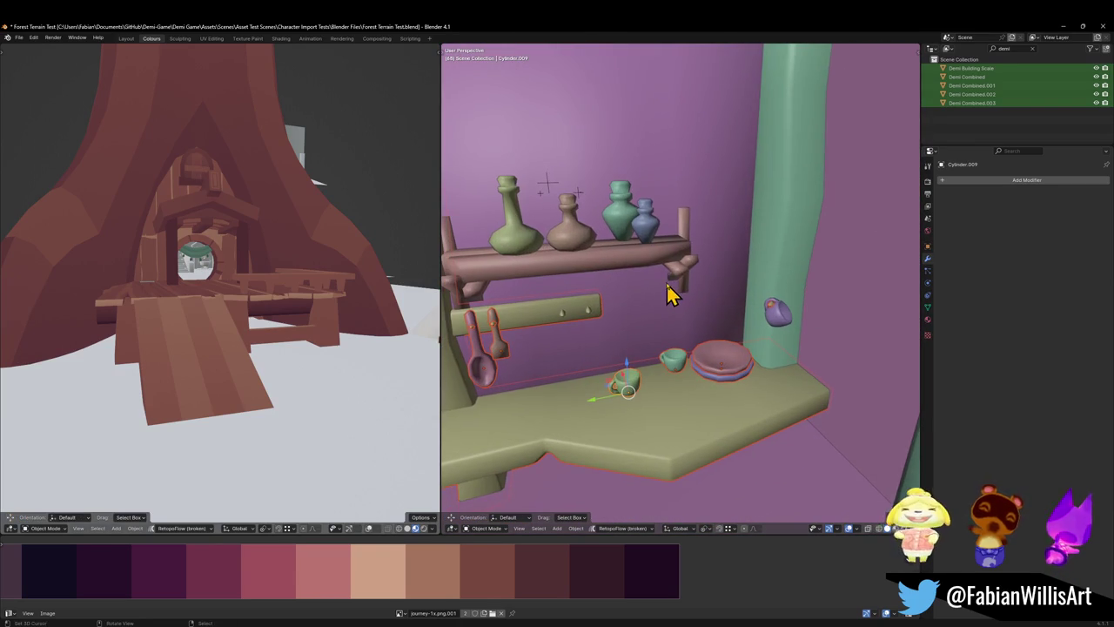
{"action": "mouse_move", "coordinate": [522, 252]}
{"action": "middle_mouse_down"}
{"action": "mouse_move", "coordinate": [641, 286]}
{"action": "mouse_move", "coordinate": [652, 303]}
{"action": "middle_mouse_up"}
{"action": "left_click", "coordinate": [630, 304]}
{"action": "left_click", "coordinate": [725, 256]}
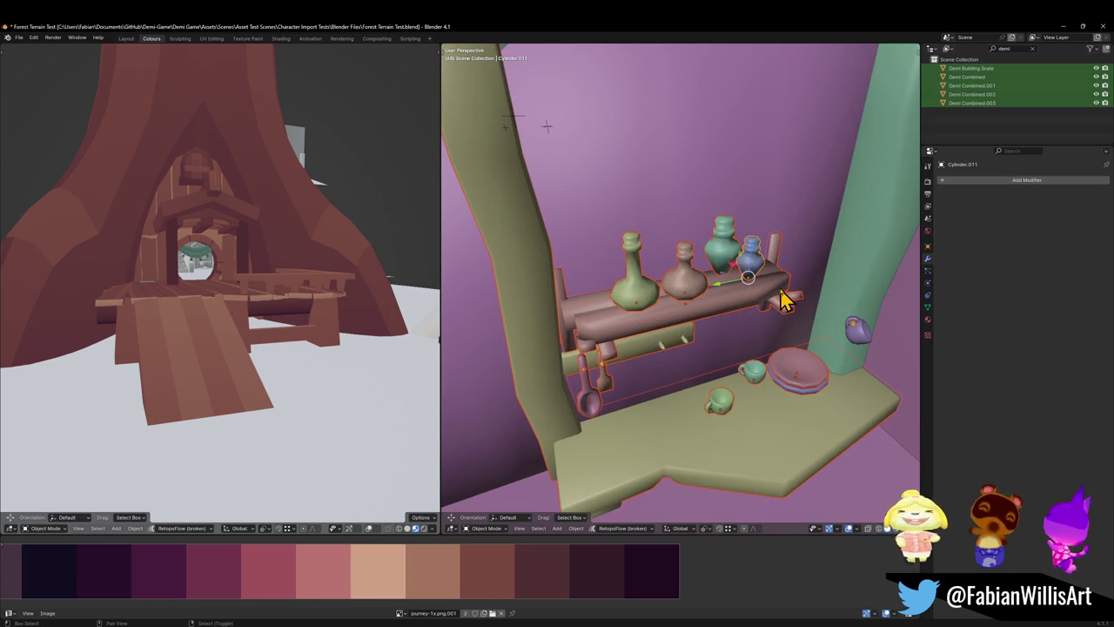
- Walk past the drawer cabinet, staircase, platform and bunk bed back to the cauldron frame
{"action": "mouse_move", "coordinate": [781, 298]}
{"action": "middle_mouse_down"}
{"action": "mouse_move", "coordinate": [703, 281]}
{"action": "mouse_move", "coordinate": [778, 299]}
{"action": "mouse_move", "coordinate": [738, 273]}
{"action": "mouse_move", "coordinate": [629, 296]}
{"action": "middle_mouse_up"}
{"action": "key", "text": "shift+grave"}
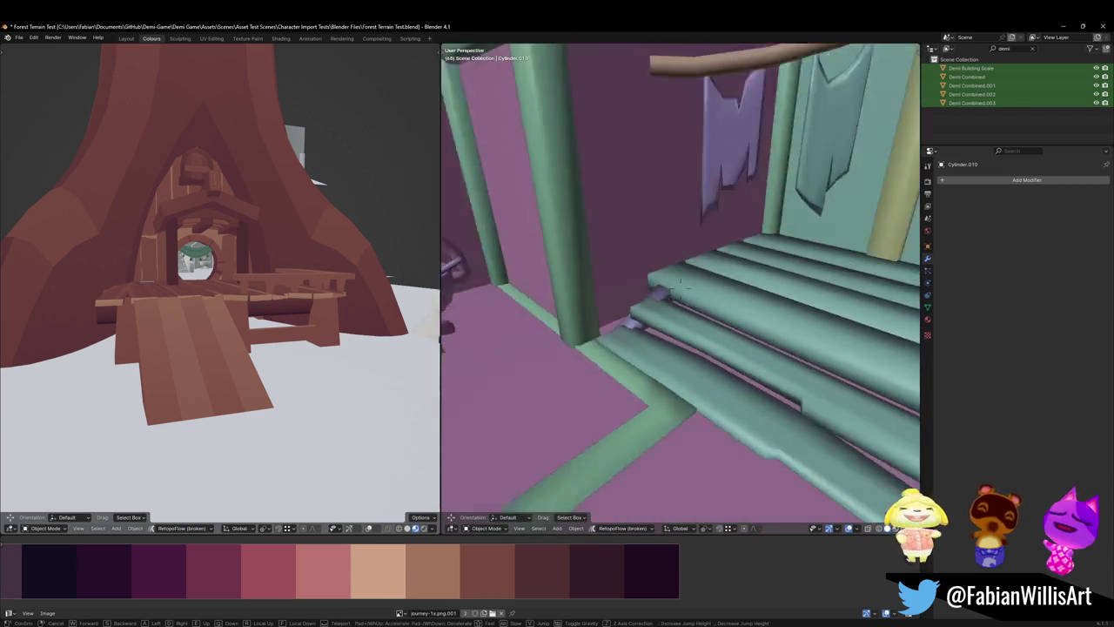
{"action": "key", "text": "w"}
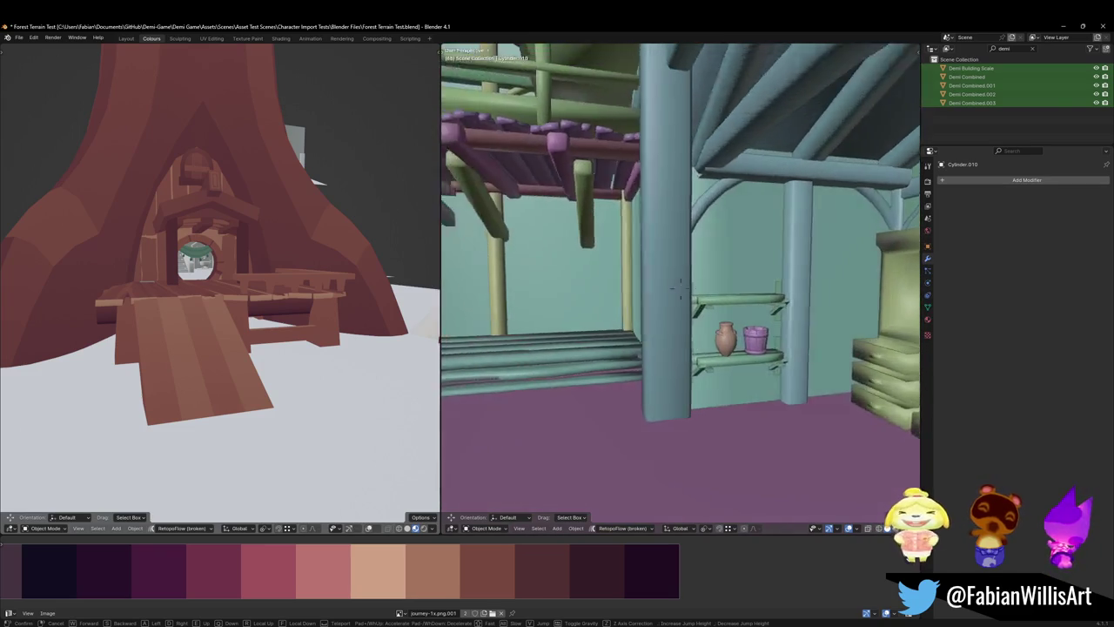
{"action": "key", "text": "w"}
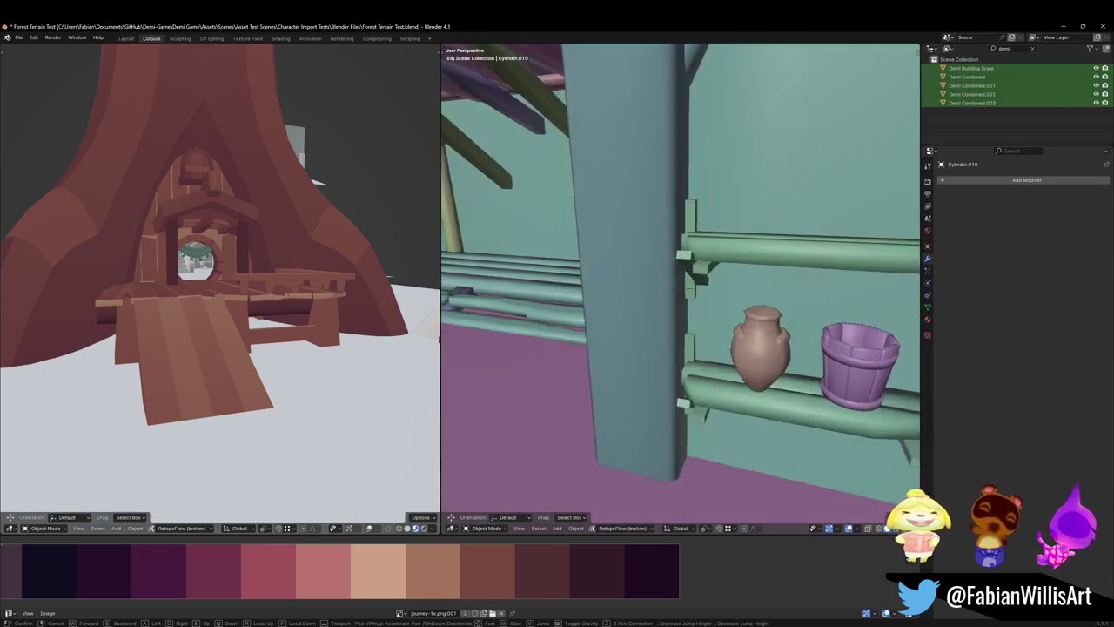
{"action": "key", "text": "w"}
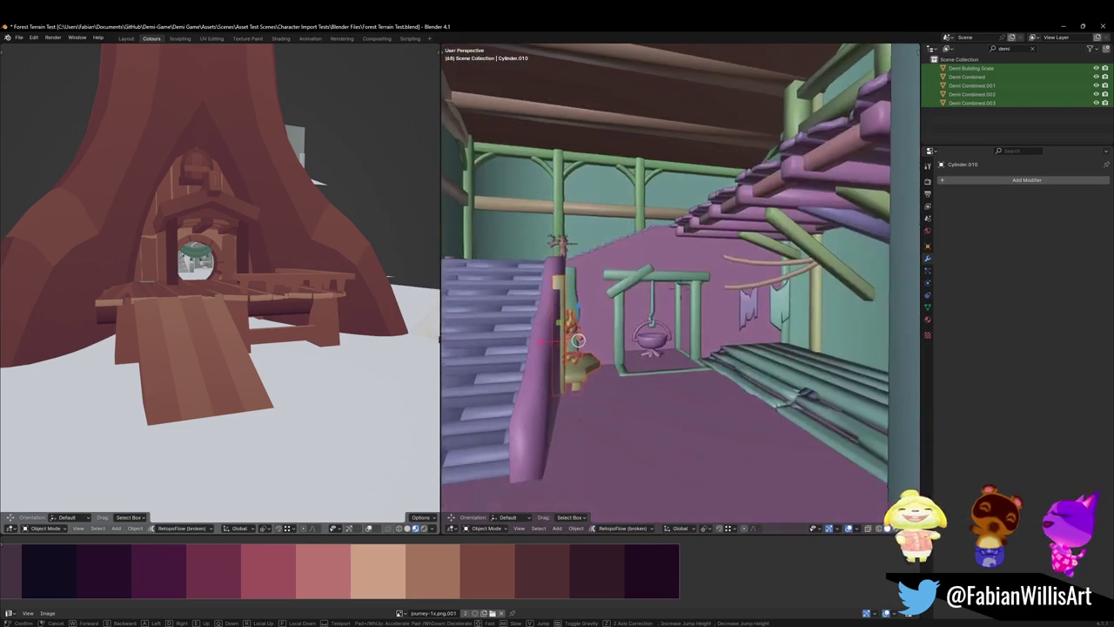
{"action": "key", "text": "w"}
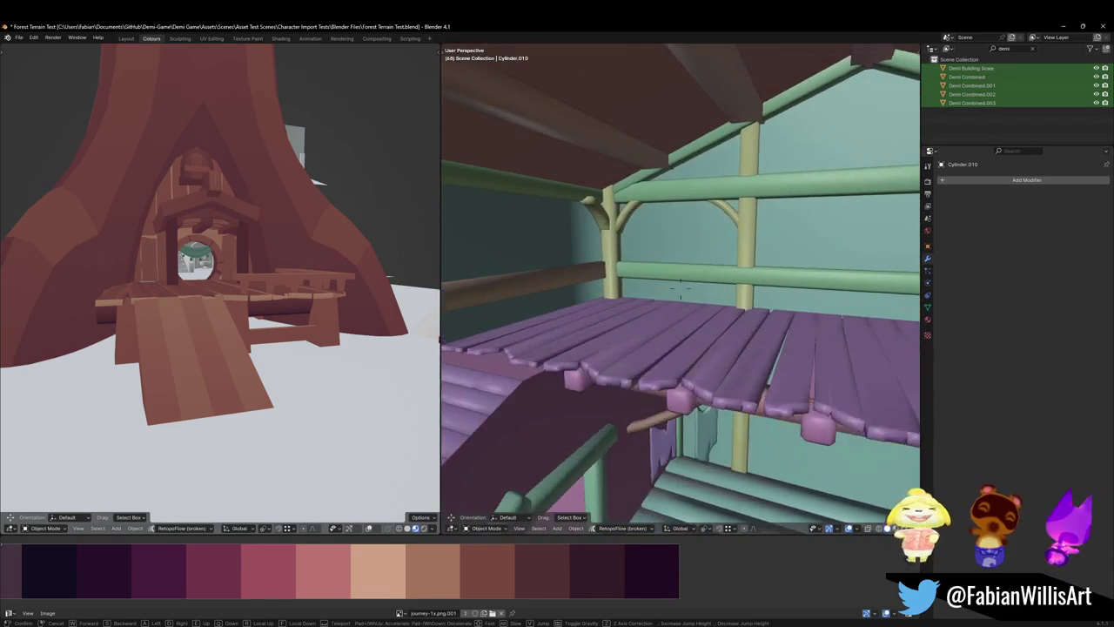
{"action": "key", "text": "w"}
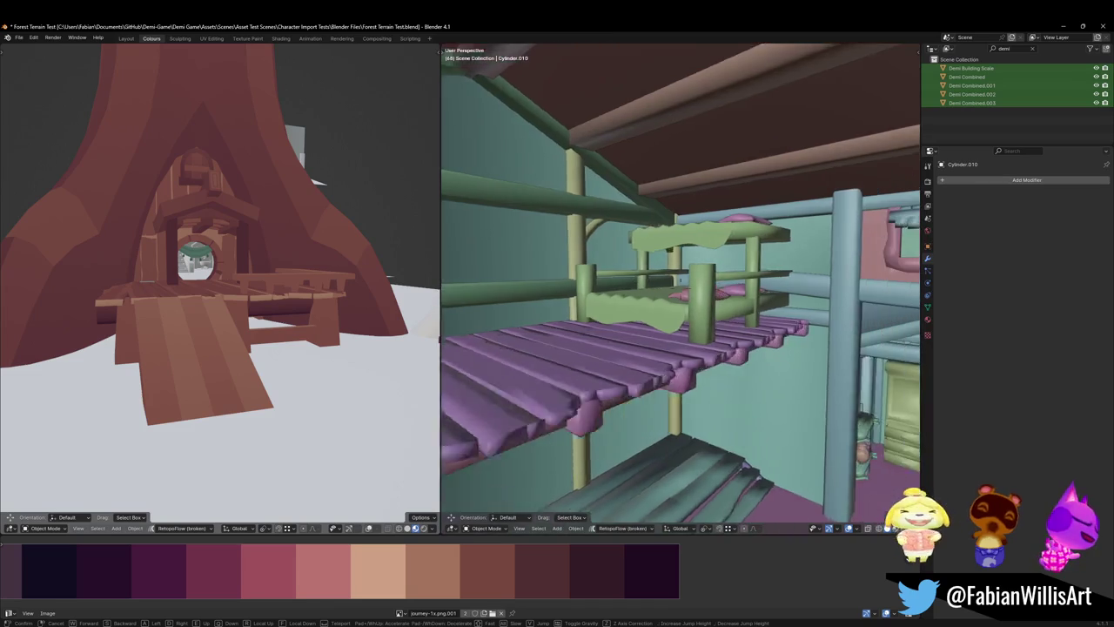
{"action": "key", "text": "w"}
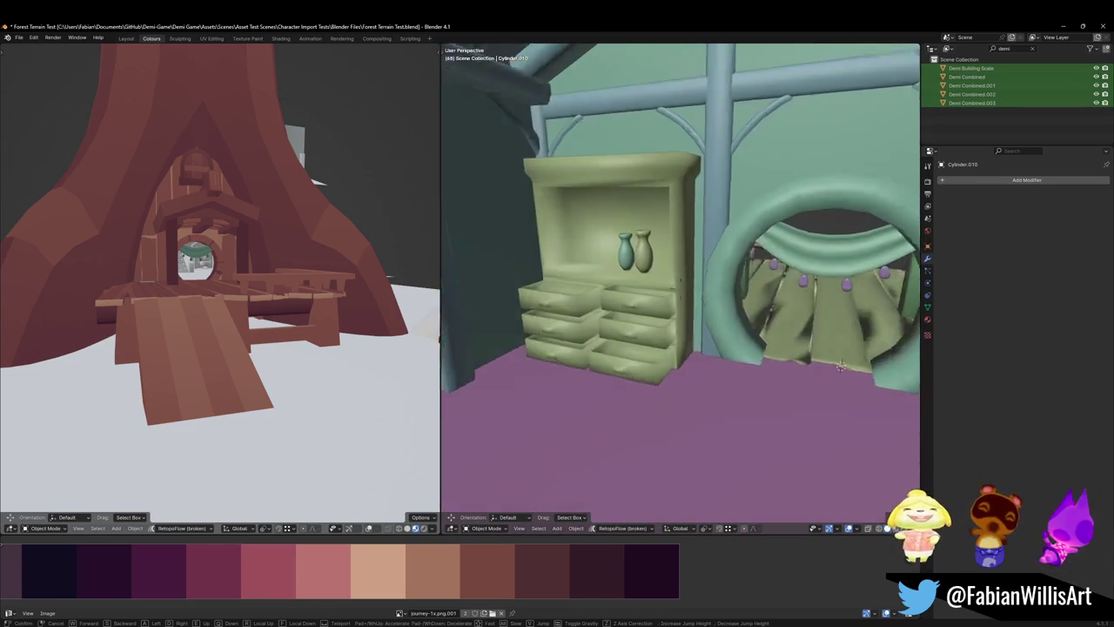
{"action": "key", "text": "w"}
{"action": "key", "text": "w"}
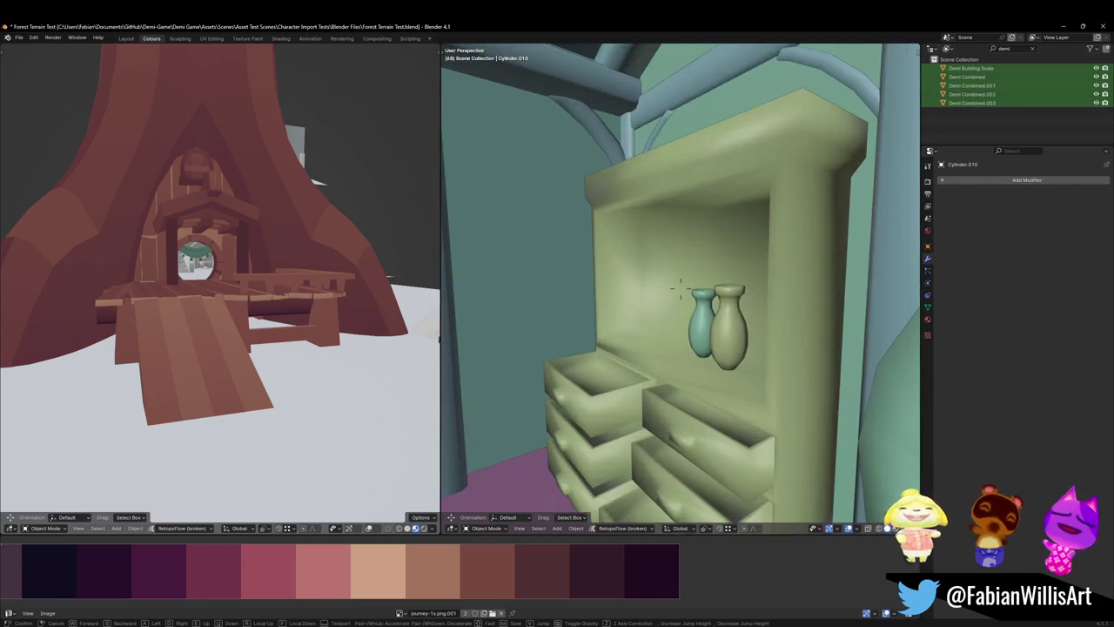
{"action": "key", "text": "w"}
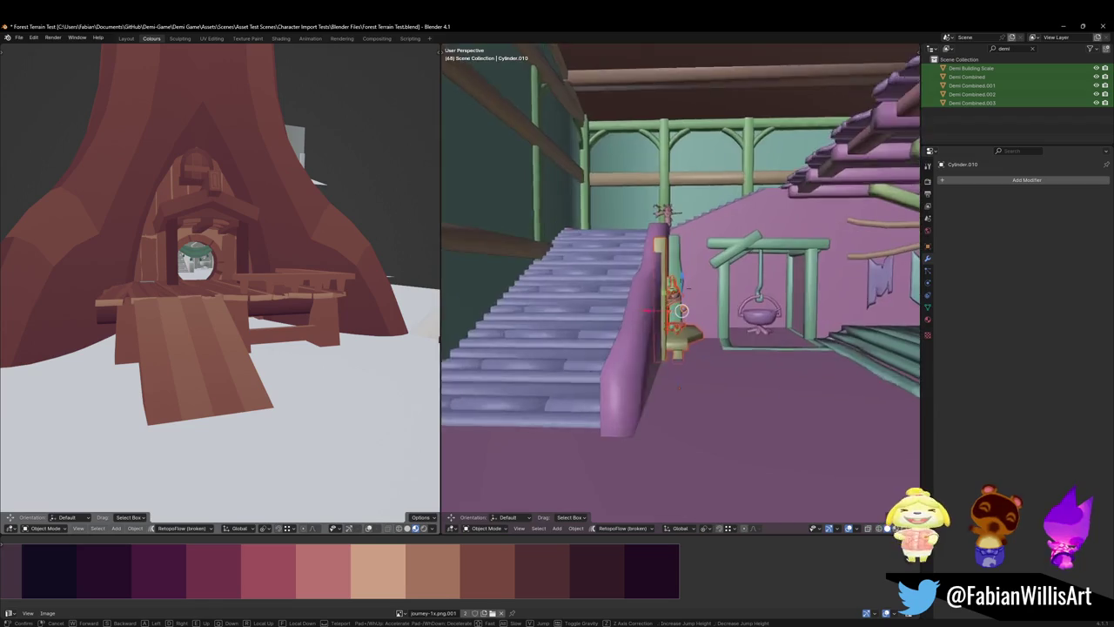
{"action": "left_click", "coordinate": [627, 309]}
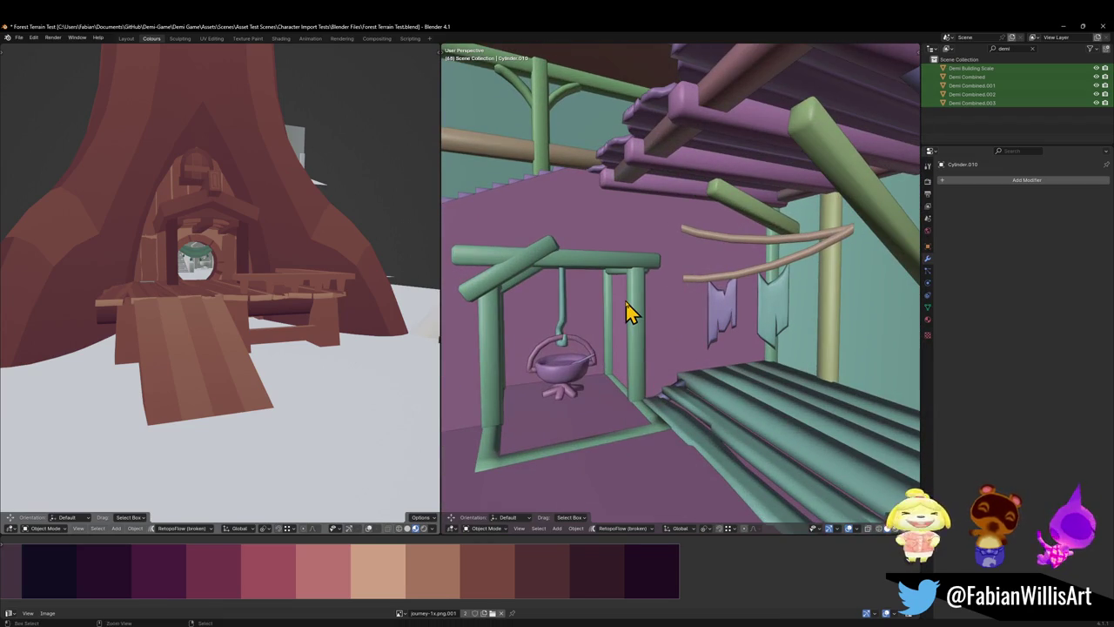
- Copy the 13 selected tree-house objects to the clipboard
{"action": "right_click", "coordinate": [627, 309]}
{"action": "left_click", "coordinate": [631, 310]}
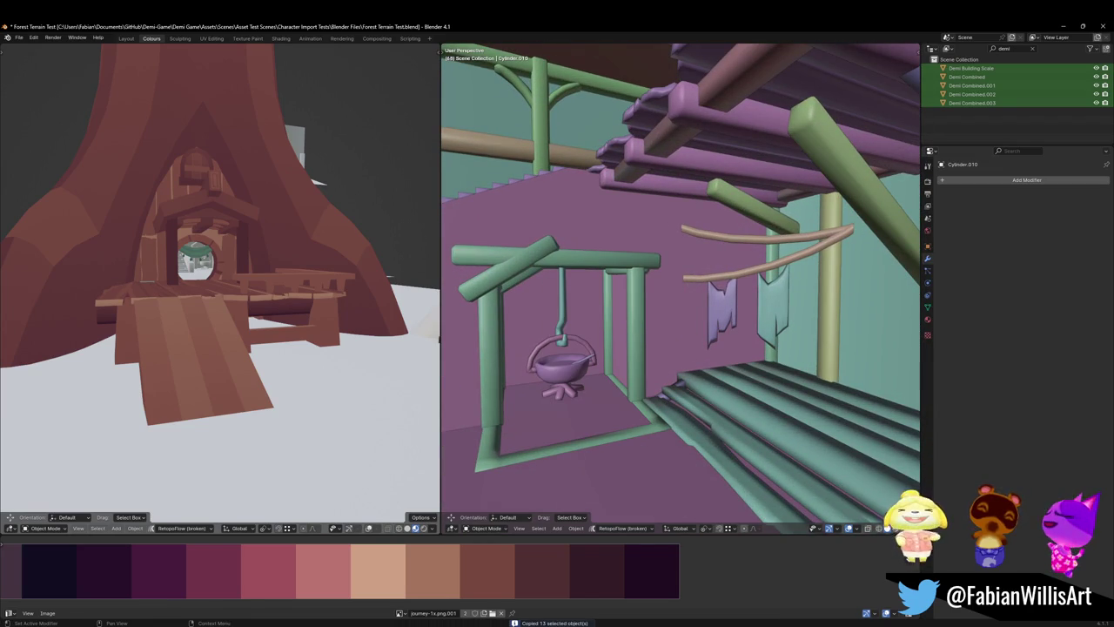
{"action": "key", "text": "alt+Tab"}
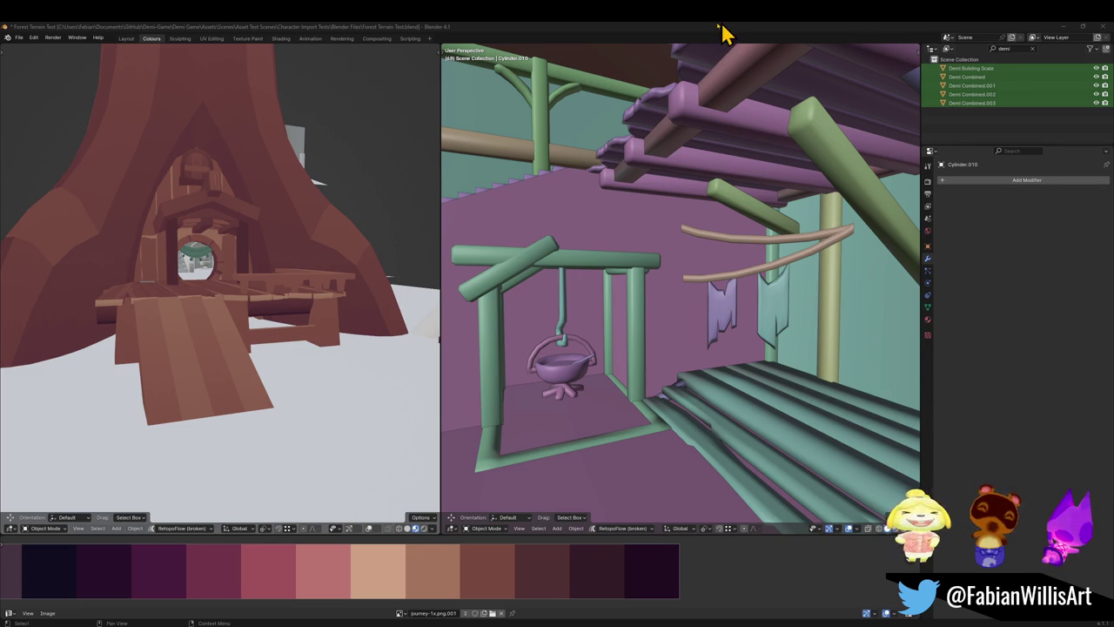
{"action": "key", "text": "ctrl+c"}
{"action": "left_click", "coordinate": [700, 276]}
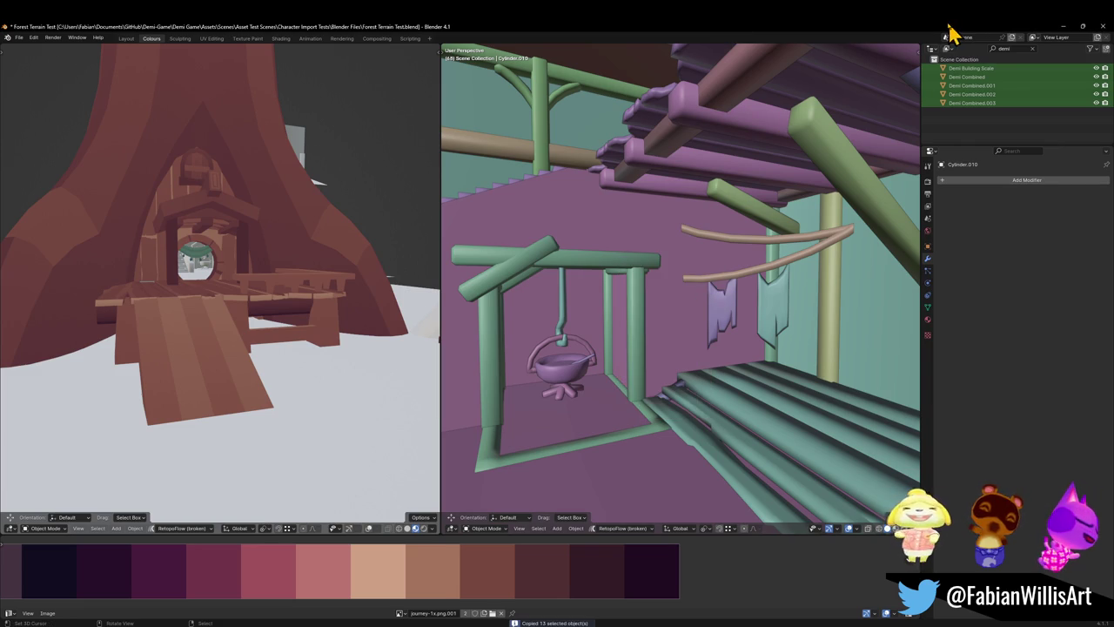
- Paste the 13 objects into Glintleaf Village Kit2, drop them by the left railing, and save
{"action": "left_click", "coordinate": [1061, 27]}
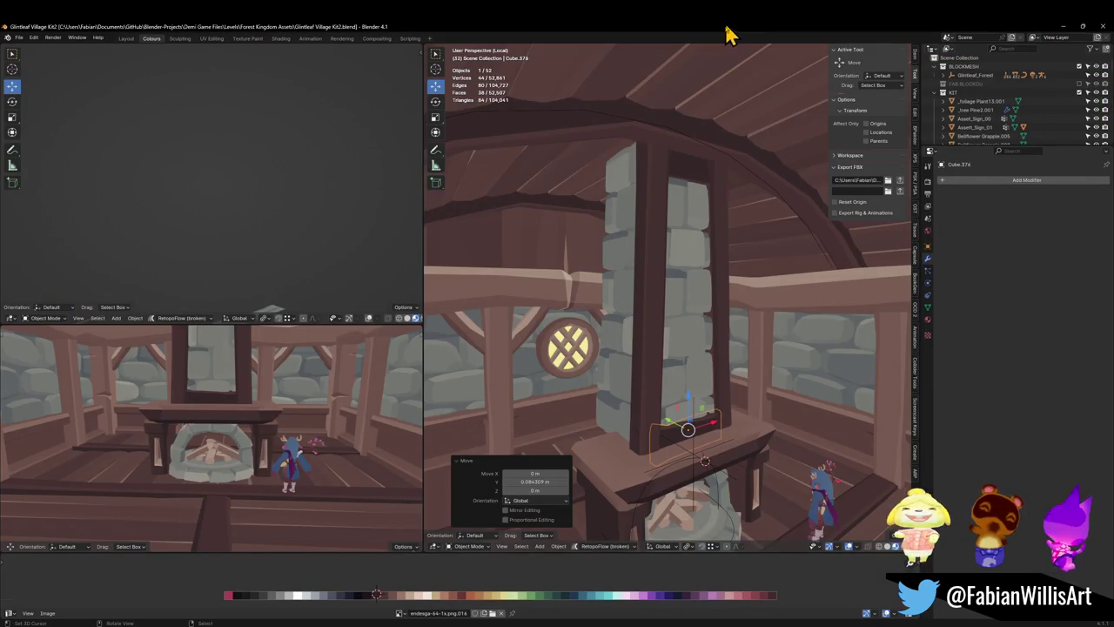
{"action": "middle_click_drag", "start_coordinate": [630, 251], "coordinate": [728, 336]}
{"action": "key", "text": "ctrl+v"}
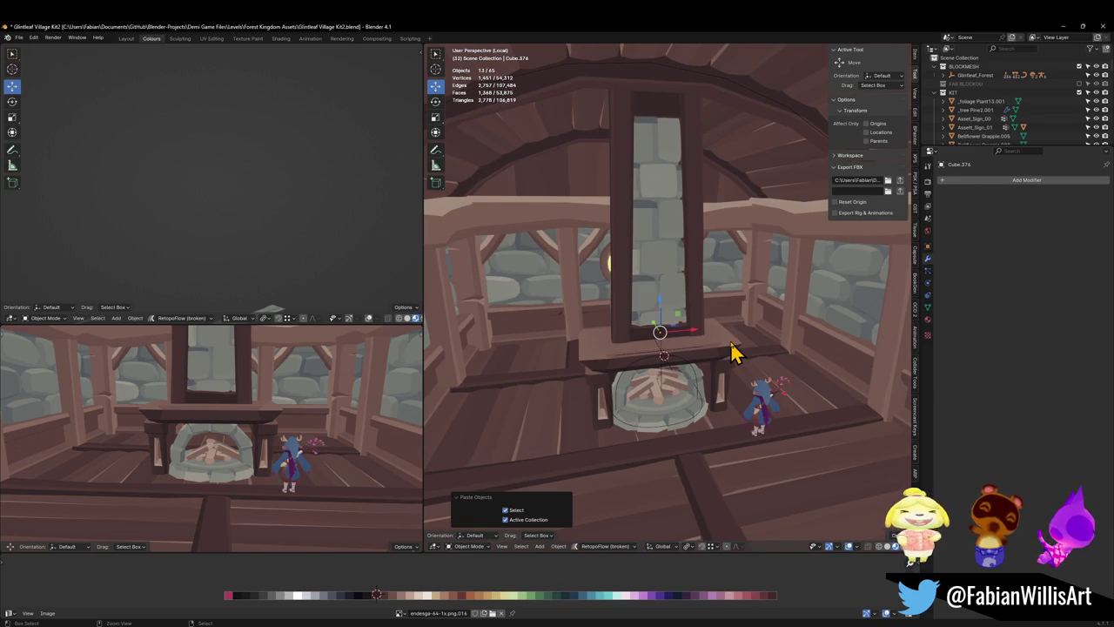
{"action": "key", "text": "g"}
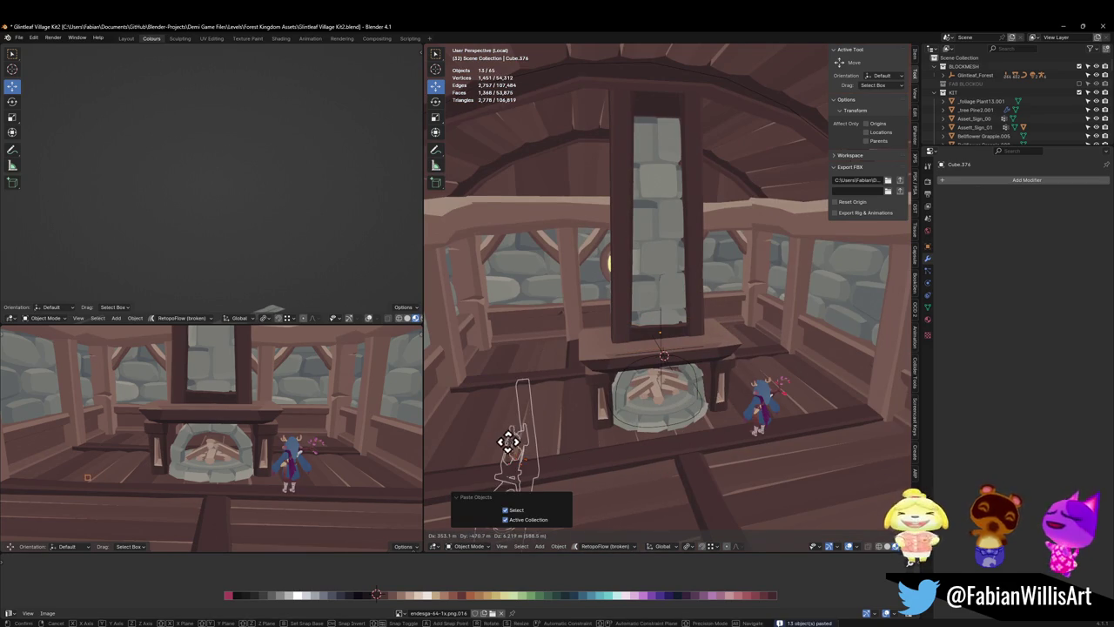
{"action": "key", "text": "z"}
{"action": "left_click", "coordinate": [577, 460]}
{"action": "scroll", "coordinate": [570, 358], "scroll_direction": "up", "scroll_amount": 3}
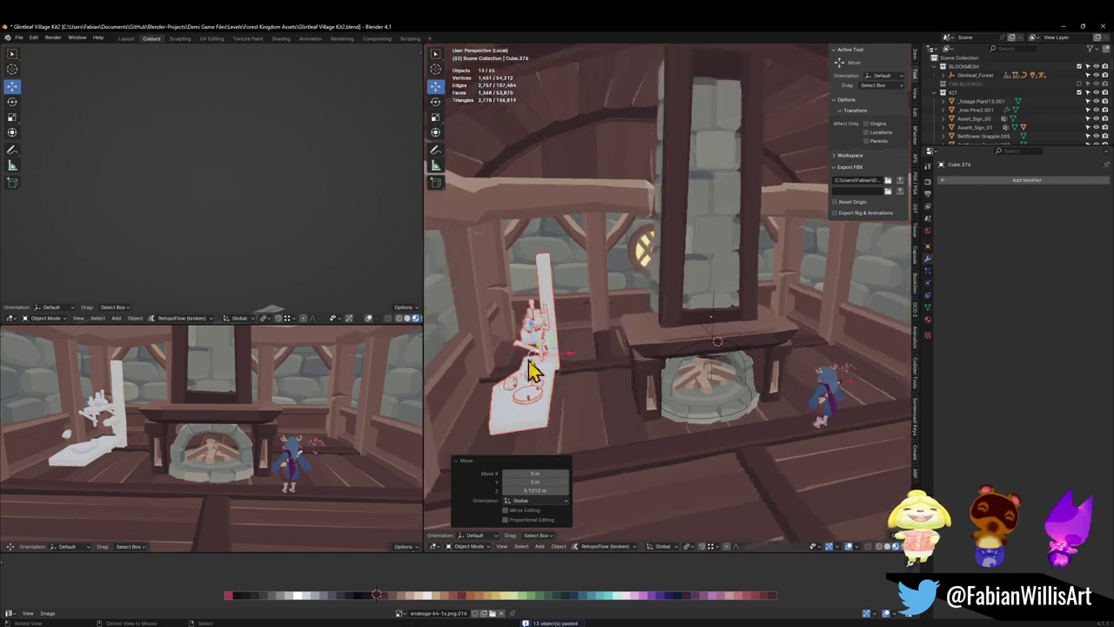
{"action": "mouse_move", "coordinate": [529, 366]}
{"action": "middle_mouse_down"}
{"action": "mouse_move", "coordinate": [766, 341]}
{"action": "mouse_move", "coordinate": [691, 344]}
{"action": "mouse_move", "coordinate": [738, 336]}
{"action": "mouse_move", "coordinate": [671, 315]}
{"action": "mouse_move", "coordinate": [703, 296]}
{"action": "mouse_move", "coordinate": [754, 380]}
{"action": "middle_mouse_up"}
{"action": "key", "text": "ctrl+s"}
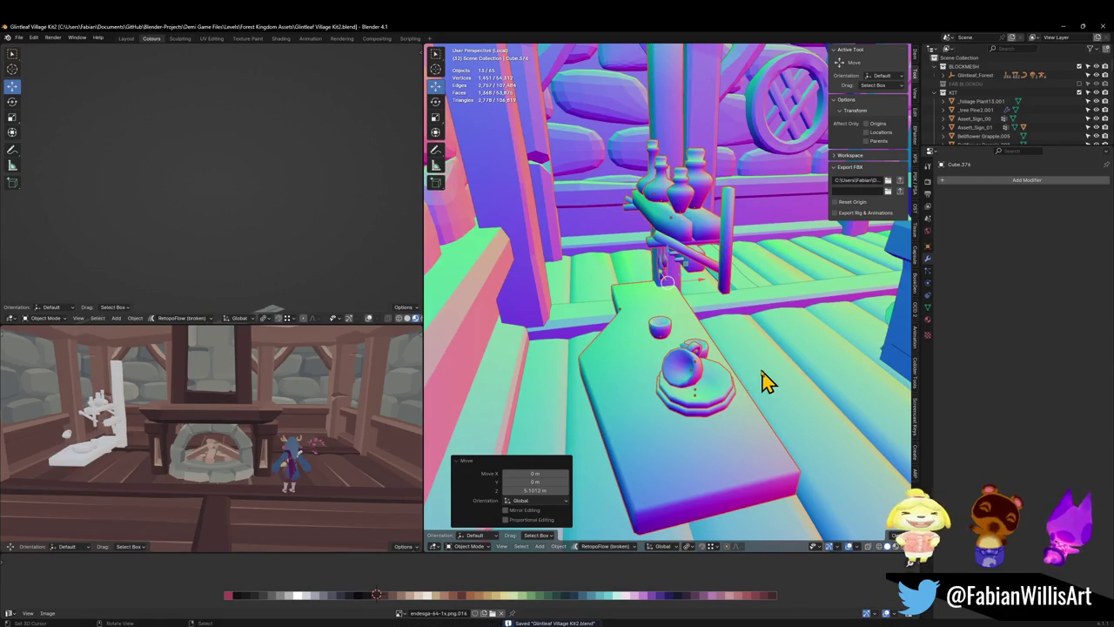
- Turn the pasted shelf objects 180° around Z with rz180 and save
{"action": "key", "text": "r"}
{"action": "key", "text": "z"}
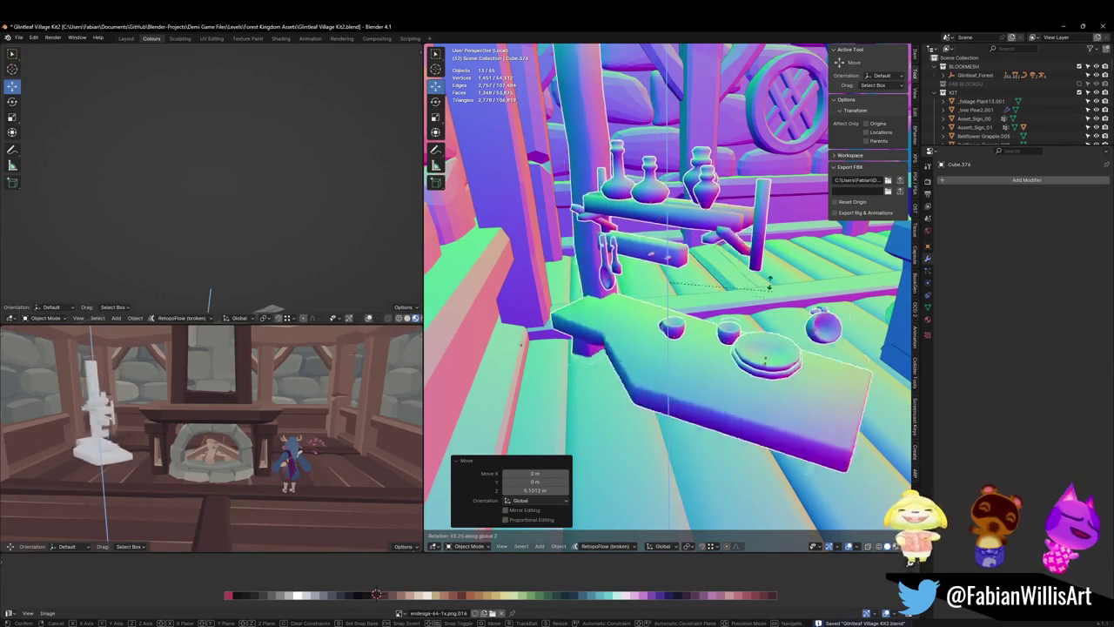
{"action": "right_click", "coordinate": [770, 283]}
{"action": "middle_click_drag", "start_coordinate": [769, 283], "coordinate": [801, 257]}
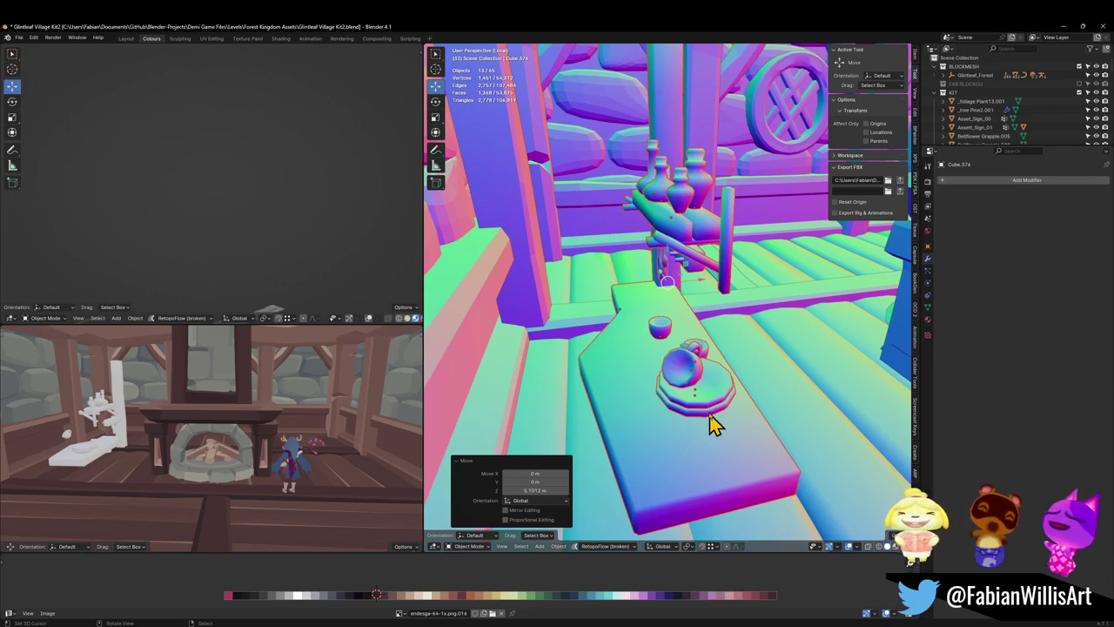
{"action": "type", "text": "rz"}
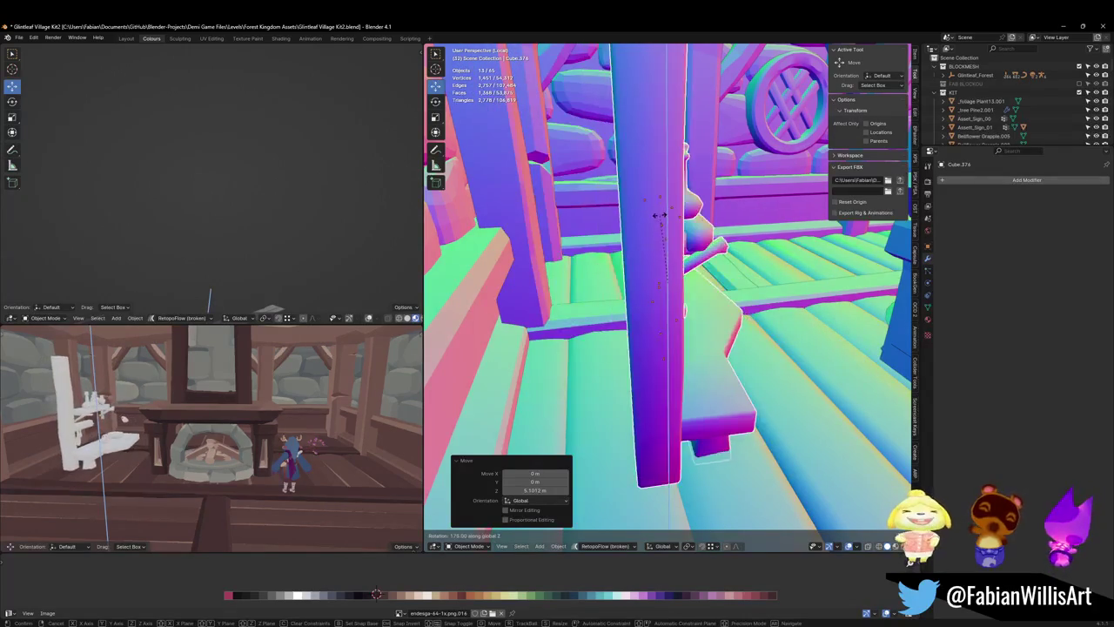
{"action": "type", "text": "180"}
{"action": "key", "text": "Return"}
{"action": "middle_click_drag", "start_coordinate": [676, 218], "coordinate": [677, 226]}
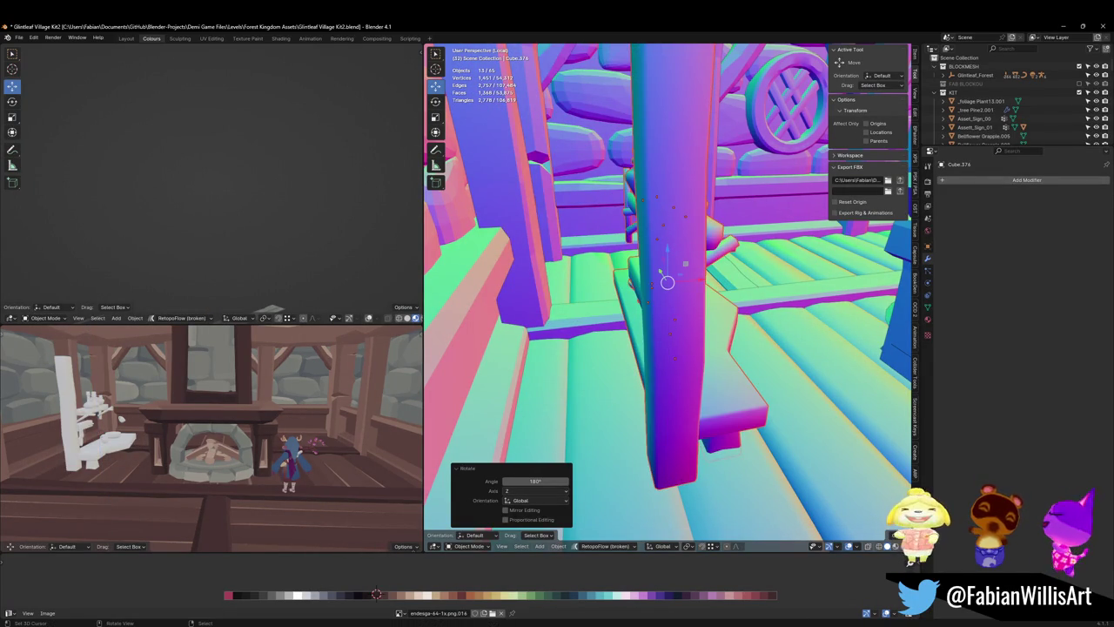
{"action": "key", "text": "ctrl+s"}
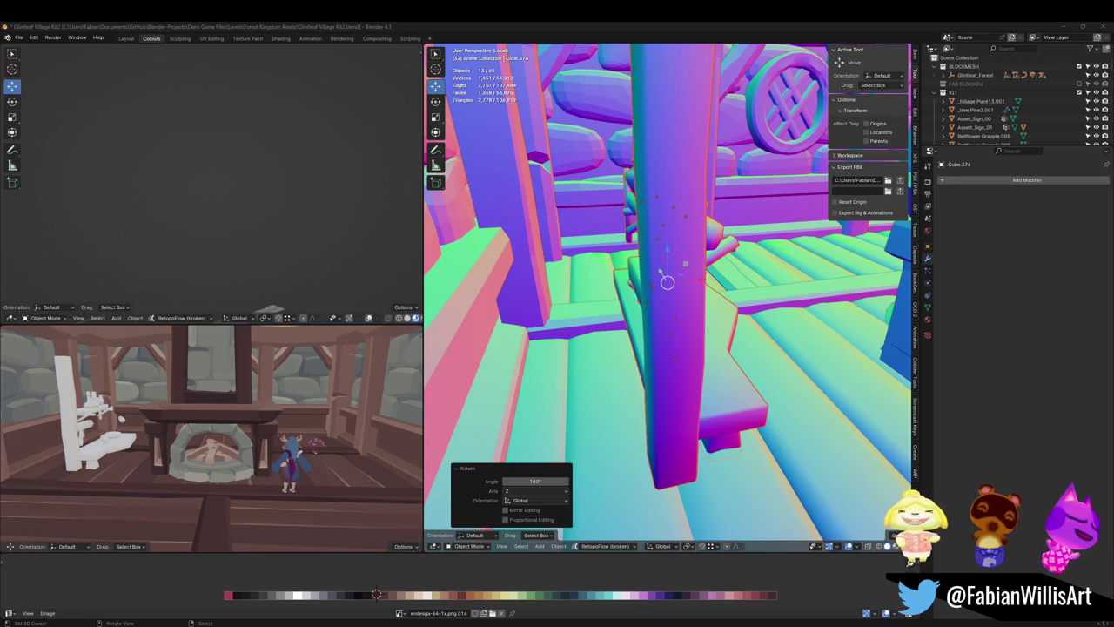
- Start sliding the potion table and its props flat along the floor, excluding Z
{"action": "mouse_move", "coordinate": [52, 261]}
{"action": "middle_mouse_down"}
{"action": "mouse_move", "coordinate": [709, 311]}
{"action": "mouse_move", "coordinate": [727, 340]}
{"action": "mouse_move", "coordinate": [632, 333]}
{"action": "middle_mouse_up"}
{"action": "scroll", "coordinate": [746, 311], "scroll_direction": "up", "scroll_amount": 5}
{"action": "scroll", "coordinate": [717, 316], "scroll_direction": "down", "scroll_amount": 5}
{"action": "key", "text": "g"}
{"action": "key", "text": "z"}
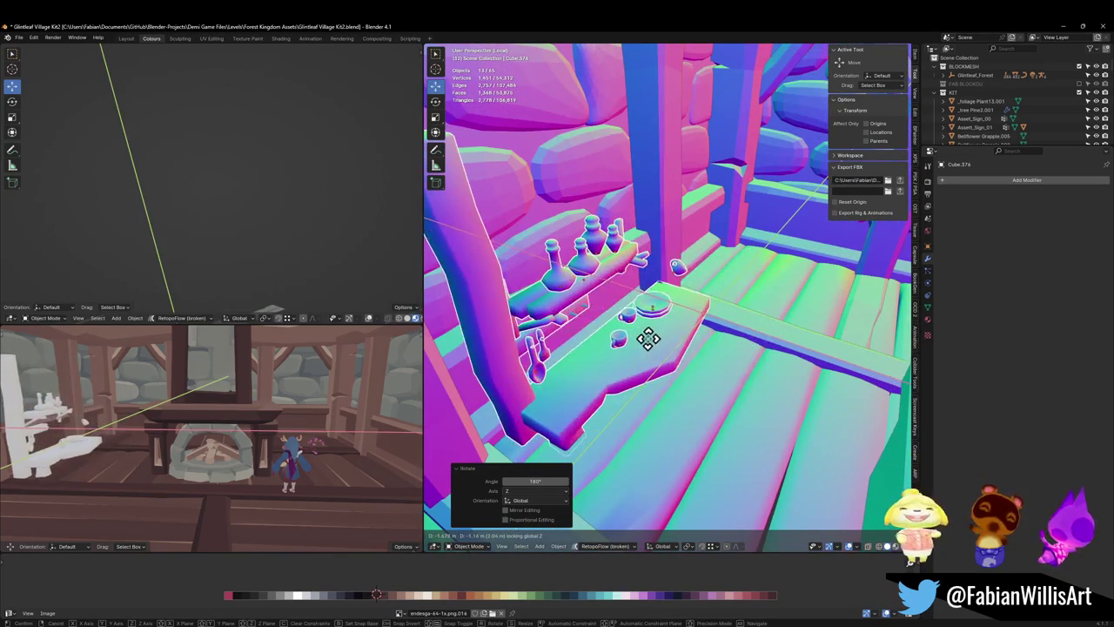
{"action": "key", "text": "shift+z"}
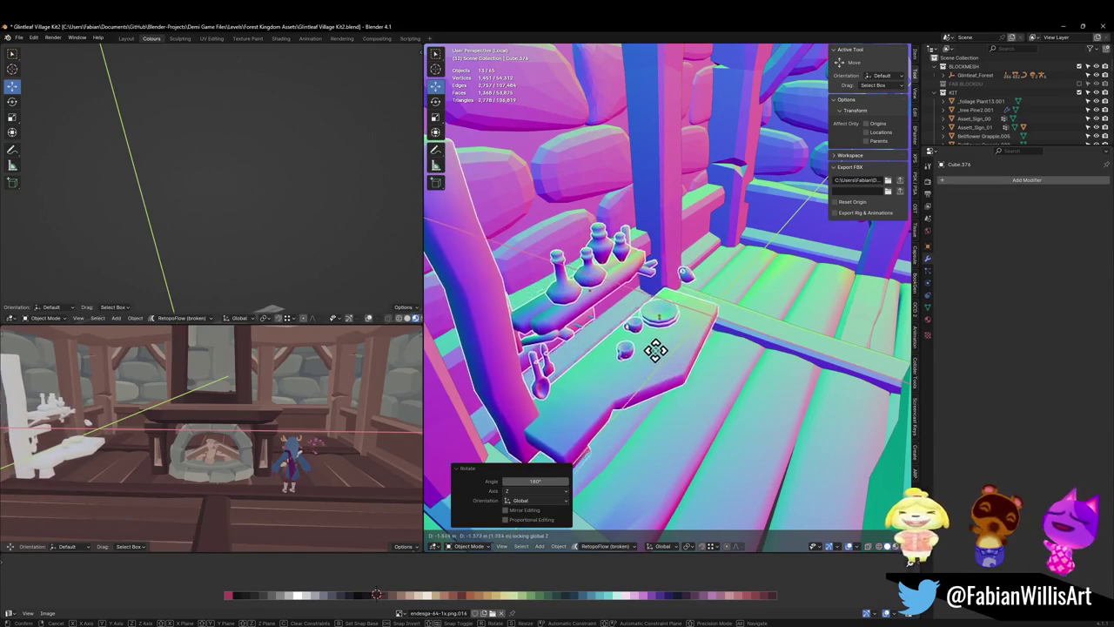
- Parent the cups and plate to the tabletop using Object (Keep Transform)
{"action": "left_click", "coordinate": [683, 380]}
{"action": "left_click", "coordinate": [696, 402]}
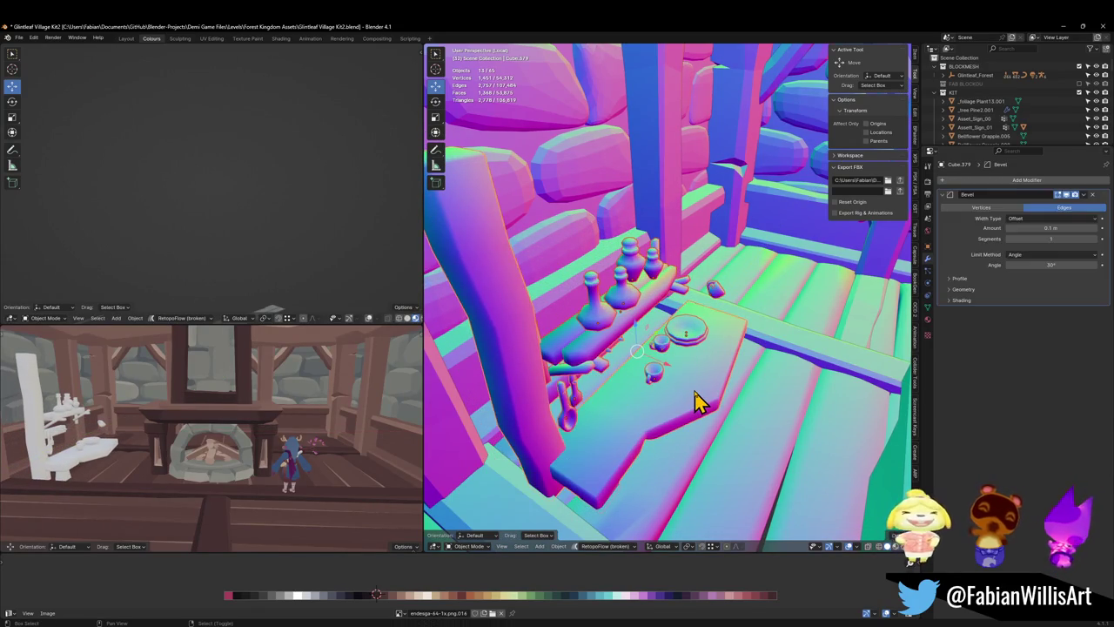
{"action": "key", "text": "ctrl+p"}
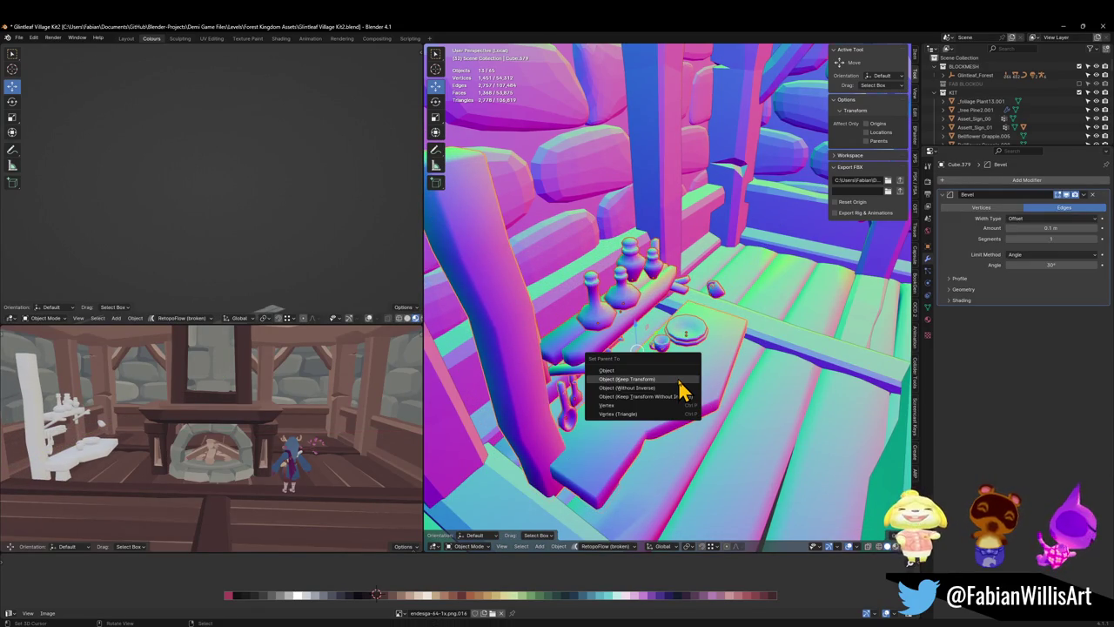
{"action": "left_click", "coordinate": [675, 402]}
- Move the table with its props -0.93264 m along X under the potion shelf and save
{"action": "key", "text": "ctrl+s"}
{"action": "left_click", "coordinate": [688, 391]}
{"action": "key", "text": "g"}
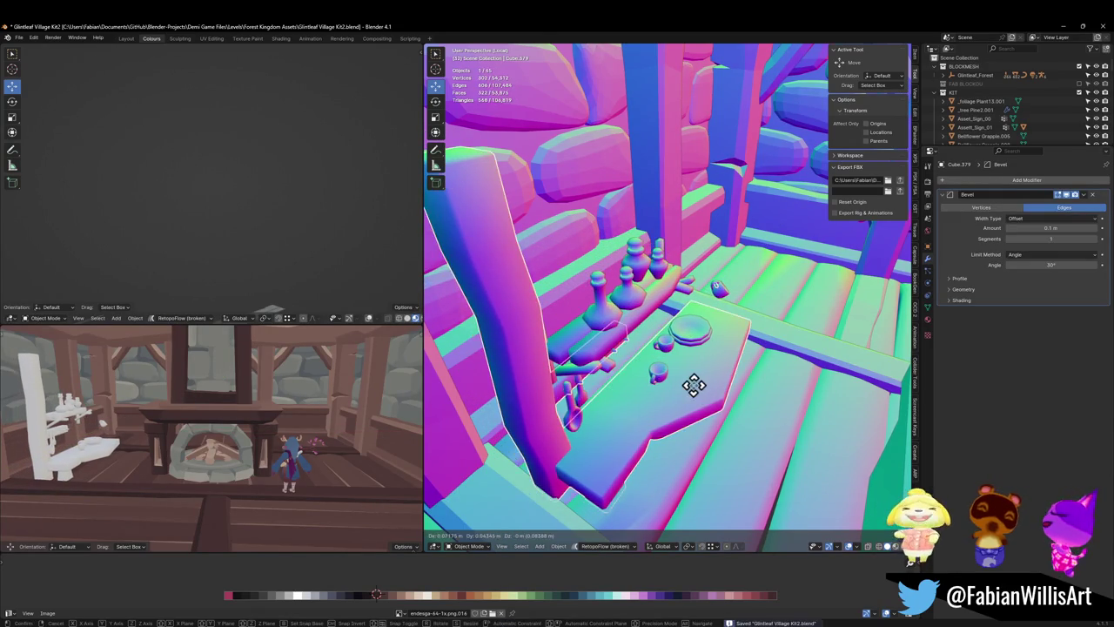
{"action": "left_click", "coordinate": [642, 340]}
- Check the table and fireplace in walk mode, then orbit toward the wooden bench
{"action": "key", "text": "shift+grave"}
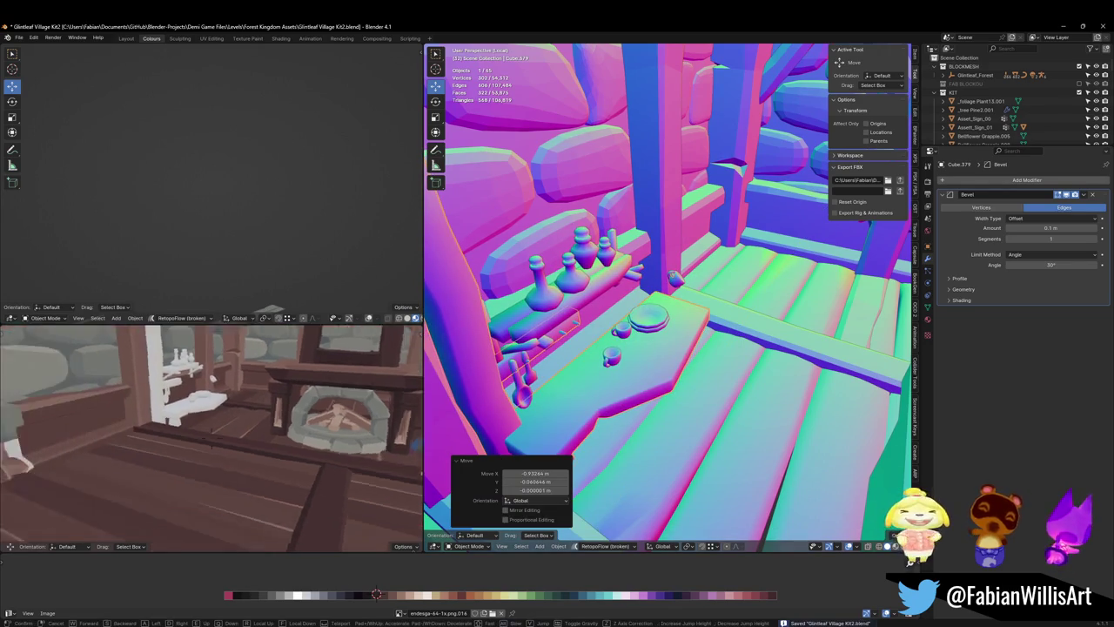
{"action": "key", "text": "w"}
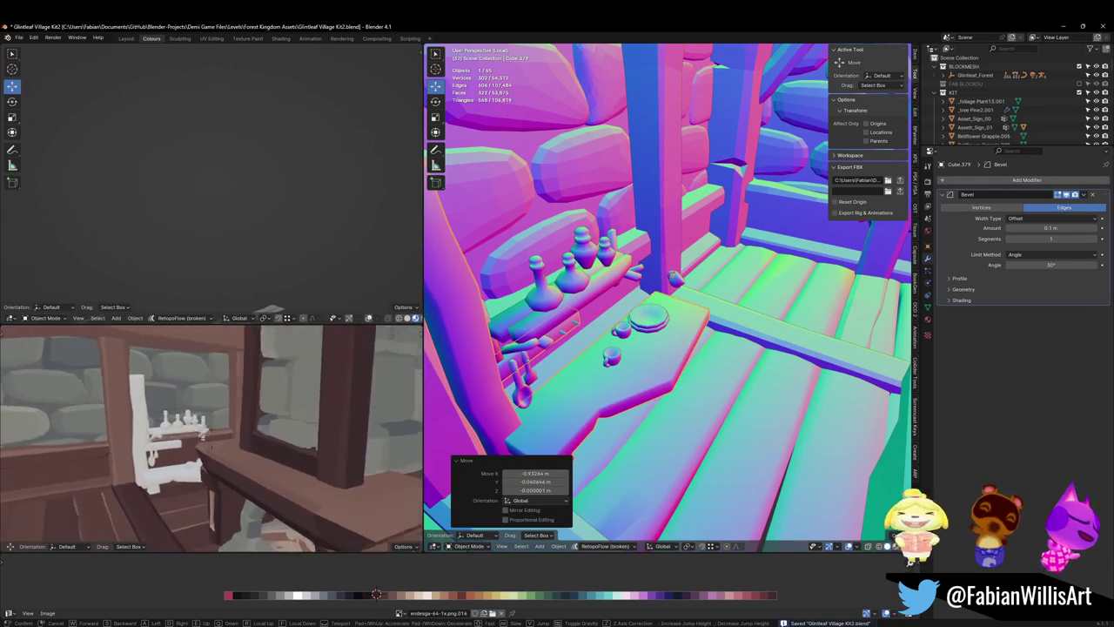
{"action": "key", "text": "w"}
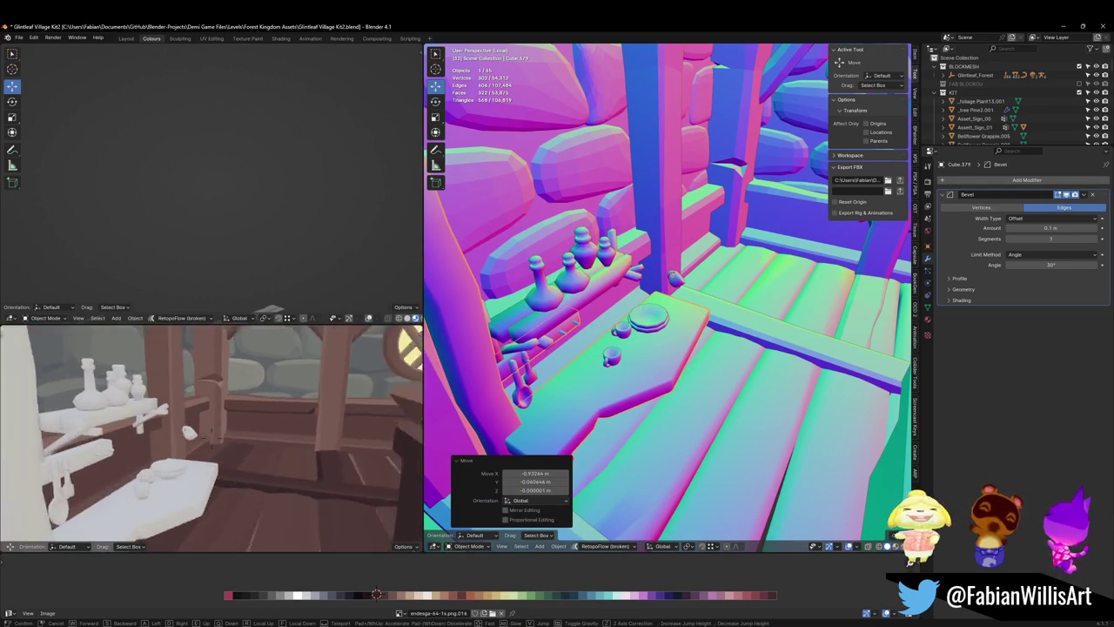
{"action": "key", "text": "s"}
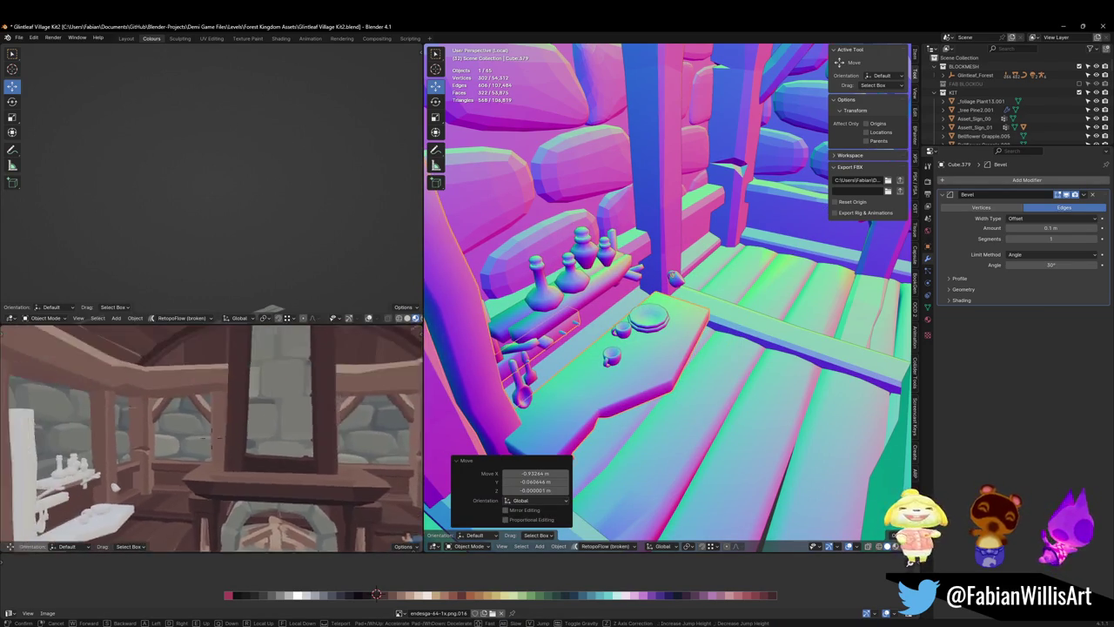
{"action": "mouse_move", "coordinate": [788, 288]}
{"action": "middle_mouse_down"}
{"action": "mouse_move", "coordinate": [740, 352]}
{"action": "mouse_move", "coordinate": [752, 380]}
{"action": "middle_mouse_up"}
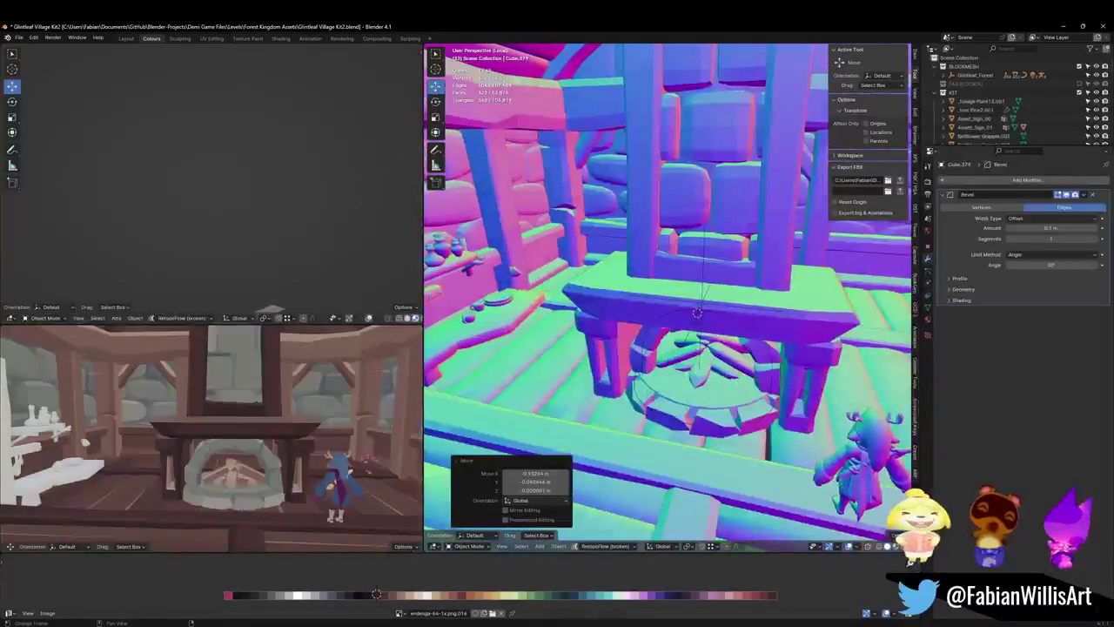
- In the Desert Dungeon Assets file, zoom in and select the wooden crate
{"action": "left_click", "coordinate": [841, 604]}
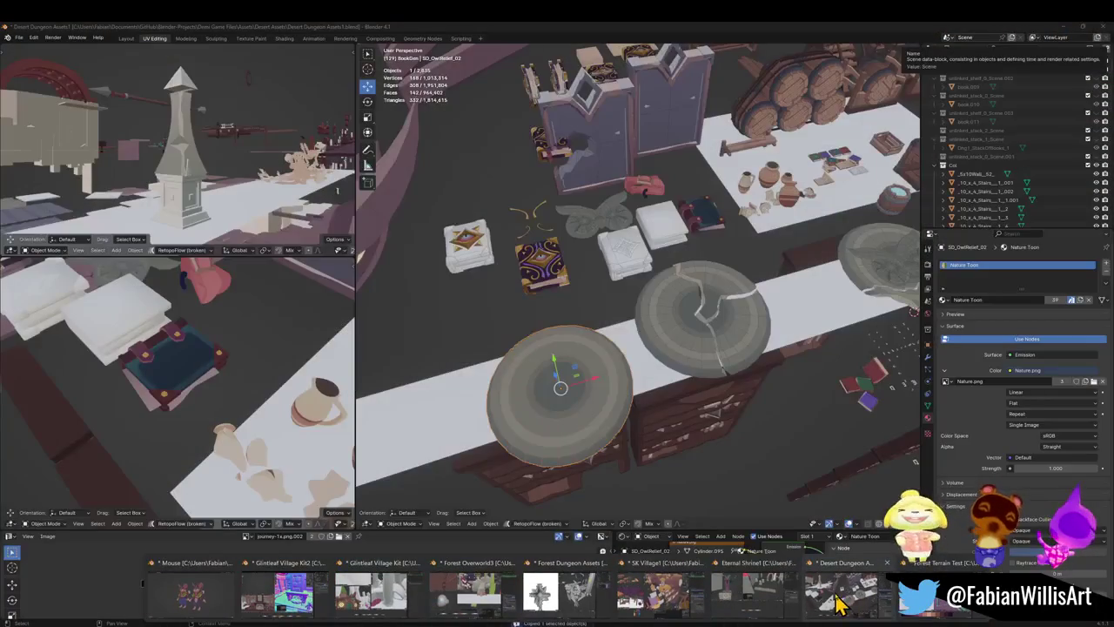
{"action": "scroll", "coordinate": [731, 244], "scroll_direction": "up", "scroll_amount": 2}
{"action": "scroll", "coordinate": [731, 248], "scroll_direction": "up", "scroll_amount": 1}
{"action": "scroll", "coordinate": [684, 340], "scroll_direction": "up", "scroll_amount": 2}
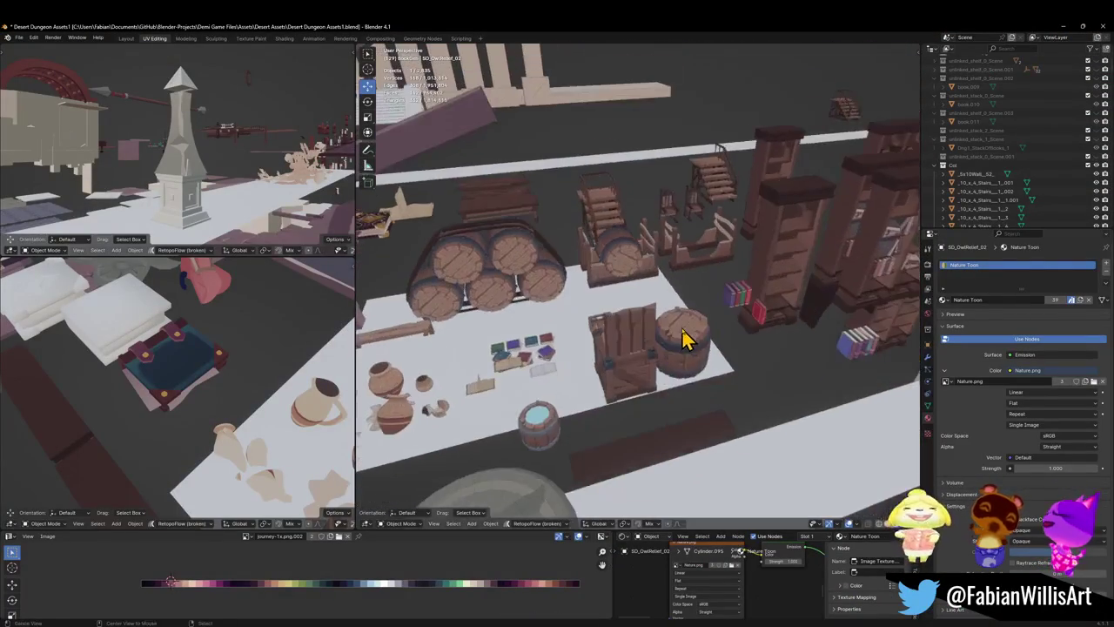
{"action": "scroll", "coordinate": [658, 387], "scroll_direction": "up", "scroll_amount": 1}
{"action": "scroll", "coordinate": [670, 357], "scroll_direction": "up", "scroll_amount": 2}
{"action": "scroll", "coordinate": [618, 348], "scroll_direction": "up", "scroll_amount": 1}
{"action": "scroll", "coordinate": [557, 361], "scroll_direction": "up", "scroll_amount": 1}
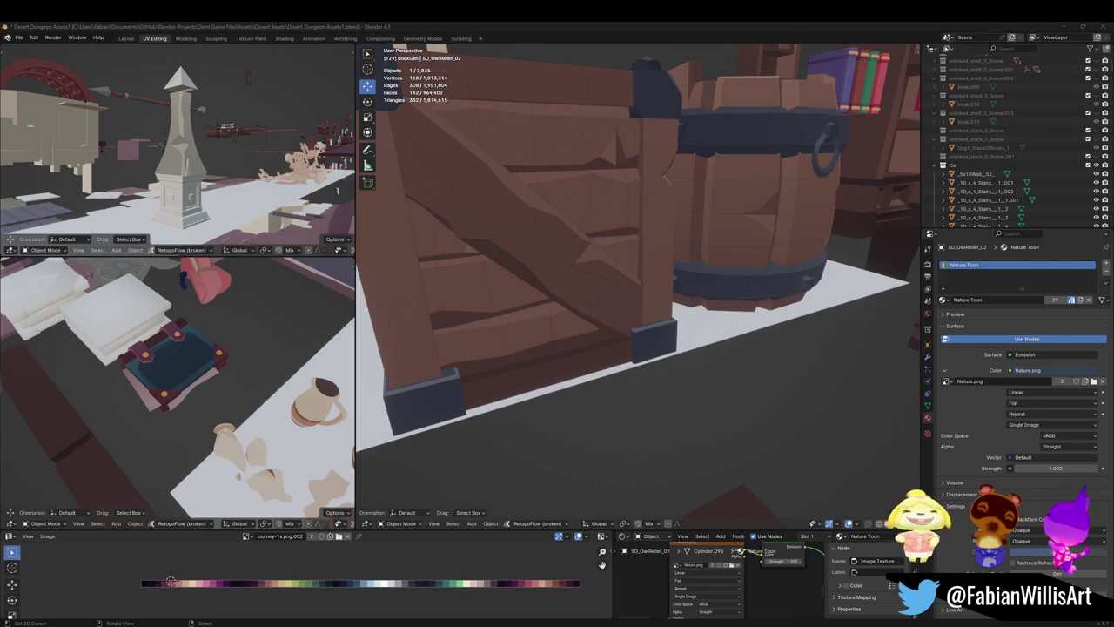
{"action": "scroll", "coordinate": [644, 296], "scroll_direction": "down", "scroll_amount": 2}
{"action": "mouse_move", "coordinate": [641, 294]}
{"action": "middle_mouse_down"}
{"action": "mouse_move", "coordinate": [684, 360]}
{"action": "mouse_move", "coordinate": [667, 348]}
{"action": "mouse_move", "coordinate": [687, 273]}
{"action": "middle_mouse_up"}
{"action": "left_click", "coordinate": [688, 268]}
{"action": "scroll", "coordinate": [694, 252], "scroll_direction": "up", "scroll_amount": 2}
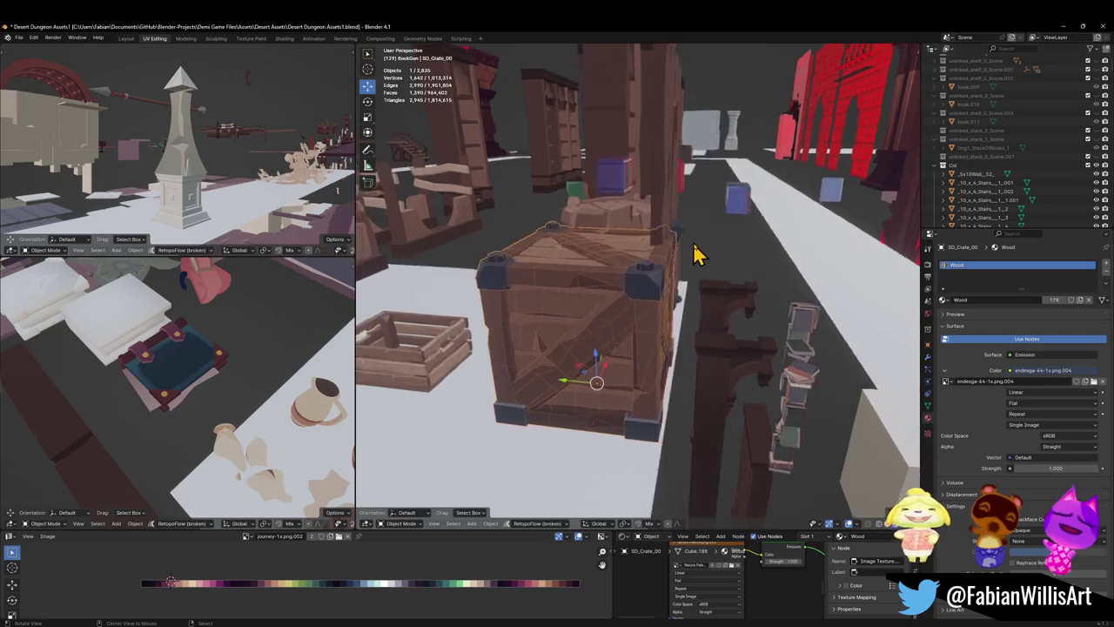
{"action": "scroll", "coordinate": [686, 290], "scroll_direction": "up", "scroll_amount": 3}
- Duplicate the crate's linked corner cap in Edit Mode and separate it into its own object
{"action": "key", "text": "Tab"}
{"action": "scroll", "coordinate": [657, 300], "scroll_direction": "up", "scroll_amount": 2}
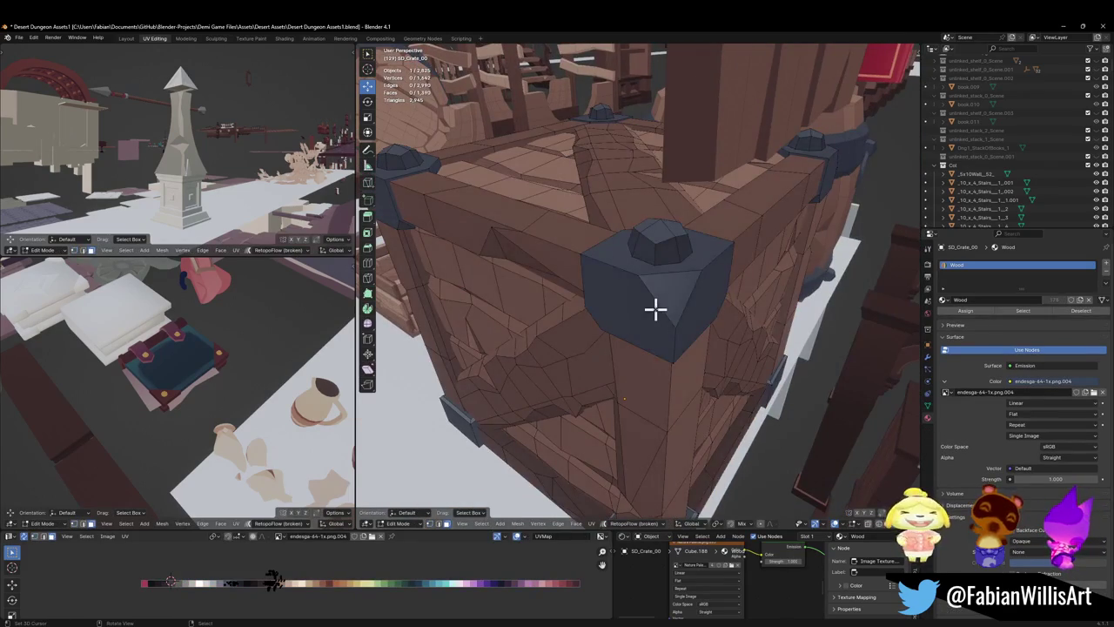
{"action": "key", "text": "l"}
{"action": "key", "text": "shift+d"}
{"action": "right_click", "coordinate": [672, 284]}
{"action": "key", "text": "p"}
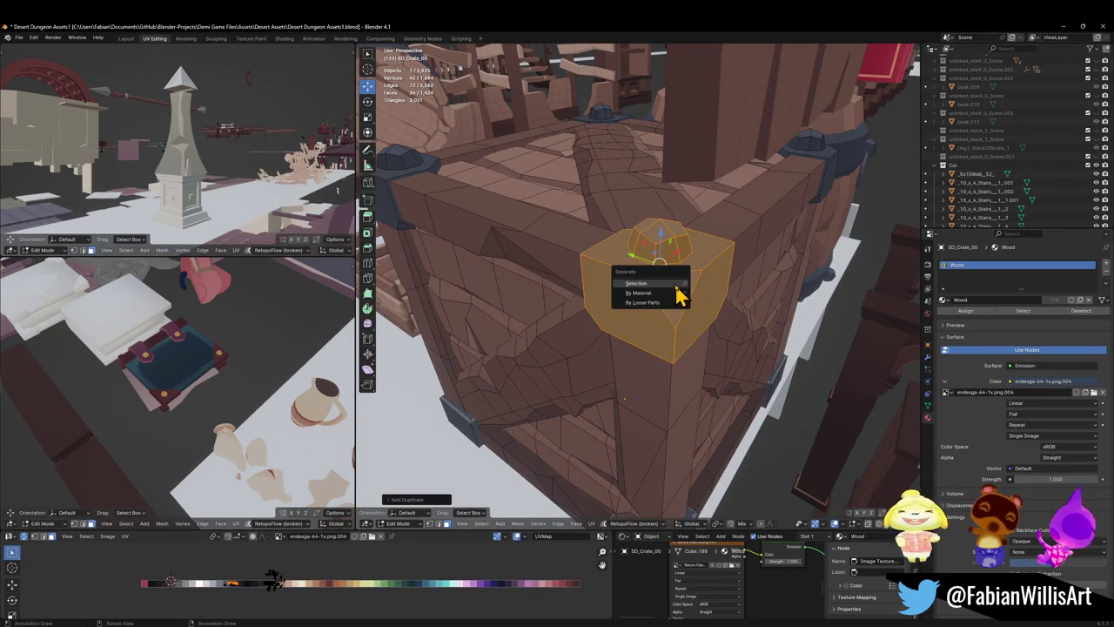
{"action": "left_click", "coordinate": [655, 296]}
{"action": "key", "text": "Tab"}
- Center the cap's origin on its geometry, copy it, and switch to the village fireplace file
{"action": "left_click", "coordinate": [661, 268]}
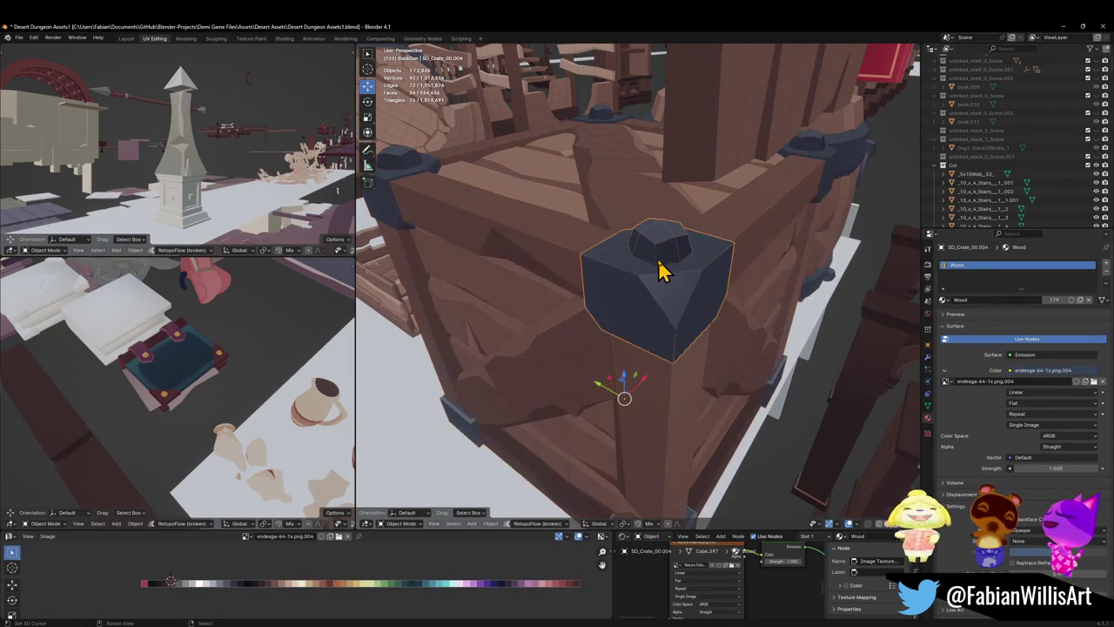
{"action": "key", "text": "q"}
{"action": "left_click", "coordinate": [655, 267]}
{"action": "scroll", "coordinate": [653, 286], "scroll_direction": "down", "scroll_amount": 3}
{"action": "middle_click_drag", "start_coordinate": [654, 286], "coordinate": [667, 291]}
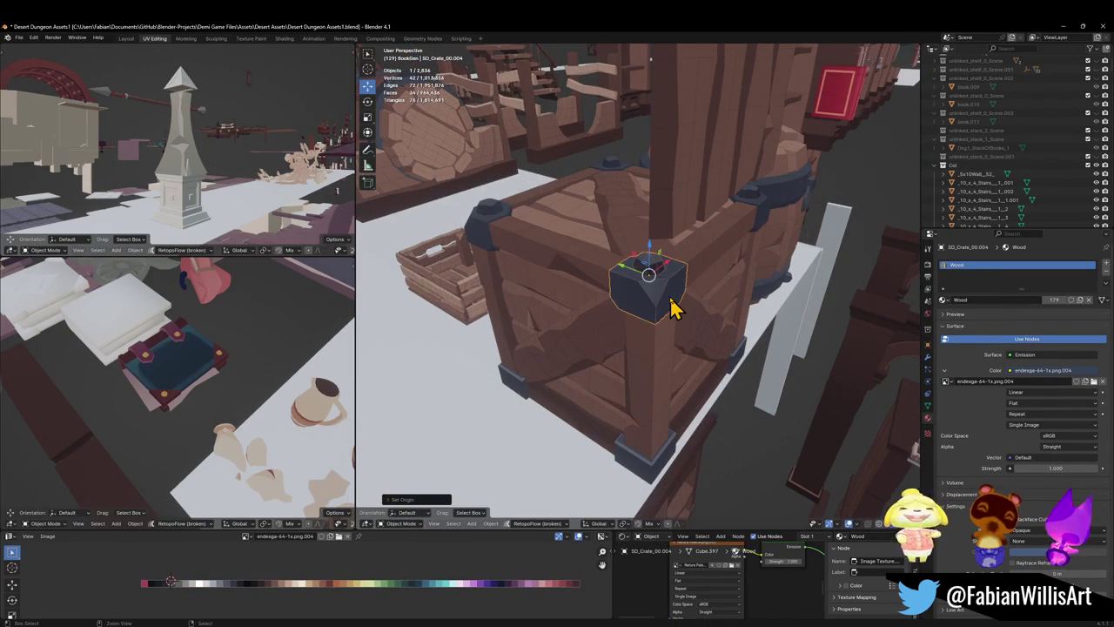
{"action": "key", "text": "ctrl+c"}
{"action": "left_click", "coordinate": [1071, 27]}
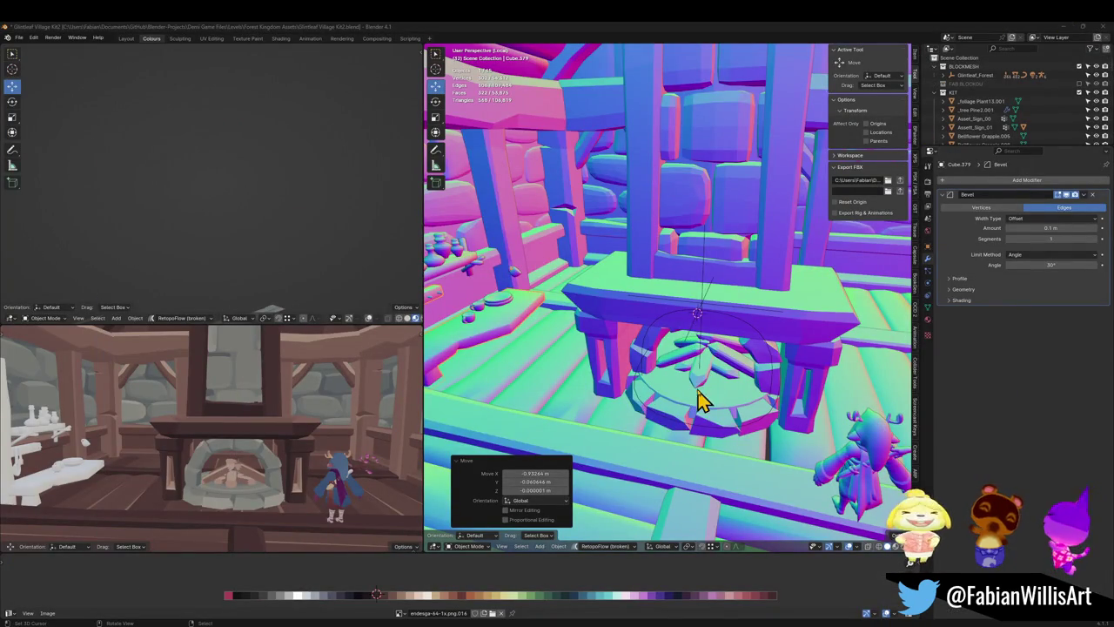
- Paste the copied crate cap, snap it to the 3D cursor and move it toward the left pillar
{"action": "scroll", "coordinate": [707, 320], "scroll_direction": "down", "scroll_amount": 3}
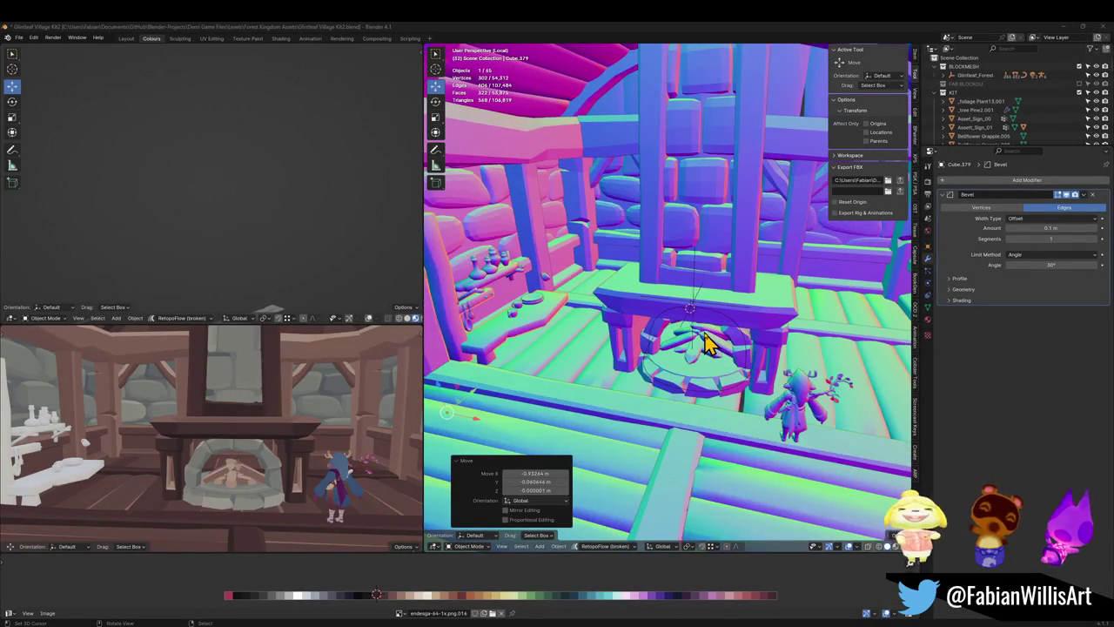
{"action": "middle_click_drag", "start_coordinate": [706, 343], "coordinate": [736, 350]}
{"action": "key", "text": "shift+s"}
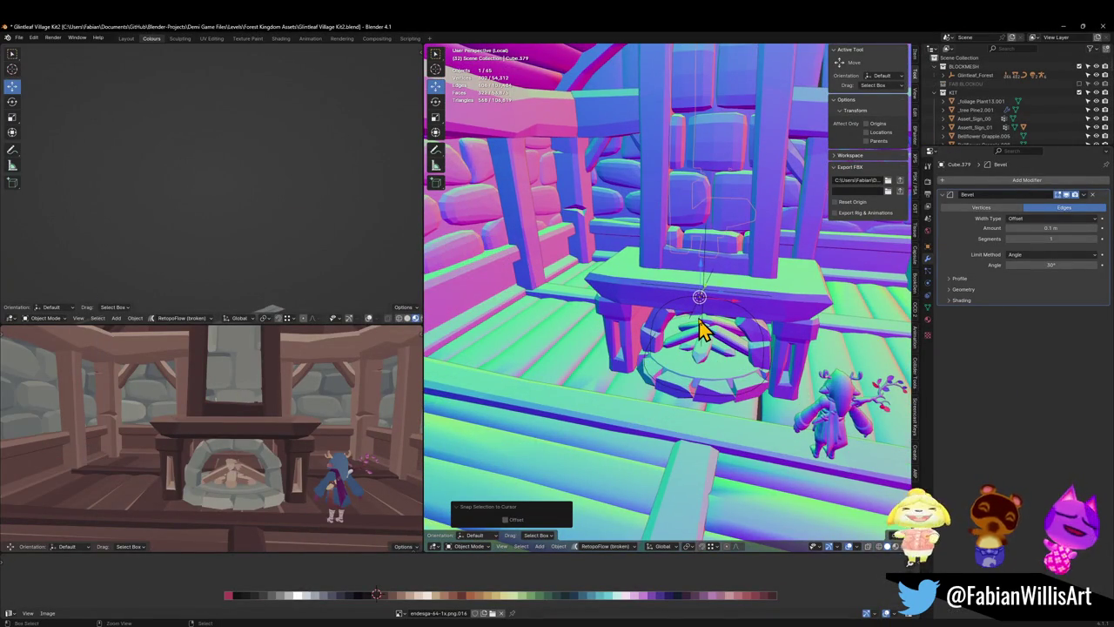
{"action": "scroll", "coordinate": [702, 329], "scroll_direction": "down", "scroll_amount": 2}
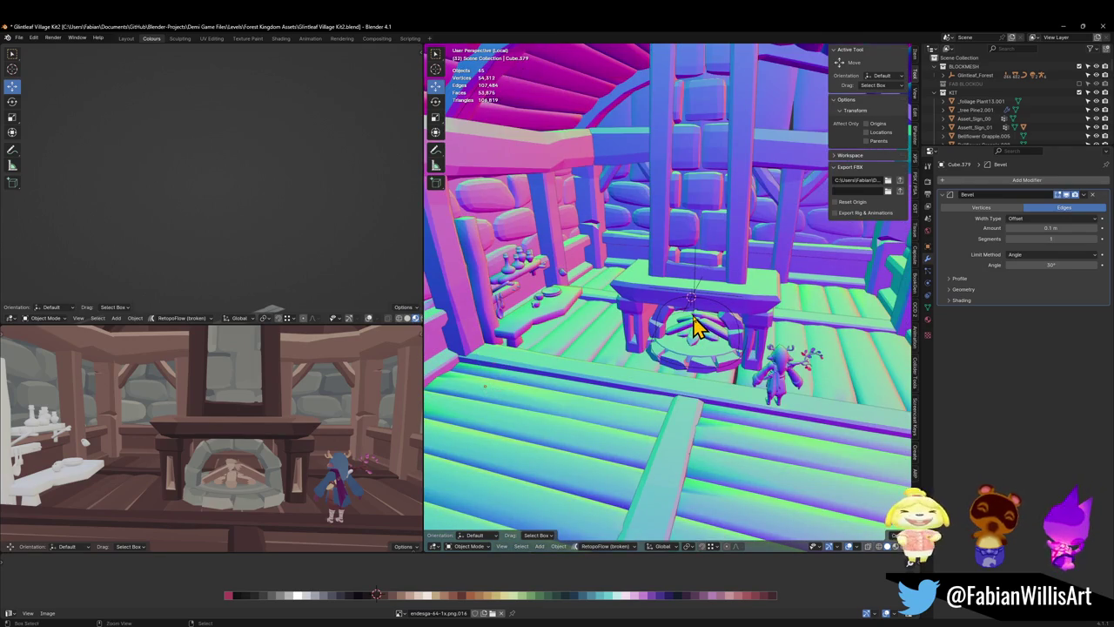
{"action": "key", "text": "shift+s"}
{"action": "scroll", "coordinate": [731, 317], "scroll_direction": "up", "scroll_amount": 3}
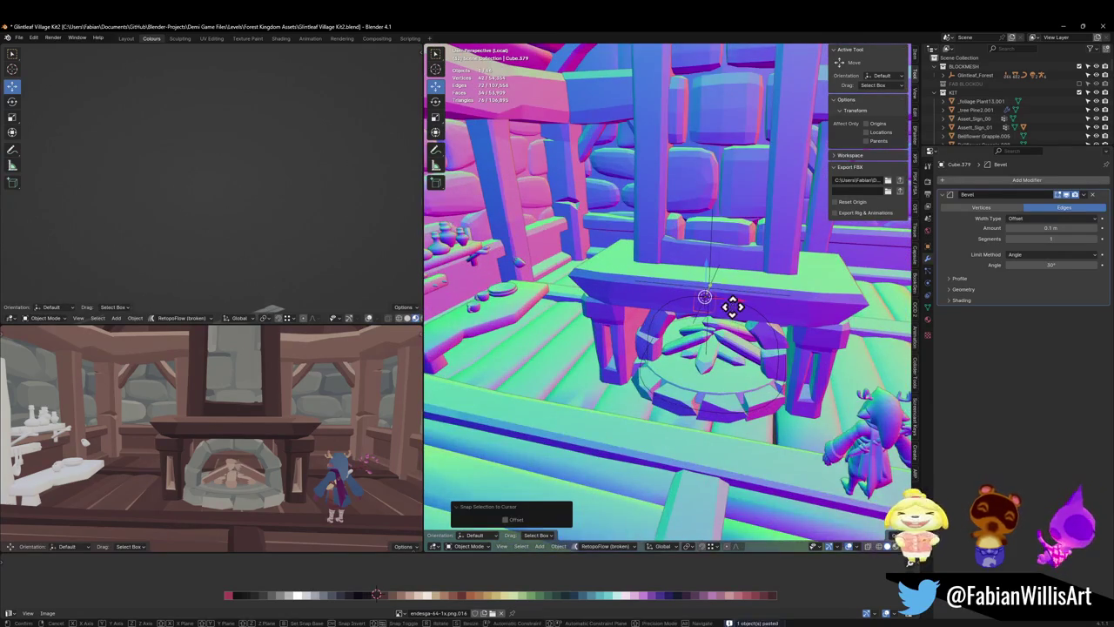
{"action": "left_click_drag", "start_coordinate": [731, 320], "coordinate": [592, 294]}
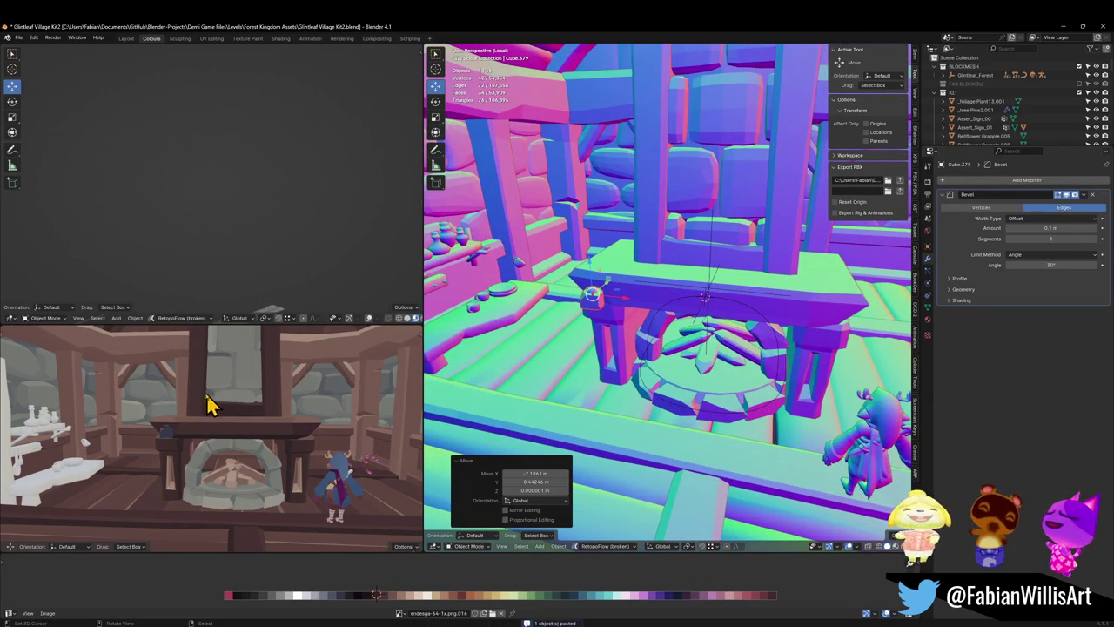
- Enlarge the cap, turn it 90° about X and lower it to the pillar base
{"action": "key", "text": "s"}
{"action": "left_click", "coordinate": [645, 310]}
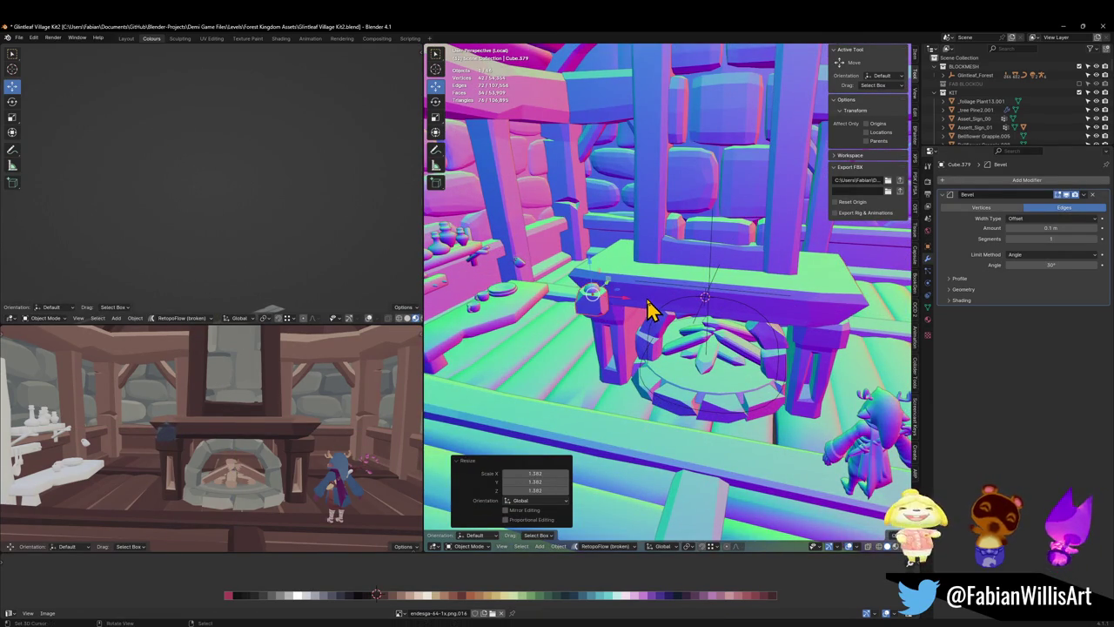
{"action": "type", "text": "rx"}
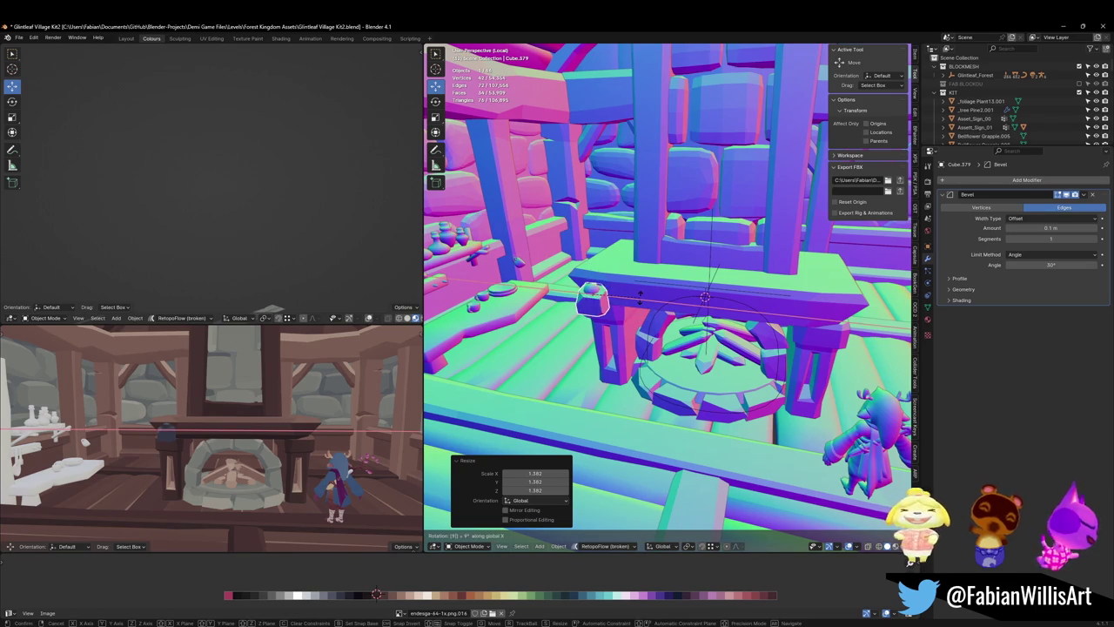
{"action": "type", "text": "0"}
{"action": "key", "text": "Return"}
{"action": "key", "text": "g"}
{"action": "key", "text": "z"}
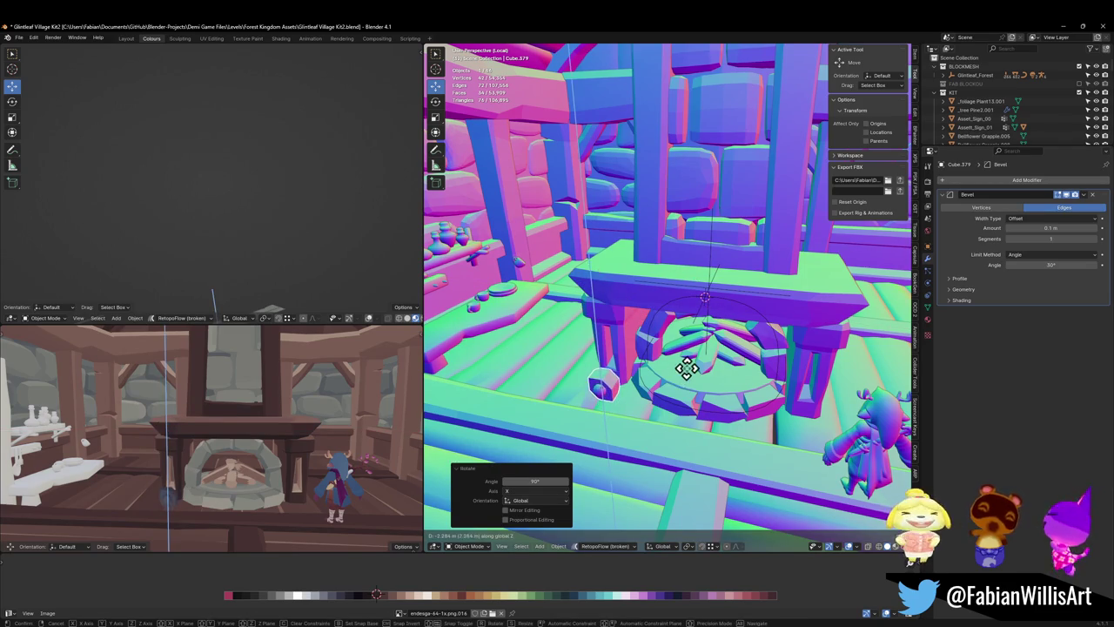
{"action": "left_click", "coordinate": [672, 396]}
- Slide all of the cap's UVs across the palette to give it a new colour
{"action": "key", "text": "Tab"}
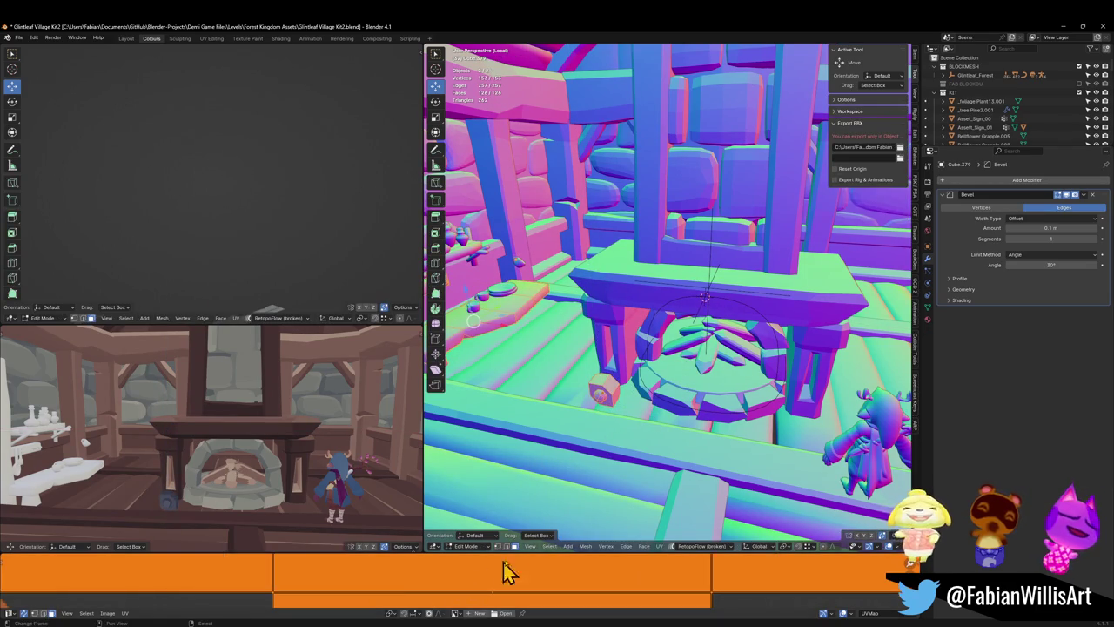
{"action": "key", "text": "Tab"}
{"action": "left_click", "coordinate": [602, 393]}
{"action": "key", "text": "Tab"}
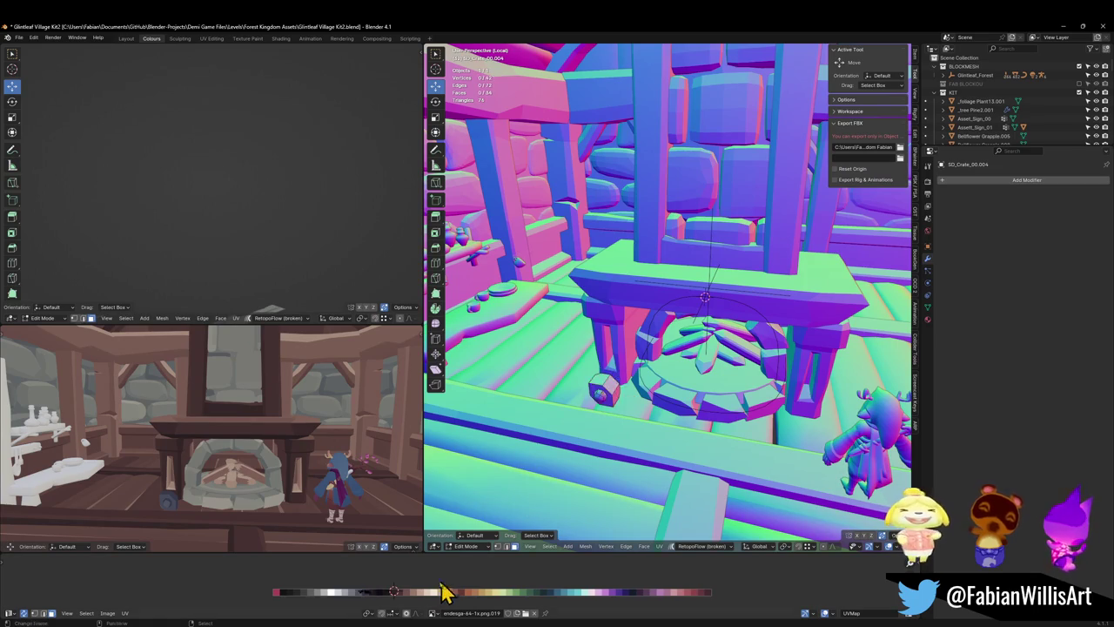
{"action": "key", "text": "g"}
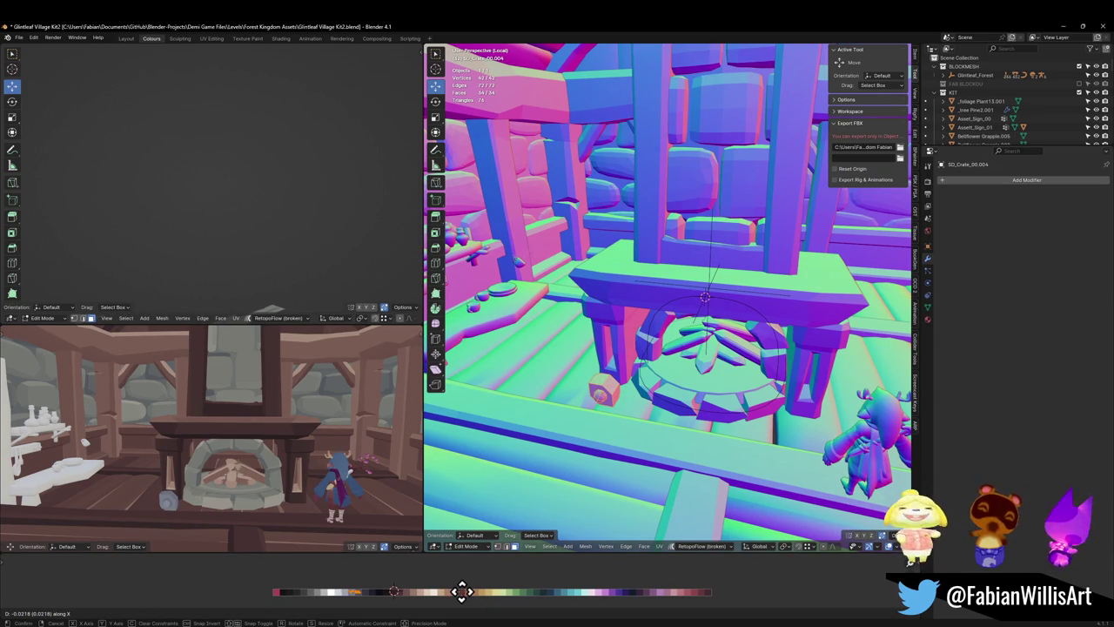
{"action": "left_click", "coordinate": [463, 593]}
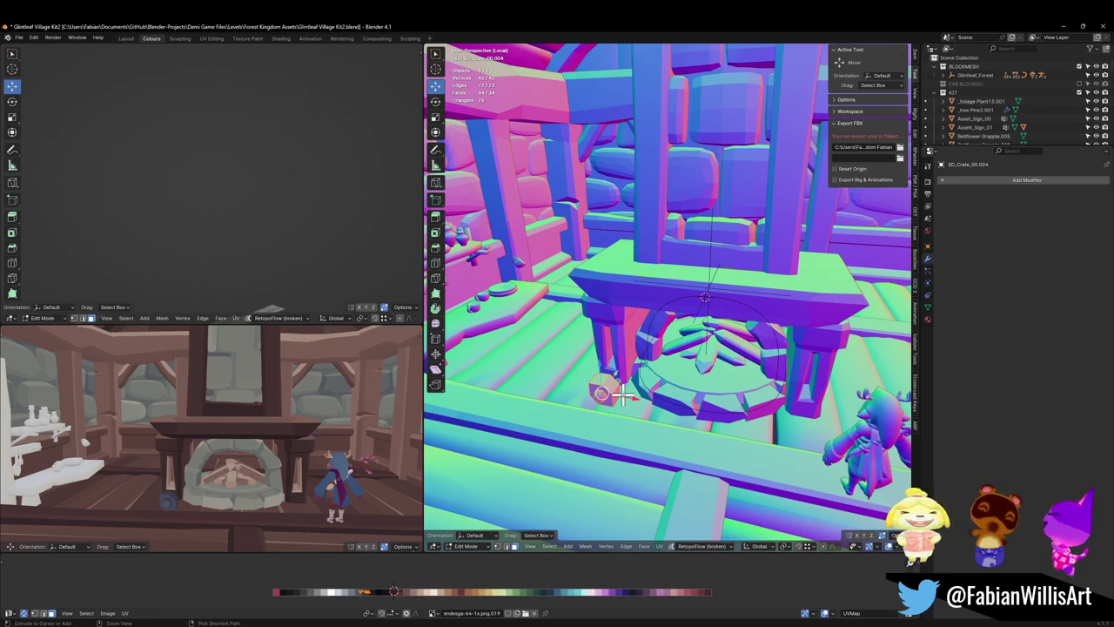
- Back in Object Mode, select Cube.379 and move the 3D cursor onto it
{"action": "key", "text": "Tab"}
{"action": "left_click", "coordinate": [628, 405]}
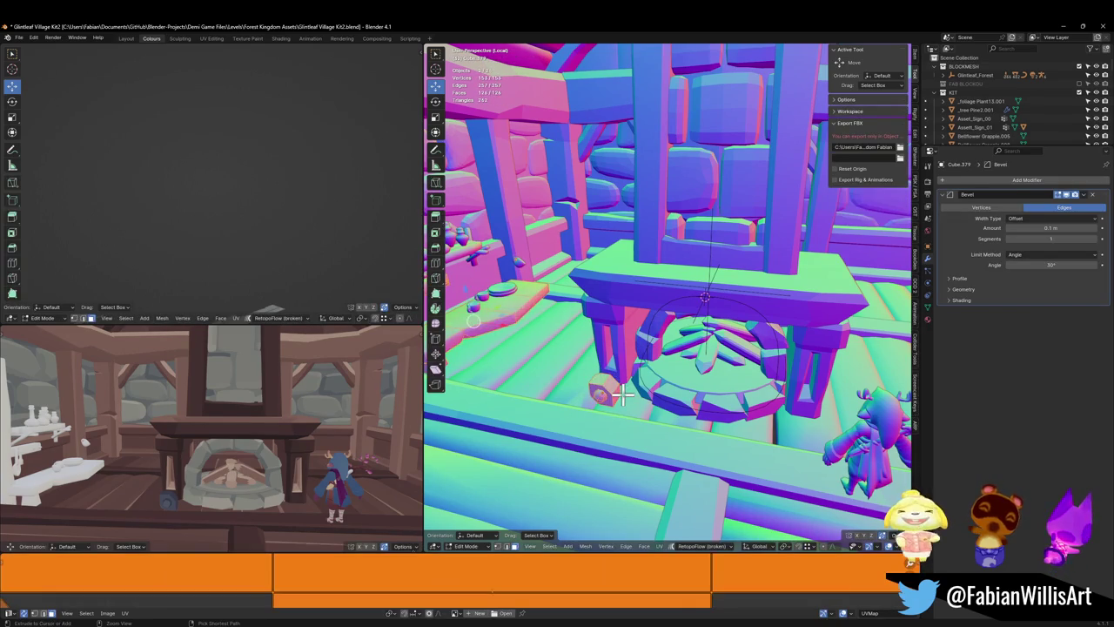
{"action": "key", "text": "shift+s"}
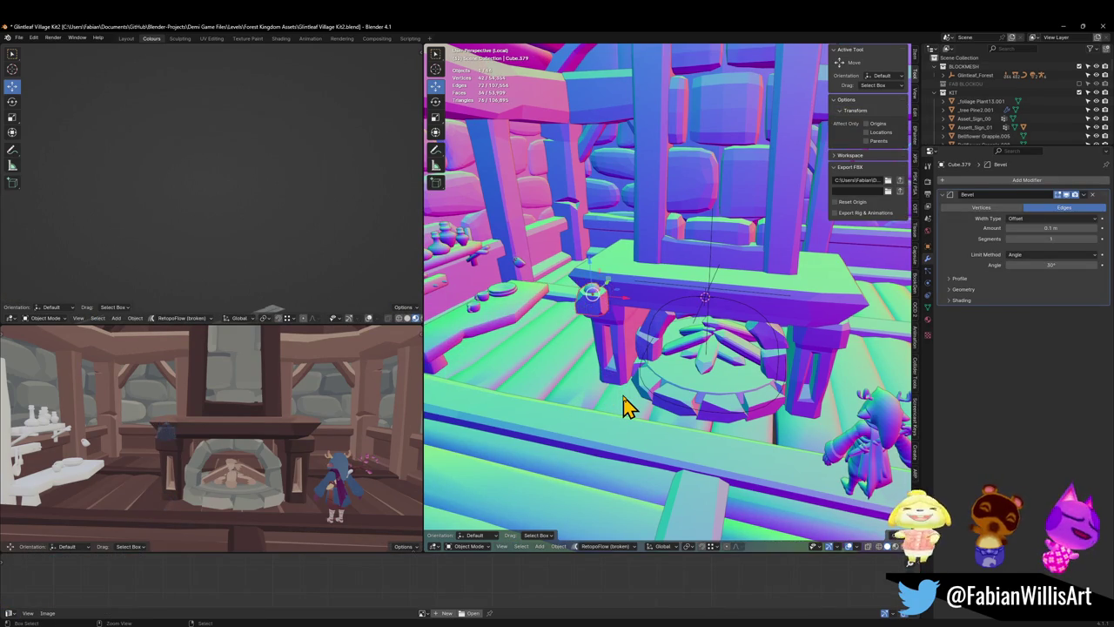
- Select the pasted cap and lower it vertically
{"action": "left_click", "coordinate": [599, 308]}
{"action": "key", "text": "g"}
{"action": "key", "text": "z"}
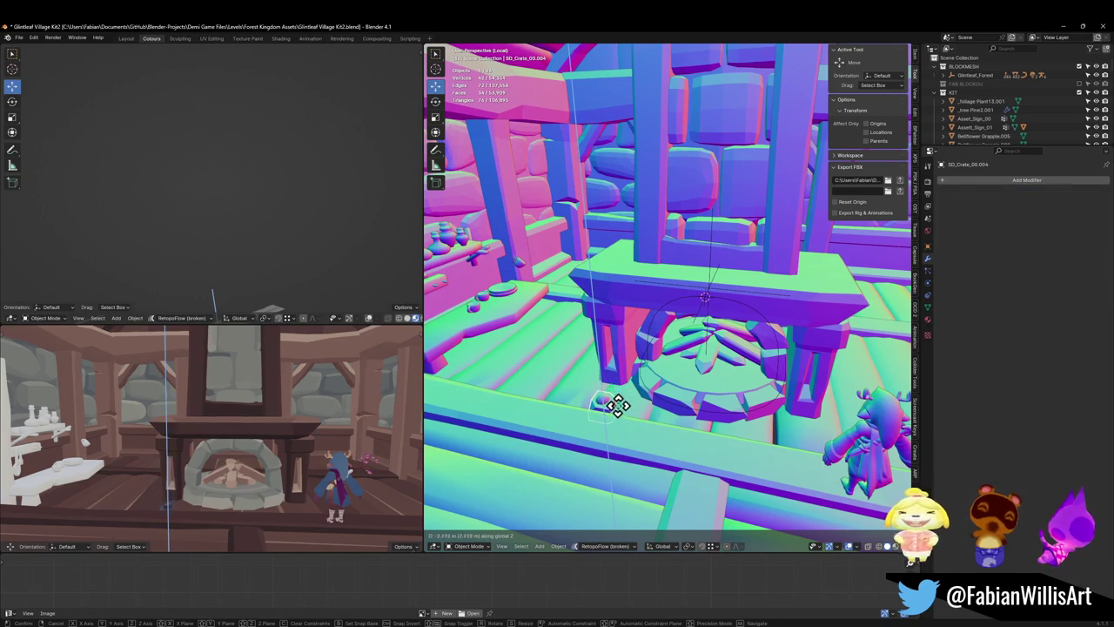
{"action": "left_click", "coordinate": [619, 406]}
- In Edit Mode, raise the cap's round ornament and rotate it 90° about X
{"action": "key", "text": "Tab"}
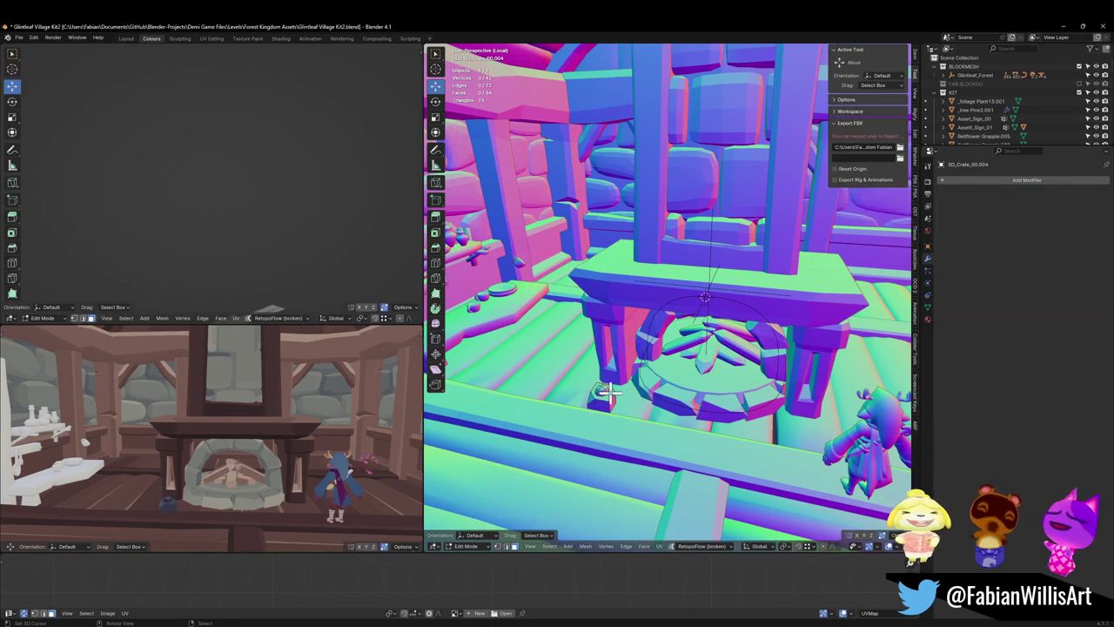
{"action": "key", "text": "KP_Decimal"}
{"action": "key", "text": "l"}
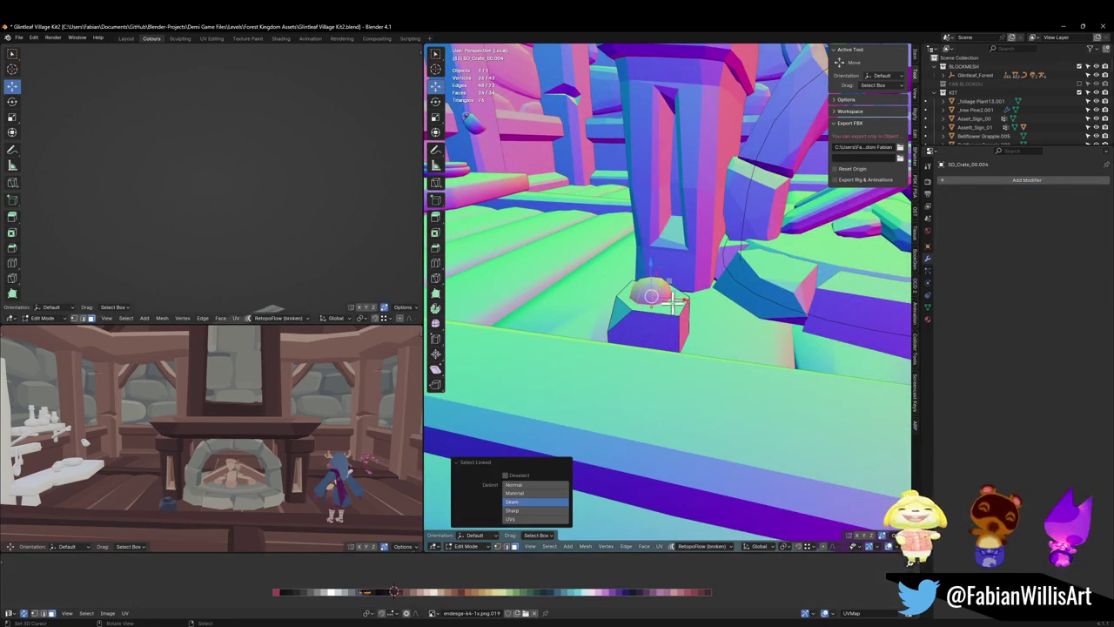
{"action": "key", "text": "g"}
{"action": "key", "text": "z"}
{"action": "left_click", "coordinate": [668, 320]}
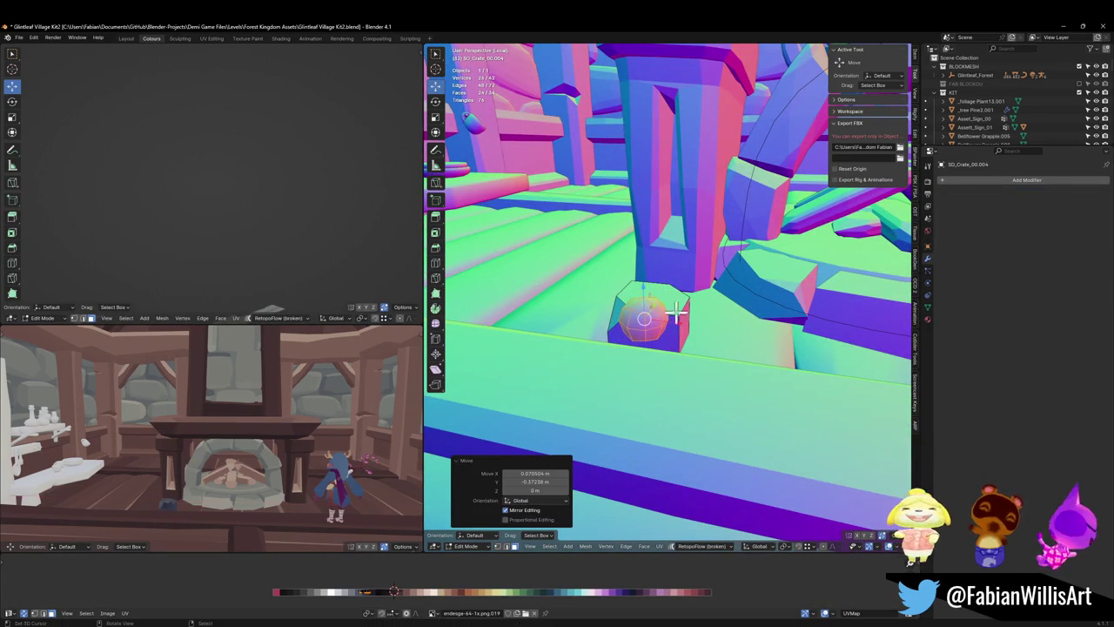
{"action": "key", "text": "r"}
{"action": "key", "text": "x"}
{"action": "key", "text": "9"}
{"action": "key", "text": "0"}
{"action": "key", "text": "Return"}
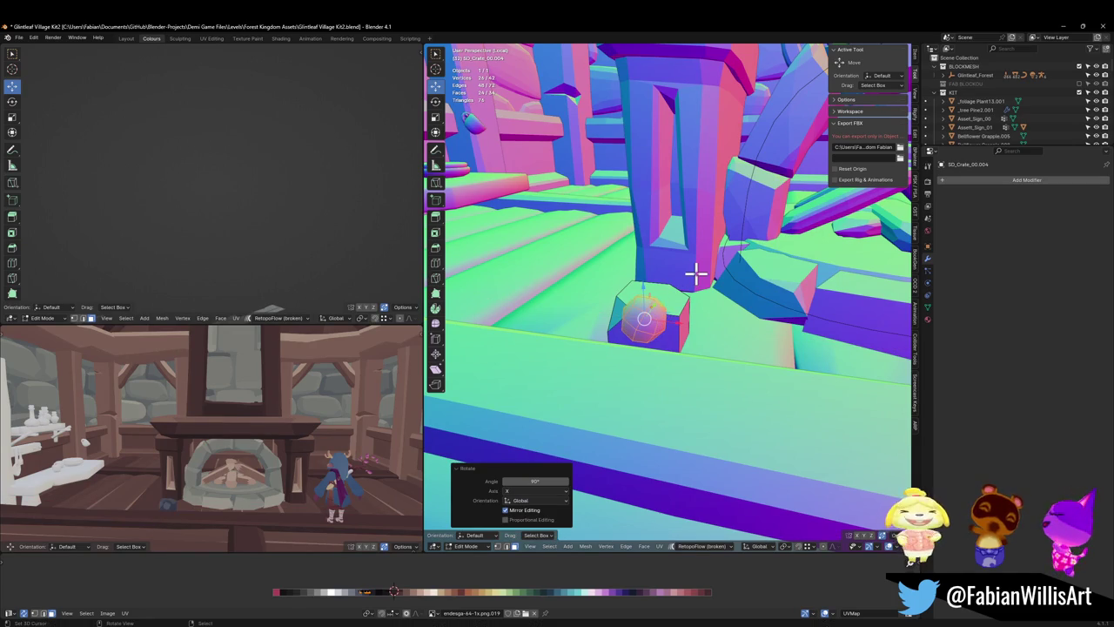
- Lower the ornament by 0.186 m and shift it along Y
{"action": "key", "text": "g"}
{"action": "key", "text": "z"}
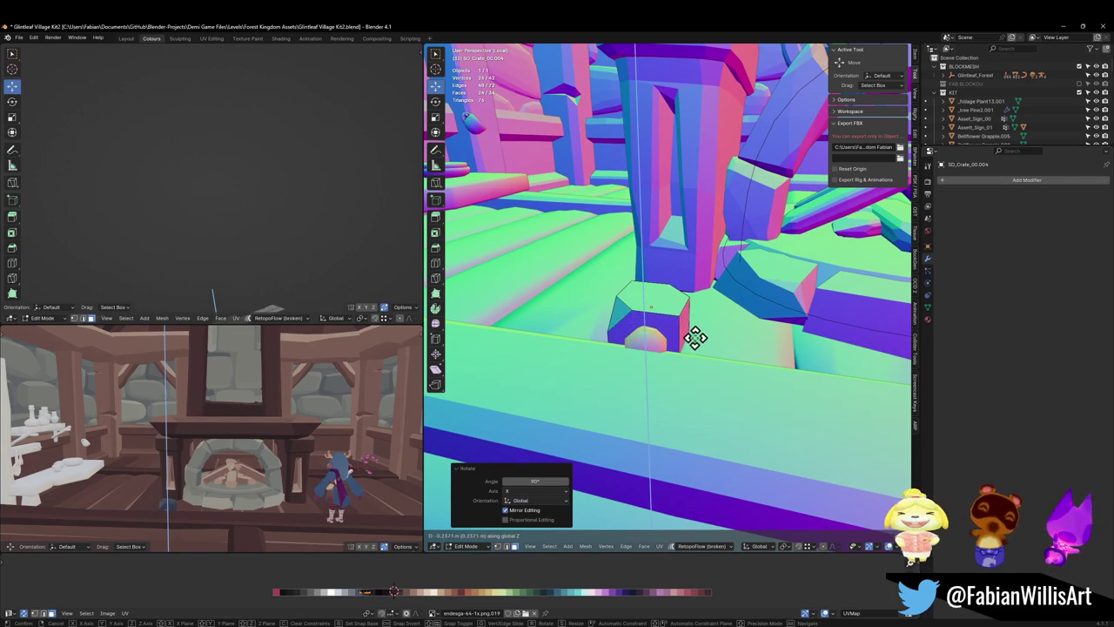
{"action": "left_click", "coordinate": [698, 333]}
{"action": "key", "text": "g"}
{"action": "key", "text": "y"}
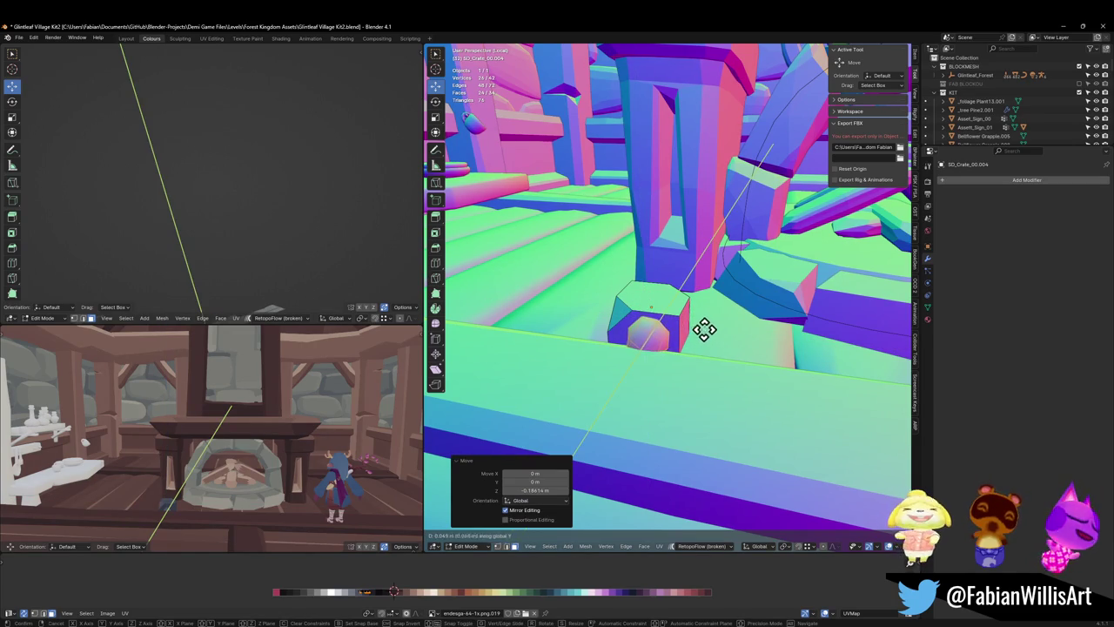
{"action": "middle_click_drag", "start_coordinate": [705, 329], "coordinate": [701, 351]}
{"action": "left_click", "coordinate": [707, 356]}
{"action": "key", "text": "Tab"}
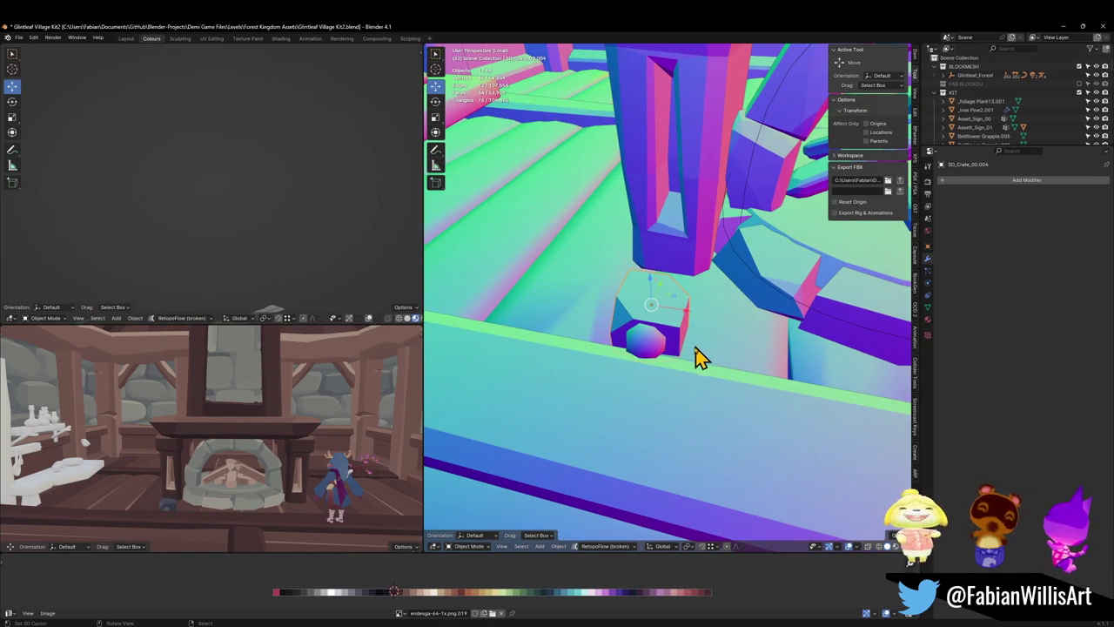
- Move the cap 0.54 m along Y, scale it to 1.499 and refine its Y position
{"action": "key", "text": "g"}
{"action": "key", "text": "y"}
{"action": "left_click", "coordinate": [694, 320]}
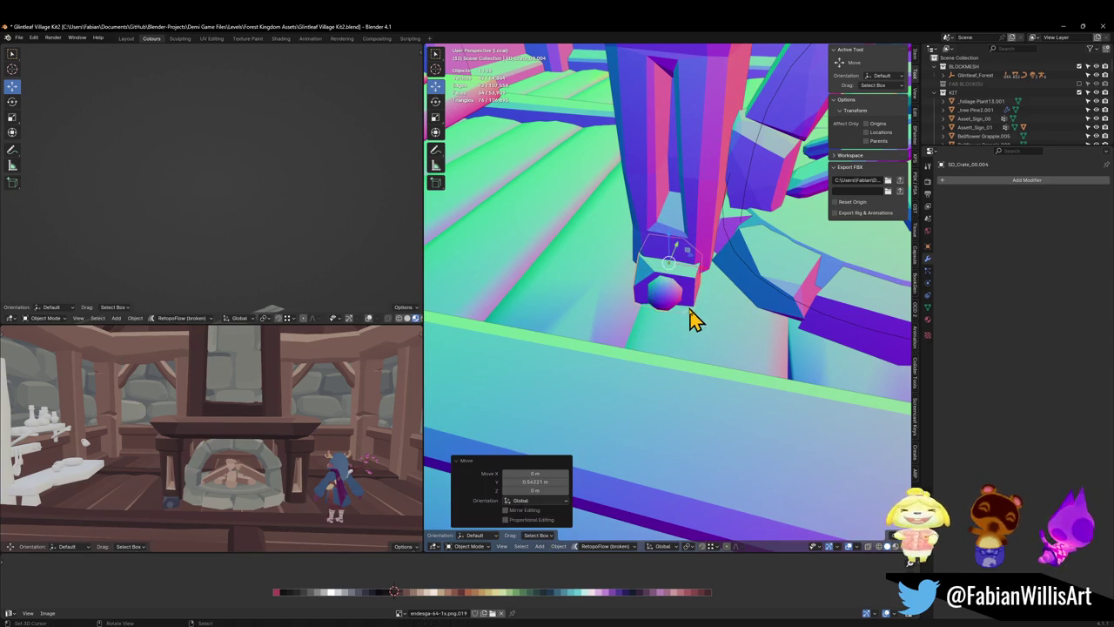
{"action": "scroll", "coordinate": [687, 300], "scroll_direction": "up", "scroll_amount": 2}
{"action": "scroll", "coordinate": [705, 274], "scroll_direction": "up", "scroll_amount": 3}
{"action": "key", "text": "s"}
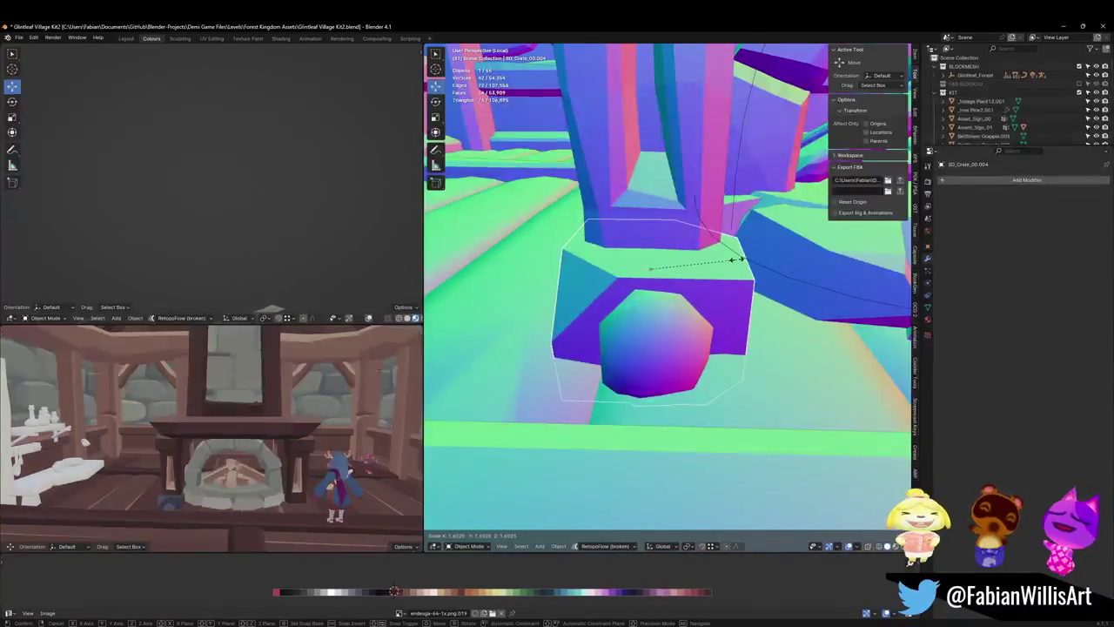
{"action": "left_click", "coordinate": [731, 275]}
{"action": "middle_click_drag", "start_coordinate": [731, 275], "coordinate": [704, 293]}
{"action": "key", "text": "g"}
{"action": "key", "text": "y"}
{"action": "left_click", "coordinate": [712, 294]}
- Raise the pillar-base cap slightly and shrink it to about 0.88
{"action": "key", "text": "g"}
{"action": "key", "text": "z"}
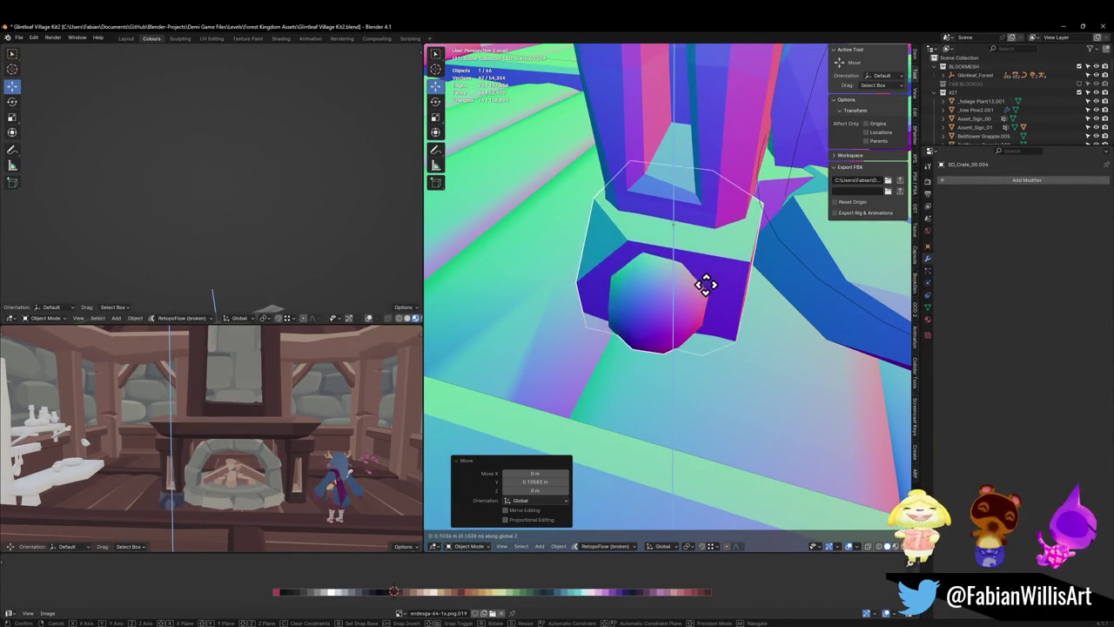
{"action": "left_click", "coordinate": [704, 290]}
{"action": "key", "text": "s"}
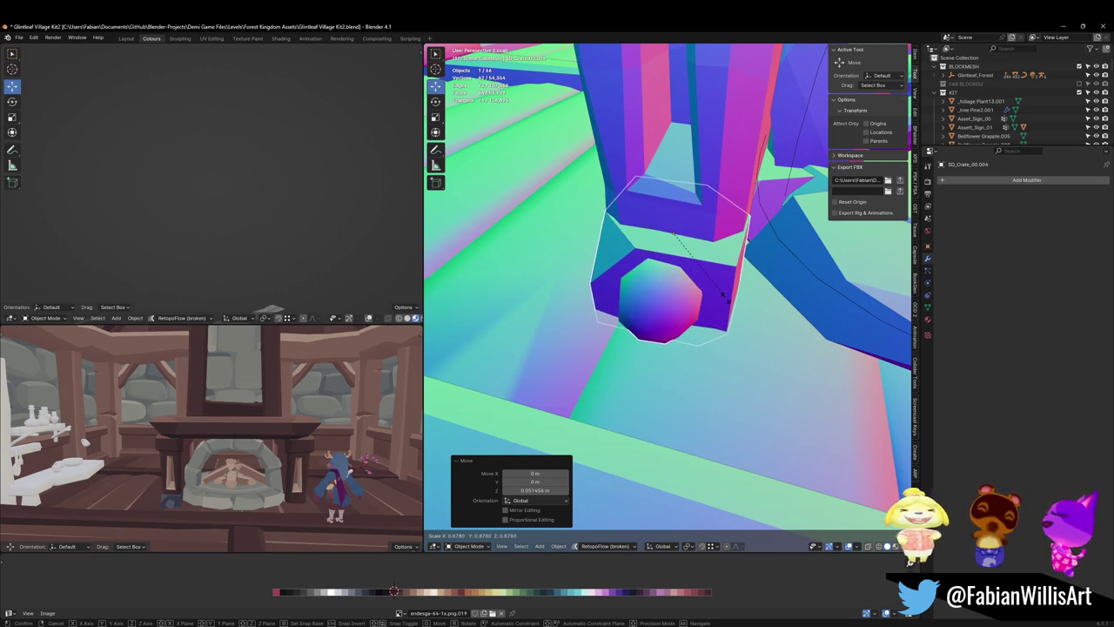
{"action": "left_click", "coordinate": [708, 298]}
{"action": "scroll", "coordinate": [706, 305], "scroll_direction": "up", "scroll_amount": 2}
{"action": "scroll", "coordinate": [707, 313], "scroll_direction": "up", "scroll_amount": 2}
- Shrink the cap's round ornament and raise it a little
{"action": "key", "text": "Tab"}
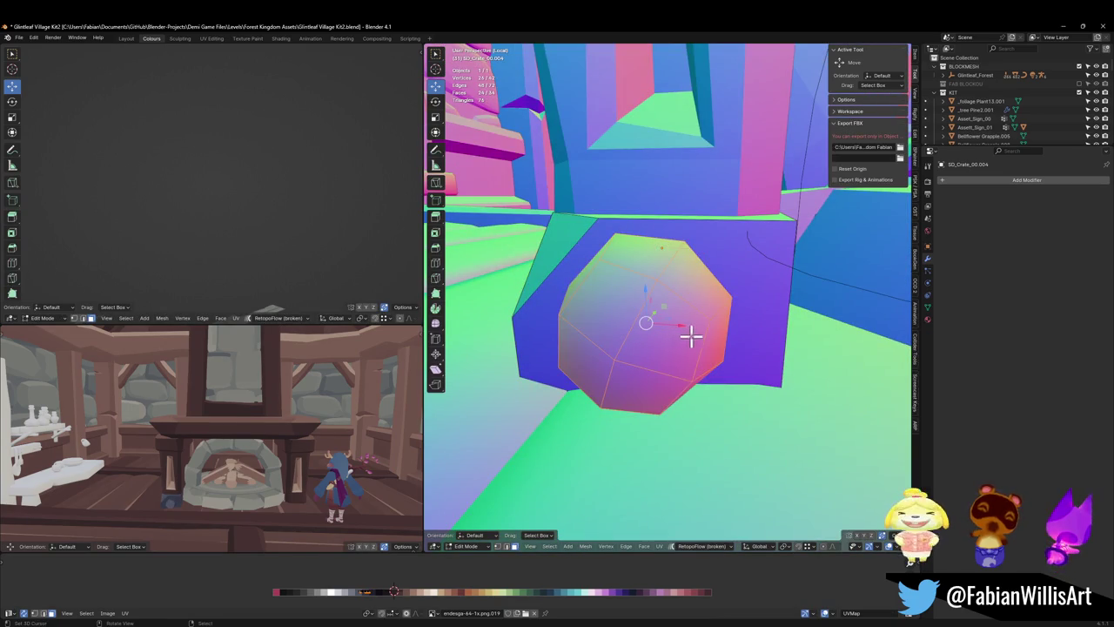
{"action": "key", "text": "s"}
{"action": "left_click", "coordinate": [693, 325]}
{"action": "key", "text": "g"}
{"action": "key", "text": "z"}
{"action": "left_click", "coordinate": [690, 307]}
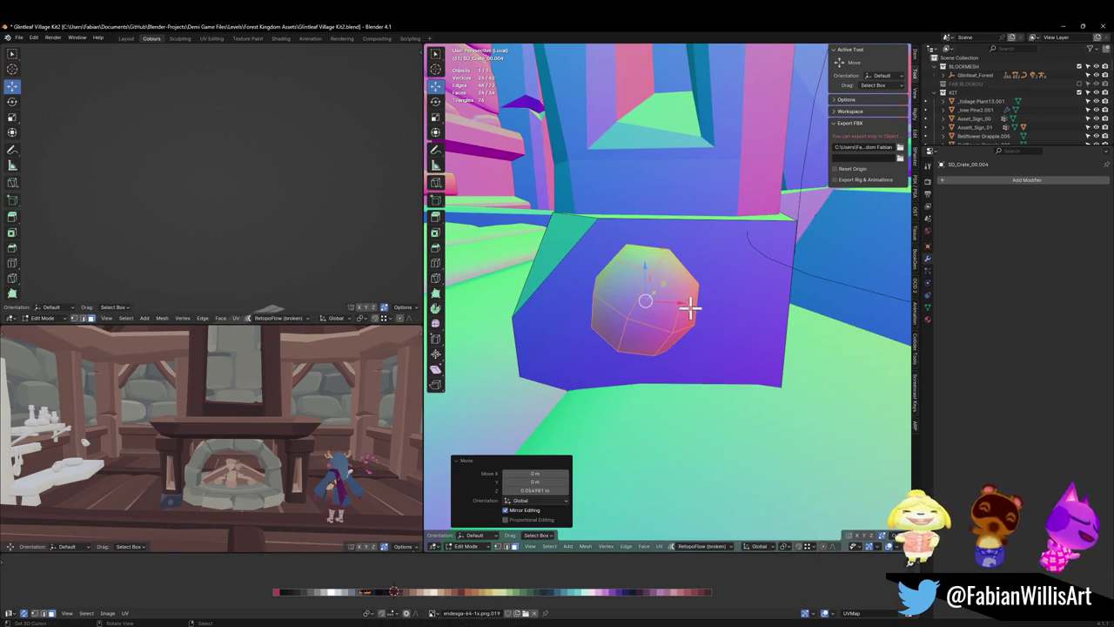
{"action": "scroll", "coordinate": [679, 291], "scroll_direction": "down", "scroll_amount": 3}
{"action": "key", "text": "Tab"}
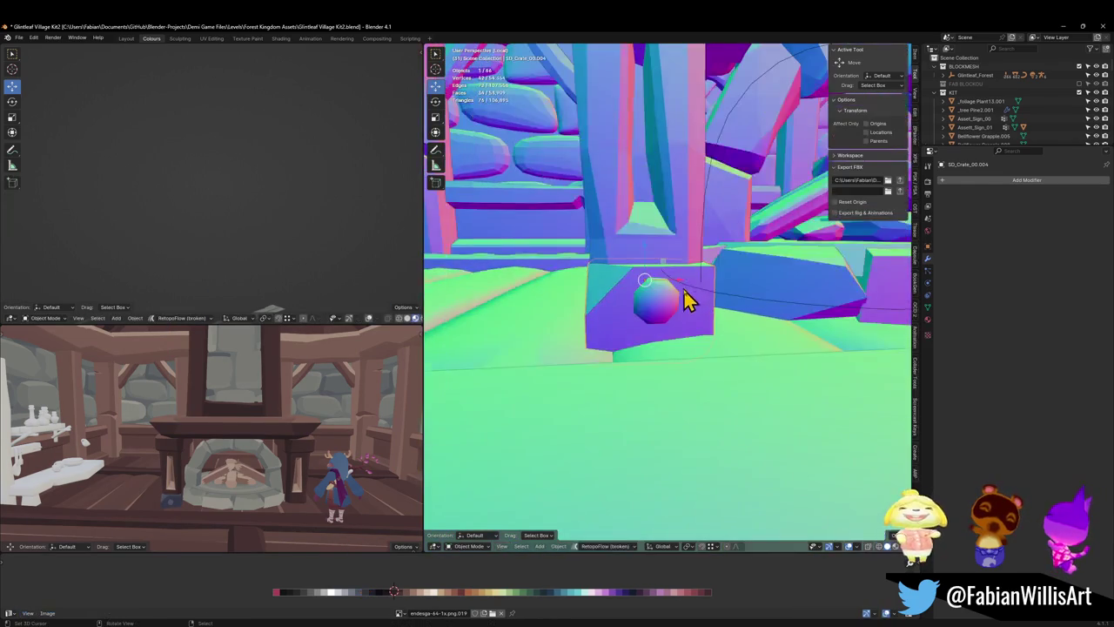
- Save the file and view the cap beside the fireplace
{"action": "mouse_move", "coordinate": [678, 299]}
{"action": "middle_mouse_down"}
{"action": "mouse_move", "coordinate": [671, 343]}
{"action": "mouse_move", "coordinate": [693, 302]}
{"action": "mouse_move", "coordinate": [659, 322]}
{"action": "middle_mouse_up"}
{"action": "key", "text": "ctrl+s"}
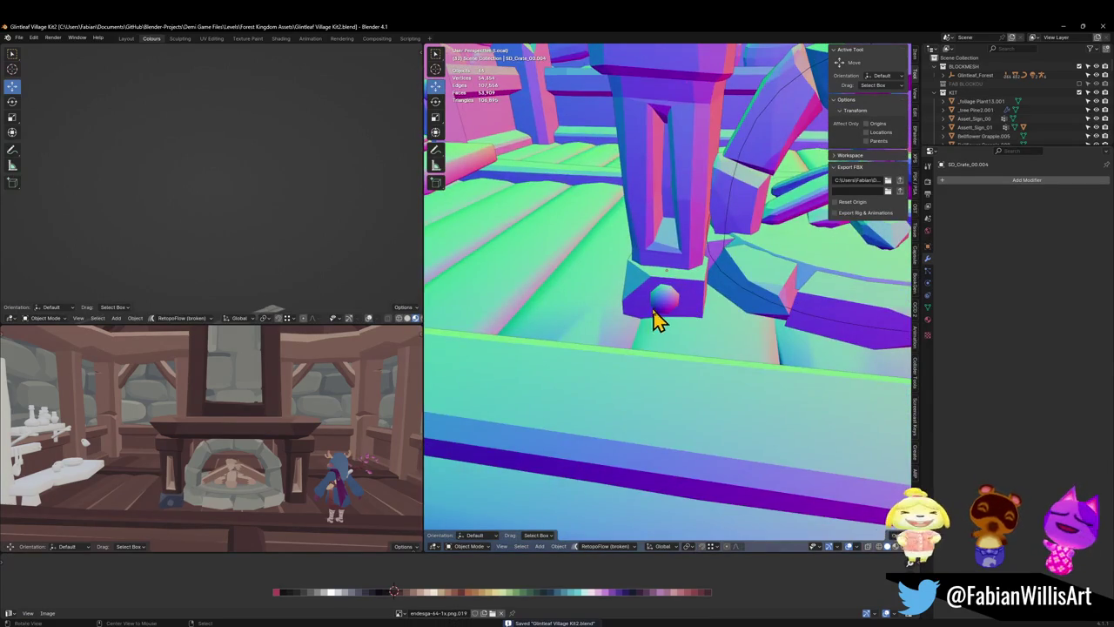
{"action": "scroll", "coordinate": [273, 417], "scroll_direction": "down", "scroll_amount": 2}
{"action": "scroll", "coordinate": [286, 418], "scroll_direction": "down", "scroll_amount": 2}
{"action": "scroll", "coordinate": [281, 416], "scroll_direction": "down", "scroll_amount": 2}
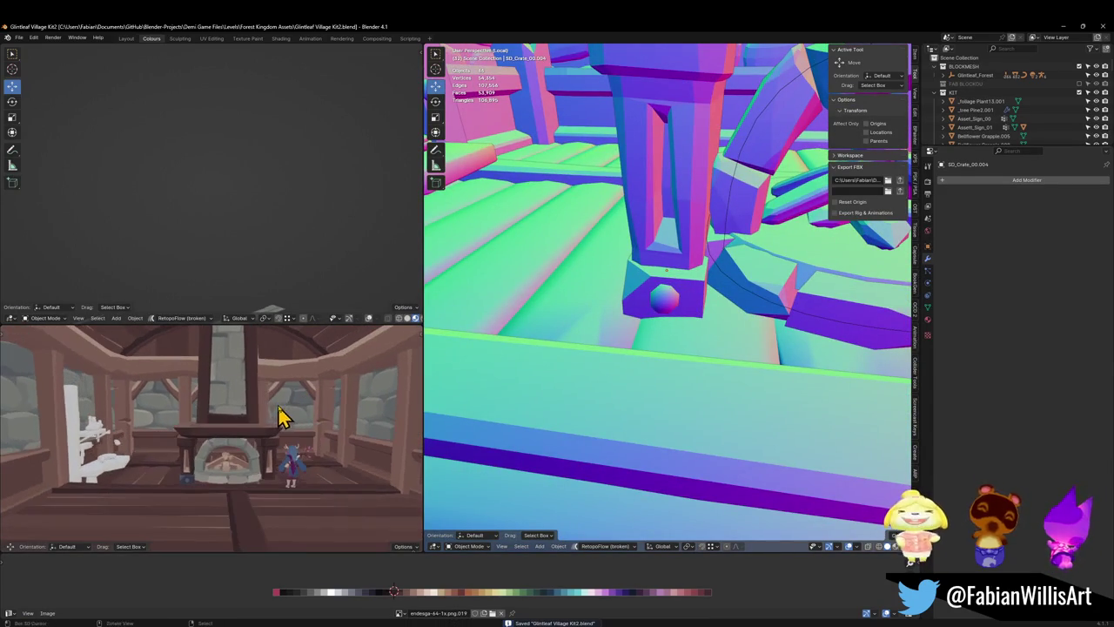
{"action": "mouse_move", "coordinate": [574, 361]}
{"action": "middle_mouse_down"}
{"action": "mouse_move", "coordinate": [758, 290]}
{"action": "mouse_move", "coordinate": [630, 346]}
{"action": "middle_mouse_up"}
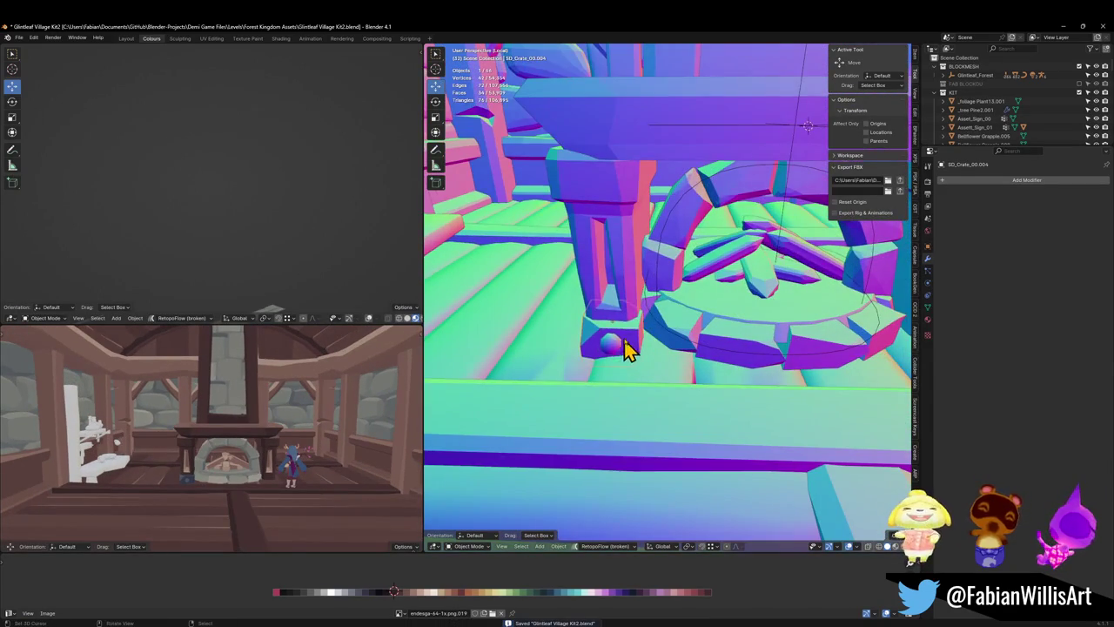
- Add a Mirror modifier to the pillar-base cap with Empty.035 as mirror object
{"action": "left_click", "coordinate": [622, 345]}
{"action": "key", "text": "q"}
{"action": "left_click", "coordinate": [597, 528]}
{"action": "middle_click_drag", "start_coordinate": [717, 392], "coordinate": [805, 346]}
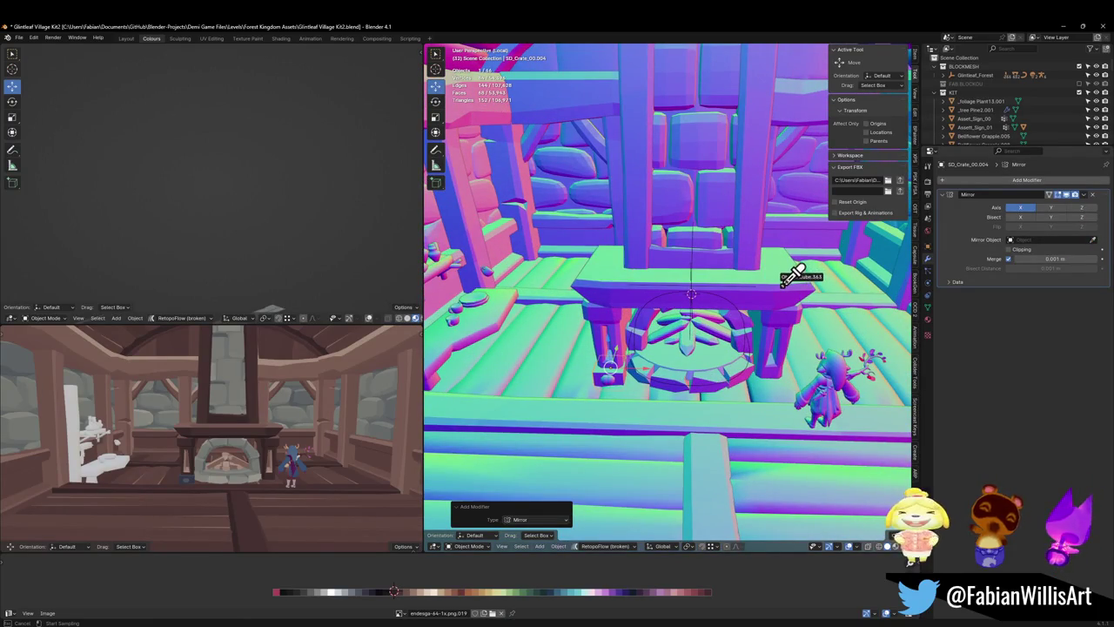
{"action": "left_click", "coordinate": [693, 297]}
{"action": "scroll", "coordinate": [706, 331], "scroll_direction": "up", "scroll_amount": 2}
{"action": "middle_click_drag", "start_coordinate": [706, 331], "coordinate": [723, 316]}
- Save the file and check the mirrored caps from the fireplace front
{"action": "key", "text": "ctrl+s"}
{"action": "mouse_move", "coordinate": [499, 381]}
{"action": "middle_mouse_down"}
{"action": "mouse_move", "coordinate": [755, 372]}
{"action": "mouse_move", "coordinate": [738, 365]}
{"action": "mouse_move", "coordinate": [770, 362]}
{"action": "mouse_move", "coordinate": [753, 363]}
{"action": "mouse_move", "coordinate": [754, 352]}
{"action": "middle_mouse_up"}
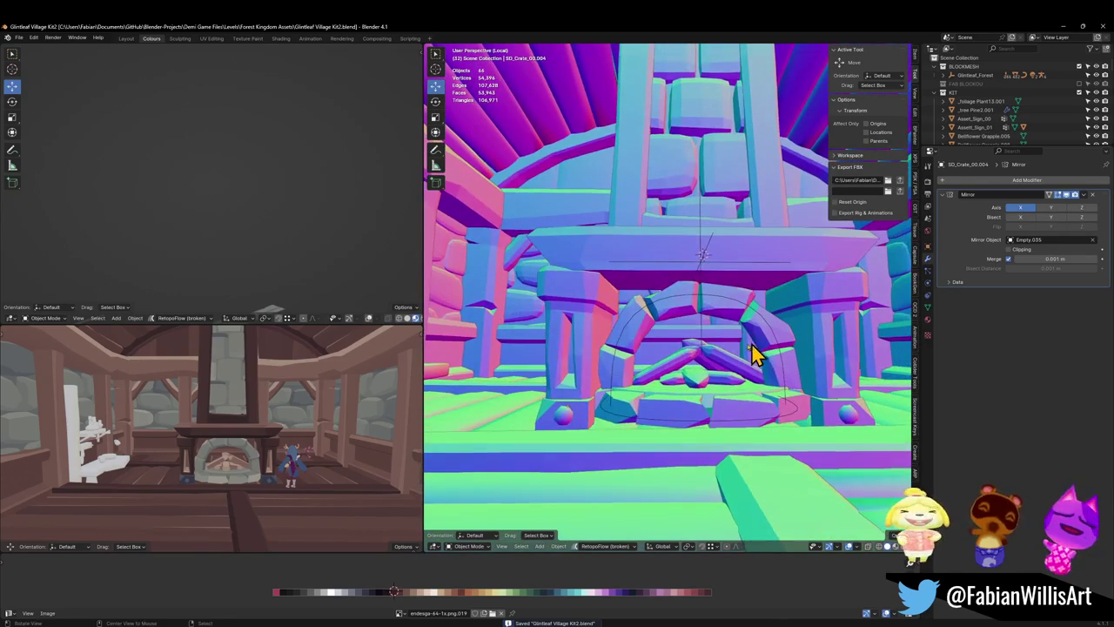
{"action": "mouse_move", "coordinate": [218, 490]}
{"action": "middle_mouse_down"}
{"action": "mouse_move", "coordinate": [343, 448]}
{"action": "mouse_move", "coordinate": [197, 420]}
{"action": "mouse_move", "coordinate": [286, 456]}
{"action": "mouse_move", "coordinate": [256, 480]}
{"action": "middle_mouse_up"}
- Shift all of SD_OwlRelief_02's UVs horizontally to a new palette colour
{"action": "left_click", "coordinate": [255, 486]}
{"action": "key", "text": "ctrl+s"}
{"action": "key", "text": "Tab"}
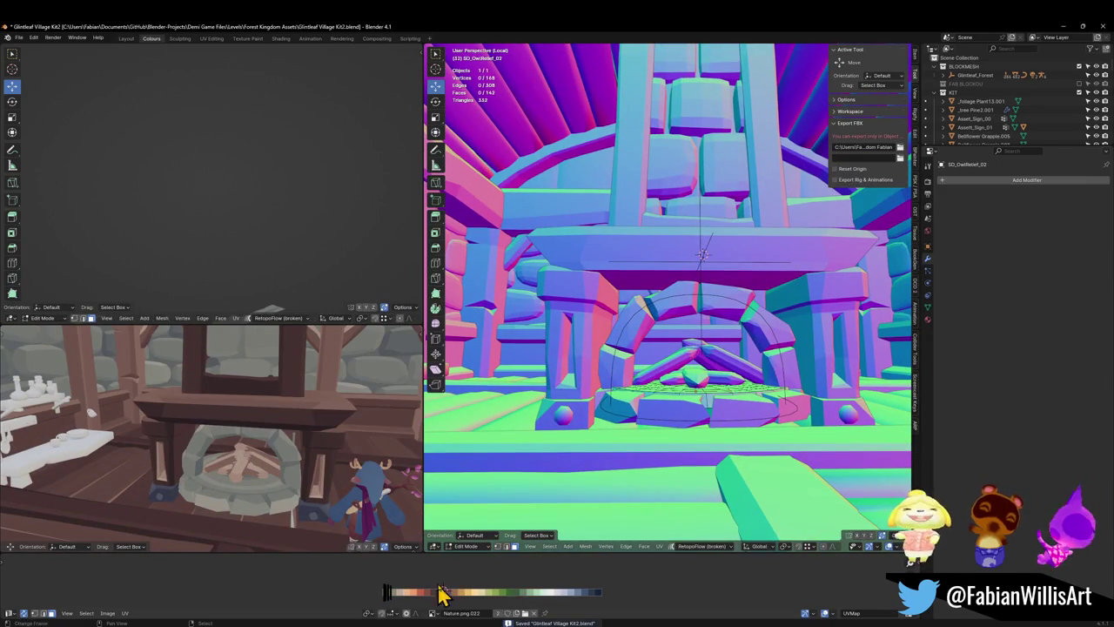
{"action": "key", "text": "a"}
{"action": "key", "text": "g"}
{"action": "key", "text": "x"}
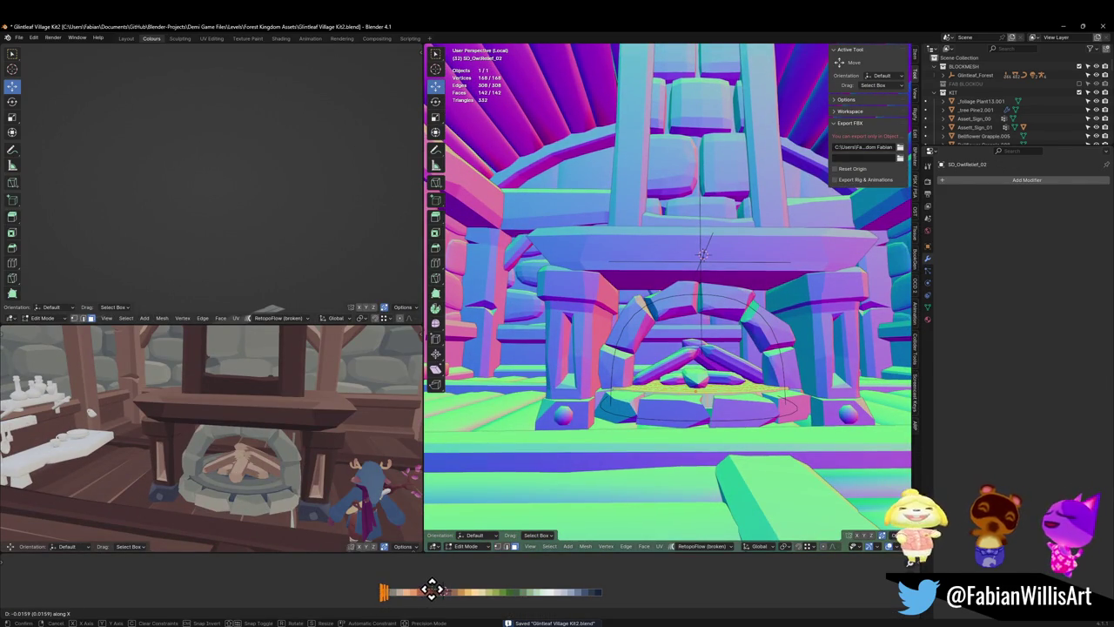
{"action": "left_click", "coordinate": [458, 592]}
- Select the relief's two rings, shift their UVs horizontally and shrink them
{"action": "middle_click_drag", "start_coordinate": [750, 411], "coordinate": [729, 435]}
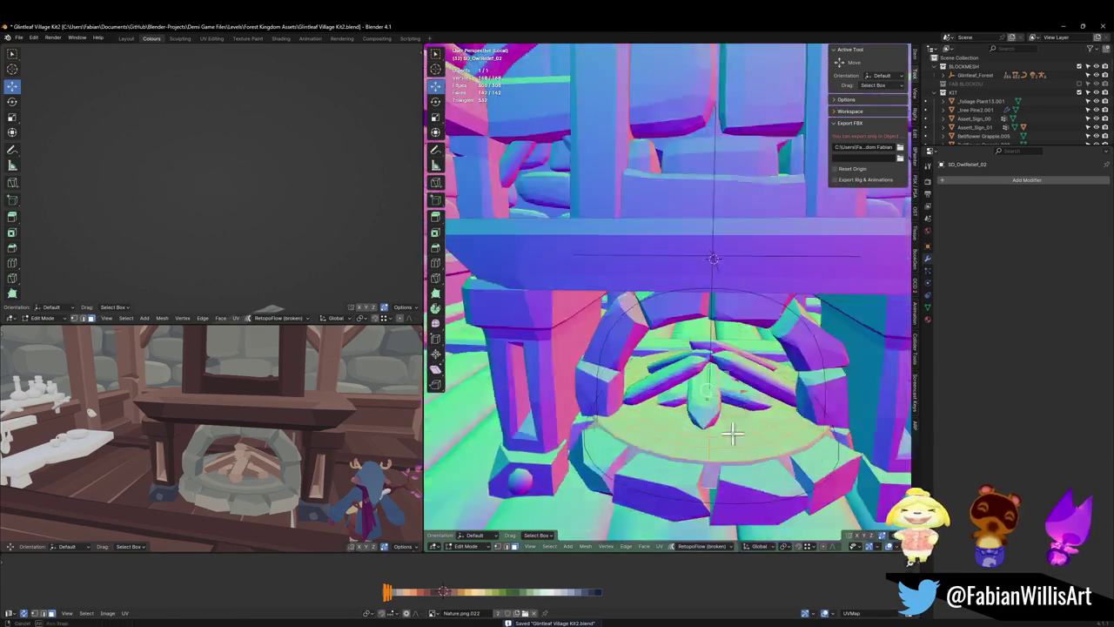
{"action": "scroll", "coordinate": [697, 448], "scroll_direction": "up", "scroll_amount": 2}
{"action": "left_click", "coordinate": [681, 424], "text": "alt"}
{"action": "left_click", "coordinate": [688, 390], "text": "alt+shift"}
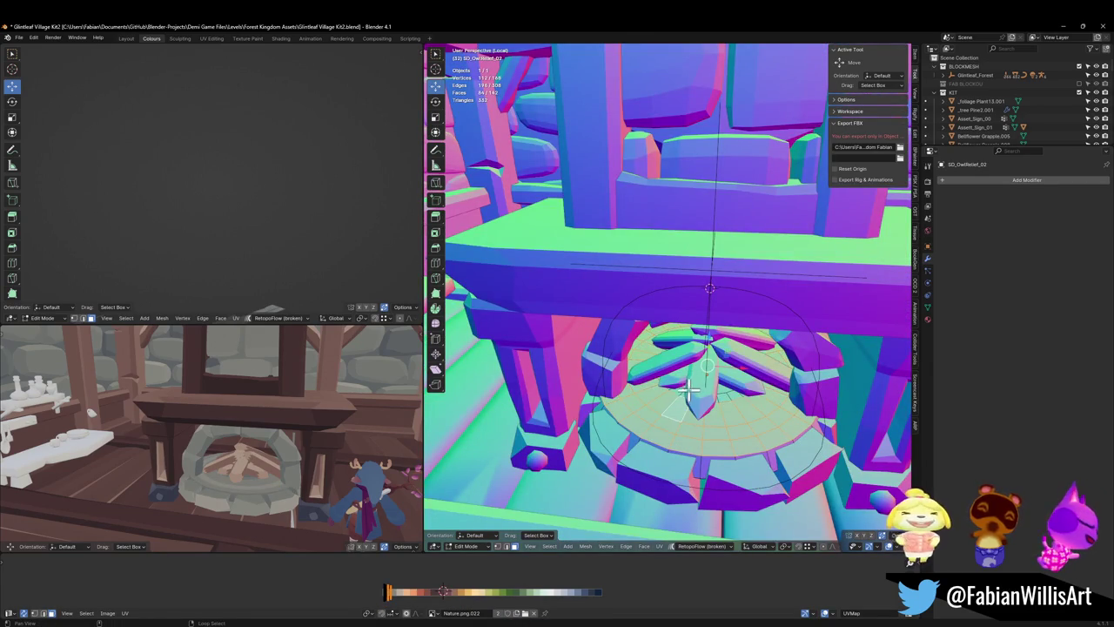
{"action": "key", "text": "g"}
{"action": "key", "text": "x"}
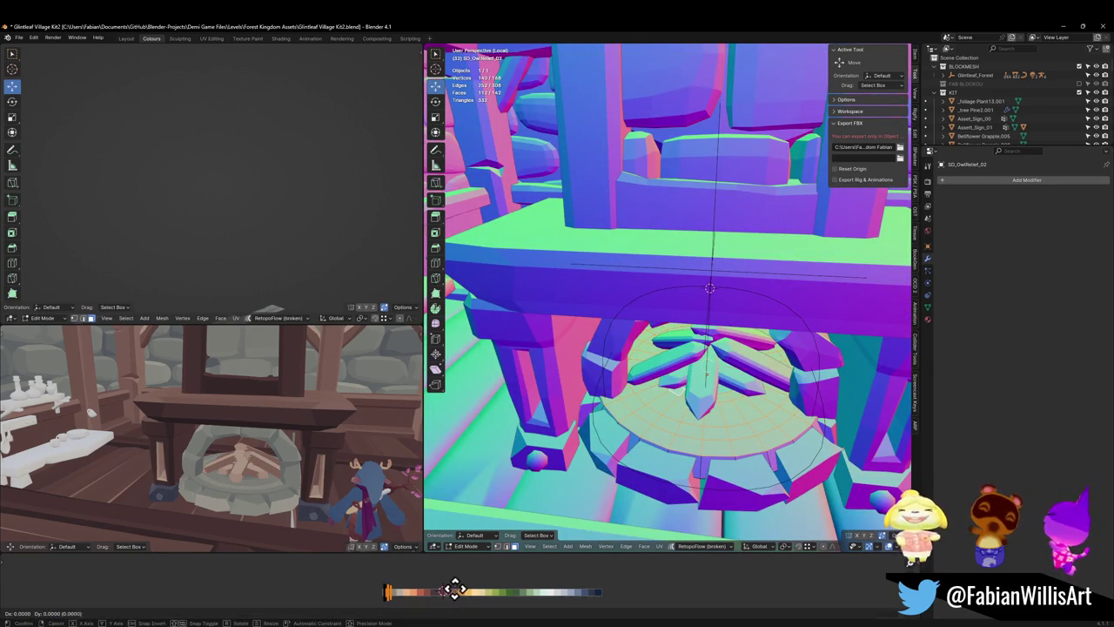
{"action": "left_click", "coordinate": [428, 589]}
{"action": "key", "text": "s"}
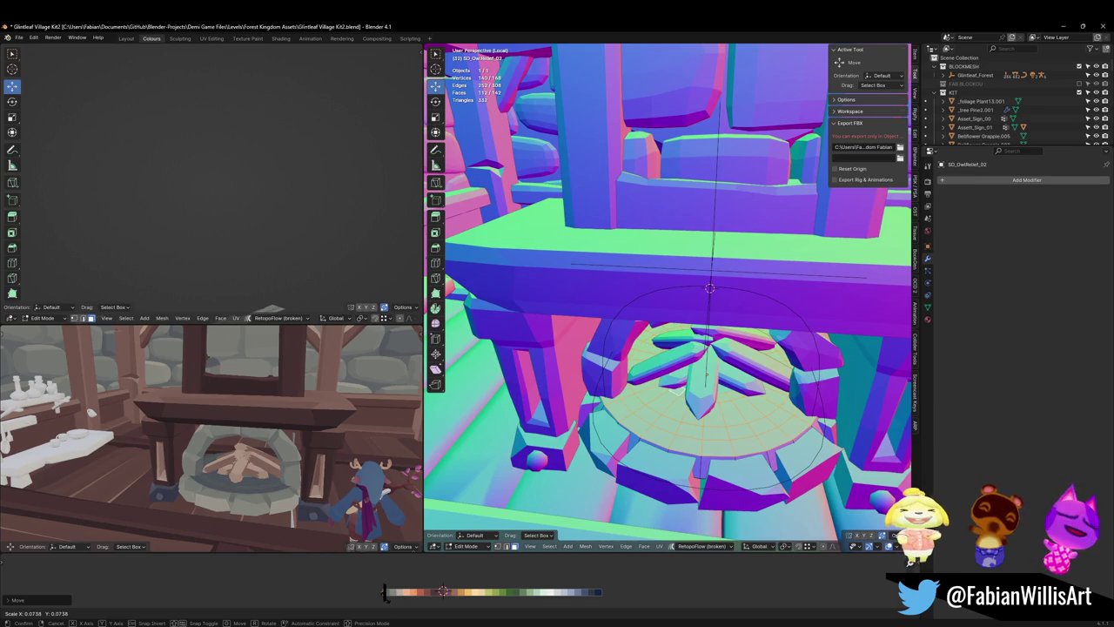
{"action": "key", "text": "Return"}
- Adjust the rings' UV colour horizontally again and check it in the preview view
{"action": "middle_click_drag", "start_coordinate": [223, 427], "coordinate": [306, 400]}
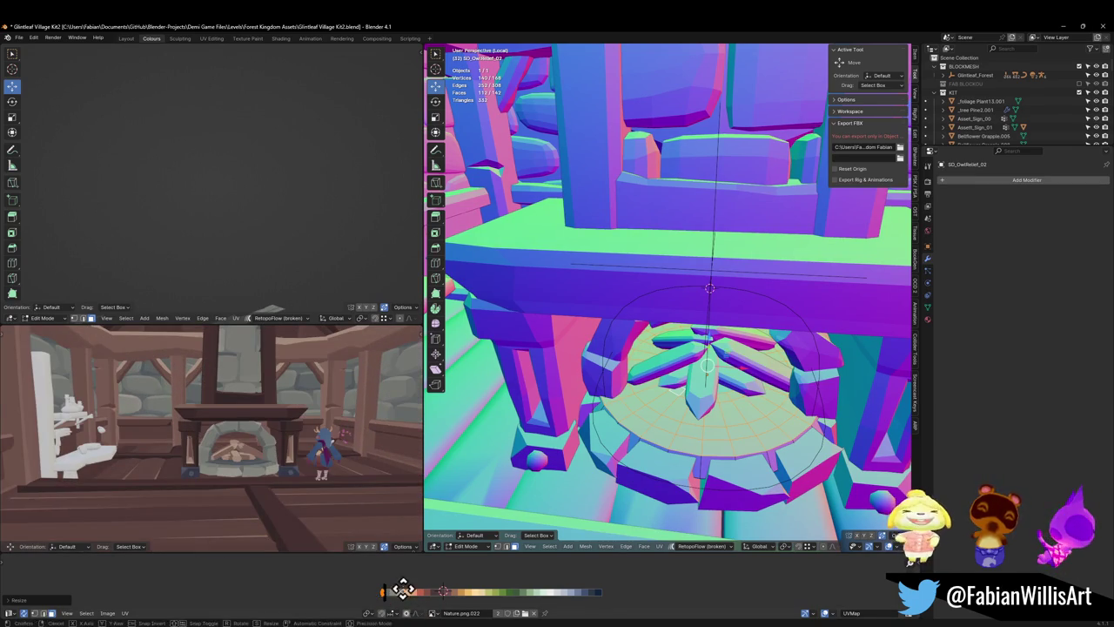
{"action": "key", "text": "g"}
{"action": "key", "text": "x"}
{"action": "left_click", "coordinate": [433, 589]}
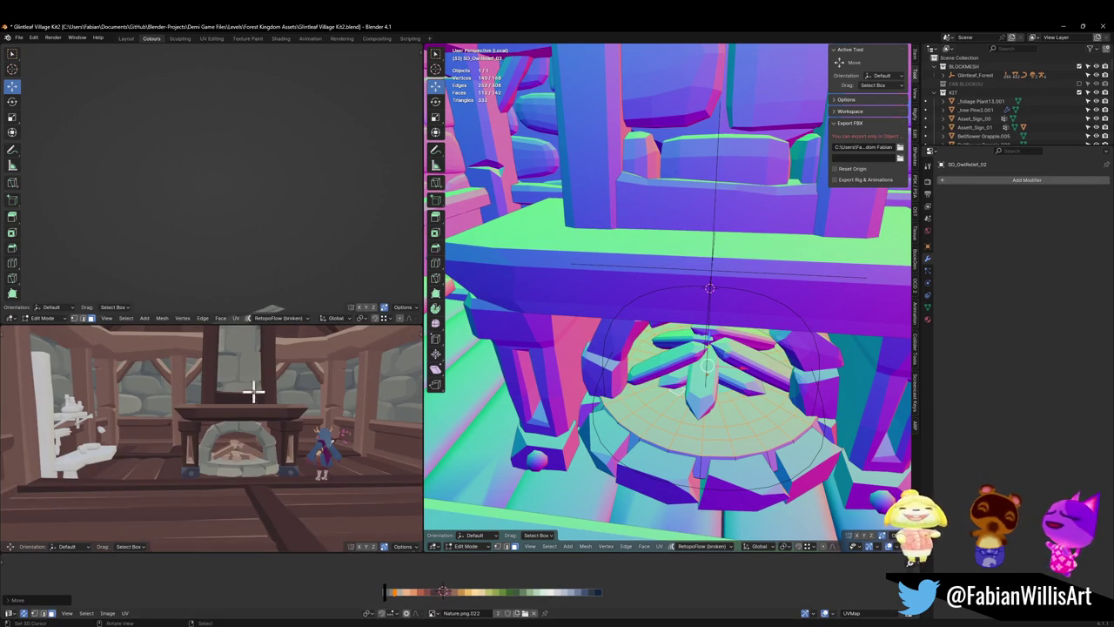
{"action": "mouse_move", "coordinate": [255, 392]}
{"action": "middle_mouse_down"}
{"action": "mouse_move", "coordinate": [300, 399]}
{"action": "mouse_move", "coordinate": [293, 427]}
{"action": "mouse_move", "coordinate": [303, 424]}
{"action": "middle_mouse_up"}
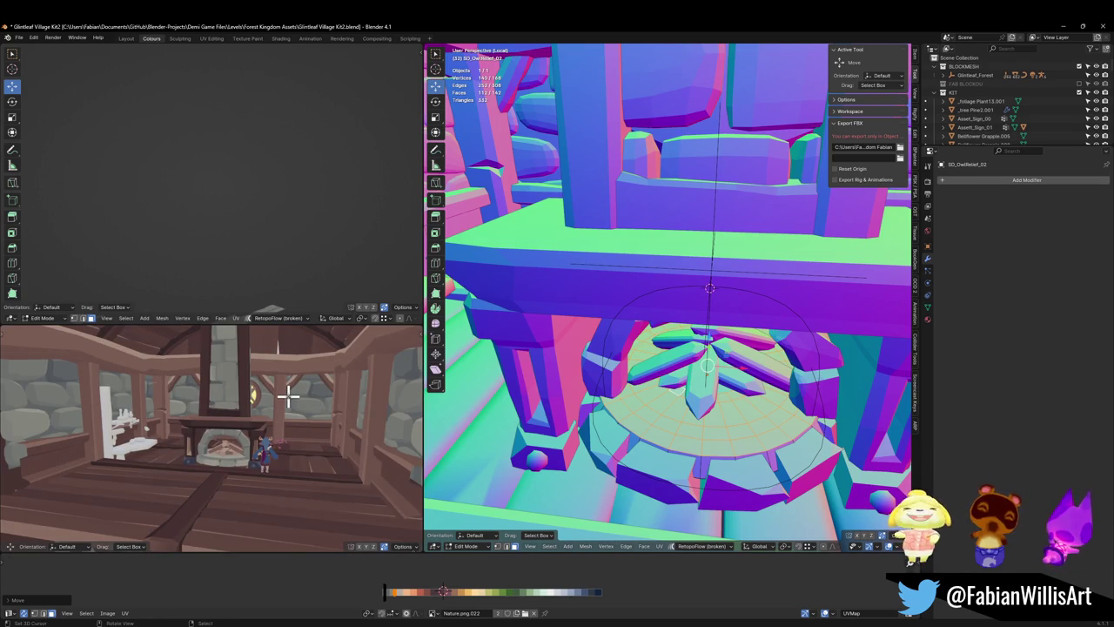
{"action": "mouse_move", "coordinate": [374, 377]}
{"action": "middle_mouse_down"}
{"action": "mouse_move", "coordinate": [293, 391]}
{"action": "mouse_move", "coordinate": [282, 448]}
{"action": "middle_mouse_up"}
- Return to Object Mode and save the file
{"action": "key", "text": "ctrl+Tab"}
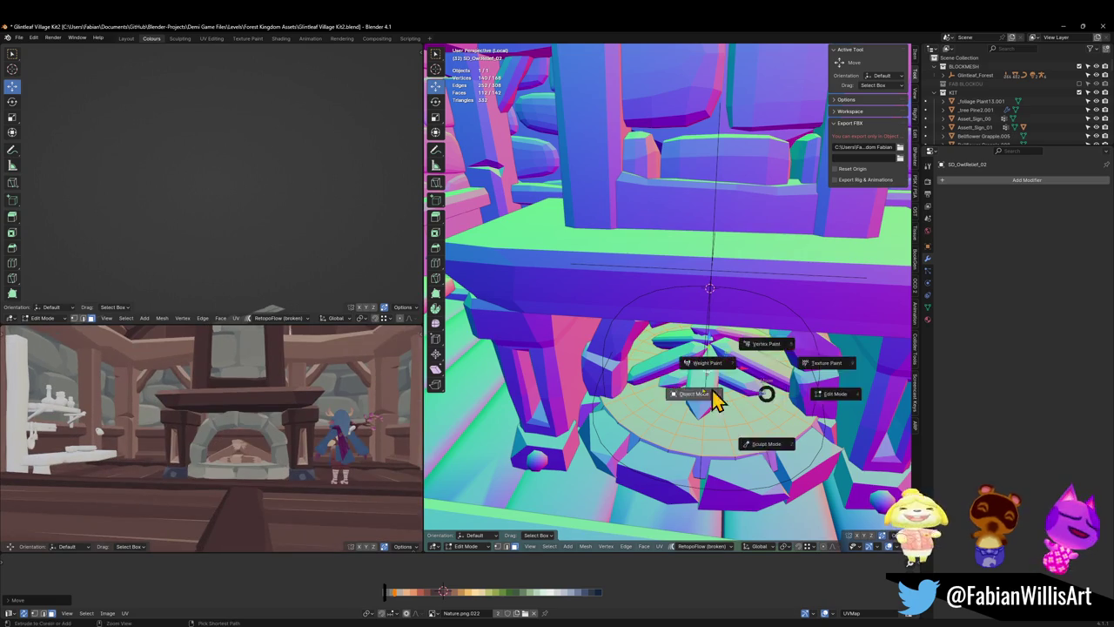
{"action": "left_click", "coordinate": [709, 397]}
{"action": "middle_click_drag", "start_coordinate": [709, 398], "coordinate": [722, 418]}
{"action": "key", "text": "ctrl+s"}
- Add a 32-vertex circle mesh, Circle.080, over the fireplace arch
{"action": "mouse_move", "coordinate": [710, 381]}
{"action": "middle_mouse_down"}
{"action": "mouse_move", "coordinate": [754, 368]}
{"action": "mouse_move", "coordinate": [725, 391]}
{"action": "middle_mouse_up"}
{"action": "key", "text": "shift+a"}
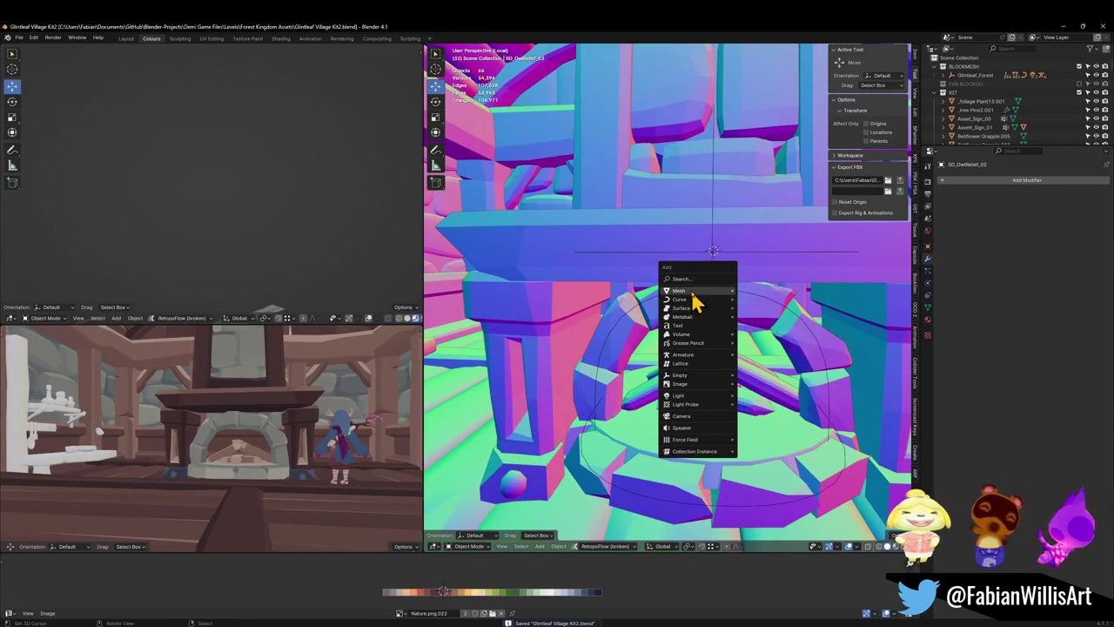
{"action": "mouse_move", "coordinate": [679, 289]}
{"action": "left_click", "coordinate": [782, 310]}
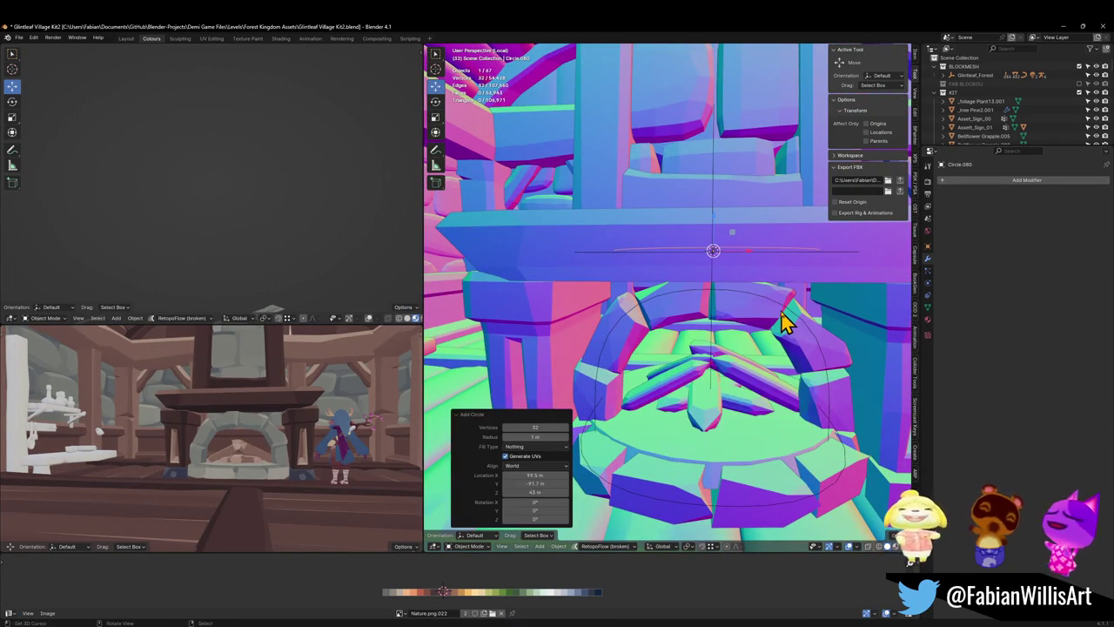
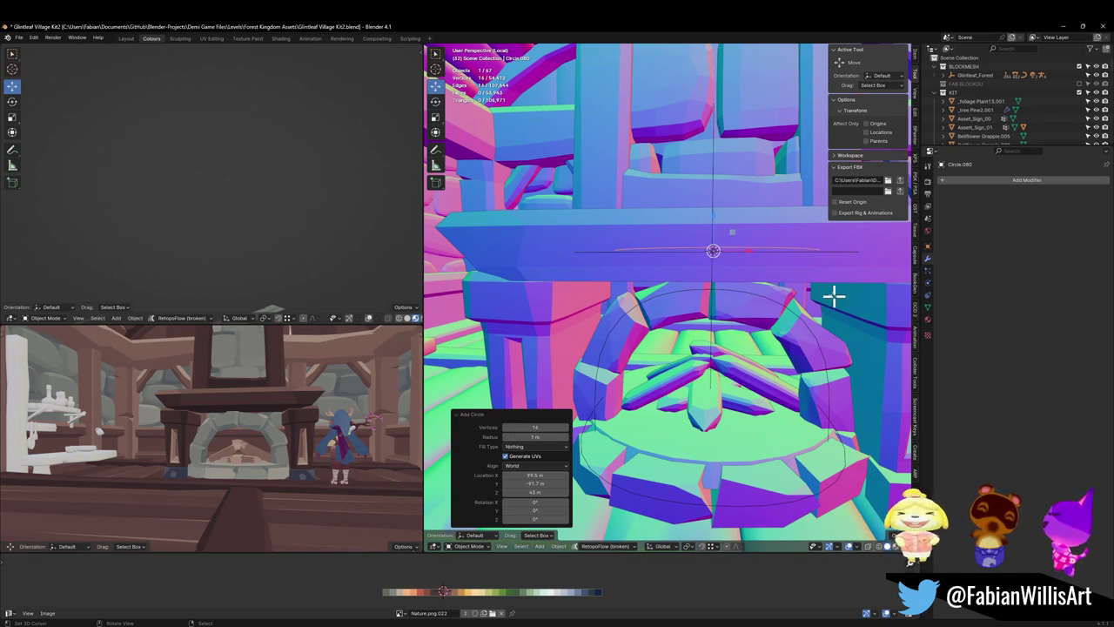
- Rotate the circle 90° on X to stand upright, fill it with a face and scale it up
{"action": "key", "text": "Tab"}
{"action": "type", "text": "rx90"}
{"action": "key", "text": "Return"}
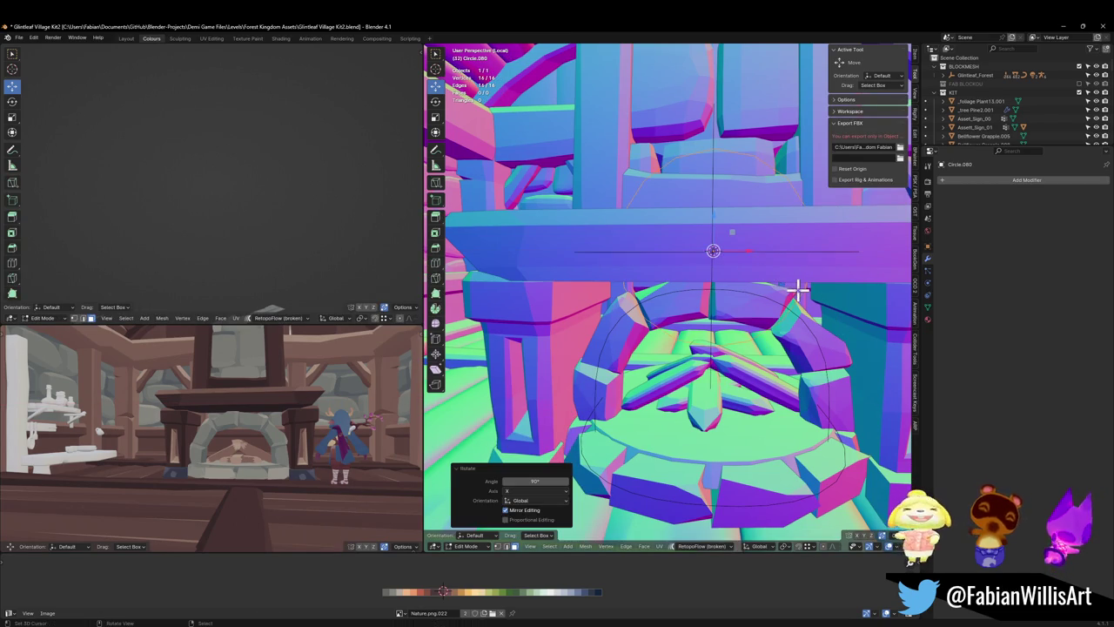
{"action": "key", "text": "f"}
{"action": "key", "text": "s"}
{"action": "left_click", "coordinate": [858, 278]}
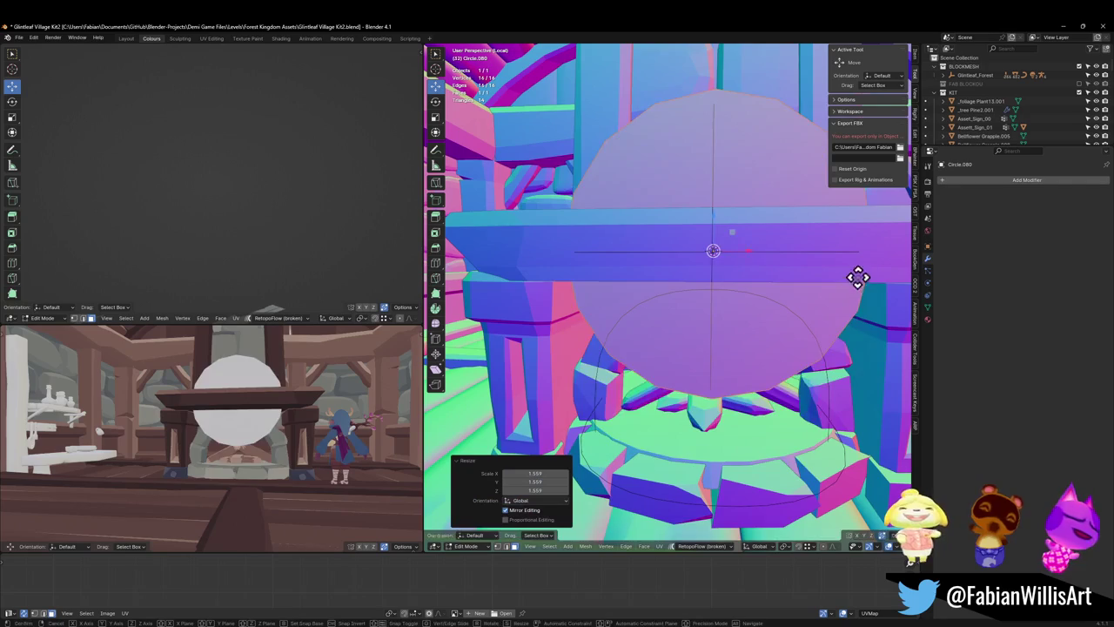
- Lower the disc into the fireplace opening and set its depth along Y
{"action": "key", "text": "g"}
{"action": "key", "text": "z"}
{"action": "left_click", "coordinate": [856, 398]}
{"action": "middle_click_drag", "start_coordinate": [856, 397], "coordinate": [808, 391]}
{"action": "key", "text": "g"}
{"action": "key", "text": "y"}
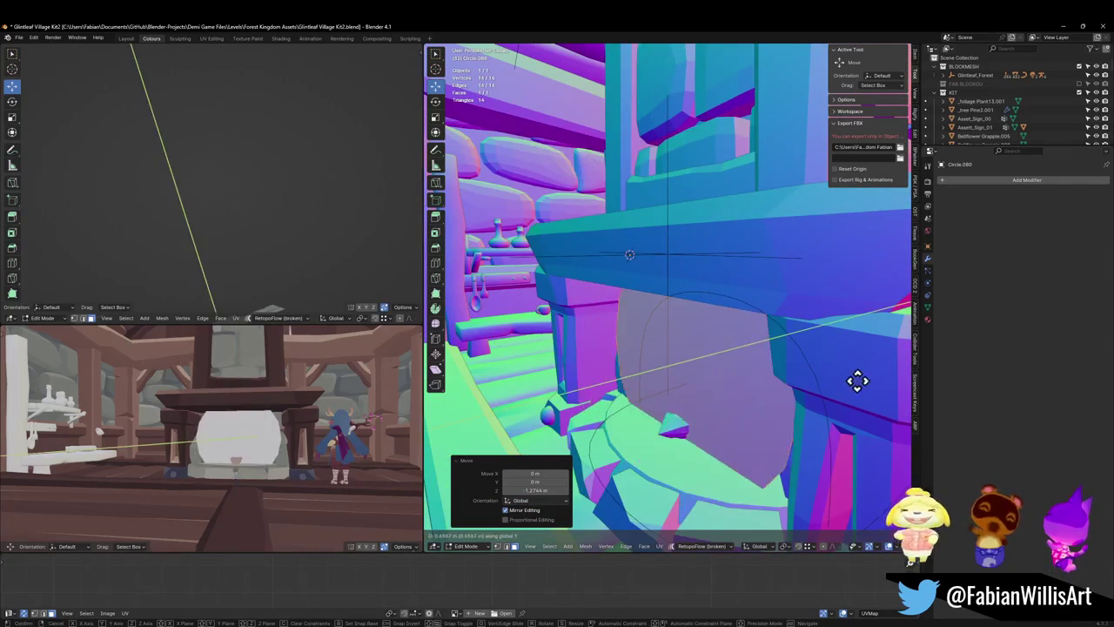
{"action": "left_click", "coordinate": [722, 410]}
{"action": "mouse_move", "coordinate": [722, 410]}
{"action": "middle_mouse_down"}
{"action": "mouse_move", "coordinate": [788, 392]}
{"action": "mouse_move", "coordinate": [771, 372]}
{"action": "mouse_move", "coordinate": [801, 396]}
{"action": "middle_mouse_up"}
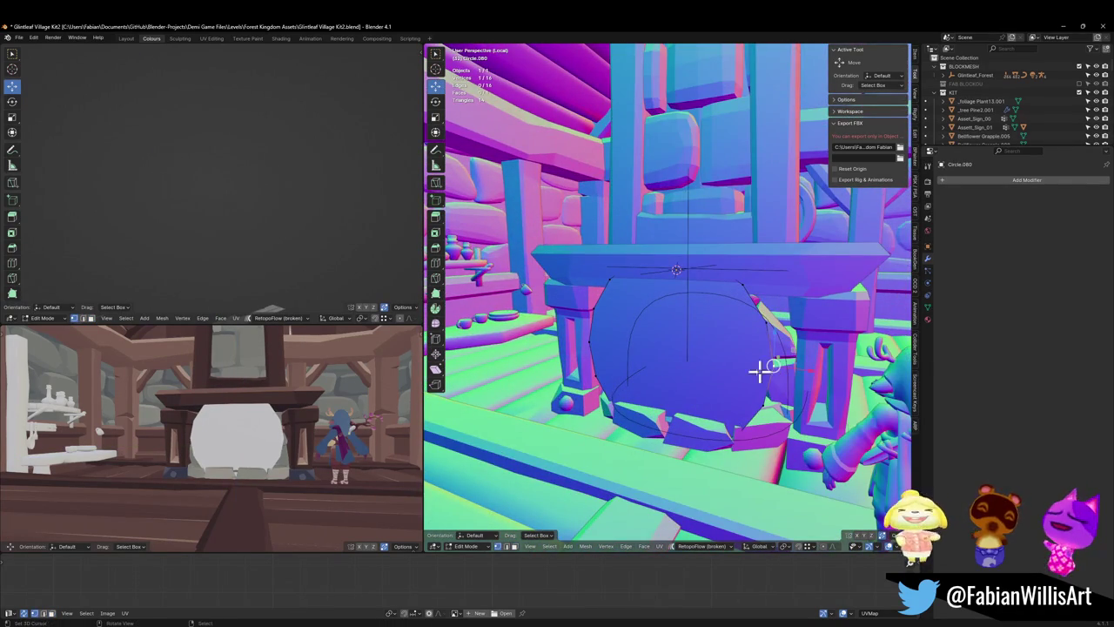
- Split the disc across its middle and delete the lower half, leaving a half-disc
{"action": "key", "text": "j"}
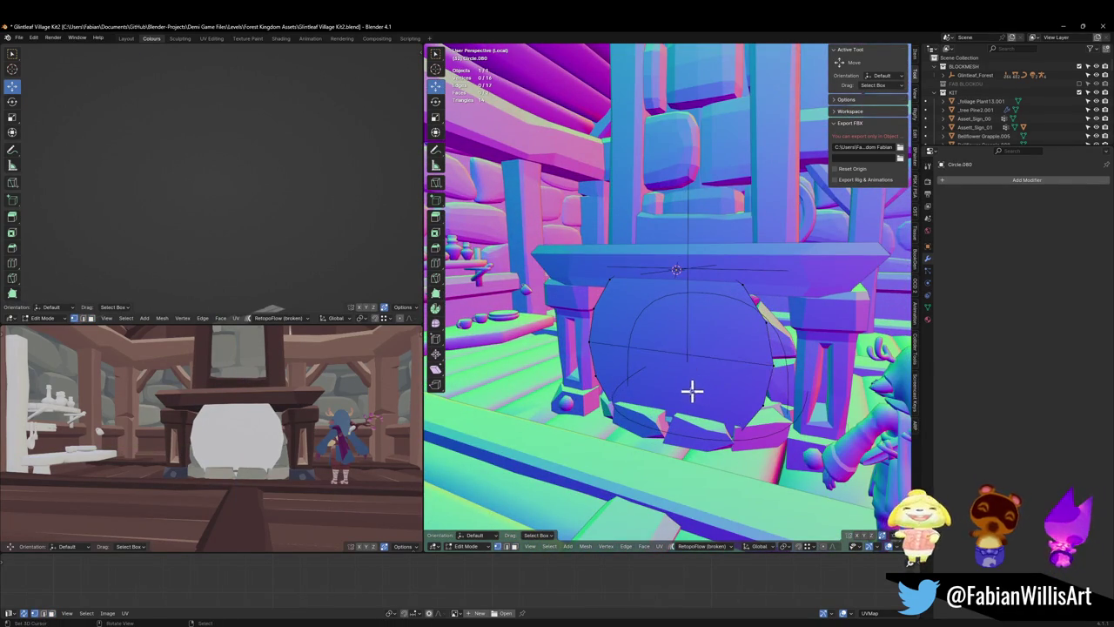
{"action": "left_click", "coordinate": [691, 391]}
{"action": "key", "text": "x"}
{"action": "left_click", "coordinate": [670, 400]}
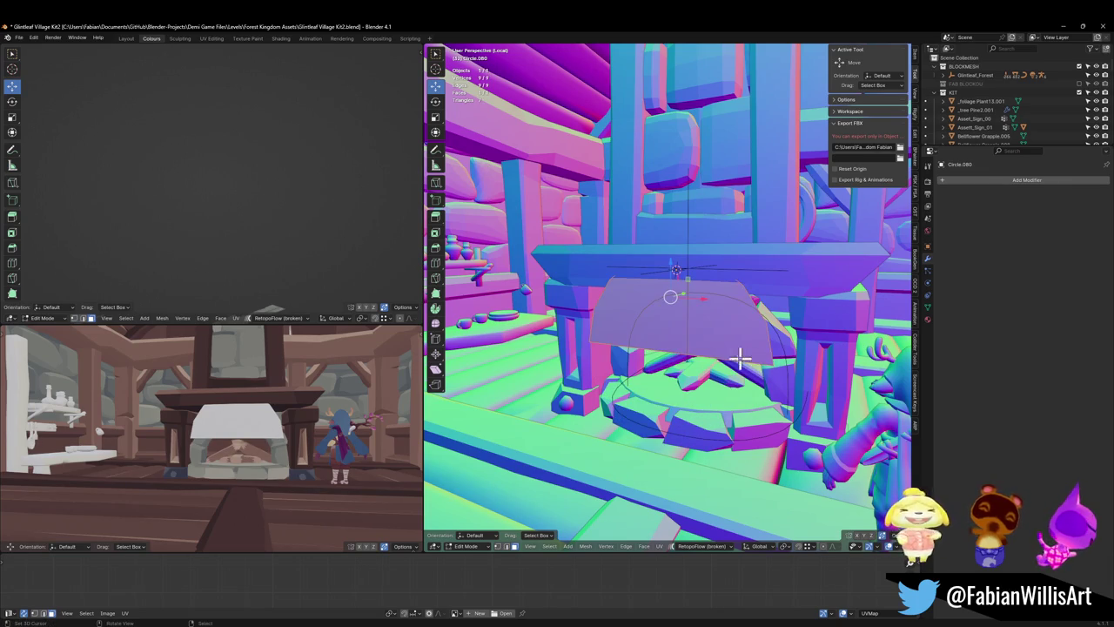
{"action": "key", "text": "2"}
{"action": "left_click", "coordinate": [678, 359]}
{"action": "key", "text": "Tab"}
{"action": "right_click", "coordinate": [696, 373]}
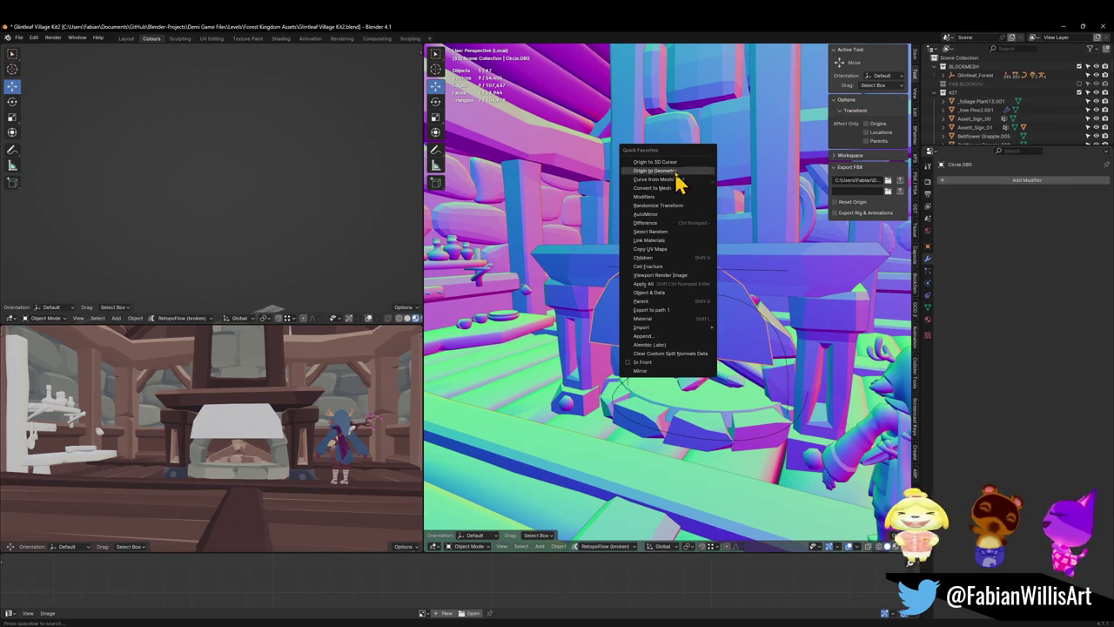
- Set the half-disc's origin to geometry, then adjust its height, size and depth behind the arch
{"action": "left_click", "coordinate": [736, 213]}
{"action": "key", "text": "g"}
{"action": "key", "text": "z"}
{"action": "left_click", "coordinate": [735, 324]}
{"action": "key", "text": "s"}
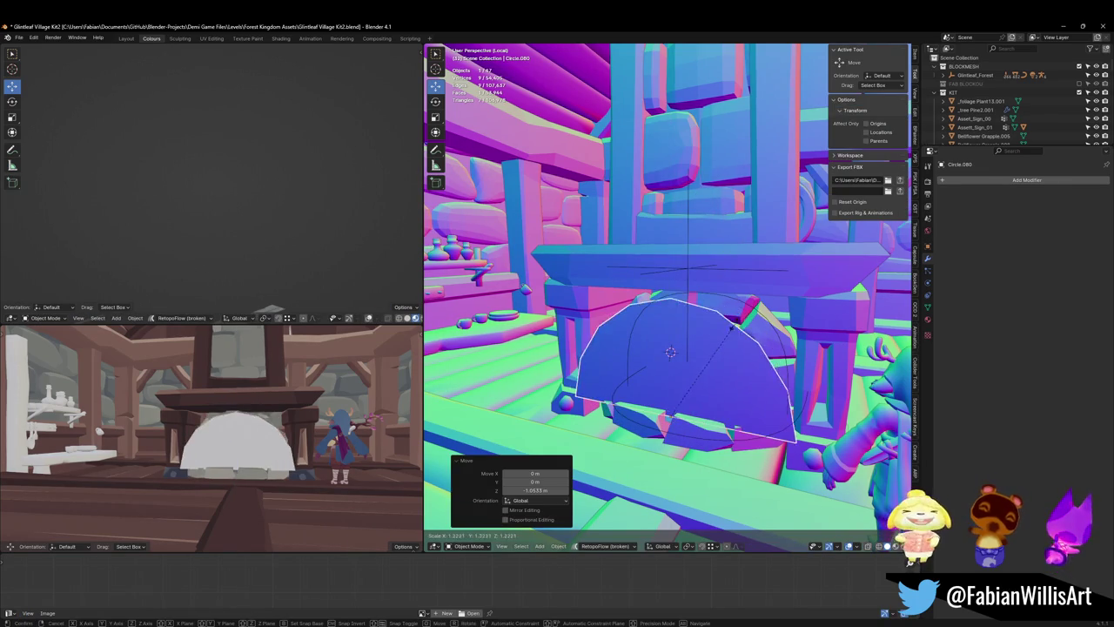
{"action": "left_click", "coordinate": [740, 322]}
{"action": "key", "text": "g"}
{"action": "key", "text": "y"}
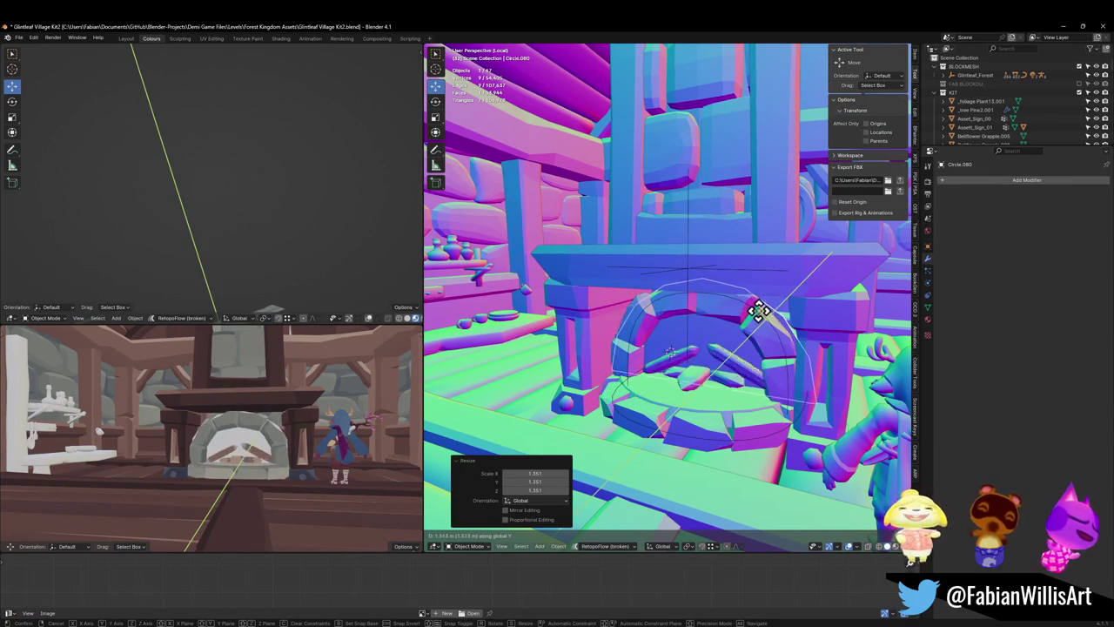
{"action": "left_click", "coordinate": [761, 309]}
{"action": "scroll", "coordinate": [767, 331], "scroll_direction": "up", "scroll_amount": 3}
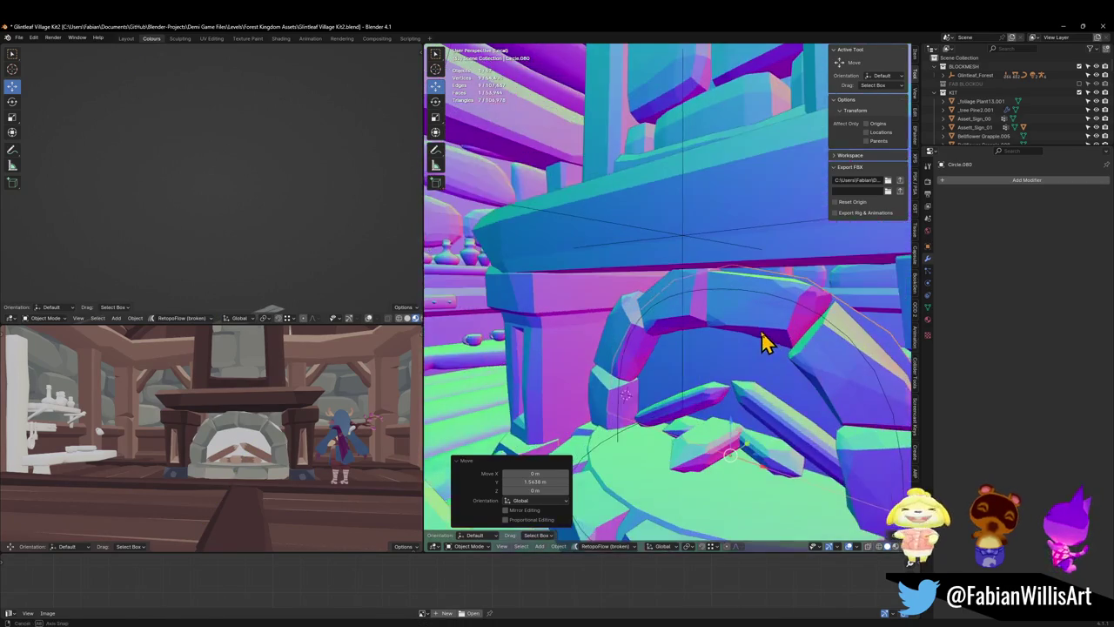
- Try extruding the half-disc face backward, then cancel it and return to Object Mode
{"action": "key", "text": "Tab"}
{"action": "key", "text": "a"}
{"action": "key", "text": "f"}
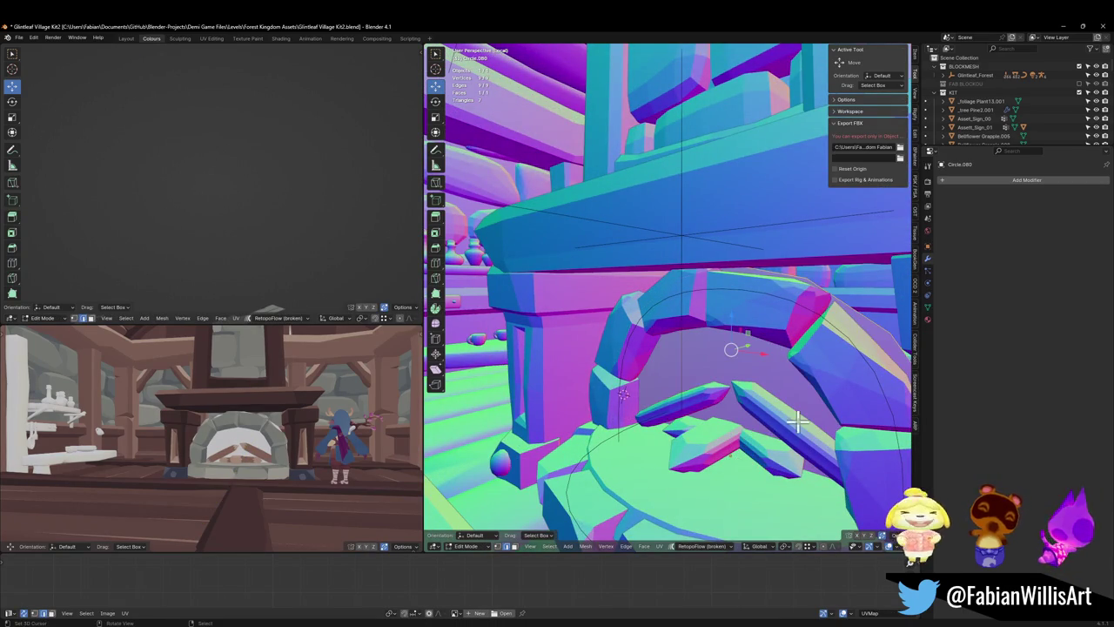
{"action": "key", "text": "e"}
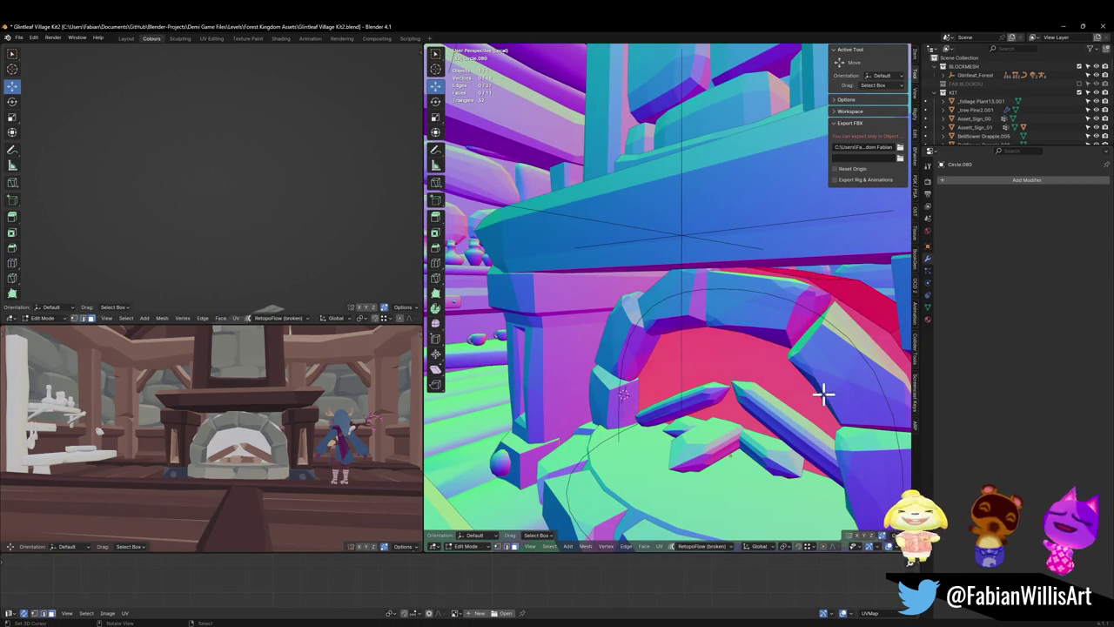
{"action": "right_click", "coordinate": [826, 391]}
{"action": "right_click", "coordinate": [833, 402]}
{"action": "left_click", "coordinate": [825, 401]}
{"action": "key", "text": "a"}
{"action": "mouse_move", "coordinate": [825, 400]}
{"action": "middle_mouse_down"}
{"action": "mouse_move", "coordinate": [838, 391]}
{"action": "mouse_move", "coordinate": [805, 394]}
{"action": "middle_mouse_up"}
{"action": "key", "text": "alt+a"}
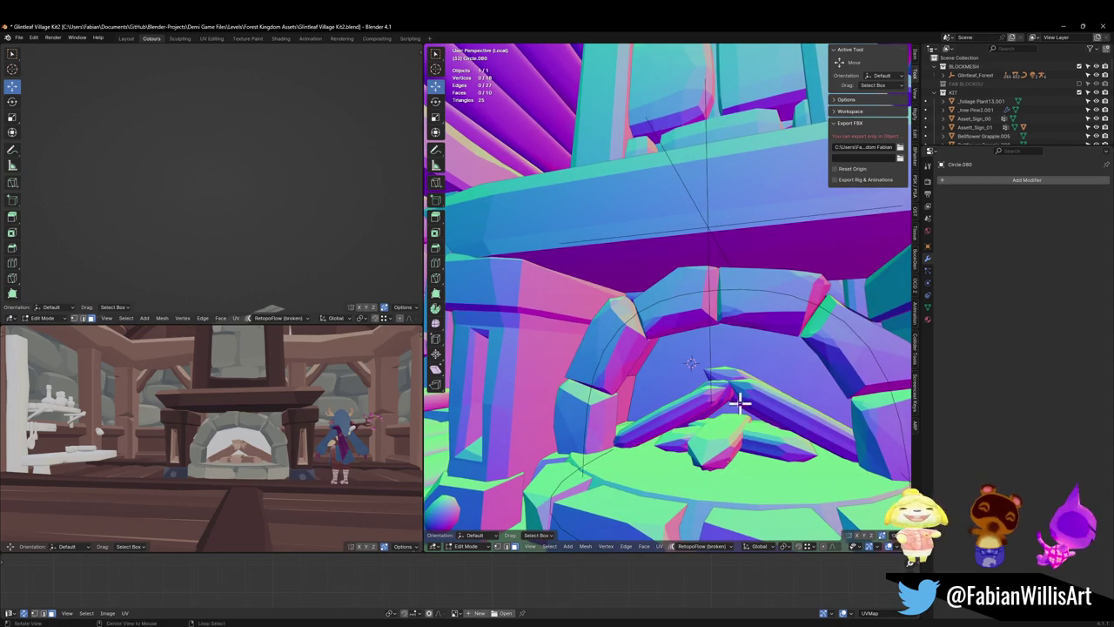
{"action": "mouse_move", "coordinate": [738, 400]}
{"action": "middle_mouse_down"}
{"action": "mouse_move", "coordinate": [721, 393]}
{"action": "mouse_move", "coordinate": [769, 377]}
{"action": "middle_mouse_up"}
{"action": "right_click", "coordinate": [721, 396]}
{"action": "left_click", "coordinate": [724, 402]}
{"action": "key", "text": "Tab"}
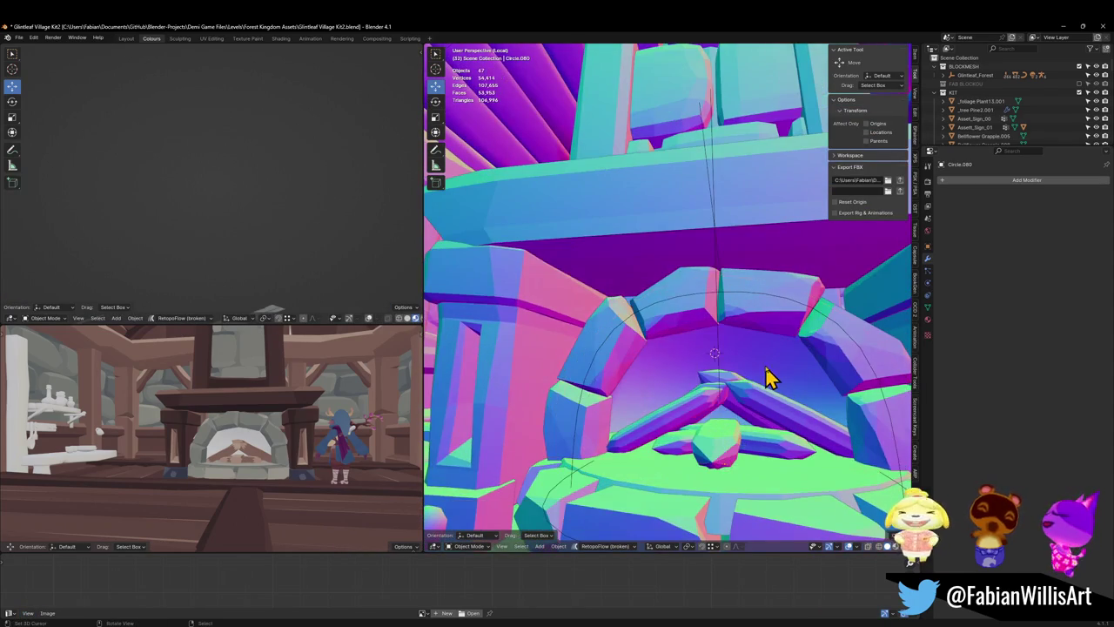
- Undo the last change and save the blend file
{"action": "right_click", "coordinate": [584, 272]}
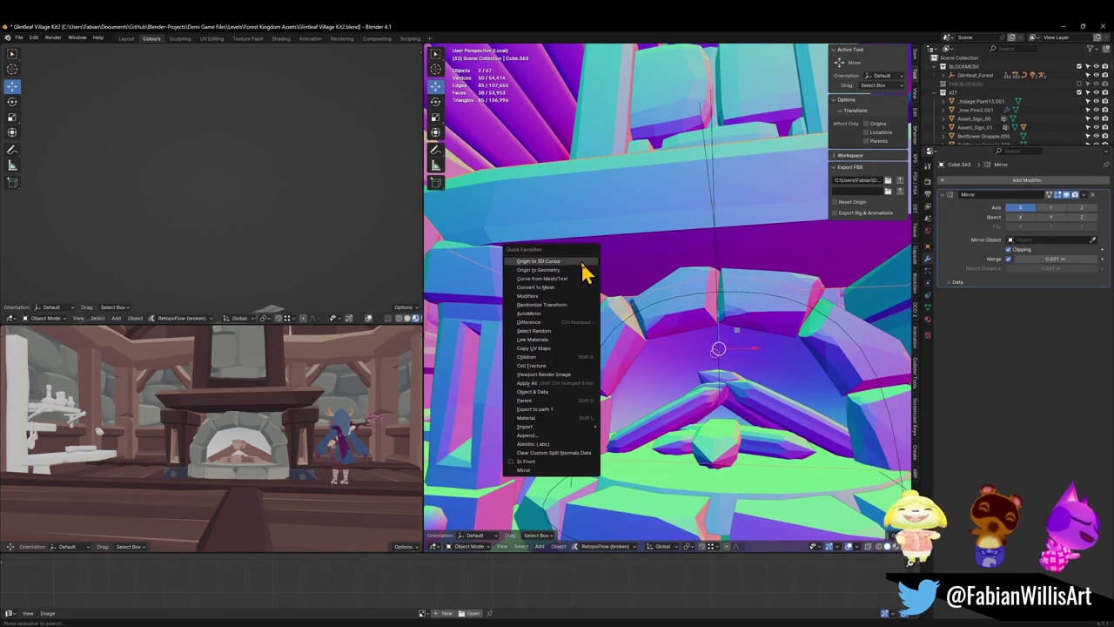
{"action": "left_click", "coordinate": [770, 383]}
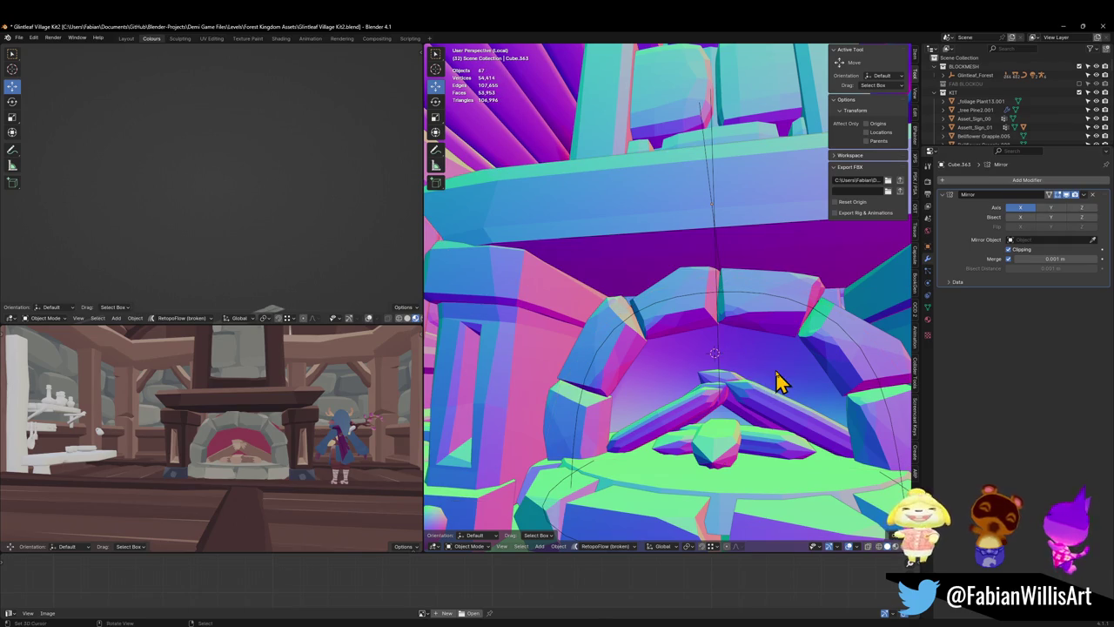
{"action": "key", "text": "ctrl+z"}
{"action": "key", "text": "ctrl+s"}
- Shift the half-disc's UVs along X onto a dark palette colour for the fireplace interior
{"action": "key", "text": "g"}
{"action": "key", "text": "x"}
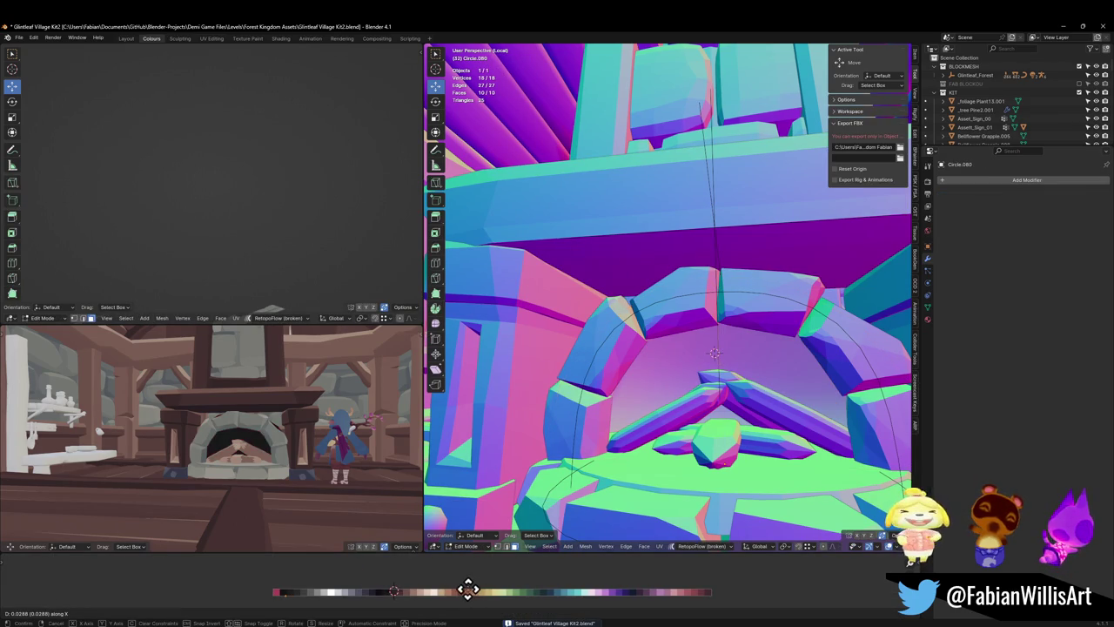
{"action": "left_click", "coordinate": [450, 590]}
{"action": "middle_click_drag", "start_coordinate": [262, 409], "coordinate": [327, 435]}
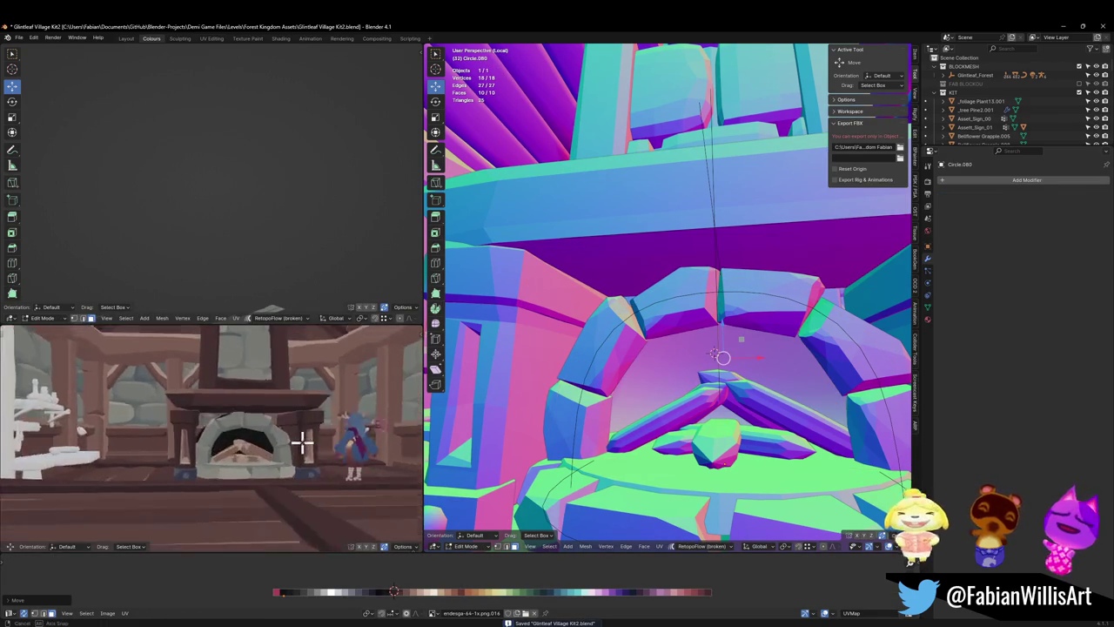
{"action": "scroll", "coordinate": [327, 435], "scroll_direction": "up", "scroll_amount": 5}
{"action": "mouse_move", "coordinate": [236, 428]}
{"action": "middle_mouse_down"}
{"action": "mouse_move", "coordinate": [274, 447]}
{"action": "mouse_move", "coordinate": [249, 438]}
{"action": "middle_mouse_up"}
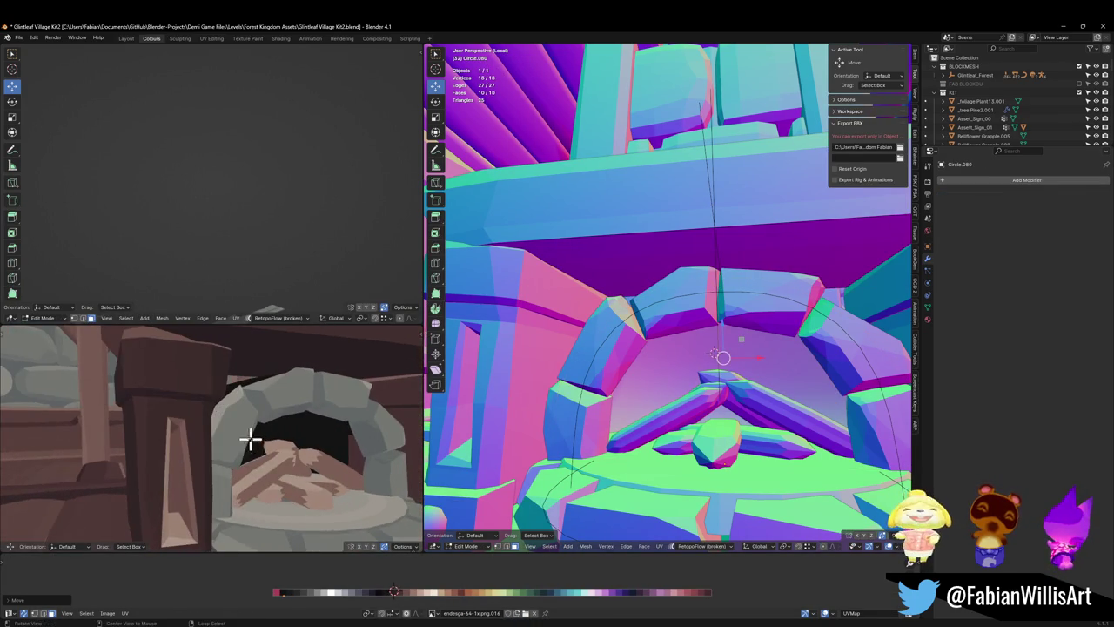
{"action": "middle_click_drag", "start_coordinate": [794, 391], "coordinate": [795, 428]}
- Scale the dark backing down slightly, push it −0.24 m along Y and save
{"action": "key", "text": "Tab"}
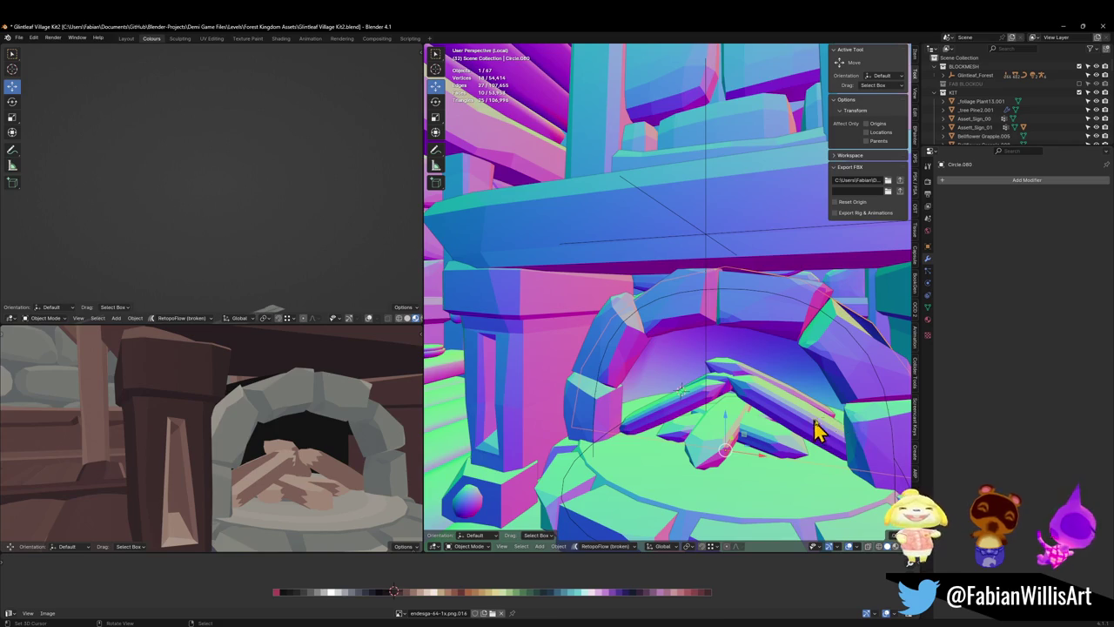
{"action": "key", "text": "s"}
{"action": "left_click", "coordinate": [766, 427]}
{"action": "middle_click_drag", "start_coordinate": [766, 427], "coordinate": [796, 424]}
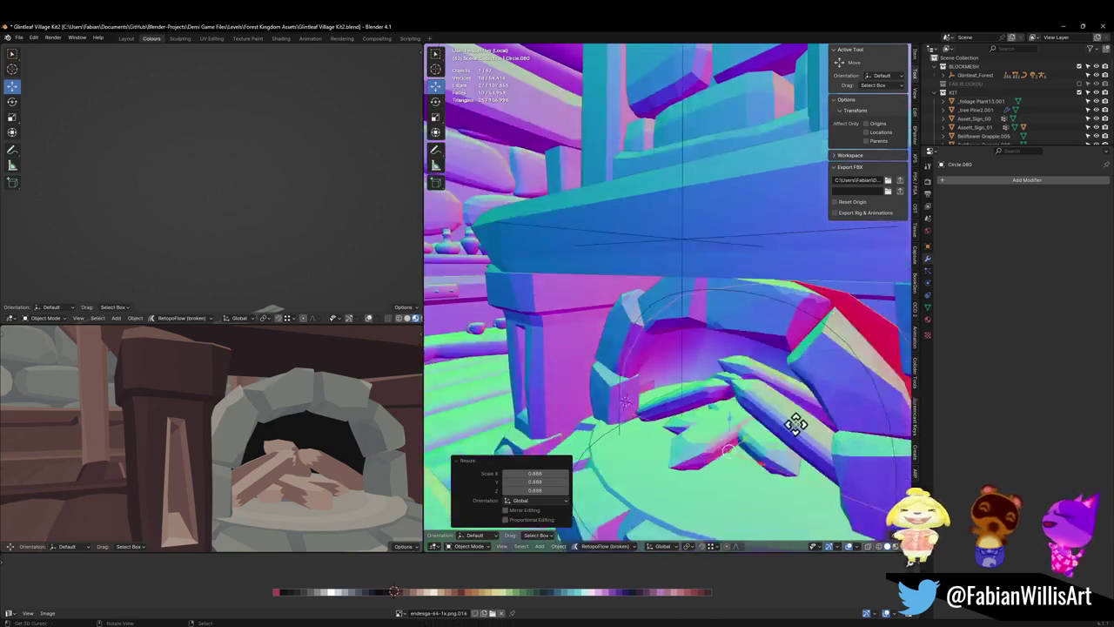
{"action": "key", "text": "g"}
{"action": "key", "text": "y"}
{"action": "left_click", "coordinate": [781, 440]}
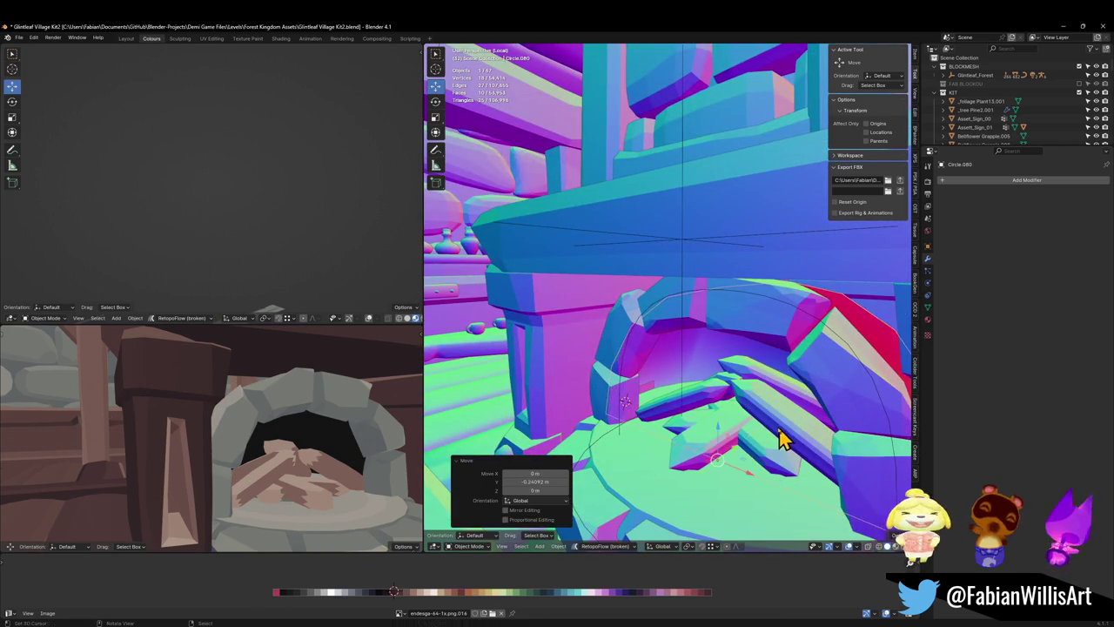
{"action": "key", "text": "ctrl+s"}
- Pull the view back to the whole mantel and select the crate piece beneath it
{"action": "mouse_move", "coordinate": [288, 423]}
{"action": "middle_mouse_down"}
{"action": "mouse_move", "coordinate": [209, 431]}
{"action": "mouse_move", "coordinate": [286, 423]}
{"action": "mouse_move", "coordinate": [258, 429]}
{"action": "middle_mouse_up"}
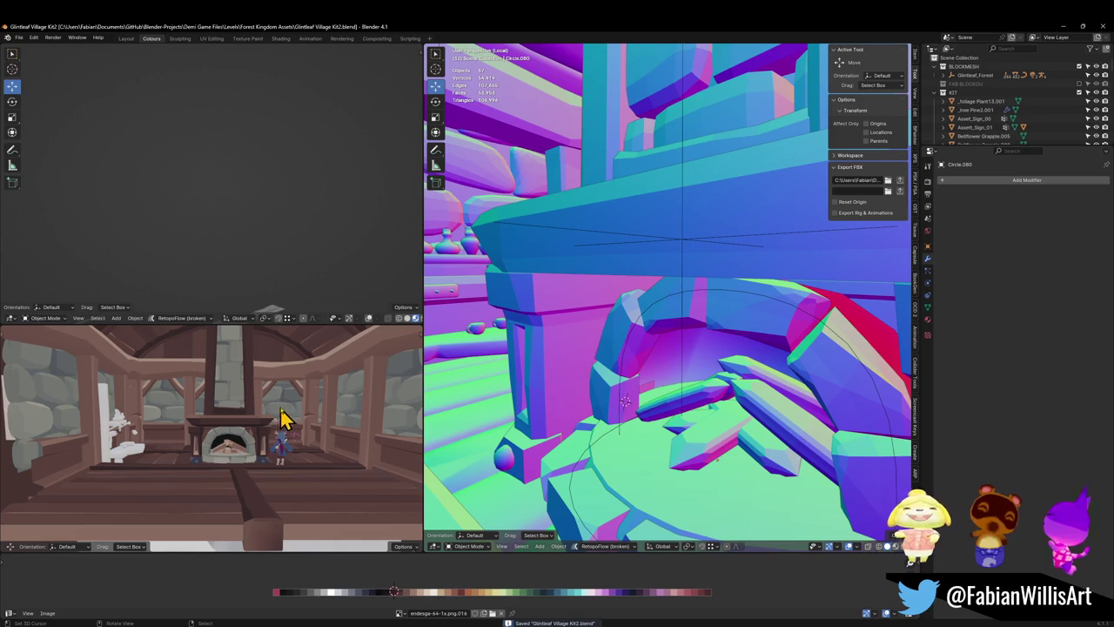
{"action": "mouse_move", "coordinate": [696, 272]}
{"action": "middle_mouse_down"}
{"action": "mouse_move", "coordinate": [621, 323]}
{"action": "mouse_move", "coordinate": [621, 360]}
{"action": "mouse_move", "coordinate": [597, 405]}
{"action": "middle_mouse_up"}
{"action": "left_click", "coordinate": [605, 406]}
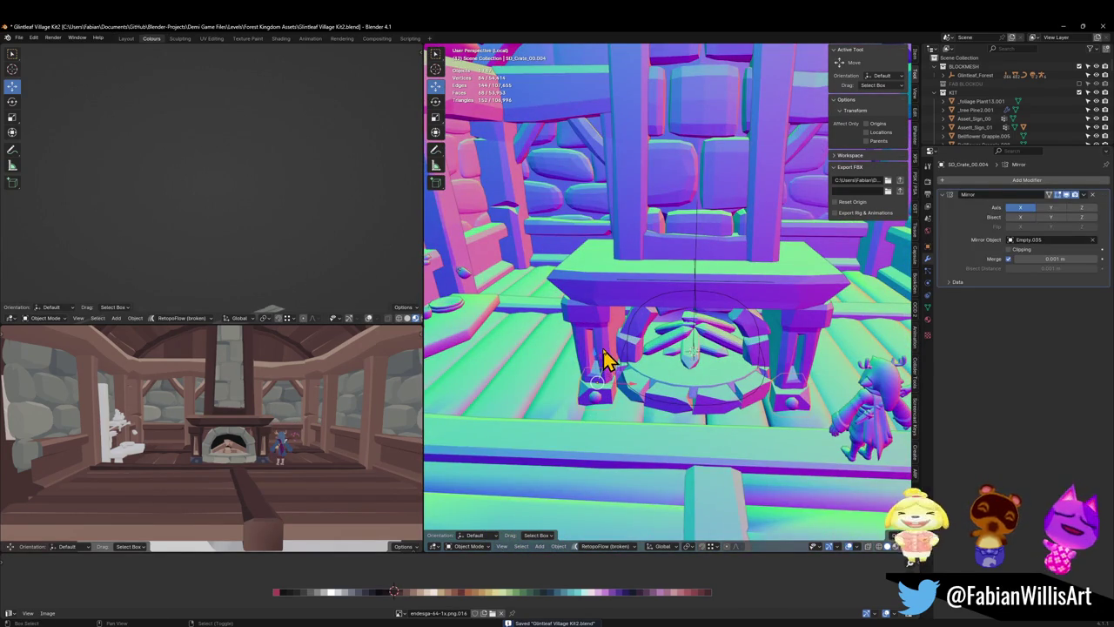
- Parent the mantel top, arch stones and campfire logs to the fireplace empty with Keep Transform, and save
{"action": "left_click", "coordinate": [646, 289]}
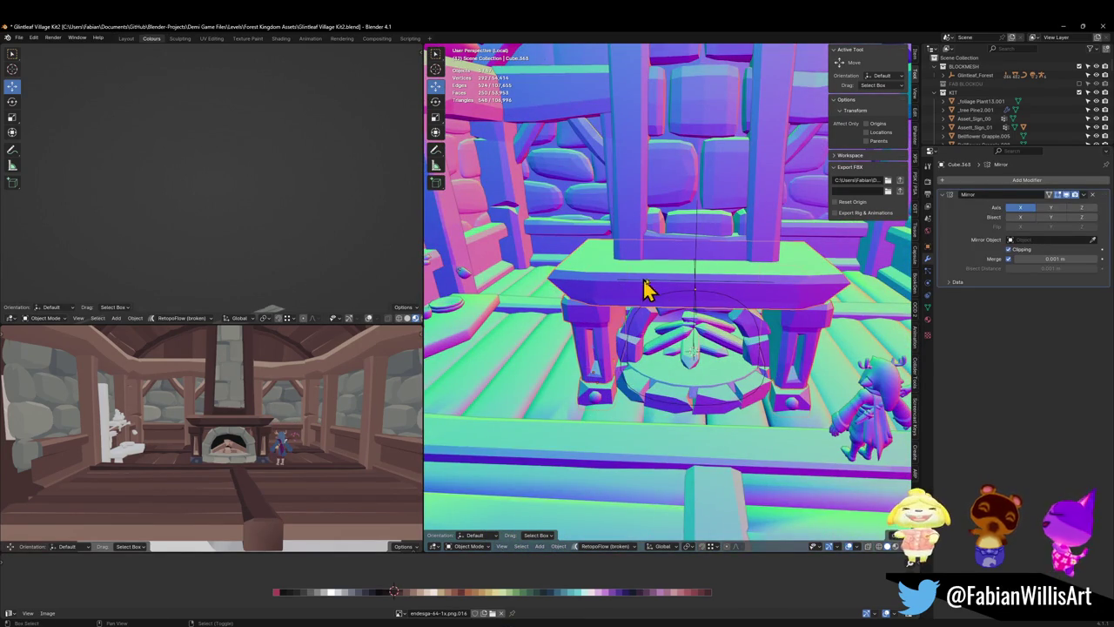
{"action": "left_click", "coordinate": [759, 344]}
{"action": "scroll", "coordinate": [766, 343], "scroll_direction": "up", "scroll_amount": 2}
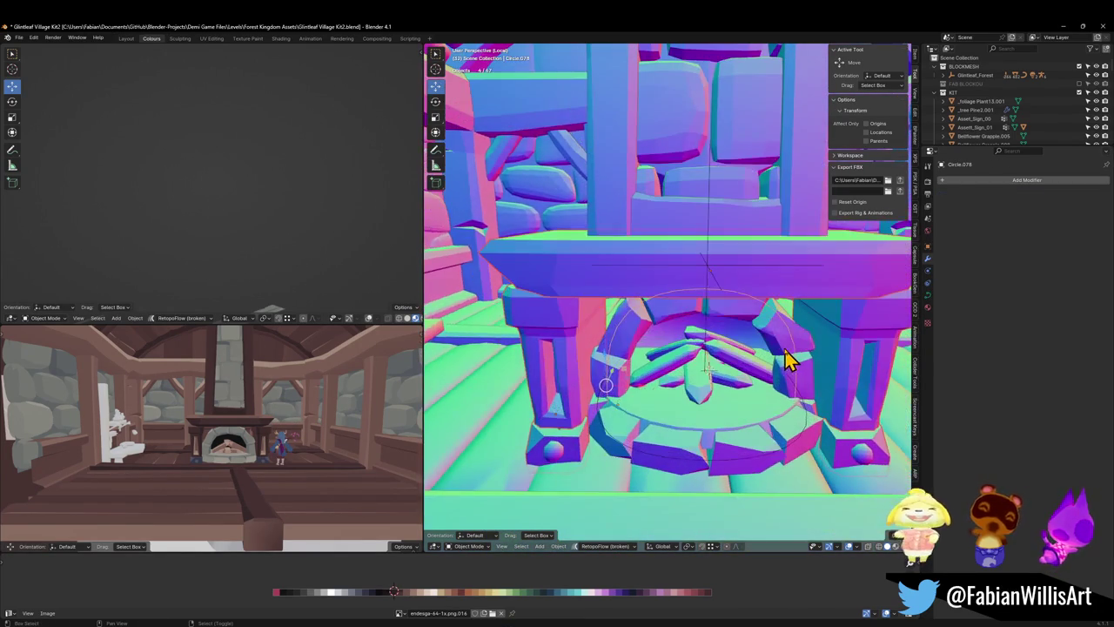
{"action": "left_click", "coordinate": [781, 446]}
{"action": "left_click", "coordinate": [744, 416]}
{"action": "left_click", "coordinate": [720, 389]}
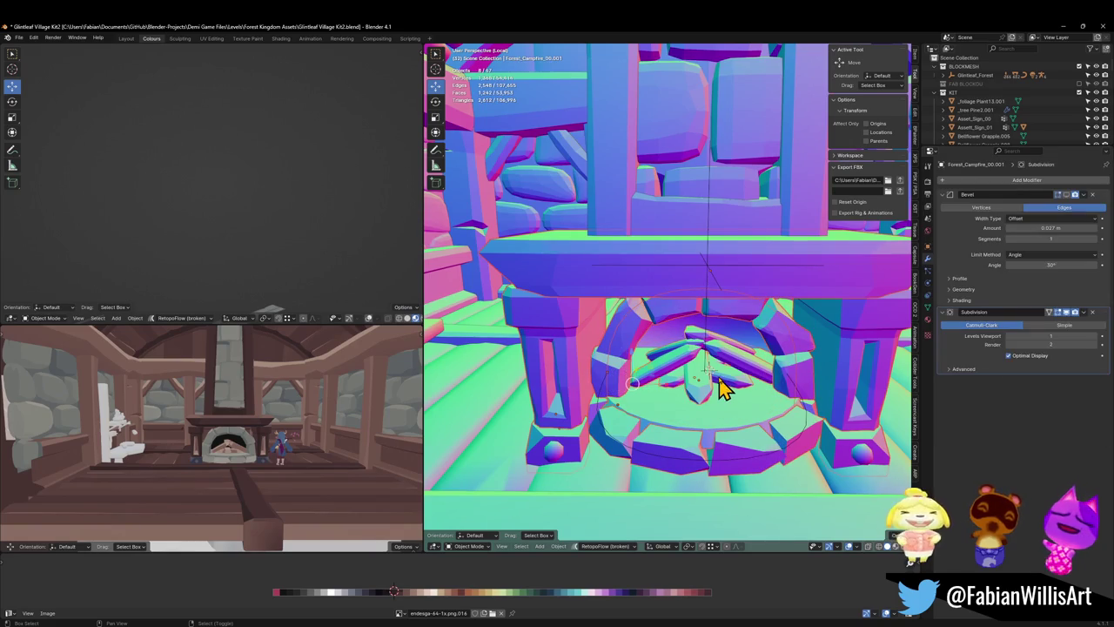
{"action": "left_click", "coordinate": [708, 332], "text": "shift"}
{"action": "key", "text": "ctrl+p"}
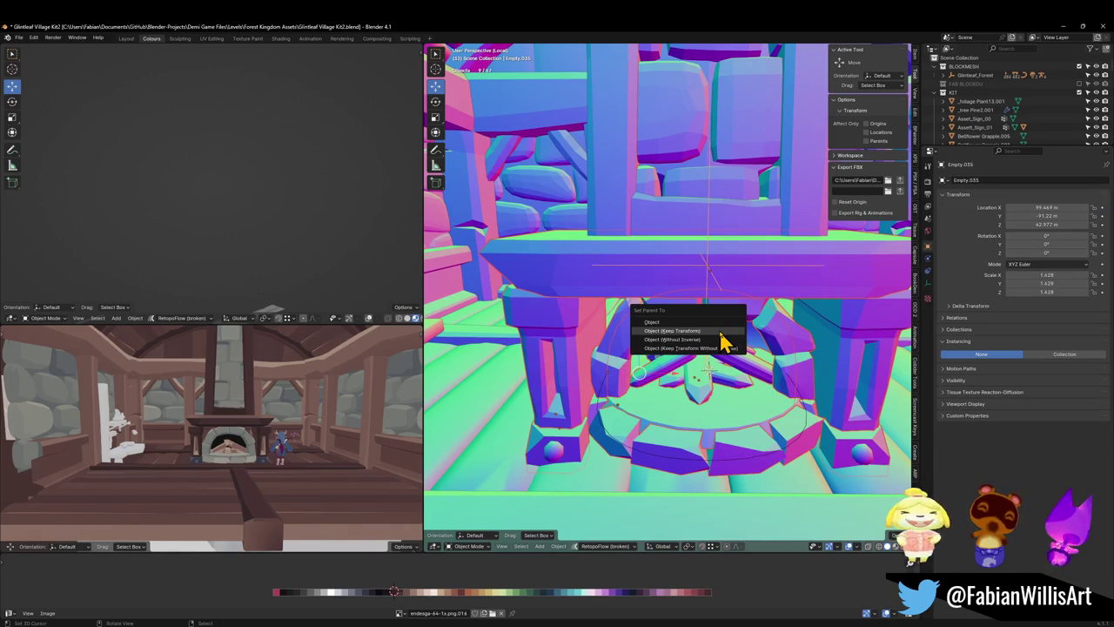
{"action": "left_click", "coordinate": [720, 340]}
{"action": "scroll", "coordinate": [720, 343], "scroll_direction": "down", "scroll_amount": 2}
{"action": "key", "text": "ctrl+s"}
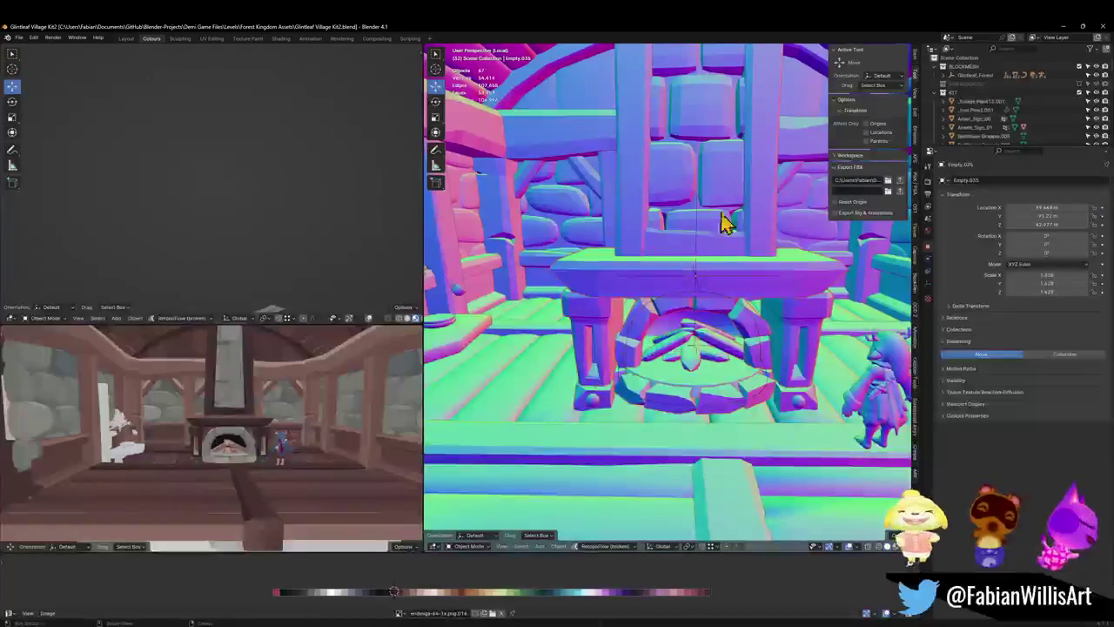
{"action": "scroll", "coordinate": [731, 253], "scroll_direction": "down", "scroll_amount": 3}
- Select the chimney column, curved fireplace piece and other chimney parts
{"action": "middle_click_drag", "start_coordinate": [709, 286], "coordinate": [661, 319], "text": "shift"}
{"action": "left_click", "coordinate": [675, 157]}
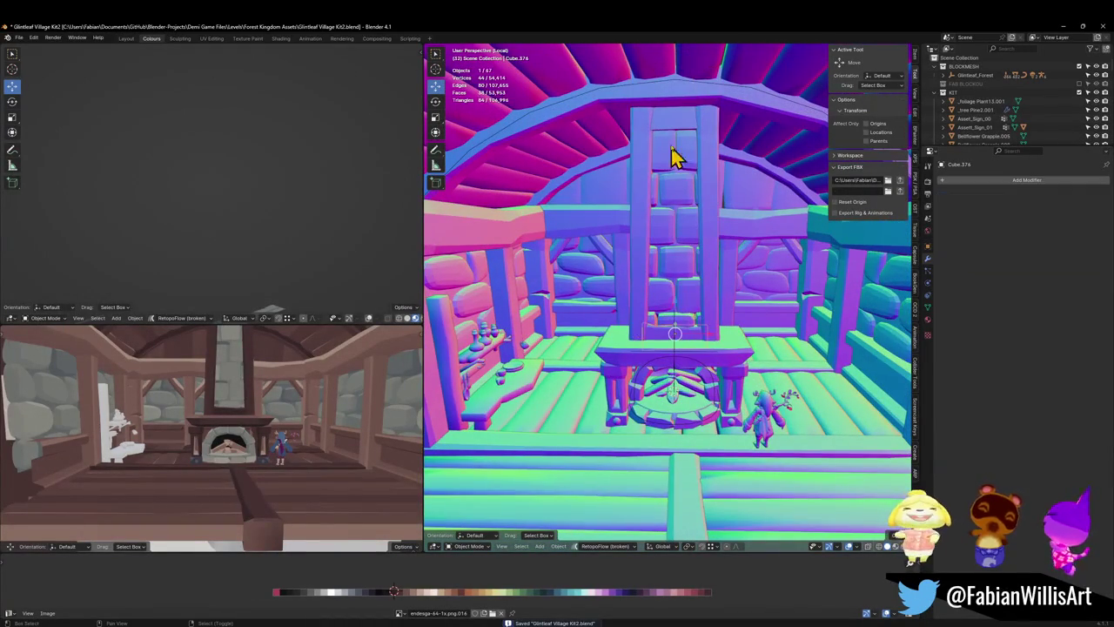
{"action": "left_click", "coordinate": [677, 114], "text": "shift"}
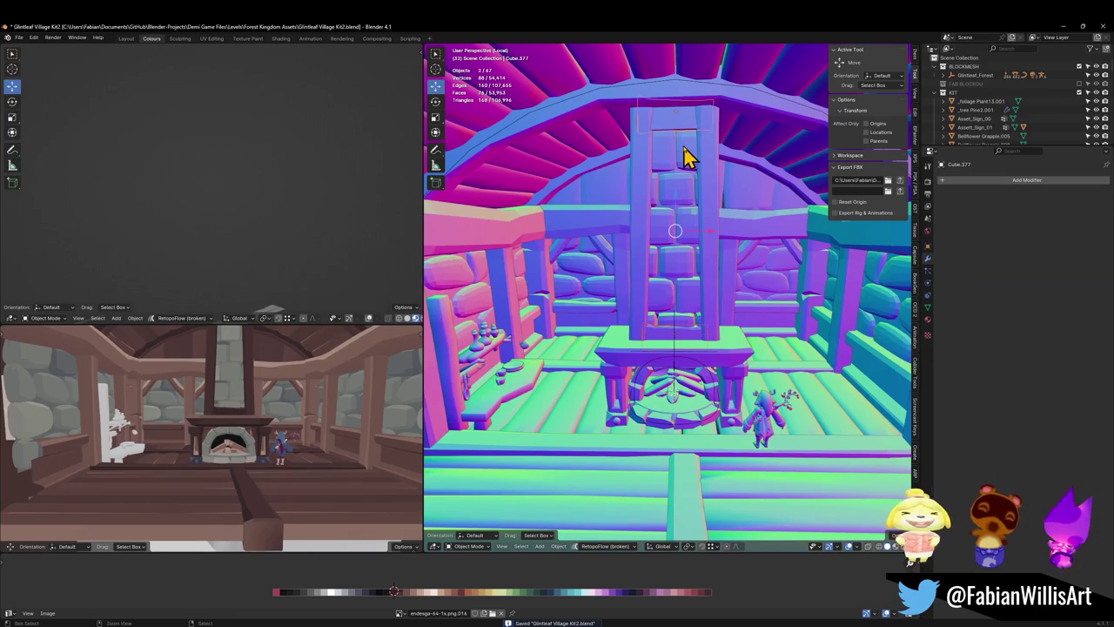
{"action": "left_click", "coordinate": [710, 200]}
{"action": "left_click", "coordinate": [681, 253], "text": "shift"}
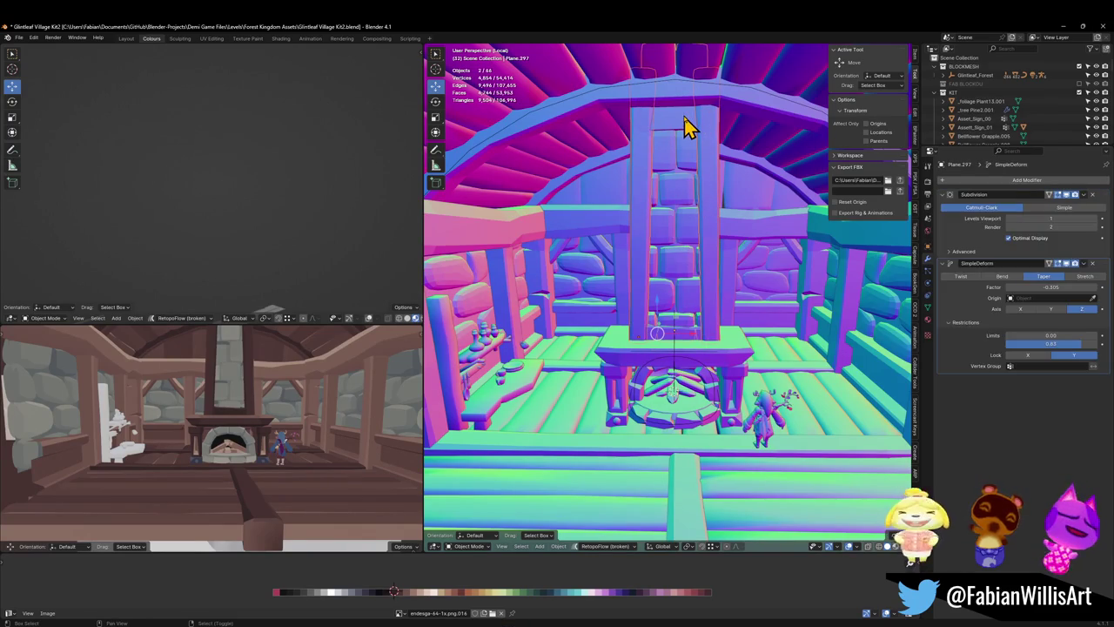
{"action": "left_click", "coordinate": [683, 126], "text": "shift"}
- Parent the selected chimney pieces to Empty.035 with Keep Transform, and save
{"action": "left_click", "coordinate": [677, 376], "text": "shift"}
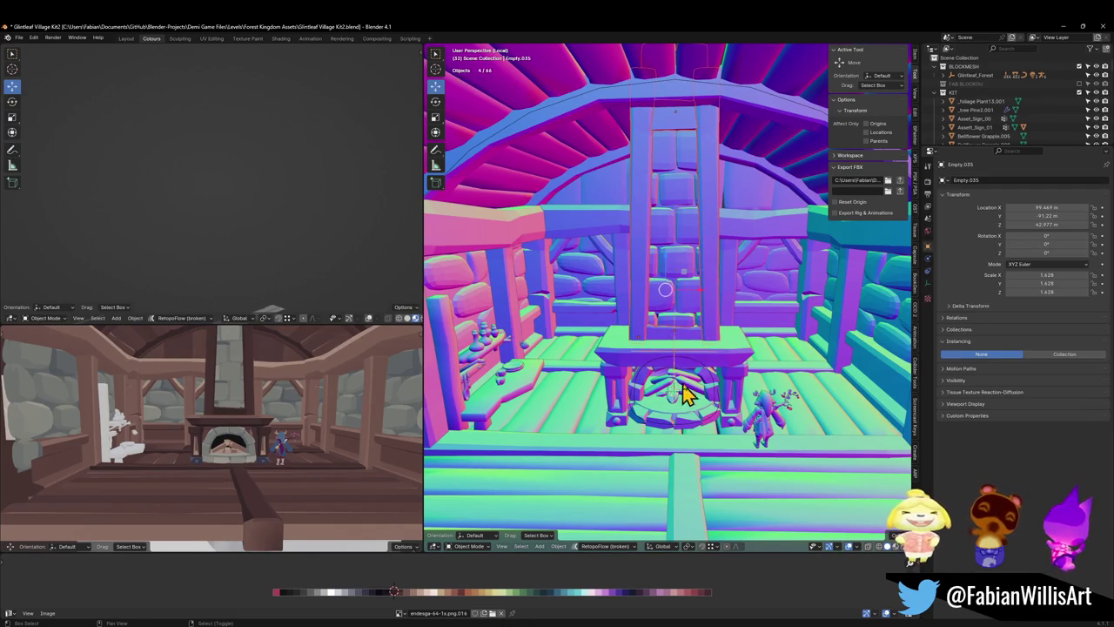
{"action": "scroll", "coordinate": [687, 396], "scroll_direction": "up", "scroll_amount": 2}
{"action": "scroll", "coordinate": [696, 366], "scroll_direction": "up", "scroll_amount": 1}
{"action": "scroll", "coordinate": [707, 330], "scroll_direction": "up", "scroll_amount": 2}
{"action": "scroll", "coordinate": [706, 326], "scroll_direction": "up", "scroll_amount": 1}
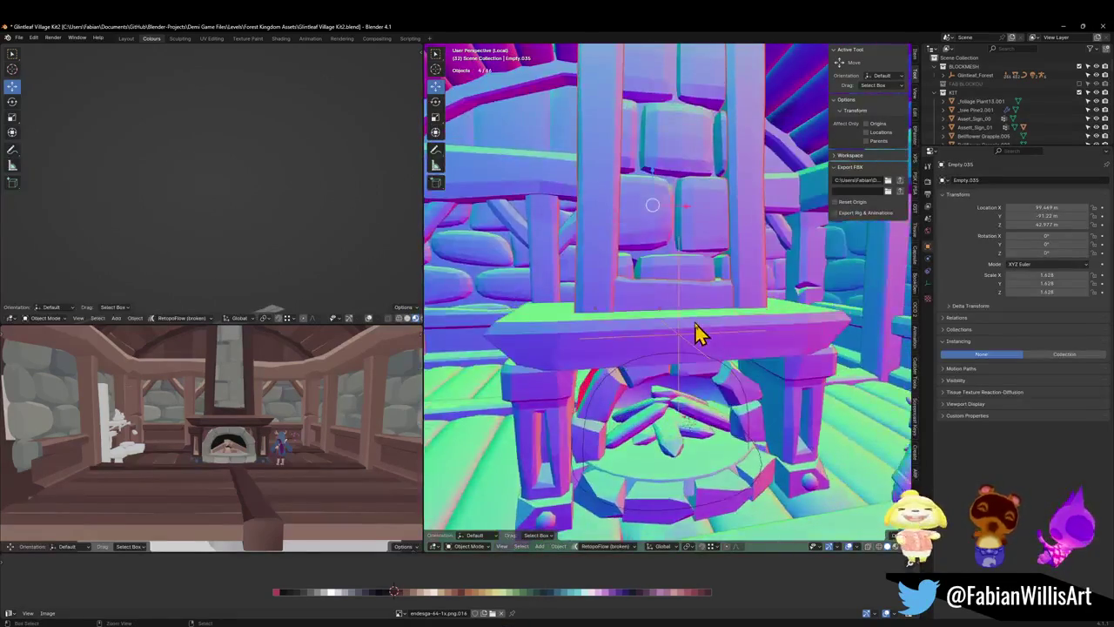
{"action": "key", "text": "ctrl+p"}
{"action": "left_click", "coordinate": [682, 332]}
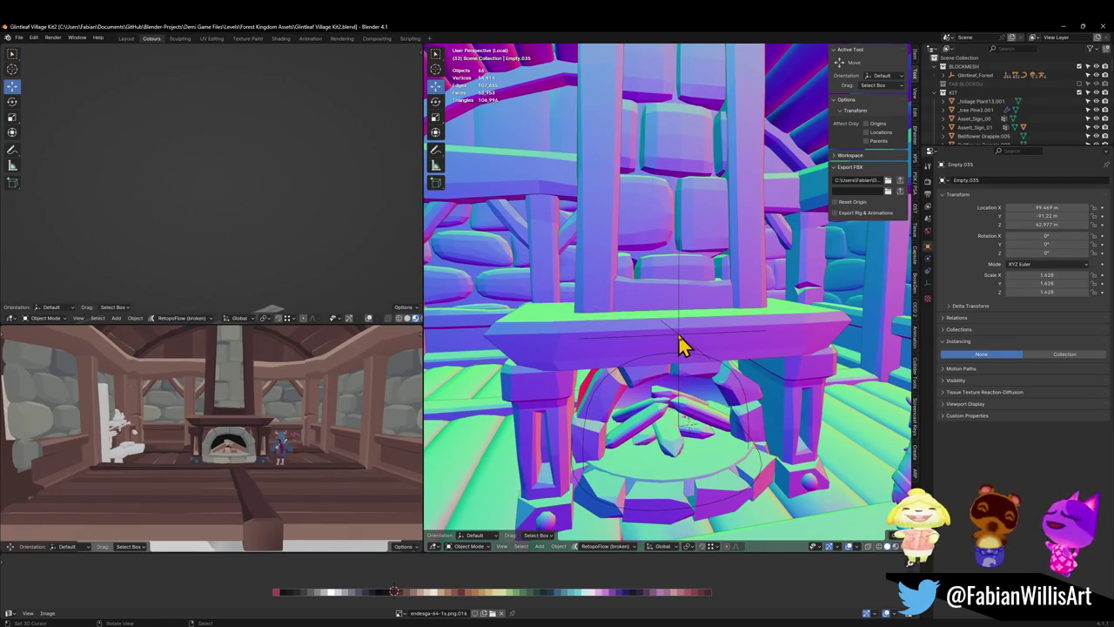
{"action": "key", "text": "ctrl+s"}
- Move Empty.035 to check that the fireplace assembly follows it
{"action": "scroll", "coordinate": [691, 348], "scroll_direction": "down", "scroll_amount": 3}
{"action": "left_click", "coordinate": [704, 355]}
{"action": "key", "text": "g"}
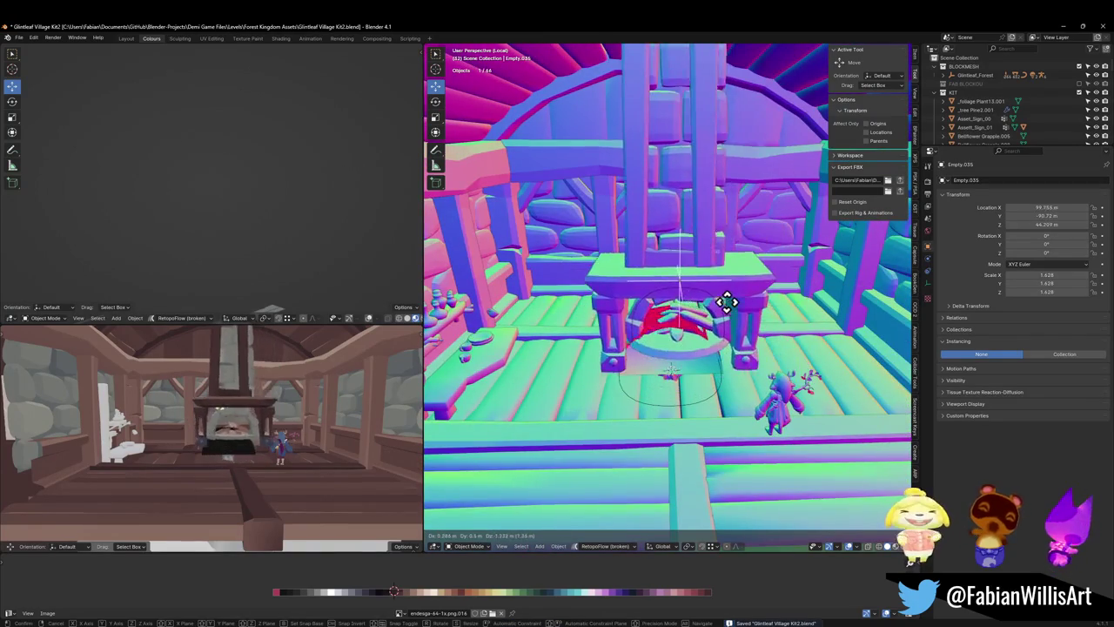
{"action": "left_click", "coordinate": [690, 298]}
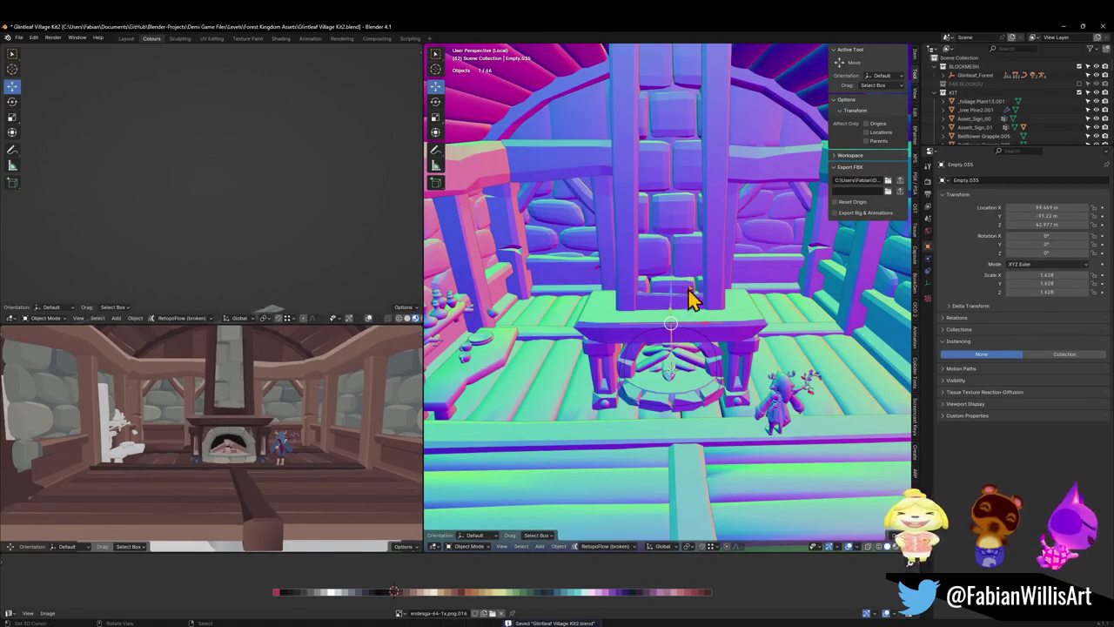
- Set the pillar's Mirror modifier object to Empty.035 and test the mirroring
{"action": "left_click", "coordinate": [714, 275]}
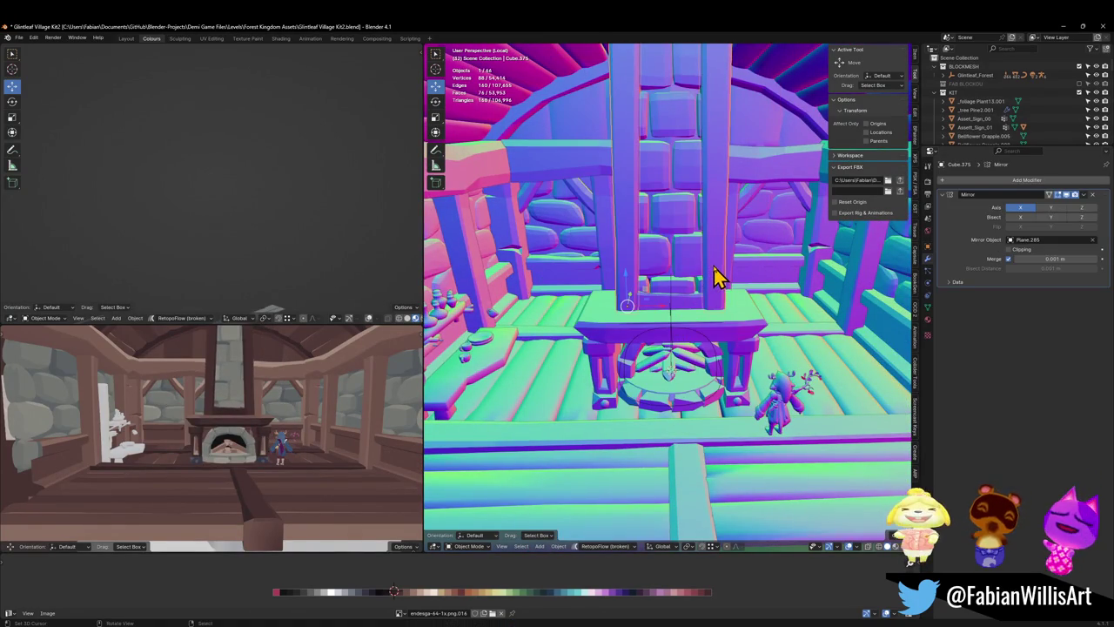
{"action": "left_click", "coordinate": [1093, 240]}
{"action": "left_click", "coordinate": [1093, 240]}
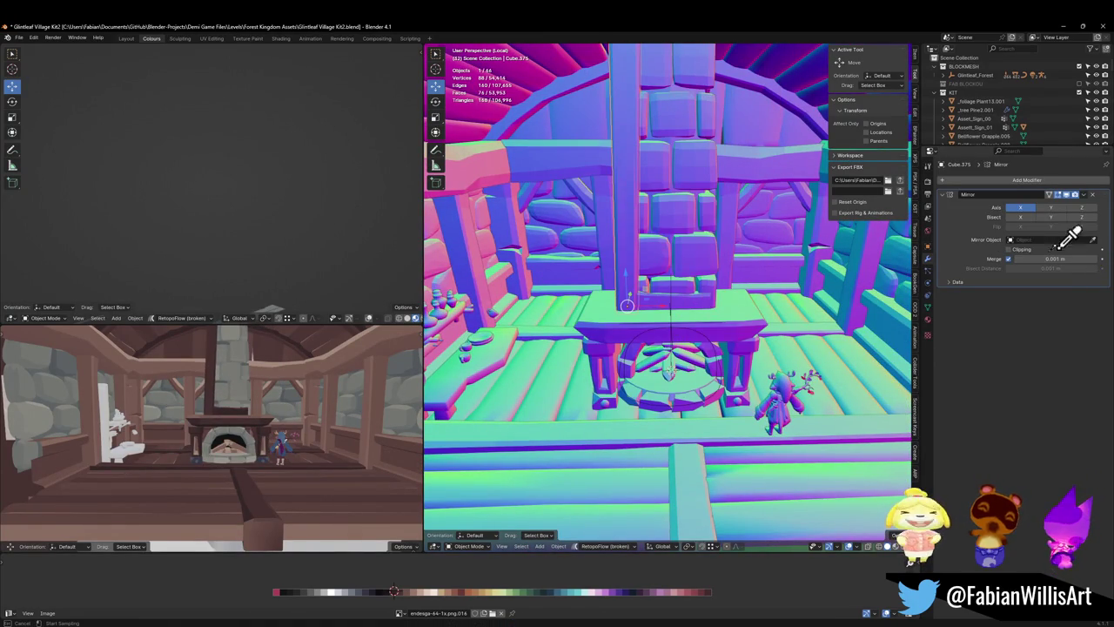
{"action": "left_click", "coordinate": [674, 316]}
{"action": "left_click", "coordinate": [675, 333]}
{"action": "left_click_drag", "start_coordinate": [671, 331], "coordinate": [706, 315]}
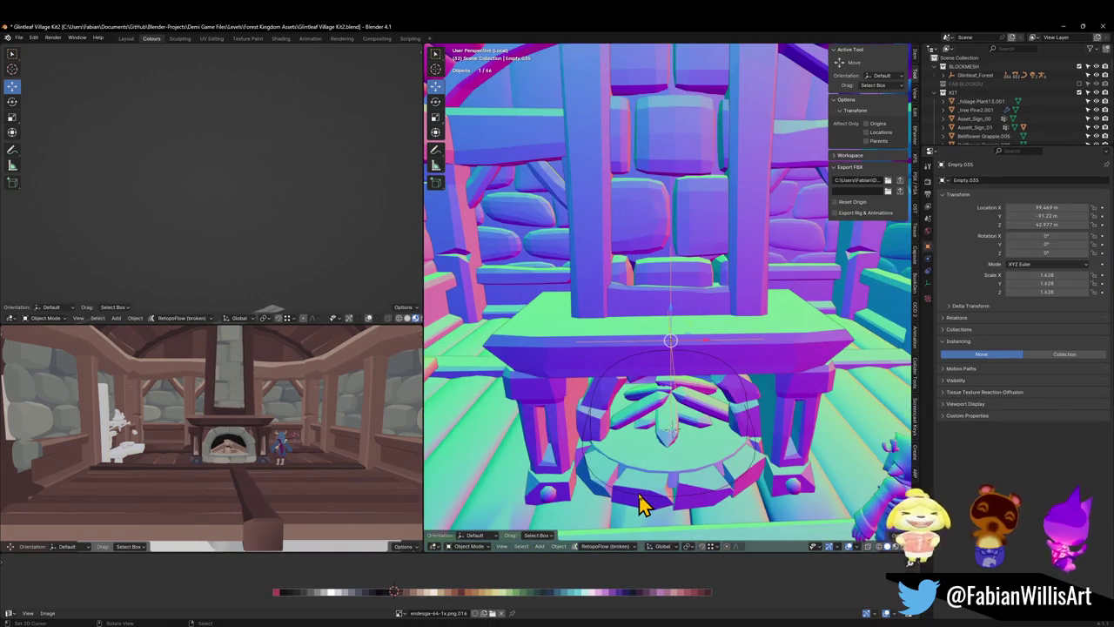
- Parent the hearth circle and campfire logs to Empty.035, then save
{"action": "left_click", "coordinate": [639, 498]}
{"action": "left_click", "coordinate": [673, 392], "text": "shift"}
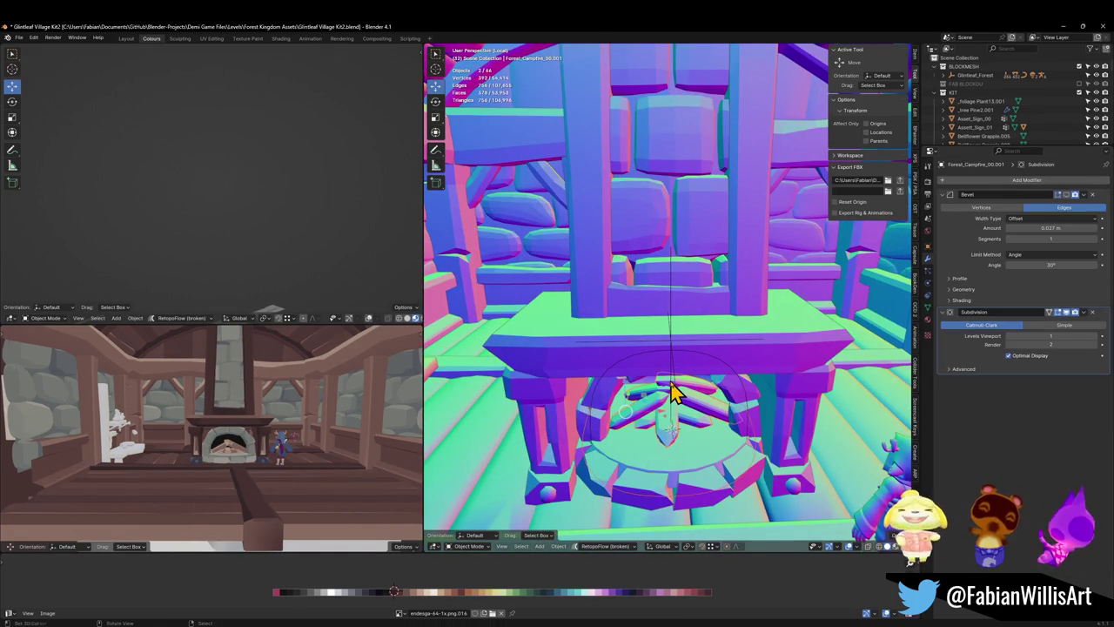
{"action": "left_click", "coordinate": [673, 391], "text": "shift"}
{"action": "key", "text": "ctrl+p"}
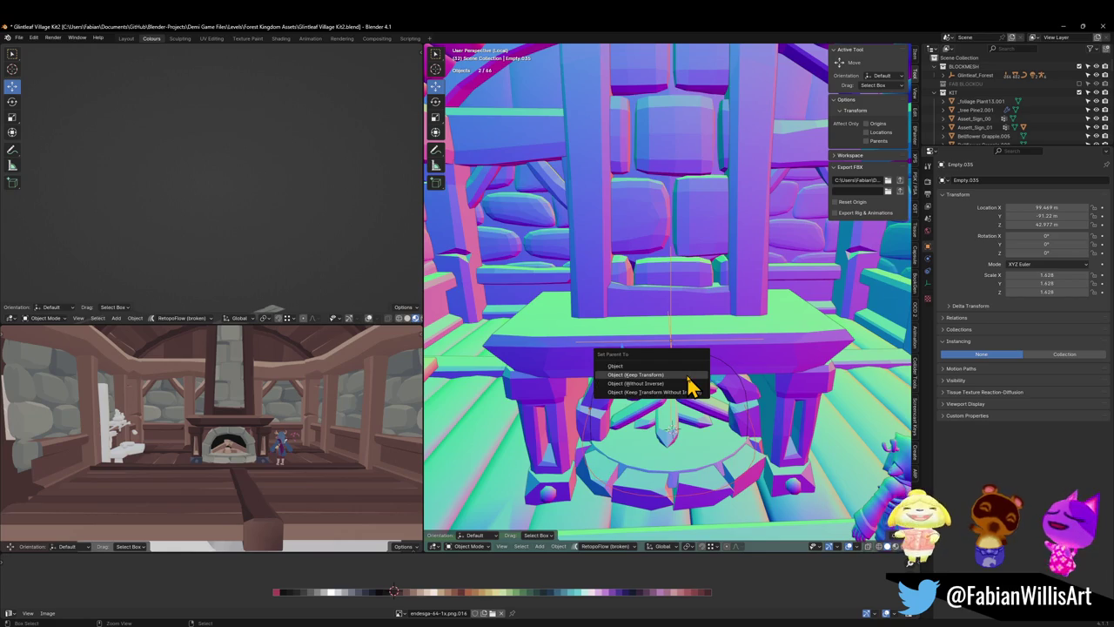
{"action": "left_click", "coordinate": [687, 375]}
{"action": "left_click", "coordinate": [666, 376]}
{"action": "key", "text": "ctrl+s"}
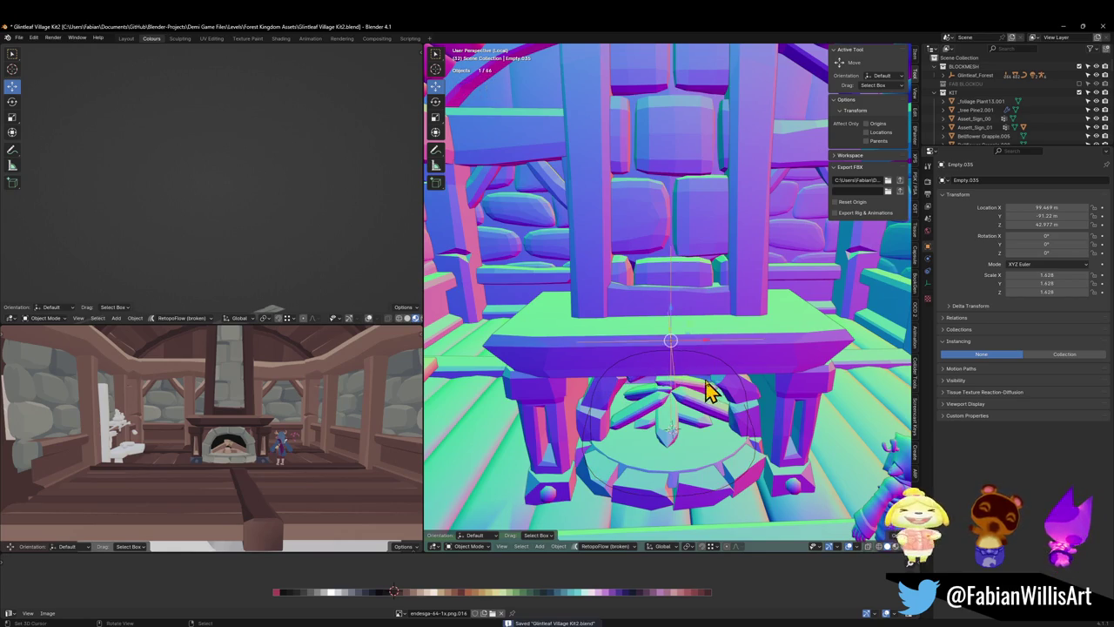
- Parent the hearth circle and mantel beam to Empty.035 with Keep Transform, then save
{"action": "key", "text": "g"}
{"action": "mouse_move", "coordinate": [645, 342]}
{"action": "middle_mouse_down"}
{"action": "mouse_move", "coordinate": [586, 326]}
{"action": "mouse_move", "coordinate": [667, 410]}
{"action": "middle_mouse_up"}
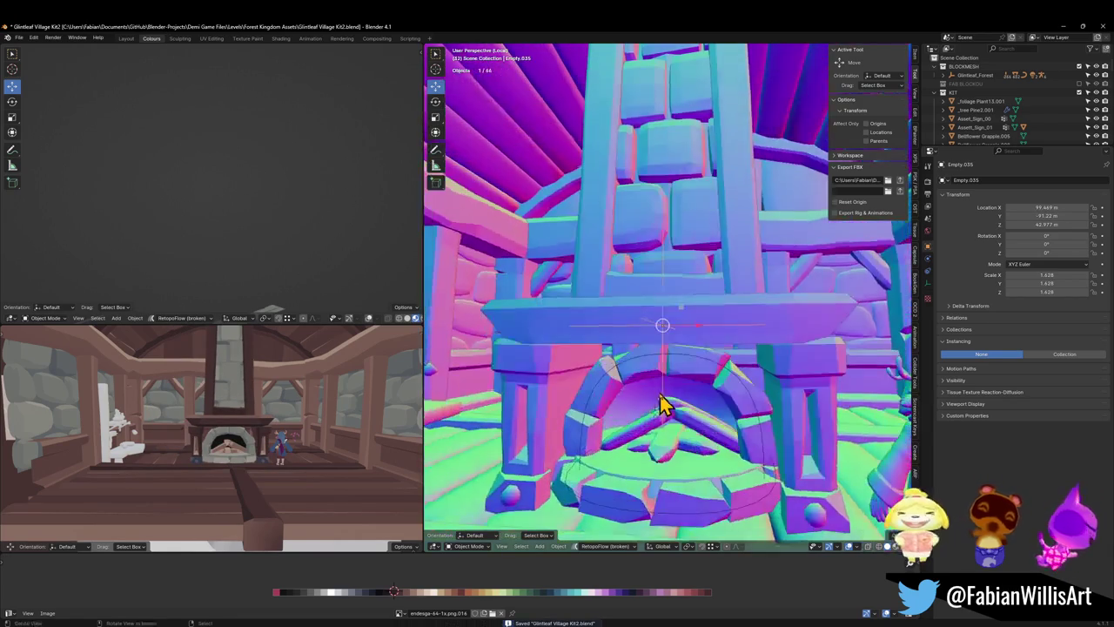
{"action": "left_click", "coordinate": [644, 404]}
{"action": "left_click", "coordinate": [667, 349], "text": "shift"}
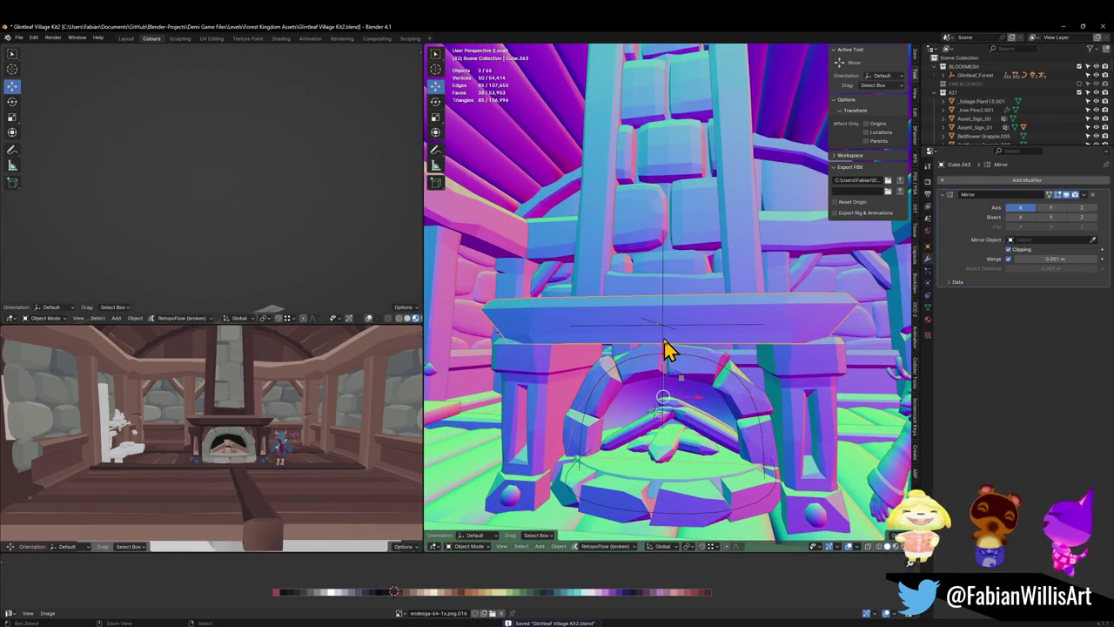
{"action": "left_click", "coordinate": [667, 349], "text": "shift"}
{"action": "key", "text": "ctrl+p"}
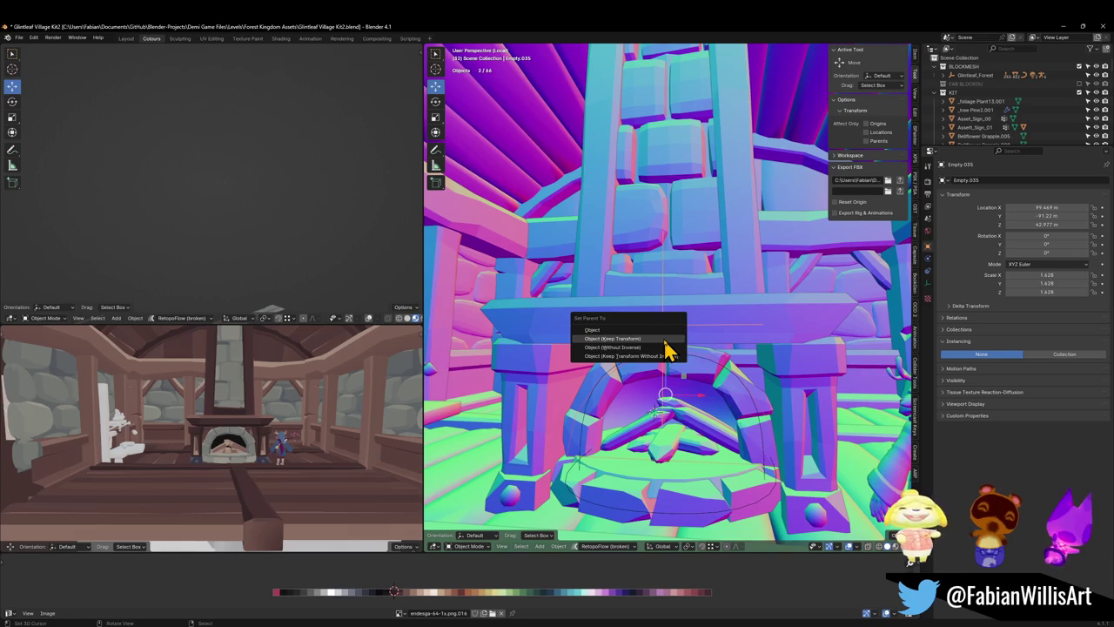
{"action": "left_click", "coordinate": [667, 340]}
{"action": "key", "text": "ctrl+s"}
- Zoom out to the whole room and begin moving the fireplace level along the floor
{"action": "scroll", "coordinate": [666, 348], "scroll_direction": "down", "scroll_amount": 3}
{"action": "middle_click_drag", "start_coordinate": [667, 353], "coordinate": [703, 370]}
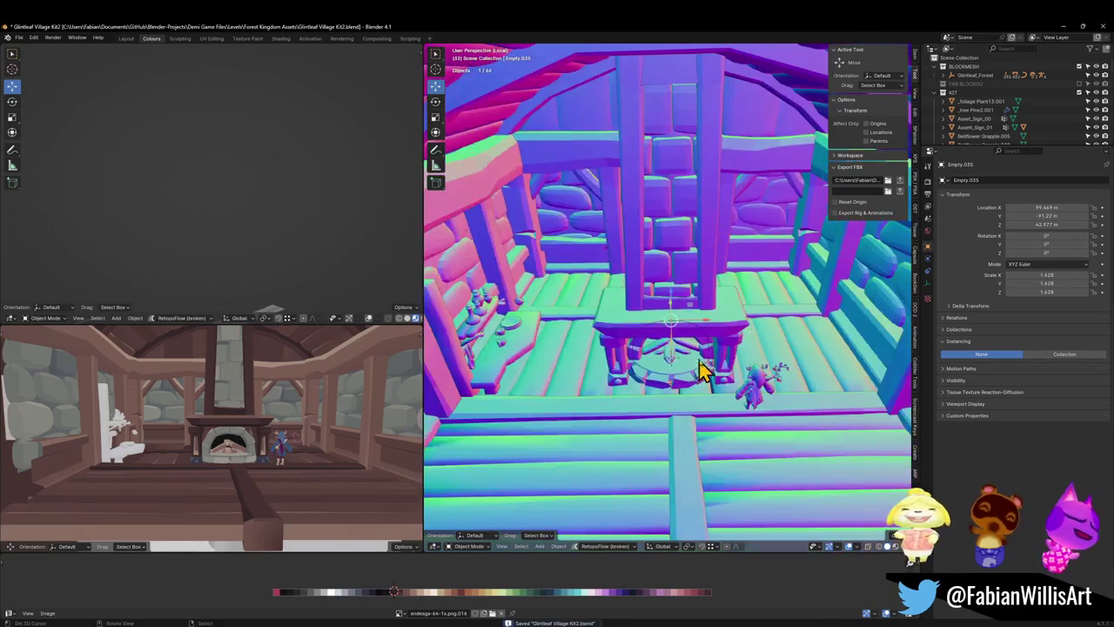
{"action": "key", "text": "g"}
{"action": "key", "text": "shift+z"}
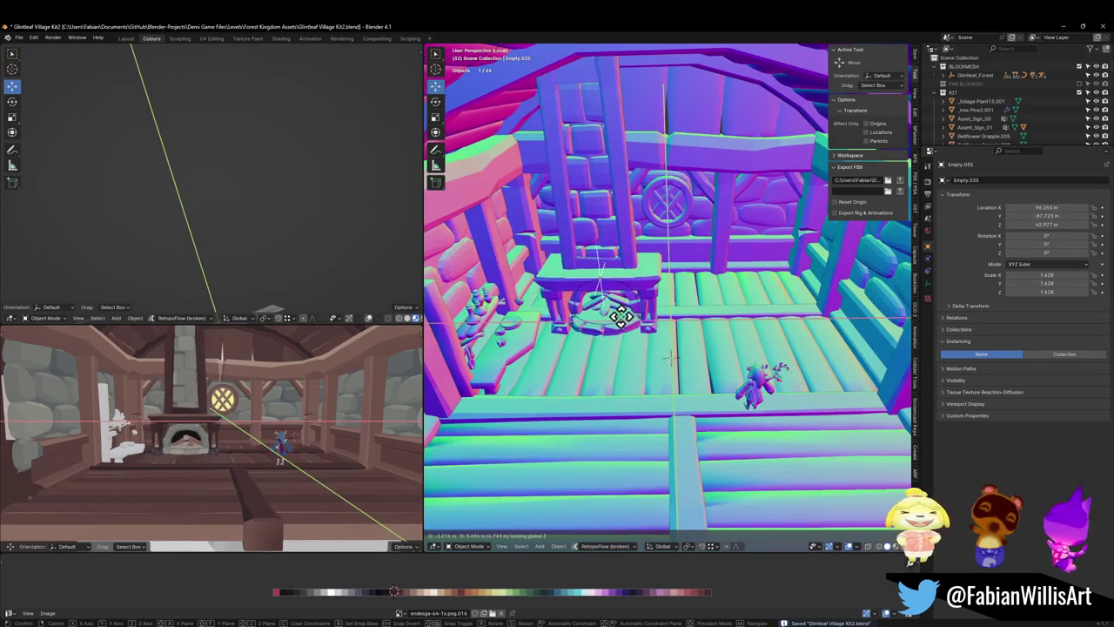
- Drop the fireplace at its new spot, try a free Z rotation, then reset rotation
{"action": "left_click", "coordinate": [615, 331]}
{"action": "key", "text": "r"}
{"action": "key", "text": "z"}
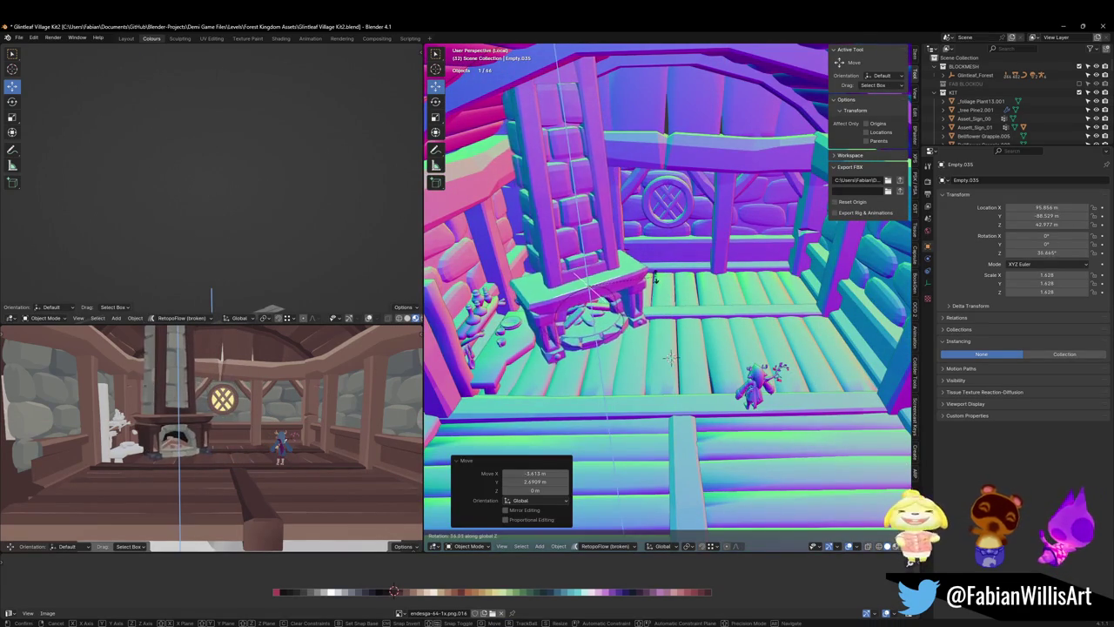
{"action": "left_click", "coordinate": [684, 298]}
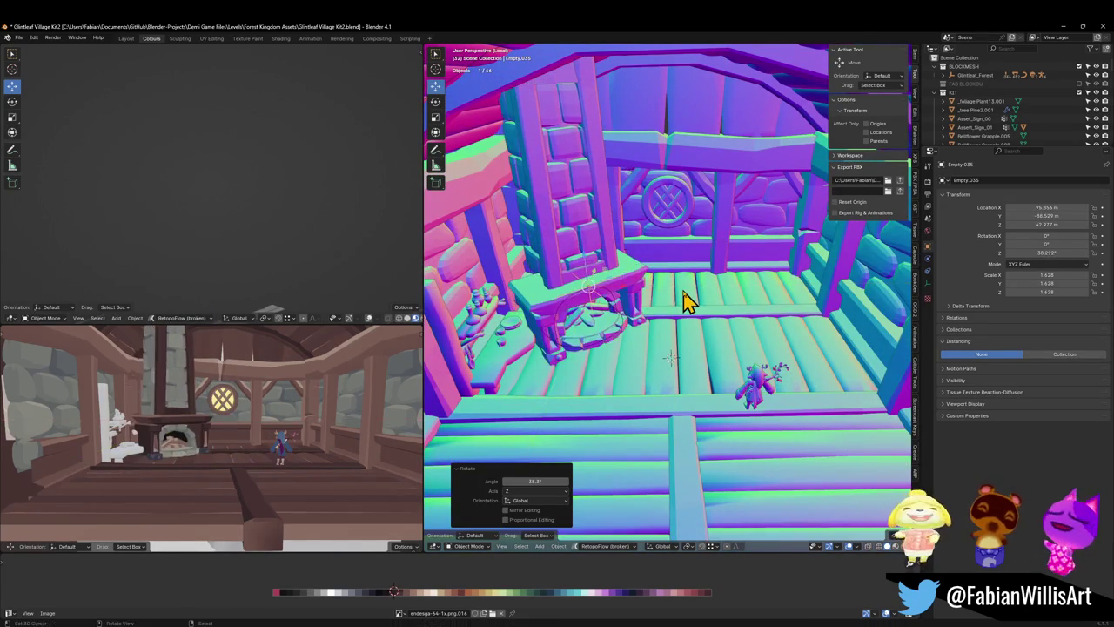
{"action": "key", "text": "alt+r"}
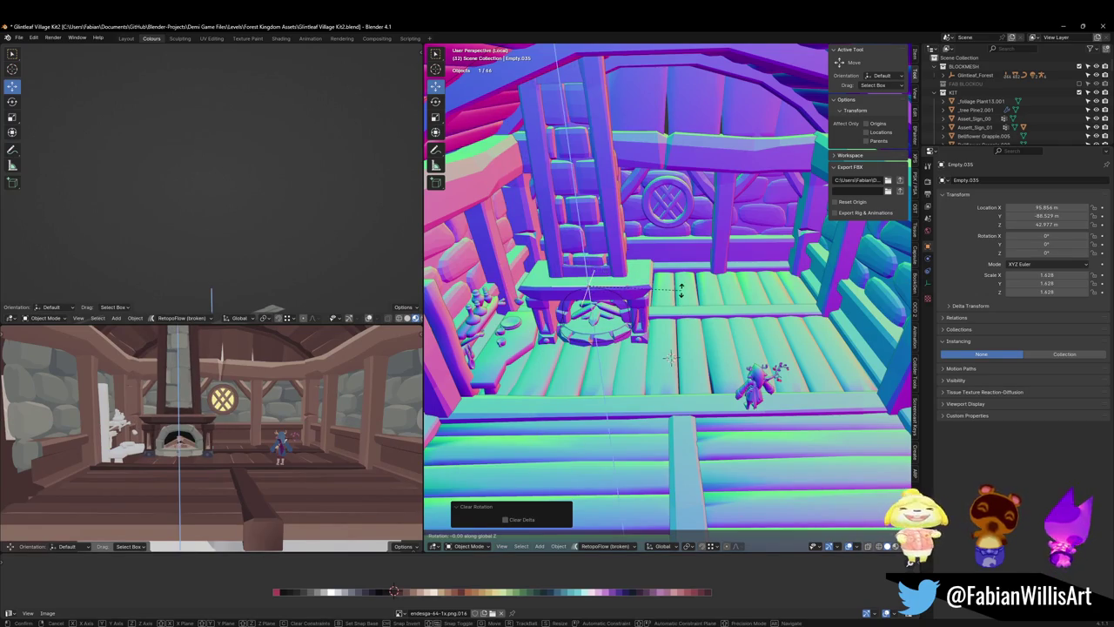
{"action": "type", "text": "4"}
- Rotate the fireplace 45° about Z and slide it near the room's left corner
{"action": "key", "text": "r"}
{"action": "key", "text": "z"}
{"action": "key", "text": "4"}
{"action": "key", "text": "5"}
{"action": "key", "text": "Return"}
{"action": "key", "text": "g"}
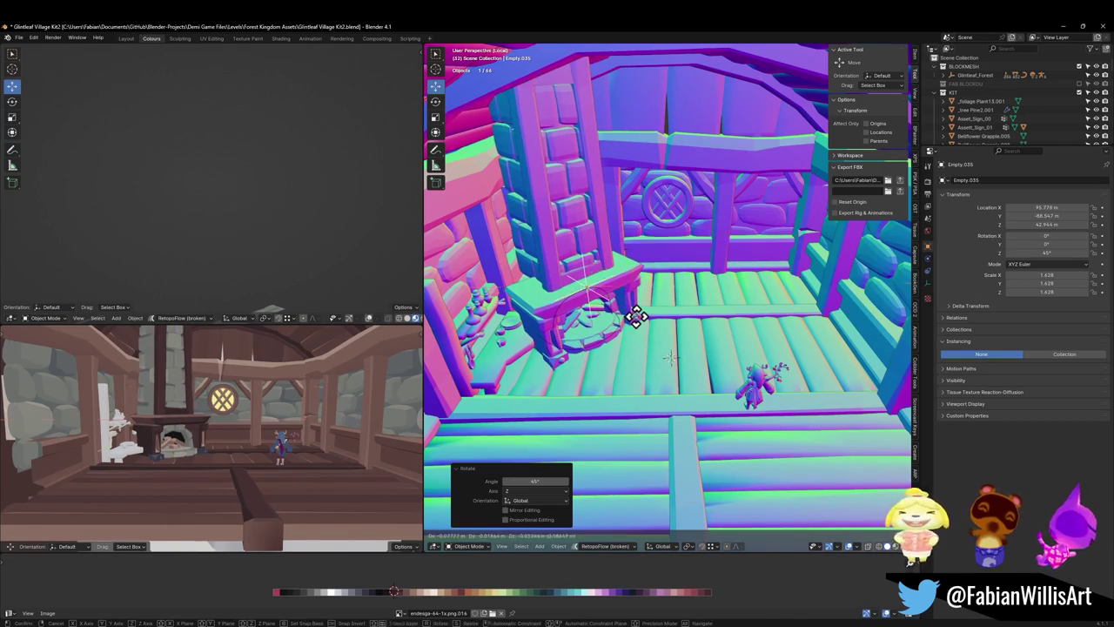
{"action": "key", "text": "shift+z"}
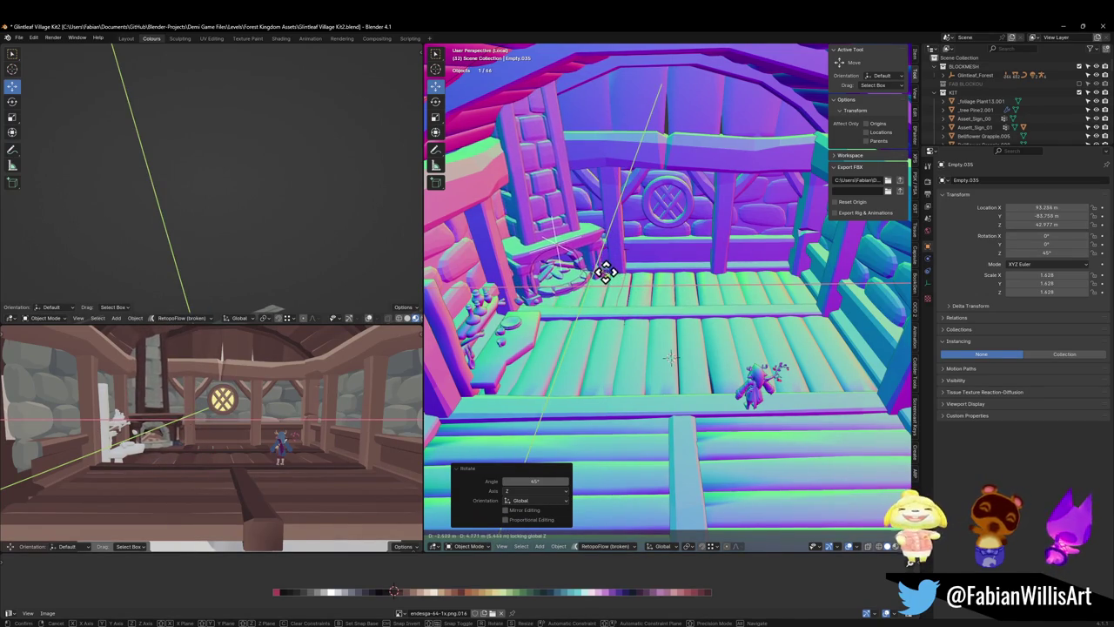
{"action": "left_click", "coordinate": [607, 271]}
{"action": "scroll", "coordinate": [587, 249], "scroll_direction": "up", "scroll_amount": 5}
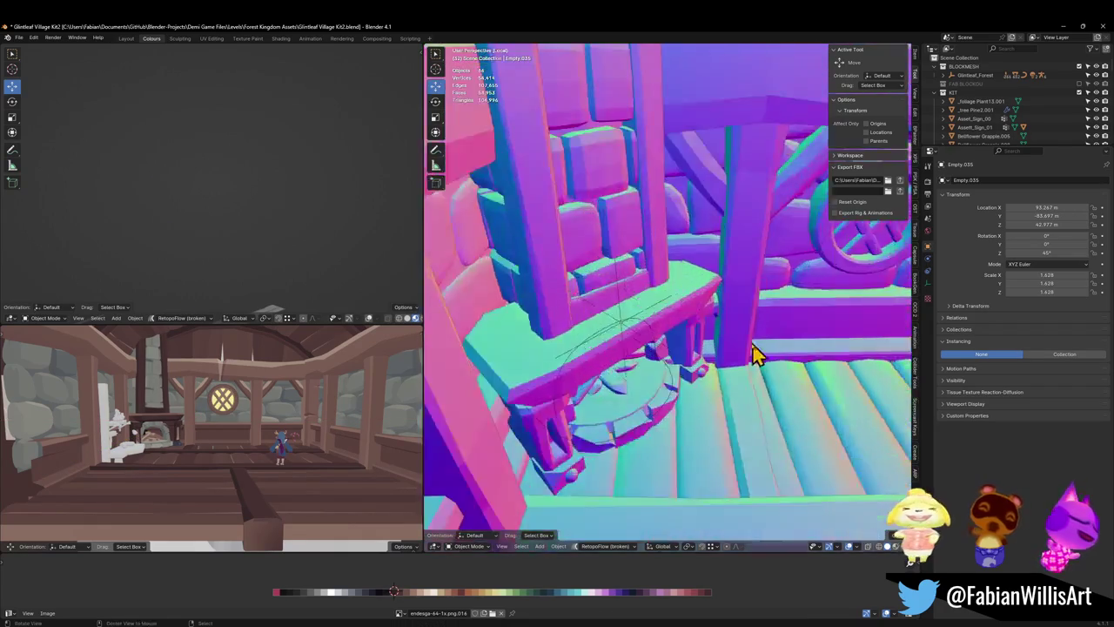
{"action": "mouse_move", "coordinate": [754, 356]}
{"action": "middle_mouse_down"}
{"action": "mouse_move", "coordinate": [692, 326]}
{"action": "mouse_move", "coordinate": [714, 329]}
{"action": "middle_mouse_up"}
- Select the pillar piece Cube.375 beside the chimney and save the file
{"action": "left_click", "coordinate": [711, 368]}
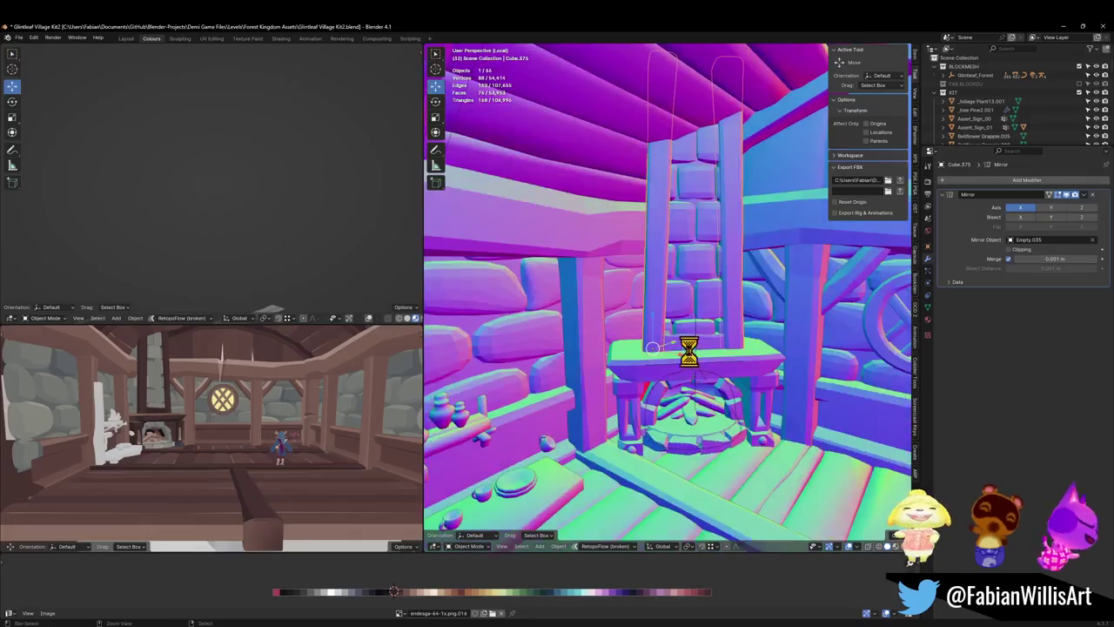
{"action": "key", "text": "ctrl+s"}
{"action": "scroll", "coordinate": [688, 329], "scroll_direction": "up", "scroll_amount": 3}
{"action": "scroll", "coordinate": [671, 322], "scroll_direction": "up", "scroll_amount": 2}
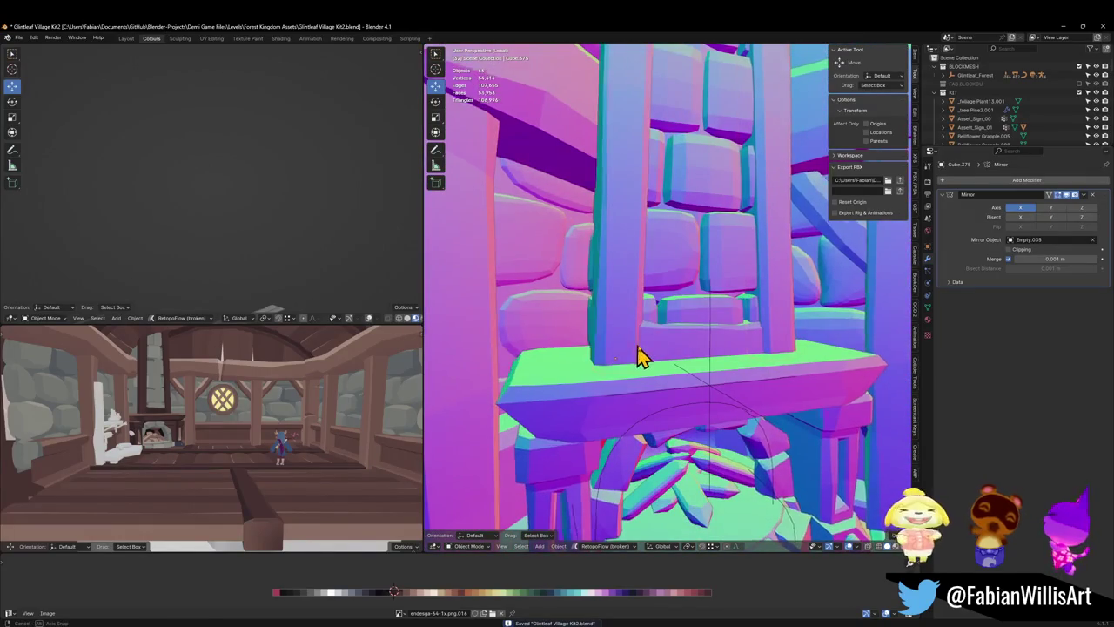
{"action": "middle_click_drag", "start_coordinate": [636, 356], "coordinate": [647, 390]}
- With Normal orientation, duplicate the pillar 1.5994 m along its Y axis and scale it 1.281
{"action": "key", "text": "comma"}
{"action": "left_click", "coordinate": [627, 383]}
{"action": "key", "text": "g"}
{"action": "key", "text": "y"}
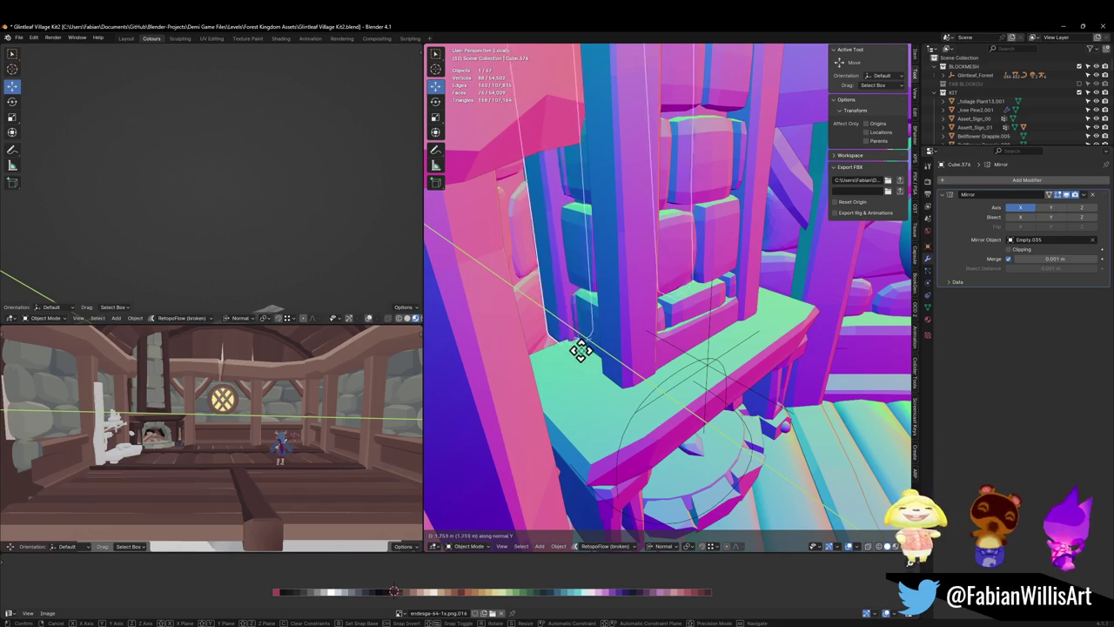
{"action": "left_click", "coordinate": [659, 349]}
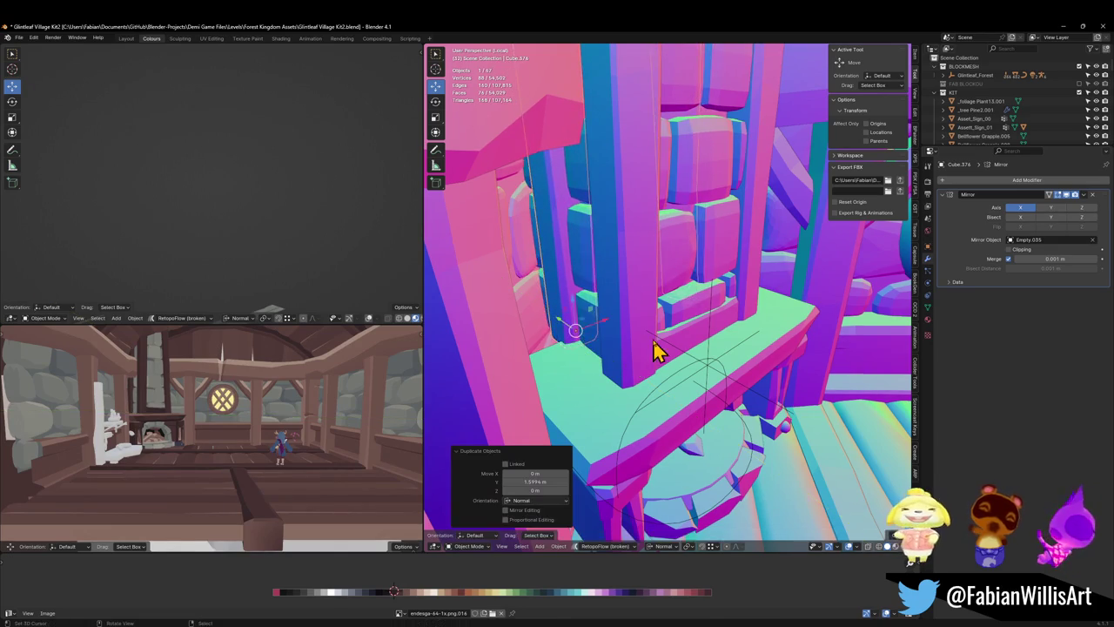
{"action": "key", "text": "s"}
{"action": "left_click", "coordinate": [658, 358]}
- Select the stone block against the chimney and view it up close
{"action": "key", "text": "g"}
{"action": "right_click", "coordinate": [658, 358]}
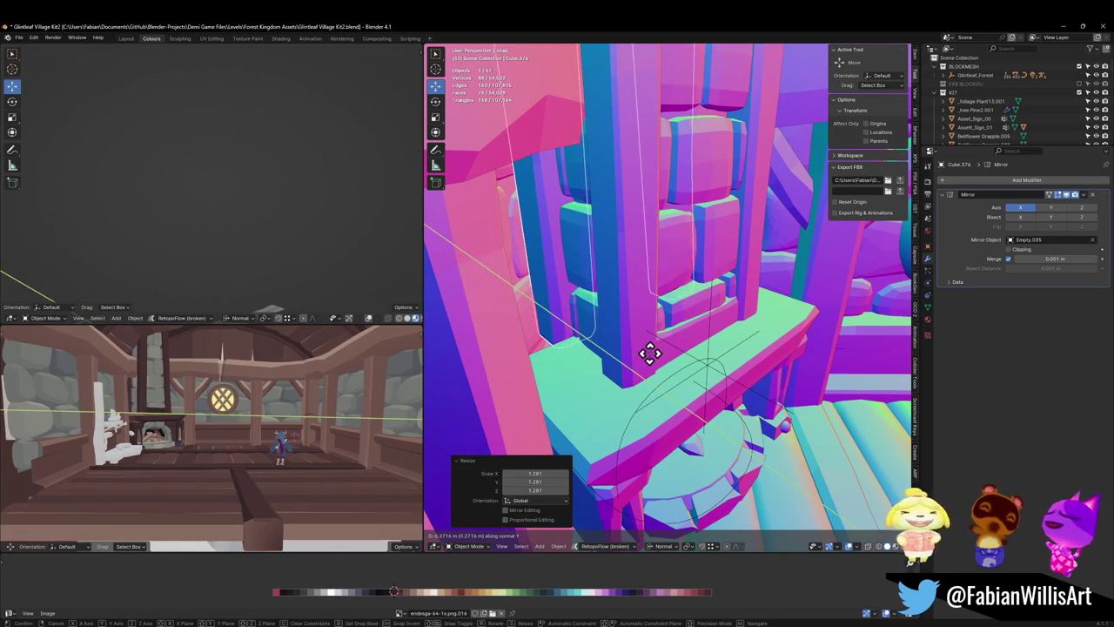
{"action": "key", "text": "alt+a"}
{"action": "left_click", "coordinate": [694, 357]}
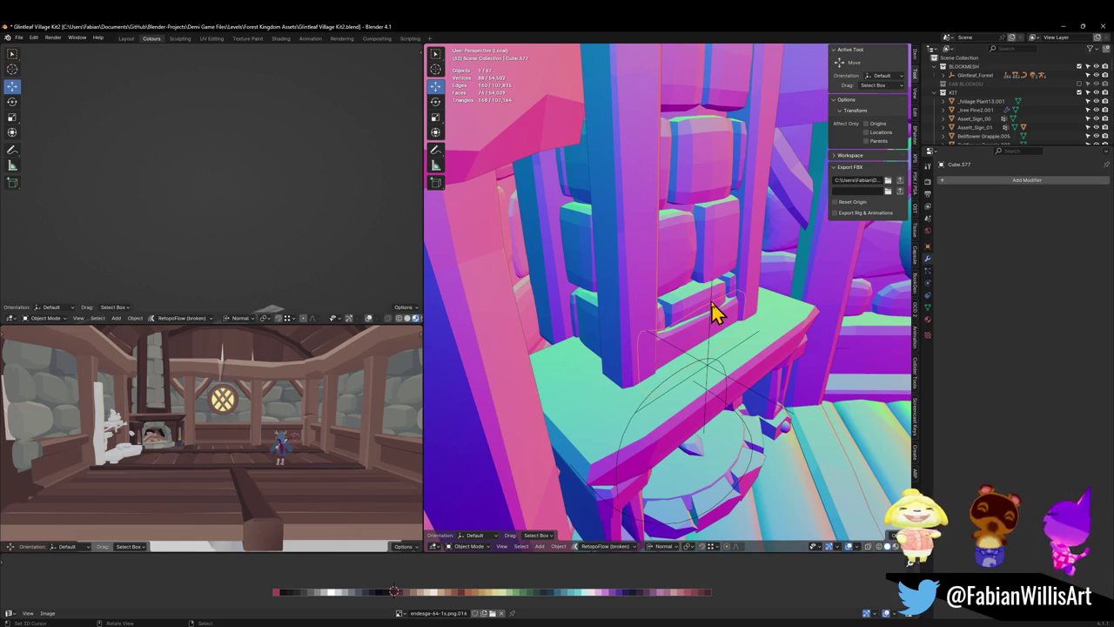
{"action": "scroll", "coordinate": [683, 353], "scroll_direction": "up", "scroll_amount": 1}
{"action": "middle_click_drag", "start_coordinate": [696, 318], "coordinate": [667, 430]}
- Duplicate the block's whole geometry in Edit Mode, leaving the copy in place
{"action": "key", "text": "Tab"}
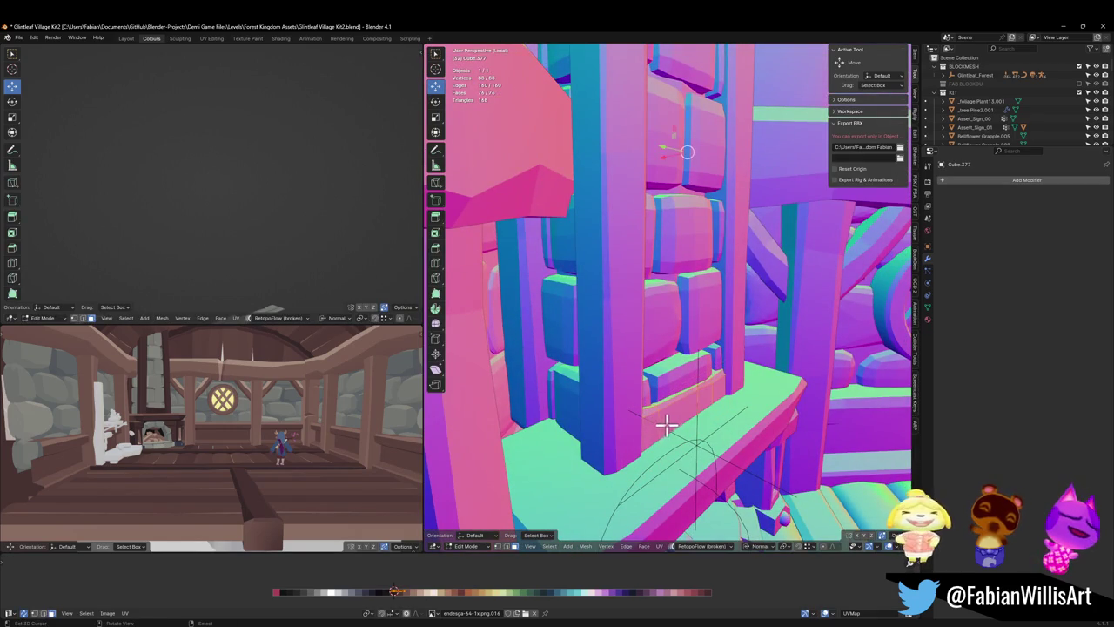
{"action": "key", "text": "l"}
{"action": "key", "text": "shift+d"}
{"action": "key", "text": "shift+z"}
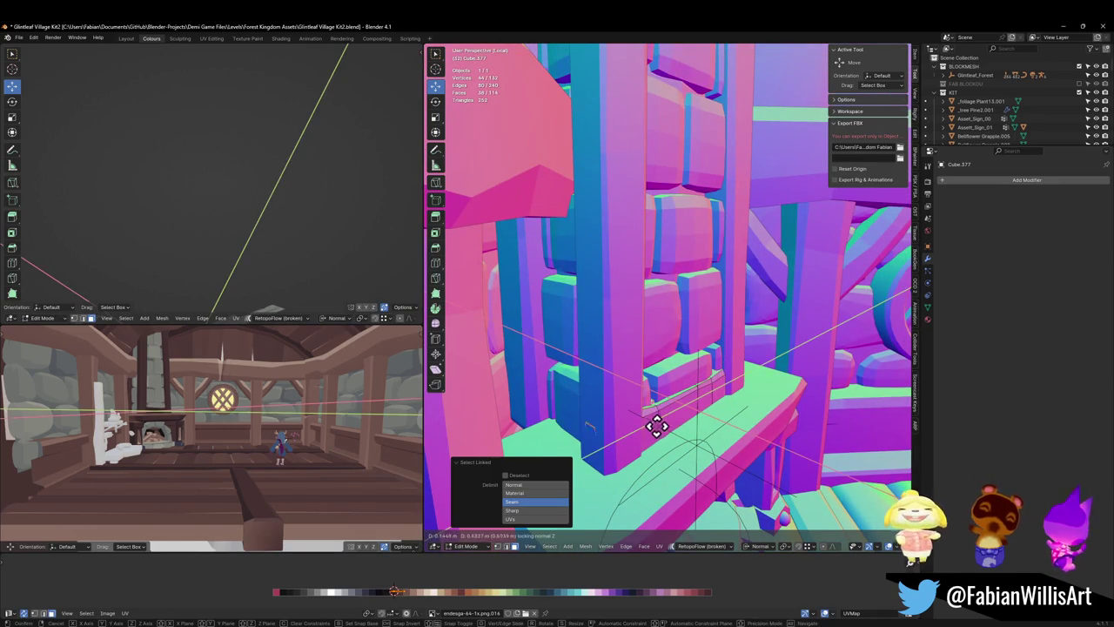
{"action": "right_click", "coordinate": [622, 432]}
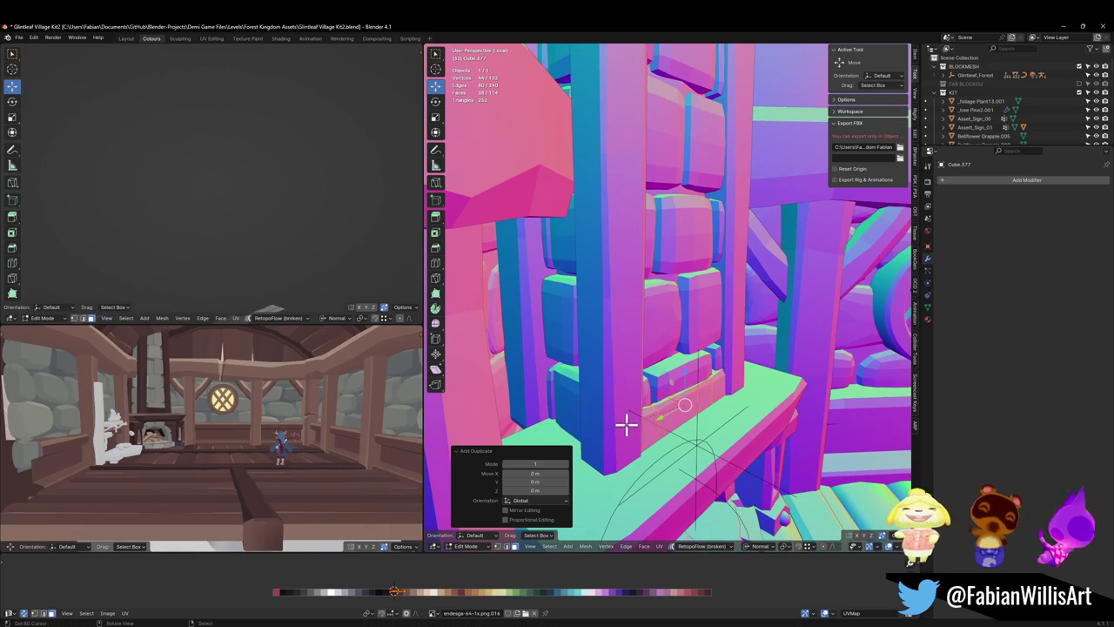
- Try rotating the copied block 45° and −45° about Z, then undo the rotation
{"action": "type", "text": "r45"}
{"action": "key", "text": "Return"}
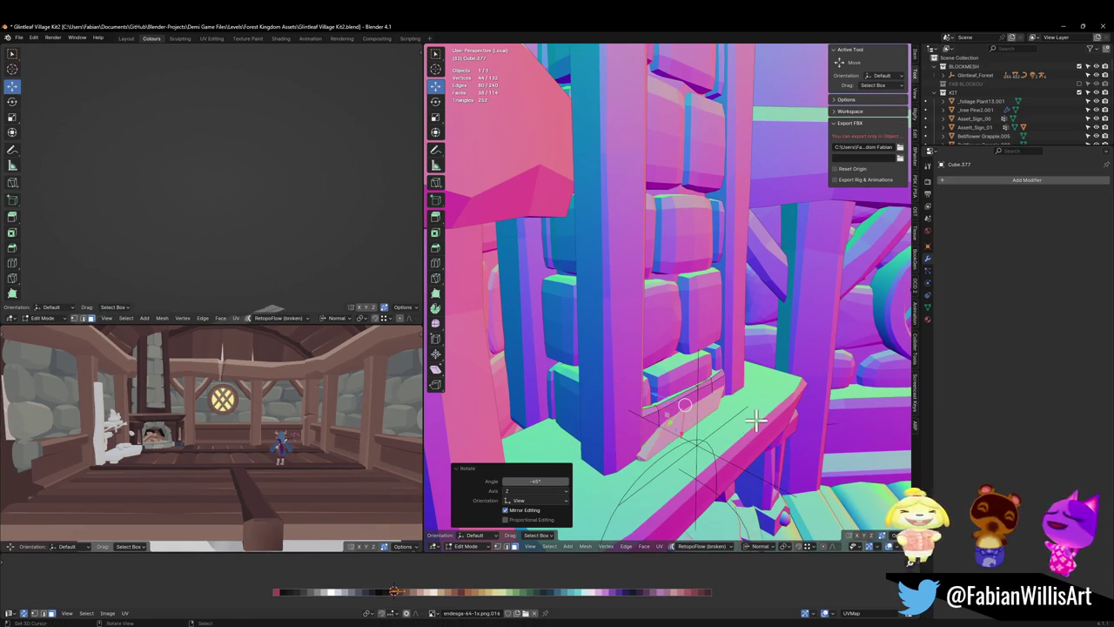
{"action": "key", "text": "r"}
{"action": "key", "text": "z"}
{"action": "key", "text": "z"}
{"action": "type", "text": "-4"}
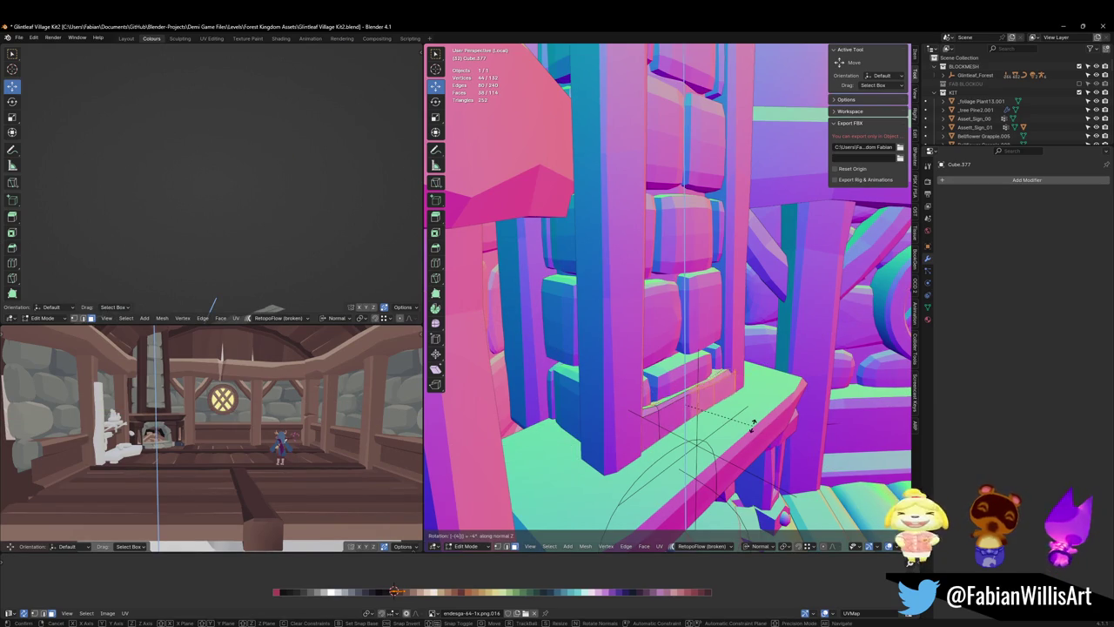
{"action": "type", "text": "5"}
{"action": "key", "text": "Return"}
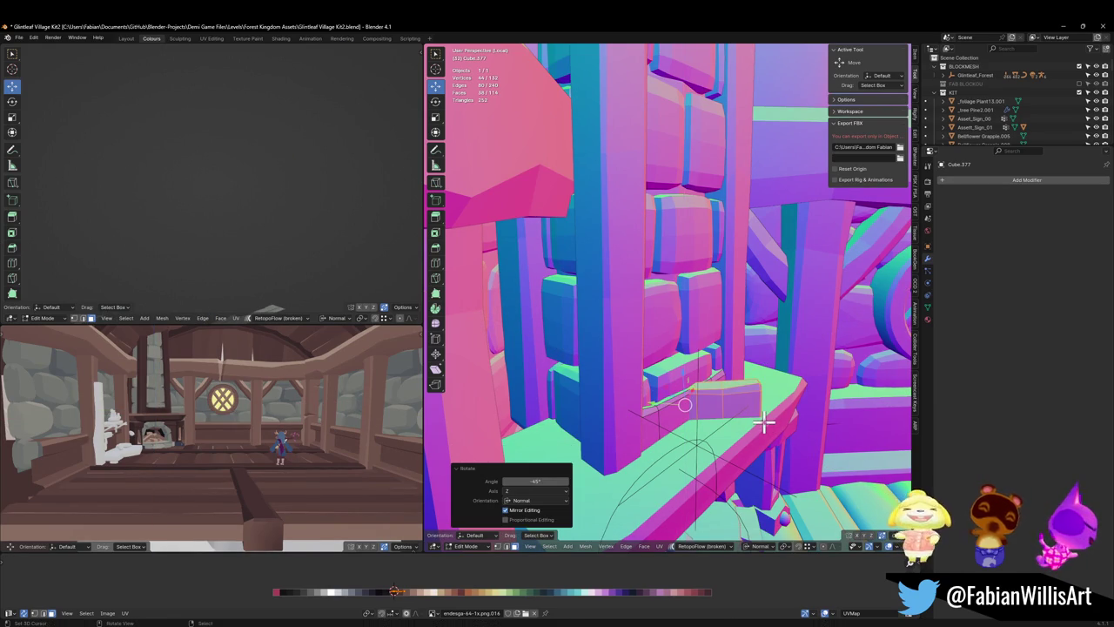
{"action": "key", "text": "r"}
{"action": "key", "text": "z"}
{"action": "key", "text": "z"}
{"action": "key", "text": "Escape"}
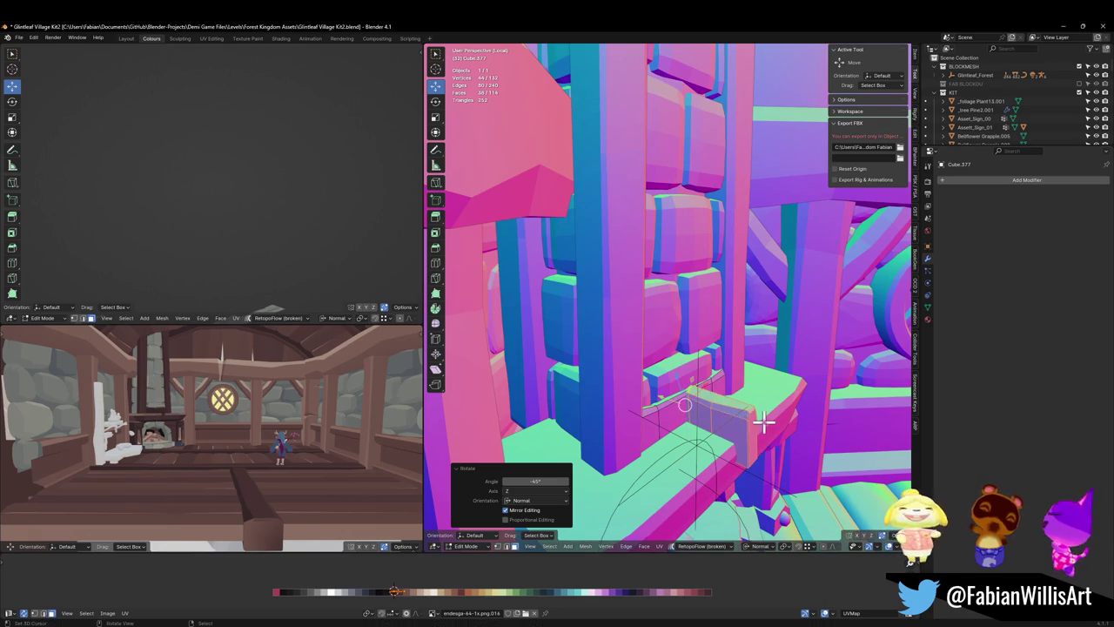
{"action": "key", "text": "ctrl+z"}
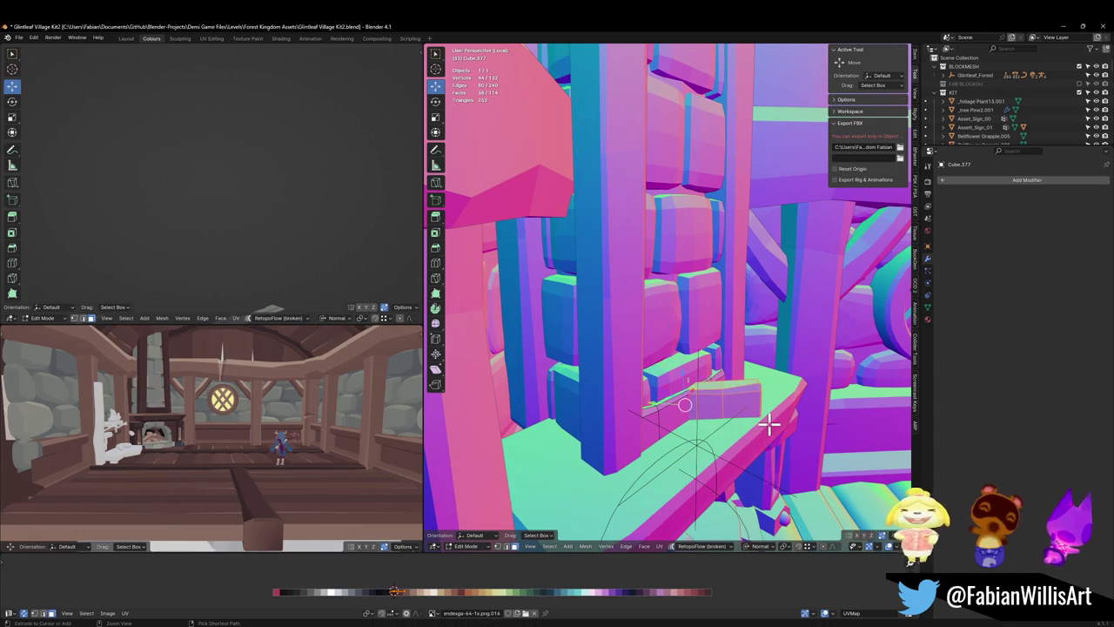
- Slide the copied block horizontally along the mantel ledge next to the post
{"action": "key", "text": "g"}
{"action": "key", "text": "shift+z"}
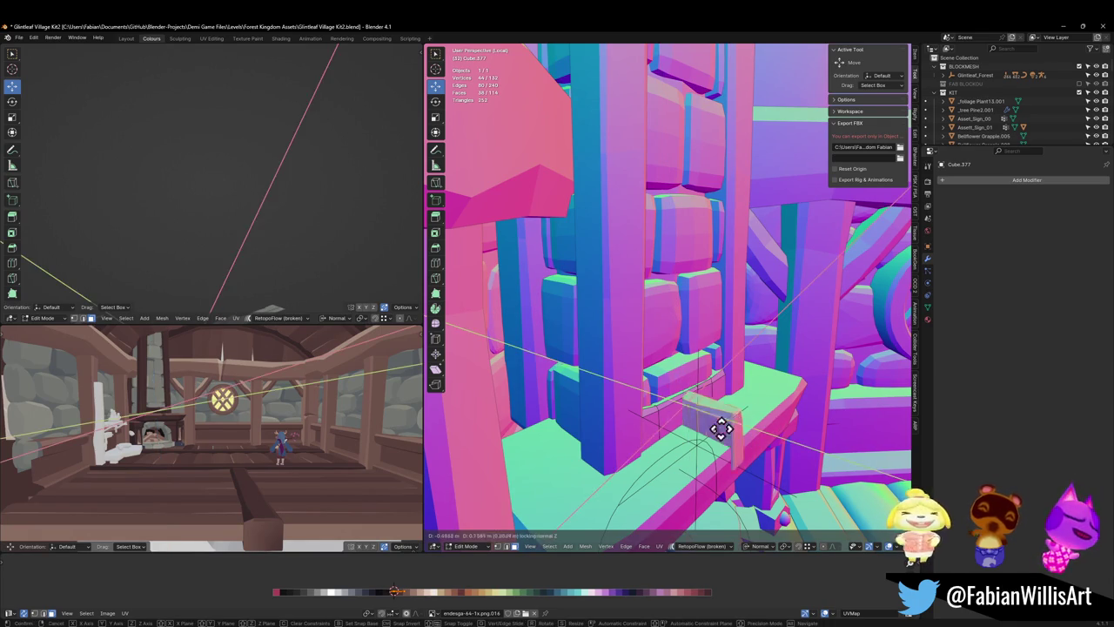
{"action": "left_click", "coordinate": [636, 438]}
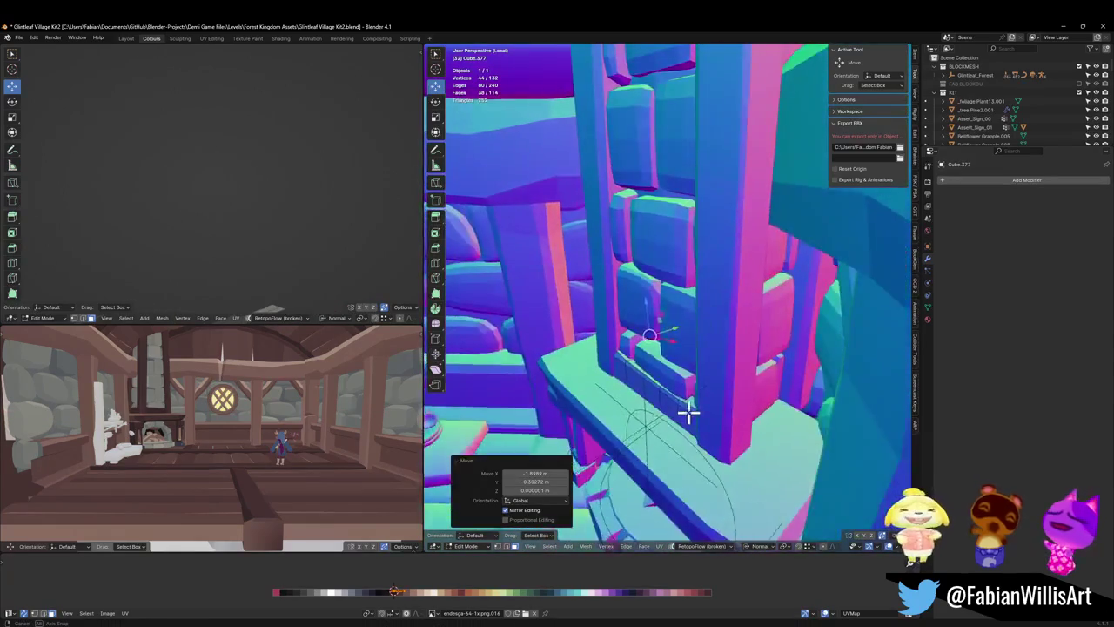
- Duplicate the block and lower the copy about half a metre down the post
{"action": "middle_click_drag", "start_coordinate": [695, 416], "coordinate": [642, 418]}
{"action": "key", "text": "shift+d"}
{"action": "key", "text": "shift+z"}
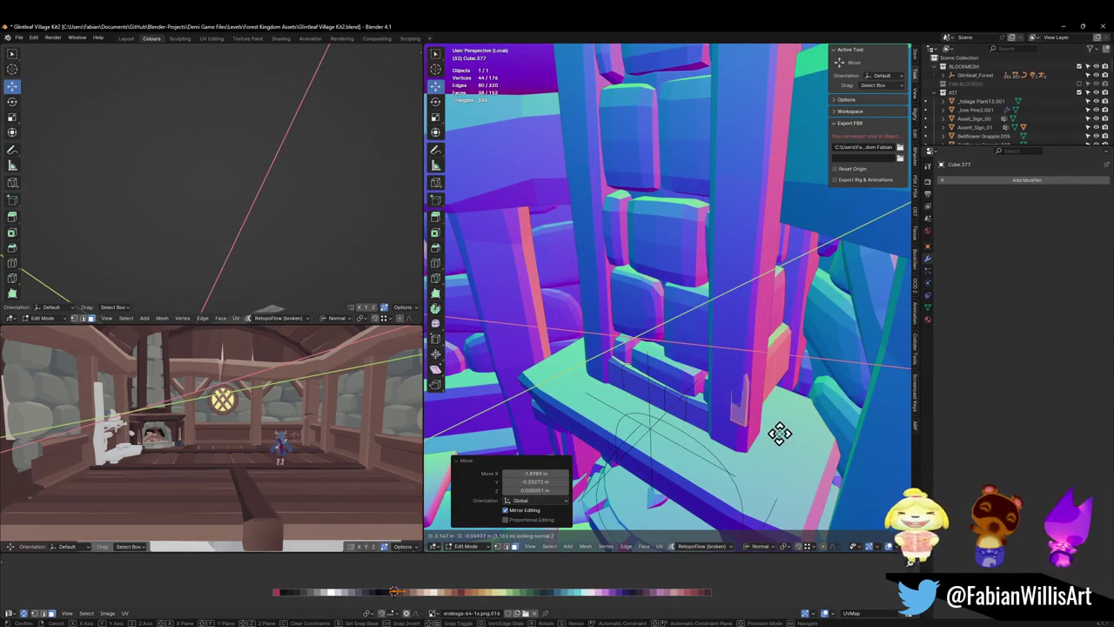
{"action": "left_click", "coordinate": [782, 430]}
{"action": "middle_click_drag", "start_coordinate": [782, 430], "coordinate": [781, 392]}
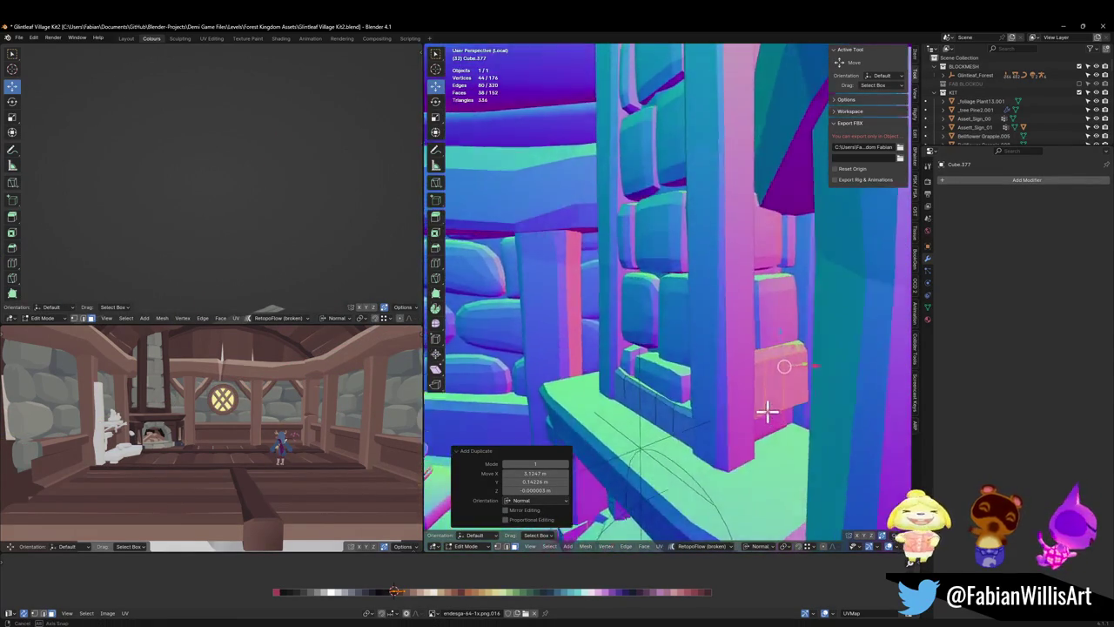
{"action": "key", "text": "g"}
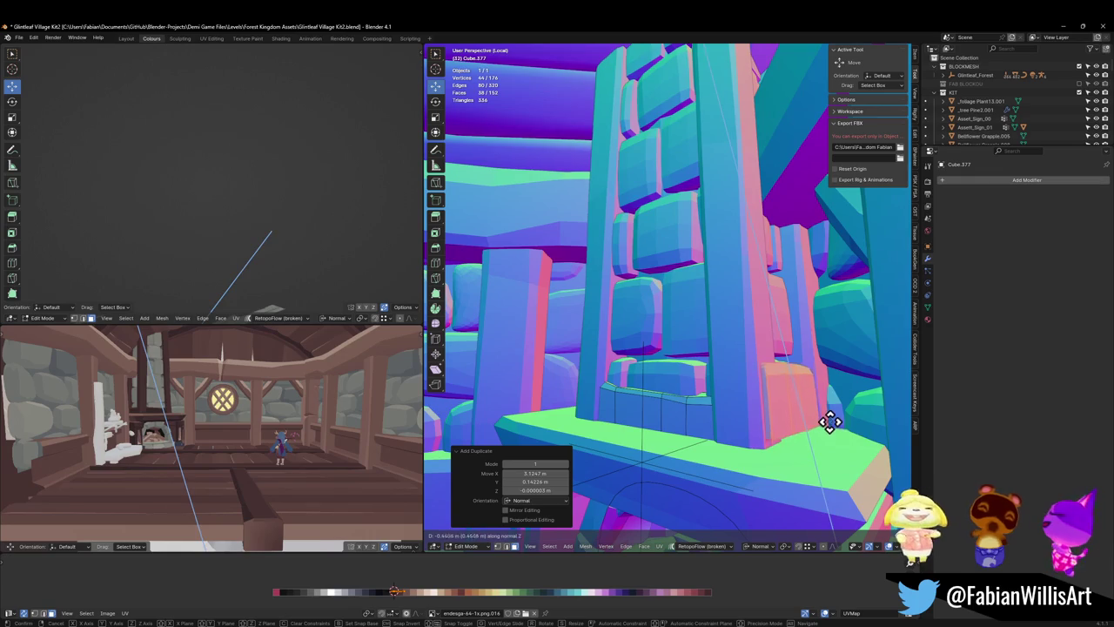
{"action": "key", "text": "z"}
{"action": "left_click", "coordinate": [829, 424]}
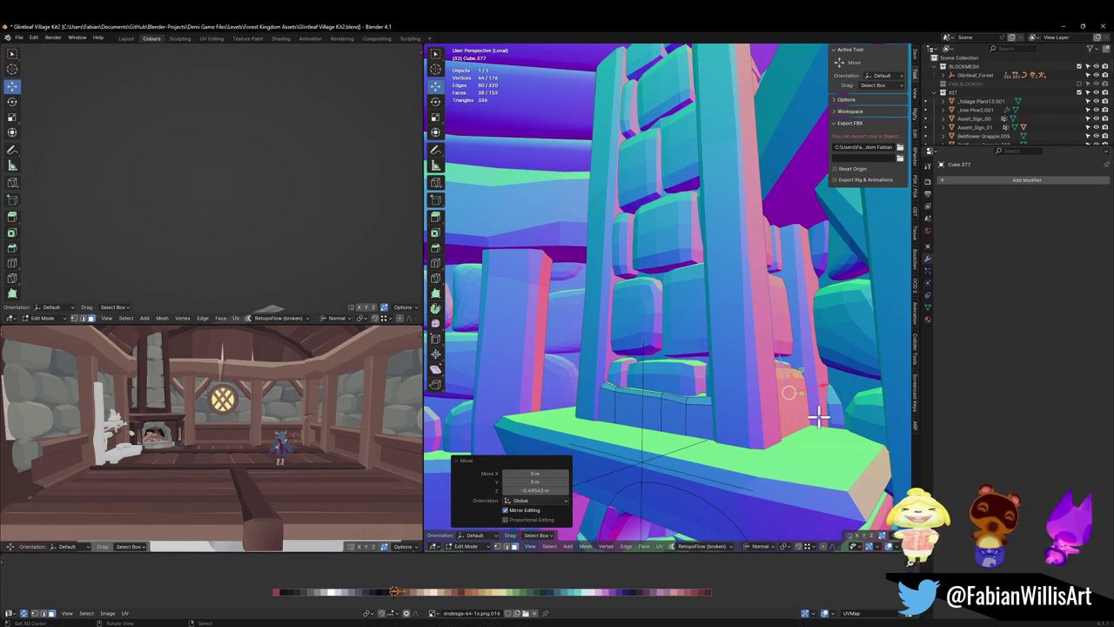
- Mirror the copied block, fix its normals, and push it out about 0.21 m
{"action": "middle_click_drag", "start_coordinate": [818, 418], "coordinate": [792, 422]}
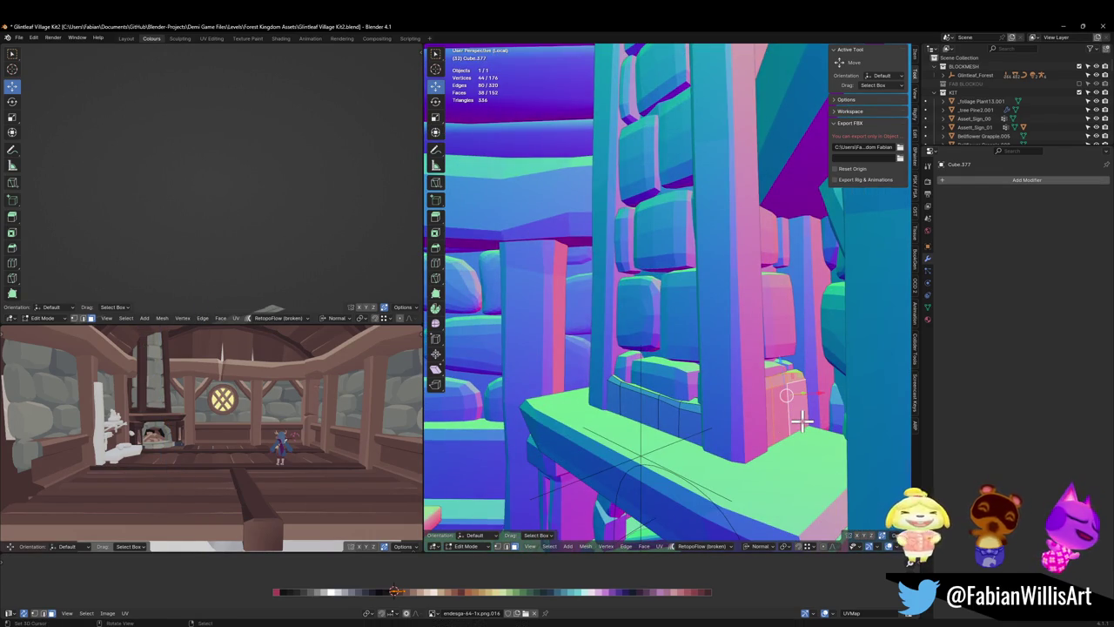
{"action": "key", "text": "comma"}
{"action": "key", "text": "Escape"}
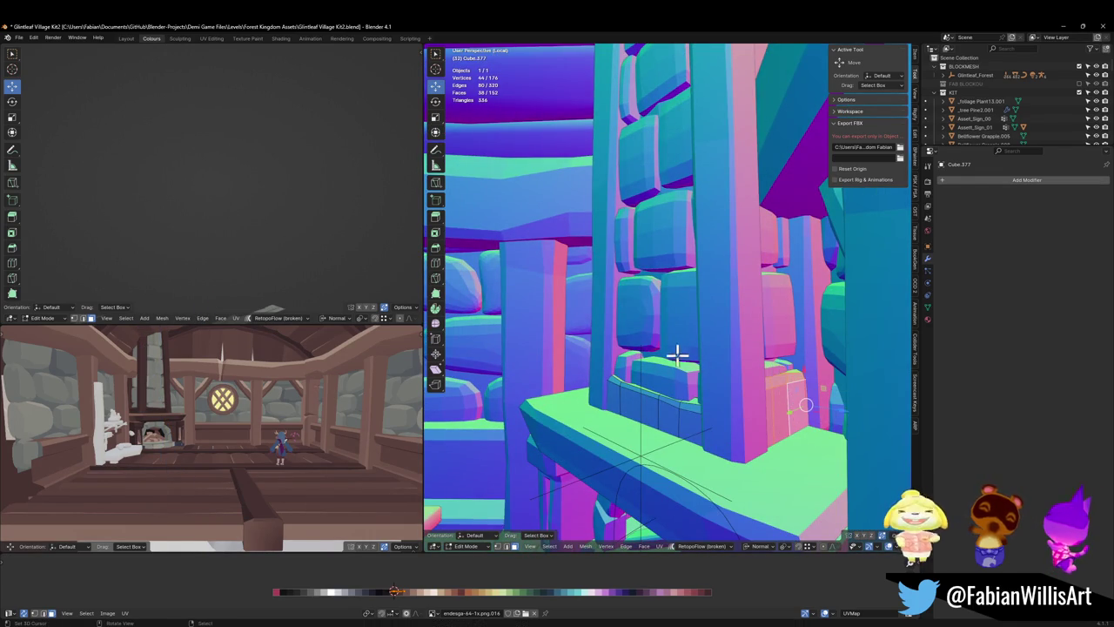
{"action": "key", "text": "ctrl+l"}
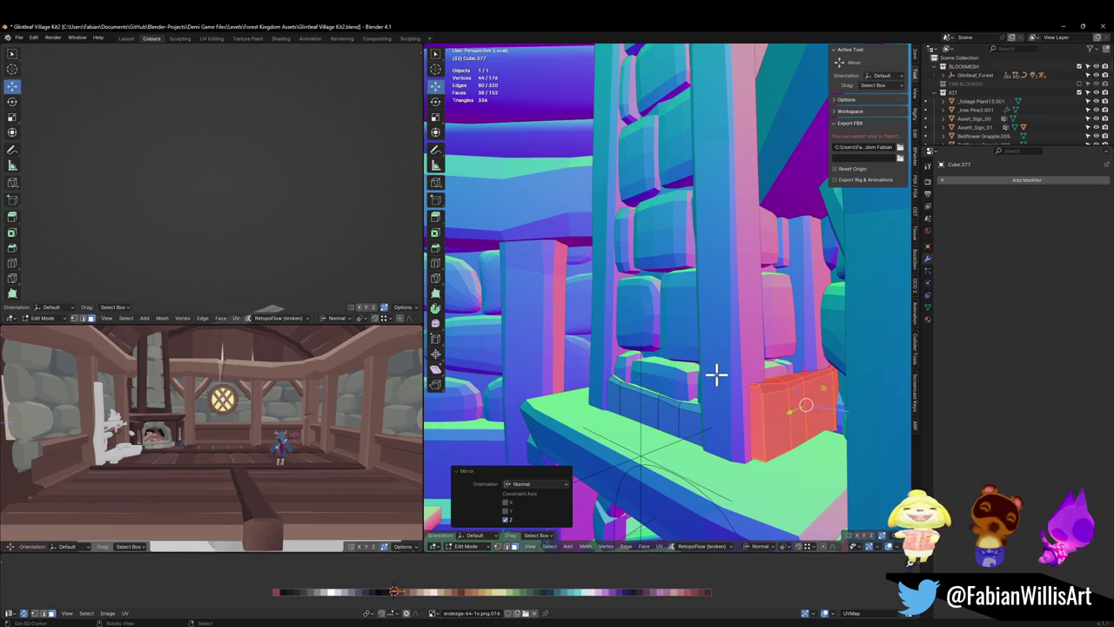
{"action": "key", "text": "alt+n"}
{"action": "left_click", "coordinate": [716, 374]}
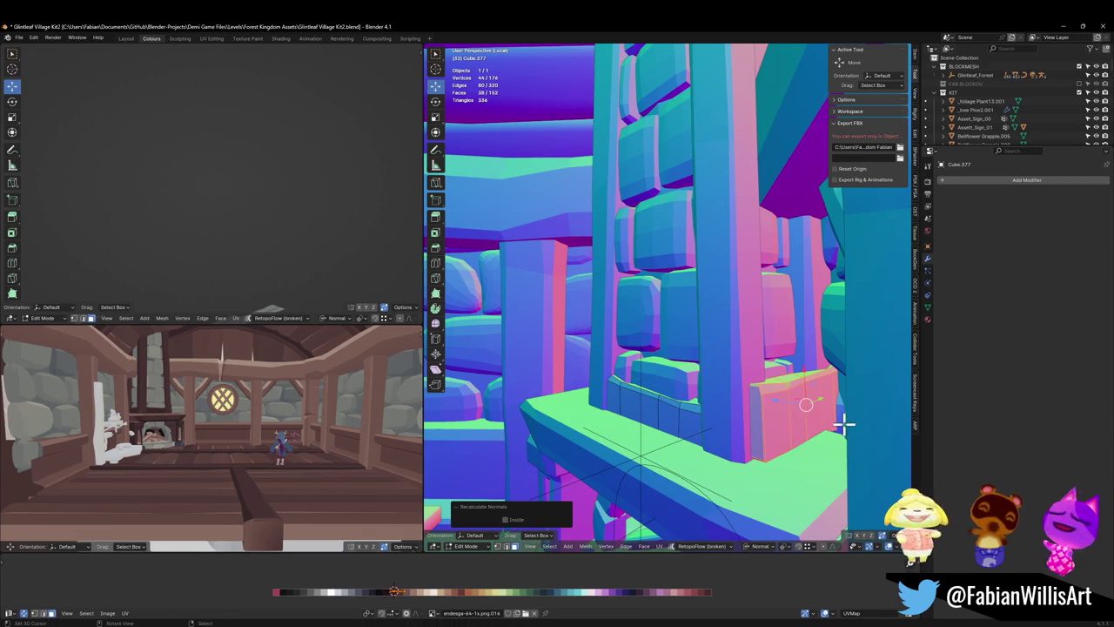
{"action": "key", "text": "g"}
{"action": "key", "text": "z"}
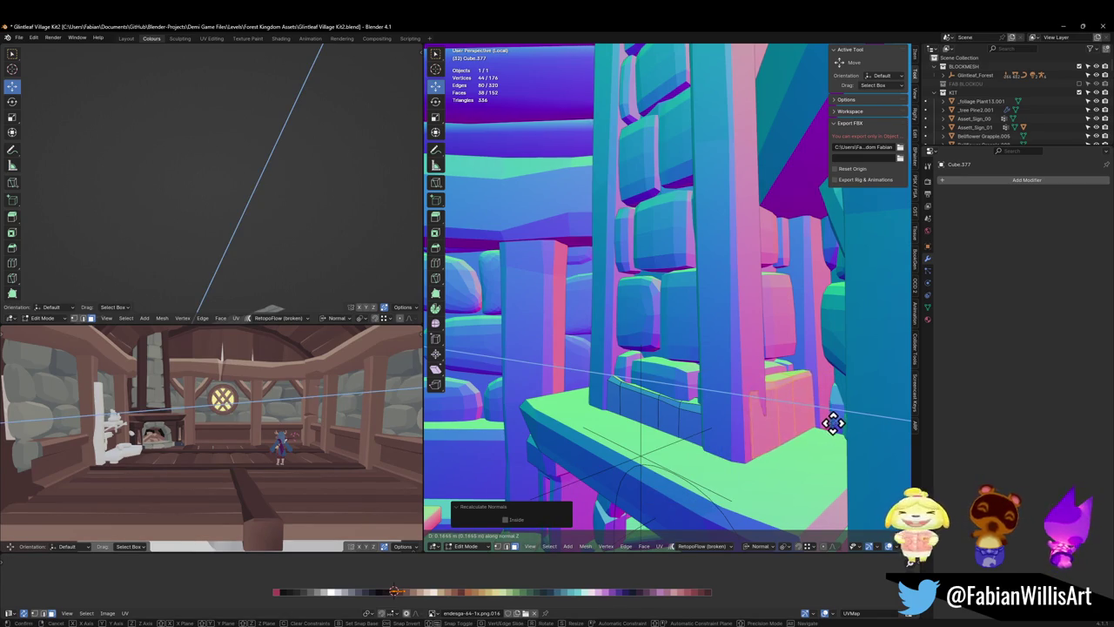
{"action": "left_click", "coordinate": [831, 423]}
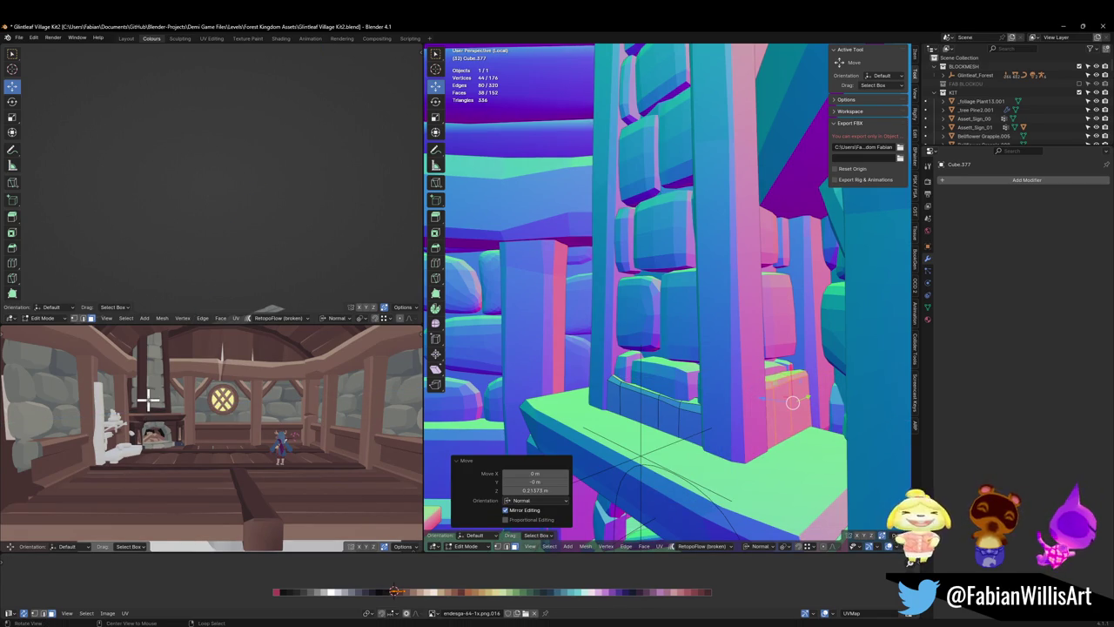
- Raise a linked piece of pillar mesh Cube.343 1.9202 m along Z and save
{"action": "middle_click_drag", "start_coordinate": [609, 368], "coordinate": [576, 421]}
{"action": "key", "text": "alt+a"}
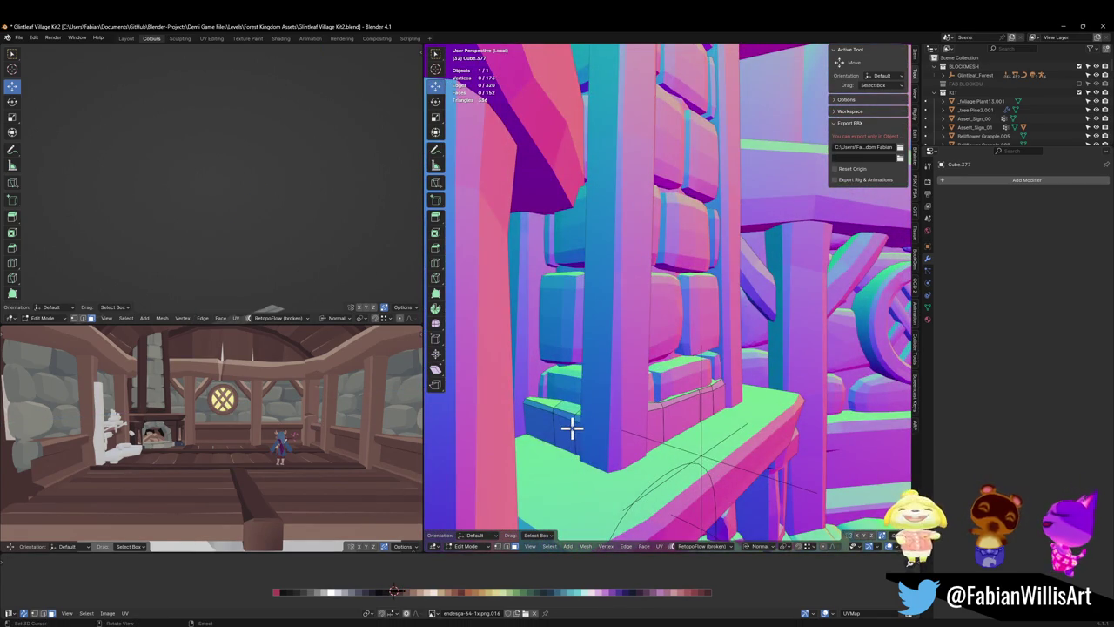
{"action": "key", "text": "l"}
{"action": "key", "text": "g"}
{"action": "key", "text": "z"}
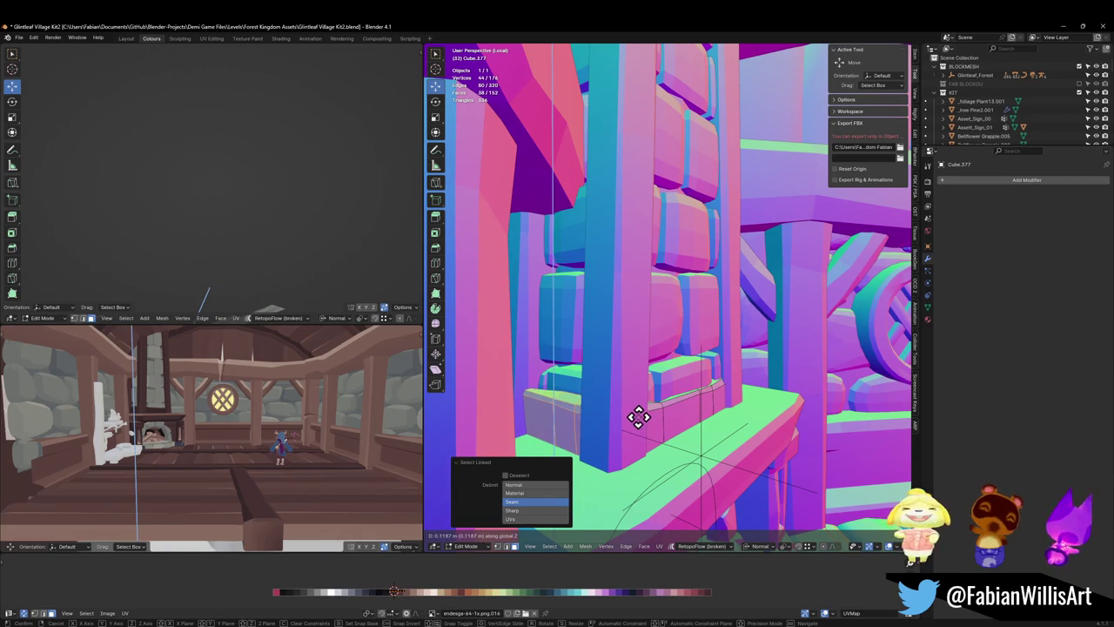
{"action": "left_click", "coordinate": [636, 419]}
{"action": "key", "text": "alt+a"}
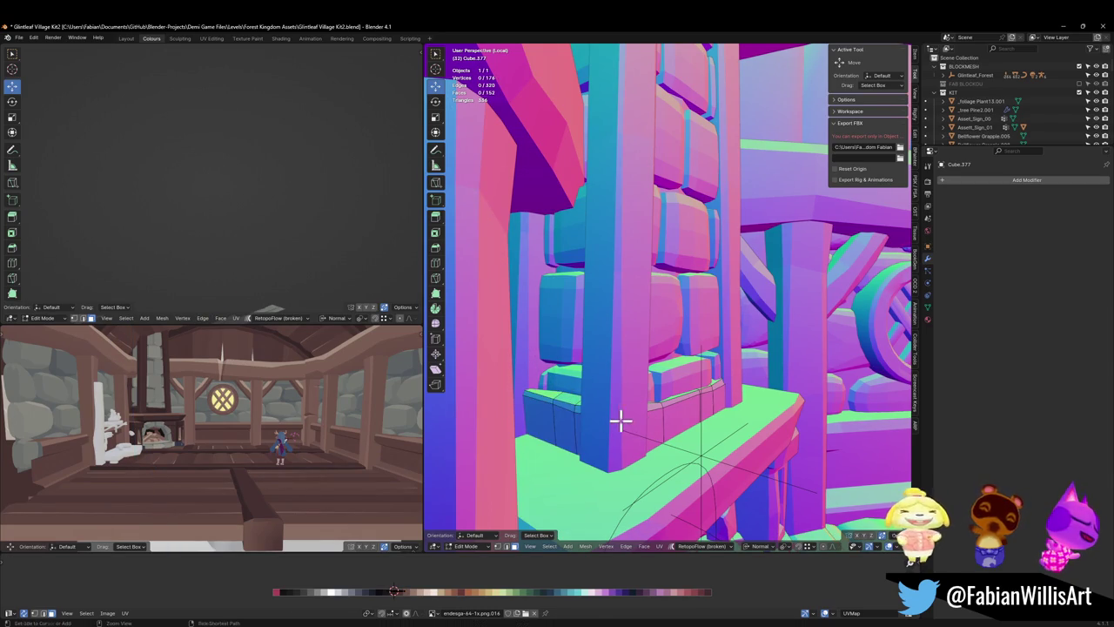
{"action": "key", "text": "ctrl+s"}
- Nudge part of the mantel box along its normal axis
{"action": "scroll", "coordinate": [651, 378], "scroll_direction": "up", "scroll_amount": 2}
{"action": "middle_click_drag", "start_coordinate": [651, 378], "coordinate": [547, 460]}
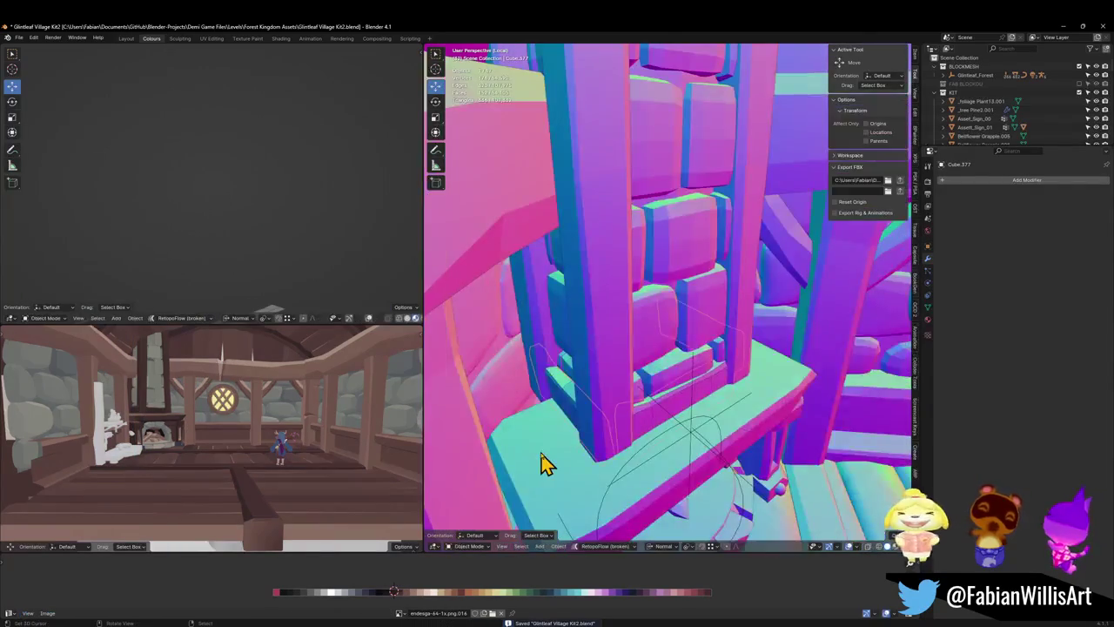
{"action": "key", "text": "alt+q"}
{"action": "key", "text": "alt+z"}
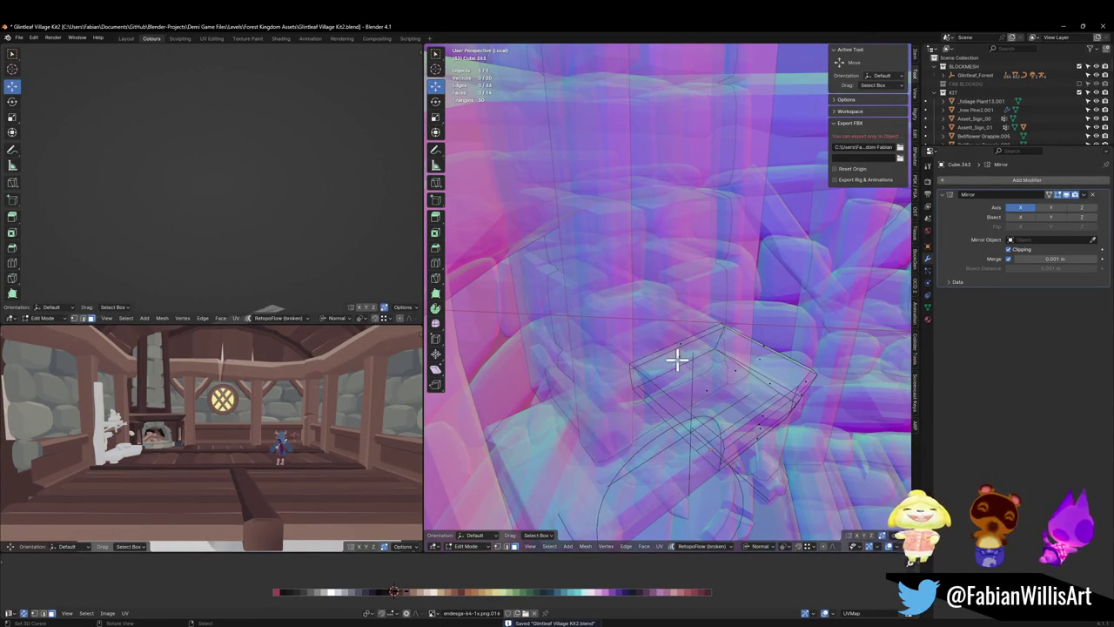
{"action": "left_click", "coordinate": [677, 359]}
{"action": "key", "text": "alt+z"}
{"action": "key", "text": "g"}
{"action": "key", "text": "z"}
{"action": "key", "text": "z"}
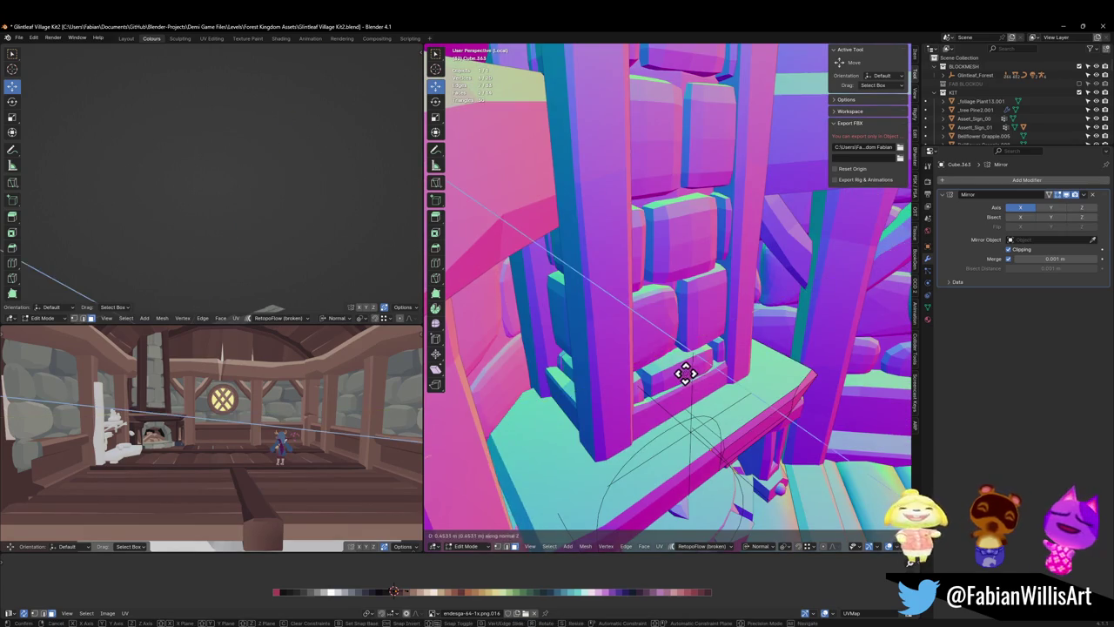
{"action": "left_click", "coordinate": [657, 364]}
- Save the tavern file and return to Object Mode
{"action": "mouse_move", "coordinate": [657, 364]}
{"action": "middle_mouse_down"}
{"action": "mouse_move", "coordinate": [634, 368]}
{"action": "mouse_move", "coordinate": [642, 391]}
{"action": "mouse_move", "coordinate": [672, 387]}
{"action": "mouse_move", "coordinate": [708, 418]}
{"action": "mouse_move", "coordinate": [653, 420]}
{"action": "middle_mouse_up"}
{"action": "key", "text": "ctrl+s"}
{"action": "key", "text": "Tab"}
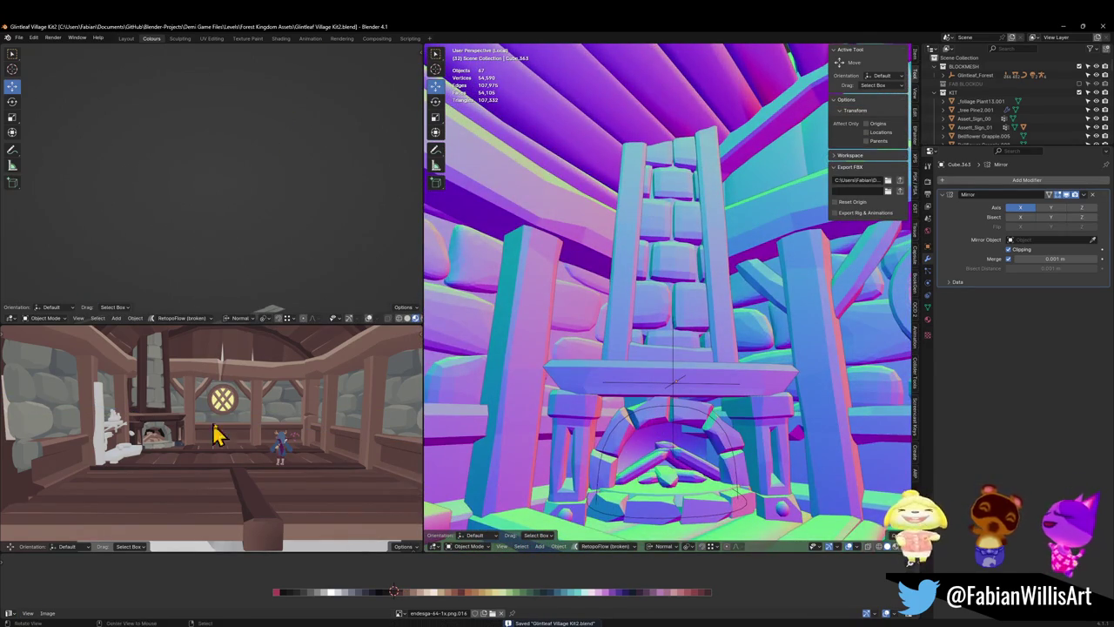
{"action": "middle_click_drag", "start_coordinate": [217, 435], "coordinate": [278, 429]}
- Isolate the fireplace arch Circle.080 and start editing it with nothing selected
{"action": "left_click", "coordinate": [648, 453]}
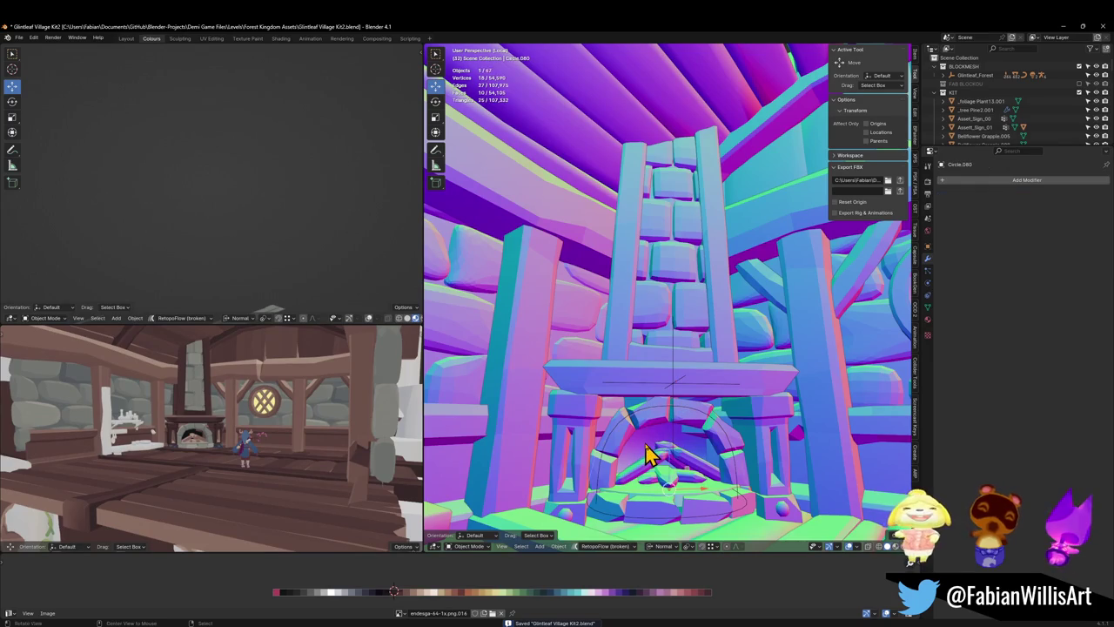
{"action": "key", "text": "KP_Decimal"}
{"action": "key", "text": "KP_Divide"}
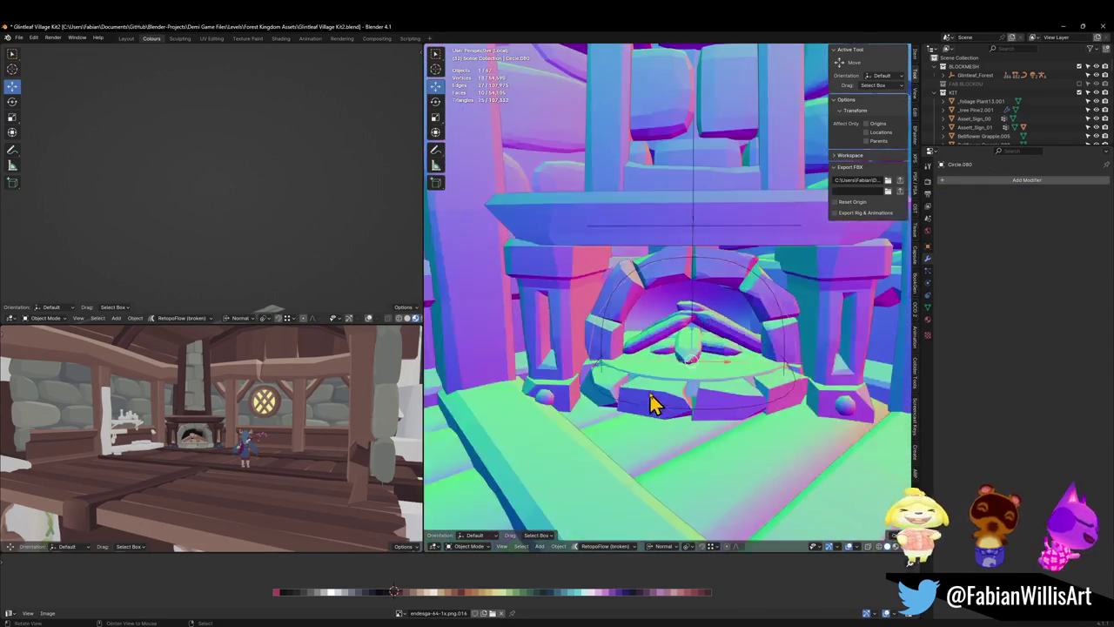
{"action": "key", "text": "KP_Divide"}
{"action": "key", "text": "Tab"}
{"action": "key", "text": "alt+z"}
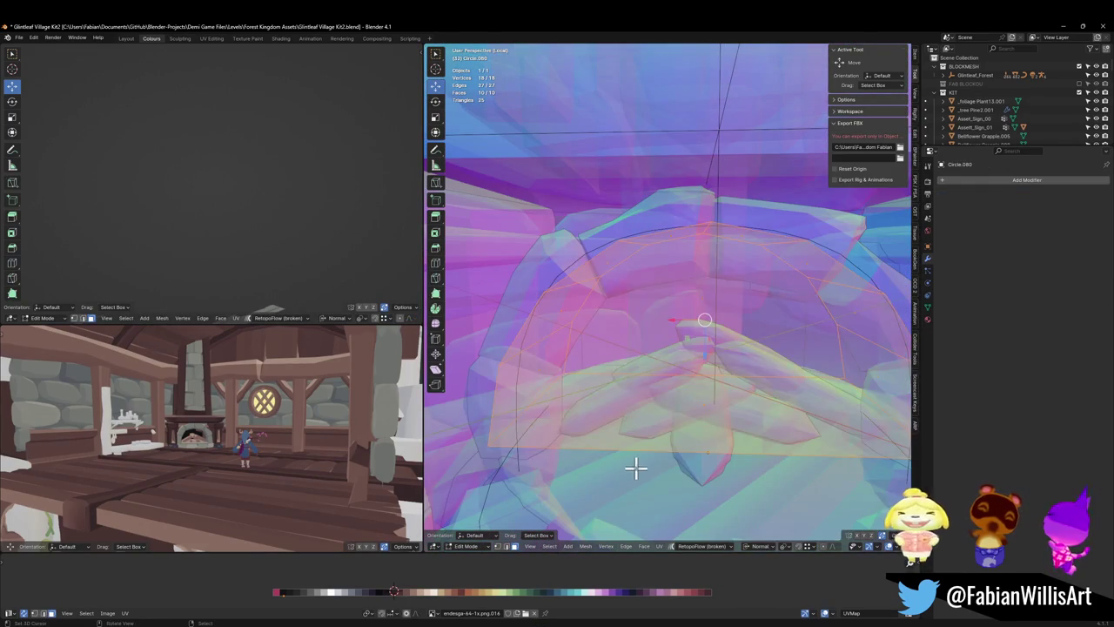
{"action": "key", "text": "alt+a"}
- Delete the arch's bottom face
{"action": "left_click", "coordinate": [705, 422]}
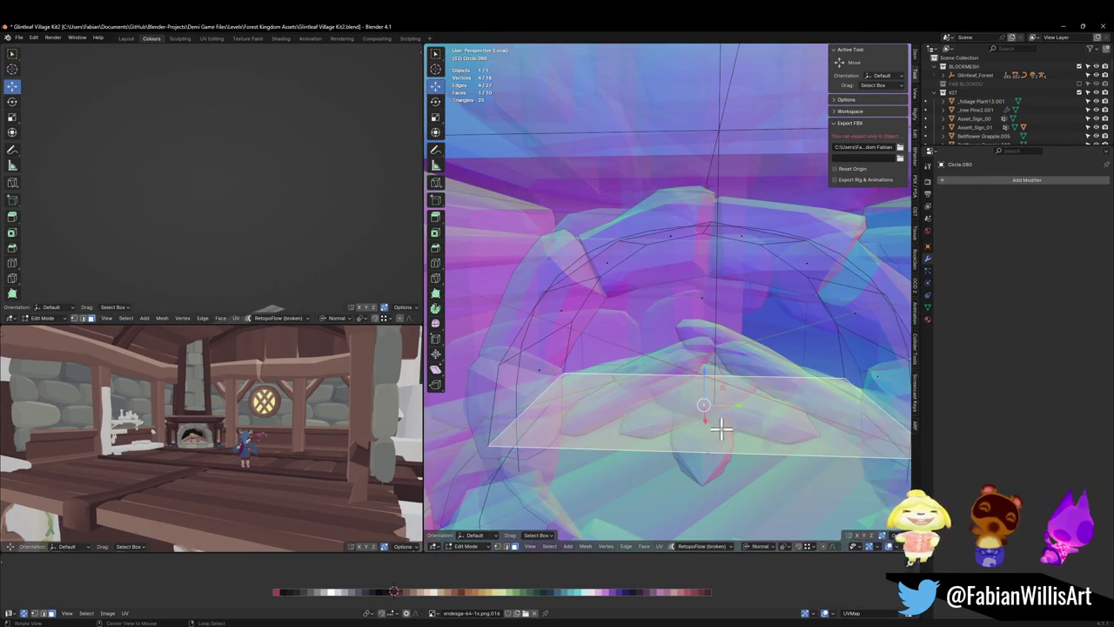
{"action": "key", "text": "alt+z"}
{"action": "key", "text": "x"}
{"action": "left_click", "coordinate": [718, 430]}
- Slide an edge loop of the arch into a new position
{"action": "middle_click_drag", "start_coordinate": [718, 431], "coordinate": [655, 422]}
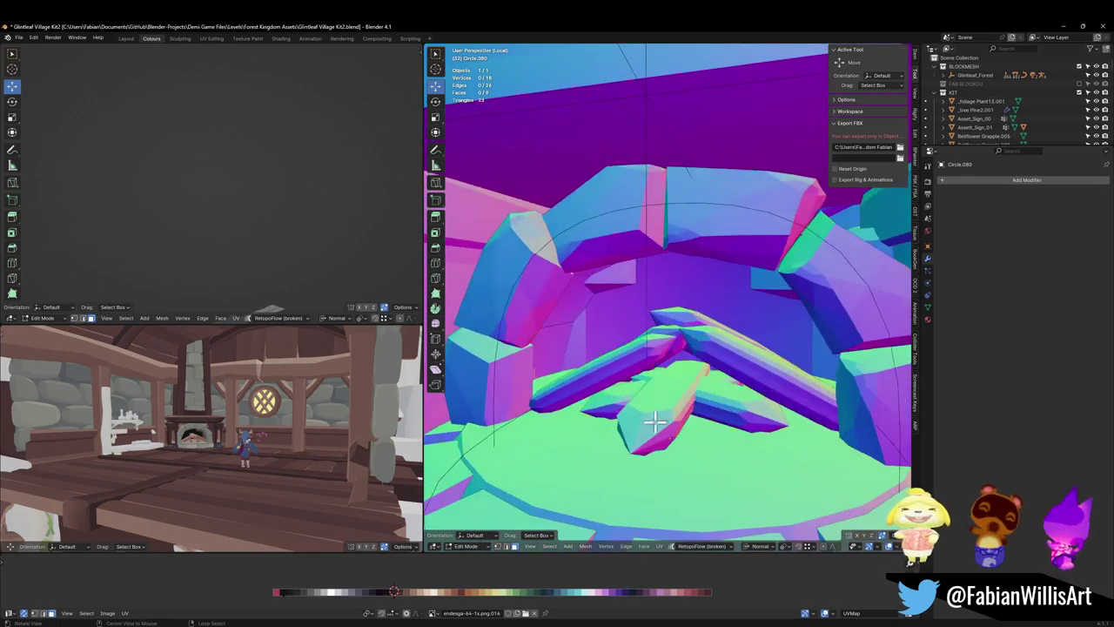
{"action": "middle_click", "coordinate": [194, 430], "text": "alt"}
{"action": "scroll", "coordinate": [244, 405], "scroll_direction": "down", "scroll_amount": 3}
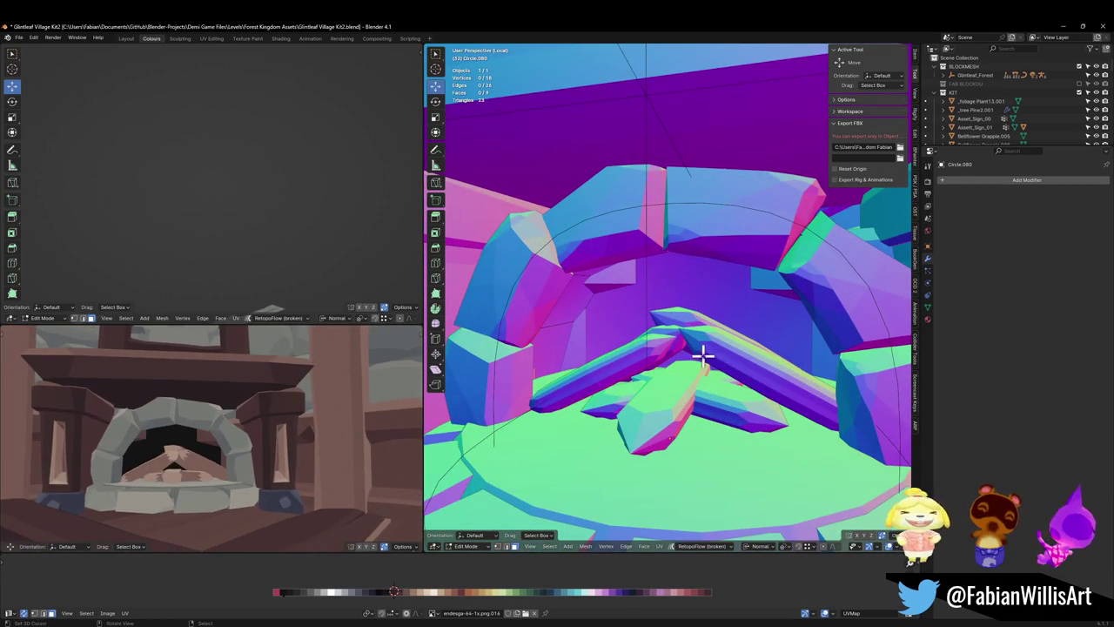
{"action": "left_click", "coordinate": [705, 327]}
{"action": "middle_click_drag", "start_coordinate": [705, 326], "coordinate": [710, 352]}
{"action": "key", "text": "g"}
{"action": "key", "text": "g"}
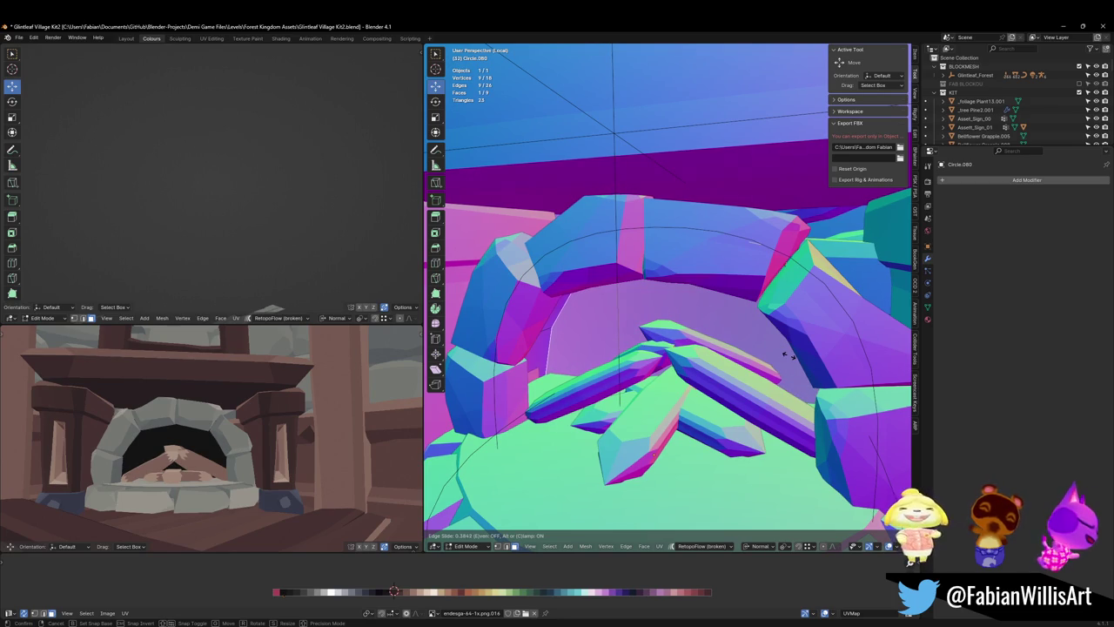
{"action": "left_click", "coordinate": [783, 349]}
- Extrude the circular edge loop 0.42394 m up along Z and scale the ring 1.438
{"action": "mouse_move", "coordinate": [641, 360]}
{"action": "middle_mouse_down"}
{"action": "mouse_move", "coordinate": [600, 368]}
{"action": "mouse_move", "coordinate": [662, 340]}
{"action": "middle_mouse_up"}
{"action": "key", "text": "alt+a"}
{"action": "key", "text": "alt+z"}
{"action": "left_click", "coordinate": [549, 357], "text": "alt"}
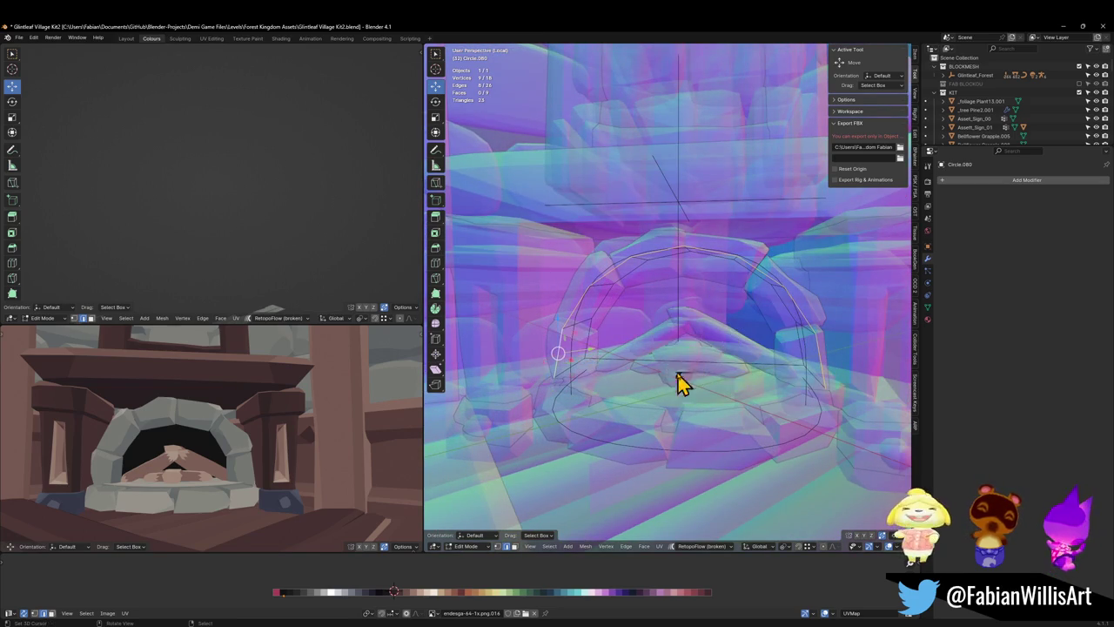
{"action": "key", "text": "e"}
{"action": "key", "text": "z"}
{"action": "left_click", "coordinate": [697, 351]}
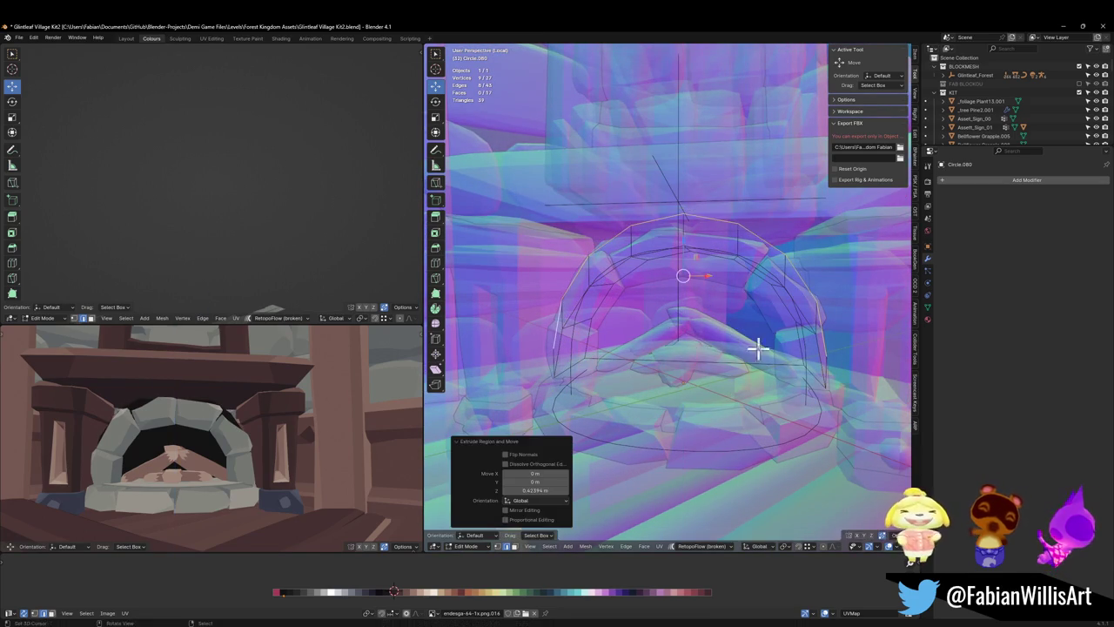
{"action": "key", "text": "s"}
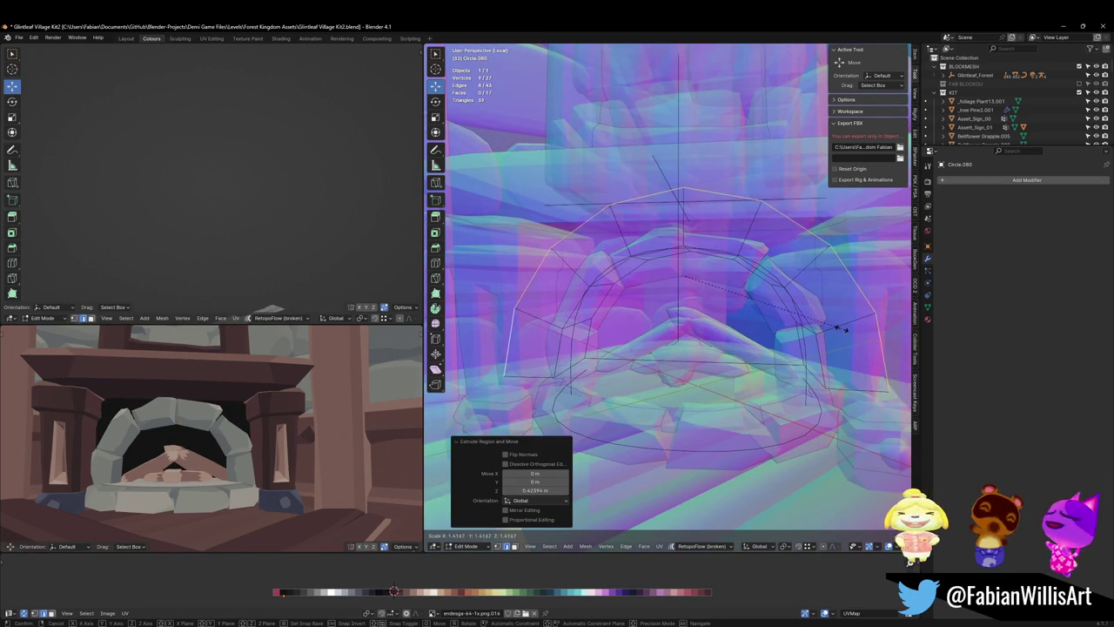
{"action": "left_click", "coordinate": [844, 328]}
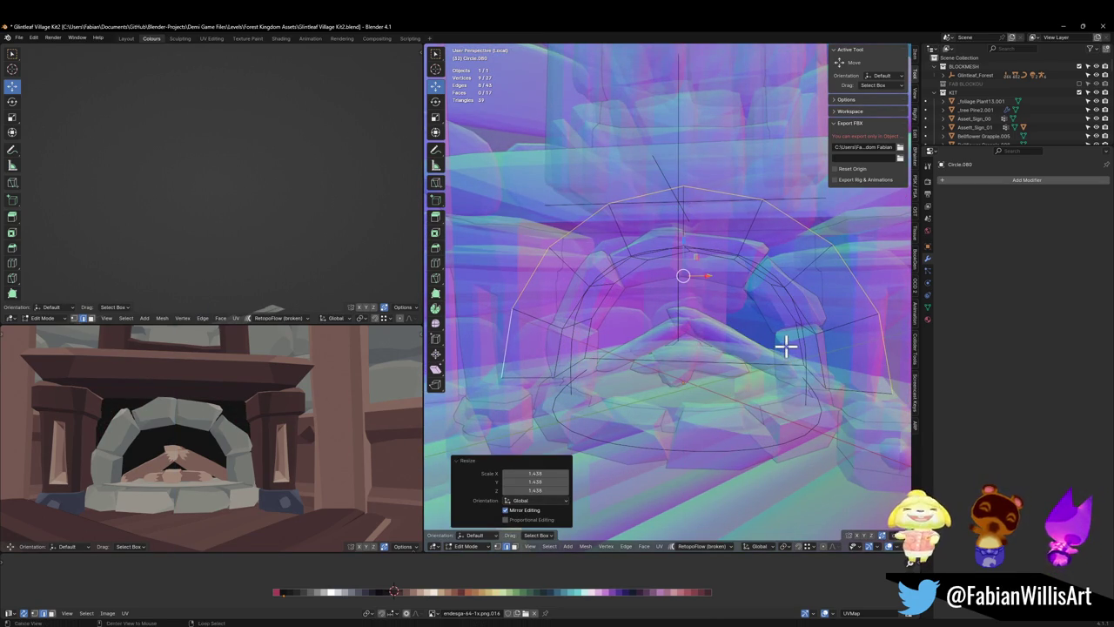
{"action": "key", "text": "alt+z"}
- Select the new ring faces and shift their UVs horizontally along the colour palette
{"action": "left_click", "coordinate": [777, 284], "text": "alt+shift"}
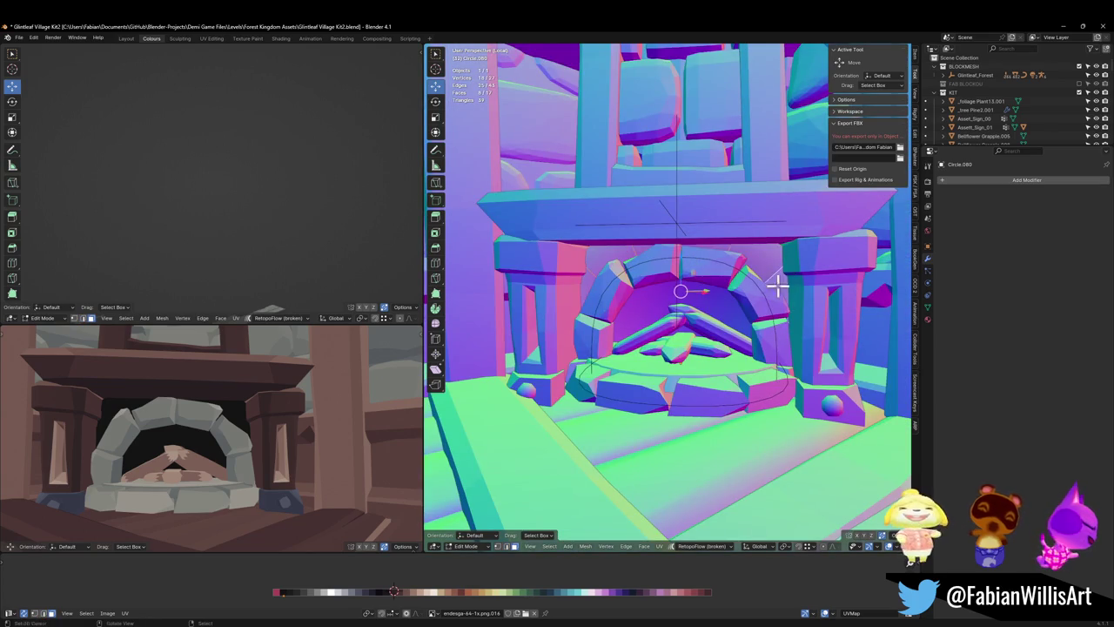
{"action": "key", "text": "g"}
{"action": "key", "text": "x"}
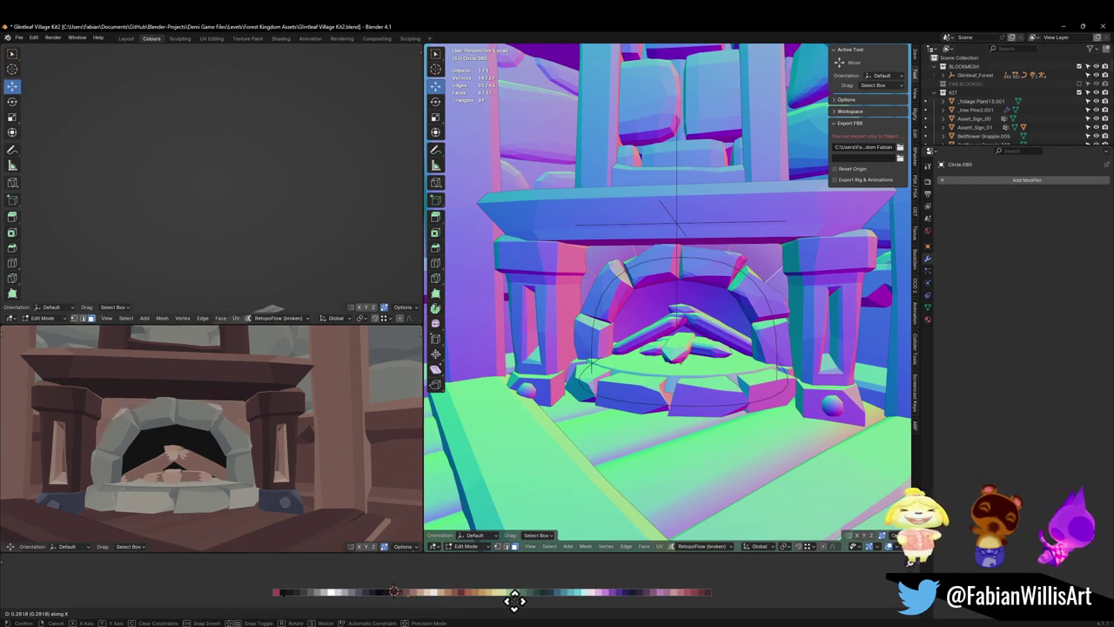
{"action": "left_click", "coordinate": [509, 599]}
{"action": "scroll", "coordinate": [279, 427], "scroll_direction": "down", "scroll_amount": 5}
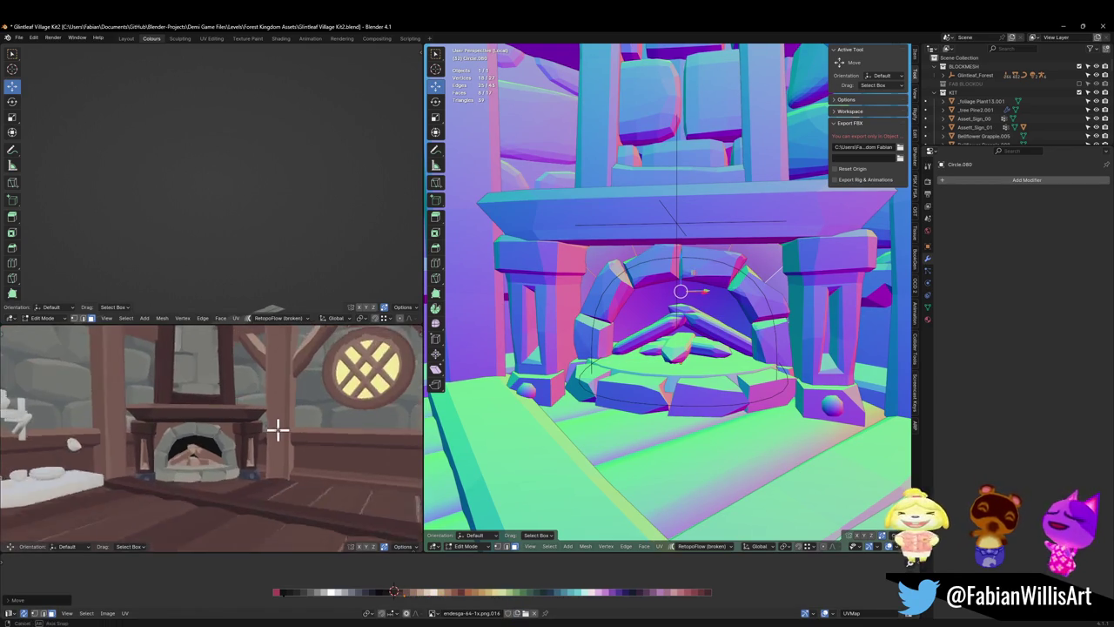
{"action": "middle_click_drag", "start_coordinate": [297, 424], "coordinate": [287, 426]}
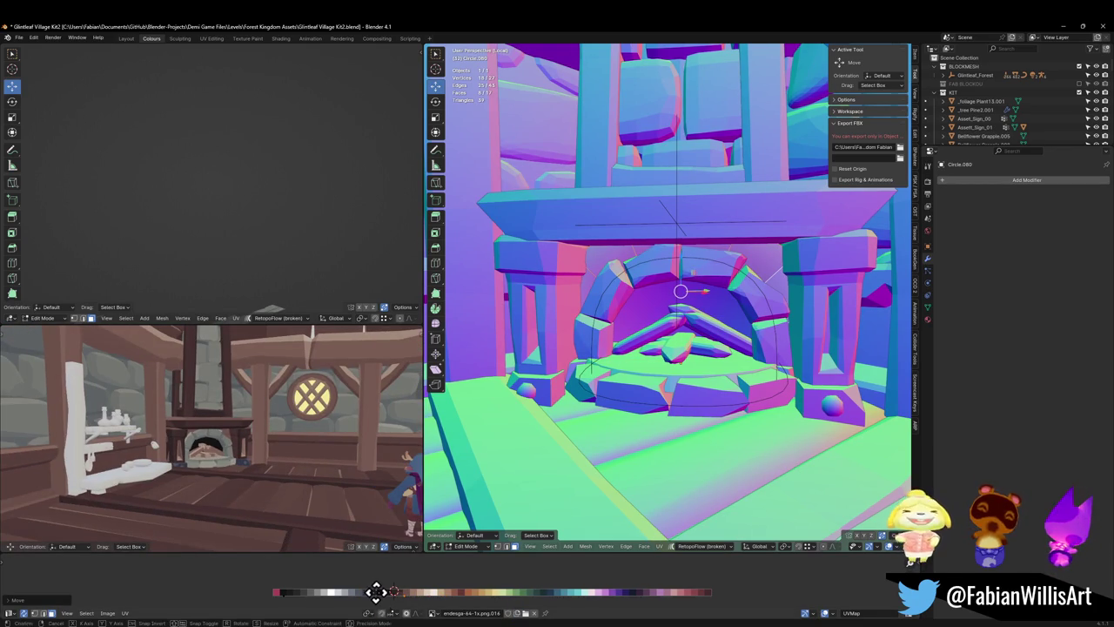
{"action": "key", "text": "g"}
{"action": "key", "text": "x"}
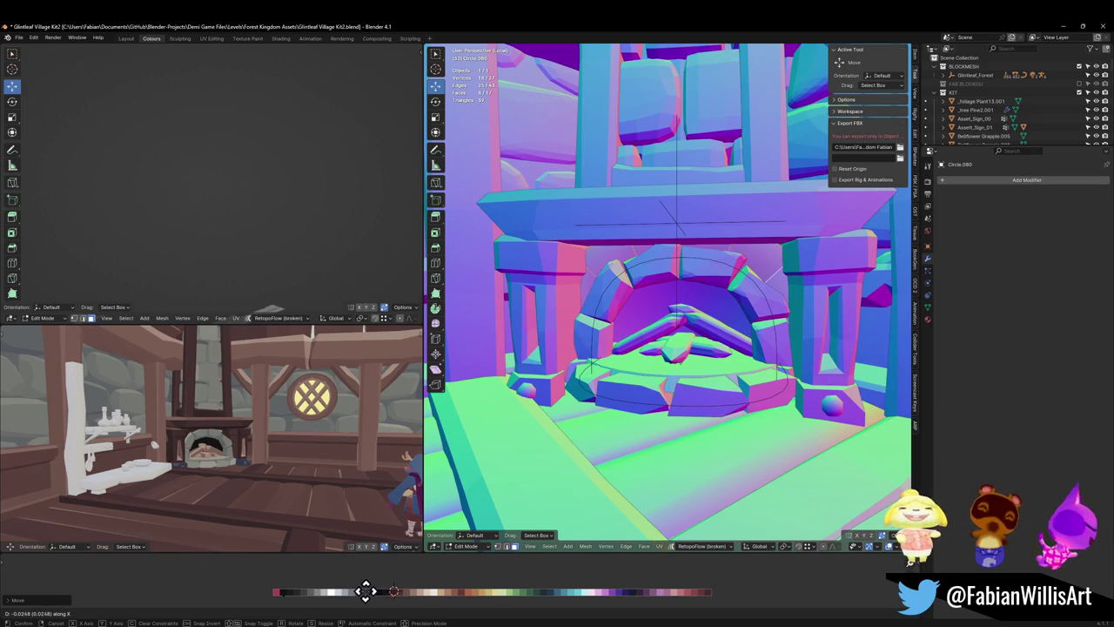
{"action": "key", "text": "KP_Decimal"}
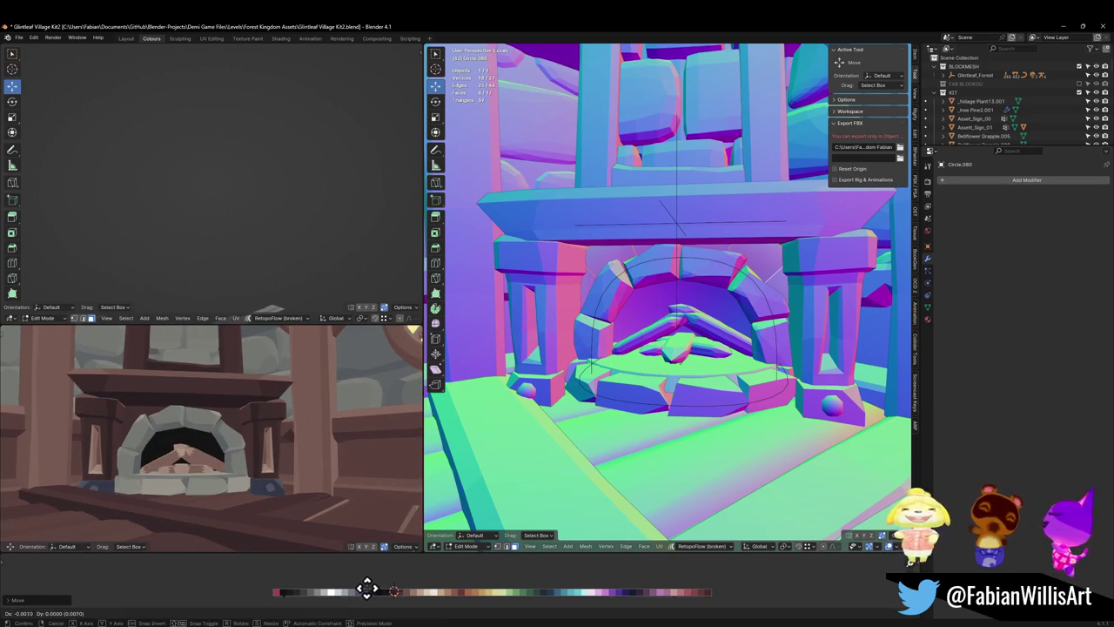
{"action": "key", "text": "x"}
{"action": "left_click", "coordinate": [361, 590]}
- Keep sliding the ring's UVs across neighbouring palette swatches to try other colours
{"action": "mouse_move", "coordinate": [319, 510]}
{"action": "middle_mouse_down"}
{"action": "mouse_move", "coordinate": [249, 418]}
{"action": "mouse_move", "coordinate": [274, 400]}
{"action": "mouse_move", "coordinate": [338, 535]}
{"action": "middle_mouse_up"}
{"action": "key", "text": "g"}
{"action": "key", "text": "x"}
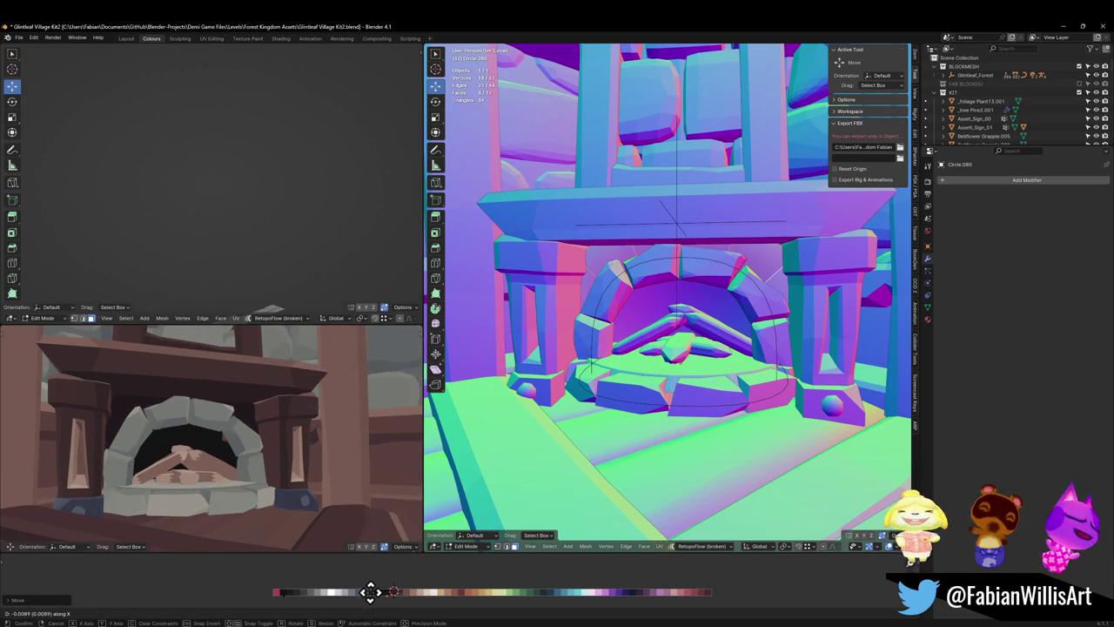
{"action": "left_click", "coordinate": [371, 592]}
{"action": "scroll", "coordinate": [296, 424], "scroll_direction": "down", "scroll_amount": 3}
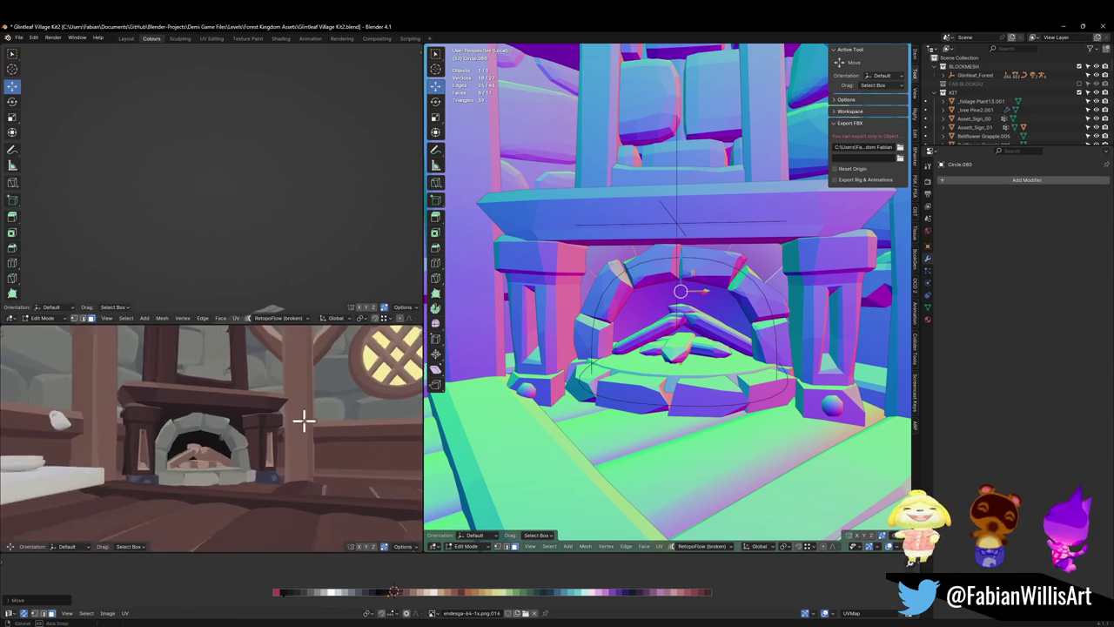
{"action": "middle_click_drag", "start_coordinate": [304, 423], "coordinate": [305, 376]}
{"action": "scroll", "coordinate": [305, 376], "scroll_direction": "up", "scroll_amount": 2}
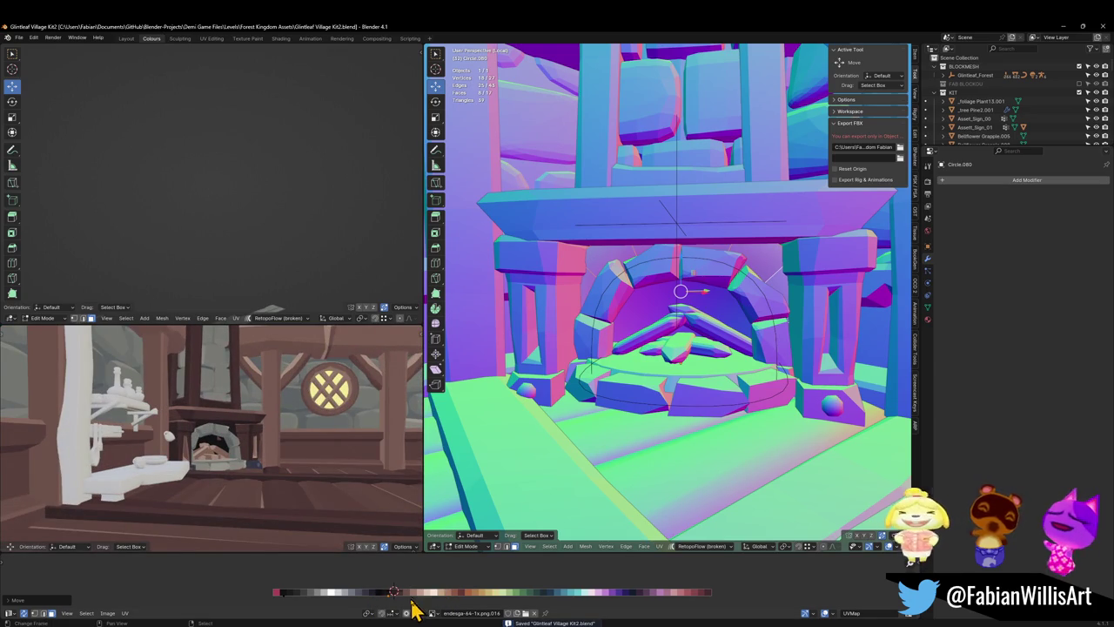
{"action": "key", "text": "g"}
{"action": "key", "text": "x"}
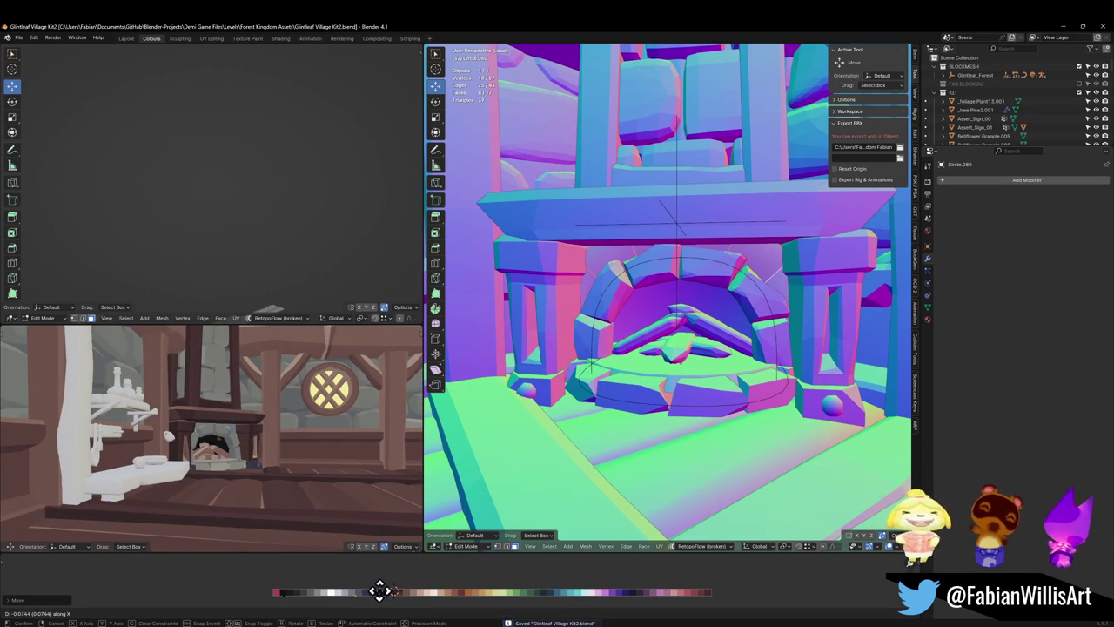
{"action": "left_click", "coordinate": [386, 592]}
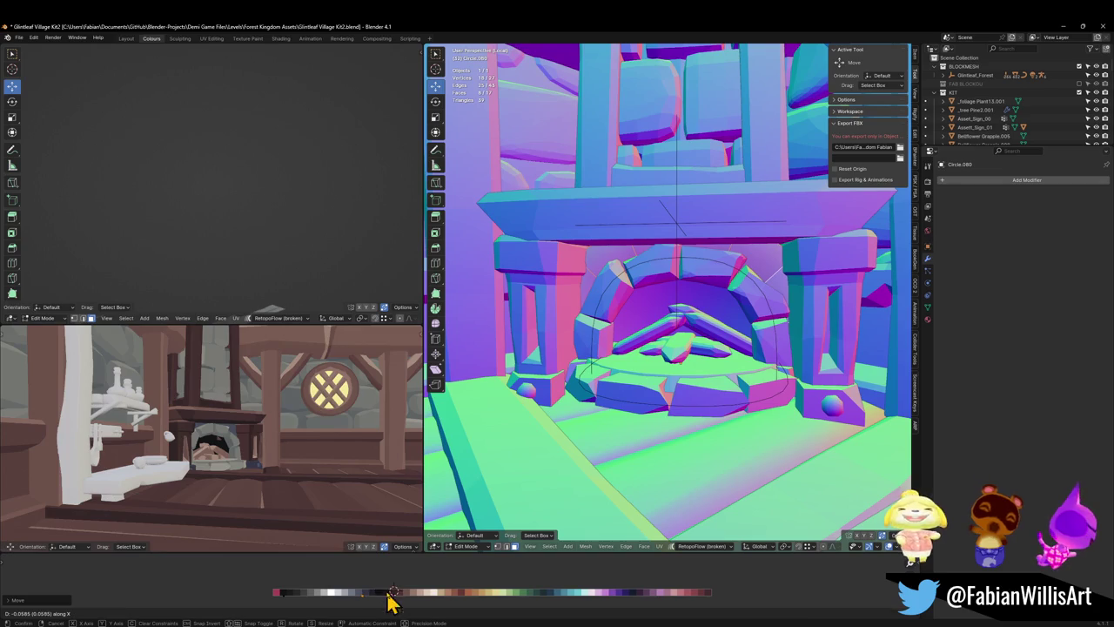
- Settle the ring's UVs on a final palette colour matching the stonework
{"action": "scroll", "coordinate": [293, 423], "scroll_direction": "up", "scroll_amount": 3}
{"action": "mouse_move", "coordinate": [293, 423]}
{"action": "middle_mouse_down"}
{"action": "mouse_move", "coordinate": [274, 423]}
{"action": "mouse_move", "coordinate": [331, 425]}
{"action": "mouse_move", "coordinate": [236, 429]}
{"action": "middle_mouse_up"}
{"action": "scroll", "coordinate": [296, 422], "scroll_direction": "down", "scroll_amount": 4}
{"action": "scroll", "coordinate": [330, 425], "scroll_direction": "up", "scroll_amount": 3}
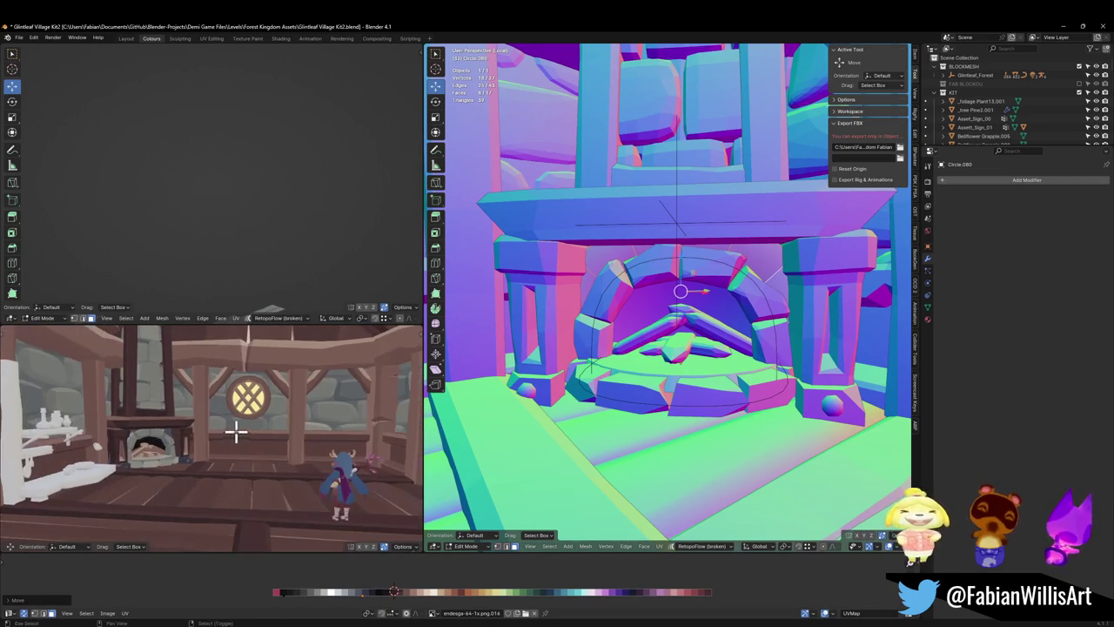
{"action": "scroll", "coordinate": [259, 424], "scroll_direction": "up", "scroll_amount": 3}
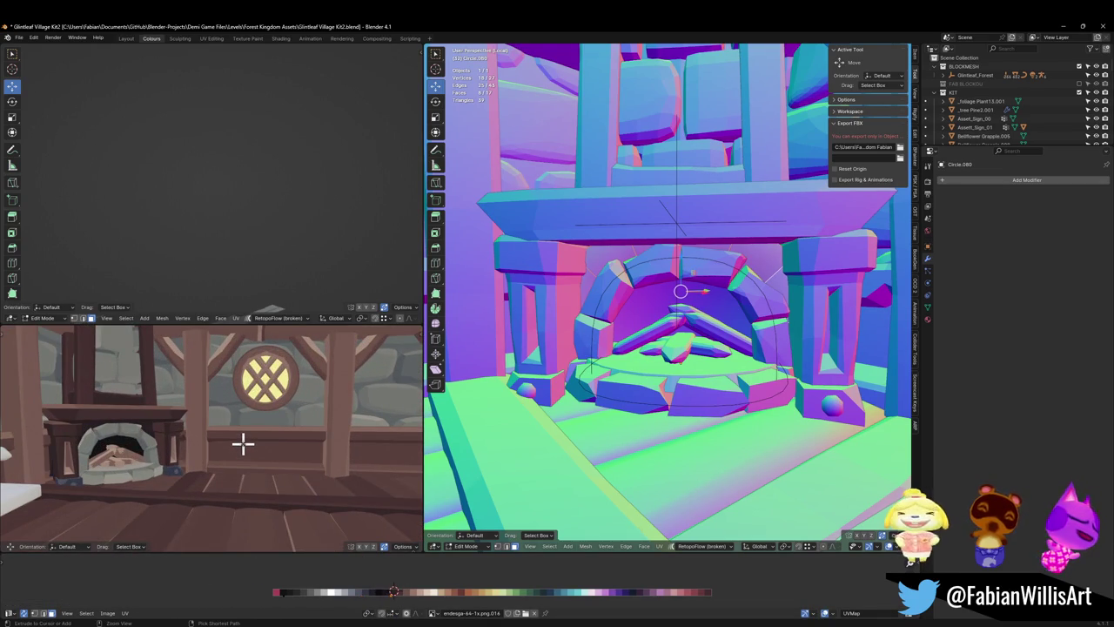
{"action": "key", "text": "g"}
{"action": "key", "text": "x"}
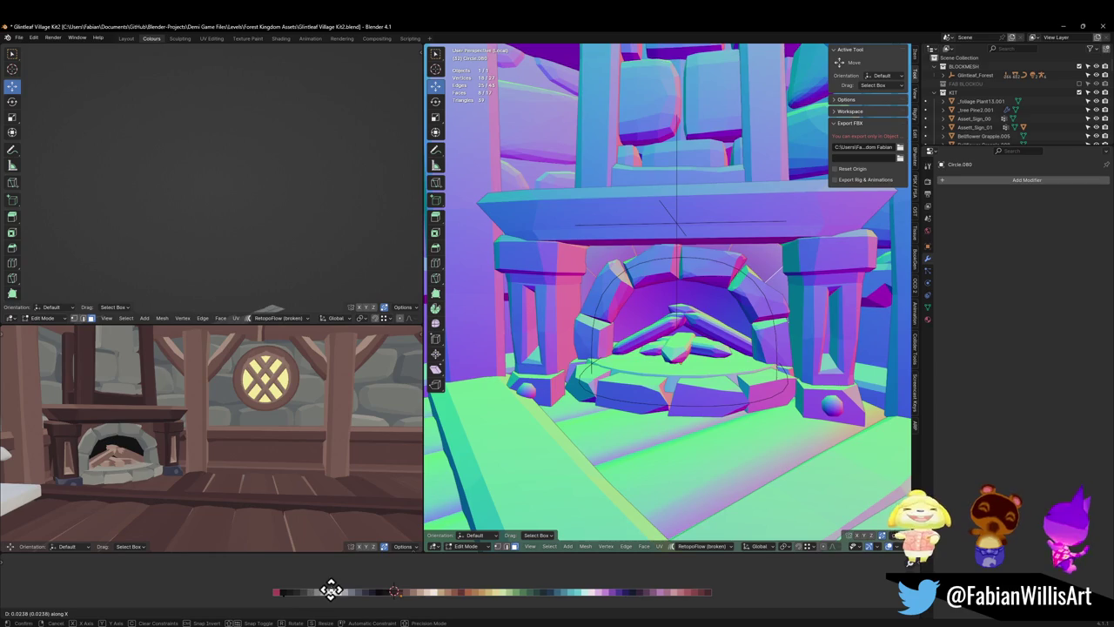
{"action": "left_click", "coordinate": [351, 589]}
- Slide another edge loop of the arch into place and return to Object Mode
{"action": "scroll", "coordinate": [279, 444], "scroll_direction": "down", "scroll_amount": 3}
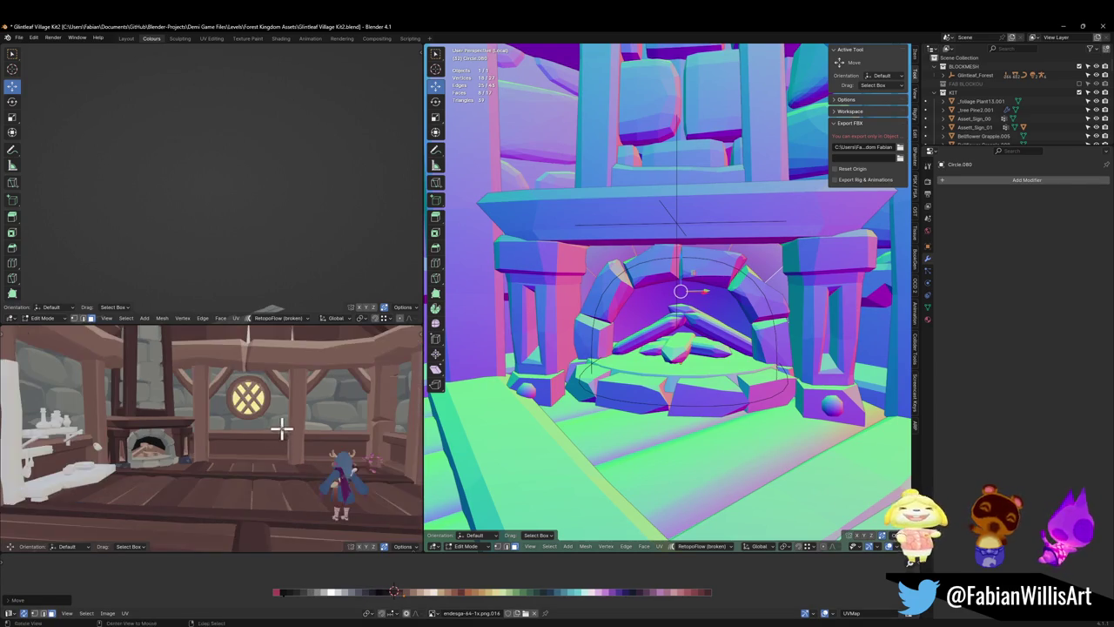
{"action": "scroll", "coordinate": [270, 423], "scroll_direction": "up", "scroll_amount": 4}
{"action": "scroll", "coordinate": [268, 422], "scroll_direction": "down", "scroll_amount": 1}
{"action": "middle_click_drag", "start_coordinate": [679, 294], "coordinate": [735, 311]}
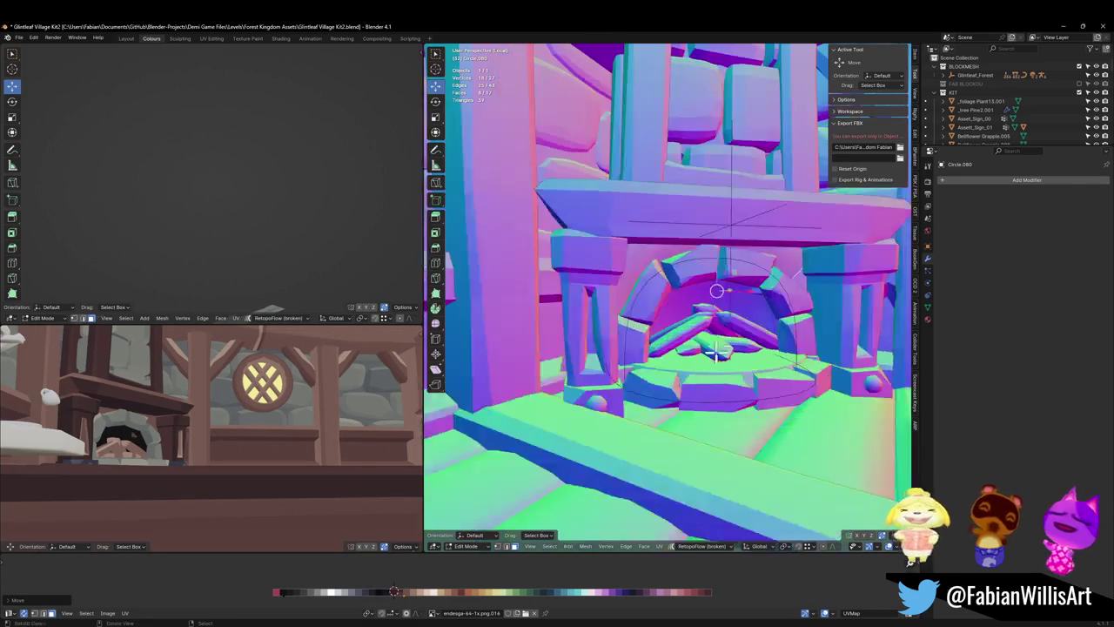
{"action": "key", "text": "g"}
{"action": "key", "text": "g"}
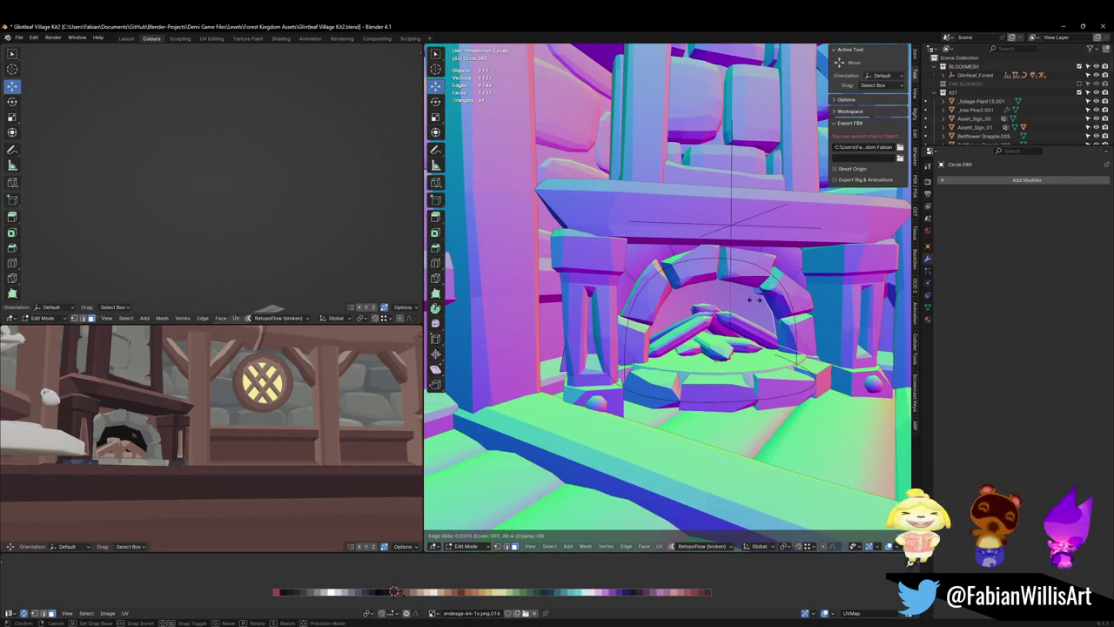
{"action": "left_click", "coordinate": [754, 299]}
{"action": "key", "text": "Tab"}
- Push a selected fireplace edge about 0.32 m along Y and leave Edit Mode
{"action": "scroll", "coordinate": [754, 314], "scroll_direction": "down", "scroll_amount": 3}
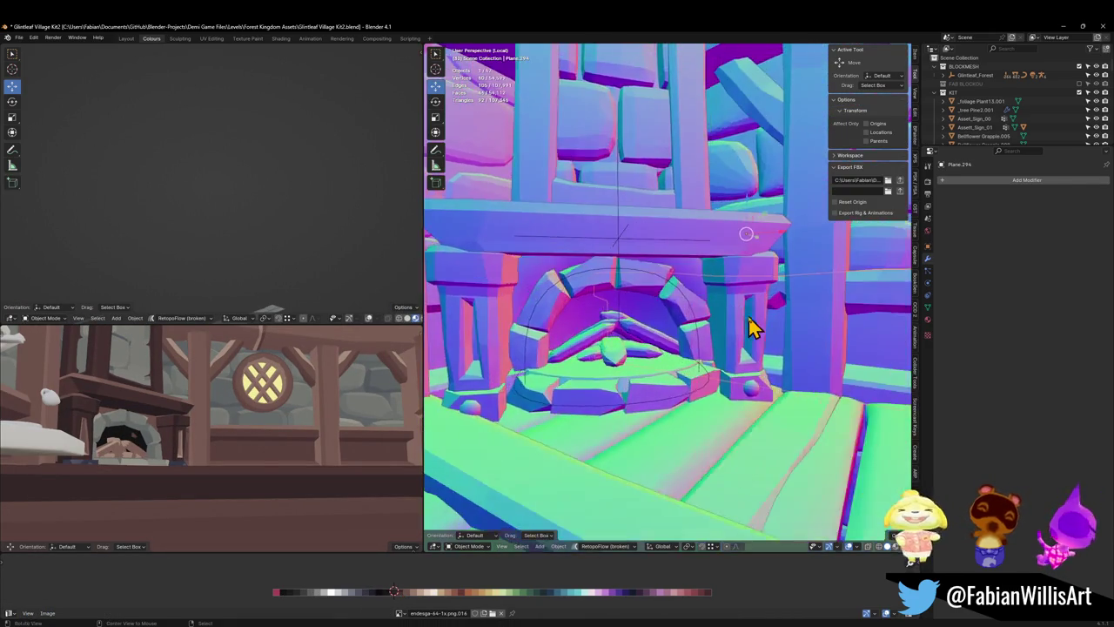
{"action": "mouse_move", "coordinate": [751, 323]}
{"action": "middle_mouse_down"}
{"action": "mouse_move", "coordinate": [774, 340]}
{"action": "mouse_move", "coordinate": [722, 348]}
{"action": "middle_mouse_up"}
{"action": "mouse_move", "coordinate": [728, 331]}
{"action": "middle_mouse_down"}
{"action": "mouse_move", "coordinate": [708, 330]}
{"action": "mouse_move", "coordinate": [703, 348]}
{"action": "mouse_move", "coordinate": [617, 319]}
{"action": "mouse_move", "coordinate": [671, 296]}
{"action": "middle_mouse_up"}
{"action": "left_click", "coordinate": [617, 319], "text": "alt"}
{"action": "key", "text": "g"}
{"action": "key", "text": "y"}
{"action": "left_click", "coordinate": [666, 304]}
{"action": "key", "text": "Tab"}
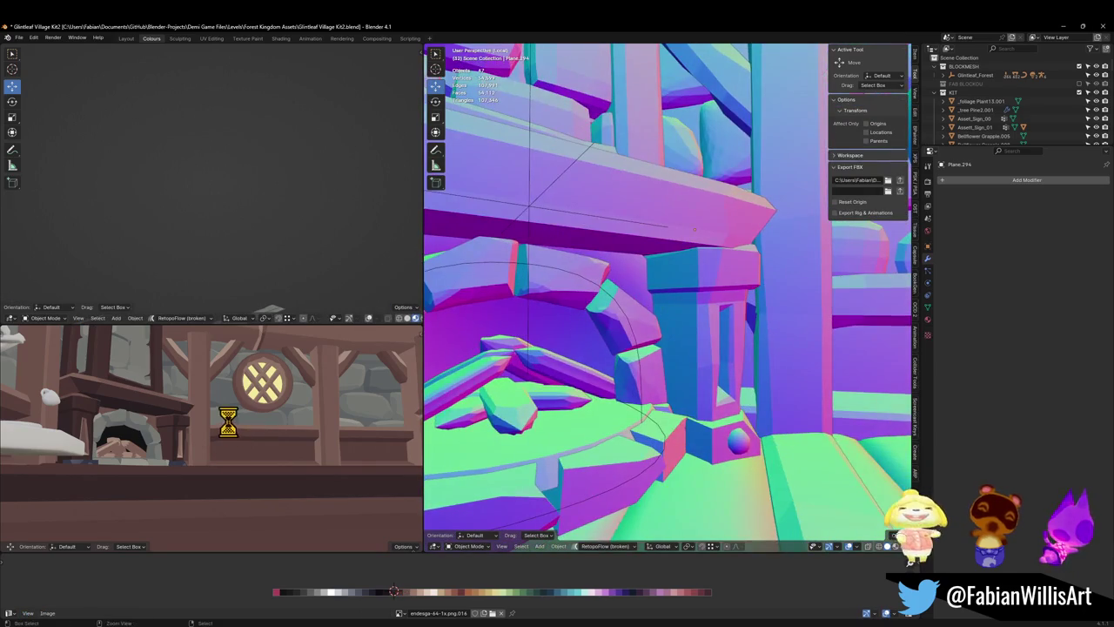
- Save the file, then walk toward and back from the fireplace to inspect it
{"action": "key", "text": "ctrl+s"}
{"action": "key", "text": "shift+grave"}
{"action": "key", "text": "w"}
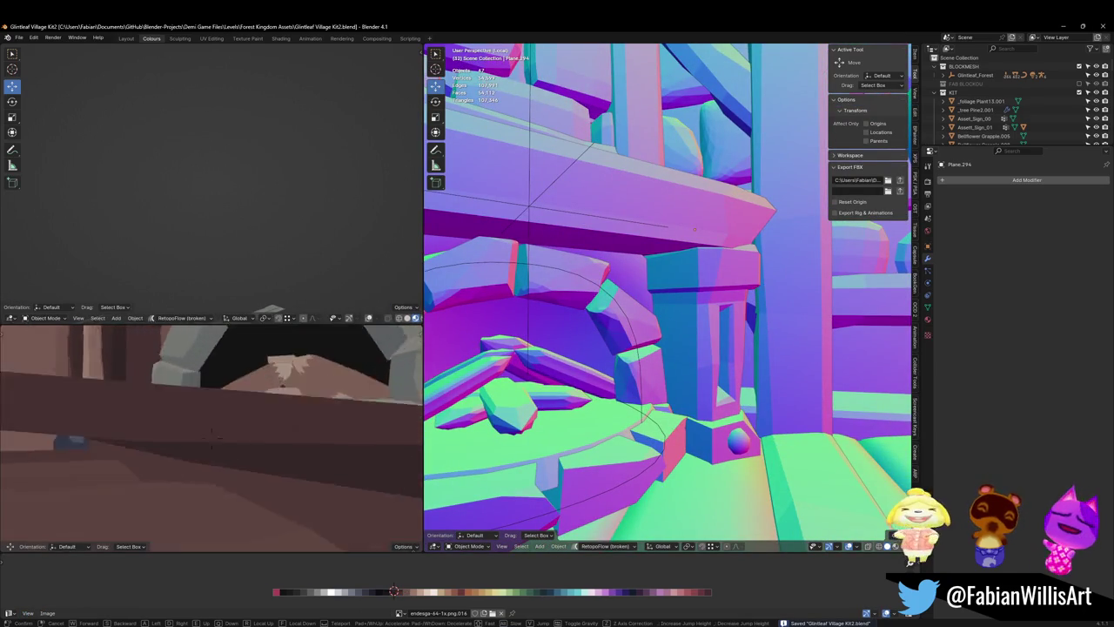
{"action": "key", "text": "s"}
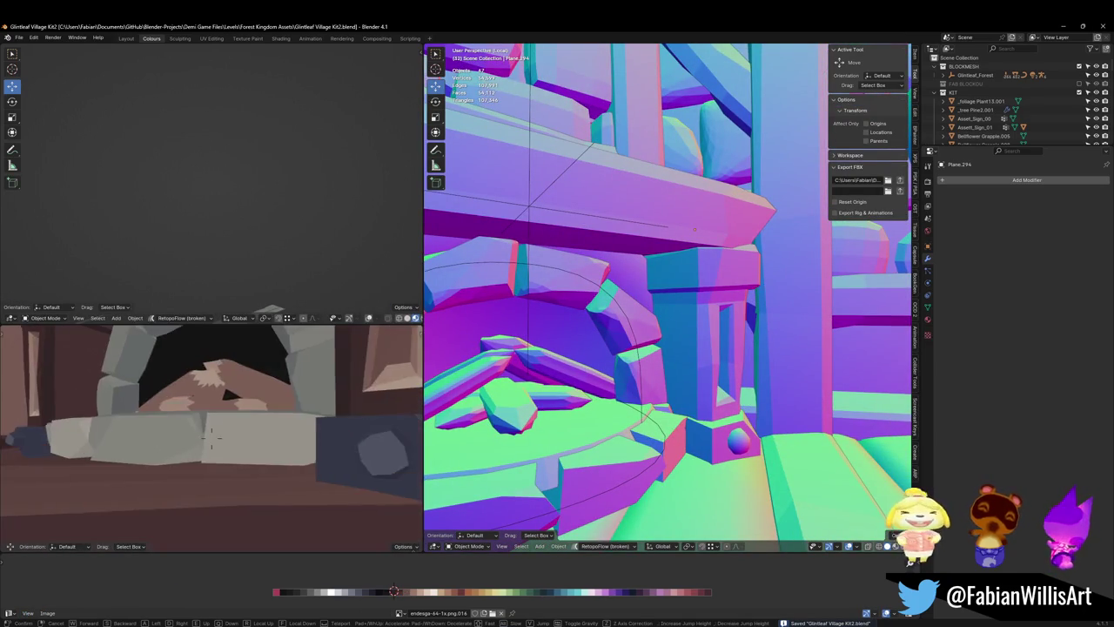
{"action": "key", "text": "s"}
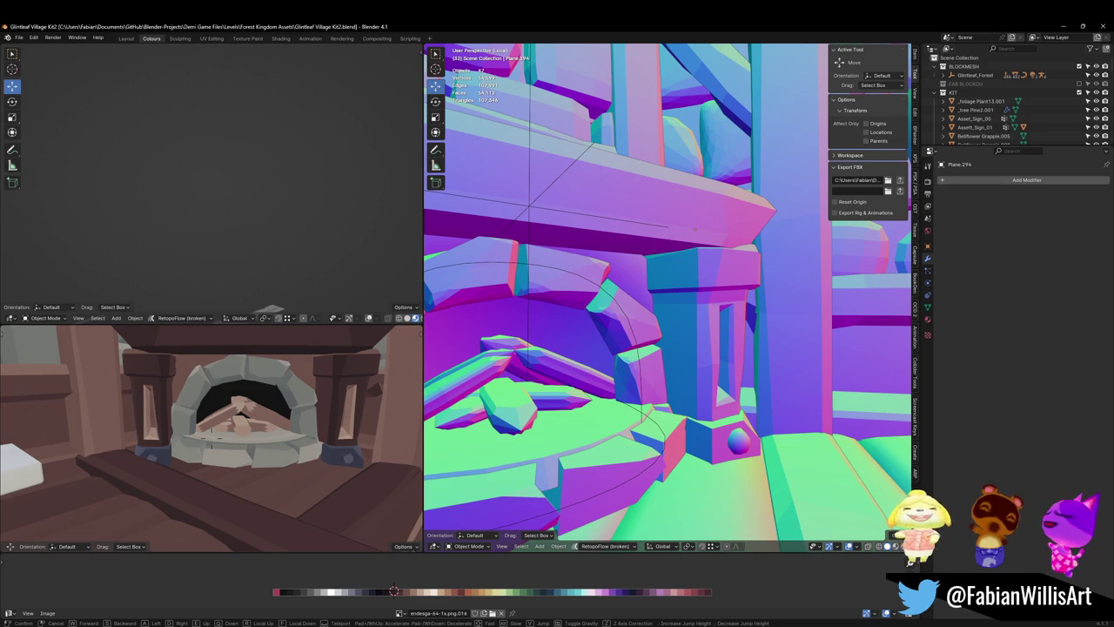
{"action": "left_click", "coordinate": [258, 426]}
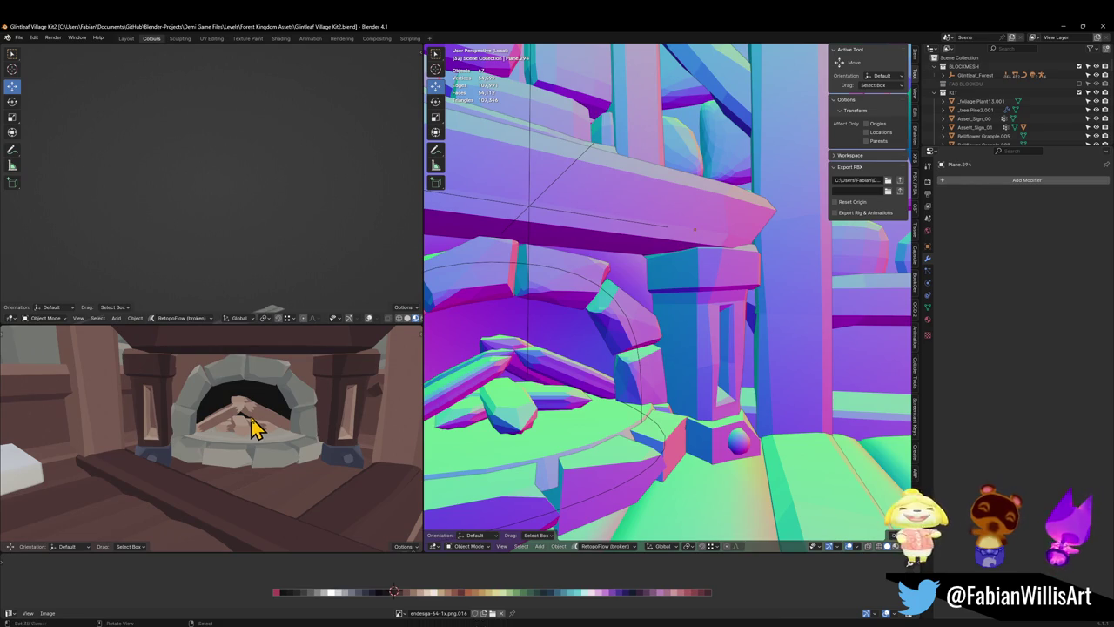
{"action": "scroll", "coordinate": [318, 366], "scroll_direction": "down", "scroll_amount": 5}
{"action": "middle_click_drag", "start_coordinate": [294, 393], "coordinate": [296, 390]}
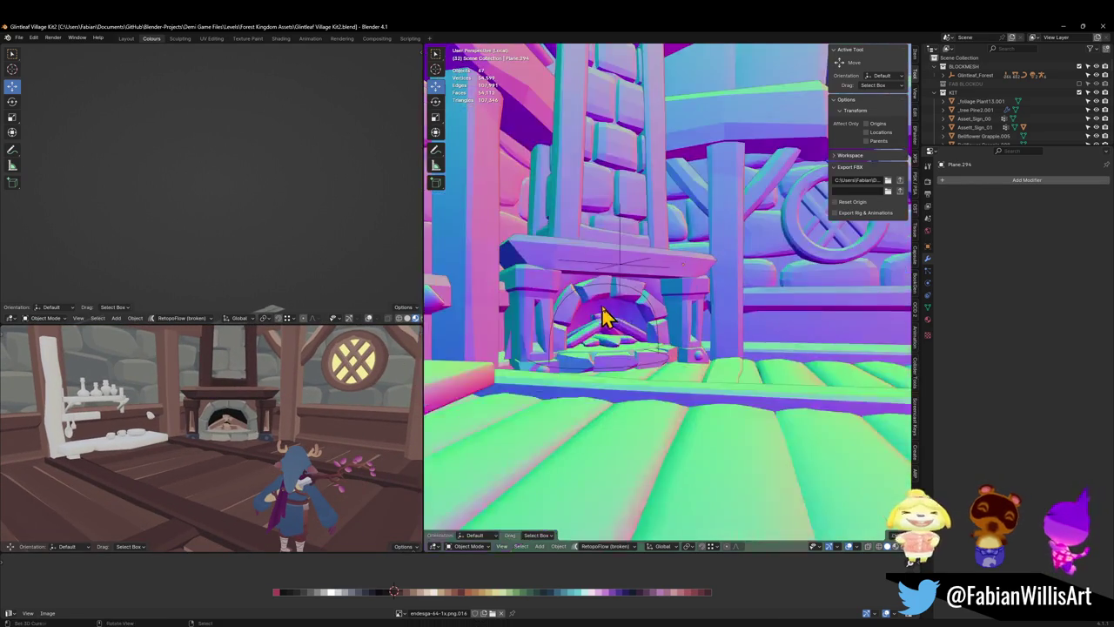
- Select the mantel shelf piece and scale it wider along X
{"action": "scroll", "coordinate": [671, 316], "scroll_direction": "up", "scroll_amount": 3}
{"action": "left_click", "coordinate": [688, 324]}
{"action": "middle_click_drag", "start_coordinate": [688, 324], "coordinate": [679, 323]}
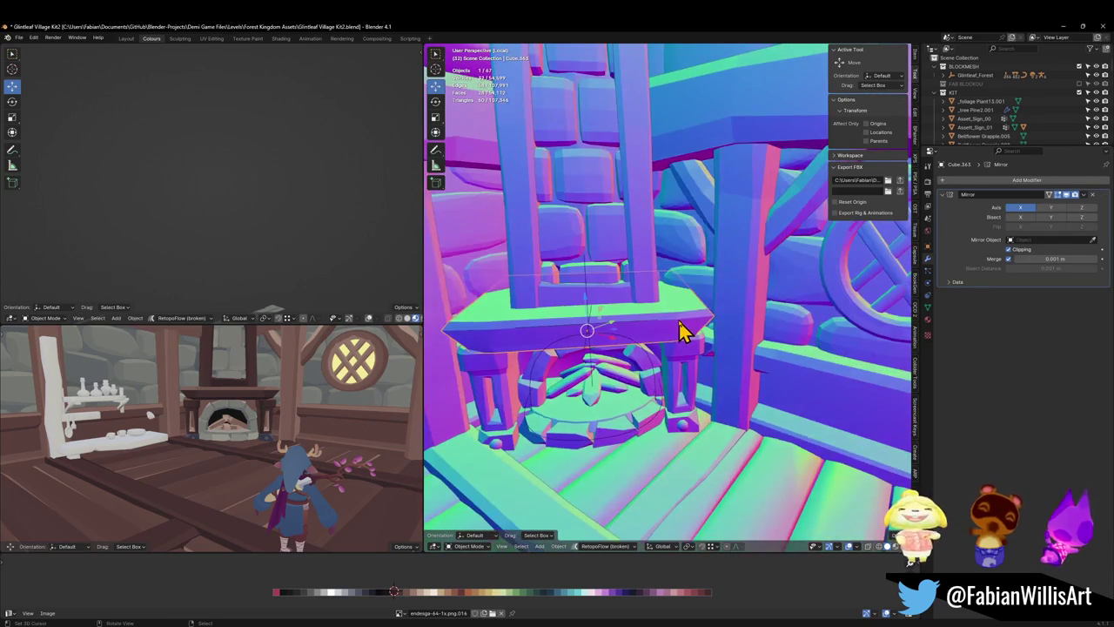
{"action": "middle_click_drag", "start_coordinate": [667, 360], "coordinate": [665, 374]}
{"action": "key", "text": "x"}
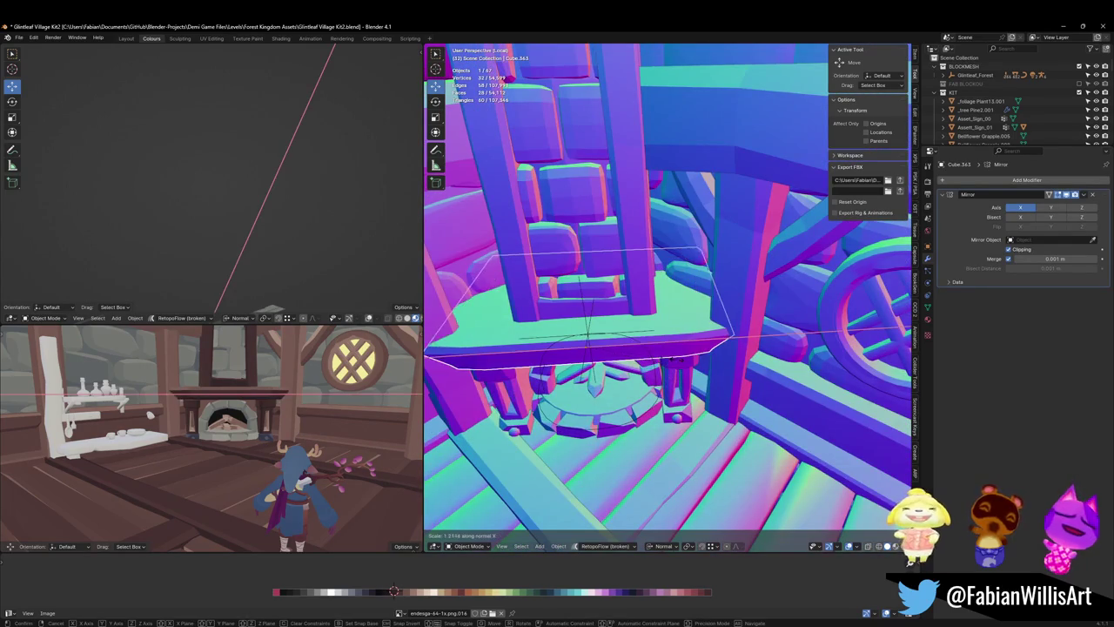
{"action": "left_click", "coordinate": [710, 356]}
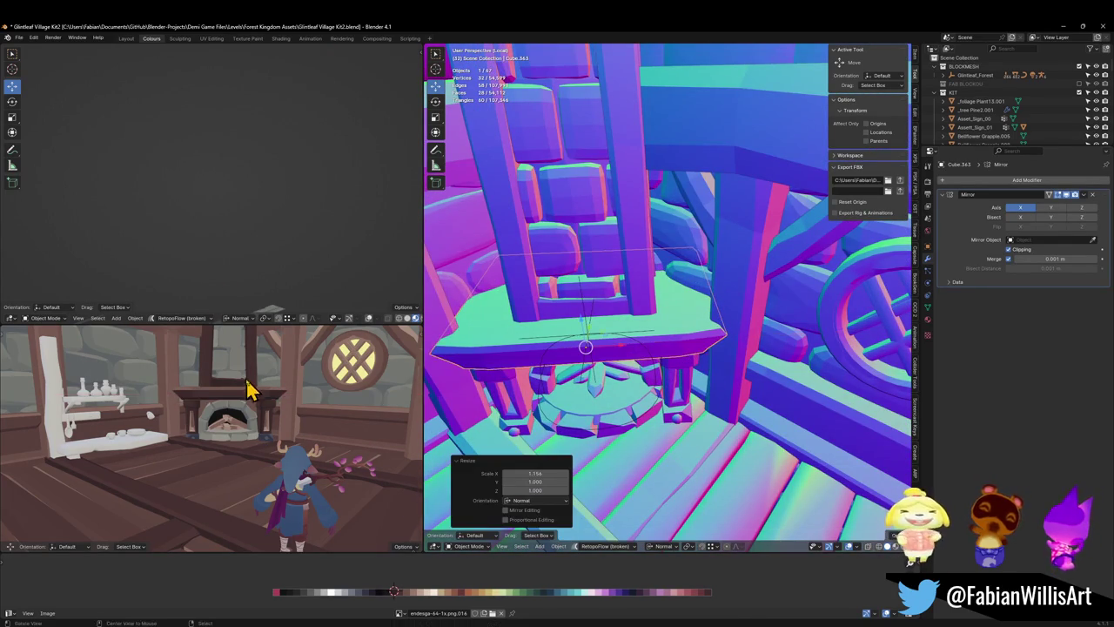
- Fine-tune the mantel width along X to about 1.169 and save the file
{"action": "middle_click_drag", "start_coordinate": [244, 386], "coordinate": [267, 398]}
{"action": "key", "text": "s"}
{"action": "key", "text": "x"}
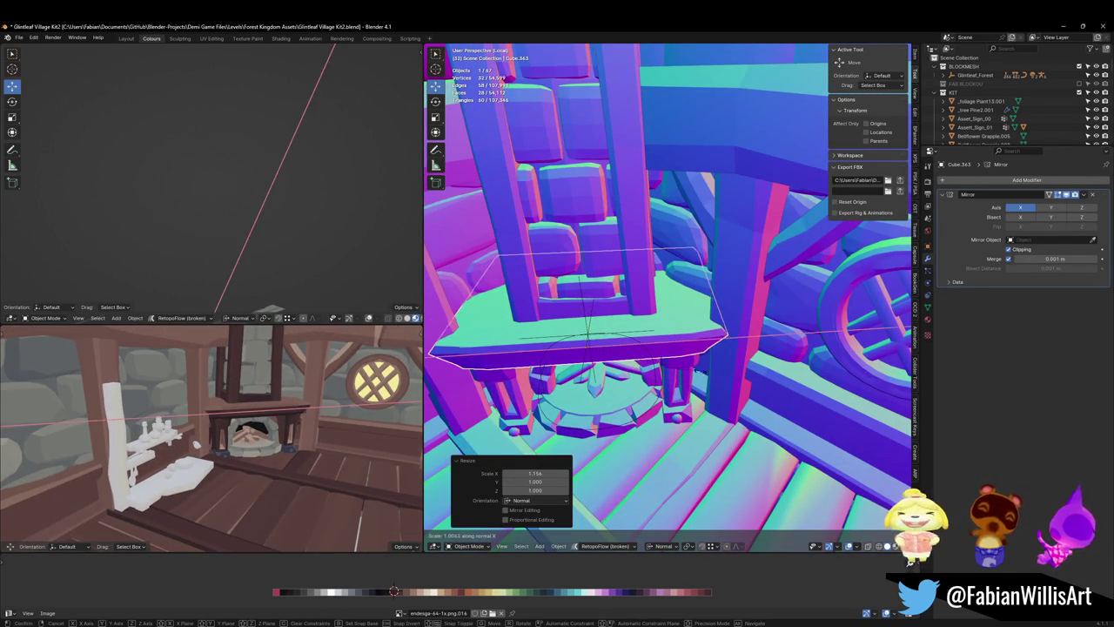
{"action": "key", "text": "Return"}
{"action": "mouse_move", "coordinate": [278, 423]}
{"action": "middle_mouse_down"}
{"action": "mouse_move", "coordinate": [281, 409]}
{"action": "mouse_move", "coordinate": [308, 405]}
{"action": "mouse_move", "coordinate": [229, 447]}
{"action": "mouse_move", "coordinate": [261, 401]}
{"action": "mouse_move", "coordinate": [266, 419]}
{"action": "mouse_move", "coordinate": [287, 417]}
{"action": "mouse_move", "coordinate": [266, 415]}
{"action": "middle_mouse_up"}
{"action": "scroll", "coordinate": [289, 393], "scroll_direction": "down", "scroll_amount": 5}
{"action": "key", "text": "ctrl+s"}
{"action": "scroll", "coordinate": [241, 438], "scroll_direction": "down", "scroll_amount": 2}
{"action": "scroll", "coordinate": [566, 290], "scroll_direction": "up", "scroll_amount": 5}
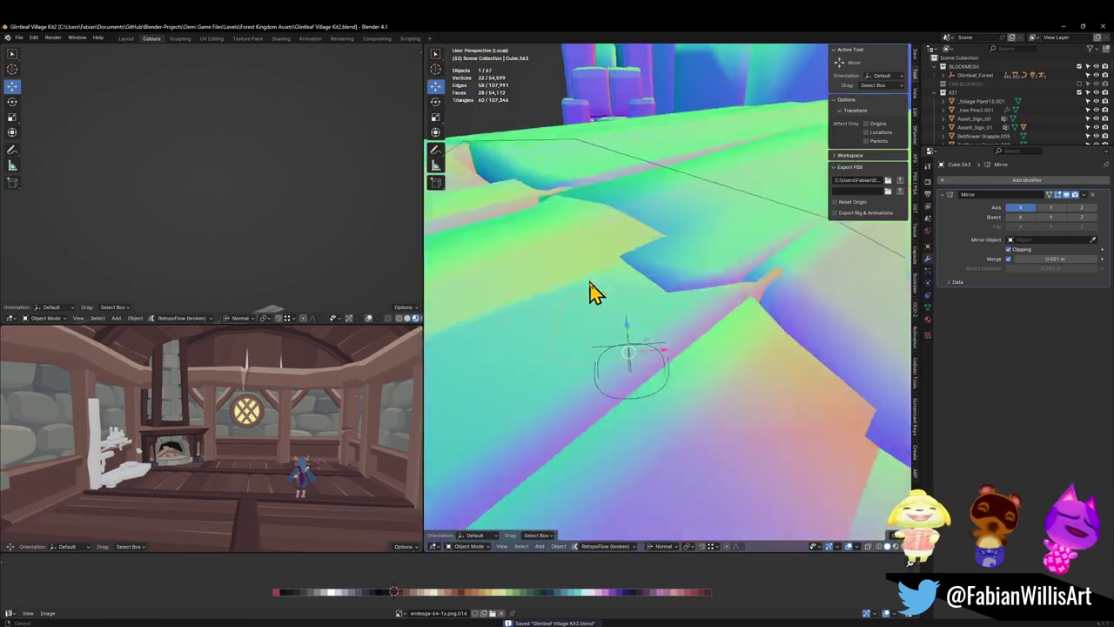
{"action": "scroll", "coordinate": [592, 292], "scroll_direction": "down", "scroll_amount": 5}
{"action": "scroll", "coordinate": [629, 287], "scroll_direction": "up", "scroll_amount": 2}
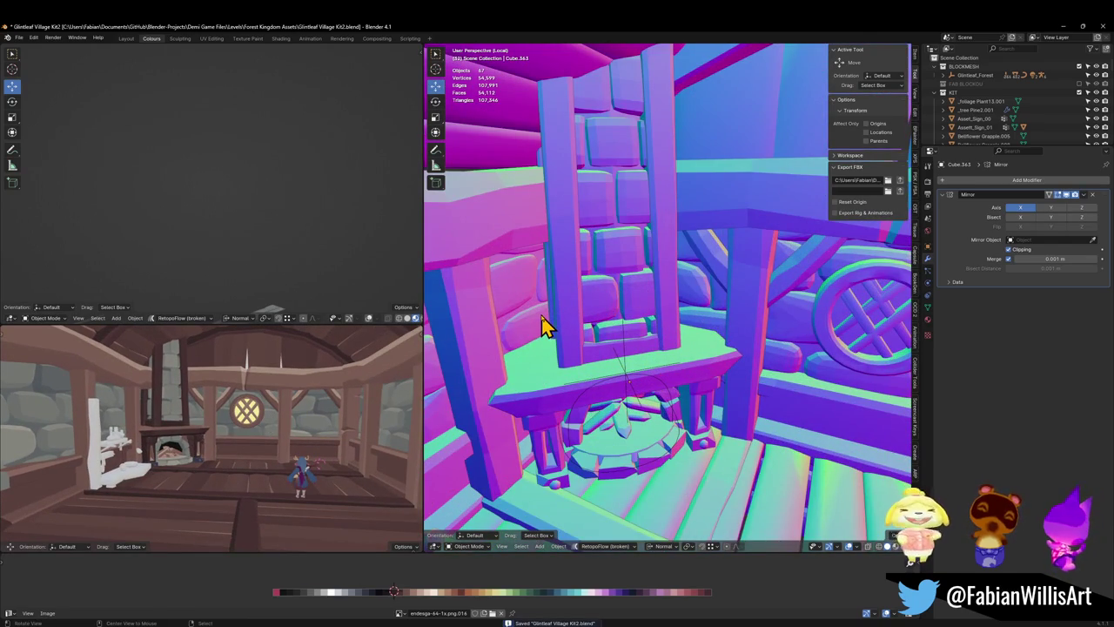
- Add centred horizontal edge loops along the left chimney post
{"action": "left_click", "coordinate": [561, 279]}
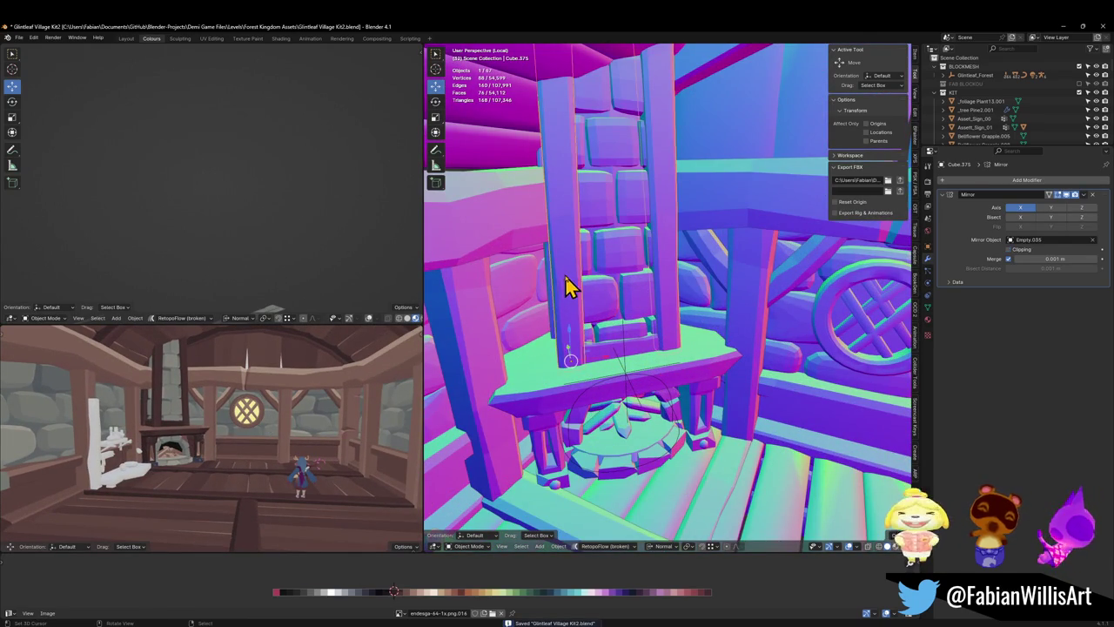
{"action": "key", "text": "Tab"}
{"action": "key", "text": "ctrl+r"}
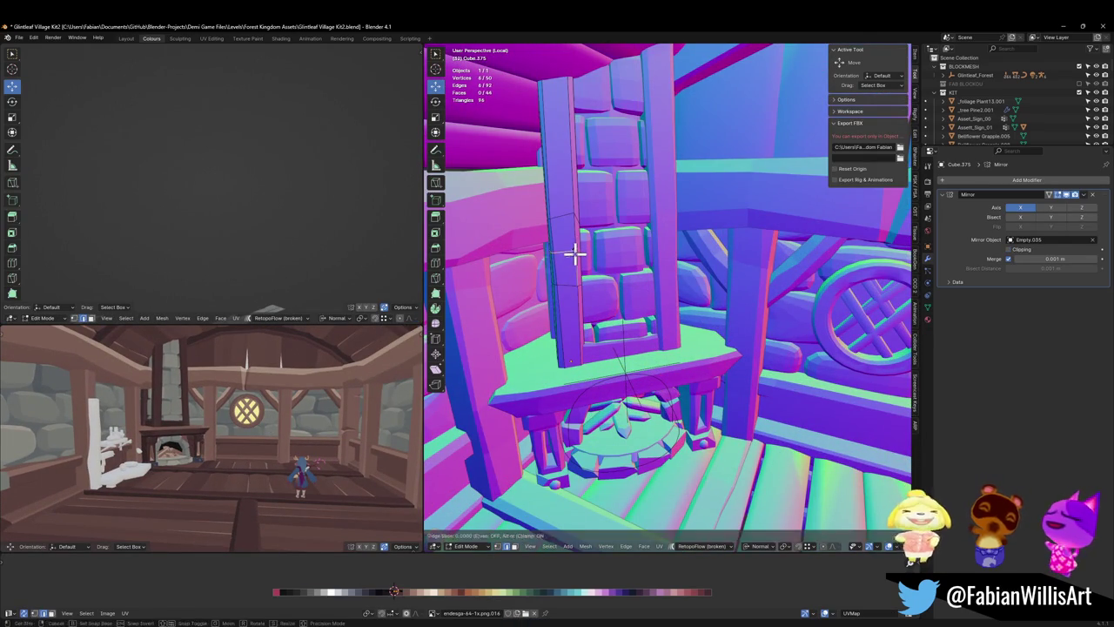
{"action": "scroll", "coordinate": [577, 201], "scroll_direction": "up", "scroll_amount": 2}
{"action": "left_click", "coordinate": [575, 150]}
{"action": "right_click", "coordinate": [575, 150]}
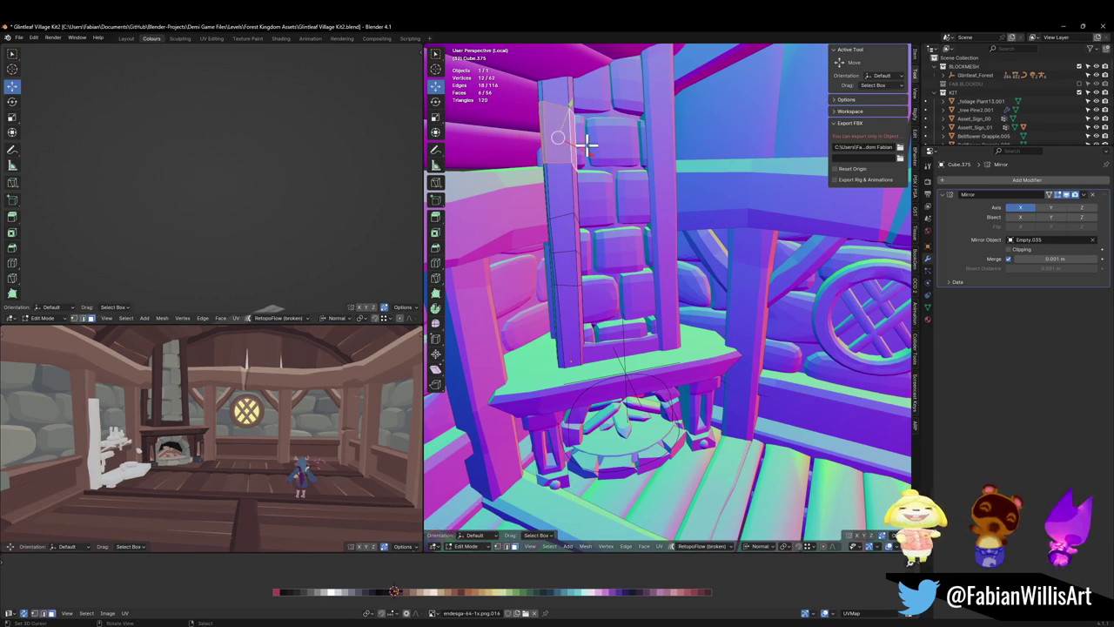
- Try moving a face loop on the post, then cancel and clear the selection
{"action": "left_click", "coordinate": [564, 248], "text": "alt"}
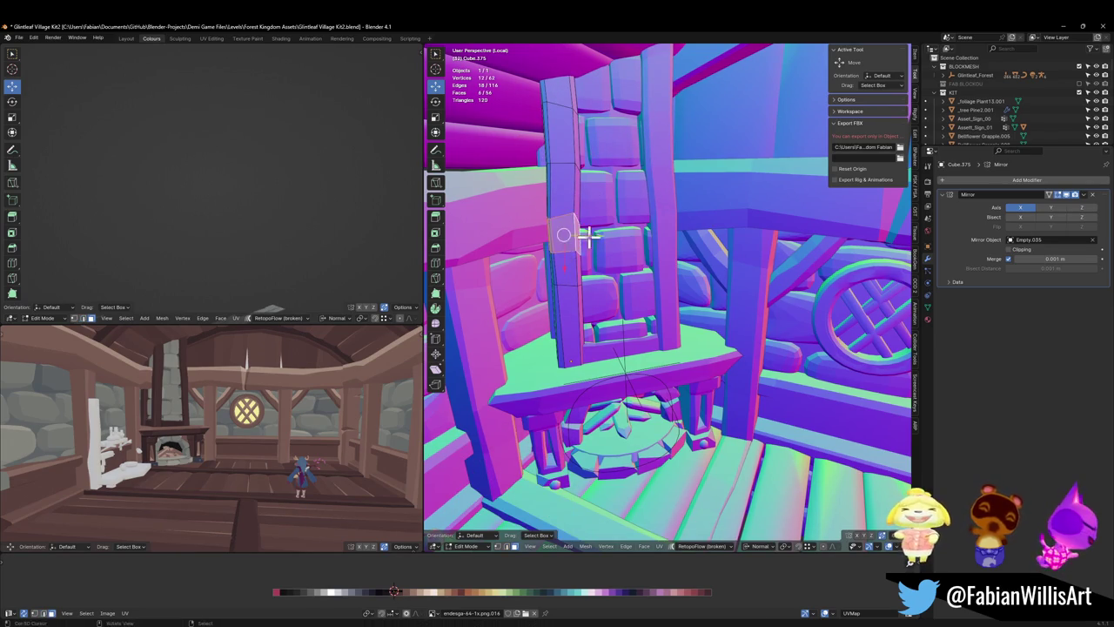
{"action": "key", "text": "g"}
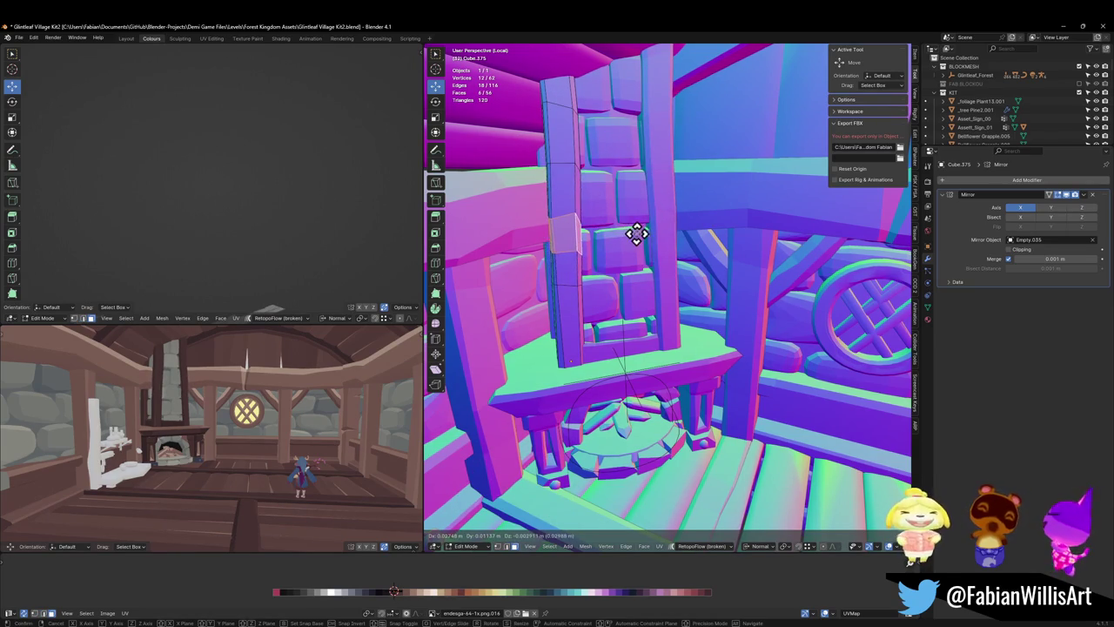
{"action": "right_click", "coordinate": [583, 259]}
{"action": "key", "text": "alt+a"}
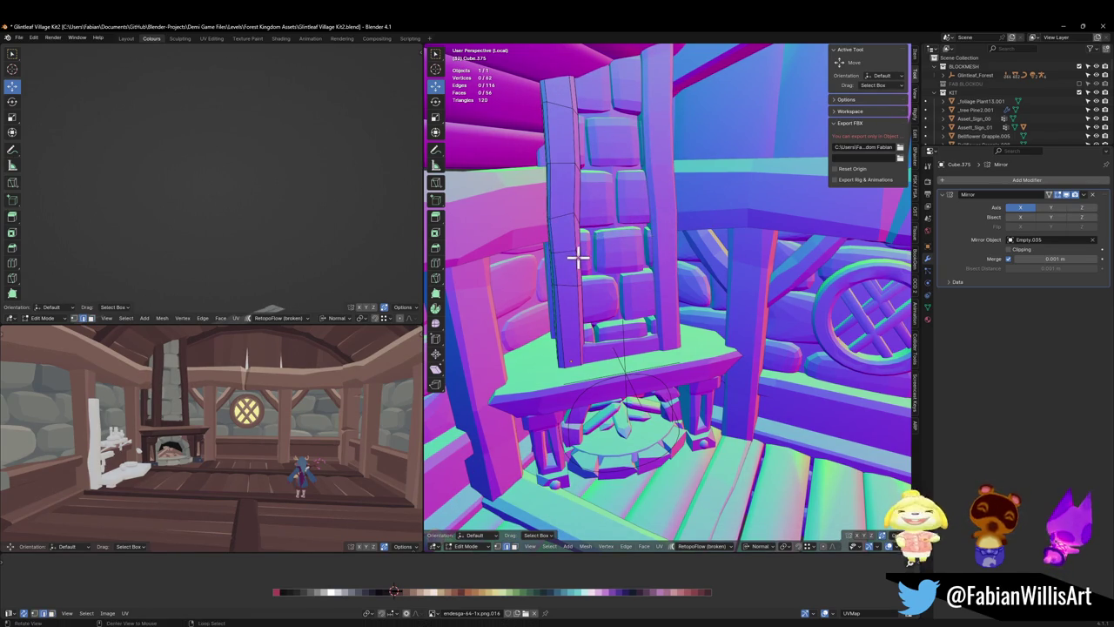
- Push the post's vertices outward, then cancel and undo the move
{"action": "middle_click_drag", "start_coordinate": [577, 256], "coordinate": [674, 251]}
{"action": "scroll", "coordinate": [674, 251], "scroll_direction": "up", "scroll_amount": 5}
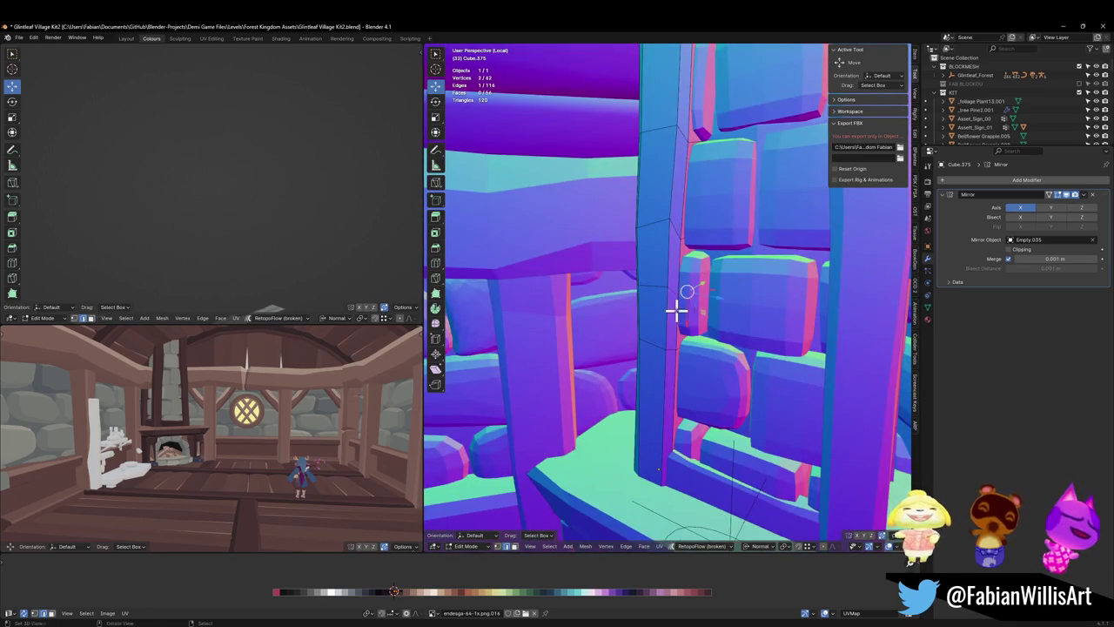
{"action": "middle_click_drag", "start_coordinate": [677, 309], "coordinate": [708, 299]}
{"action": "key", "text": "g"}
{"action": "left_click", "coordinate": [723, 298]}
{"action": "key", "text": "g"}
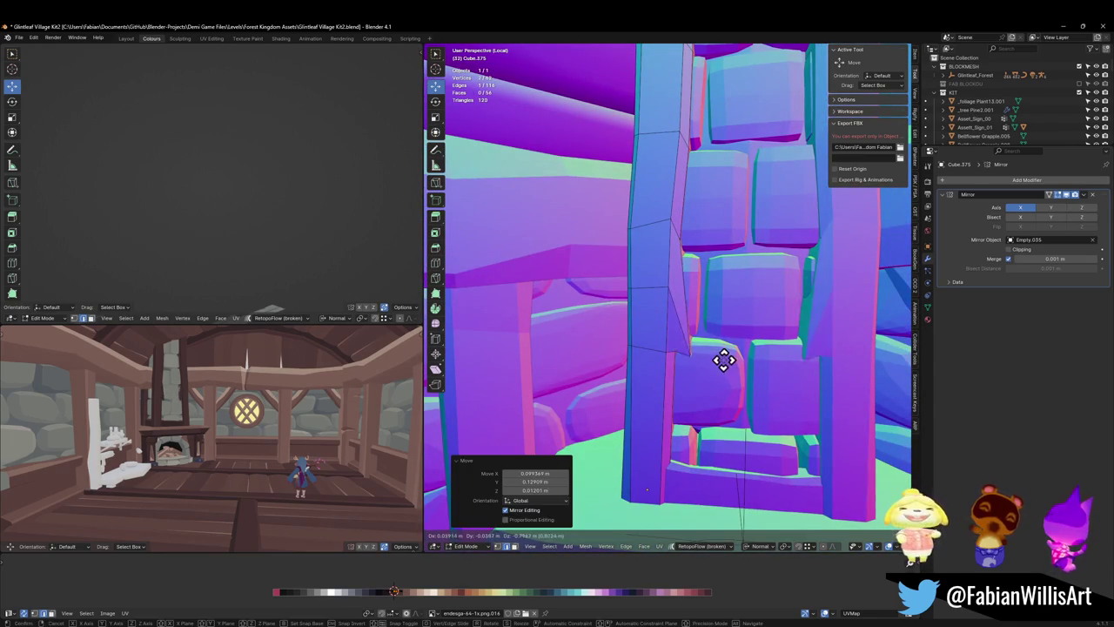
{"action": "right_click", "coordinate": [723, 357]}
{"action": "key", "text": "ctrl+z"}
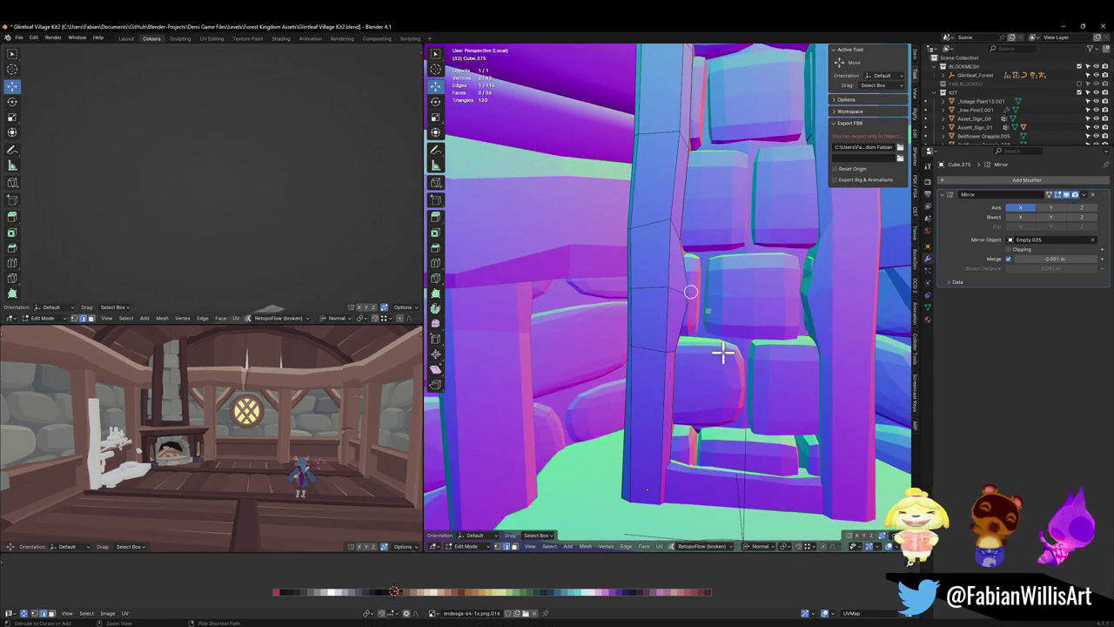
{"action": "scroll", "coordinate": [659, 308], "scroll_direction": "down", "scroll_amount": 5}
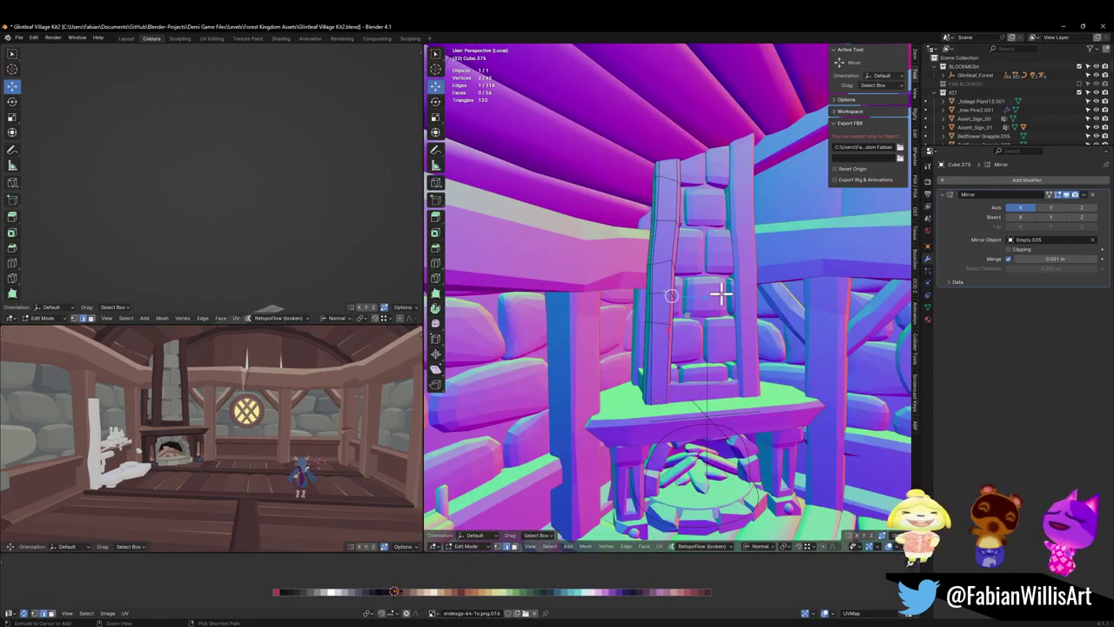
{"action": "key", "text": "ctrl+z"}
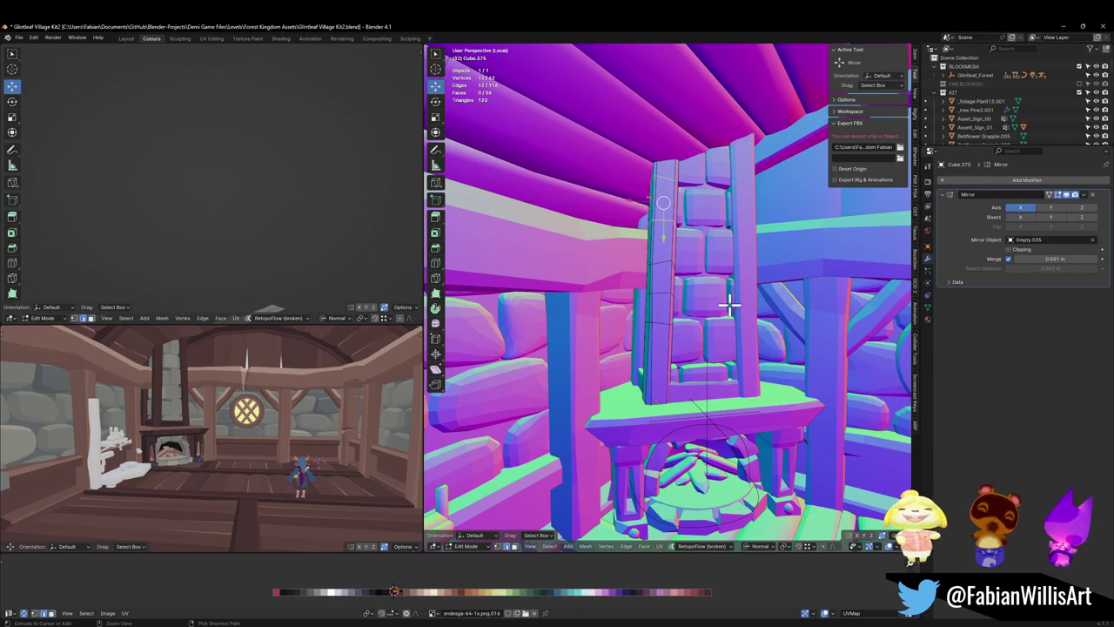
- Return to Object Mode and save the file
{"action": "key", "text": "Tab"}
{"action": "scroll", "coordinate": [783, 307], "scroll_direction": "down", "scroll_amount": 5}
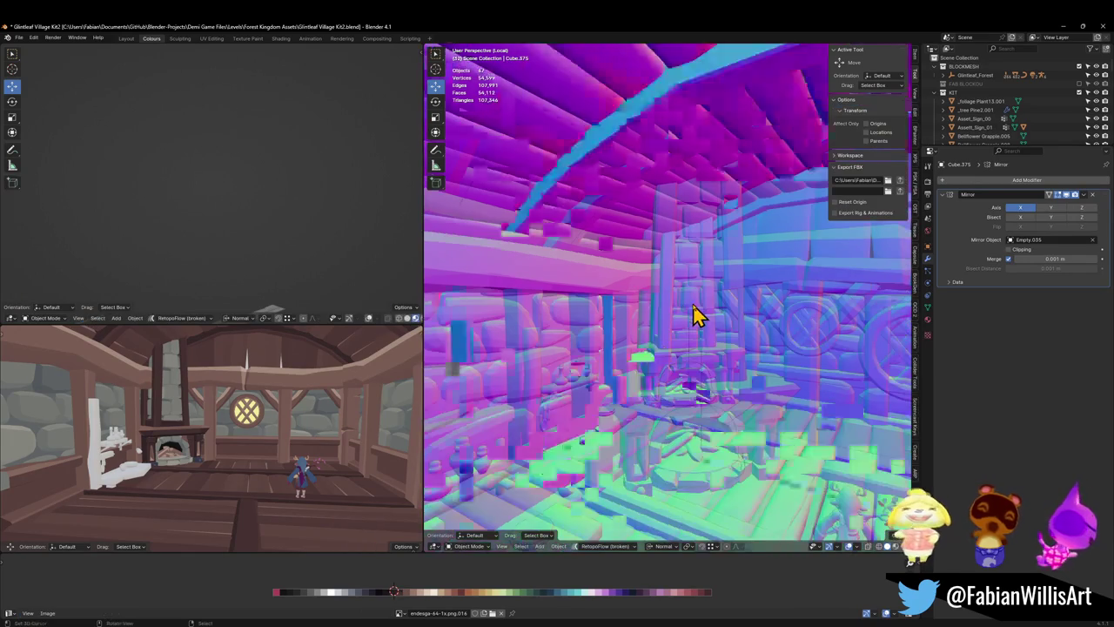
{"action": "key", "text": "ctrl+s"}
- Shift the long wall beam above the fireplace slightly along X and save
{"action": "middle_click_drag", "start_coordinate": [691, 380], "coordinate": [666, 345]}
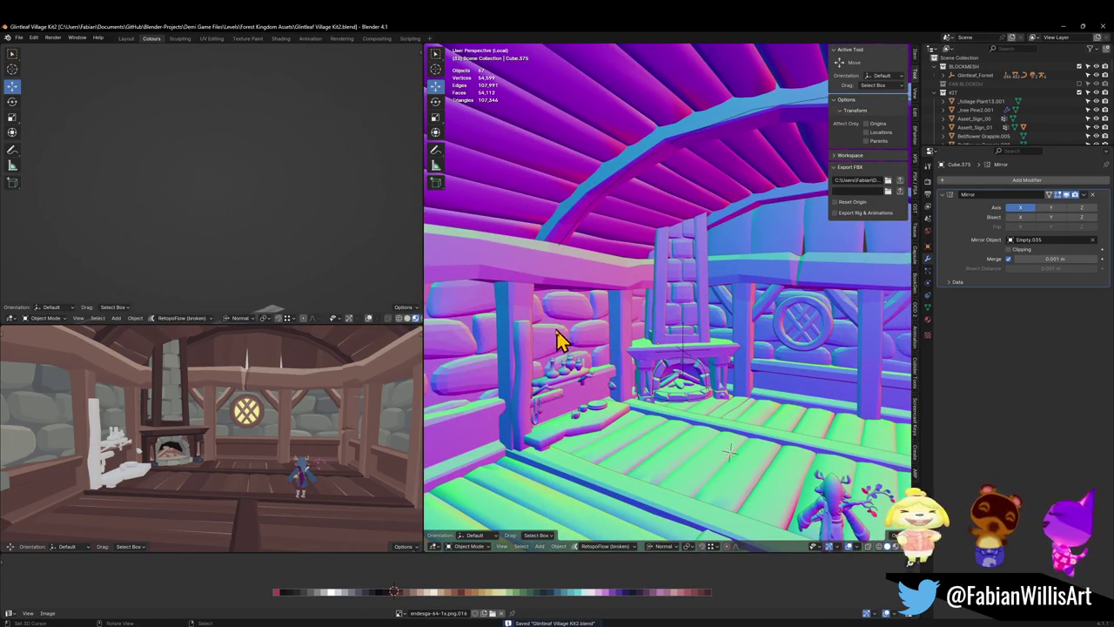
{"action": "left_click", "coordinate": [657, 261]}
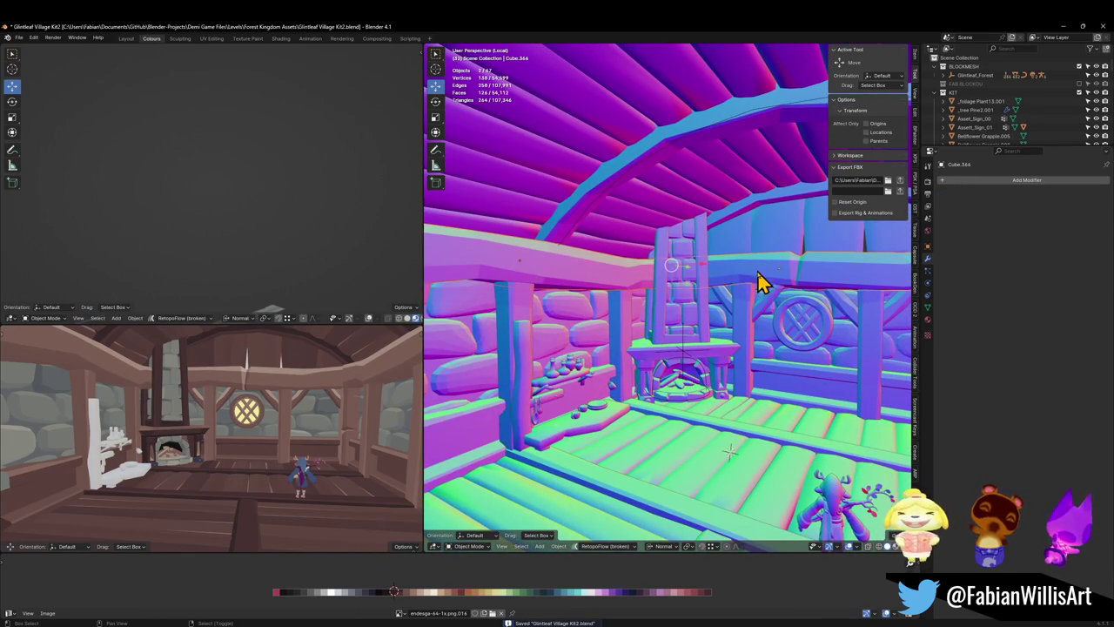
{"action": "key", "text": "Tab"}
{"action": "key", "text": "g"}
{"action": "key", "text": "x"}
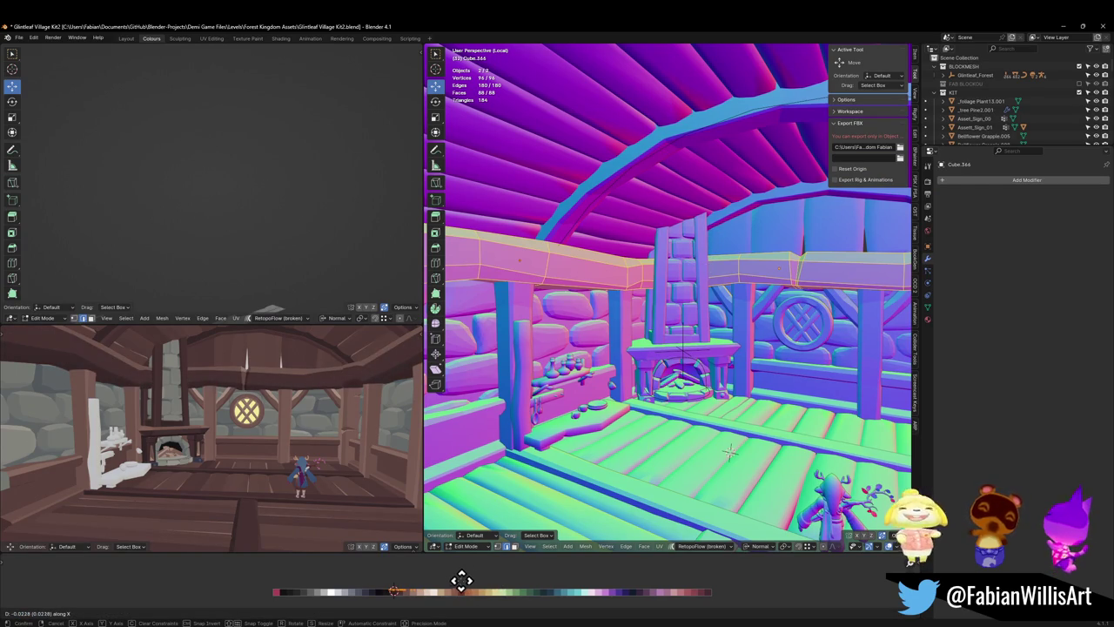
{"action": "left_click", "coordinate": [462, 585]}
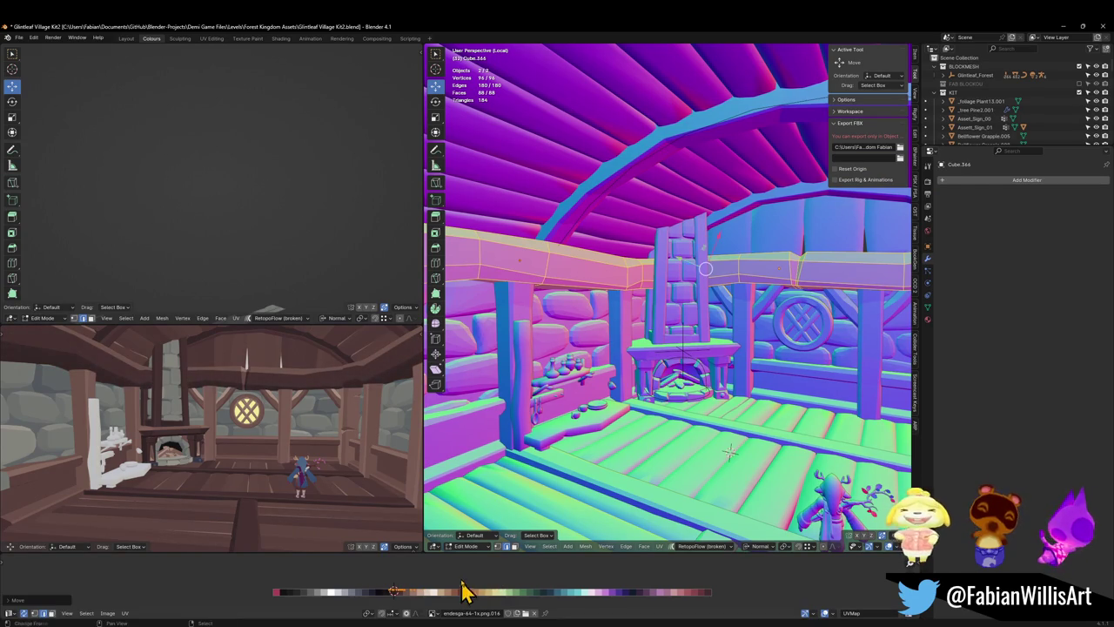
{"action": "key", "text": "ctrl+s"}
- Shift the thin trim piece Plane.294 slightly along X and save
{"action": "key", "text": "Tab"}
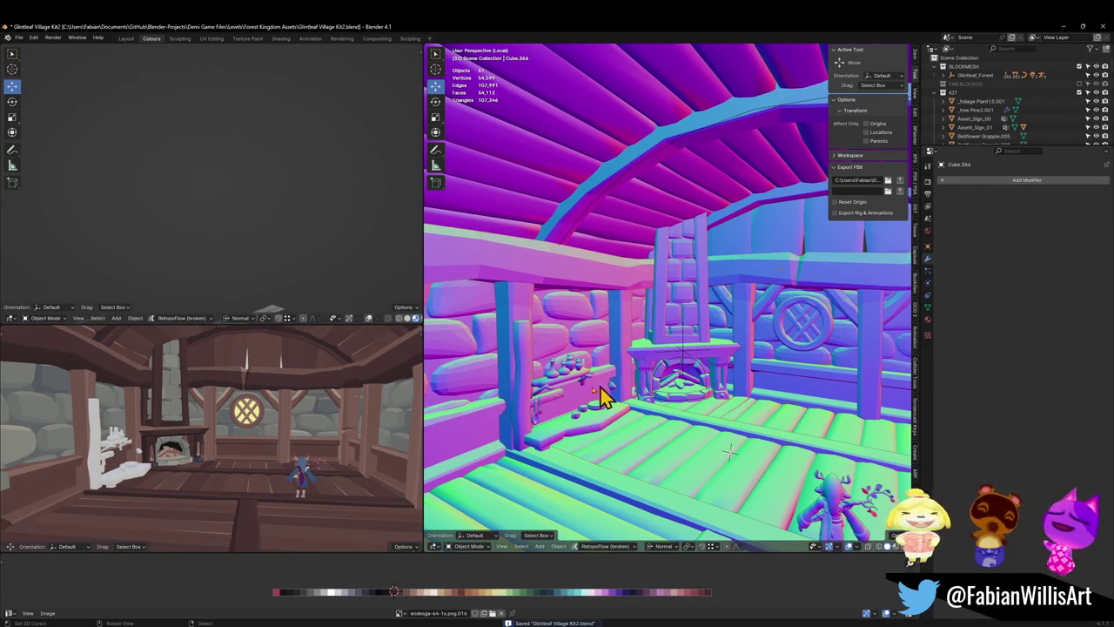
{"action": "key", "text": "ctrl+z"}
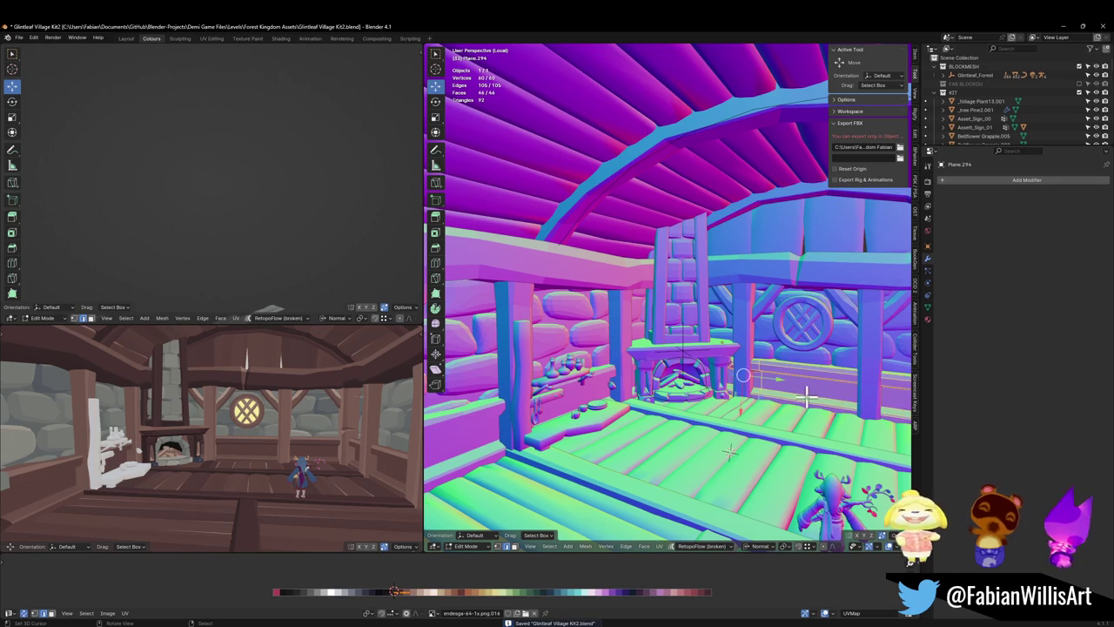
{"action": "key", "text": "g"}
{"action": "key", "text": "x"}
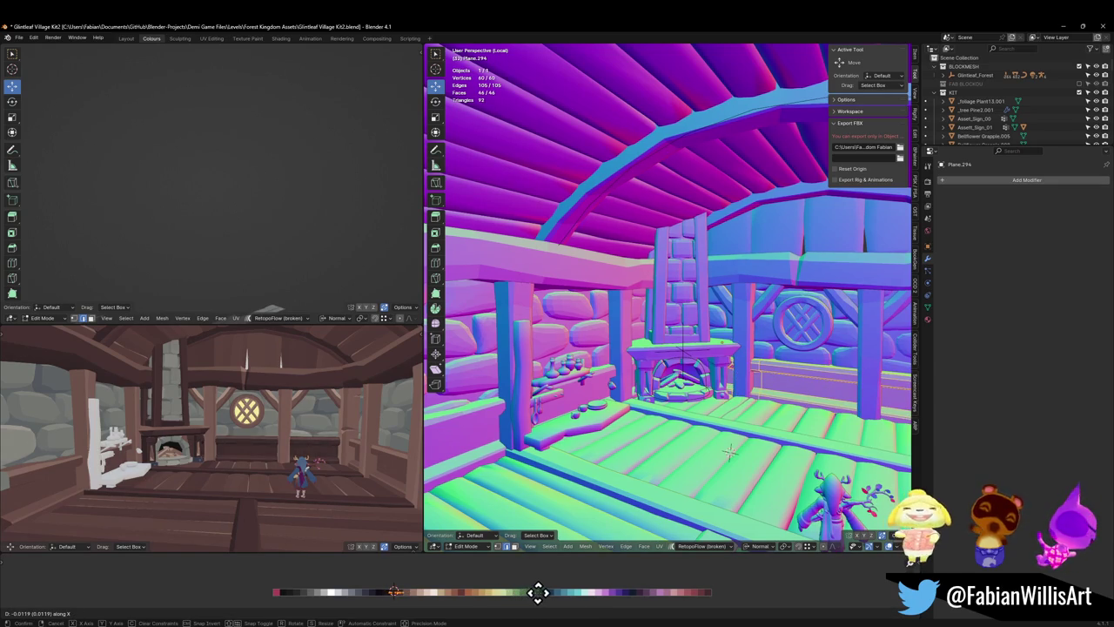
{"action": "left_click", "coordinate": [538, 592]}
{"action": "key", "text": "ctrl+s"}
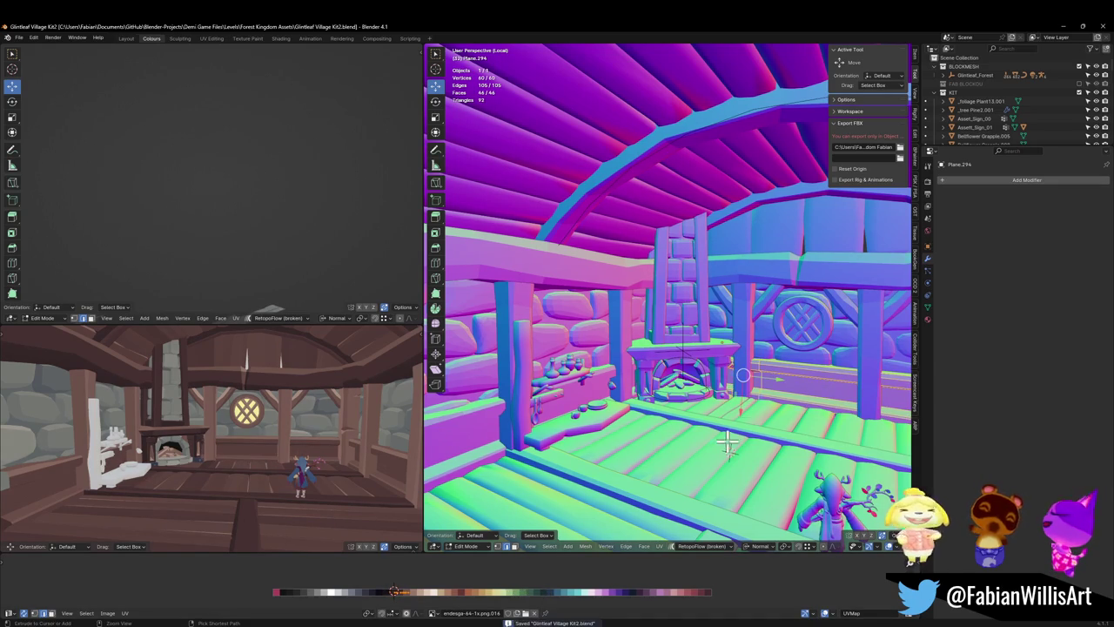
{"action": "key", "text": "Tab"}
- Select the left-wall stonework piece and enter Edit Mode with nothing selected
{"action": "middle_click_drag", "start_coordinate": [666, 435], "coordinate": [464, 397]}
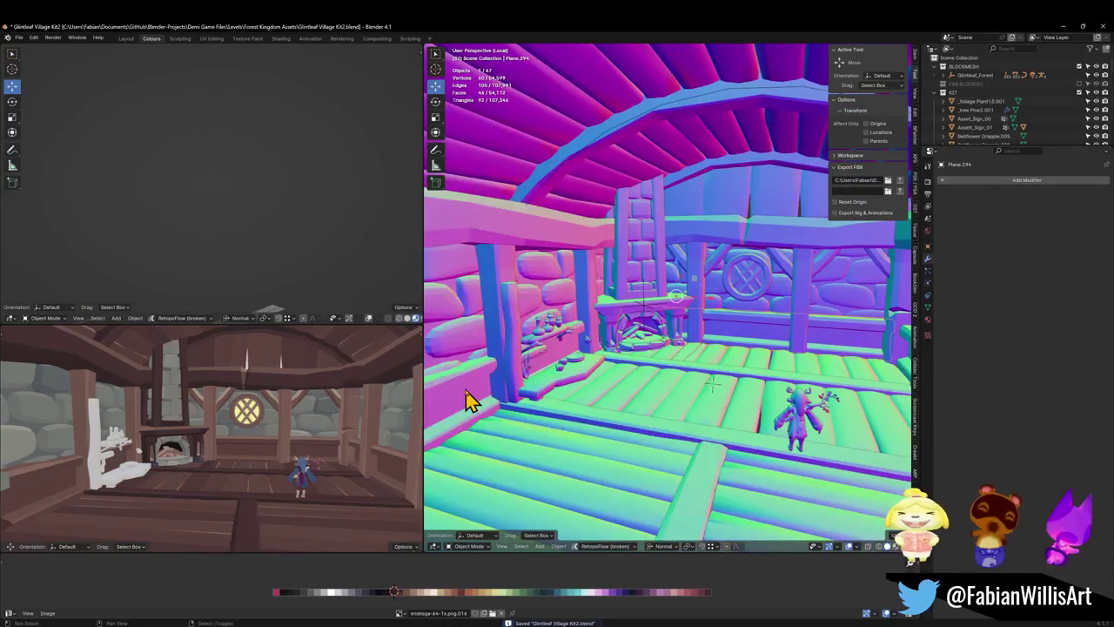
{"action": "left_click", "coordinate": [468, 389], "text": "shift"}
{"action": "key", "text": "Tab"}
{"action": "key", "text": "alt+a"}
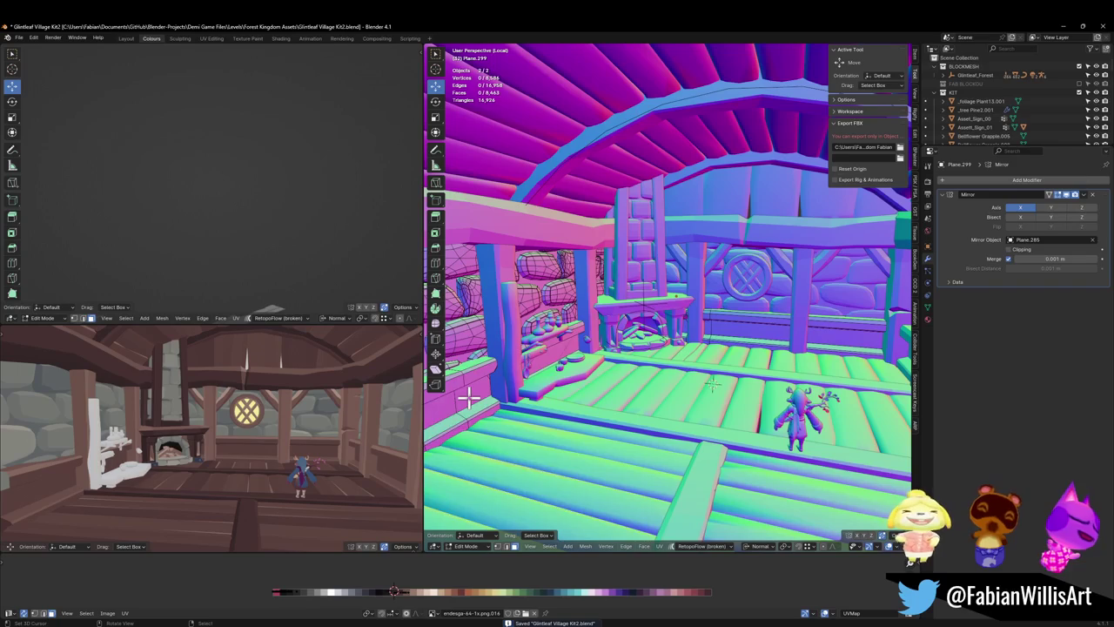
- Nudge a linked chunk of the Plane.299 stonework along X, save, and exit Edit Mode
{"action": "key", "text": "l"}
{"action": "key", "text": "g"}
{"action": "key", "text": "x"}
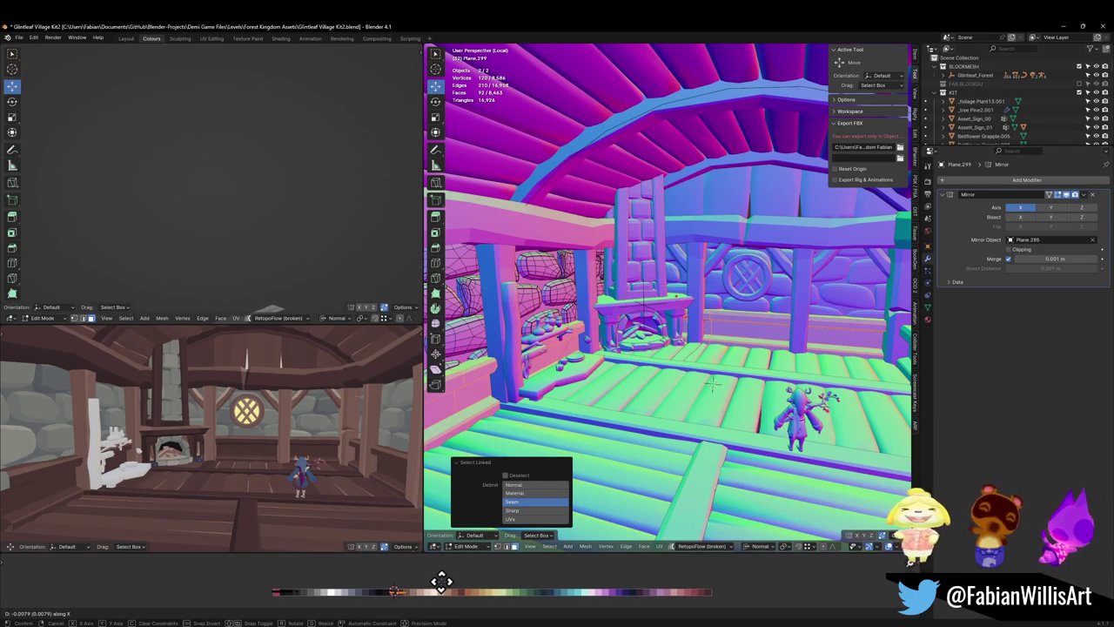
{"action": "left_click", "coordinate": [431, 585]}
{"action": "mouse_move", "coordinate": [354, 452]}
{"action": "middle_mouse_down"}
{"action": "mouse_move", "coordinate": [322, 433]}
{"action": "mouse_move", "coordinate": [277, 458]}
{"action": "mouse_move", "coordinate": [293, 440]}
{"action": "middle_mouse_up"}
{"action": "key", "text": "ctrl+s"}
{"action": "key", "text": "Tab"}
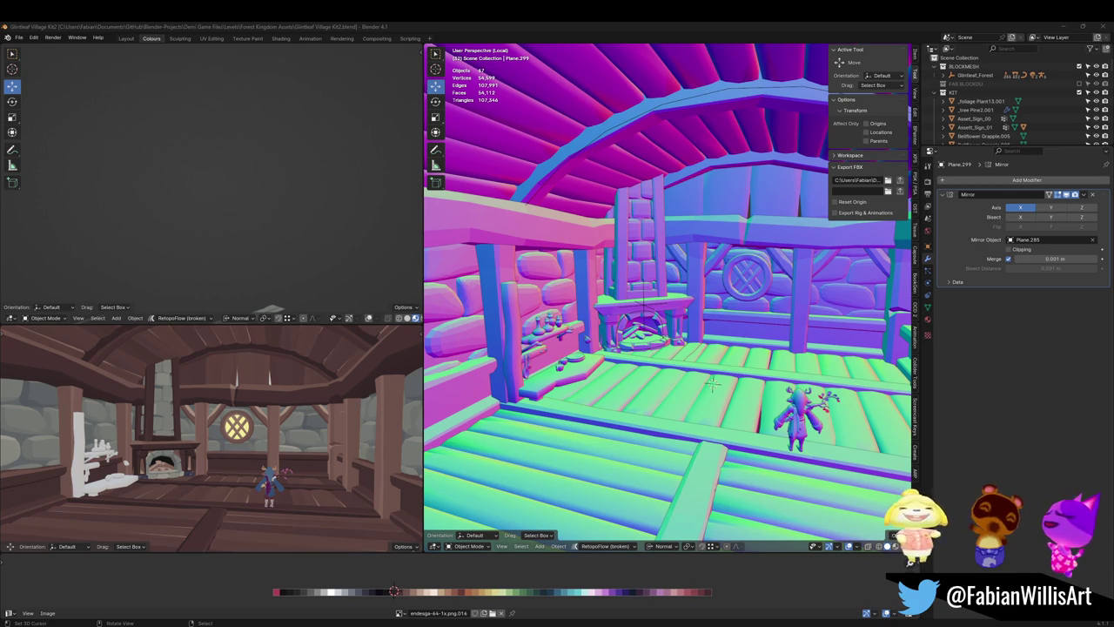
- Zoom and tilt the top-left viewport over the plant and prop assets, then save
{"action": "scroll", "coordinate": [244, 219], "scroll_direction": "up", "scroll_amount": 2}
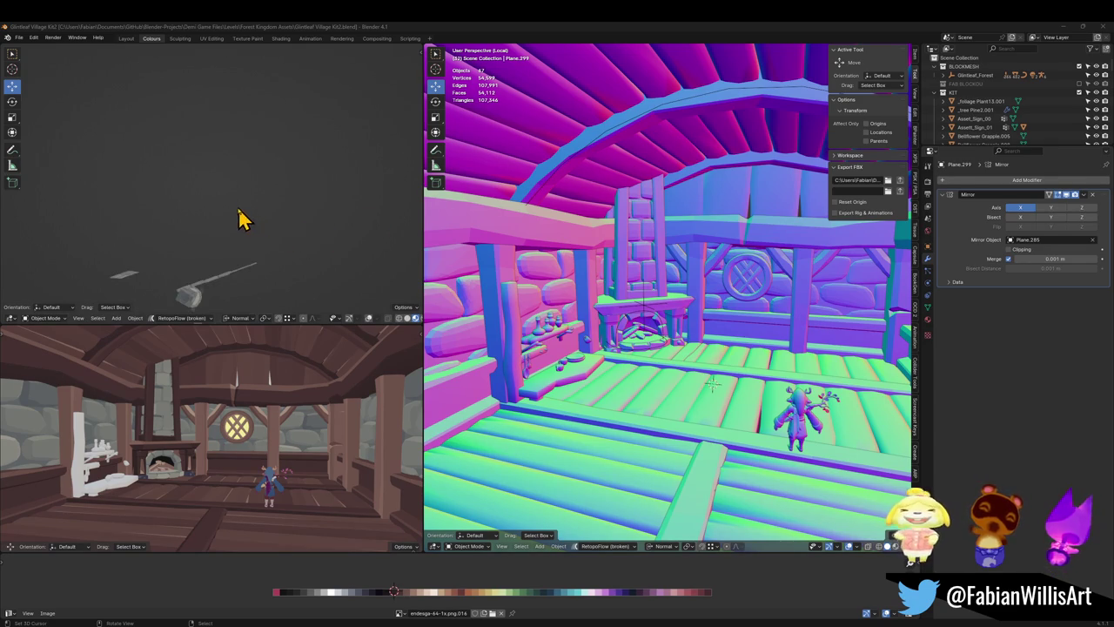
{"action": "scroll", "coordinate": [235, 261], "scroll_direction": "up", "scroll_amount": 2}
{"action": "scroll", "coordinate": [266, 219], "scroll_direction": "up", "scroll_amount": 2}
{"action": "scroll", "coordinate": [244, 200], "scroll_direction": "up", "scroll_amount": 2}
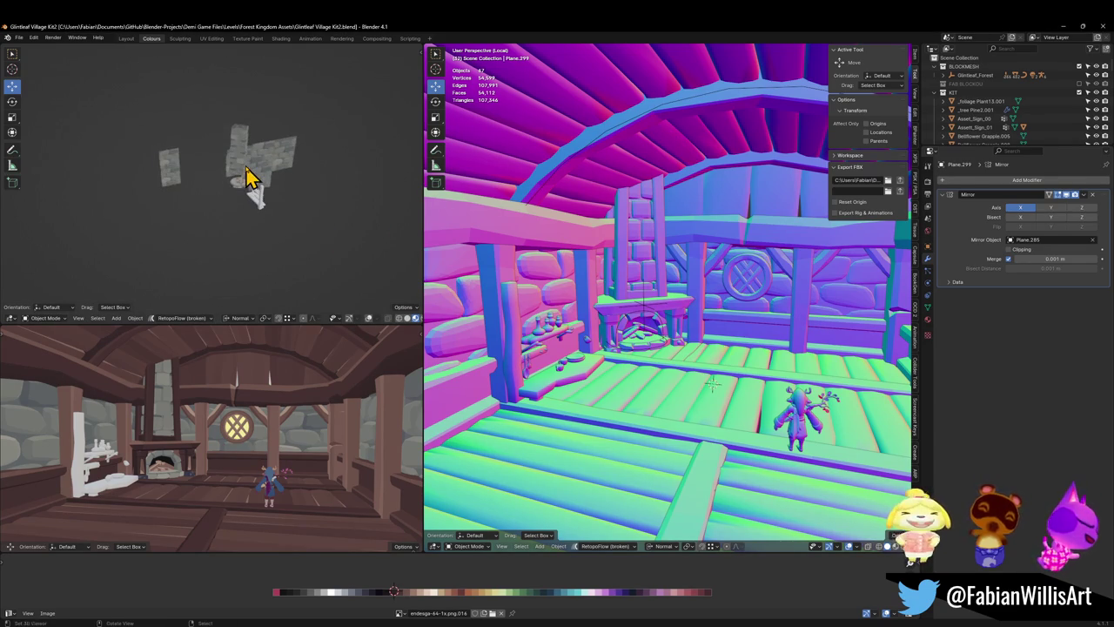
{"action": "key", "text": "KP_Divide"}
{"action": "scroll", "coordinate": [246, 177], "scroll_direction": "down", "scroll_amount": 2}
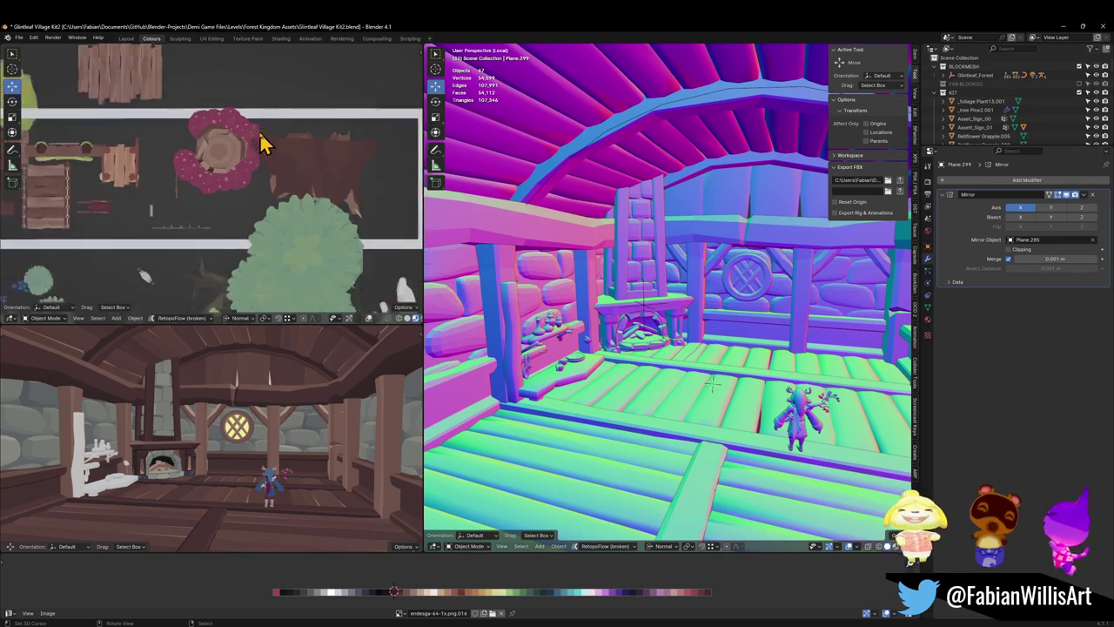
{"action": "scroll", "coordinate": [261, 223], "scroll_direction": "down", "scroll_amount": 3}
{"action": "mouse_move", "coordinate": [261, 224]}
{"action": "middle_mouse_down"}
{"action": "mouse_move", "coordinate": [304, 169]}
{"action": "mouse_move", "coordinate": [213, 176]}
{"action": "middle_mouse_up"}
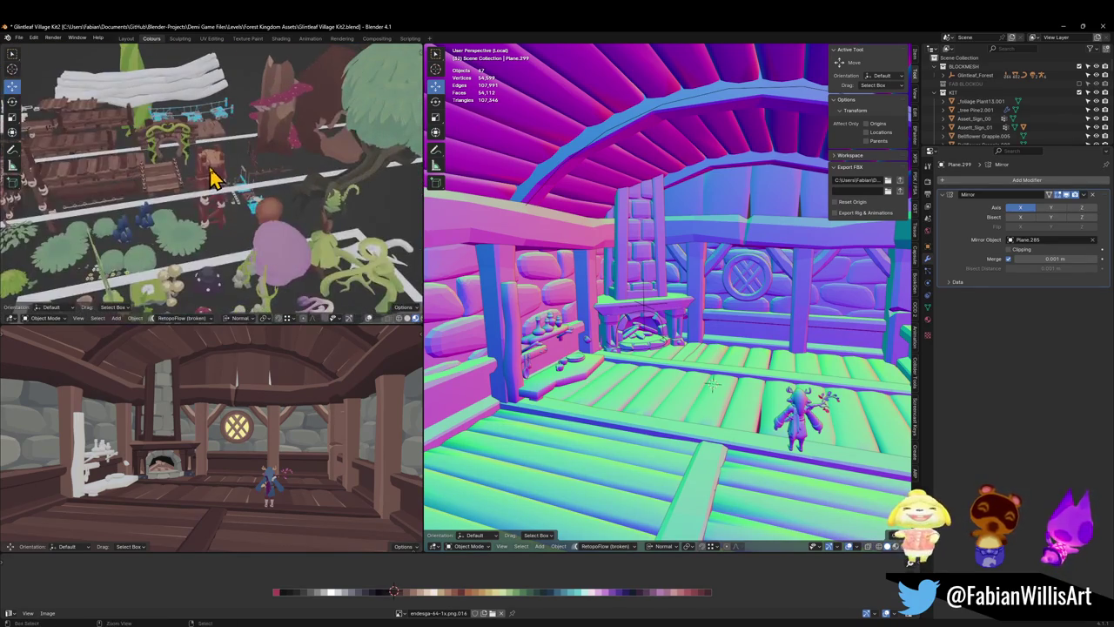
{"action": "key", "text": "ctrl+s"}
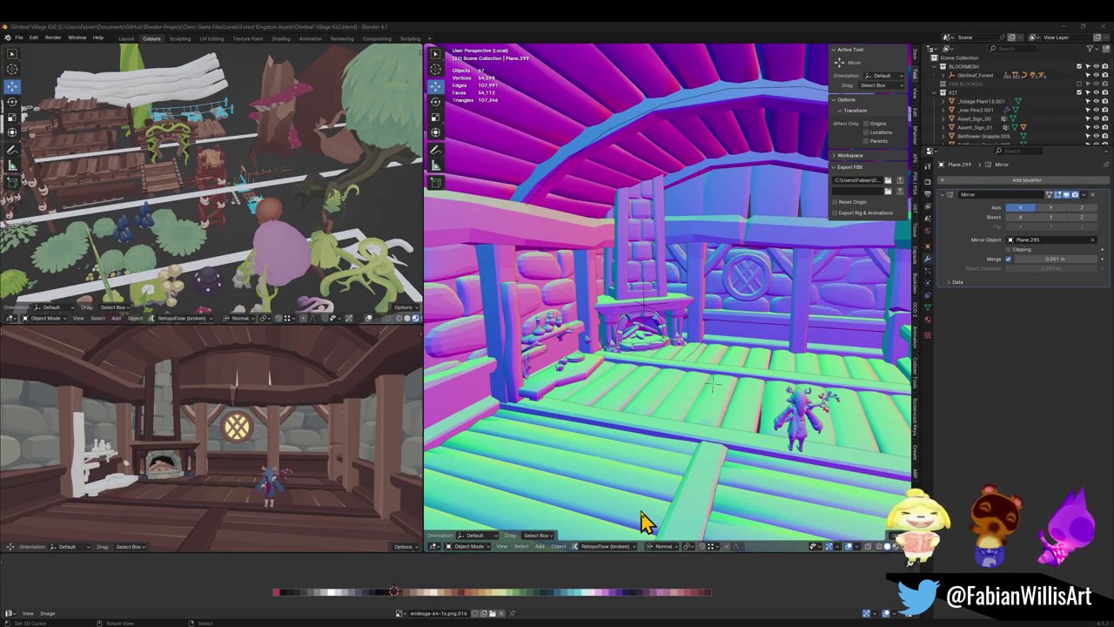
- Scale the round window Circle.076 up to about 1.18, cancel a trial Z move, and save
{"action": "scroll", "coordinate": [696, 301], "scroll_direction": "down", "scroll_amount": 5}
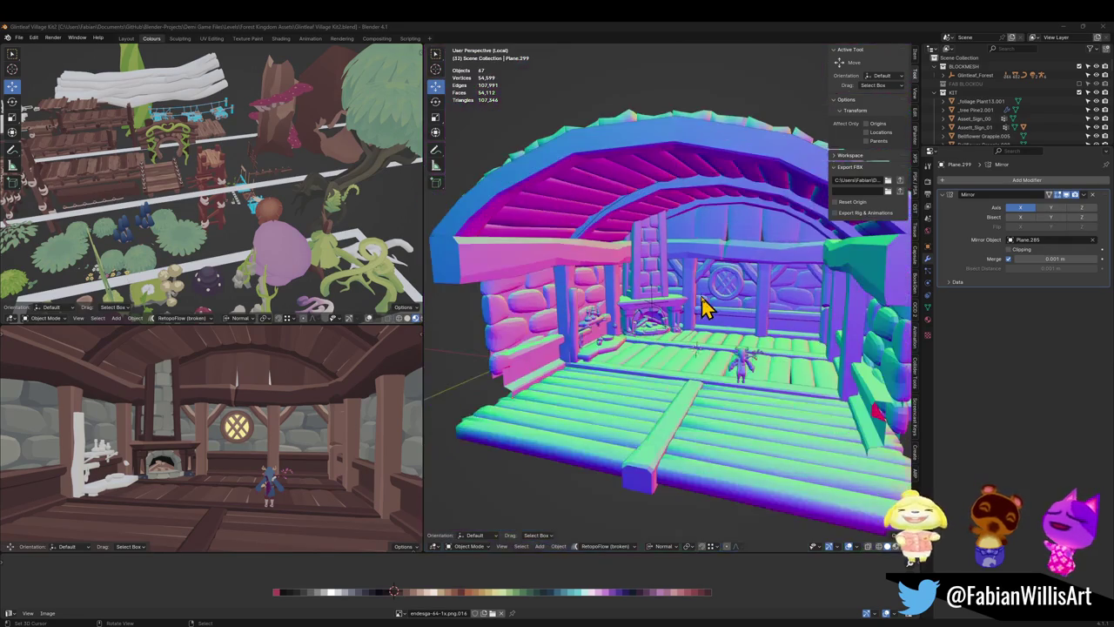
{"action": "scroll", "coordinate": [701, 308], "scroll_direction": "down", "scroll_amount": 2}
{"action": "key", "text": "ctrl+s"}
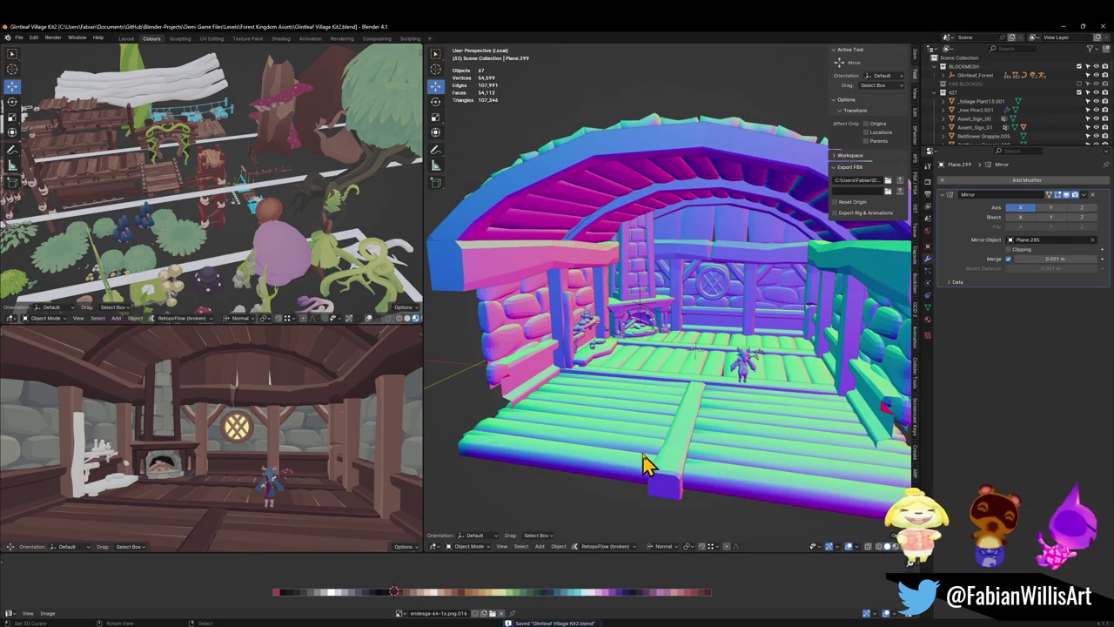
{"action": "left_click", "coordinate": [719, 292]}
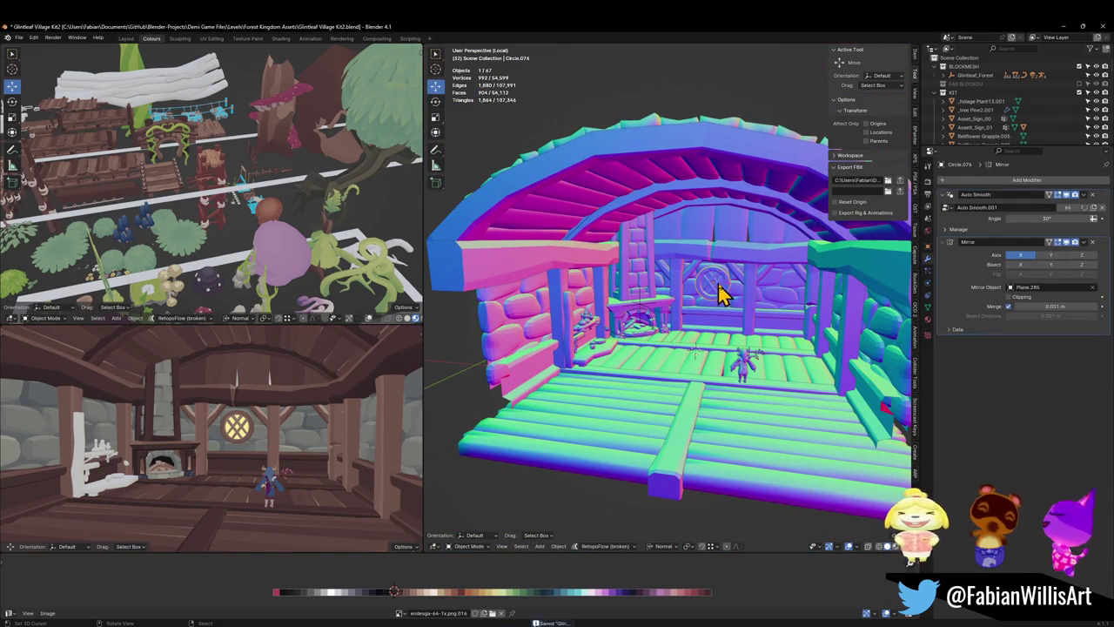
{"action": "key", "text": "s"}
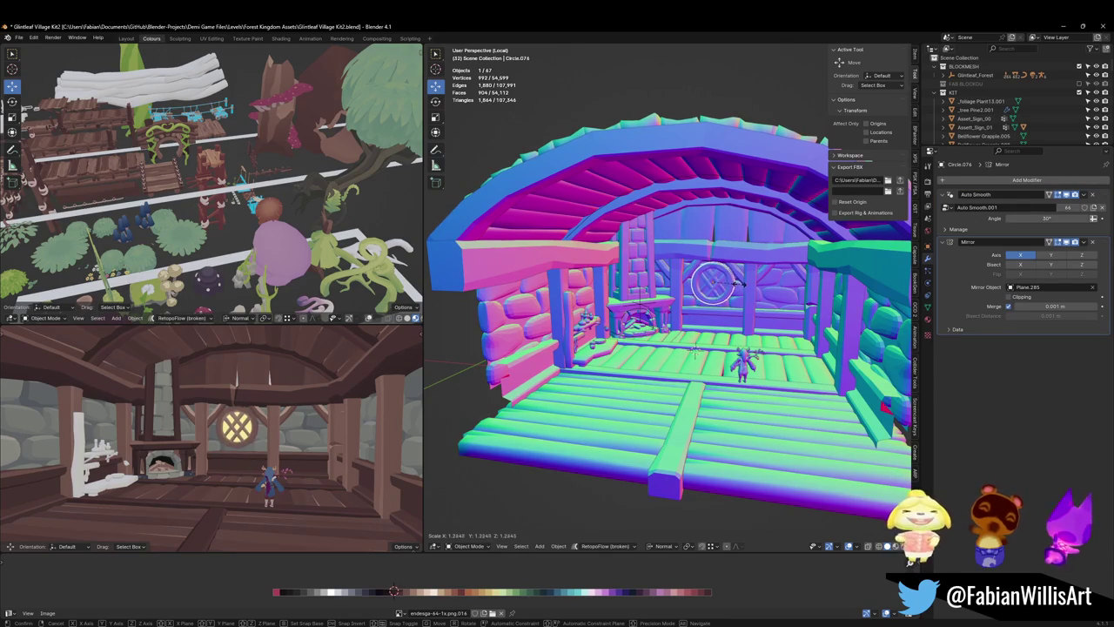
{"action": "left_click", "coordinate": [736, 285]}
{"action": "key", "text": "g"}
{"action": "key", "text": "z"}
{"action": "key", "text": "Escape"}
{"action": "key", "text": "ctrl+z"}
{"action": "key", "text": "ctrl+z"}
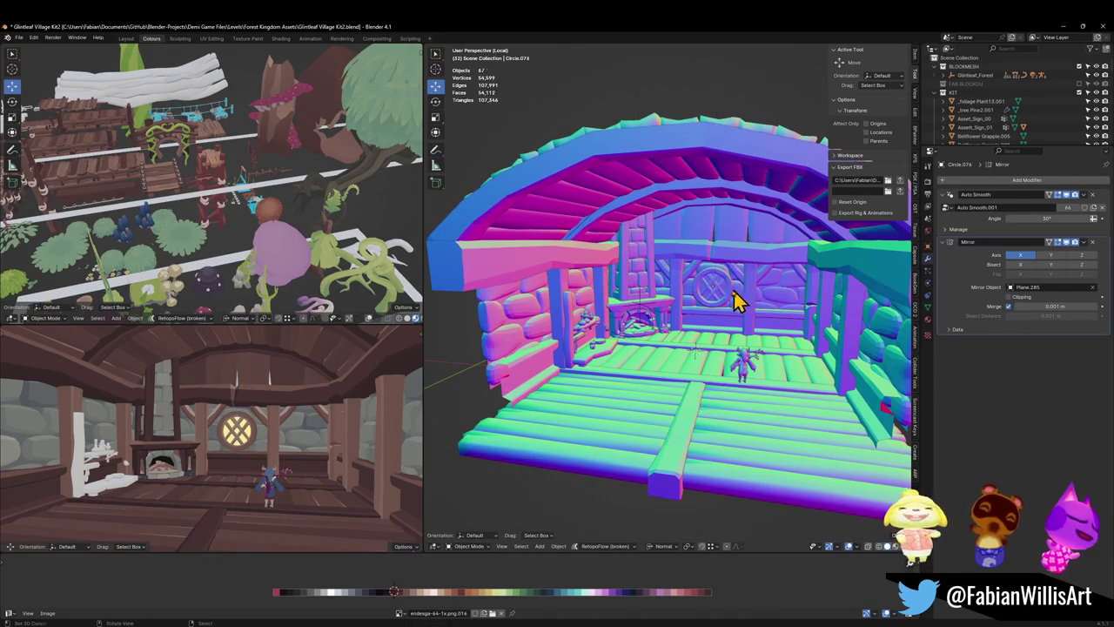
{"action": "key", "text": "ctrl+s"}
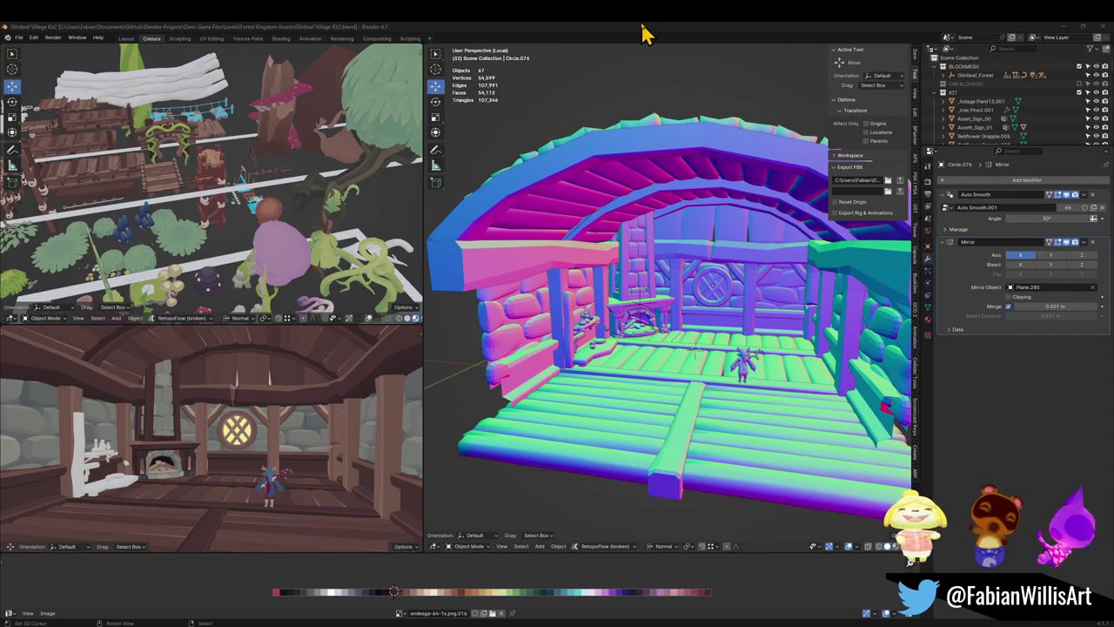
- Save the file and orbit the preview around the house interior
{"action": "scroll", "coordinate": [296, 348], "scroll_direction": "down", "scroll_amount": 5}
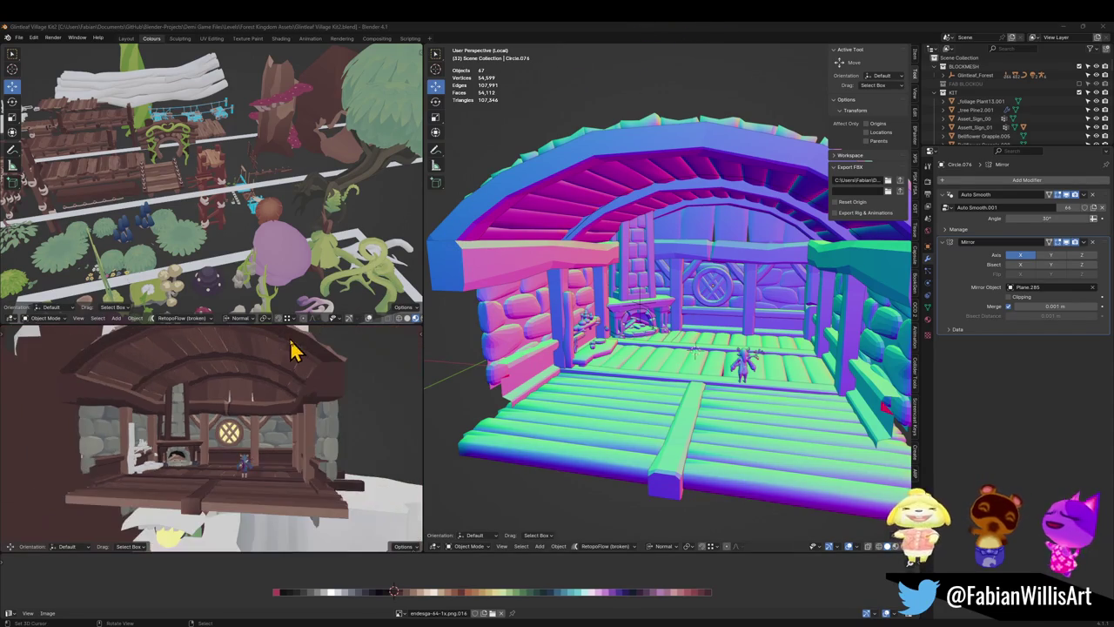
{"action": "scroll", "coordinate": [296, 370], "scroll_direction": "up", "scroll_amount": 5}
{"action": "key", "text": "ctrl+s"}
{"action": "middle_click_drag", "start_coordinate": [339, 391], "coordinate": [296, 383]}
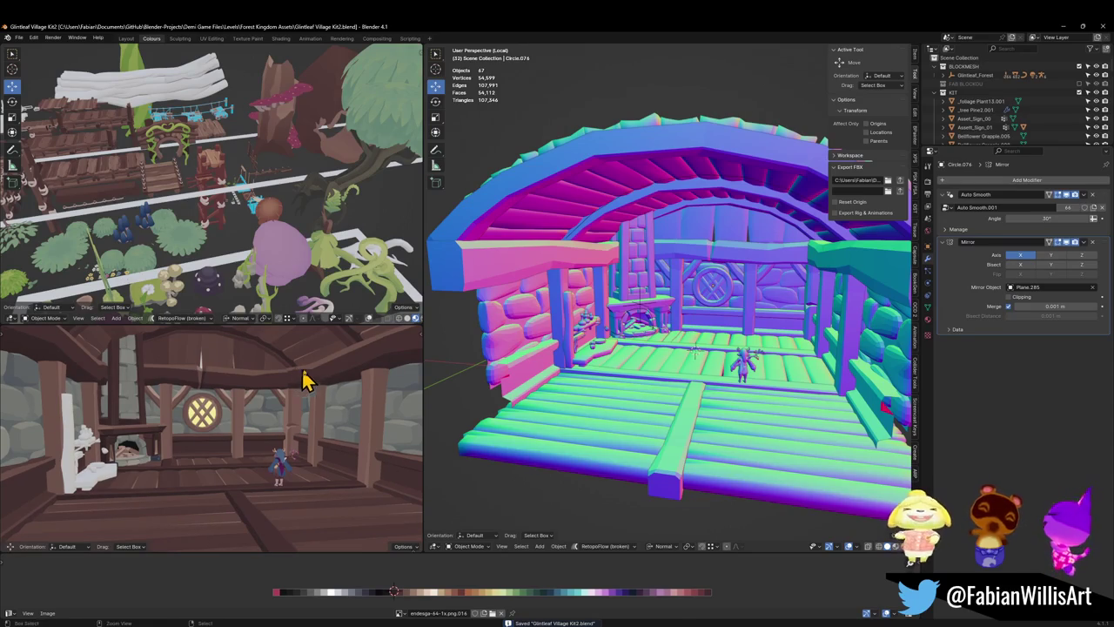
- Maximize the shaded preview, zoom and orbit around the tavern, then restore the layout
{"action": "key", "text": "ctrl+alt+space"}
{"action": "scroll", "coordinate": [565, 374], "scroll_direction": "down", "scroll_amount": 3}
{"action": "scroll", "coordinate": [567, 385], "scroll_direction": "up", "scroll_amount": 1}
{"action": "scroll", "coordinate": [597, 376], "scroll_direction": "up", "scroll_amount": 3}
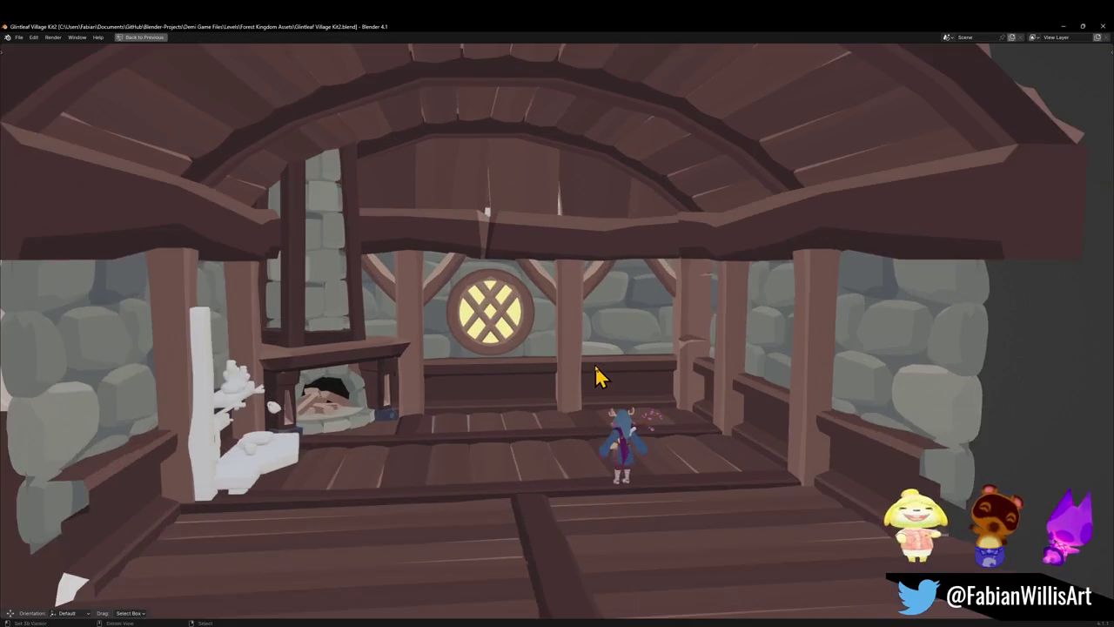
{"action": "scroll", "coordinate": [600, 373], "scroll_direction": "down", "scroll_amount": 2}
{"action": "scroll", "coordinate": [612, 363], "scroll_direction": "down", "scroll_amount": 1}
{"action": "scroll", "coordinate": [614, 363], "scroll_direction": "down", "scroll_amount": 1}
{"action": "scroll", "coordinate": [616, 361], "scroll_direction": "down", "scroll_amount": 2}
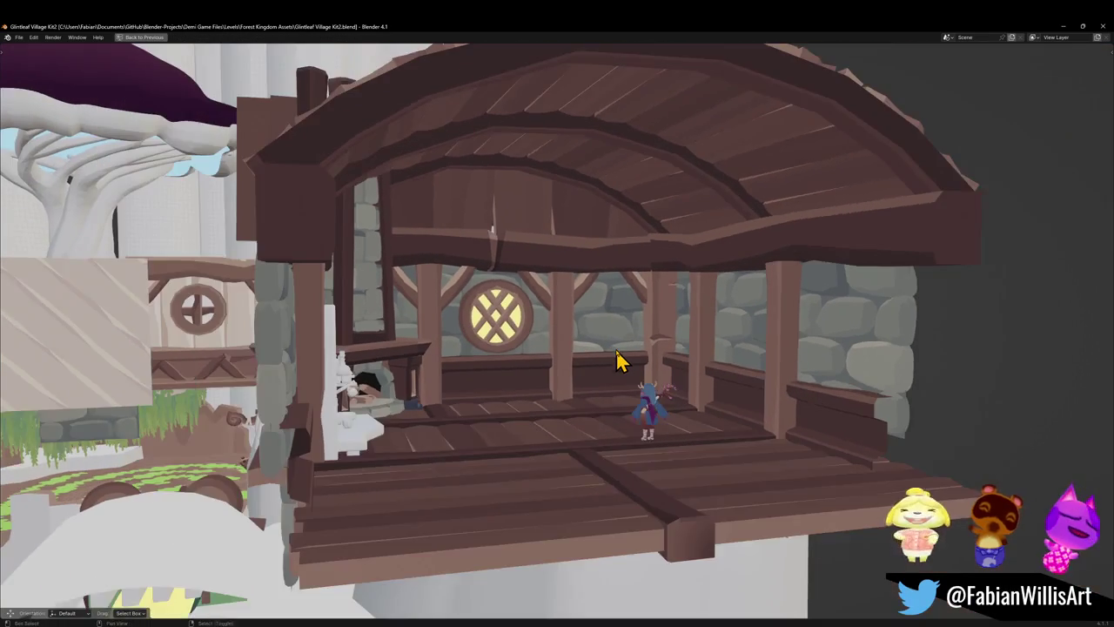
{"action": "scroll", "coordinate": [616, 361], "scroll_direction": "down", "scroll_amount": 2}
{"action": "middle_click_drag", "start_coordinate": [604, 368], "coordinate": [608, 357]}
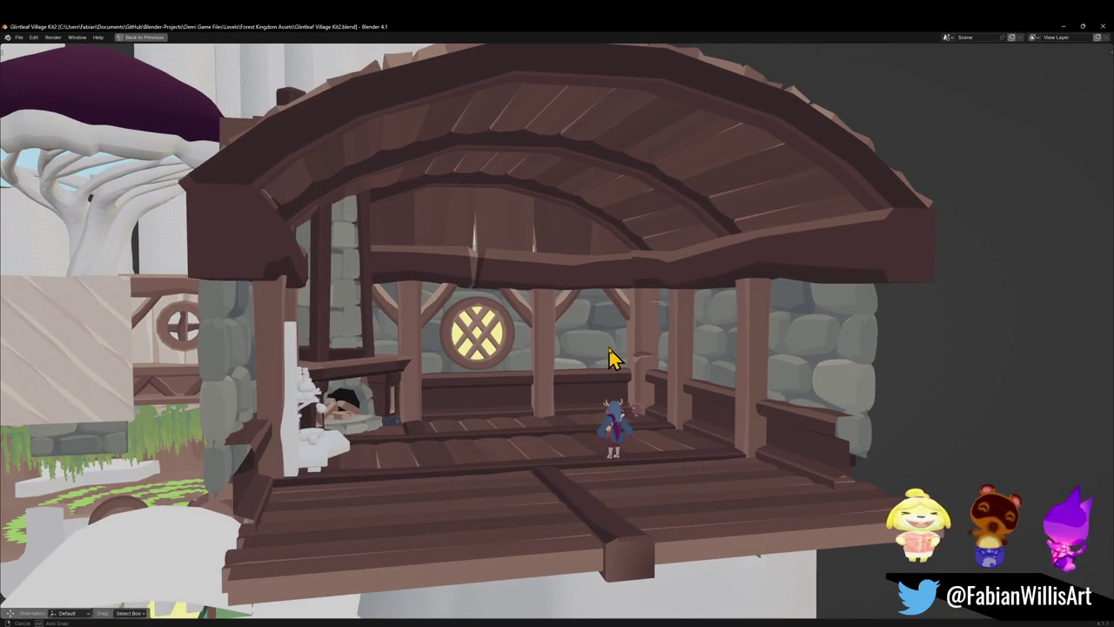
{"action": "scroll", "coordinate": [609, 357], "scroll_direction": "down", "scroll_amount": 1}
{"action": "key", "text": "ctrl+alt+space"}
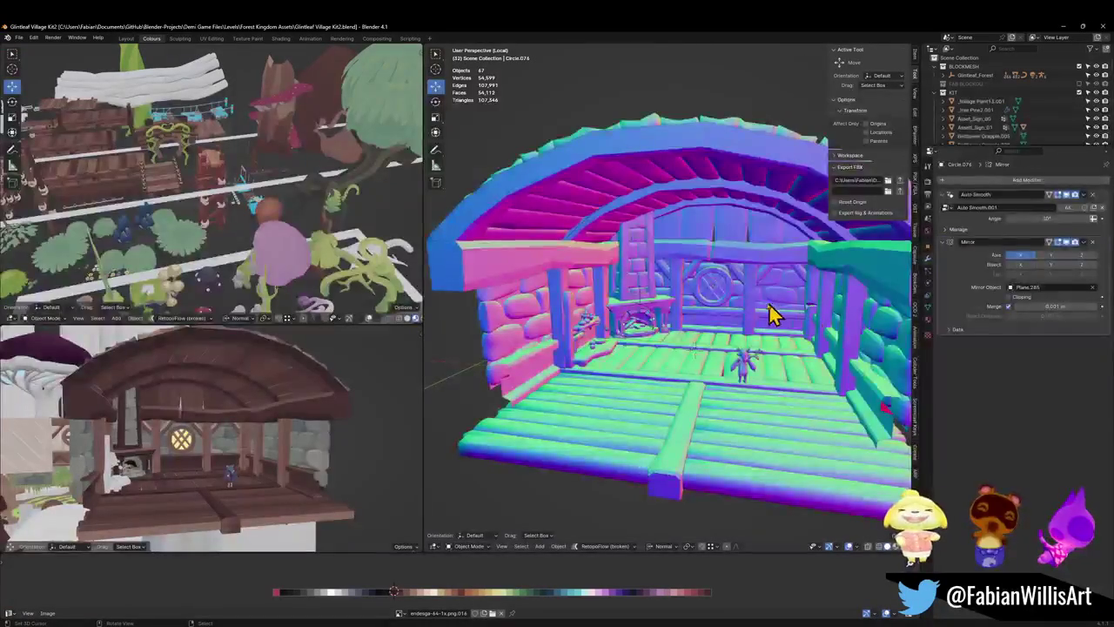
- Orbit and zoom the normal-shaded house model
{"action": "scroll", "coordinate": [770, 315], "scroll_direction": "down", "scroll_amount": 3}
{"action": "middle_click_drag", "start_coordinate": [703, 351], "coordinate": [716, 325]}
{"action": "scroll", "coordinate": [261, 424], "scroll_direction": "down", "scroll_amount": 4}
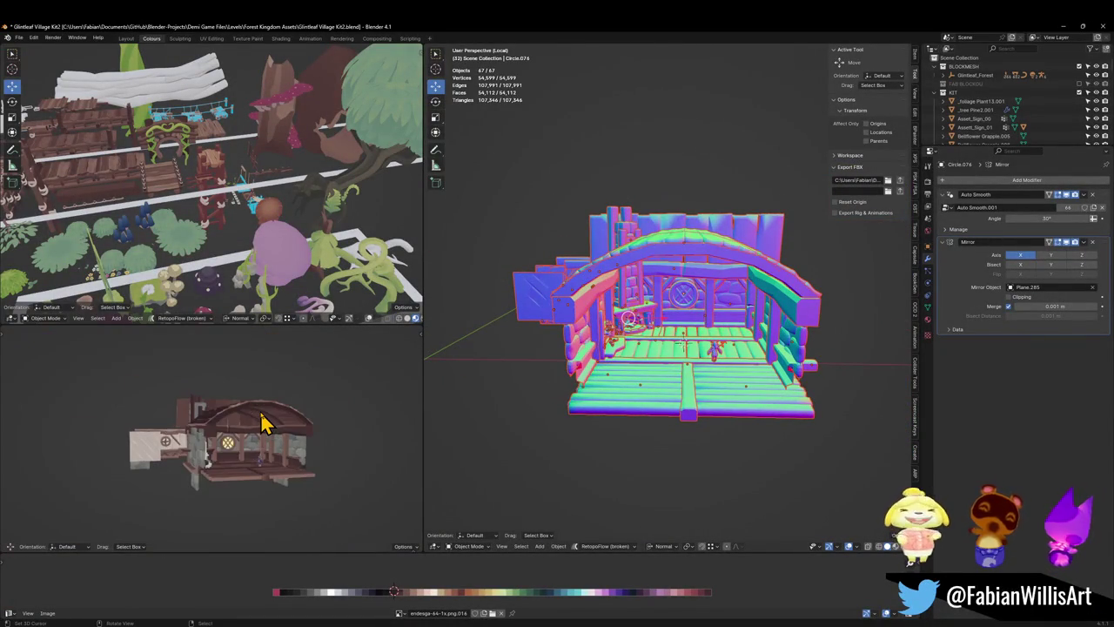
{"action": "scroll", "coordinate": [296, 439], "scroll_direction": "up", "scroll_amount": 4}
{"action": "scroll", "coordinate": [252, 435], "scroll_direction": "up", "scroll_amount": 2}
{"action": "scroll", "coordinate": [252, 435], "scroll_direction": "up", "scroll_amount": 2}
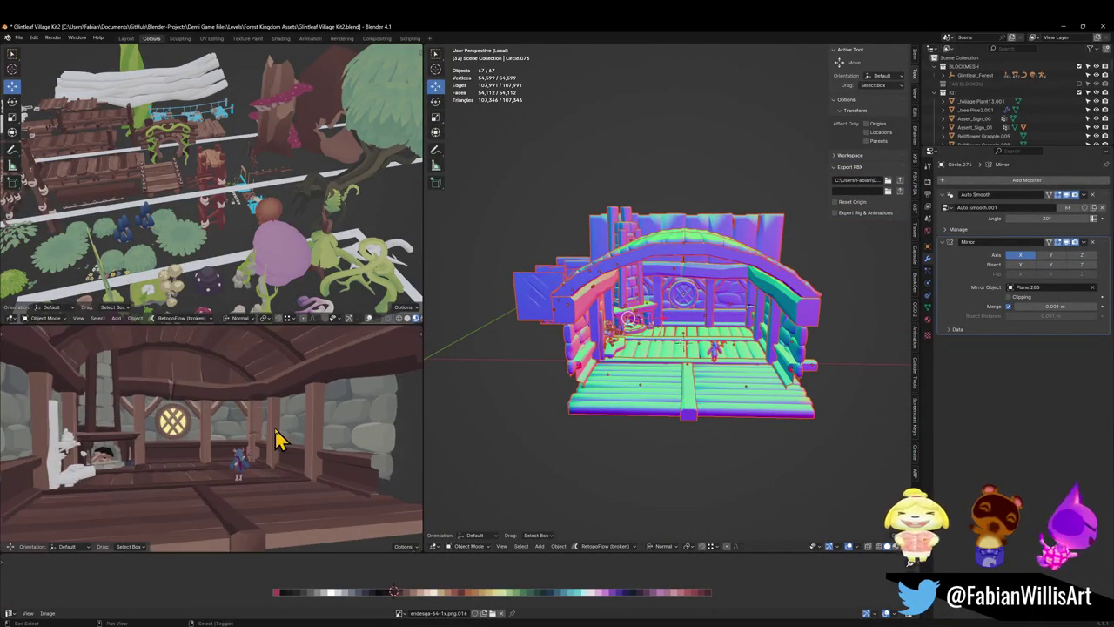
{"action": "scroll", "coordinate": [278, 438], "scroll_direction": "up", "scroll_amount": 2}
- Maximize the interior preview, try moving the white shelf along X, cancel, and save
{"action": "key", "text": "ctrl+alt+space"}
{"action": "scroll", "coordinate": [587, 399], "scroll_direction": "down", "scroll_amount": 1}
{"action": "scroll", "coordinate": [579, 418], "scroll_direction": "down", "scroll_amount": 2}
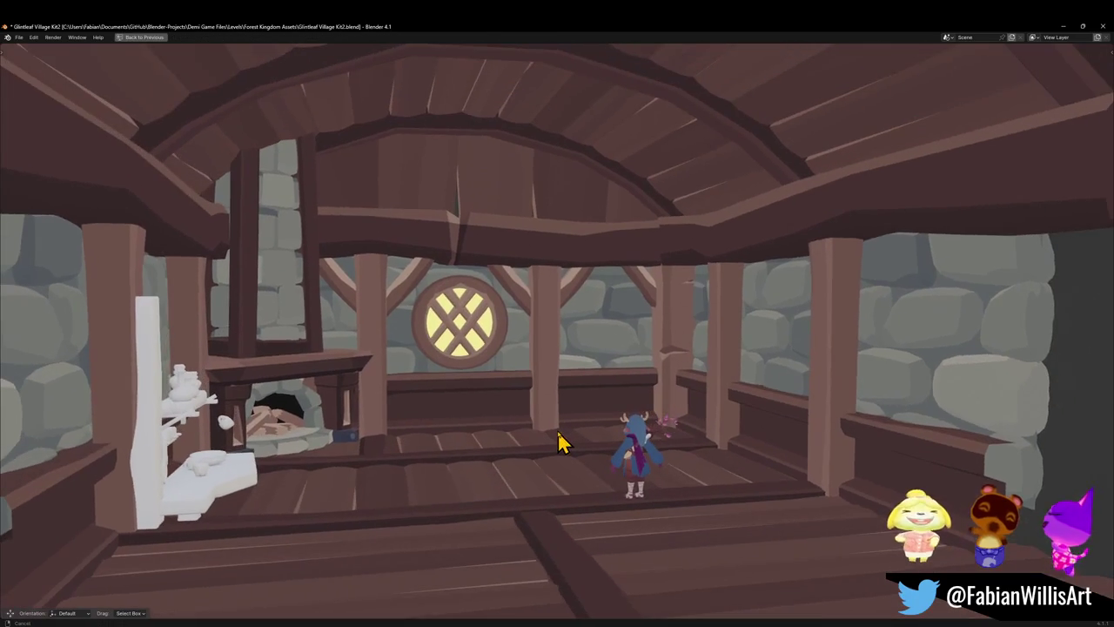
{"action": "left_click", "coordinate": [247, 471]}
{"action": "key", "text": "g"}
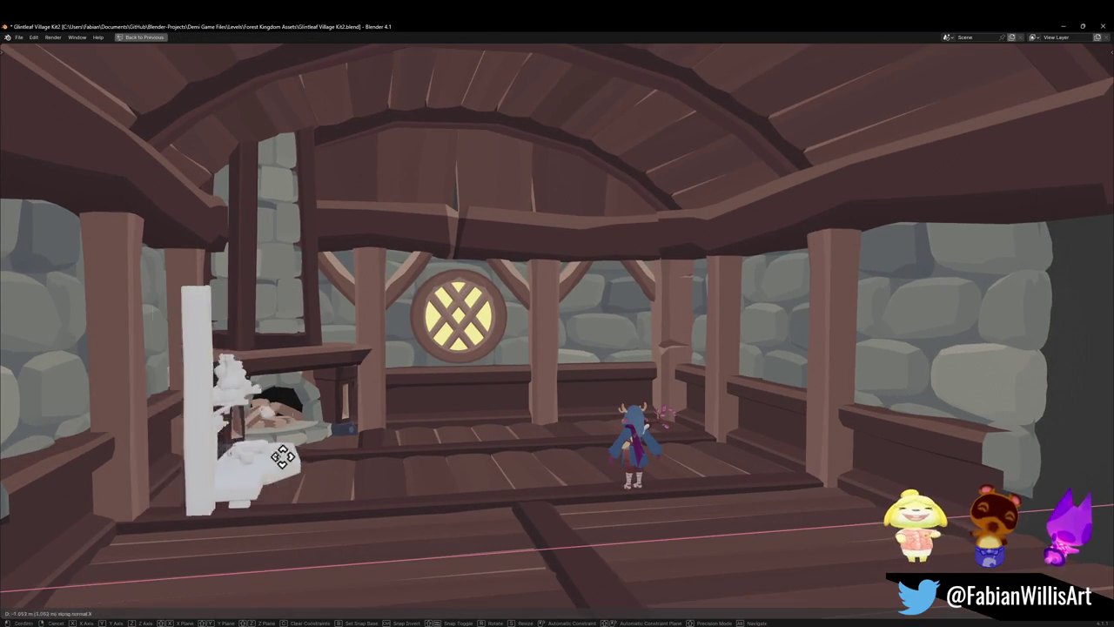
{"action": "key", "text": "x"}
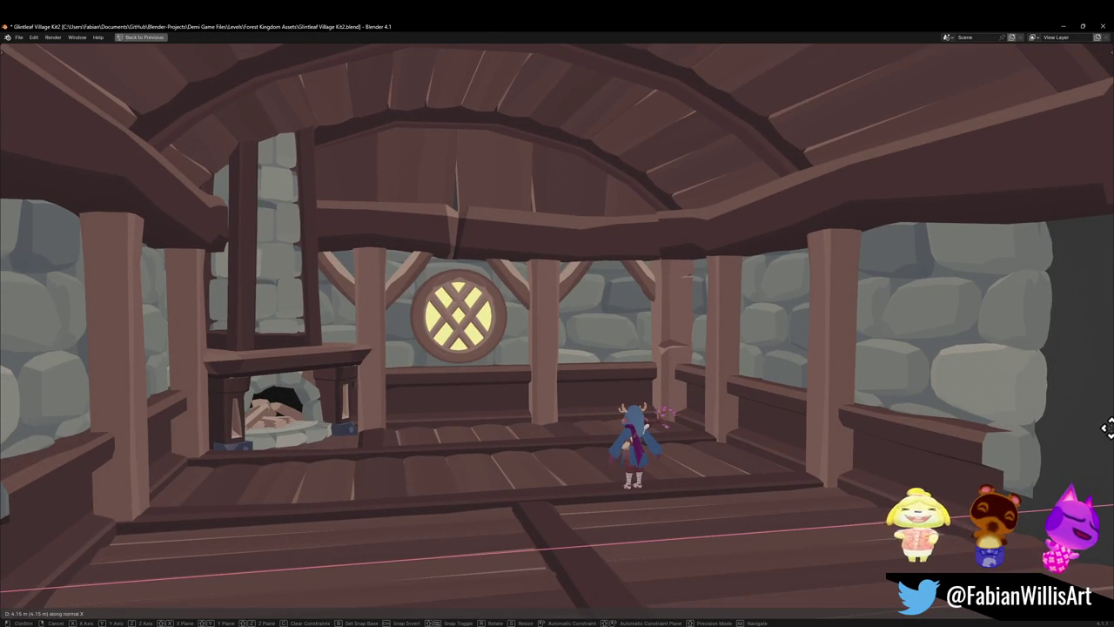
{"action": "key", "text": "Escape"}
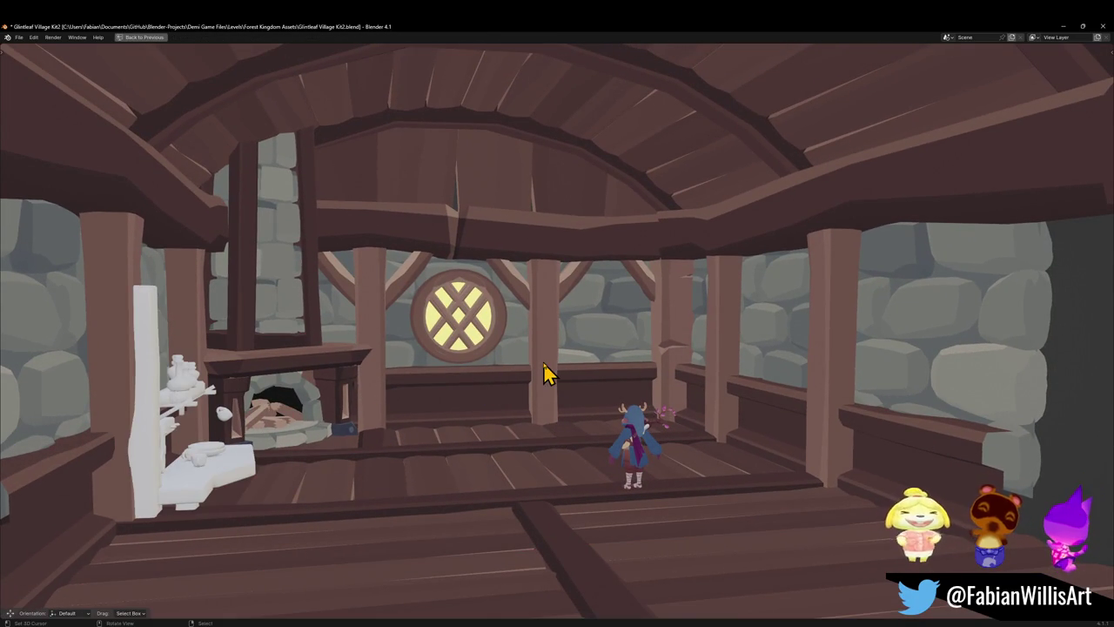
{"action": "key", "text": "ctrl+s"}
- Zoom the view and capture the tavern interior as a screenshot
{"action": "scroll", "coordinate": [522, 396], "scroll_direction": "down", "scroll_amount": 2}
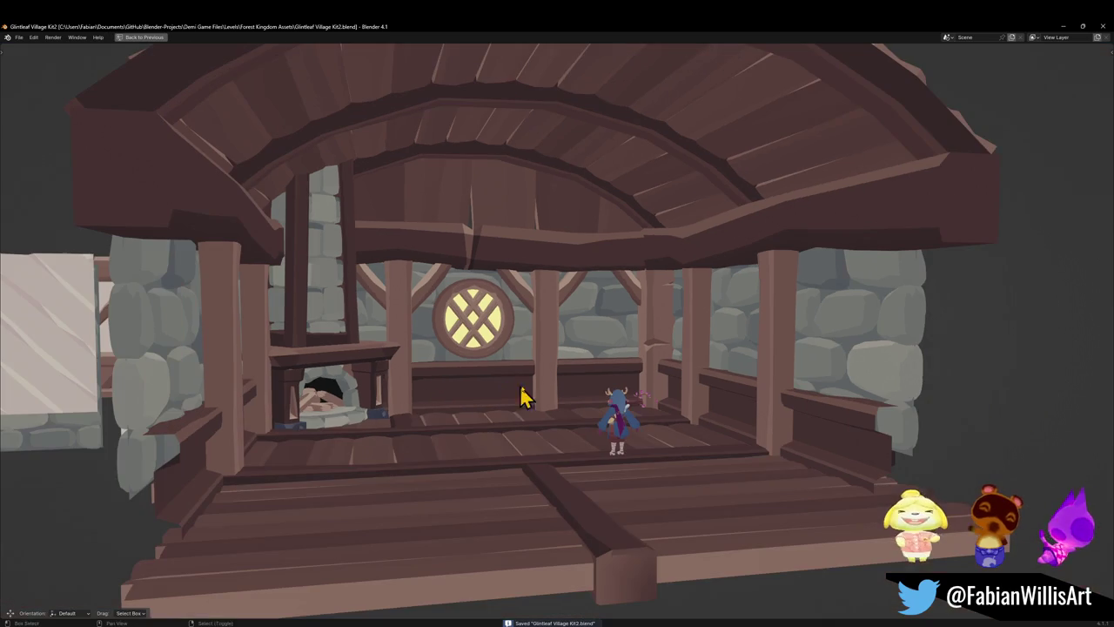
{"action": "scroll", "coordinate": [557, 387], "scroll_direction": "up", "scroll_amount": 2}
{"action": "scroll", "coordinate": [564, 381], "scroll_direction": "down", "scroll_amount": 1}
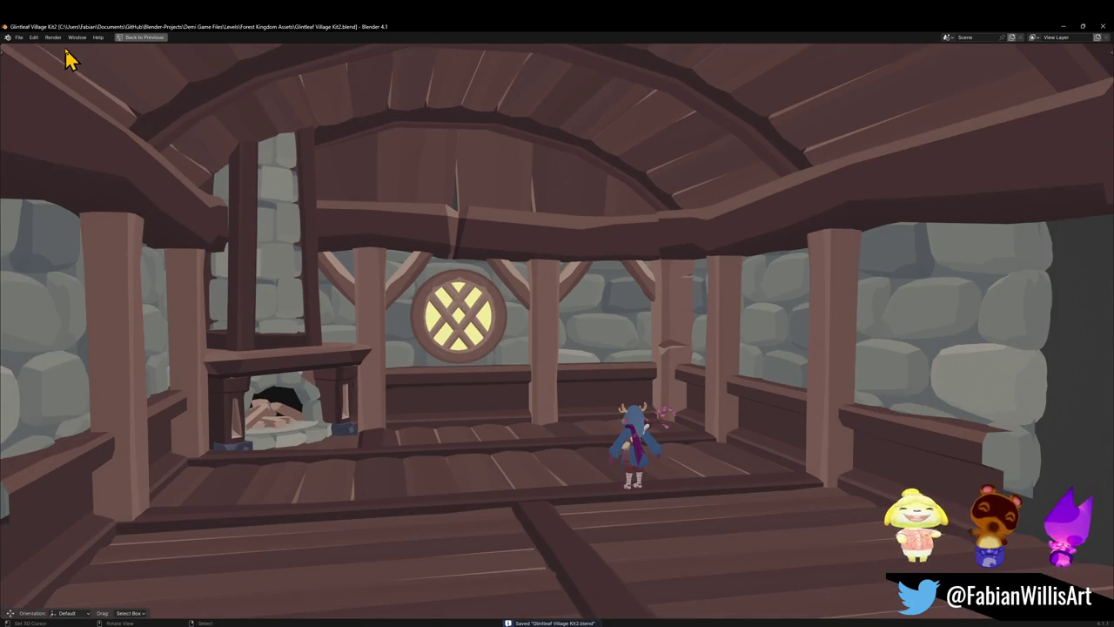
{"action": "scroll", "coordinate": [319, 193], "scroll_direction": "down", "scroll_amount": 2}
{"action": "scroll", "coordinate": [360, 206], "scroll_direction": "down", "scroll_amount": 1}
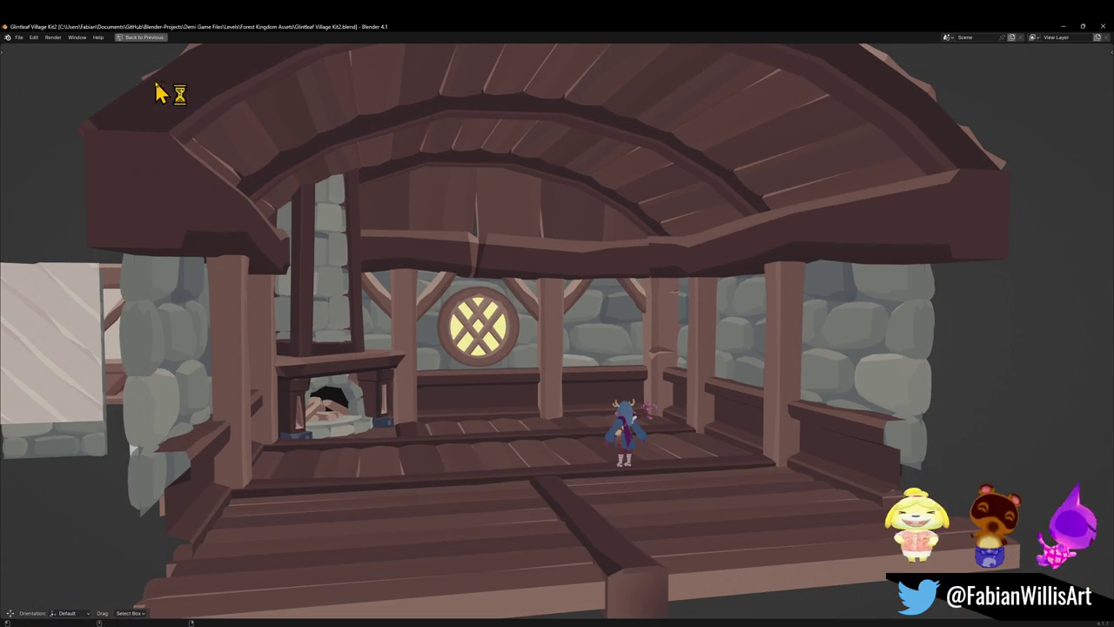
{"action": "key", "text": "super+shift+s"}
{"action": "left_click_drag", "start_coordinate": [111, 56], "coordinate": [1007, 623]}
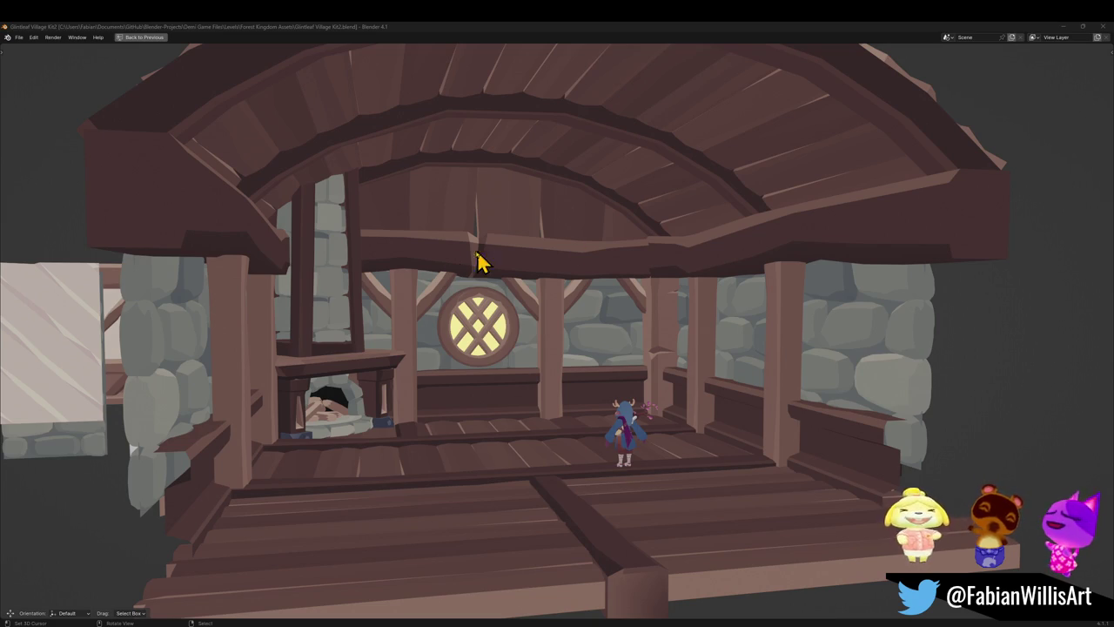
- Restore the multi-view layout, isolate the fireplace and enter Edit Mode
{"action": "left_click", "coordinate": [331, 287]}
{"action": "key", "text": "ctrl+alt+space"}
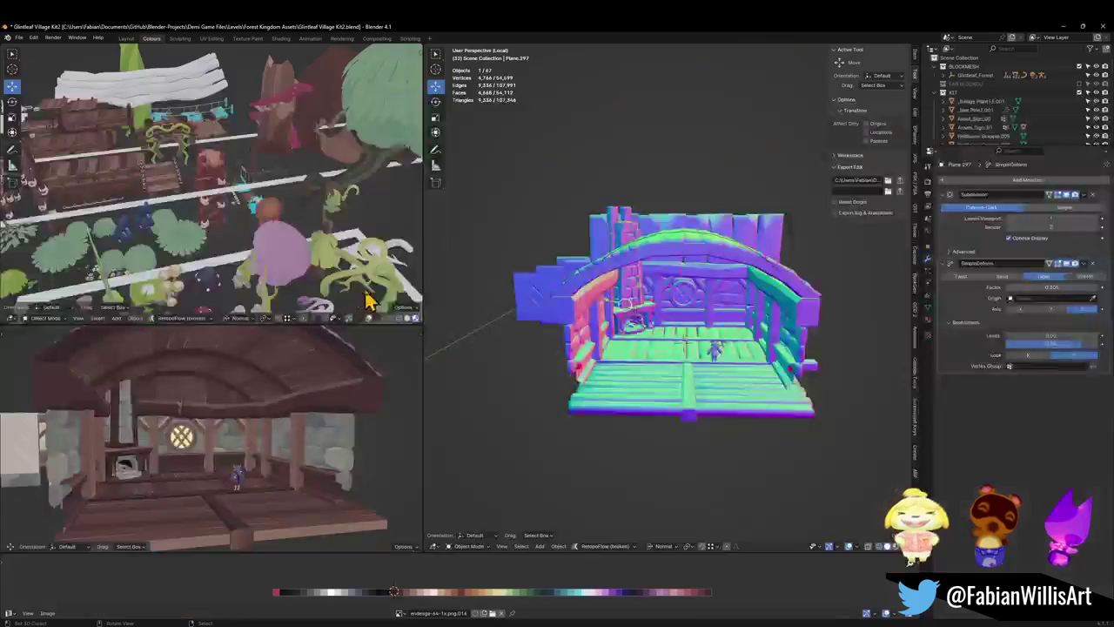
{"action": "key", "text": "KP_Divide"}
{"action": "key", "text": "Tab"}
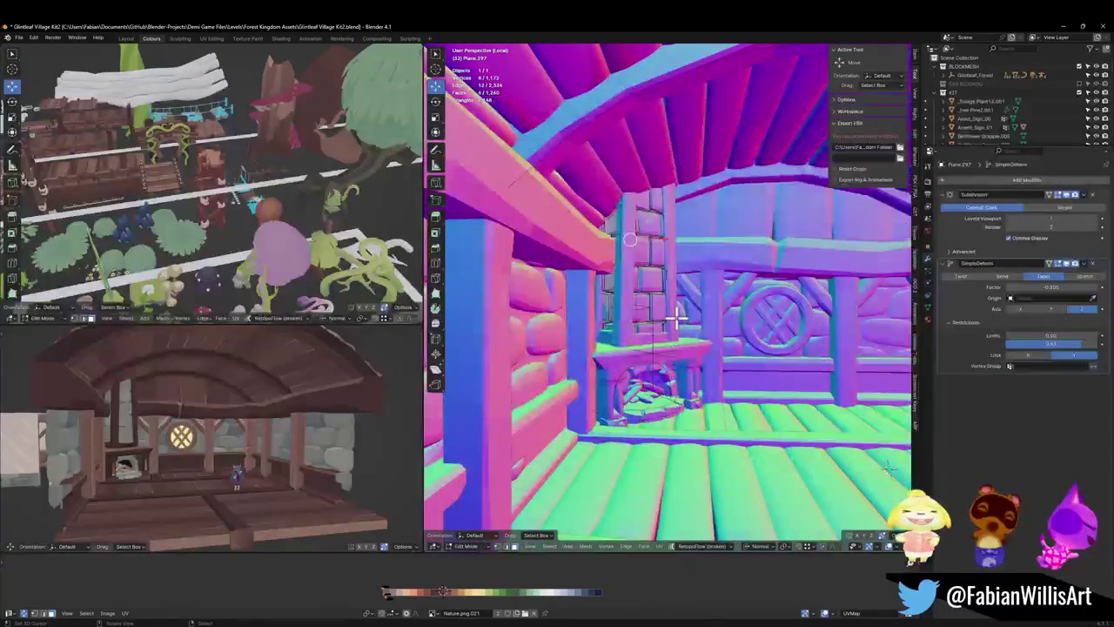
- Shift the fireplace UVs along X and scale them down
{"action": "key", "text": "g"}
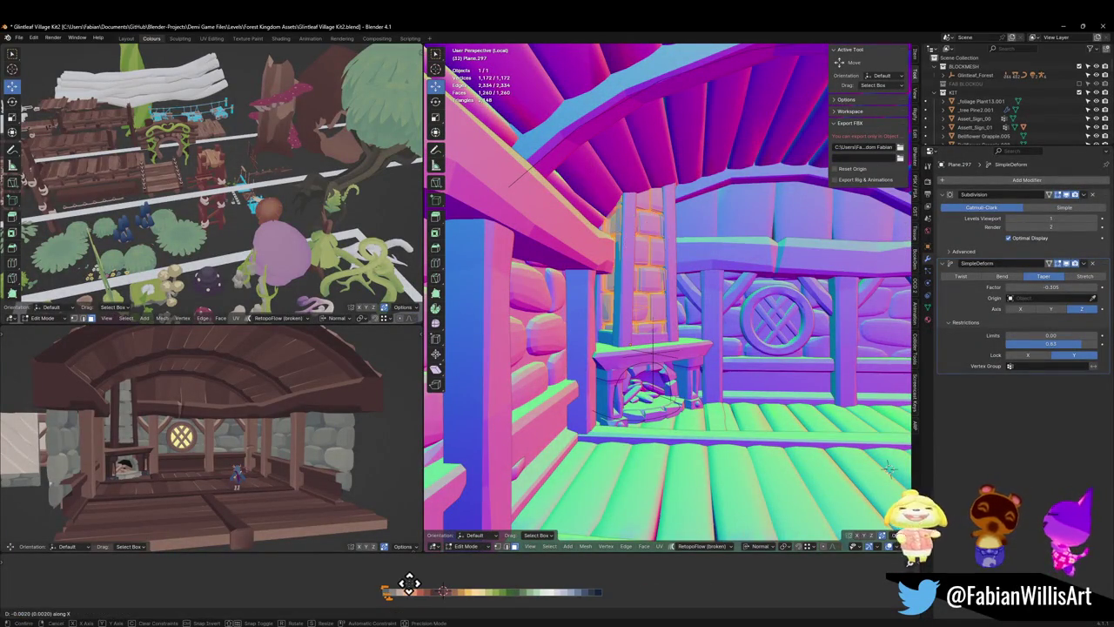
{"action": "key", "text": "x"}
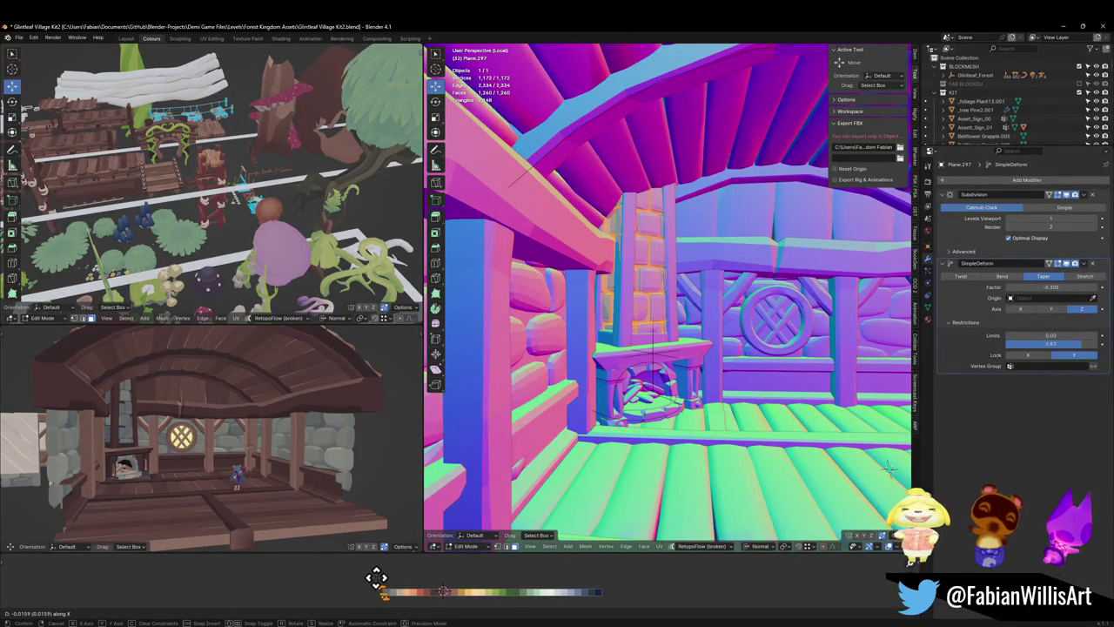
{"action": "left_click", "coordinate": [377, 576]}
{"action": "key", "text": "s"}
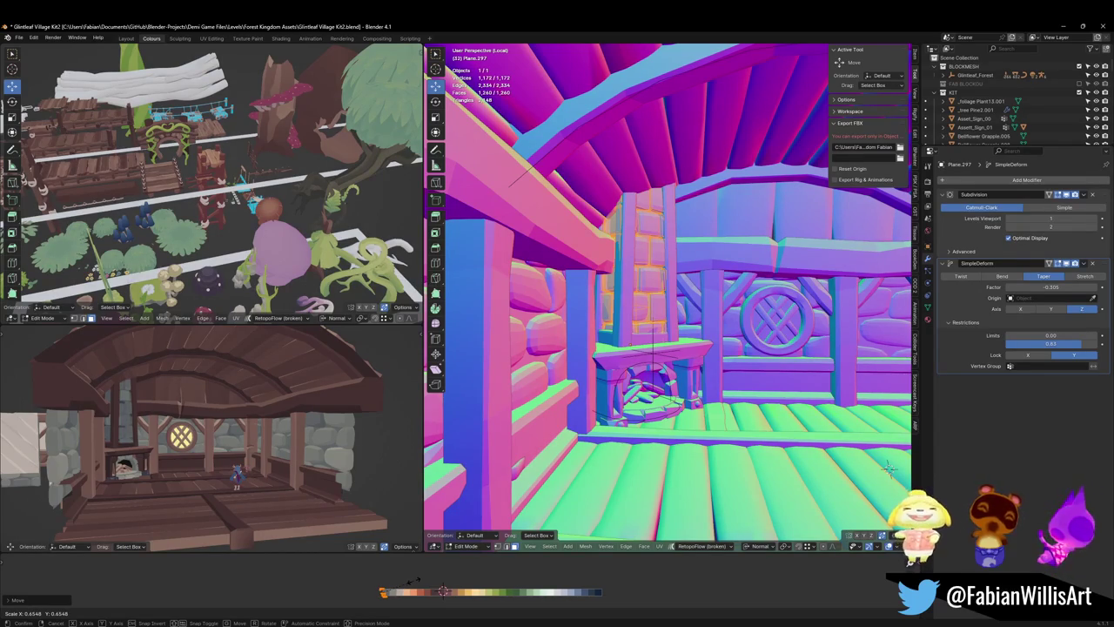
{"action": "left_click", "coordinate": [407, 585]}
- Orbit inside the house and select all of the fireplace mesh's faces
{"action": "scroll", "coordinate": [200, 435], "scroll_direction": "up", "scroll_amount": 5}
{"action": "middle_click_drag", "start_coordinate": [199, 436], "coordinate": [261, 427]}
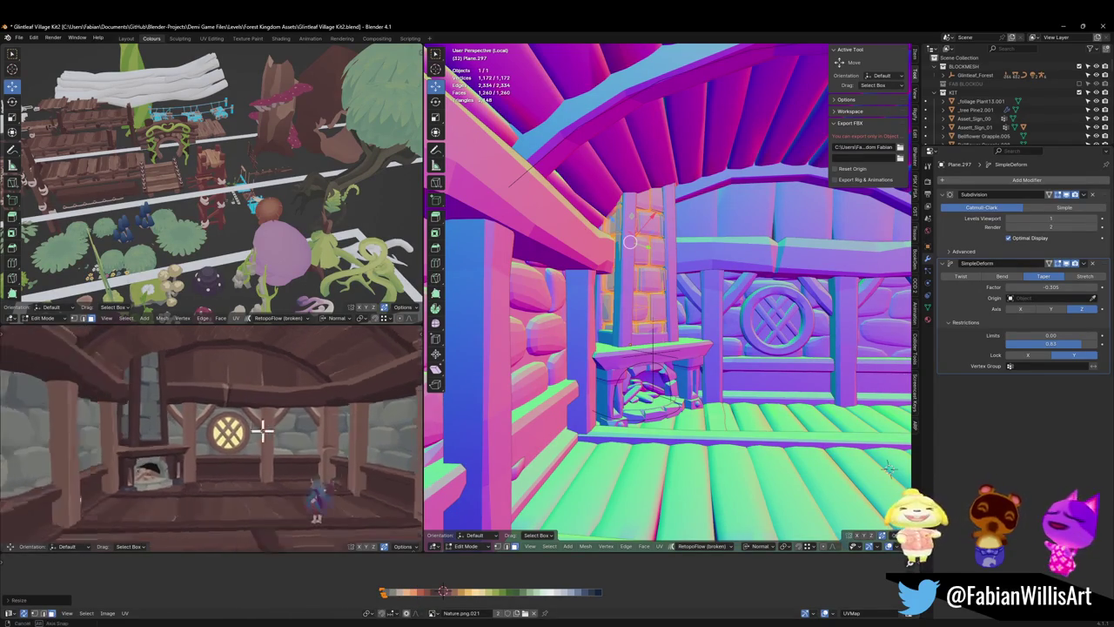
{"action": "scroll", "coordinate": [235, 427], "scroll_direction": "up", "scroll_amount": 3}
{"action": "scroll", "coordinate": [688, 296], "scroll_direction": "up", "scroll_amount": 3}
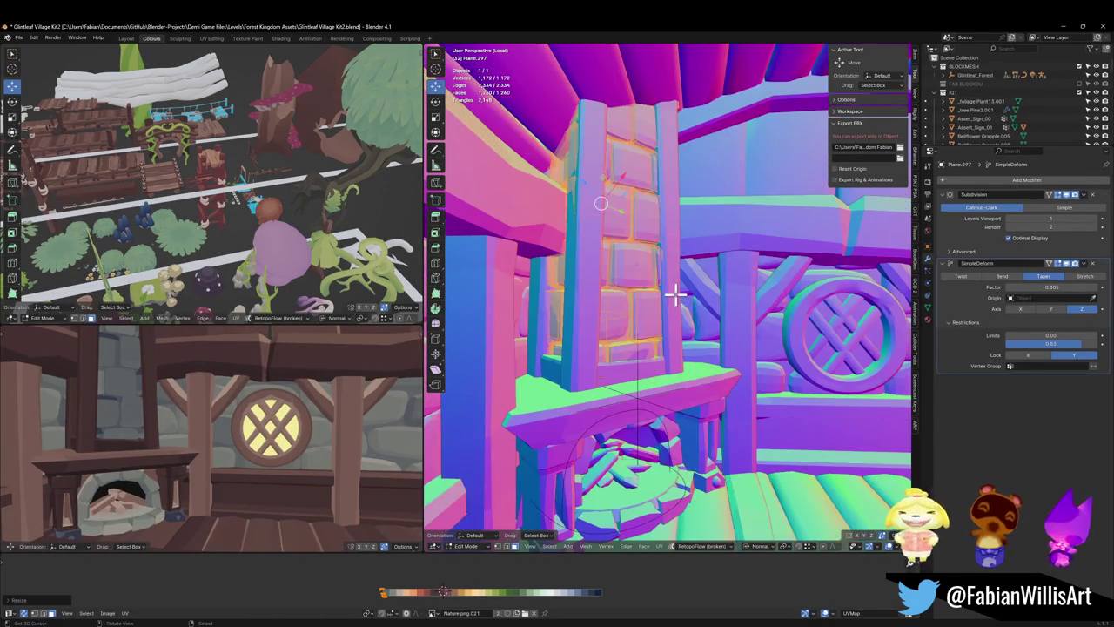
{"action": "key", "text": "alt+a"}
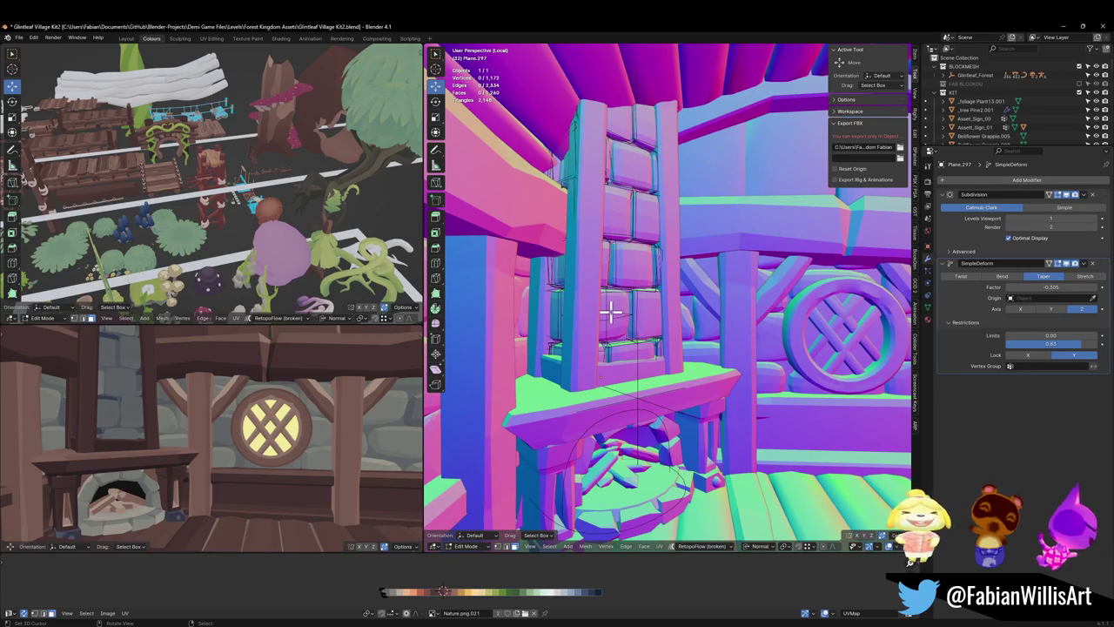
{"action": "key", "text": "l"}
{"action": "key", "text": "a"}
- Reselect the whole fireplace mesh and slide its UVs horizontally onto the palette
{"action": "scroll", "coordinate": [269, 425], "scroll_direction": "down", "scroll_amount": 3}
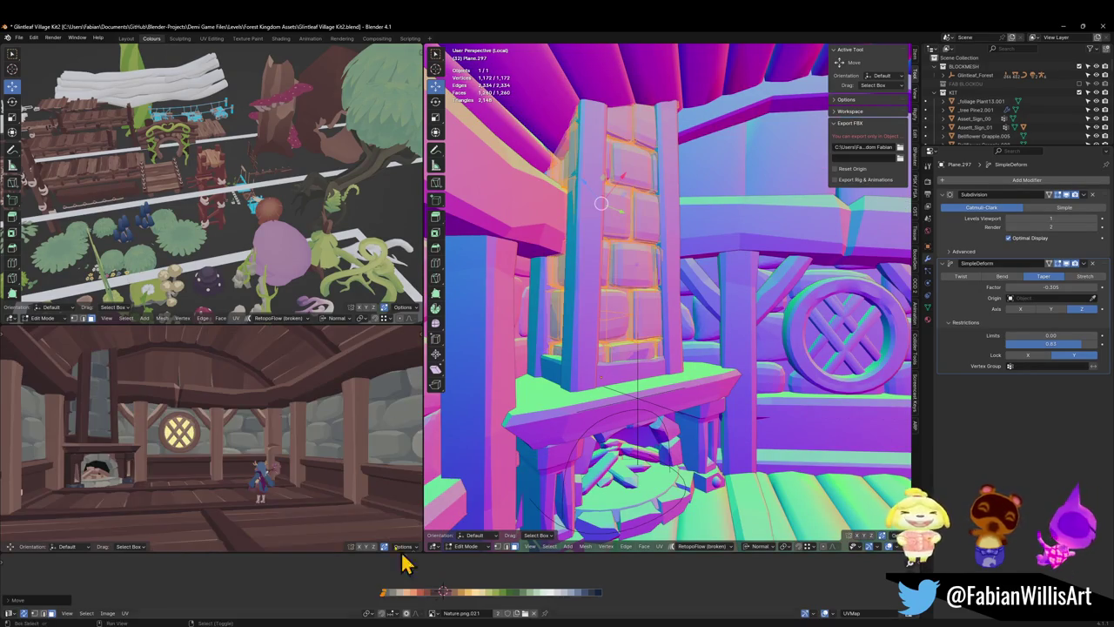
{"action": "scroll", "coordinate": [281, 439], "scroll_direction": "up", "scroll_amount": 1}
{"action": "scroll", "coordinate": [286, 427], "scroll_direction": "up", "scroll_amount": 1}
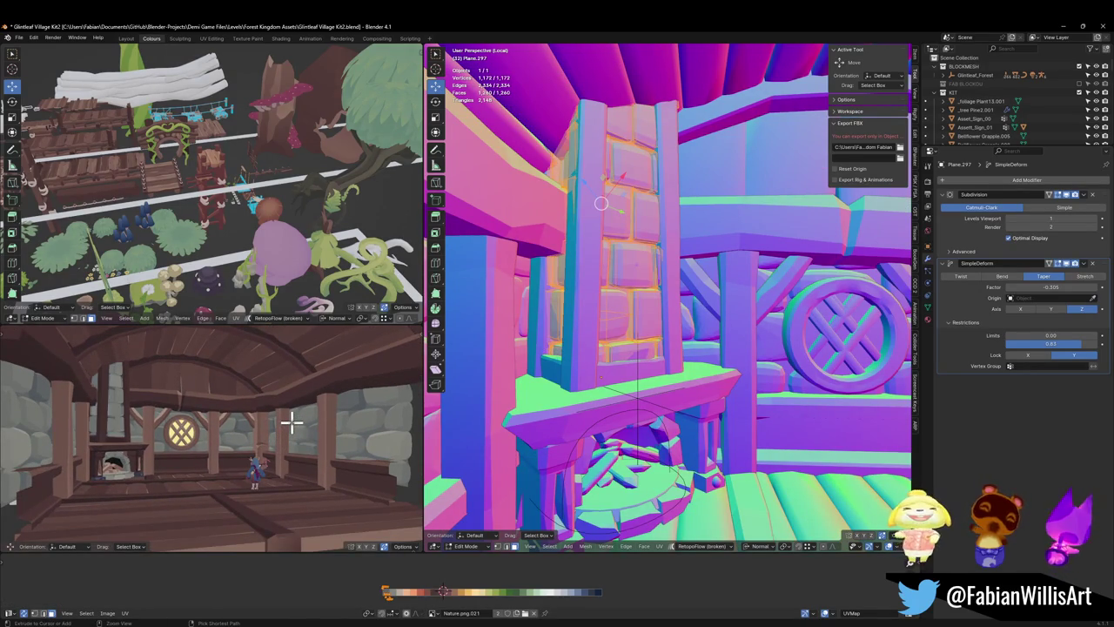
{"action": "key", "text": "alt+a"}
{"action": "key", "text": "a"}
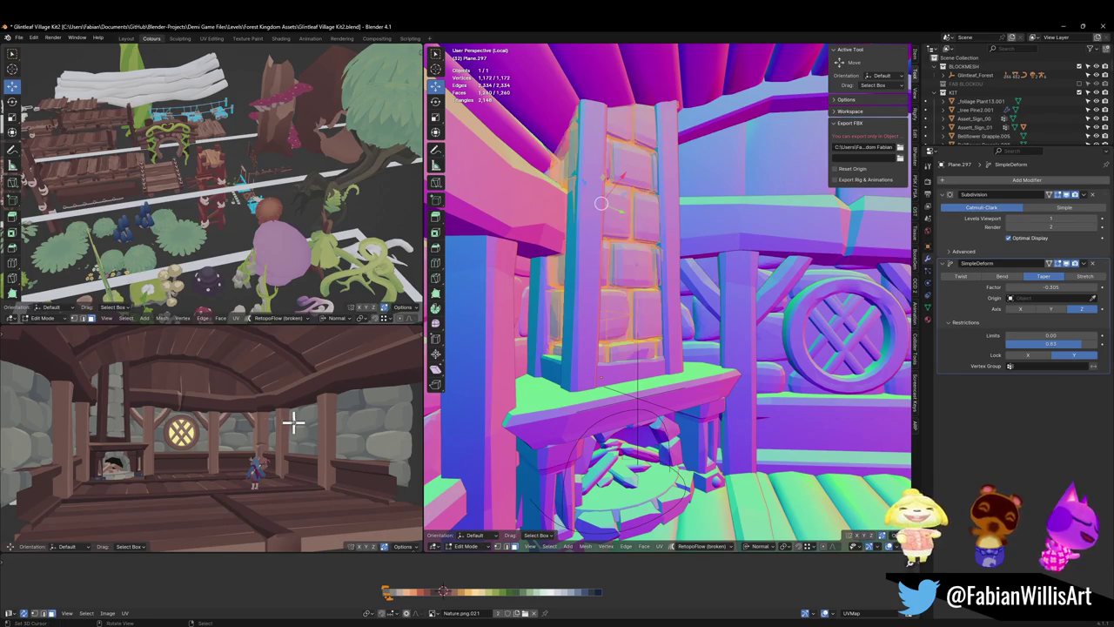
{"action": "key", "text": "g"}
{"action": "key", "text": "x"}
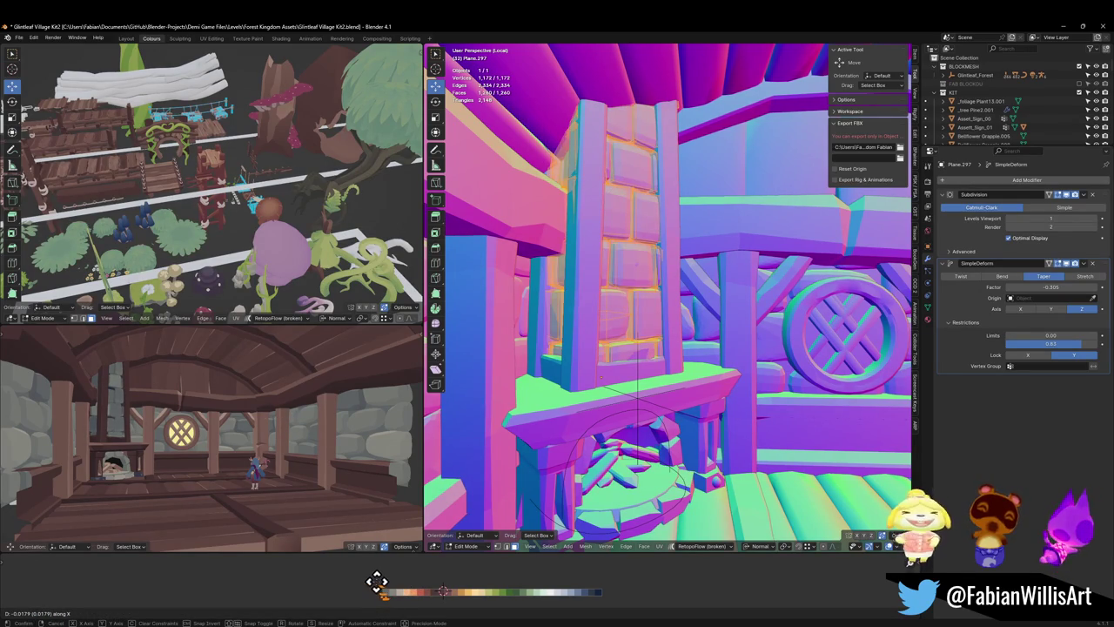
{"action": "left_click", "coordinate": [383, 581]}
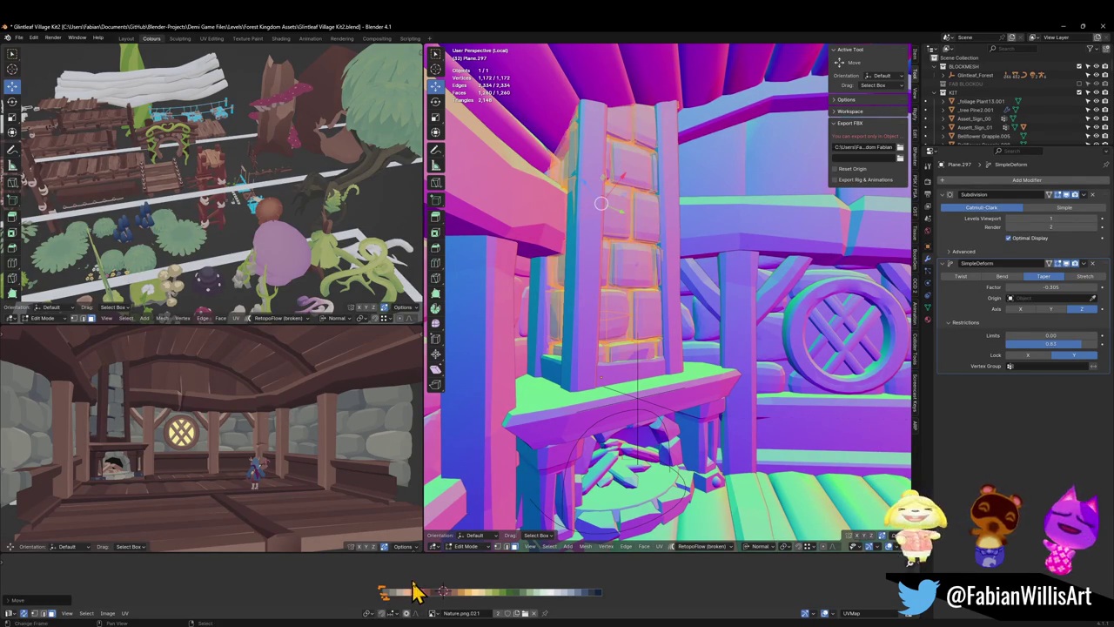
- With Individual Origins pivot, shrink the UV islands onto a single palette swatch
{"action": "key", "text": "period"}
{"action": "left_click", "coordinate": [424, 614]}
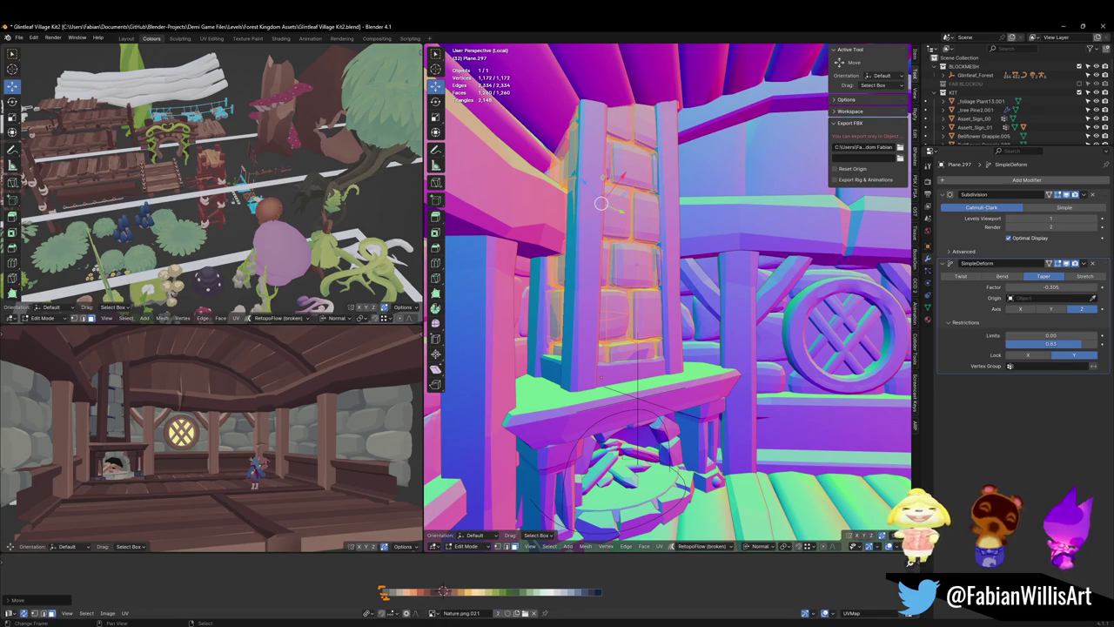
{"action": "key", "text": "s"}
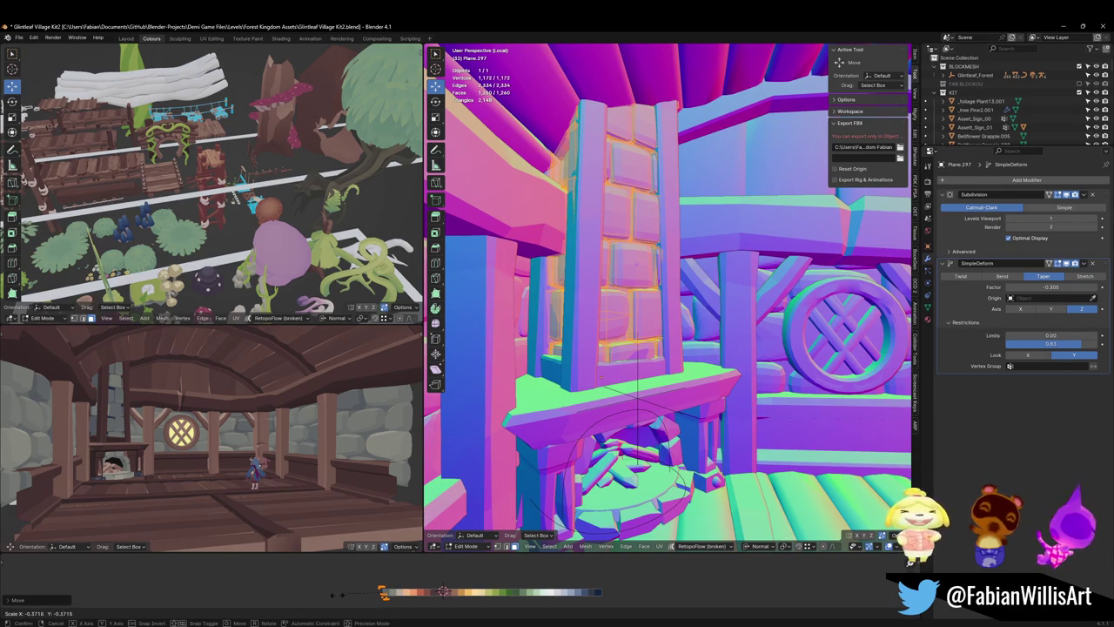
{"action": "left_click", "coordinate": [454, 597]}
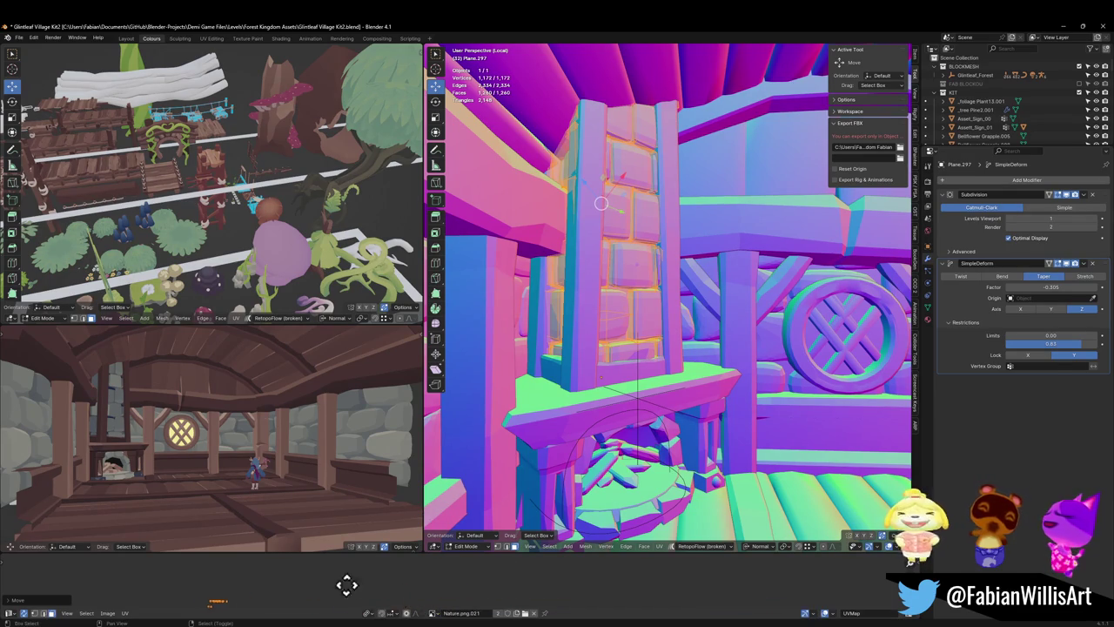
{"action": "scroll", "coordinate": [409, 570], "scroll_direction": "up", "scroll_amount": 3}
{"action": "scroll", "coordinate": [418, 574], "scroll_direction": "up", "scroll_amount": 2}
{"action": "key", "text": "s"}
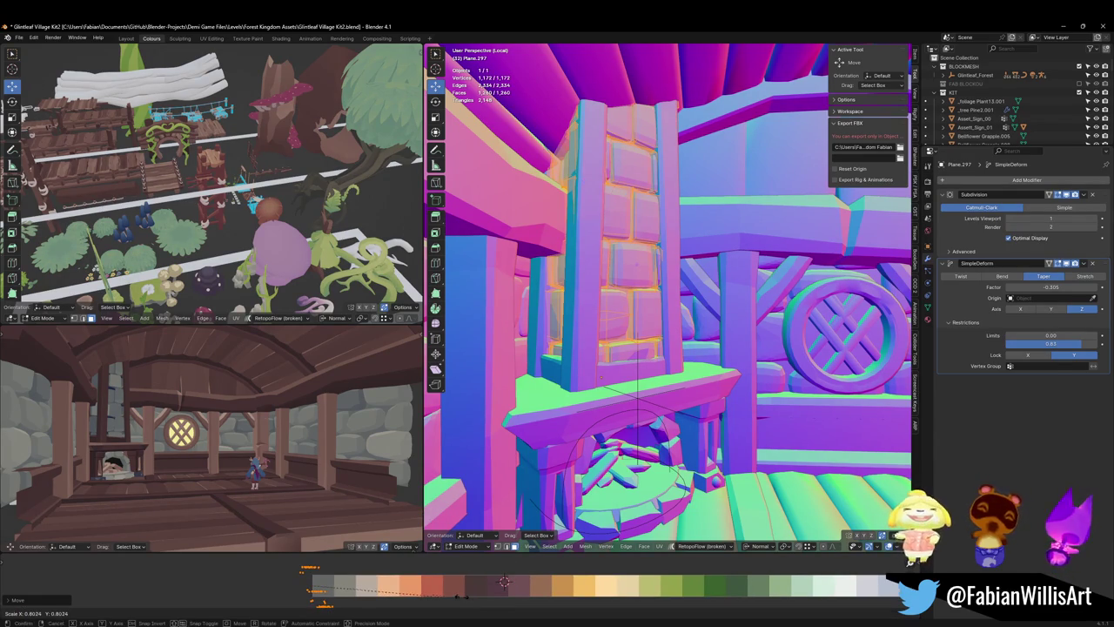
{"action": "left_click", "coordinate": [343, 601]}
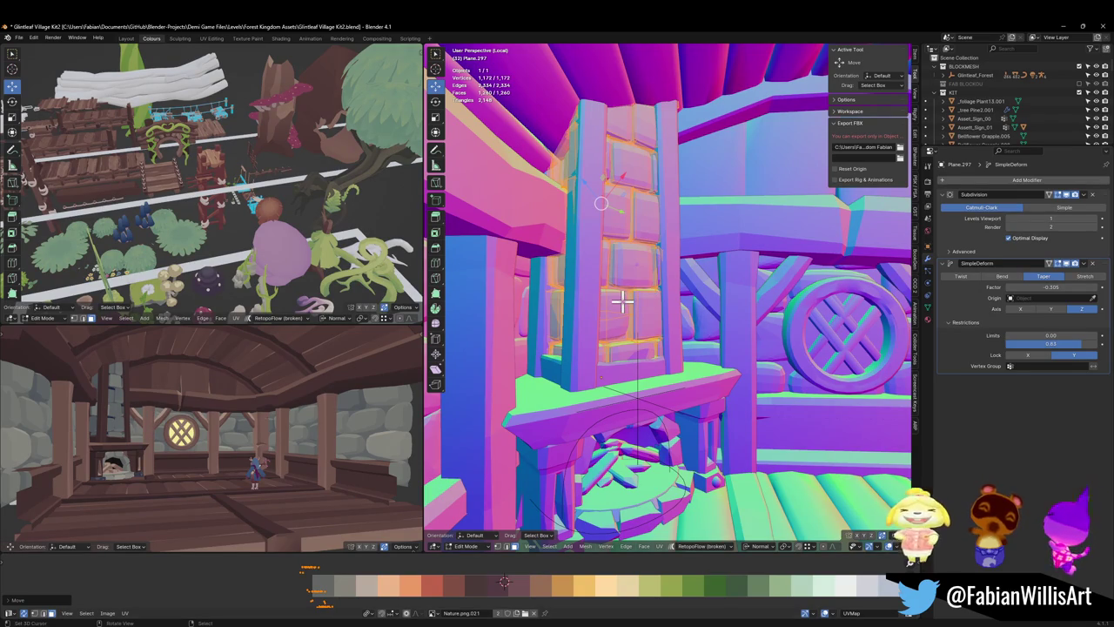
{"action": "key", "text": "F3"}
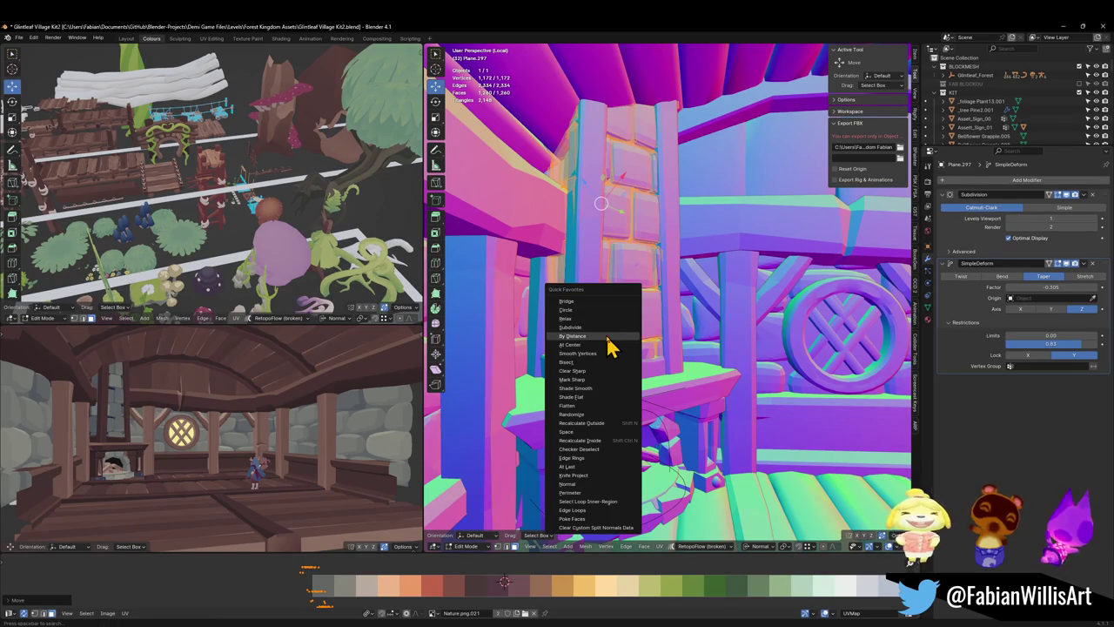
- Run Merge by Distance on the chimney column and reset Merge Distance to default
{"action": "left_click", "coordinate": [607, 335]}
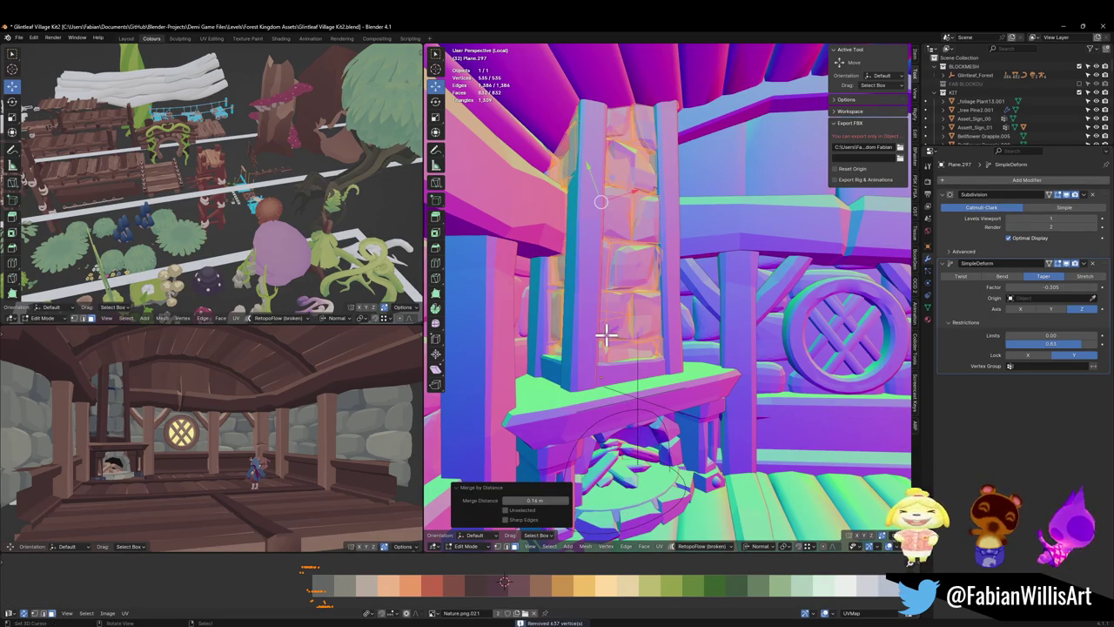
{"action": "right_click", "coordinate": [520, 499]}
{"action": "left_click", "coordinate": [522, 500]}
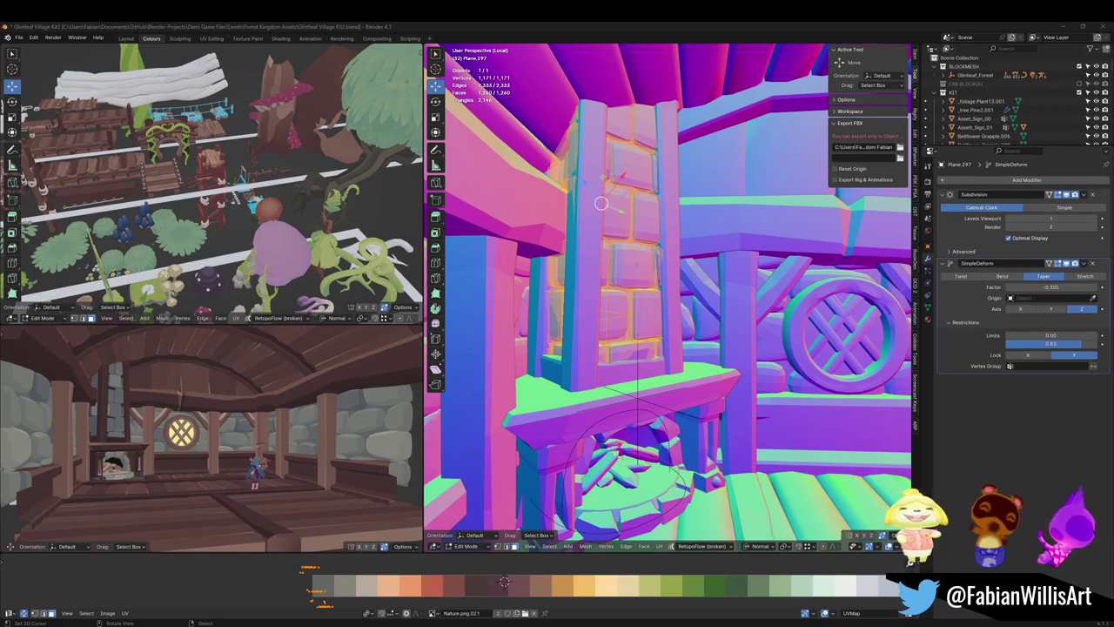
{"action": "middle_click_drag", "start_coordinate": [149, 428], "coordinate": [157, 424]}
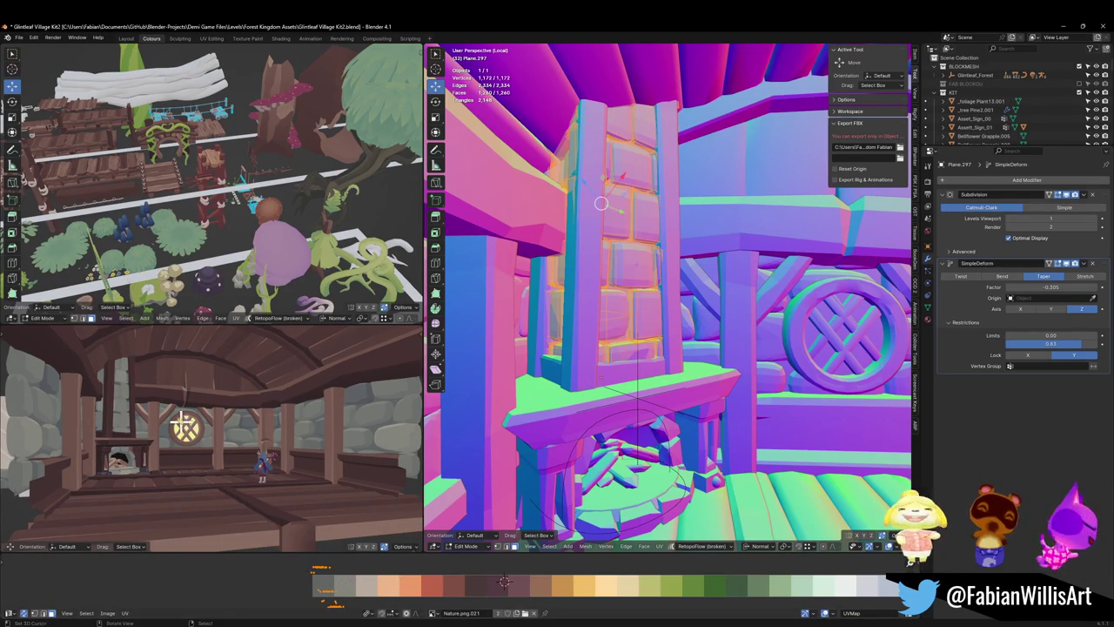
- Nudge the UV island slightly along X
{"action": "scroll", "coordinate": [180, 422], "scroll_direction": "up", "scroll_amount": 2}
{"action": "key", "text": "g"}
{"action": "key", "text": "x"}
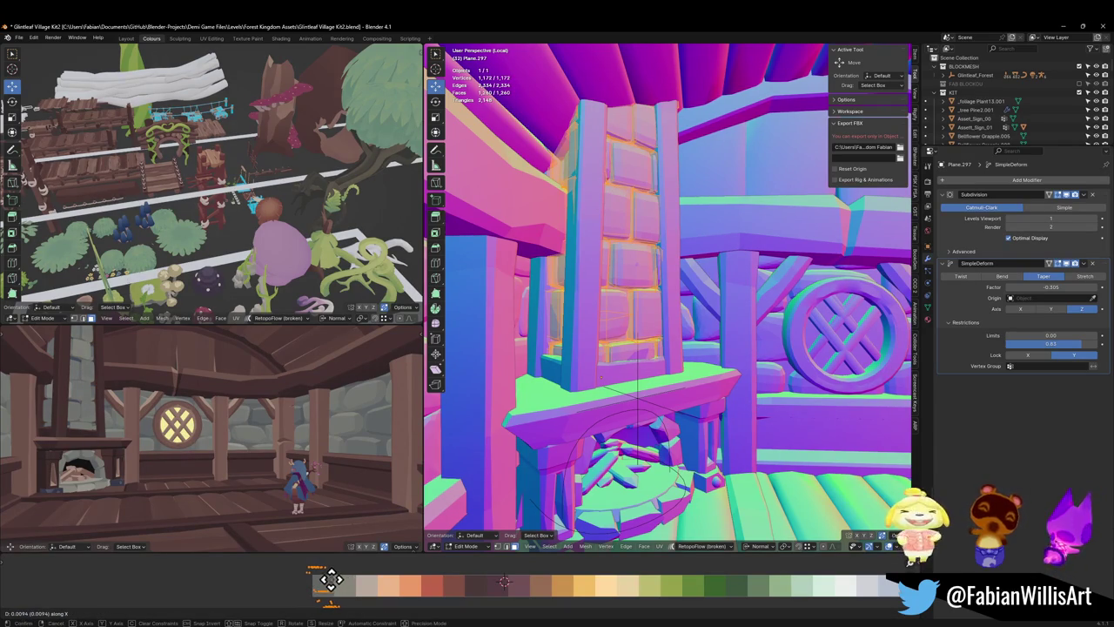
{"action": "left_click", "coordinate": [323, 578]}
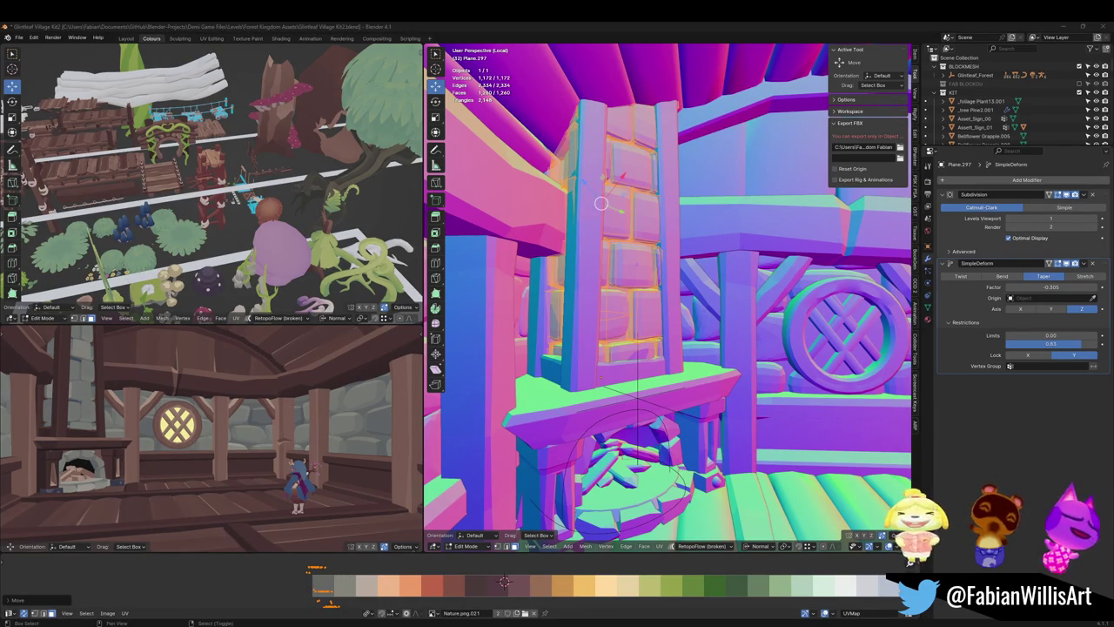
- Turn the lower-left view toward the fireplace and save the blend file
{"action": "scroll", "coordinate": [247, 392], "scroll_direction": "down", "scroll_amount": 2}
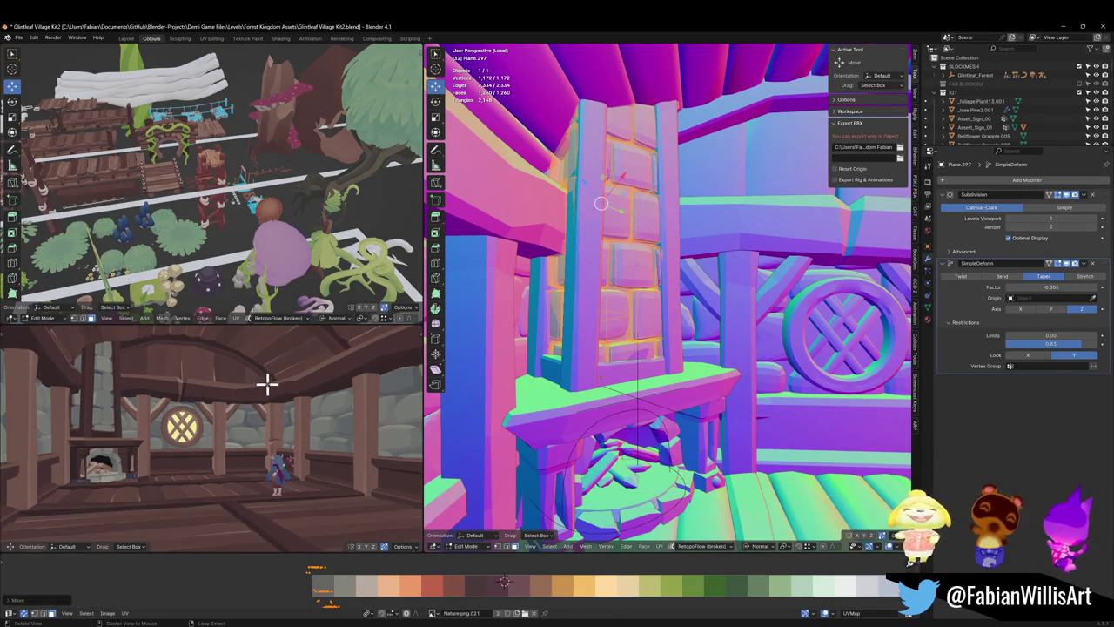
{"action": "scroll", "coordinate": [266, 381], "scroll_direction": "down", "scroll_amount": 2}
{"action": "scroll", "coordinate": [252, 380], "scroll_direction": "down", "scroll_amount": 2}
{"action": "middle_click_drag", "start_coordinate": [228, 383], "coordinate": [144, 386]}
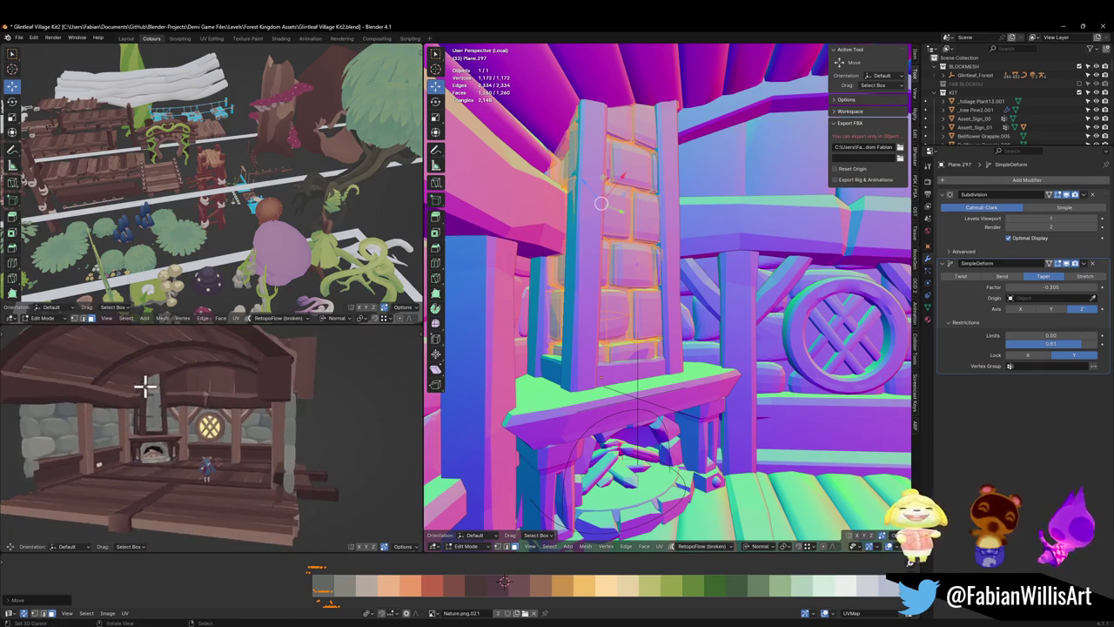
{"action": "scroll", "coordinate": [224, 423], "scroll_direction": "up", "scroll_amount": 3}
{"action": "middle_click_drag", "start_coordinate": [224, 423], "coordinate": [207, 422]}
{"action": "scroll", "coordinate": [209, 422], "scroll_direction": "up", "scroll_amount": 2}
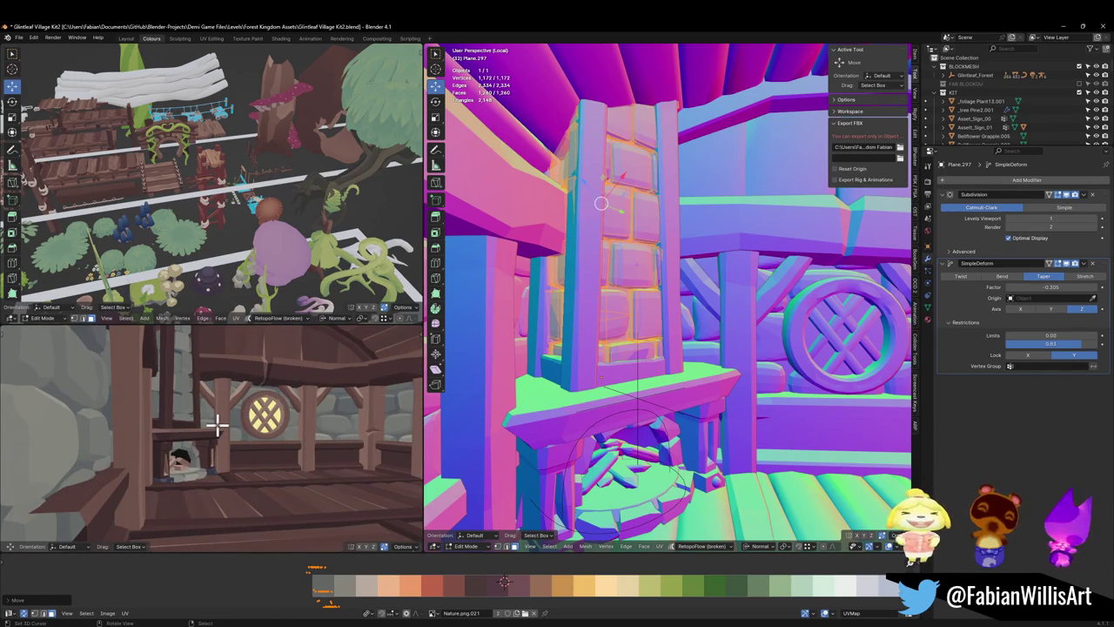
{"action": "scroll", "coordinate": [290, 406], "scroll_direction": "down", "scroll_amount": 3}
{"action": "scroll", "coordinate": [278, 414], "scroll_direction": "down", "scroll_amount": 2}
{"action": "key", "text": "ctrl+s"}
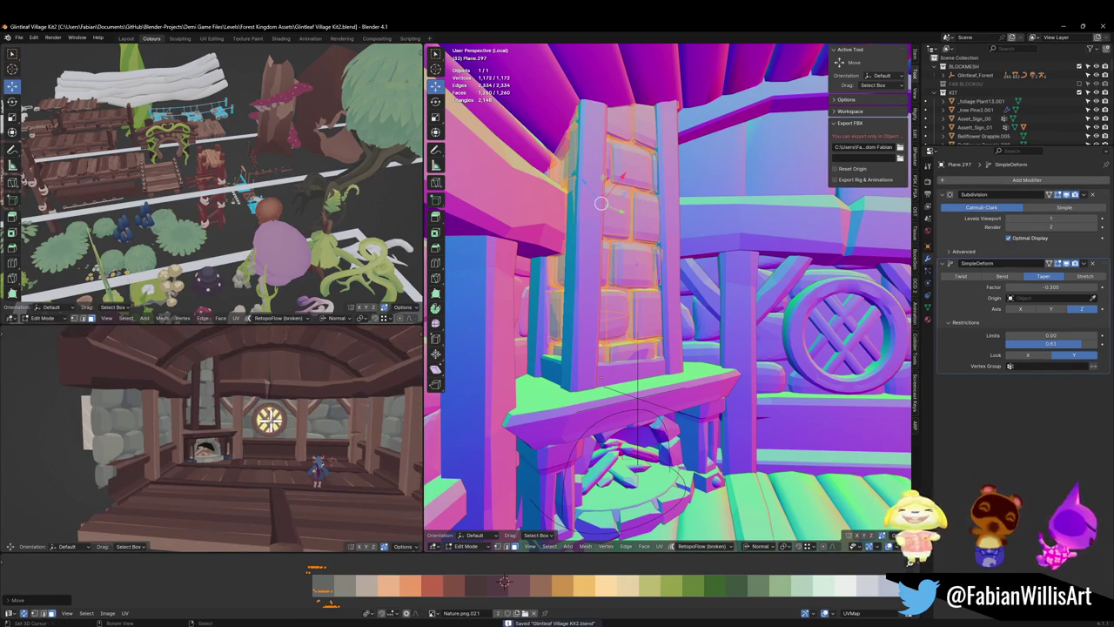
- Return to Object Mode and duplicate the mushroom model in place
{"action": "middle_click_drag", "start_coordinate": [309, 158], "coordinate": [273, 219]}
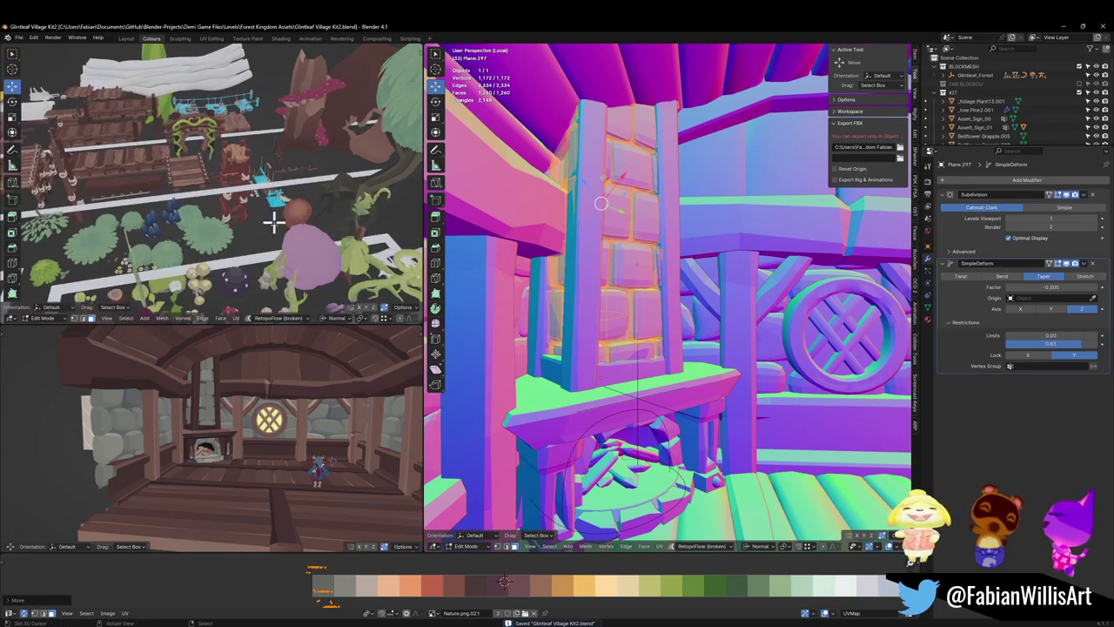
{"action": "key", "text": "Tab"}
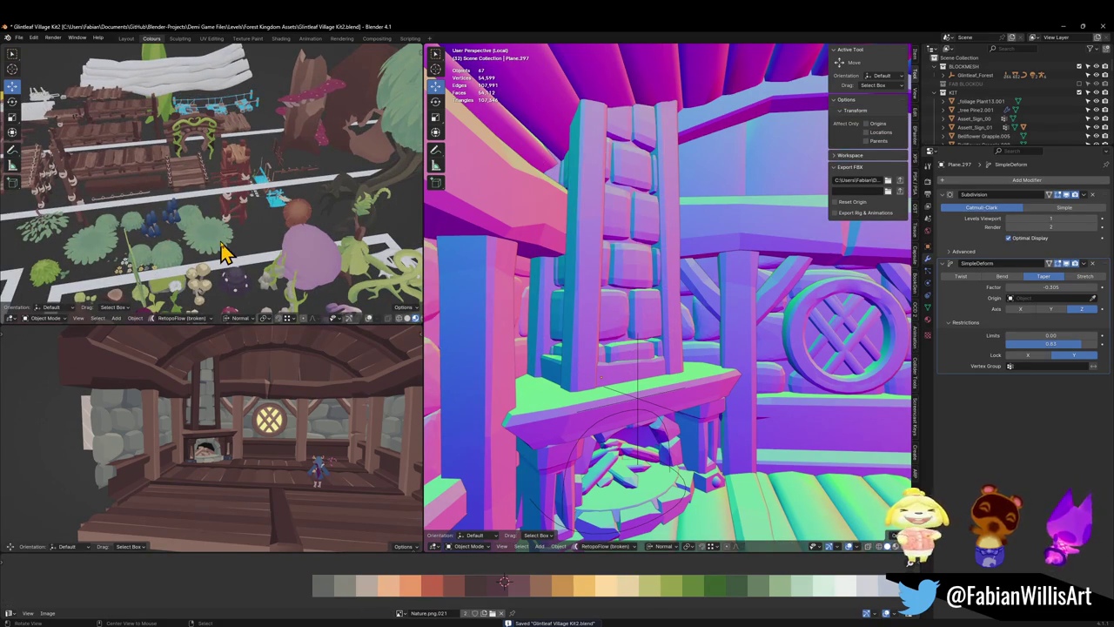
{"action": "key", "text": "shift+d"}
{"action": "right_click", "coordinate": [235, 316]}
- Snap the mushroom copy to the 3D cursor beside the fireplace
{"action": "key", "text": "shift+s"}
{"action": "left_click", "coordinate": [703, 361]}
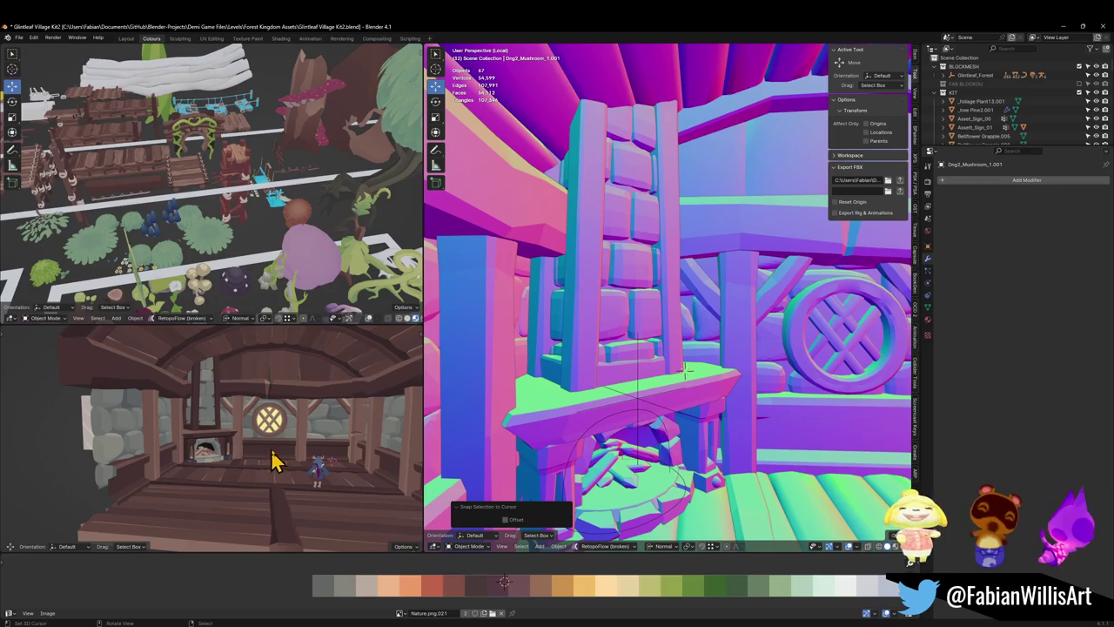
{"action": "scroll", "coordinate": [305, 431], "scroll_direction": "down", "scroll_amount": 5}
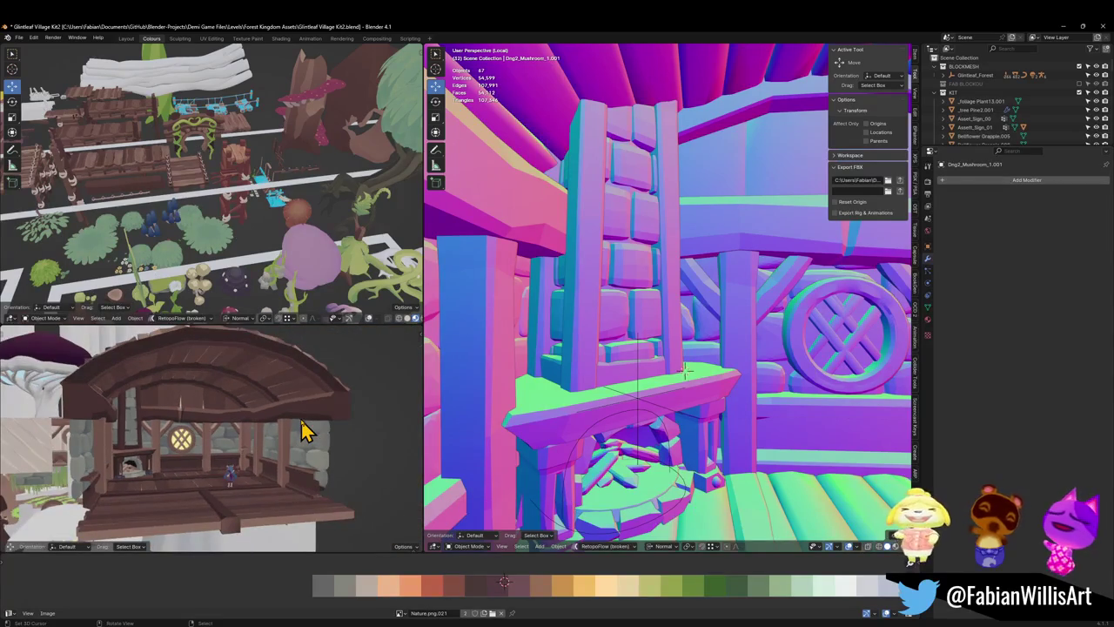
{"action": "key", "text": "KP_0"}
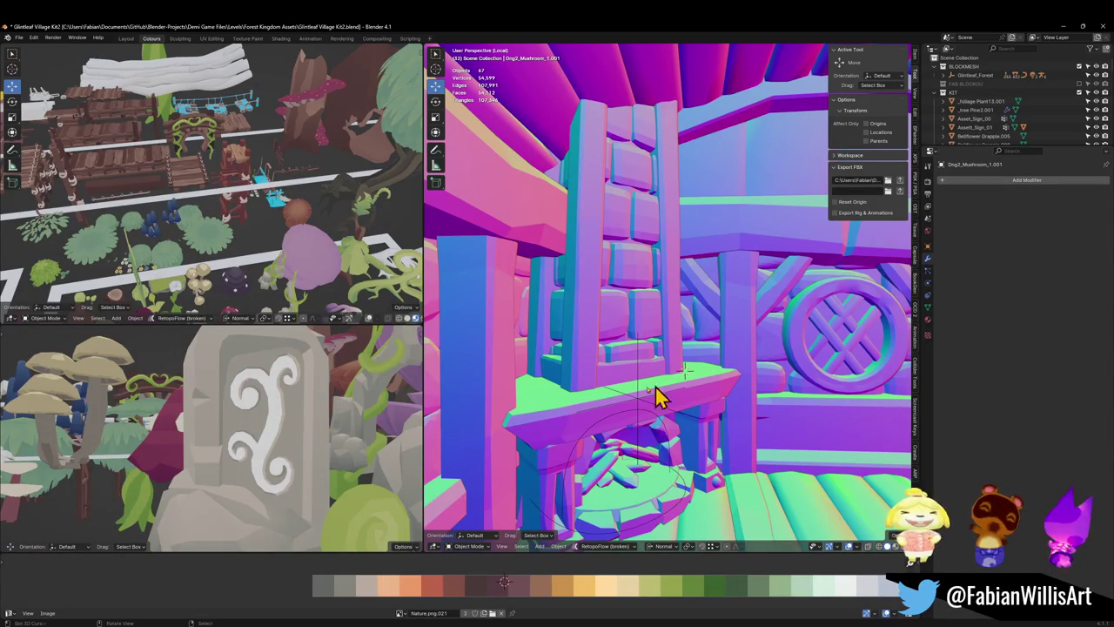
{"action": "key", "text": "shift+s"}
{"action": "left_click", "coordinate": [264, 380]}
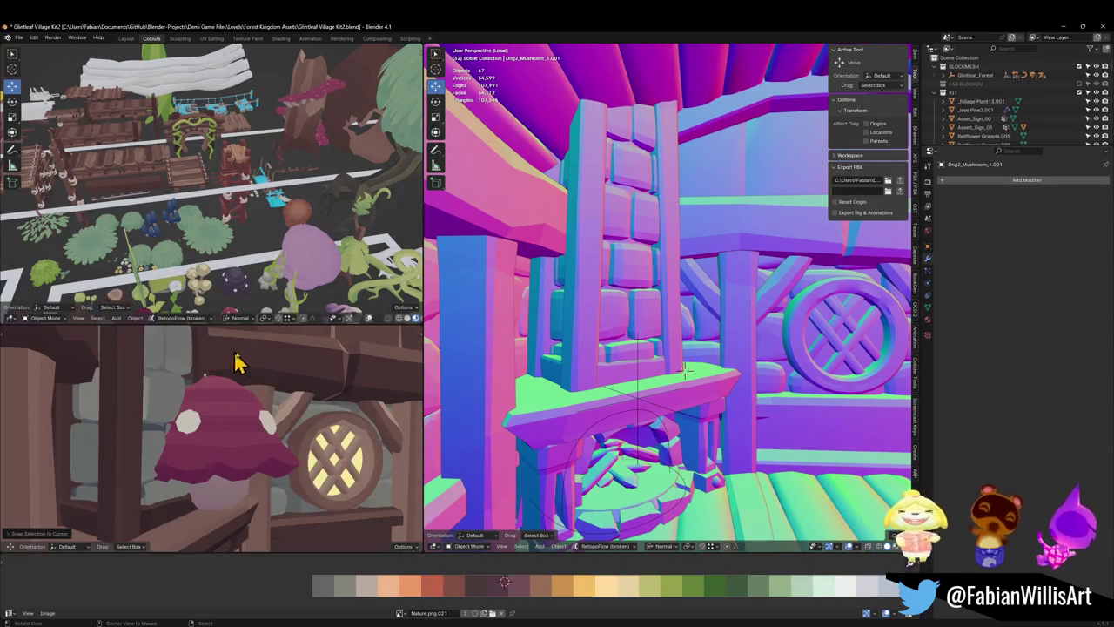
{"action": "middle_click_drag", "start_coordinate": [235, 362], "coordinate": [211, 398]}
- Scale the mushroom copy down and move it onto the mantel ledge
{"action": "key", "text": "s"}
{"action": "left_click", "coordinate": [231, 476]}
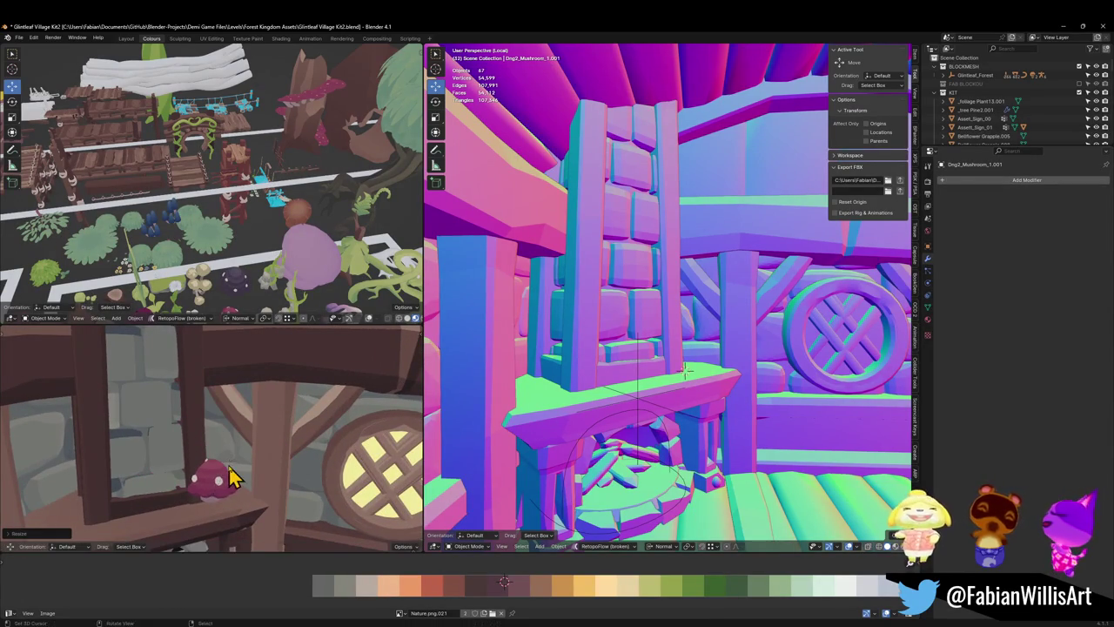
{"action": "key", "text": "g"}
{"action": "left_click", "coordinate": [199, 484]}
{"action": "middle_click_drag", "start_coordinate": [198, 484], "coordinate": [241, 477], "text": "shift"}
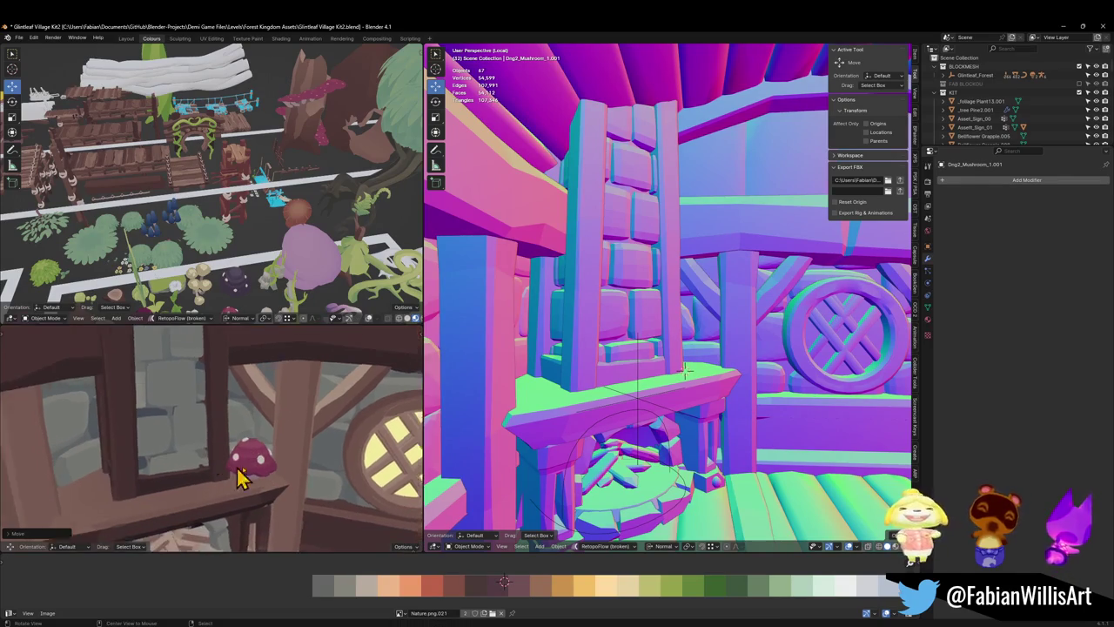
{"action": "scroll", "coordinate": [253, 470], "scroll_direction": "up", "scroll_amount": 3}
{"action": "scroll", "coordinate": [287, 450], "scroll_direction": "down", "scroll_amount": 2}
{"action": "scroll", "coordinate": [253, 460], "scroll_direction": "up", "scroll_amount": 2}
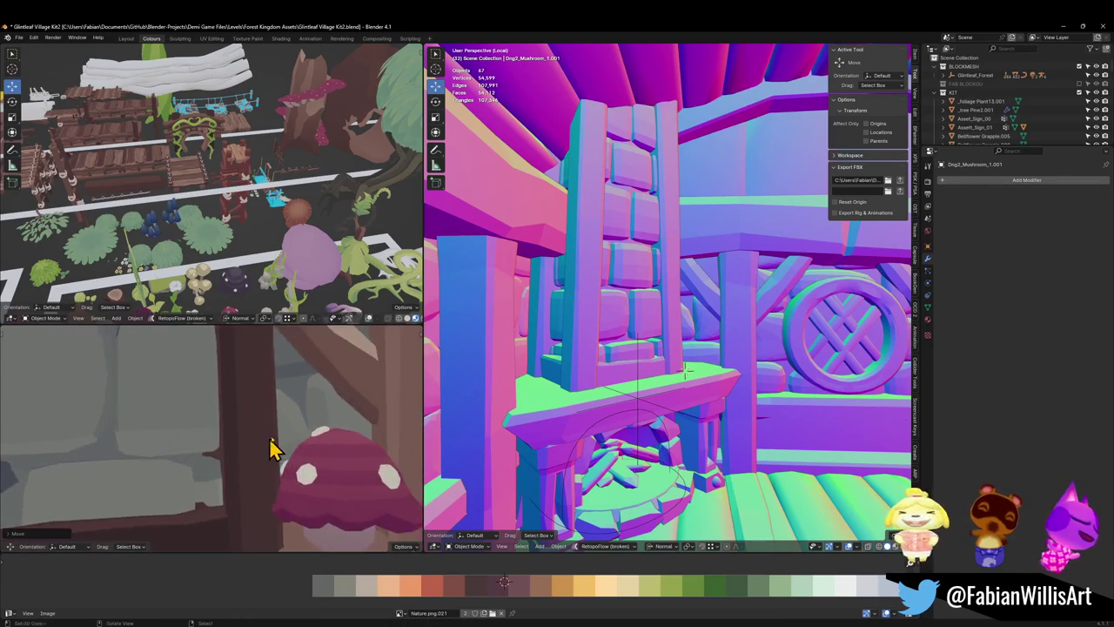
{"action": "scroll", "coordinate": [270, 448], "scroll_direction": "down", "scroll_amount": 3}
{"action": "scroll", "coordinate": [311, 415], "scroll_direction": "down", "scroll_amount": 2}
{"action": "scroll", "coordinate": [281, 428], "scroll_direction": "down", "scroll_amount": 2}
{"action": "scroll", "coordinate": [281, 427], "scroll_direction": "down", "scroll_amount": 2}
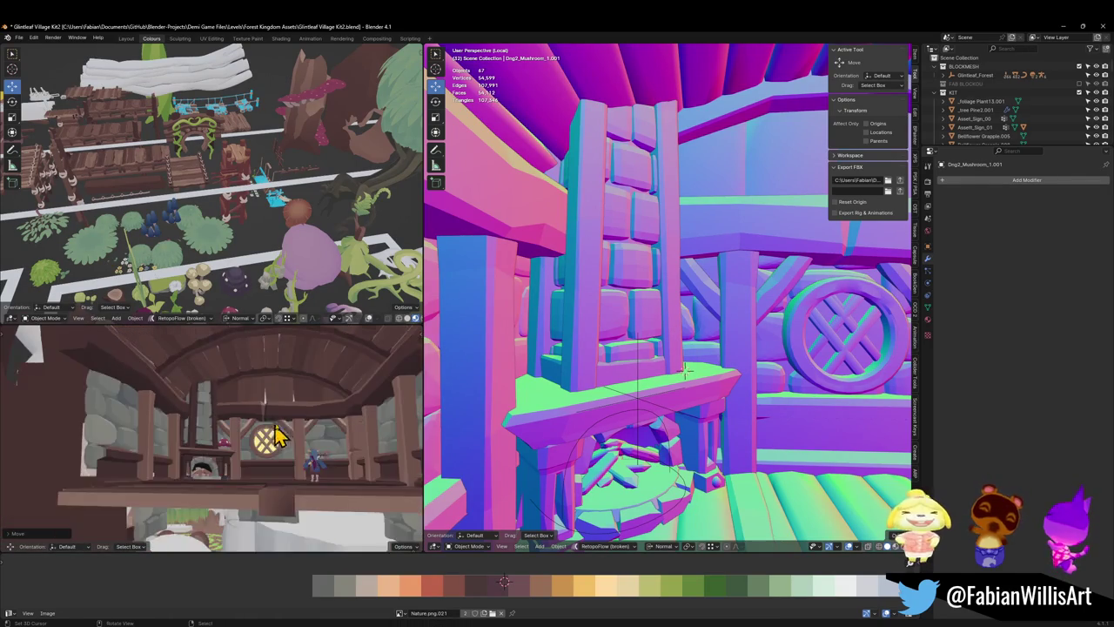
{"action": "scroll", "coordinate": [283, 442], "scroll_direction": "down", "scroll_amount": 1}
{"action": "scroll", "coordinate": [287, 447], "scroll_direction": "up", "scroll_amount": 3}
- Exit isolated view, frame the mushroom within the whole scene and save
{"action": "mouse_move", "coordinate": [653, 406]}
{"action": "middle_mouse_down"}
{"action": "mouse_move", "coordinate": [741, 316]}
{"action": "mouse_move", "coordinate": [780, 333]}
{"action": "middle_mouse_up"}
{"action": "key", "text": "KP_Divide"}
{"action": "key", "text": "KP_Decimal"}
{"action": "scroll", "coordinate": [720, 350], "scroll_direction": "down", "scroll_amount": 5}
{"action": "scroll", "coordinate": [709, 357], "scroll_direction": "down", "scroll_amount": 2}
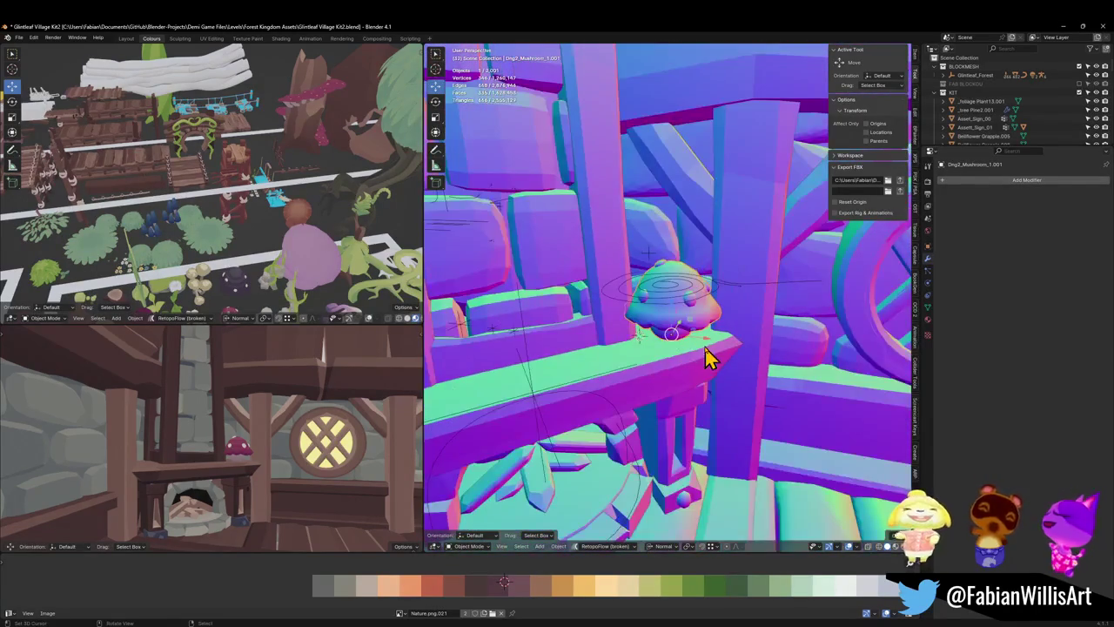
{"action": "scroll", "coordinate": [706, 356], "scroll_direction": "down", "scroll_amount": 3}
{"action": "scroll", "coordinate": [696, 351], "scroll_direction": "down", "scroll_amount": 3}
{"action": "middle_click_drag", "start_coordinate": [687, 348], "coordinate": [707, 339]}
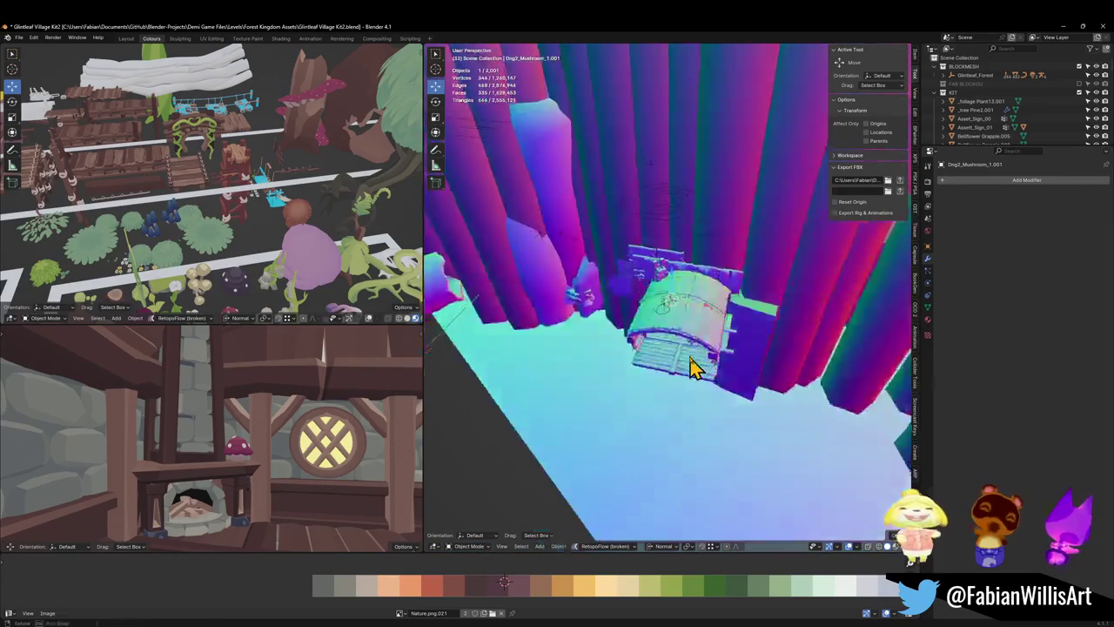
{"action": "scroll", "coordinate": [706, 339], "scroll_direction": "up", "scroll_amount": 4}
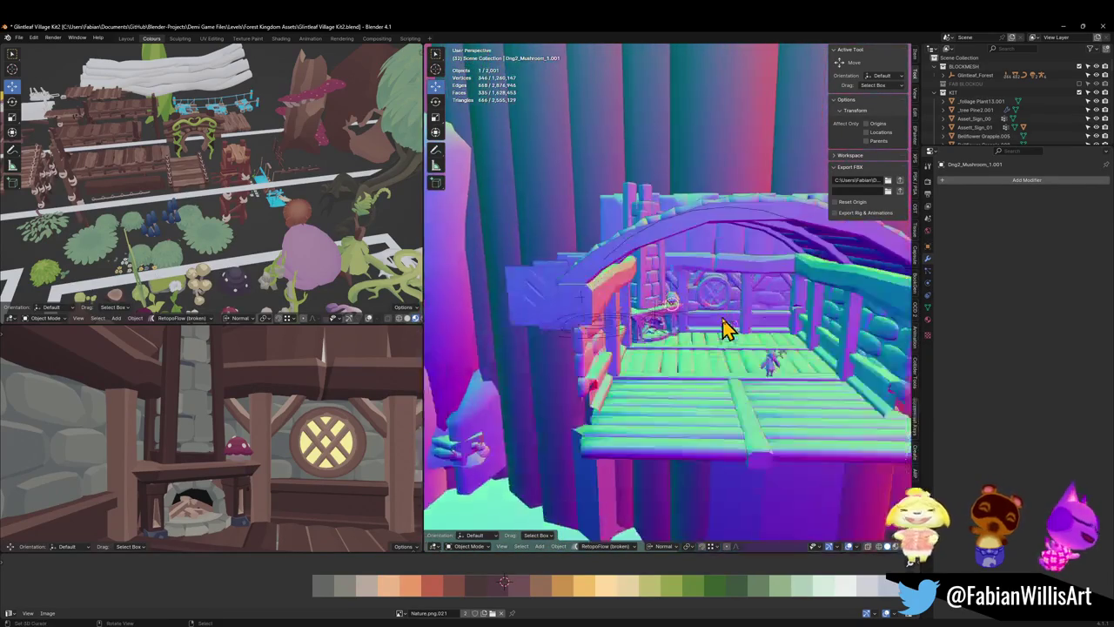
{"action": "scroll", "coordinate": [726, 325], "scroll_direction": "up", "scroll_amount": 3}
{"action": "key", "text": "ctrl+s"}
- Select the mantel mushroom and scale it to 0.760
{"action": "scroll", "coordinate": [688, 316], "scroll_direction": "up", "scroll_amount": 2}
{"action": "mouse_move", "coordinate": [693, 310]}
{"action": "middle_mouse_down"}
{"action": "mouse_move", "coordinate": [687, 331]}
{"action": "mouse_move", "coordinate": [704, 340]}
{"action": "mouse_move", "coordinate": [729, 335]}
{"action": "mouse_move", "coordinate": [722, 323]}
{"action": "middle_mouse_up"}
{"action": "scroll", "coordinate": [691, 342], "scroll_direction": "up", "scroll_amount": 2}
{"action": "left_click", "coordinate": [704, 340]}
{"action": "key", "text": "s"}
{"action": "left_click", "coordinate": [735, 335]}
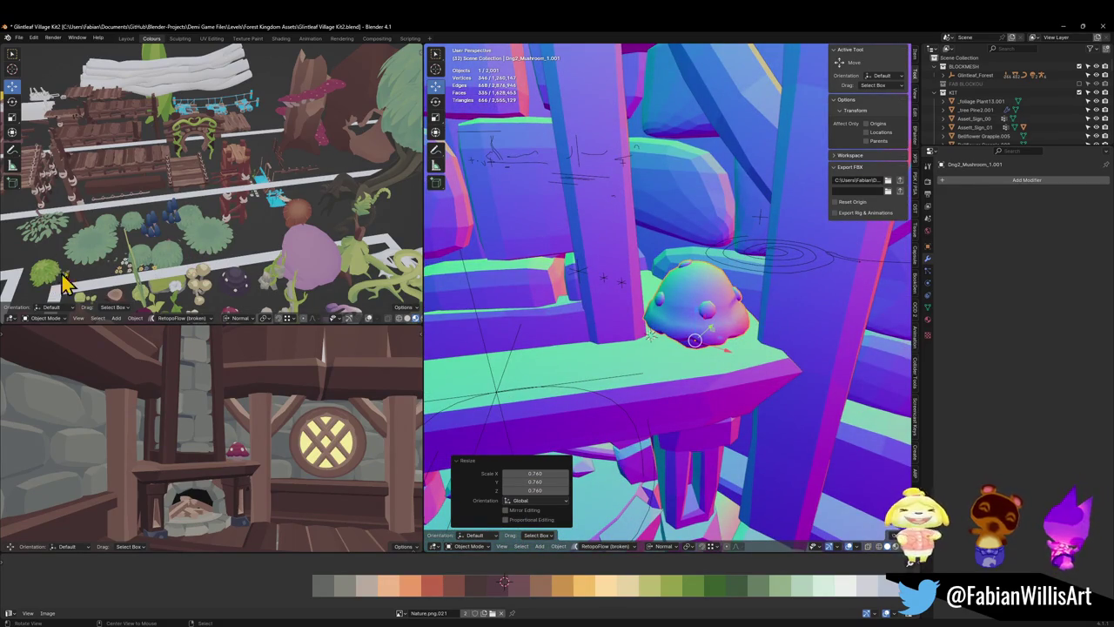
{"action": "scroll", "coordinate": [294, 218], "scroll_direction": "up", "scroll_amount": 2}
{"action": "scroll", "coordinate": [241, 157], "scroll_direction": "up", "scroll_amount": 3}
{"action": "scroll", "coordinate": [249, 200], "scroll_direction": "down", "scroll_amount": 2}
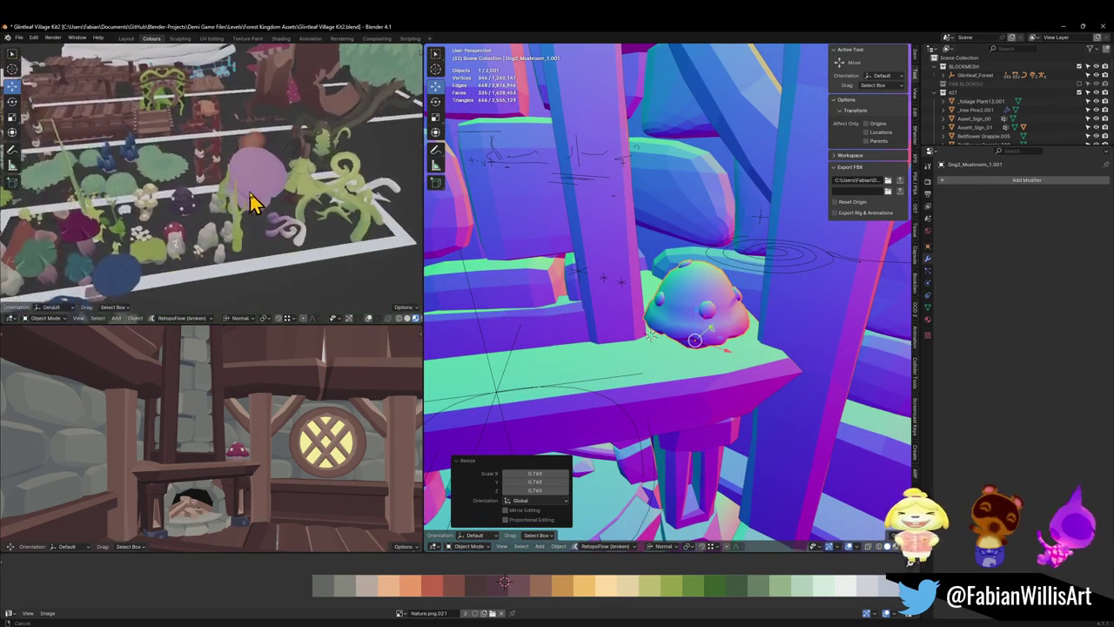
{"action": "scroll", "coordinate": [250, 200], "scroll_direction": "down", "scroll_amount": 1}
{"action": "middle_click_drag", "start_coordinate": [139, 237], "coordinate": [243, 211]}
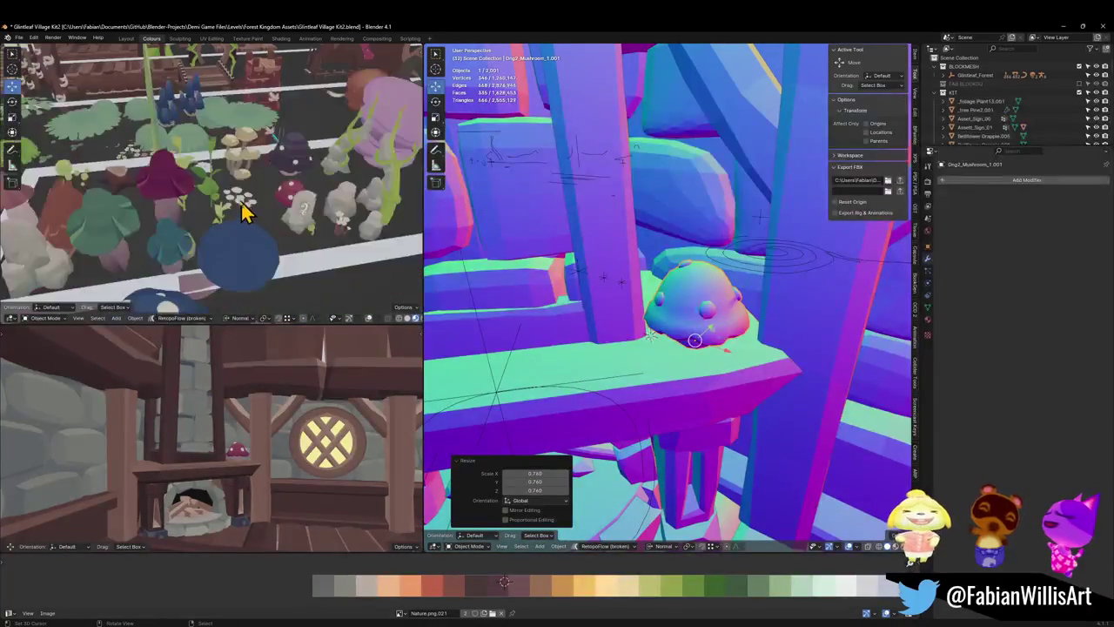
{"action": "scroll", "coordinate": [218, 216], "scroll_direction": "up", "scroll_amount": 3}
- Duplicate a foliage leaf, snap it to the 3D cursor and place it on the vine stem
{"action": "scroll", "coordinate": [198, 212], "scroll_direction": "down", "scroll_amount": 1}
{"action": "left_click", "coordinate": [209, 198]}
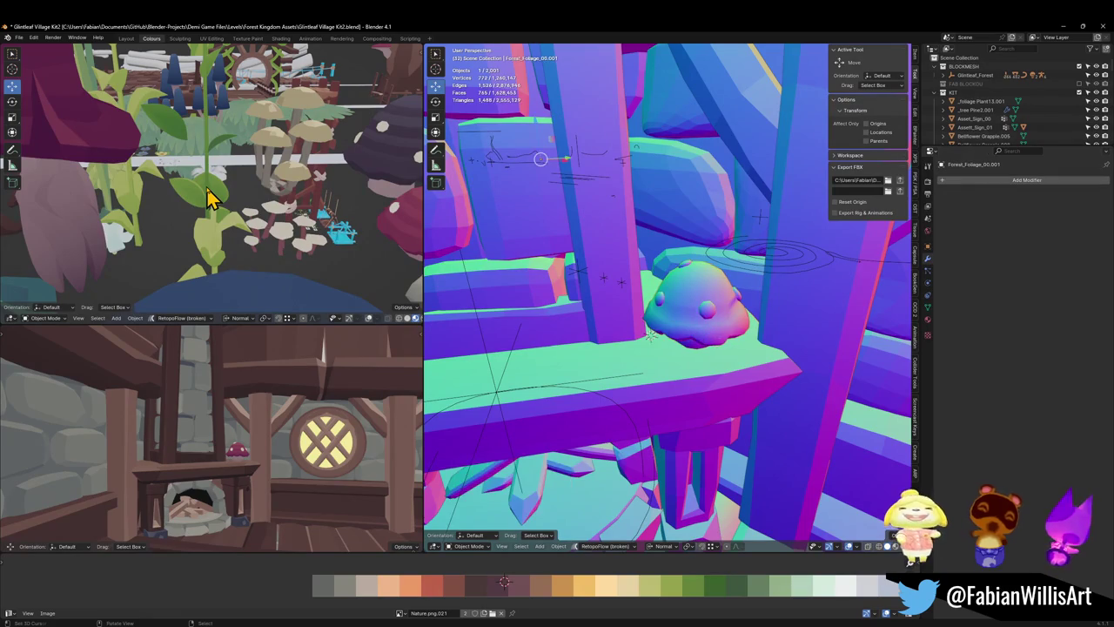
{"action": "key", "text": "shift+d"}
{"action": "key", "text": "shift+s"}
{"action": "left_click", "coordinate": [701, 300]}
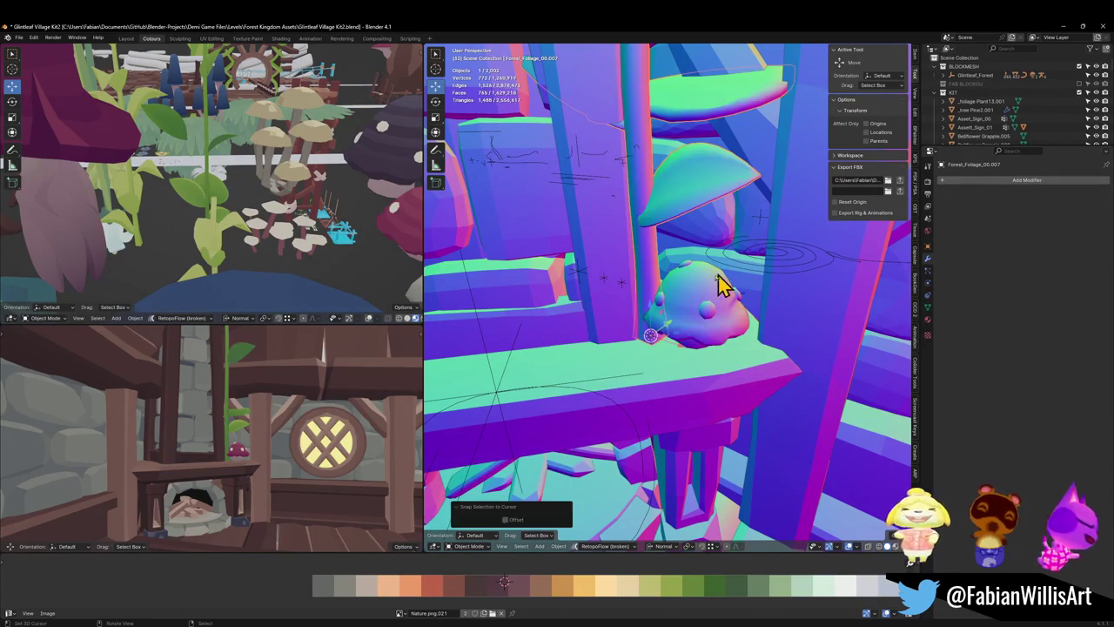
{"action": "middle_click", "coordinate": [677, 289], "text": "alt"}
{"action": "scroll", "coordinate": [676, 289], "scroll_direction": "up", "scroll_amount": 2}
{"action": "key", "text": "g"}
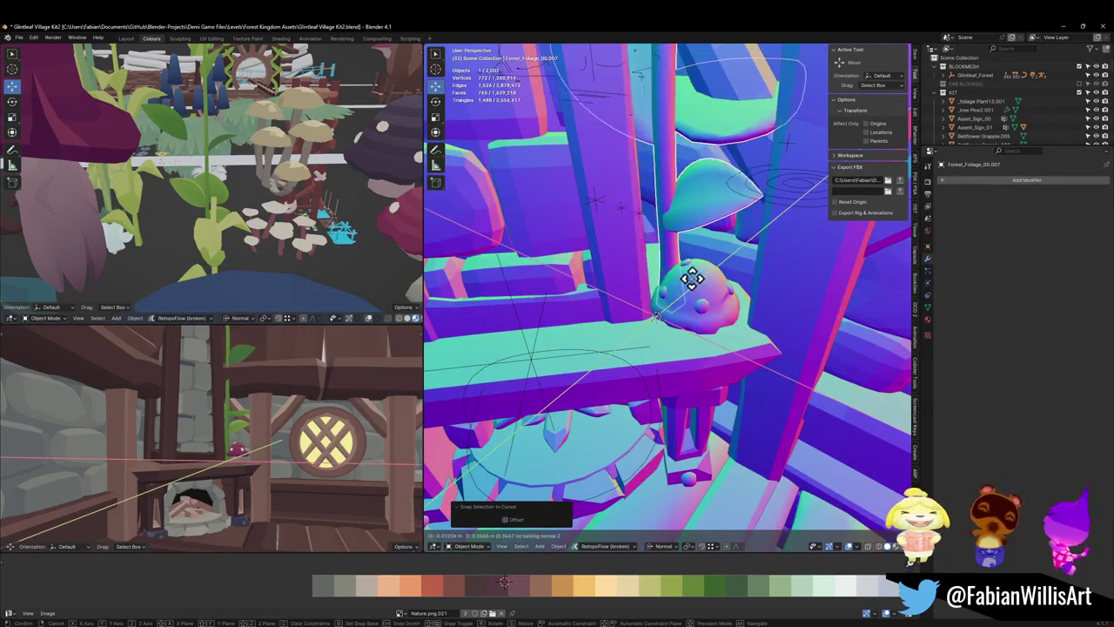
{"action": "key", "text": "shift+z"}
{"action": "left_click", "coordinate": [687, 293]}
{"action": "mouse_move", "coordinate": [686, 293]}
{"action": "middle_mouse_down"}
{"action": "mouse_move", "coordinate": [666, 290]}
{"action": "mouse_move", "coordinate": [674, 320]}
{"action": "middle_mouse_up"}
- Add another leaf copy higher up the vine stem
{"action": "key", "text": "shift+d"}
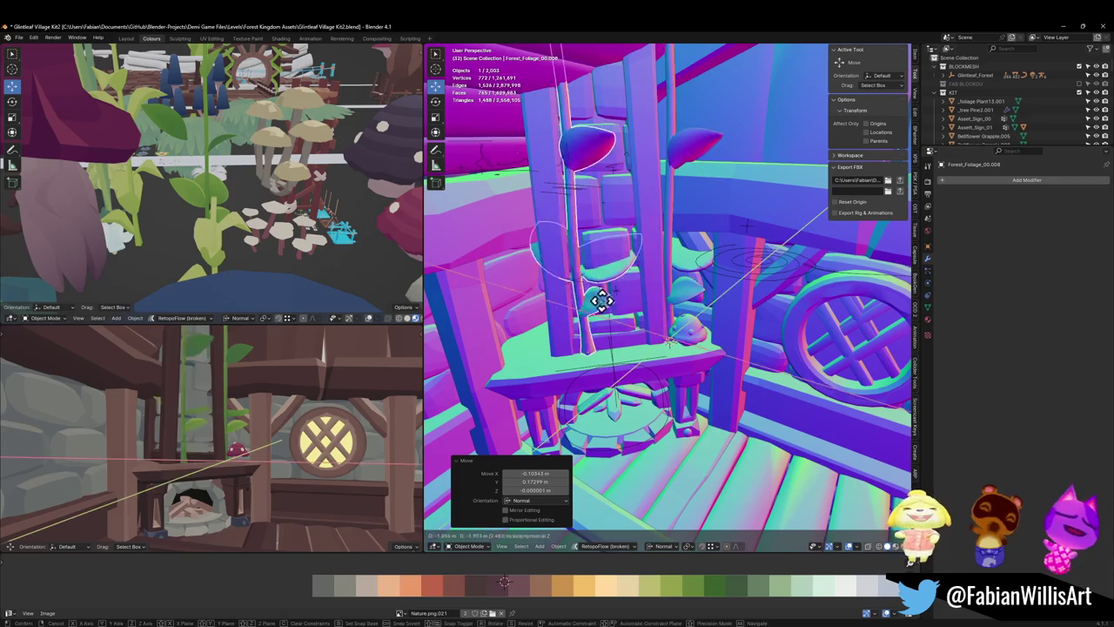
{"action": "key", "text": "shift+z"}
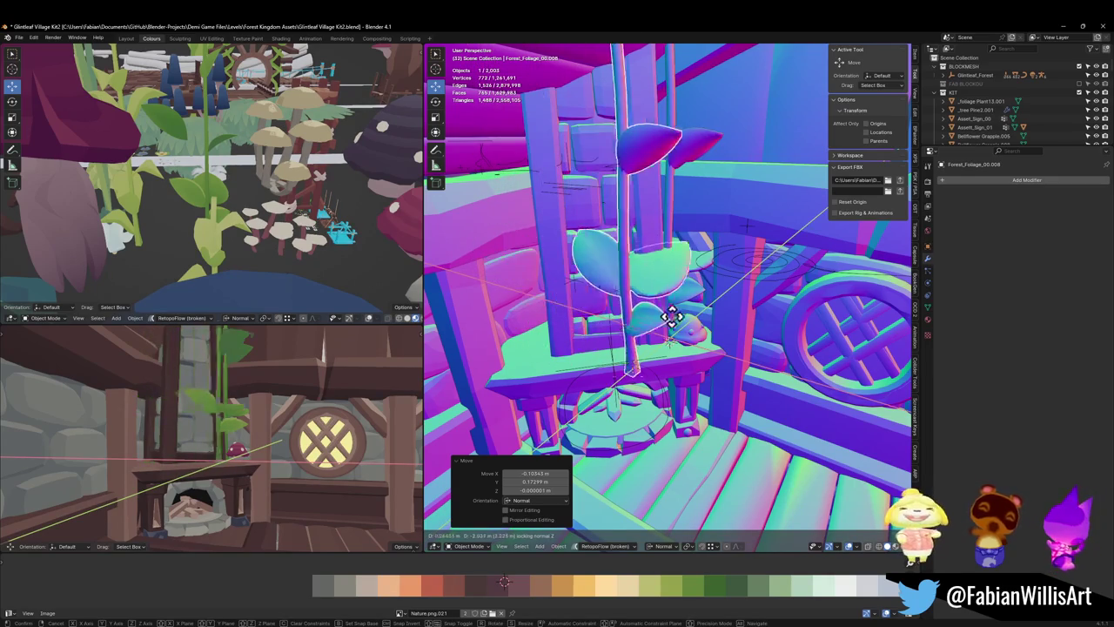
{"action": "left_click", "coordinate": [736, 323]}
{"action": "scroll", "coordinate": [632, 310], "scroll_direction": "up", "scroll_amount": 5}
{"action": "scroll", "coordinate": [633, 311], "scroll_direction": "down", "scroll_amount": 5}
{"action": "middle_click_drag", "start_coordinate": [676, 304], "coordinate": [658, 323]}
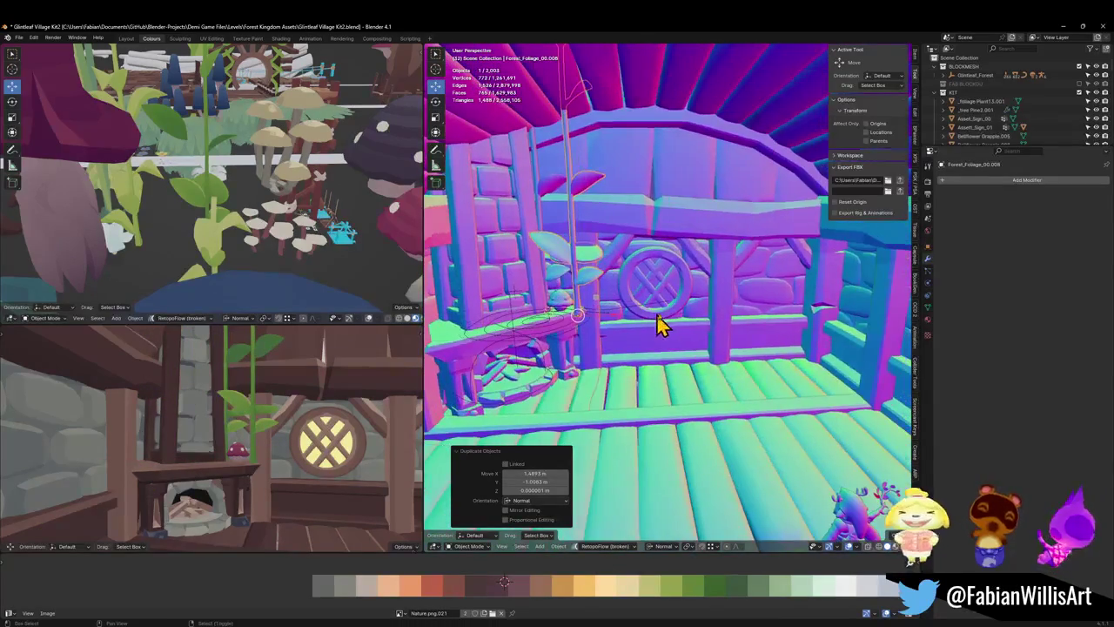
- Snap the foliage plant to the 3D cursor and move it beside the far wall
{"action": "key", "text": "shift+s"}
{"action": "left_click", "coordinate": [802, 346]}
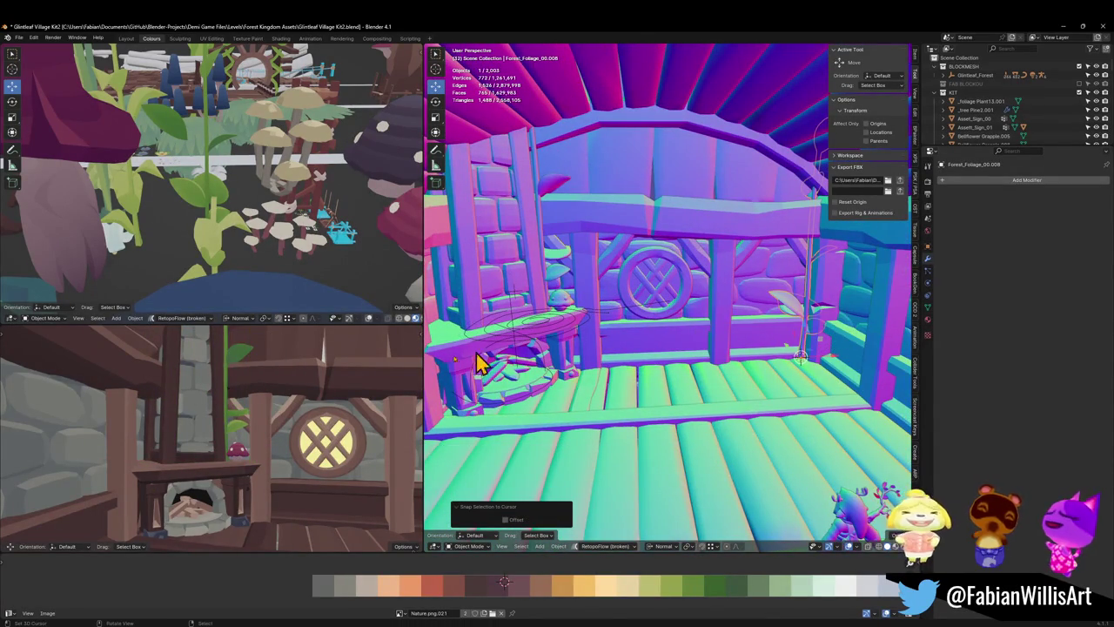
{"action": "key", "text": "shift+grave"}
{"action": "left_click", "coordinate": [259, 417]}
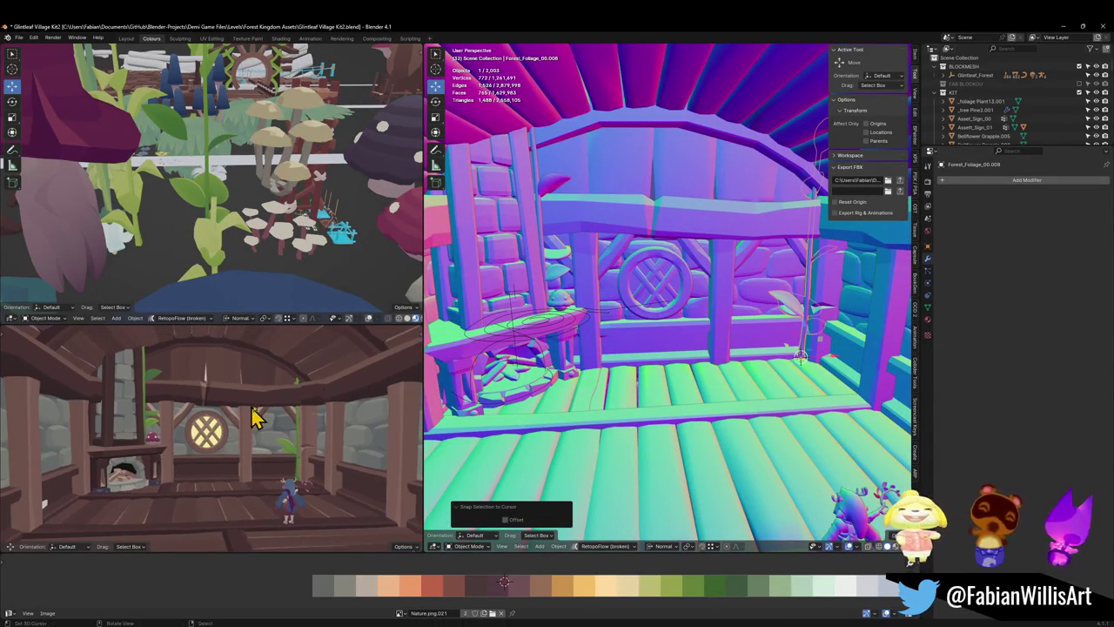
{"action": "mouse_move", "coordinate": [739, 323]}
{"action": "middle_mouse_down"}
{"action": "mouse_move", "coordinate": [712, 329]}
{"action": "mouse_move", "coordinate": [753, 324]}
{"action": "middle_mouse_up"}
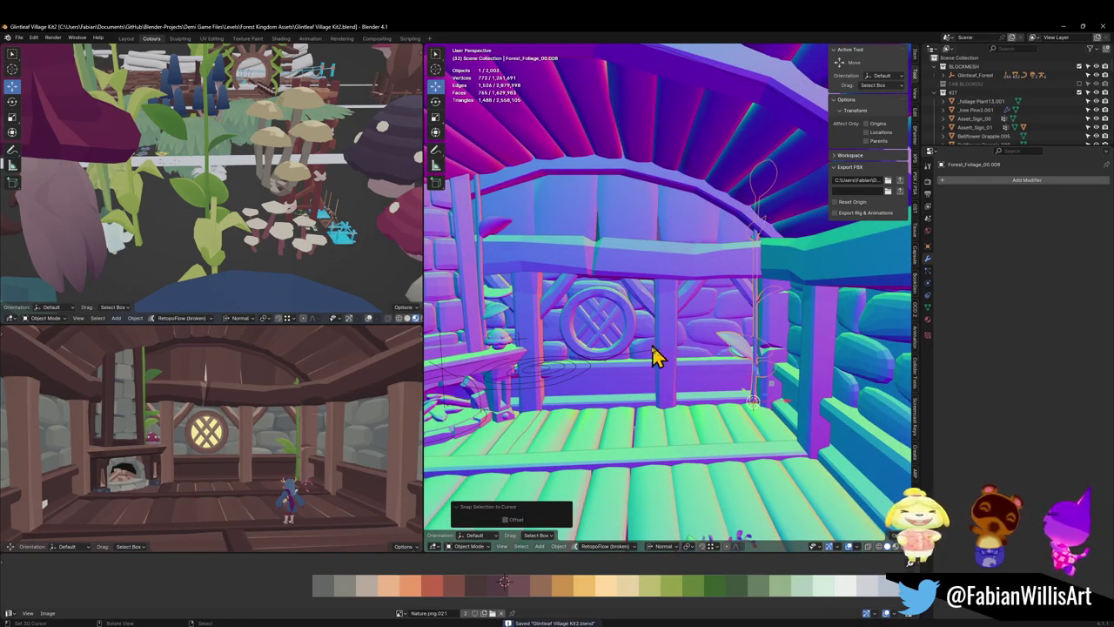
{"action": "key", "text": "g"}
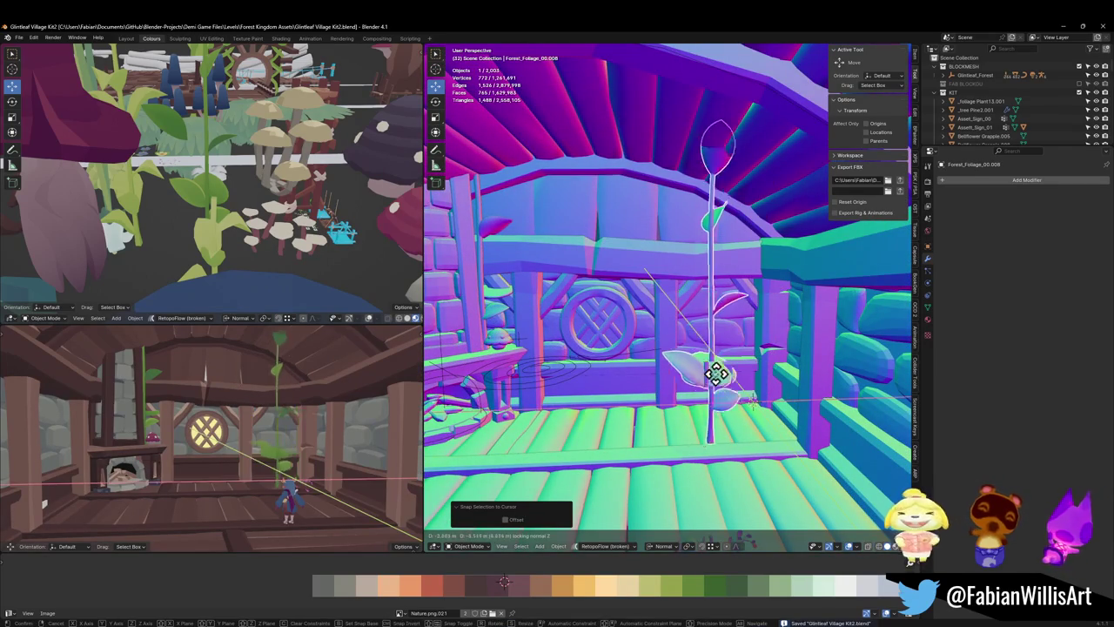
{"action": "left_click", "coordinate": [694, 394]}
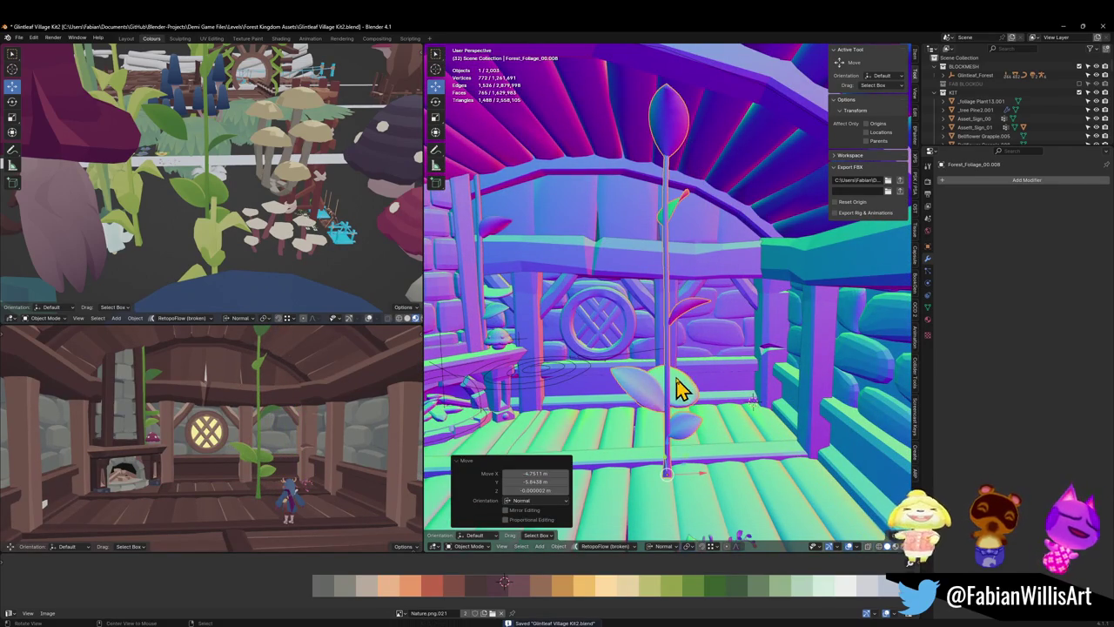
{"action": "mouse_move", "coordinate": [671, 368]}
{"action": "middle_mouse_down"}
{"action": "mouse_move", "coordinate": [648, 353]}
{"action": "mouse_move", "coordinate": [713, 341]}
{"action": "mouse_move", "coordinate": [684, 343]}
{"action": "middle_mouse_up"}
- Duplicate a leaf from the plant and separate it into its own object
{"action": "key", "text": "Tab"}
{"action": "key", "text": "shift+d"}
{"action": "key", "text": "Escape"}
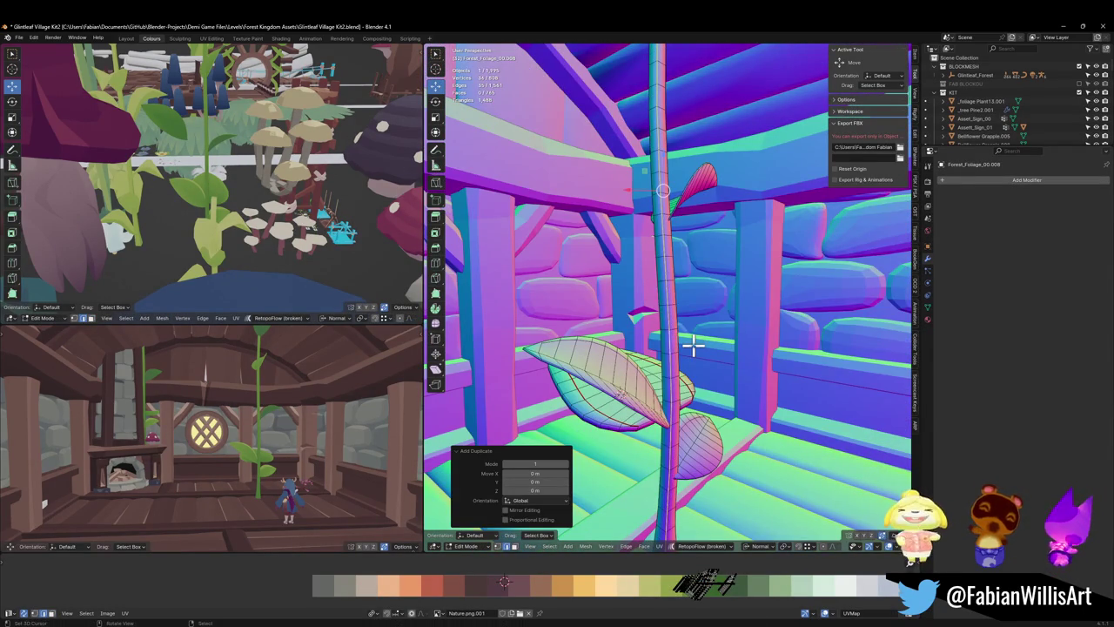
{"action": "key", "text": "p"}
{"action": "left_click", "coordinate": [667, 347]}
{"action": "key", "text": "Tab"}
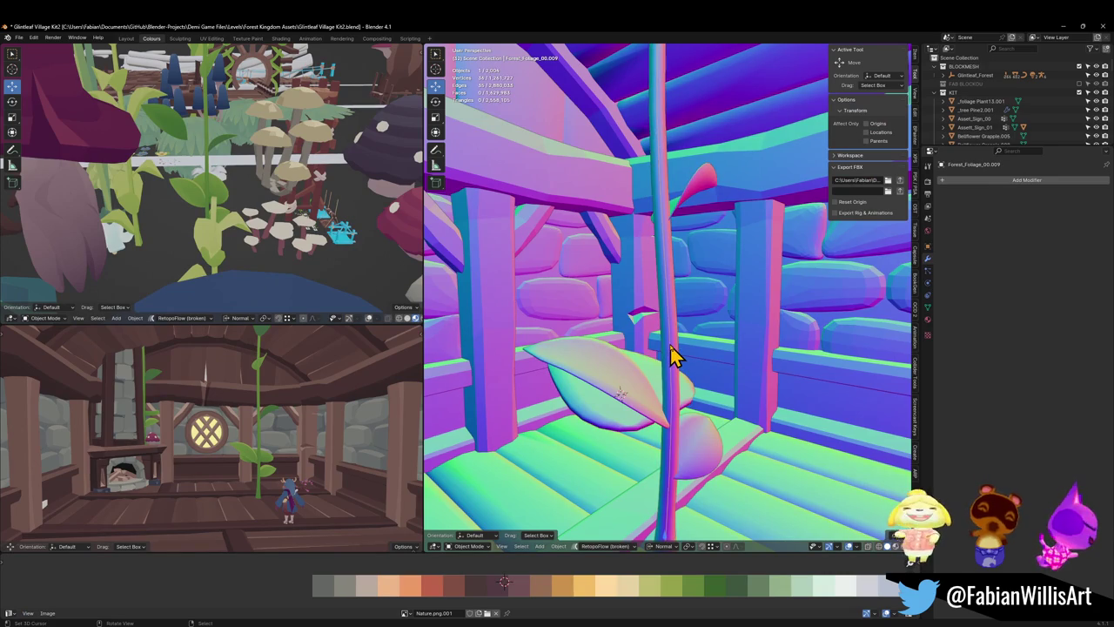
{"action": "right_click", "coordinate": [670, 355]}
{"action": "left_click", "coordinate": [614, 552]}
- Set the separated leaf's origin to the 3D cursor, then delete it
{"action": "mouse_move", "coordinate": [659, 472]}
{"action": "middle_mouse_down"}
{"action": "mouse_move", "coordinate": [696, 378]}
{"action": "mouse_move", "coordinate": [734, 363]}
{"action": "mouse_move", "coordinate": [723, 366]}
{"action": "middle_mouse_up"}
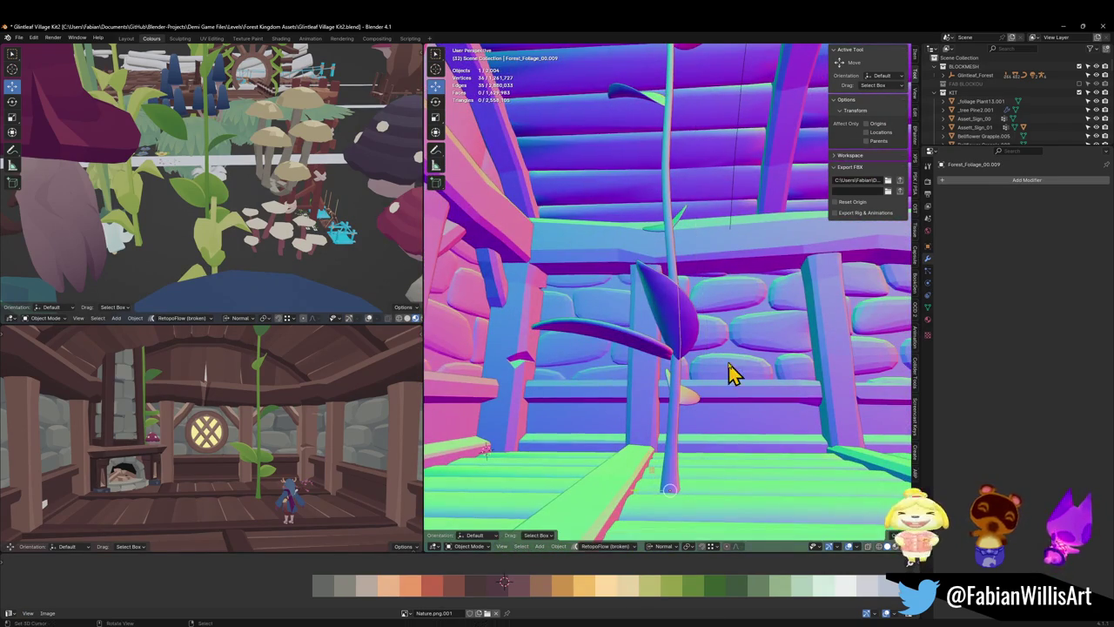
{"action": "key", "text": "q"}
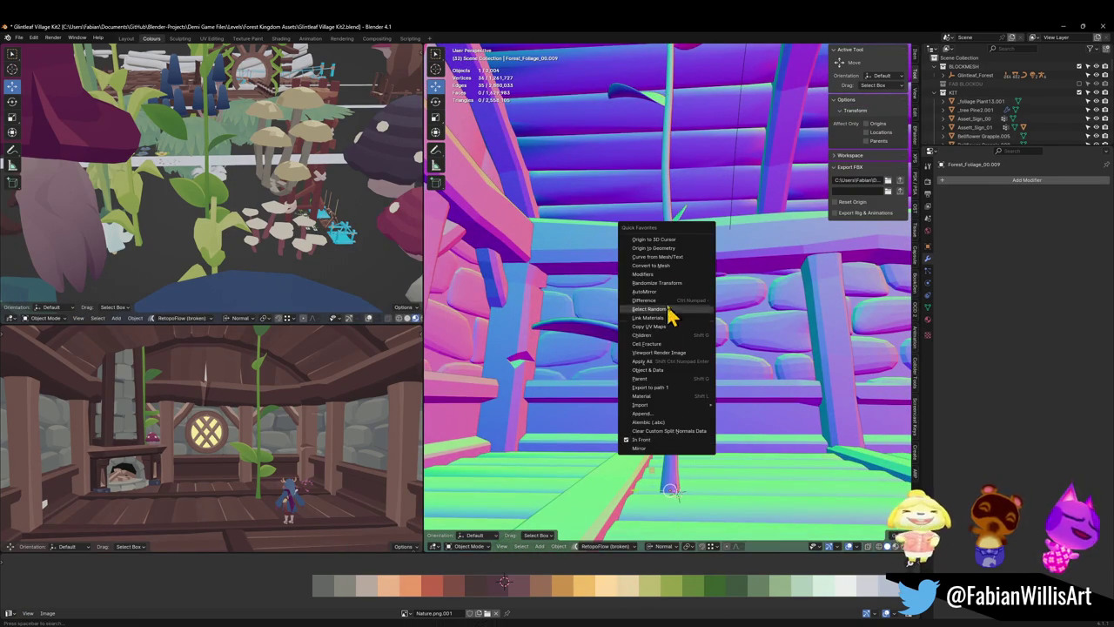
{"action": "left_click", "coordinate": [669, 240]}
{"action": "middle_click_drag", "start_coordinate": [666, 267], "coordinate": [641, 290]}
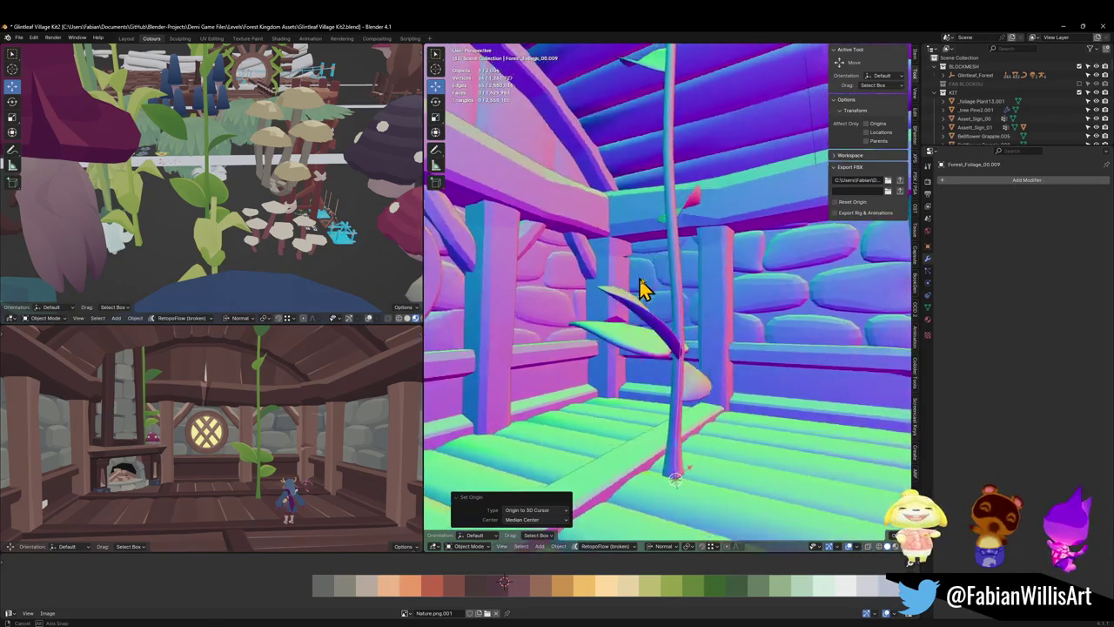
{"action": "key", "text": "Delete"}
{"action": "key", "text": "shift+a"}
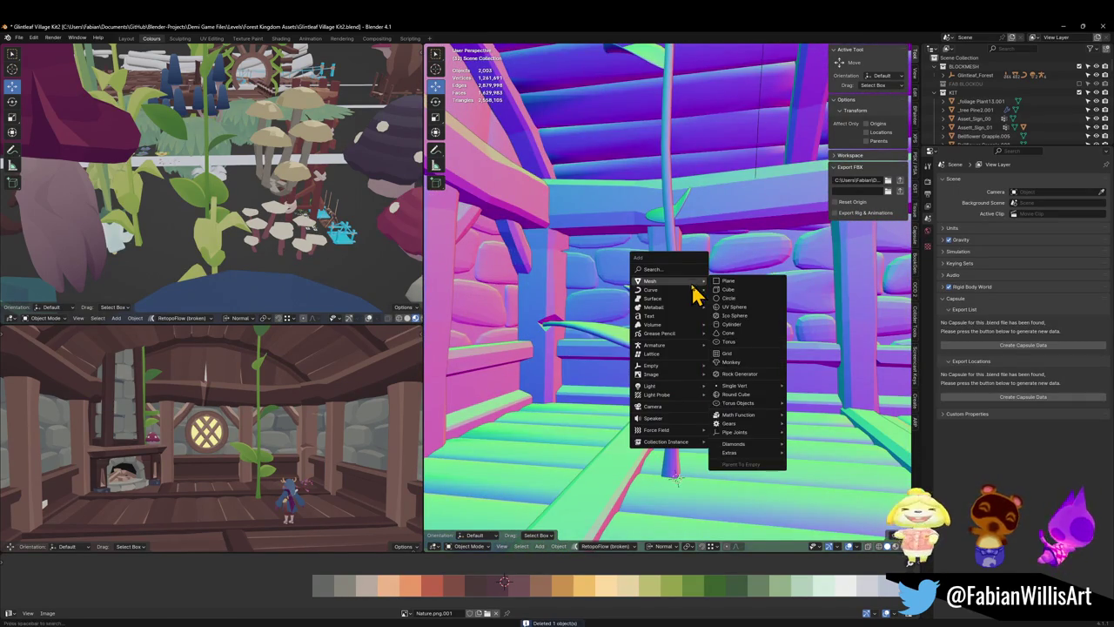
- Add a path curve and set its origin to the 3D cursor
{"action": "mouse_move", "coordinate": [653, 289]}
{"action": "left_click", "coordinate": [752, 331]}
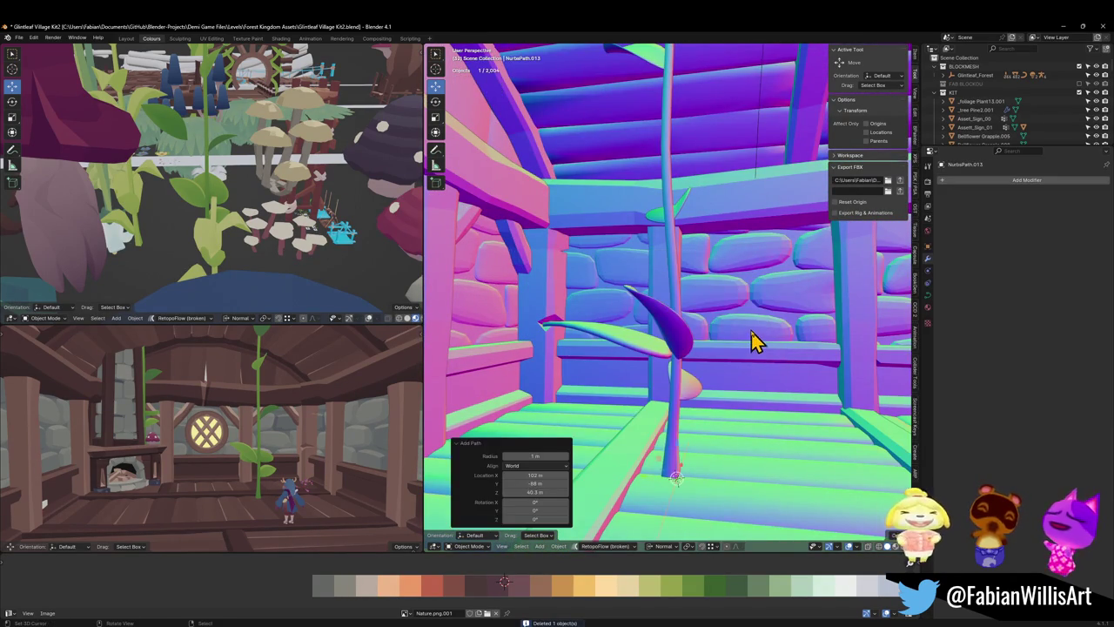
{"action": "middle_click_drag", "start_coordinate": [752, 338], "coordinate": [633, 429]}
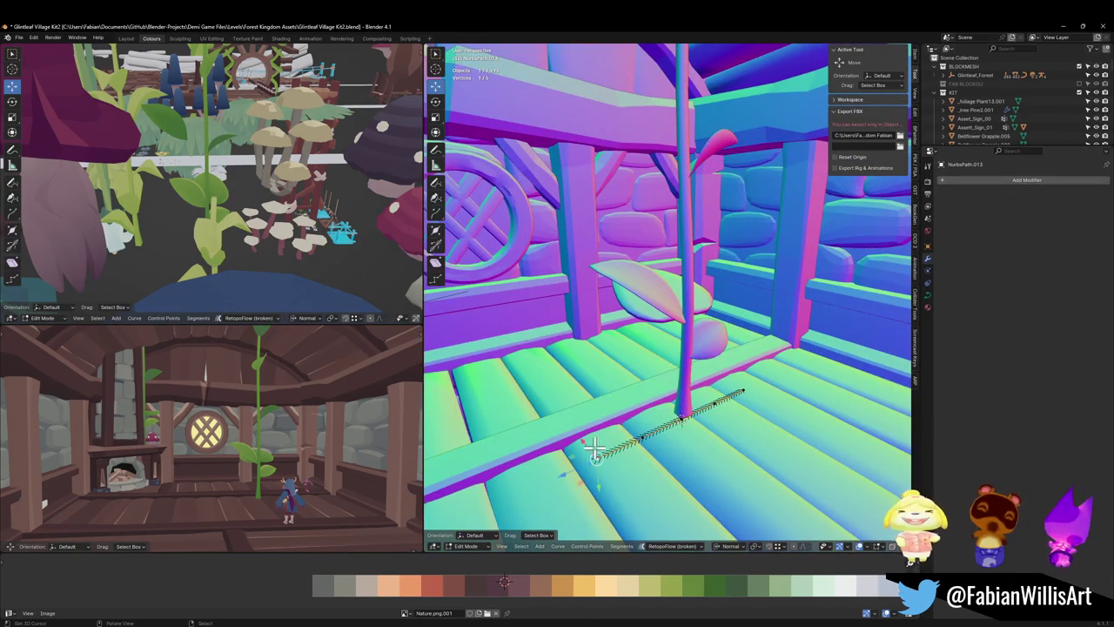
{"action": "right_click", "coordinate": [633, 429]}
{"action": "left_click", "coordinate": [632, 418]}
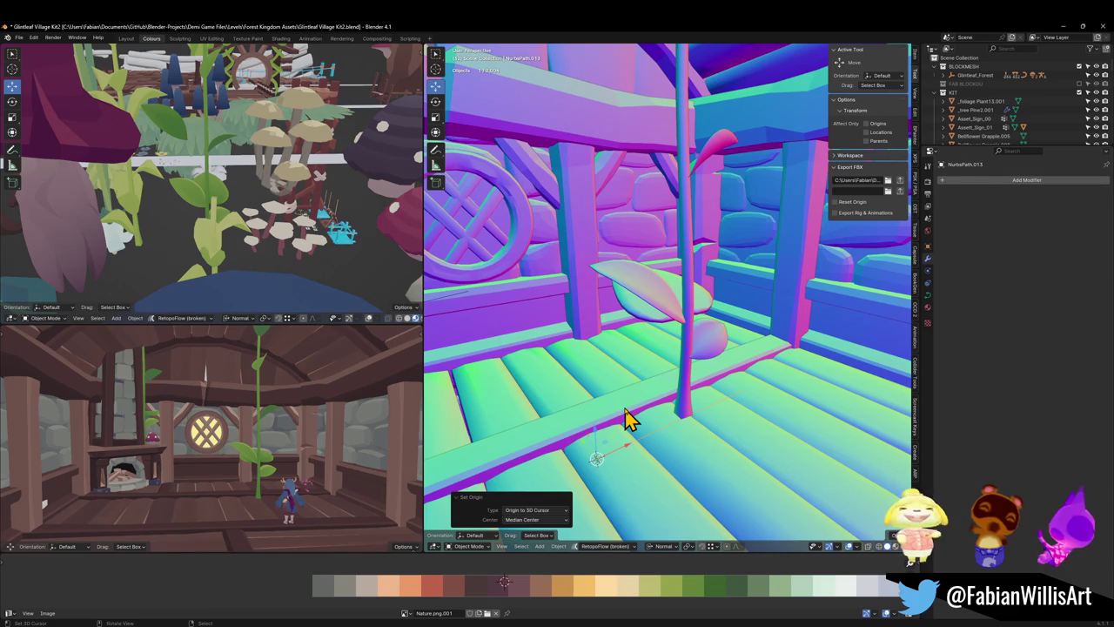
- Clear the stem's rotation, rotate it 90° on Y, and apply rotation and scale
{"action": "left_click", "coordinate": [687, 404]}
{"action": "key", "text": "alt+r"}
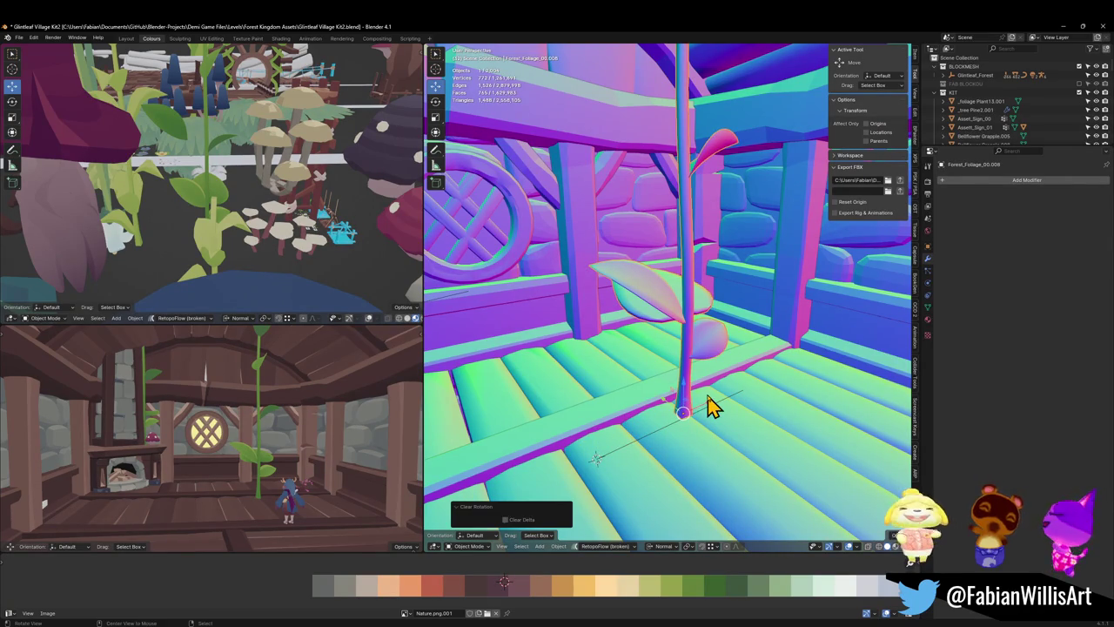
{"action": "type", "text": "ry90"}
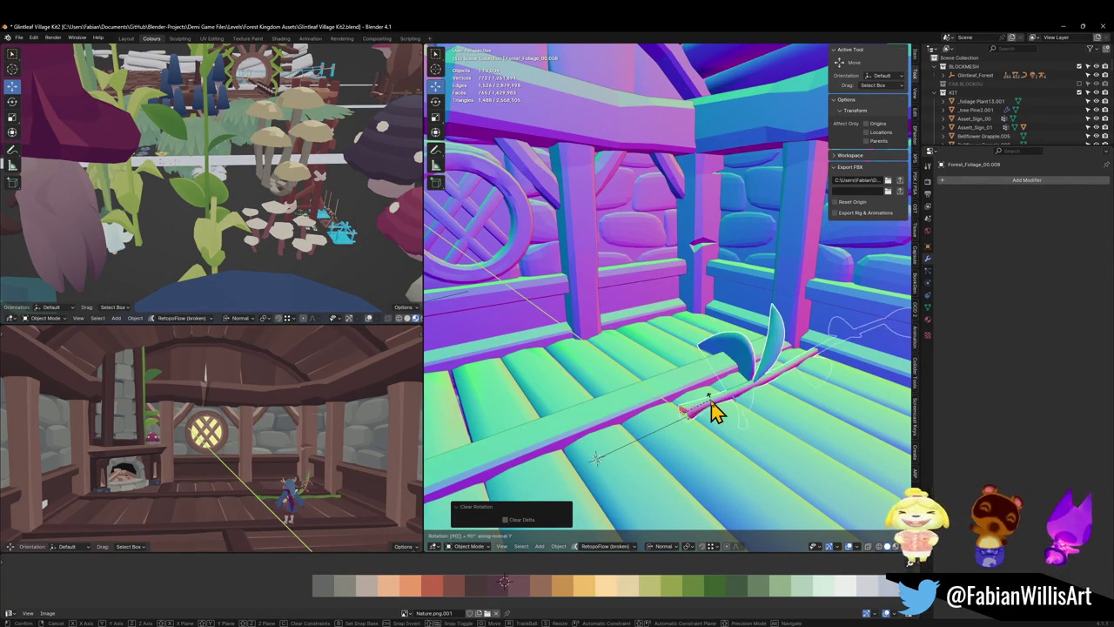
{"action": "key", "text": "Return"}
{"action": "key", "text": "ctrl+a"}
{"action": "left_click", "coordinate": [692, 425]}
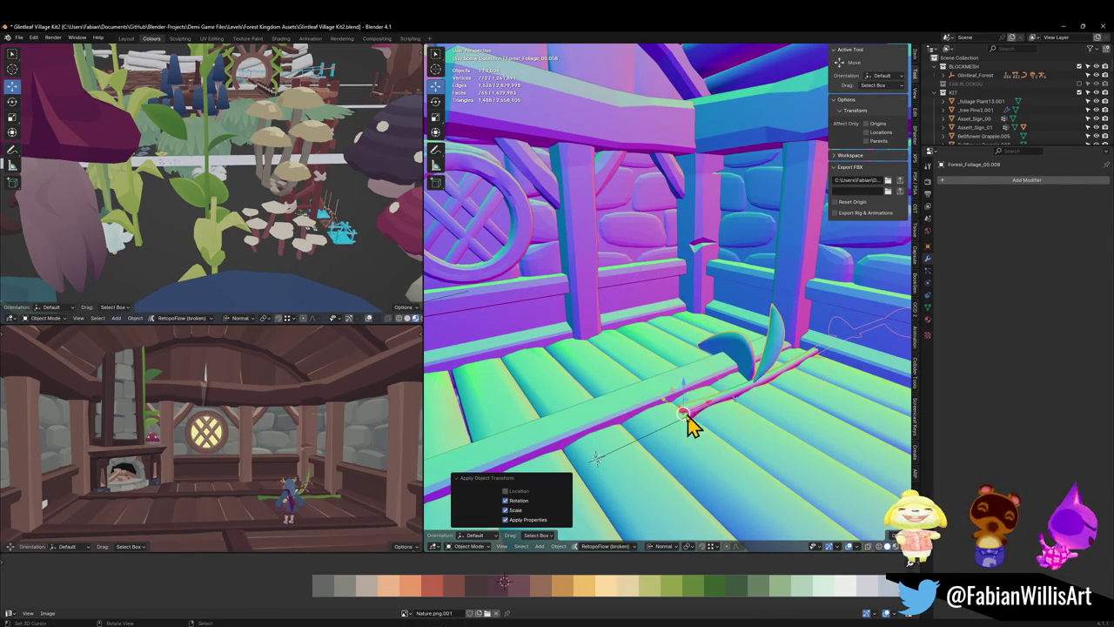
- Snap the stem to the 3D cursor, then select the adjacent object and run a Quick Favorites command
{"action": "key", "text": "shift+s"}
{"action": "left_click", "coordinate": [629, 452]}
{"action": "left_click", "coordinate": [668, 448]}
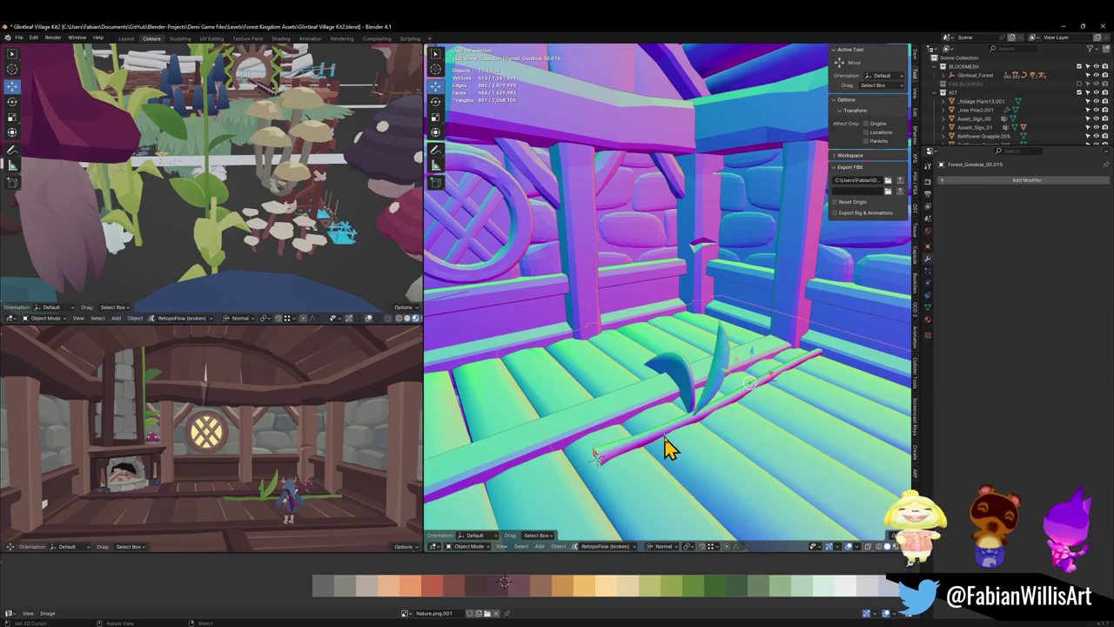
{"action": "left_click", "coordinate": [662, 444], "text": "ctrl"}
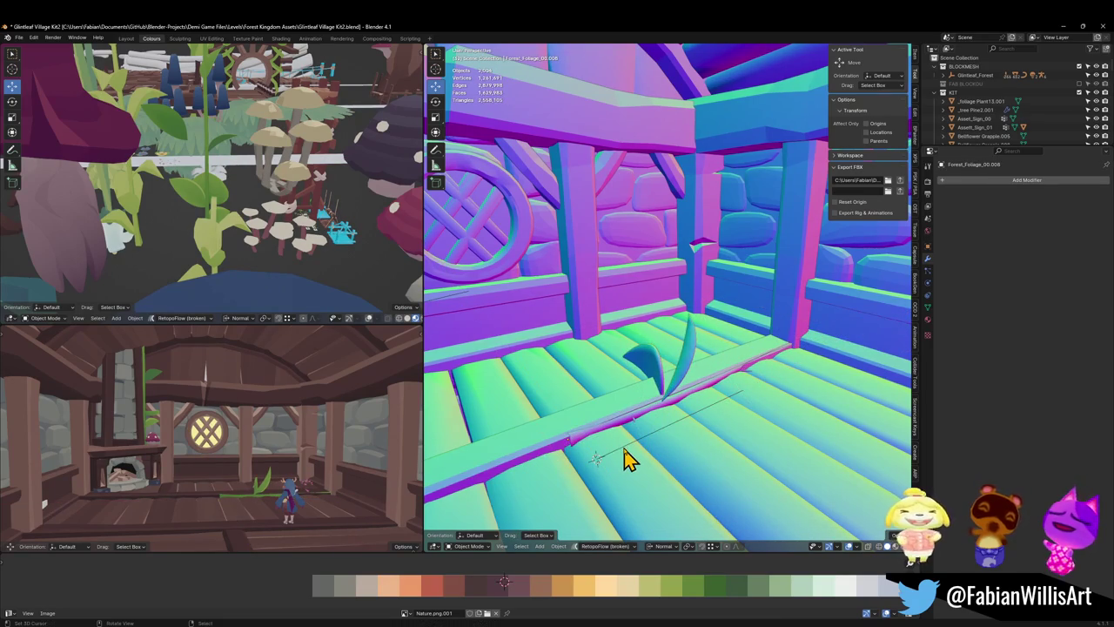
{"action": "key", "text": "q"}
{"action": "left_click", "coordinate": [572, 609]}
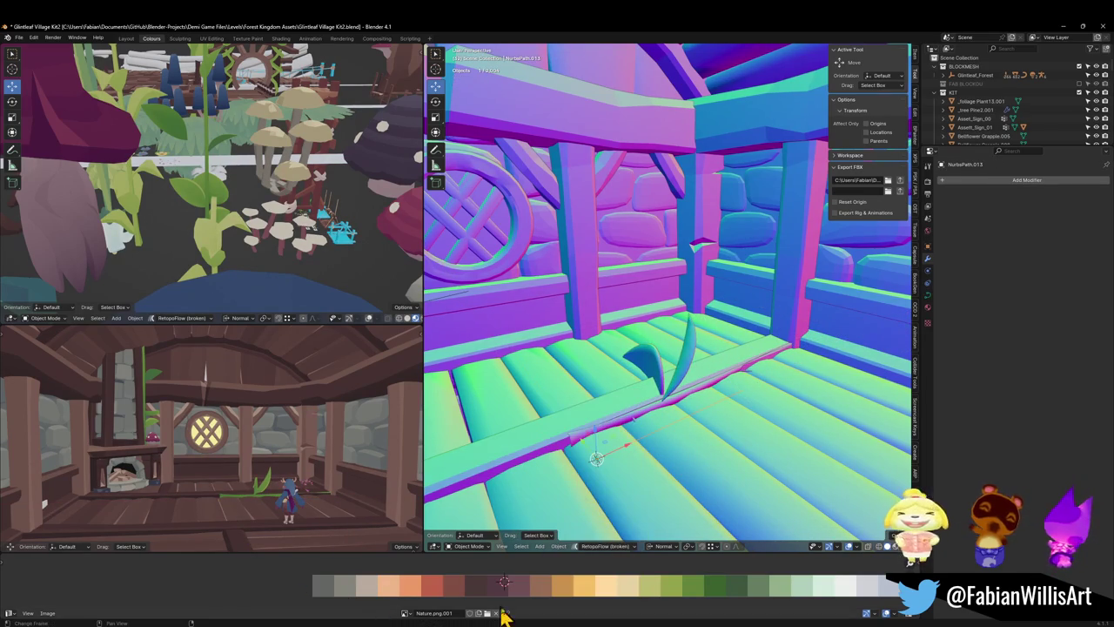
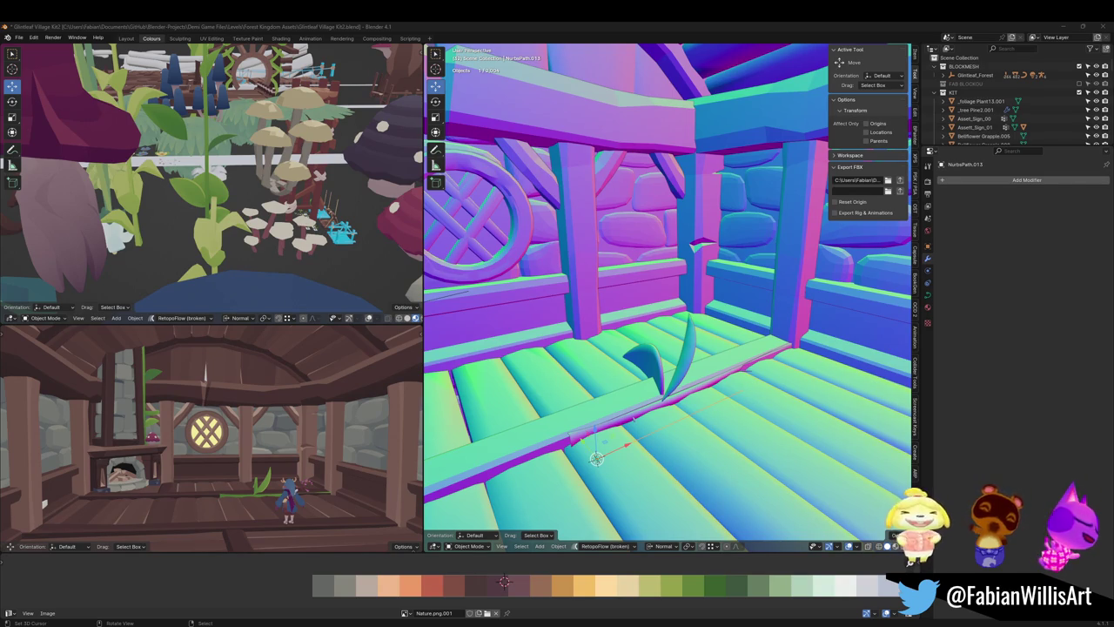
- Stretch the vine curve across the floor and snap the foliage piece to the 3D cursor
{"action": "middle_click_drag", "start_coordinate": [614, 366], "coordinate": [620, 424]}
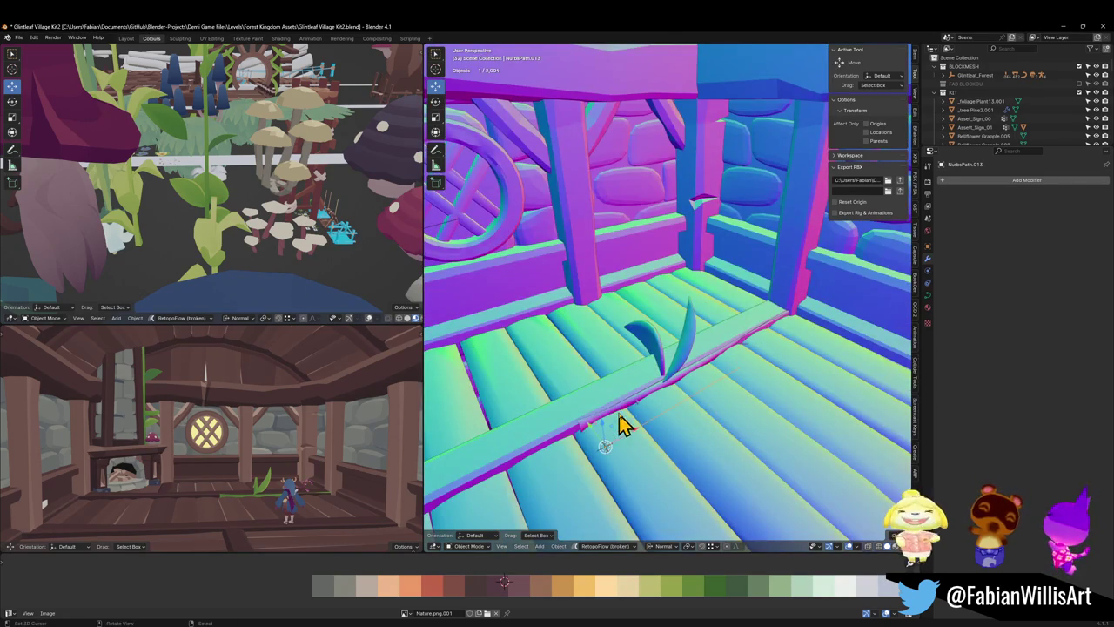
{"action": "key", "text": "s"}
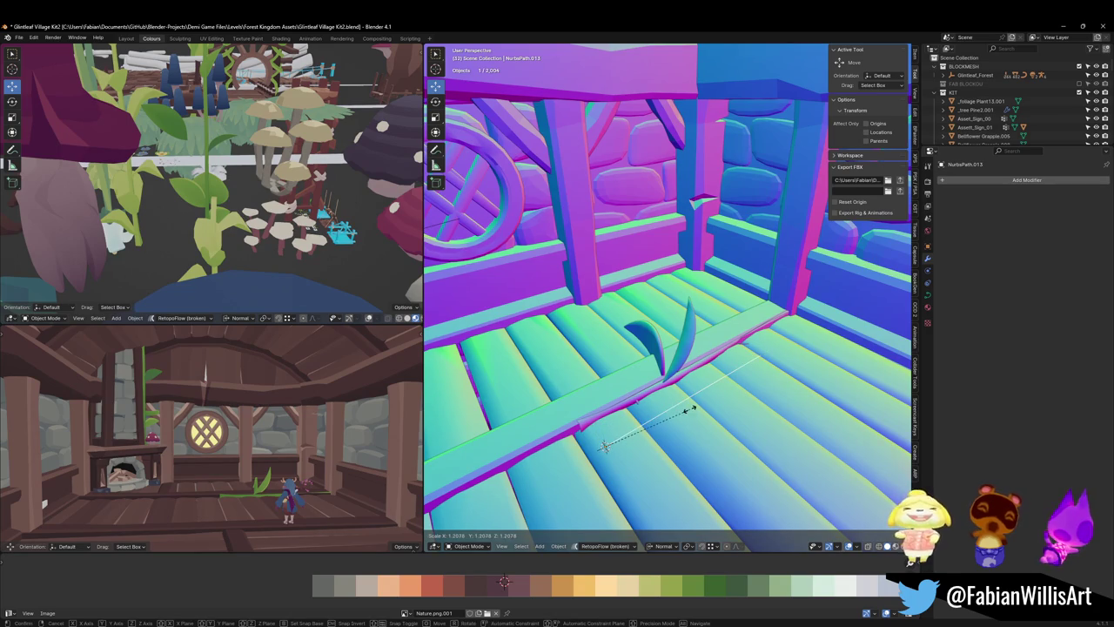
{"action": "left_click", "coordinate": [622, 423]}
{"action": "left_click", "coordinate": [613, 418]}
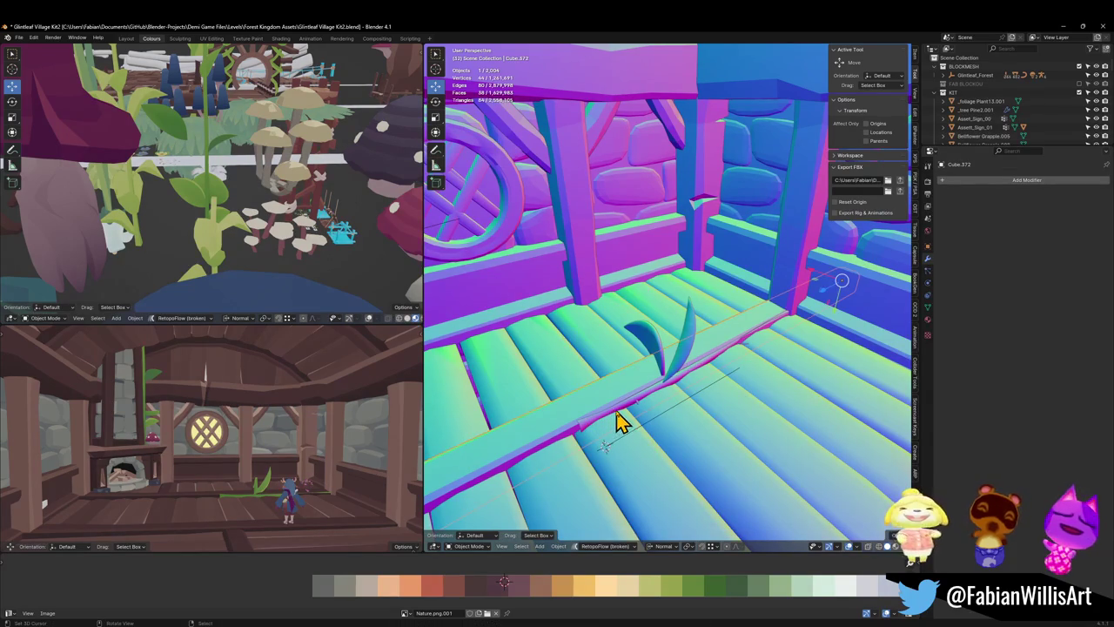
{"action": "left_click", "coordinate": [616, 413]}
{"action": "key", "text": "shift+s"}
- Lengthen the vine curve further, then isolate it with the foliage in local view
{"action": "middle_click_drag", "start_coordinate": [654, 435], "coordinate": [654, 440]}
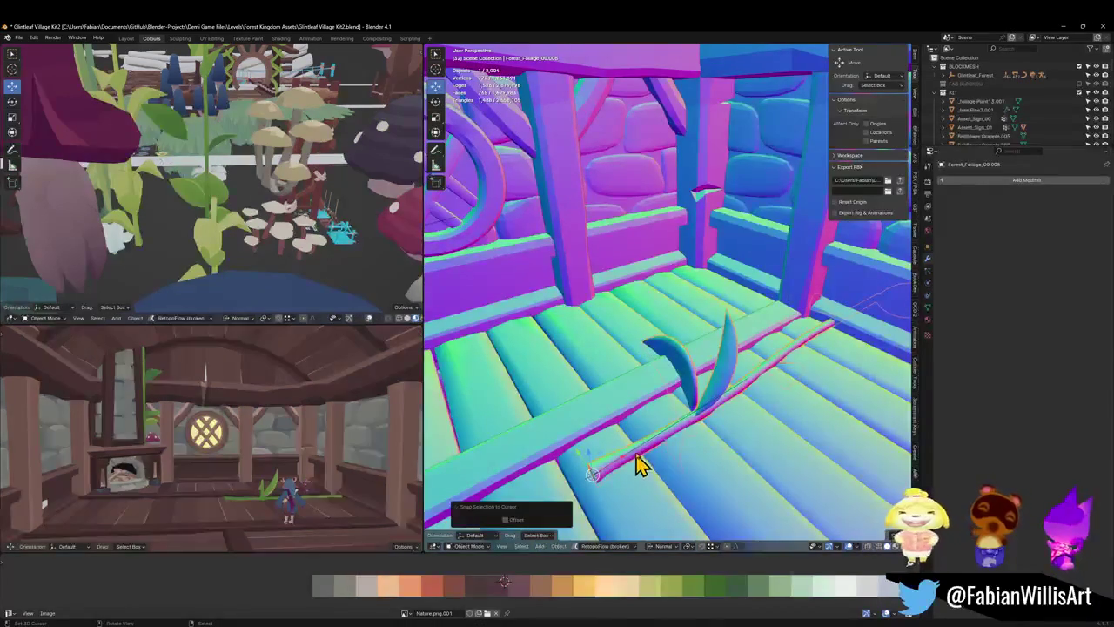
{"action": "left_click", "coordinate": [640, 464]}
{"action": "key", "text": "s"}
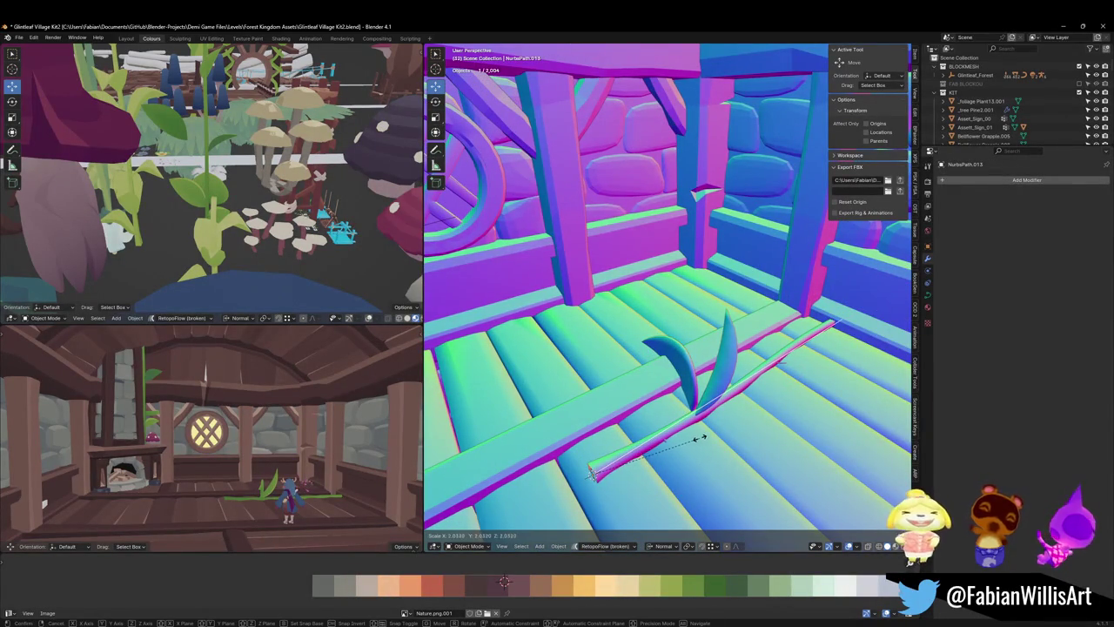
{"action": "left_click", "coordinate": [719, 430]}
{"action": "left_click", "coordinate": [719, 409], "text": "shift"}
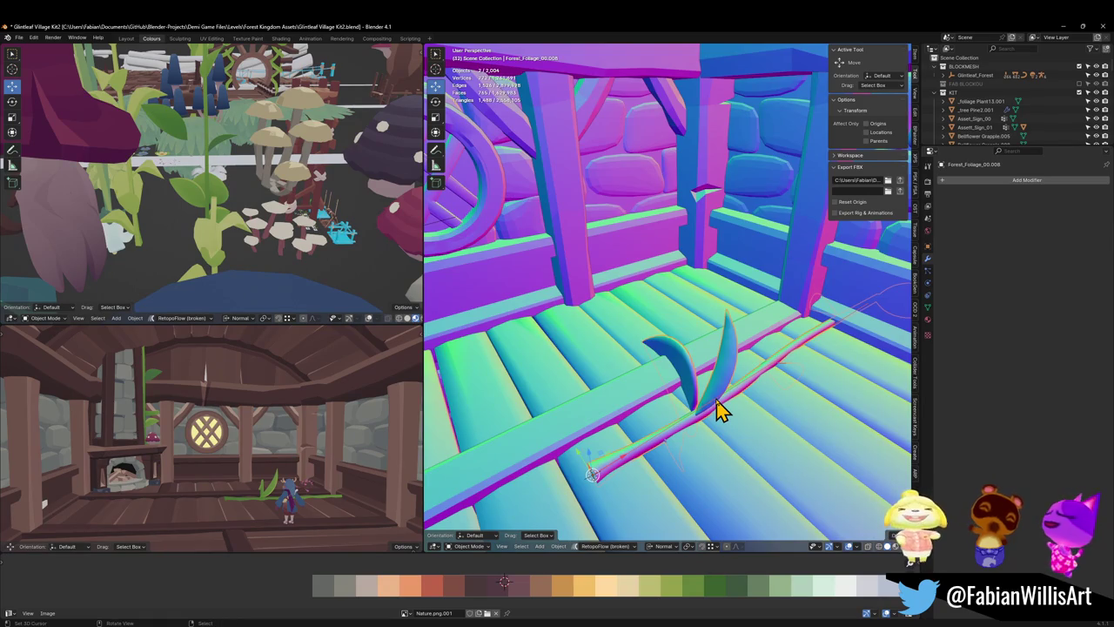
{"action": "key", "text": "KP_Divide"}
{"action": "scroll", "coordinate": [609, 330], "scroll_direction": "up", "scroll_amount": 3}
- Scale the vine curve up to suit the branch
{"action": "scroll", "coordinate": [614, 326], "scroll_direction": "up", "scroll_amount": 2}
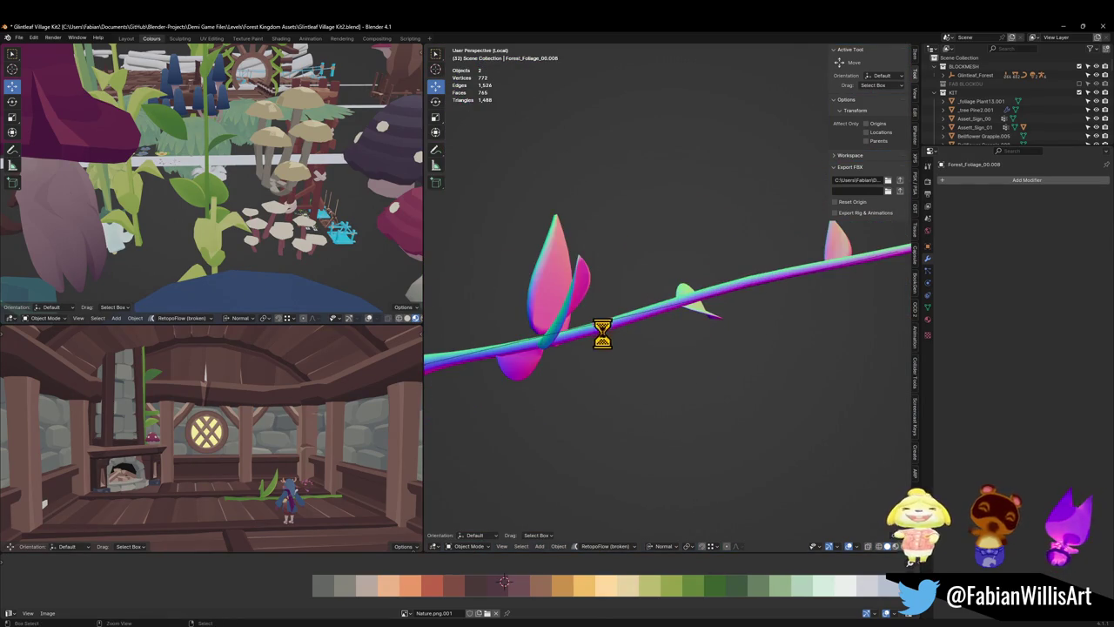
{"action": "left_click", "coordinate": [607, 339]}
{"action": "left_click", "coordinate": [610, 330]}
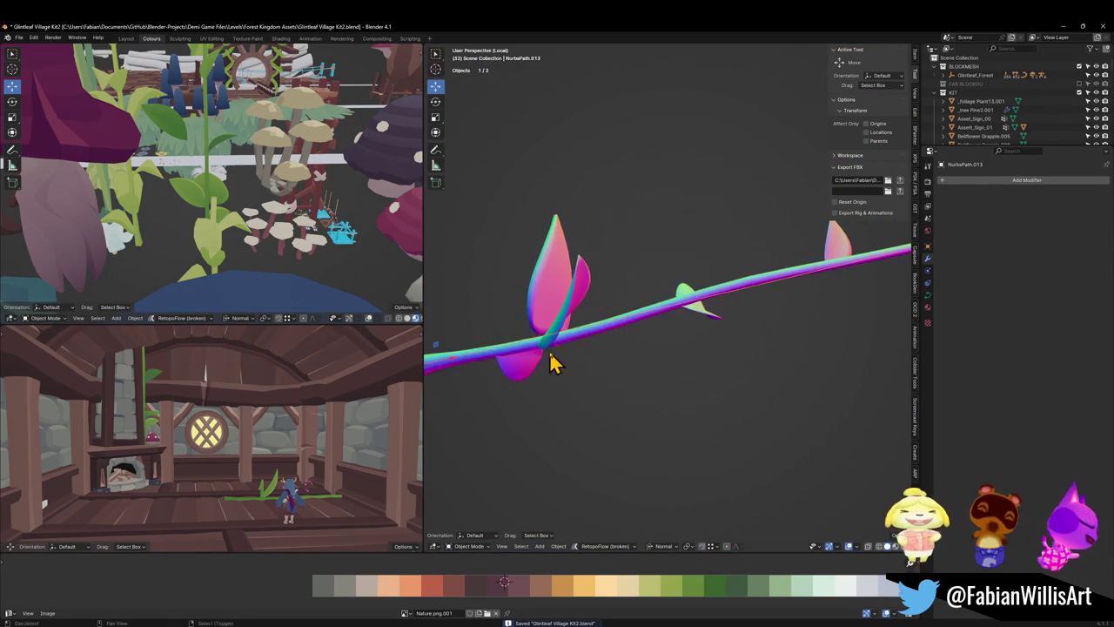
{"action": "mouse_move", "coordinate": [557, 364]}
{"action": "middle_mouse_down"}
{"action": "mouse_move", "coordinate": [629, 360]}
{"action": "mouse_move", "coordinate": [644, 318]}
{"action": "mouse_move", "coordinate": [667, 328]}
{"action": "mouse_move", "coordinate": [600, 366]}
{"action": "middle_mouse_up"}
{"action": "key", "text": "s"}
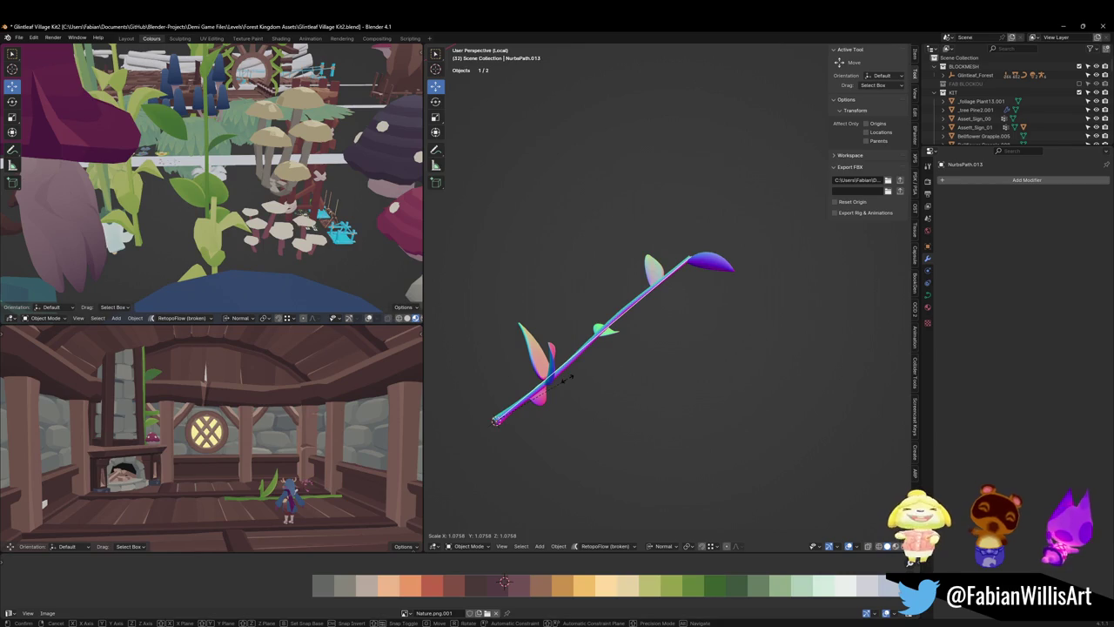
{"action": "left_click", "coordinate": [567, 376]}
- Give the foliage stem a Curve modifier with NurbsPath.013 as its curve object
{"action": "left_click", "coordinate": [544, 385]}
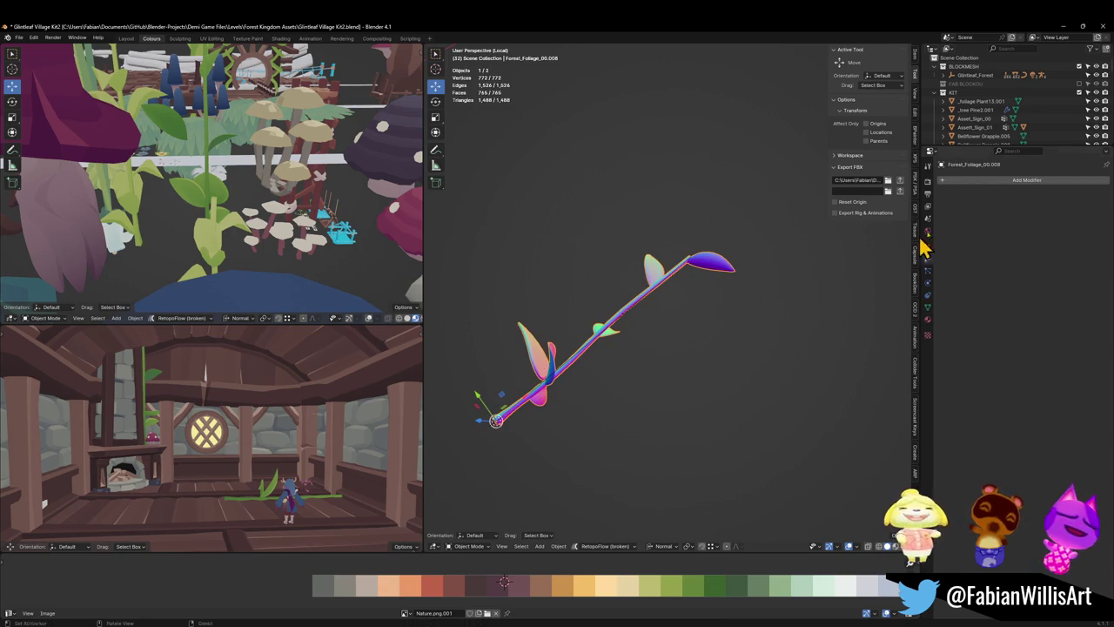
{"action": "left_click", "coordinate": [1003, 180]}
{"action": "type", "text": "cur"}
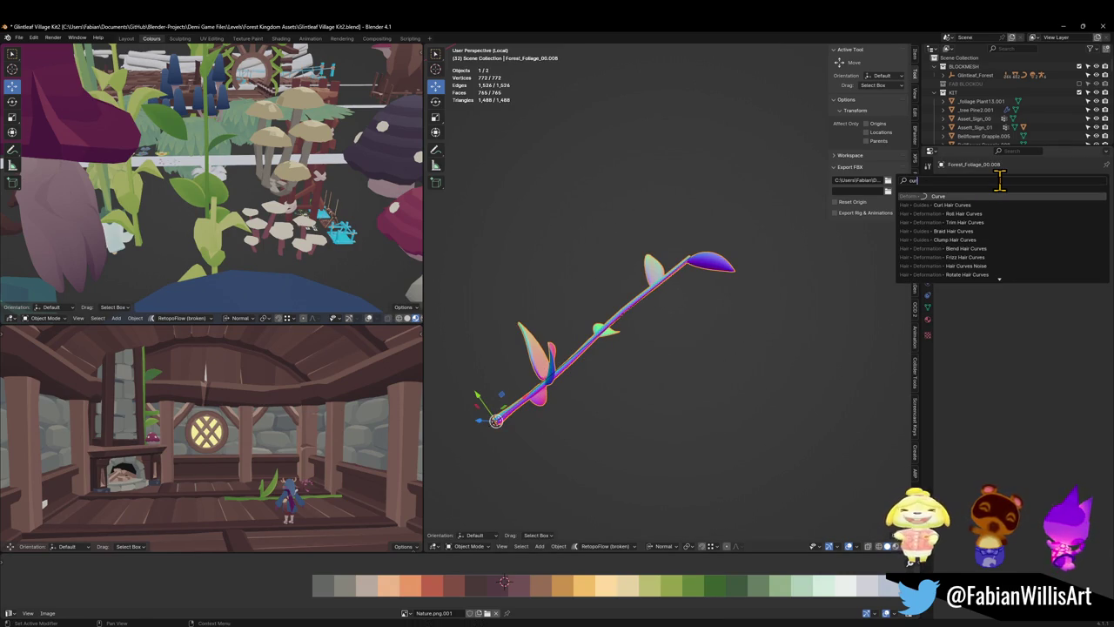
{"action": "left_click", "coordinate": [942, 198]}
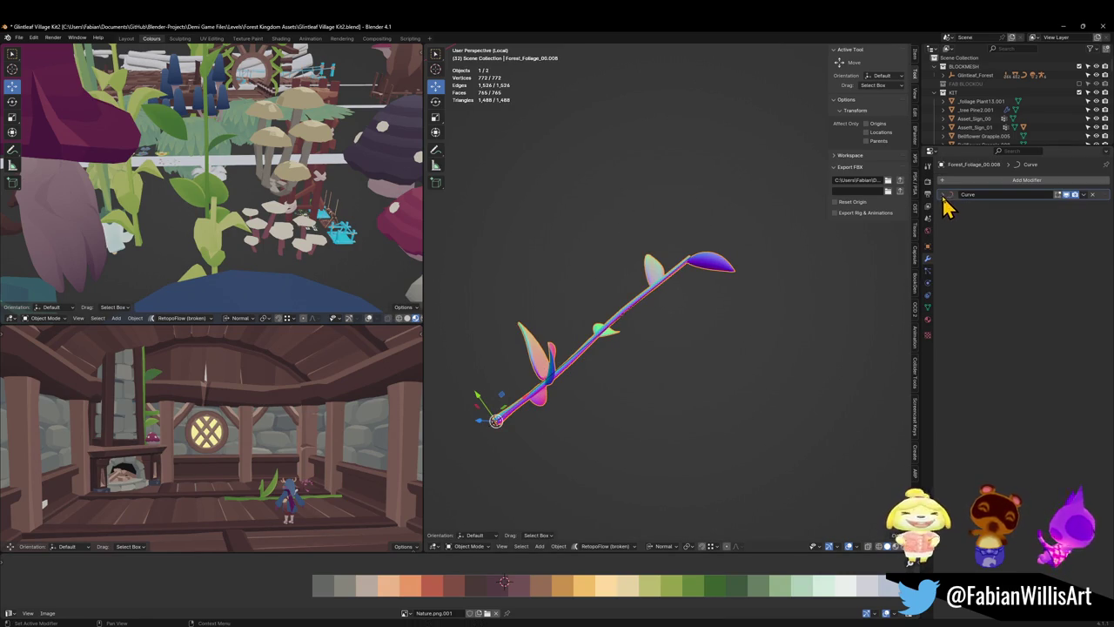
{"action": "left_click", "coordinate": [944, 195]}
{"action": "left_click", "coordinate": [1093, 208]}
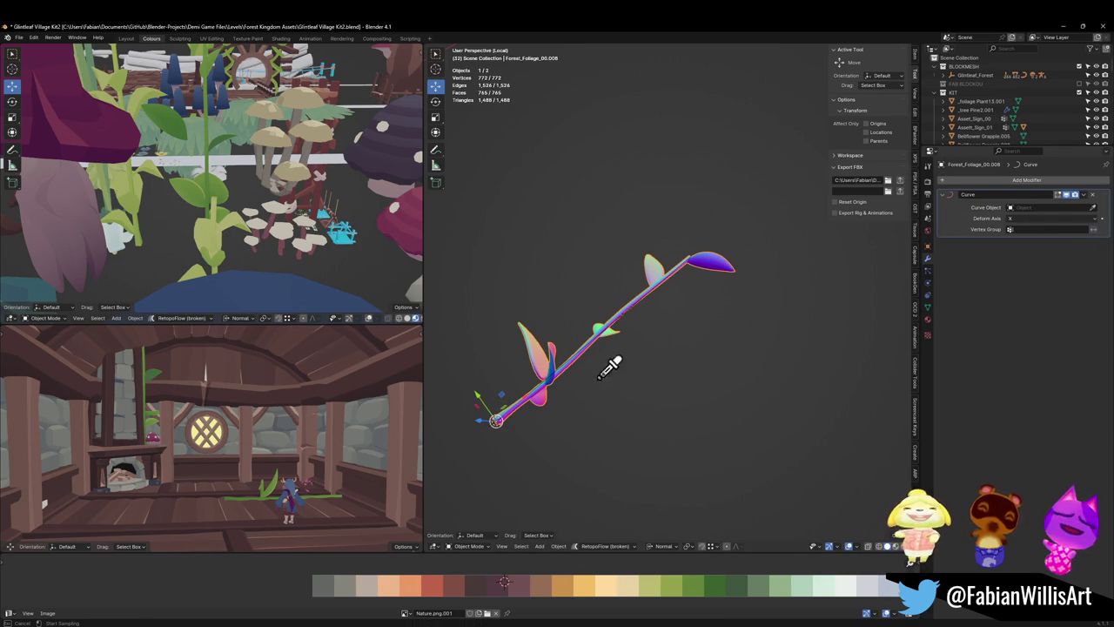
{"action": "left_click", "coordinate": [526, 416]}
- Select the vine path and enter Edit Mode on its control points
{"action": "middle_click_drag", "start_coordinate": [550, 389], "coordinate": [652, 341]}
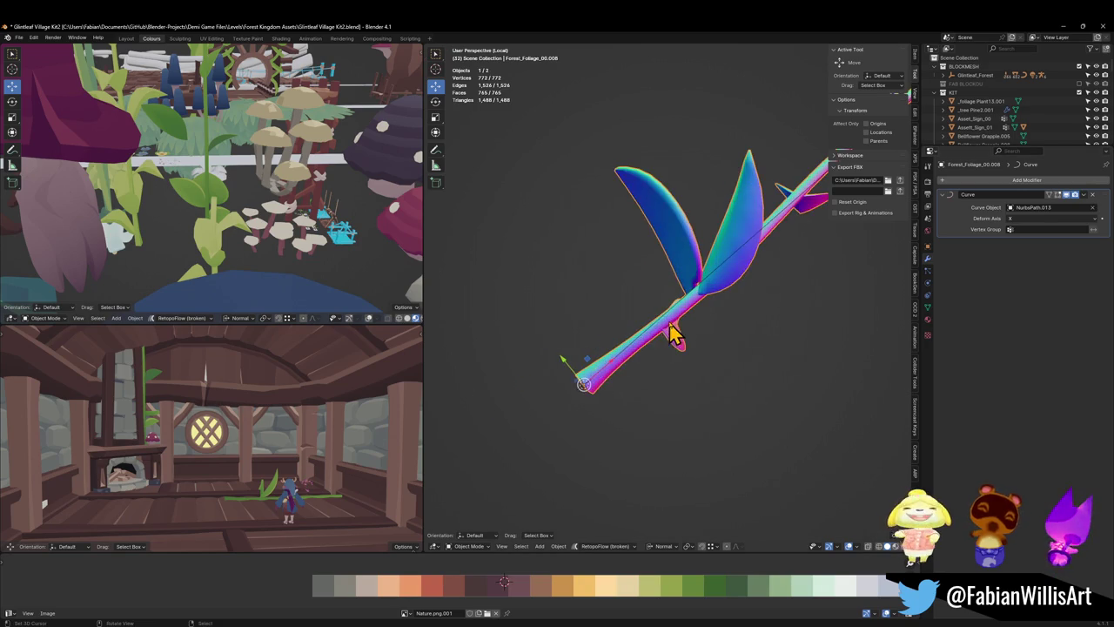
{"action": "left_click", "coordinate": [652, 340]}
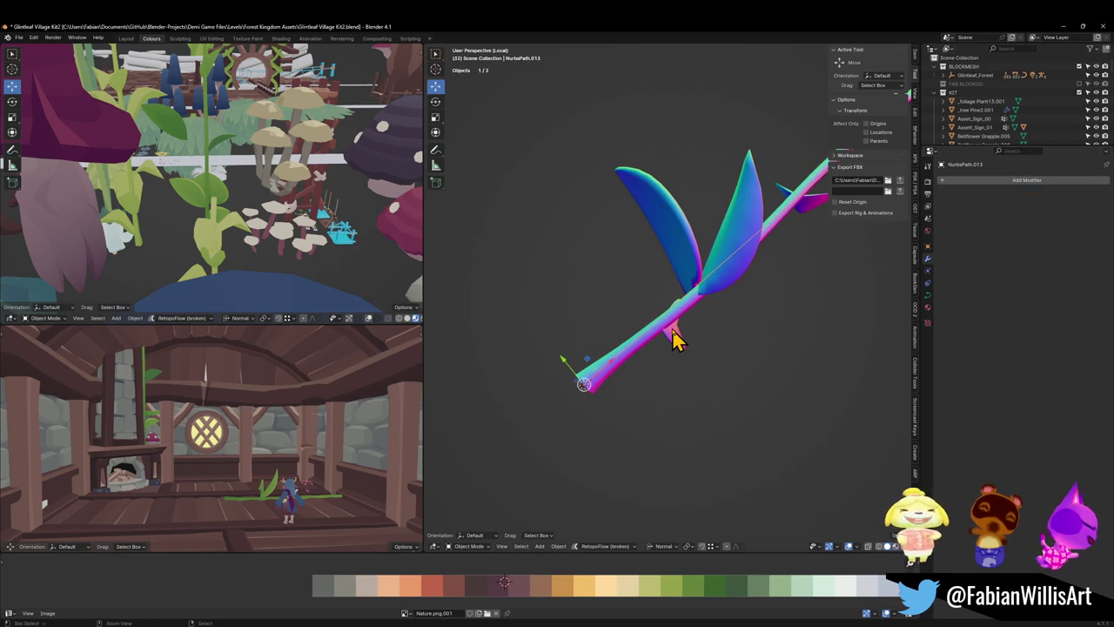
{"action": "key", "text": "Tab"}
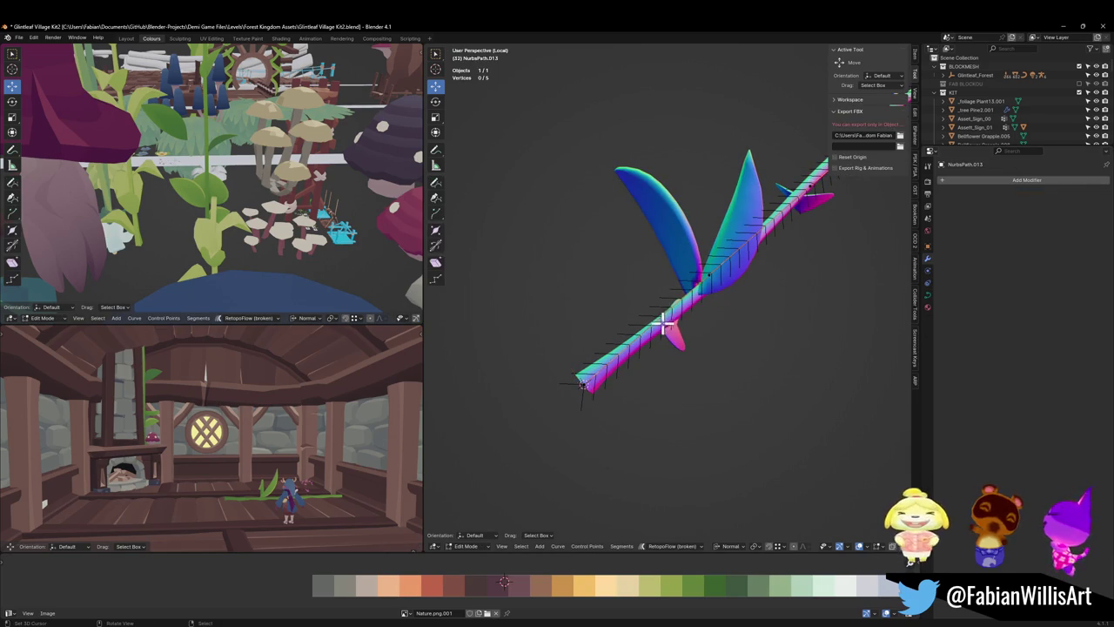
- Drag one path control point to reshape the vine, then frame the curve
{"action": "left_click", "coordinate": [726, 269]}
{"action": "left_click_drag", "start_coordinate": [726, 269], "coordinate": [773, 285]}
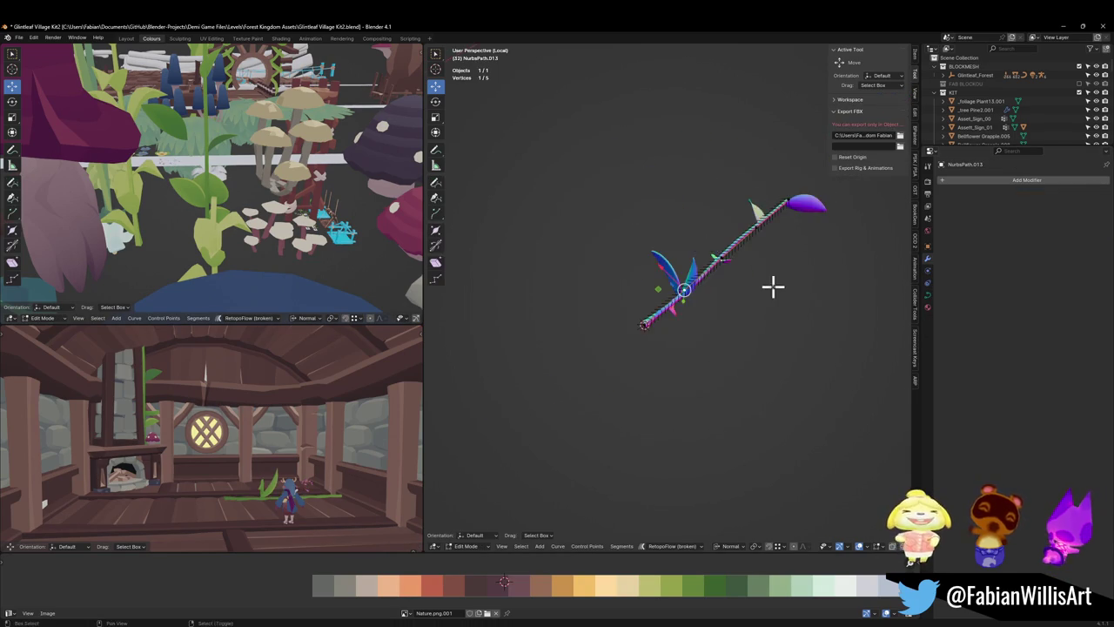
{"action": "key", "text": "Tab"}
{"action": "key", "text": "KP_Decimal"}
- Enable Stretch and Bounds Clamp under the path's Shape > Curve Deform settings
{"action": "left_click", "coordinate": [926, 296]}
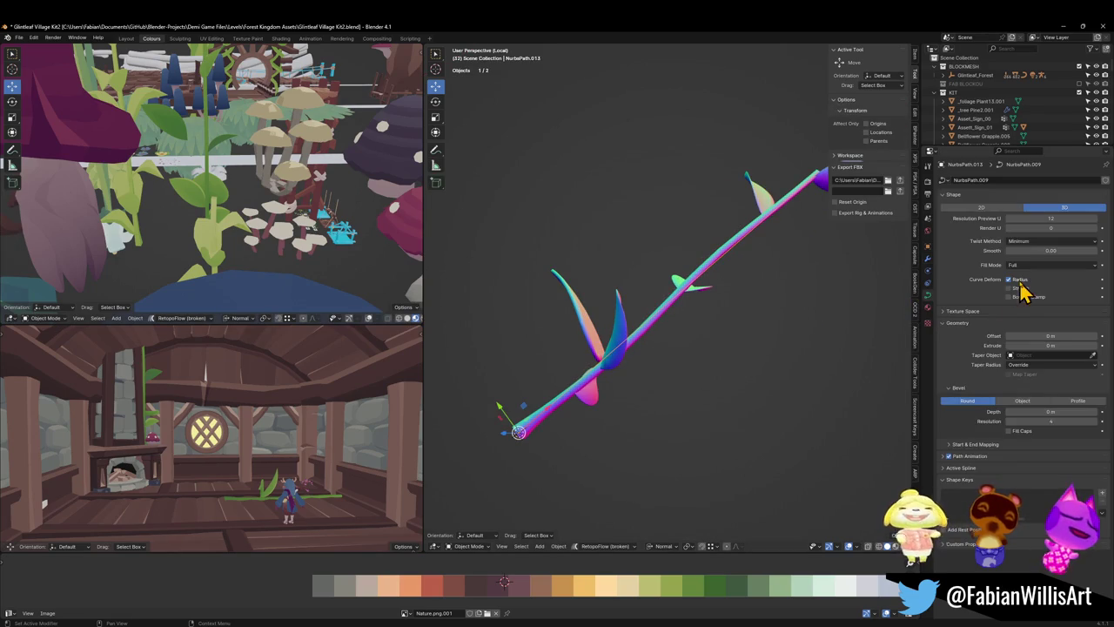
{"action": "left_click", "coordinate": [1008, 287]}
{"action": "left_click", "coordinate": [1010, 296]}
{"action": "scroll", "coordinate": [783, 328], "scroll_direction": "down", "scroll_amount": 3}
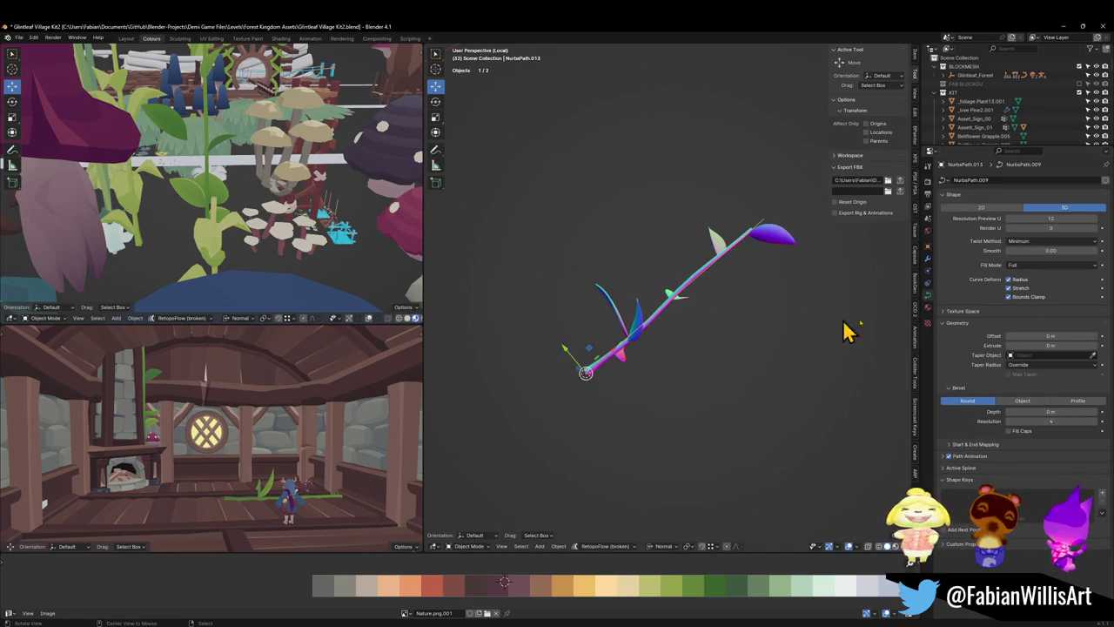
{"action": "left_click", "coordinate": [1015, 296]}
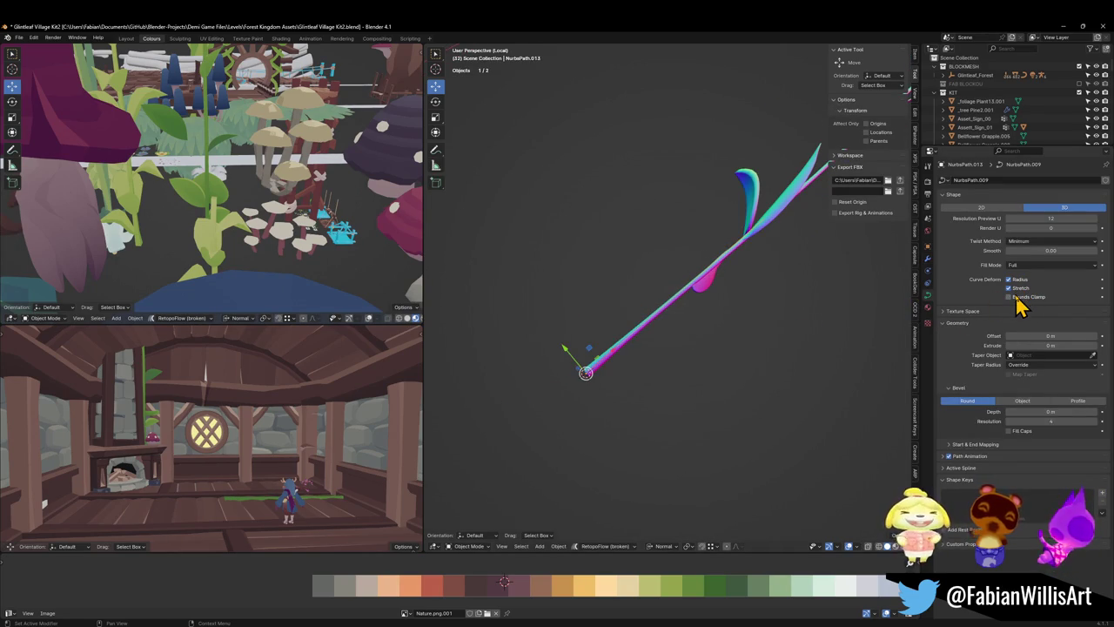
{"action": "mouse_move", "coordinate": [809, 313]}
{"action": "middle_mouse_down"}
{"action": "mouse_move", "coordinate": [781, 314]}
{"action": "mouse_move", "coordinate": [763, 336]}
{"action": "mouse_move", "coordinate": [691, 278]}
{"action": "mouse_move", "coordinate": [583, 275]}
{"action": "mouse_move", "coordinate": [736, 319]}
{"action": "mouse_move", "coordinate": [641, 363]}
{"action": "mouse_move", "coordinate": [590, 358]}
{"action": "mouse_move", "coordinate": [621, 366]}
{"action": "middle_mouse_up"}
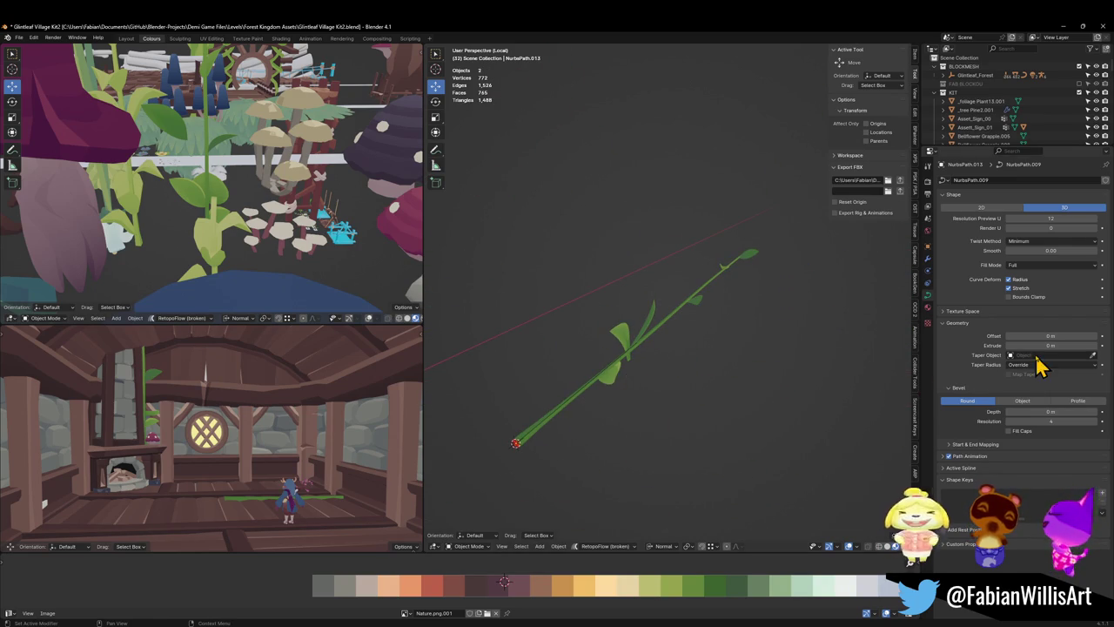
{"action": "left_click", "coordinate": [1022, 288]}
{"action": "left_click", "coordinate": [1025, 298]}
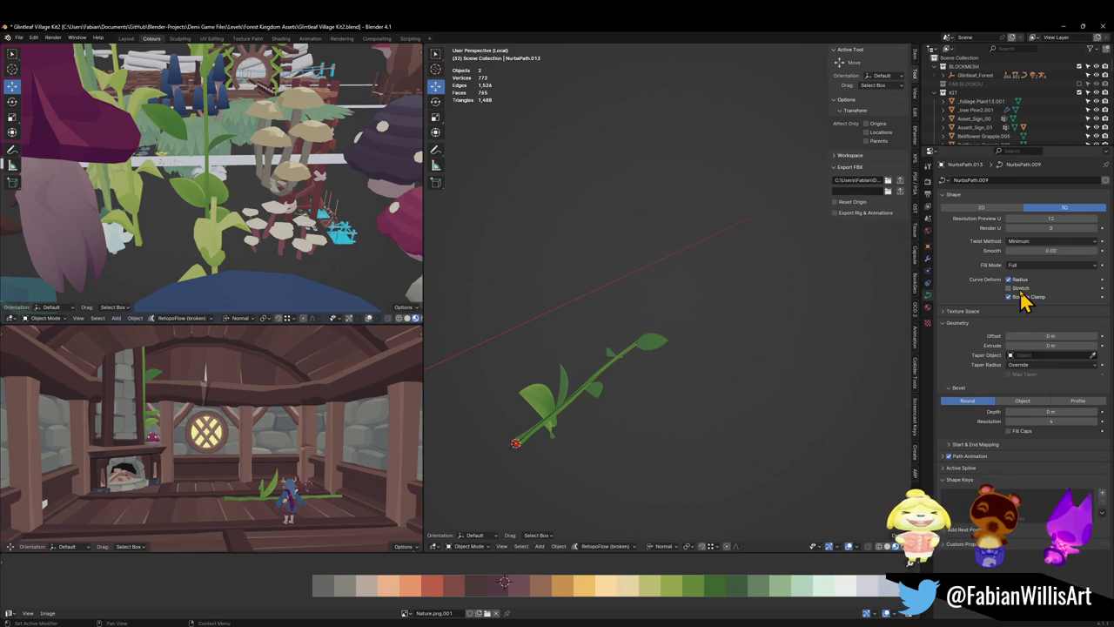
{"action": "left_click", "coordinate": [1018, 288]}
{"action": "mouse_move", "coordinate": [720, 372]}
{"action": "middle_mouse_down"}
{"action": "mouse_move", "coordinate": [602, 390]}
{"action": "mouse_move", "coordinate": [602, 355]}
{"action": "mouse_move", "coordinate": [738, 343]}
{"action": "middle_mouse_up"}
- In front view, trial-move the path's end point, cancelling to keep the path straight
{"action": "left_click", "coordinate": [729, 348]}
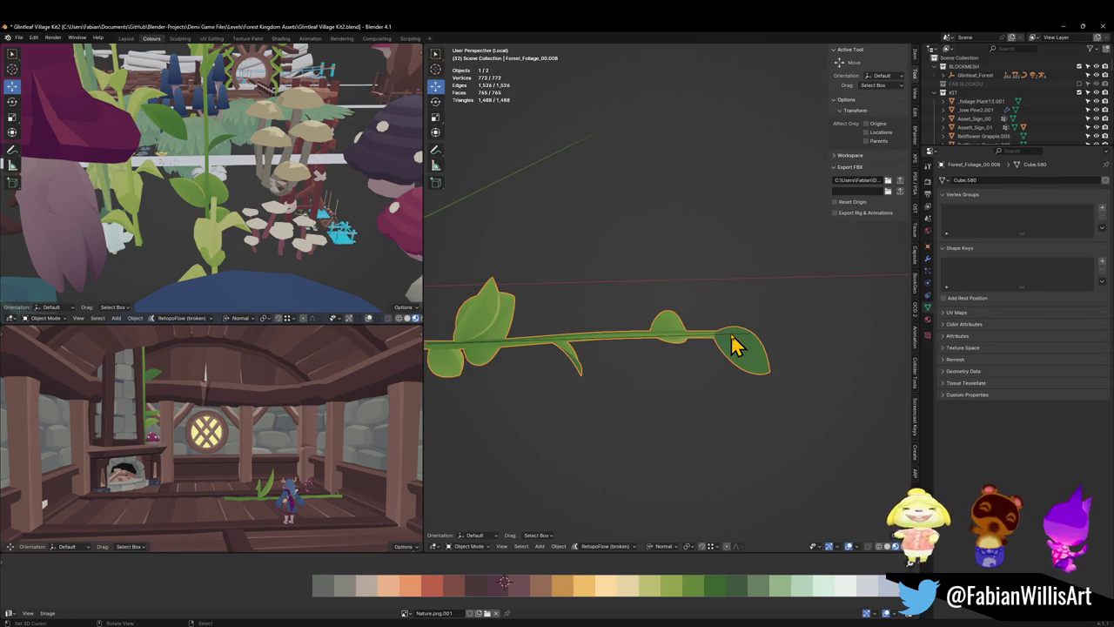
{"action": "left_click", "coordinate": [731, 345]}
{"action": "key", "text": "KP_1"}
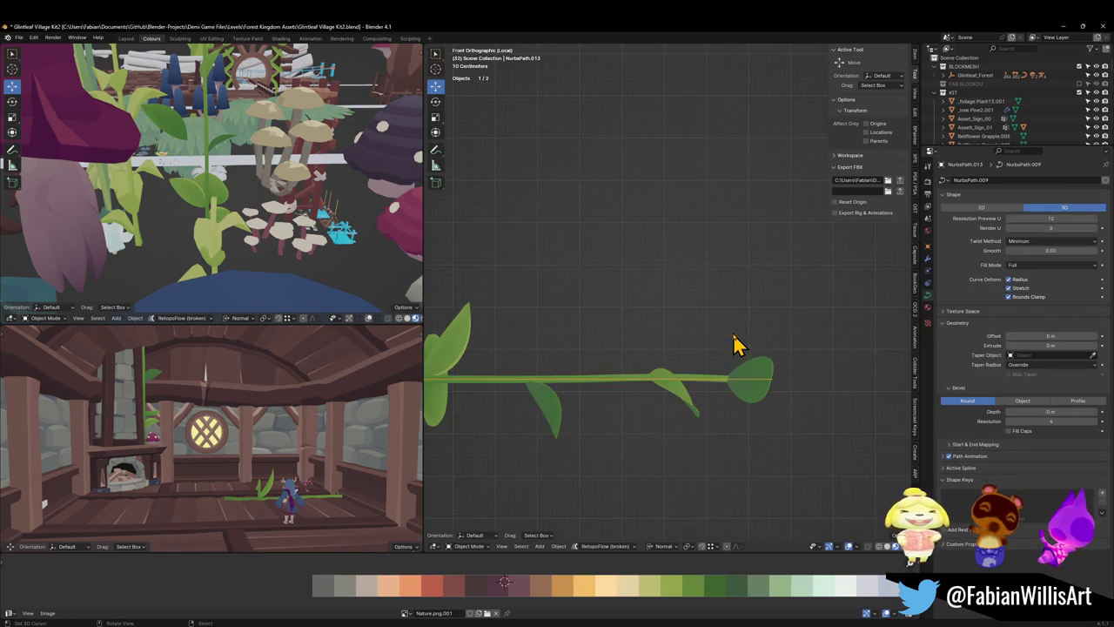
{"action": "scroll", "coordinate": [733, 345], "scroll_direction": "down", "scroll_amount": 3}
{"action": "key", "text": "Tab"}
{"action": "left_click", "coordinate": [728, 337]}
{"action": "key", "text": "g"}
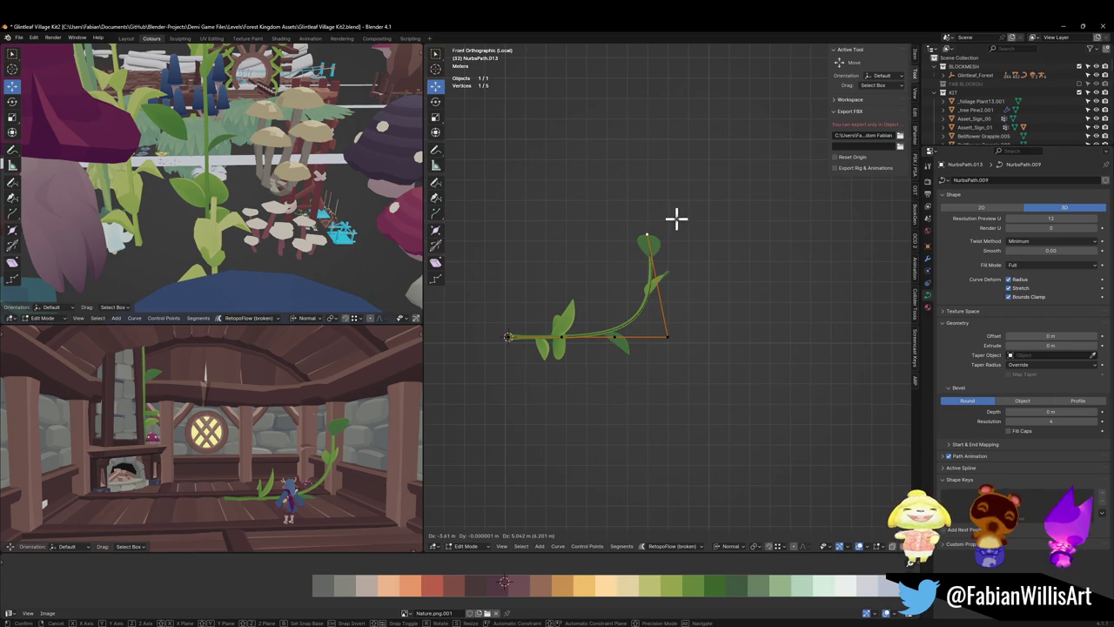
{"action": "right_click", "coordinate": [678, 228]}
{"action": "key", "text": "Tab"}
{"action": "scroll", "coordinate": [647, 348], "scroll_direction": "up", "scroll_amount": 4}
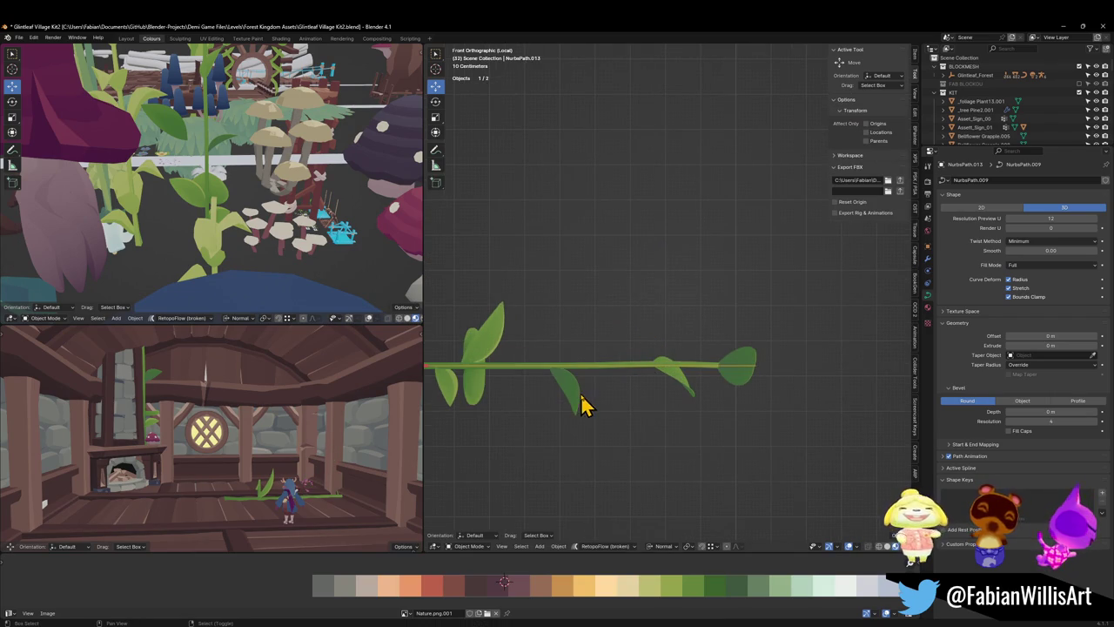
{"action": "scroll", "coordinate": [583, 404], "scroll_direction": "down", "scroll_amount": 2}
{"action": "scroll", "coordinate": [679, 355], "scroll_direction": "down", "scroll_amount": 2}
- Rotate the stem and path -90° about Y, then leave local view
{"action": "left_click", "coordinate": [679, 344], "text": "shift"}
{"action": "key", "text": "r"}
{"action": "key", "text": "y"}
{"action": "key", "text": "y"}
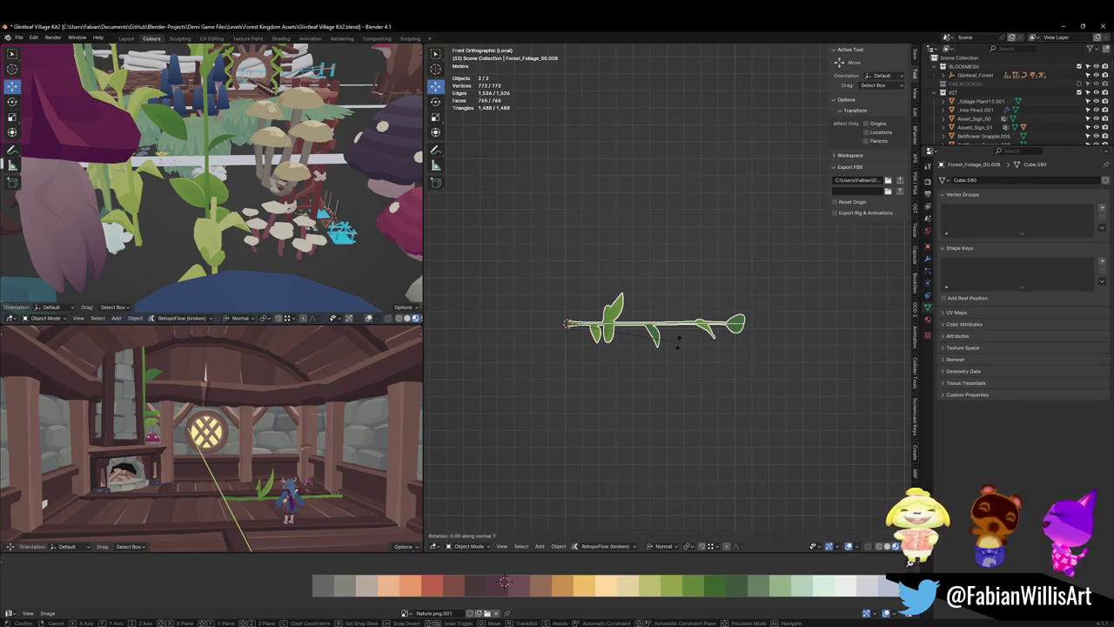
{"action": "type", "text": "-90"}
{"action": "key", "text": "Return"}
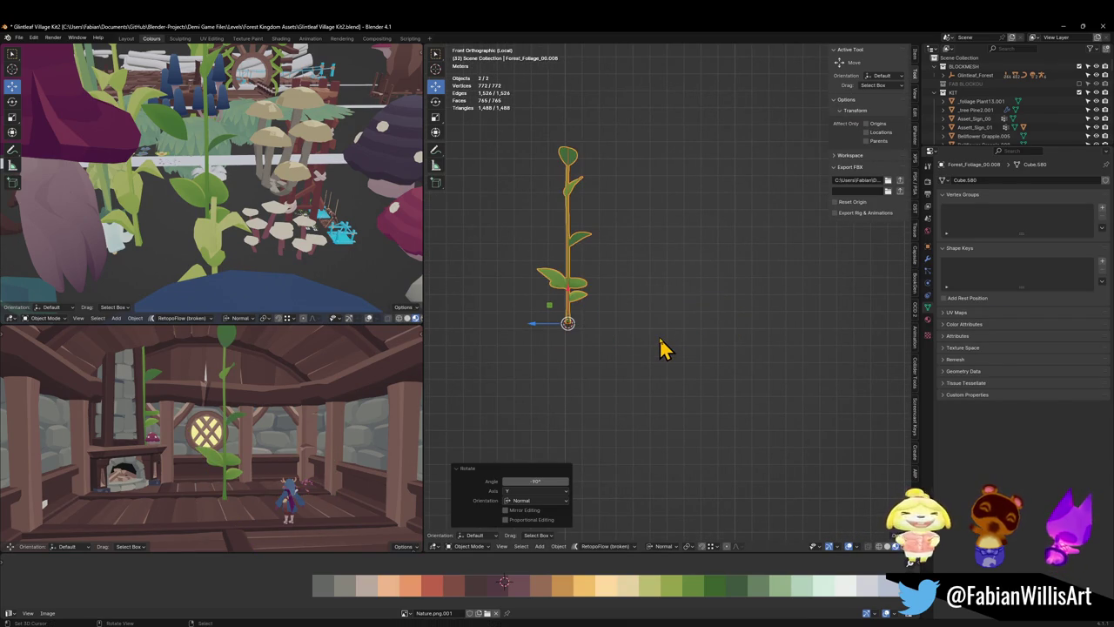
{"action": "key", "text": "KP_Divide"}
{"action": "mouse_move", "coordinate": [667, 348]}
{"action": "middle_mouse_down"}
{"action": "mouse_move", "coordinate": [676, 343]}
{"action": "mouse_move", "coordinate": [604, 380]}
{"action": "middle_mouse_up"}
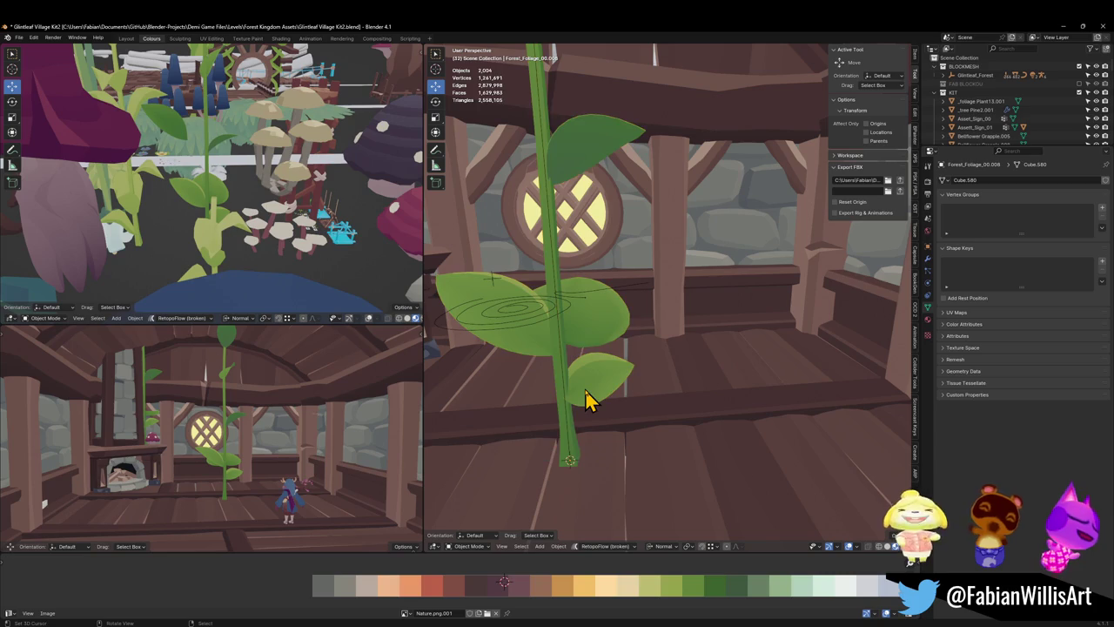
- Parent the leaves to the vine stem with Keep Transform and save
{"action": "left_click", "coordinate": [585, 391], "text": "shift"}
{"action": "left_click", "coordinate": [567, 409], "text": "shift"}
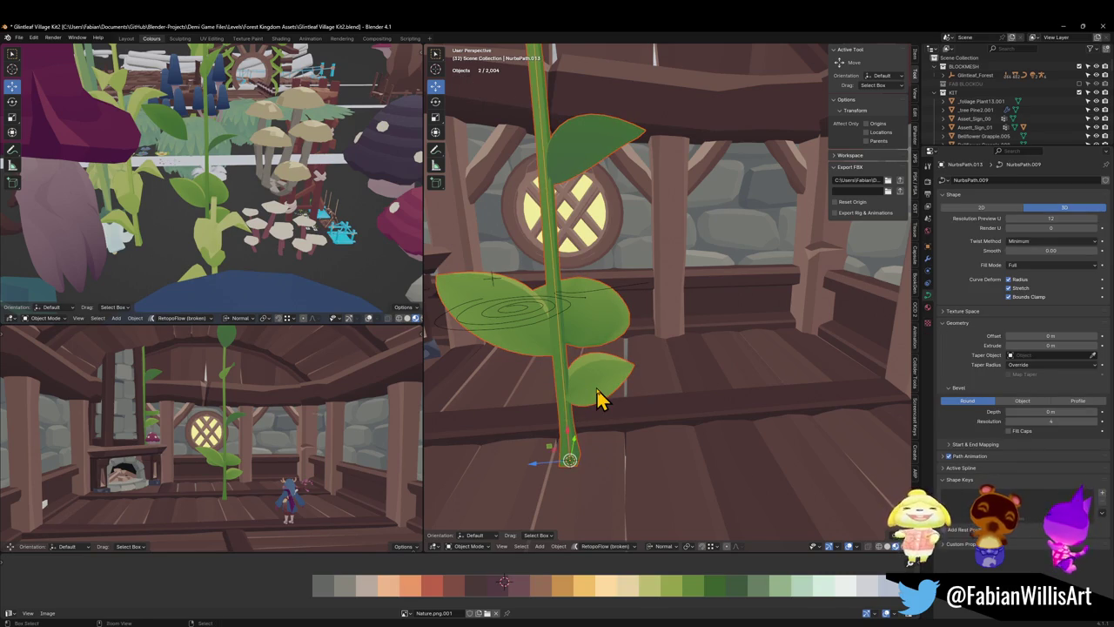
{"action": "key", "text": "ctrl+p"}
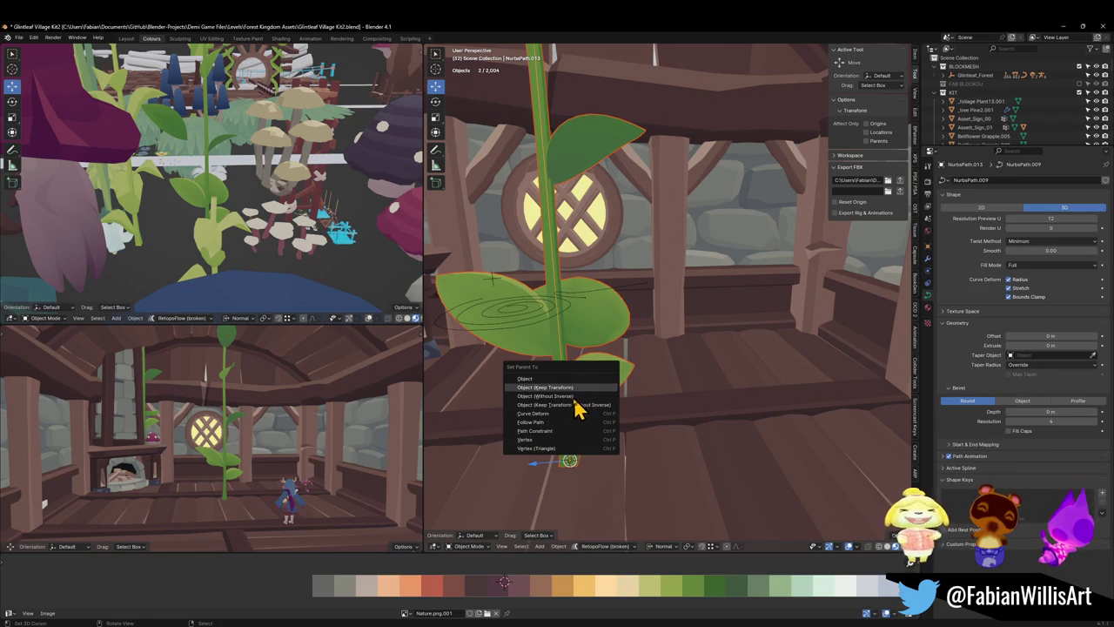
{"action": "left_click", "coordinate": [578, 402]}
{"action": "left_click", "coordinate": [566, 405]}
{"action": "scroll", "coordinate": [571, 396], "scroll_direction": "down", "scroll_amount": 4}
{"action": "key", "text": "ctrl+s"}
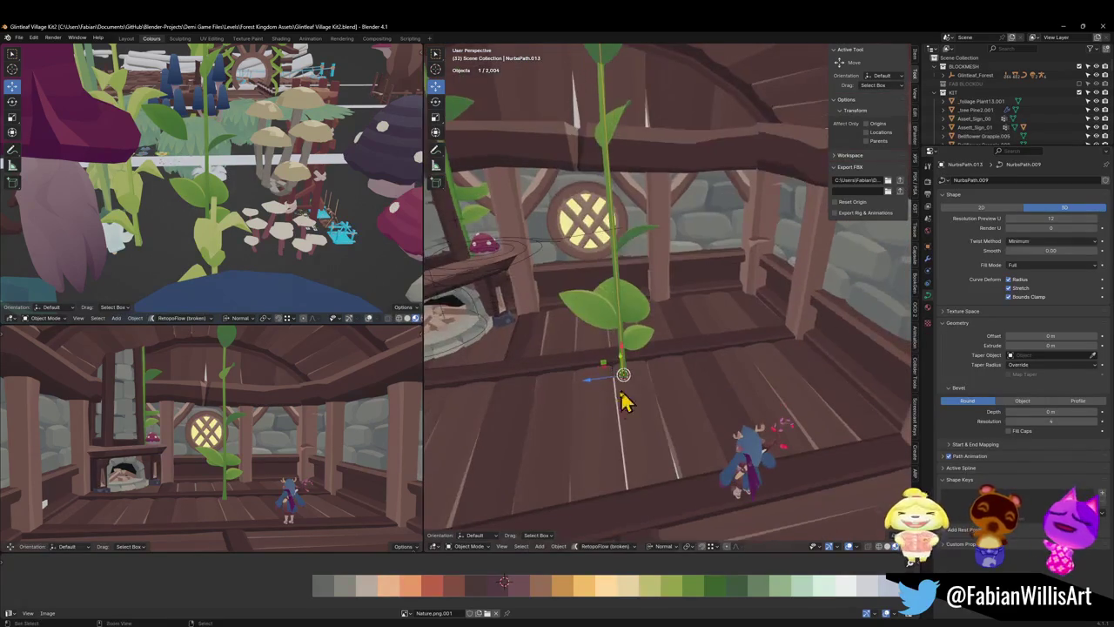
- Move the vine stem horizontally to the other post and rotate it 42° about Z
{"action": "key", "text": "g"}
{"action": "key", "text": "Escape"}
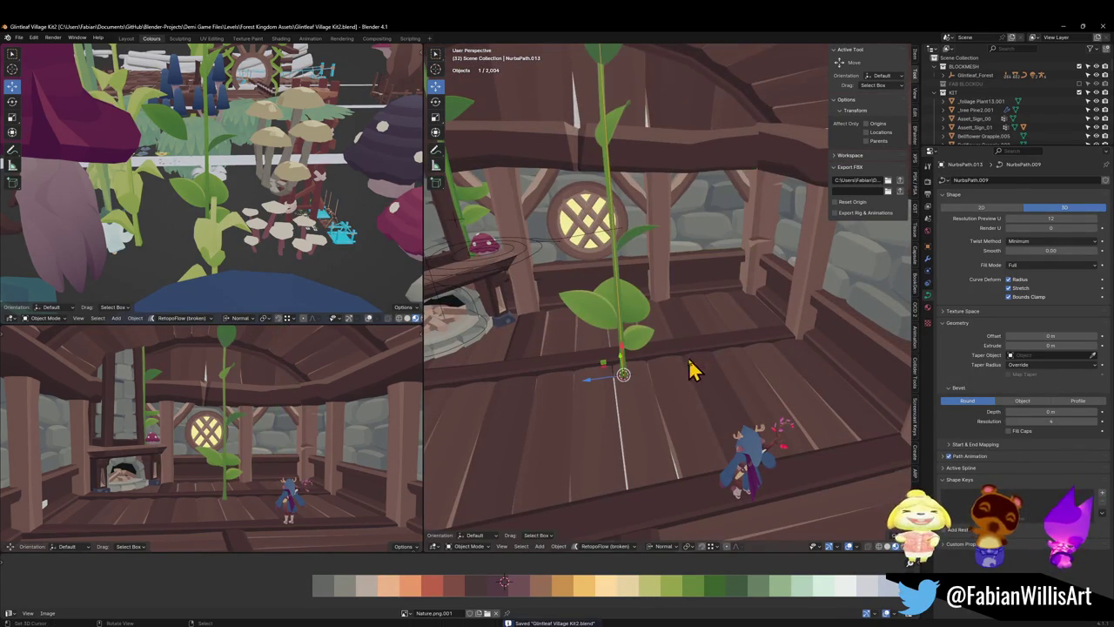
{"action": "key", "text": "period"}
{"action": "left_click", "coordinate": [720, 329]}
{"action": "key", "text": "g"}
{"action": "key", "text": "shift+z"}
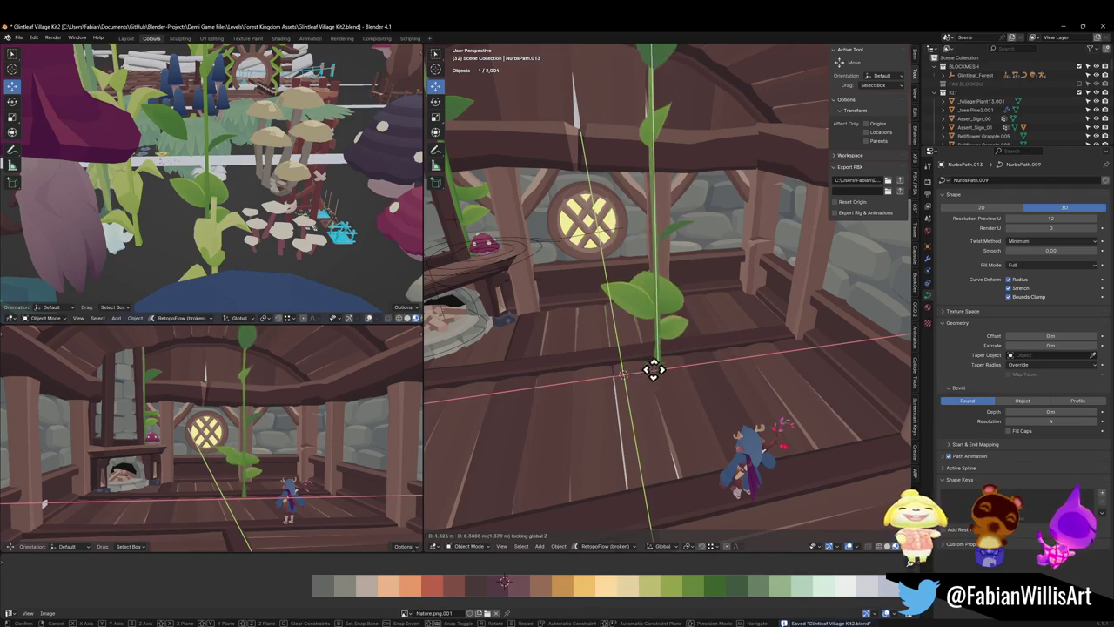
{"action": "left_click", "coordinate": [723, 312]}
{"action": "key", "text": "KP_Decimal"}
{"action": "mouse_move", "coordinate": [744, 273]}
{"action": "middle_mouse_down"}
{"action": "mouse_move", "coordinate": [677, 299]}
{"action": "mouse_move", "coordinate": [684, 340]}
{"action": "middle_mouse_up"}
{"action": "key", "text": "r"}
{"action": "key", "text": "z"}
{"action": "left_click", "coordinate": [613, 315]}
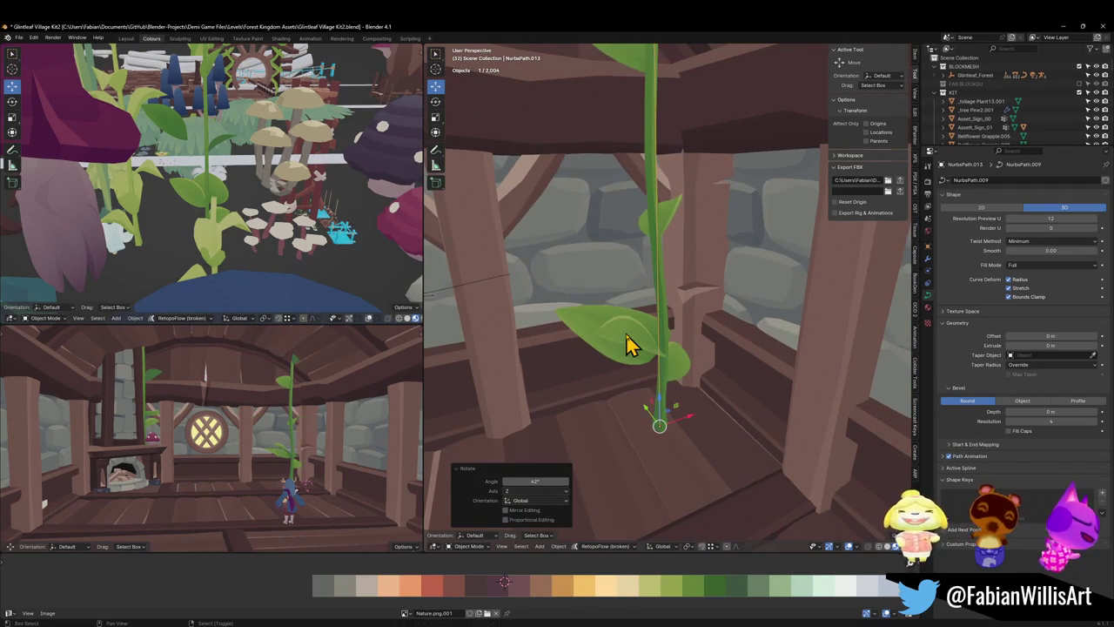
- Move a leaf mesh horizontally to a new spot, deselect all, and save the file
{"action": "left_click", "coordinate": [630, 343]}
{"action": "key", "text": "g"}
{"action": "key", "text": "shift+z"}
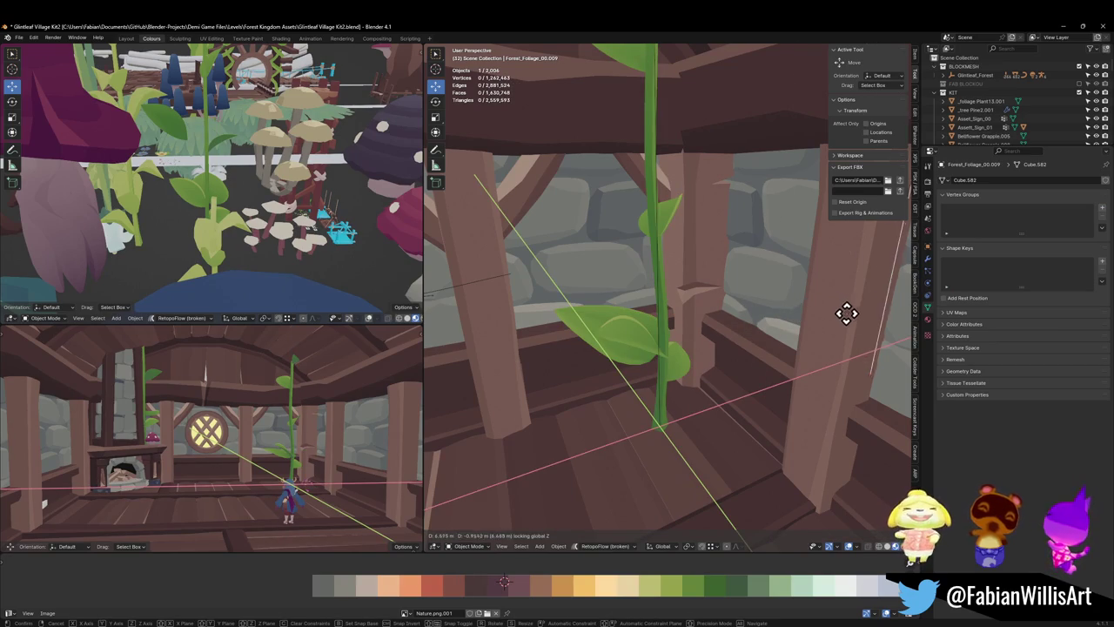
{"action": "left_click", "coordinate": [843, 319]}
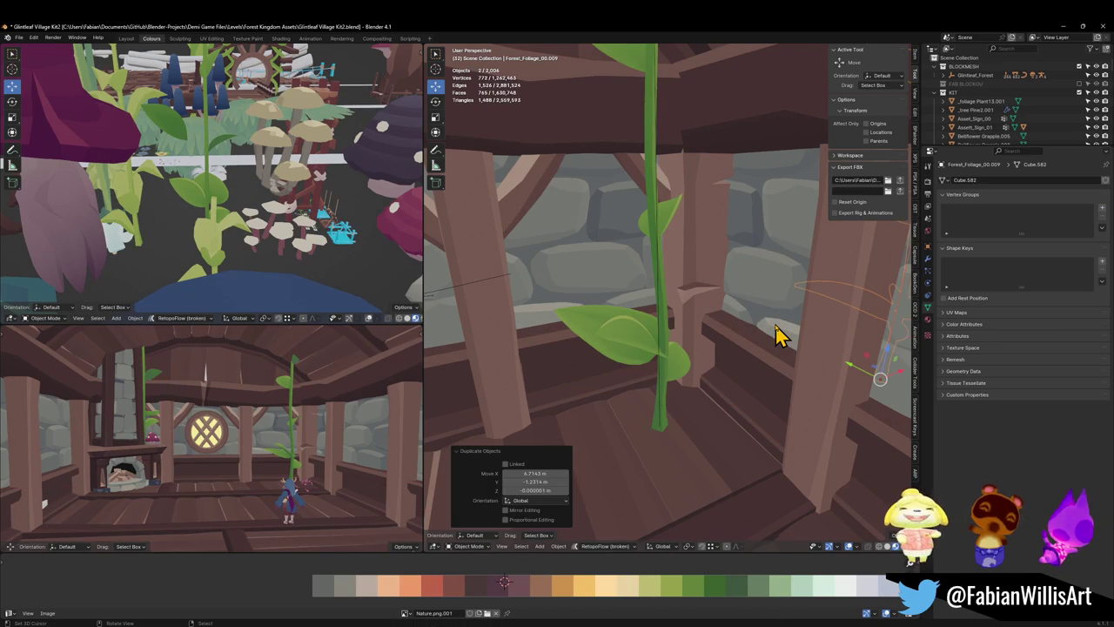
{"action": "scroll", "coordinate": [778, 335], "scroll_direction": "down", "scroll_amount": 4}
{"action": "scroll", "coordinate": [758, 335], "scroll_direction": "up", "scroll_amount": 5}
{"action": "key", "text": "alt+a"}
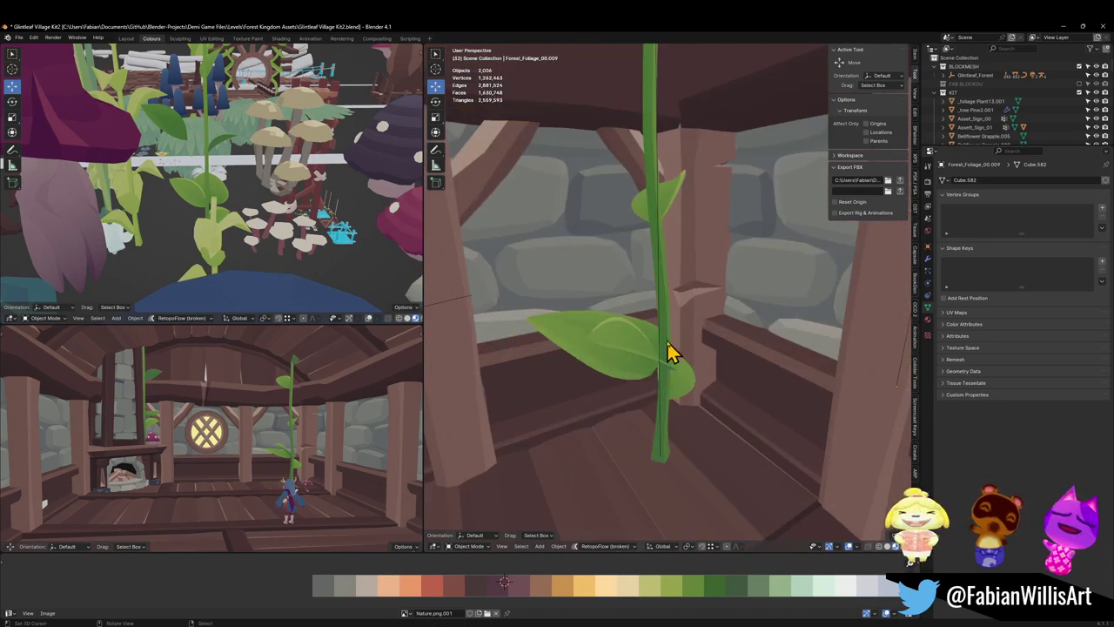
{"action": "key", "text": "ctrl+s"}
{"action": "left_click", "coordinate": [659, 348]}
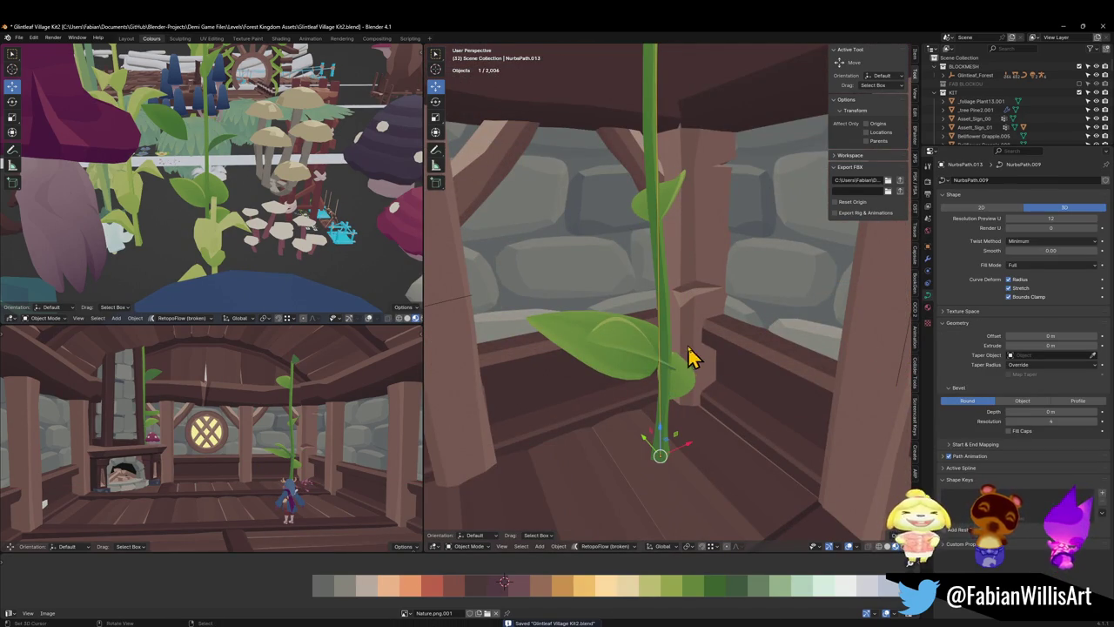
- Raise all the vine curve's points together in Edit Mode
{"action": "key", "text": "Tab"}
{"action": "mouse_move", "coordinate": [687, 356]}
{"action": "middle_mouse_down"}
{"action": "mouse_move", "coordinate": [687, 325]}
{"action": "mouse_move", "coordinate": [696, 365]}
{"action": "middle_mouse_up"}
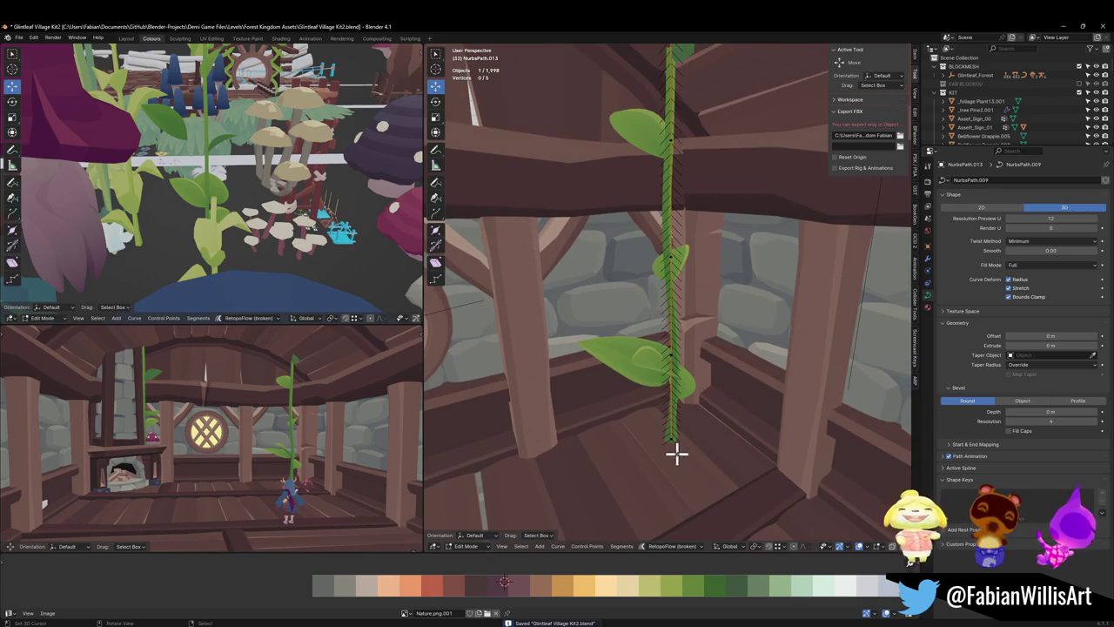
{"action": "key", "text": "a"}
{"action": "key", "text": "g"}
{"action": "key", "text": "shift+z"}
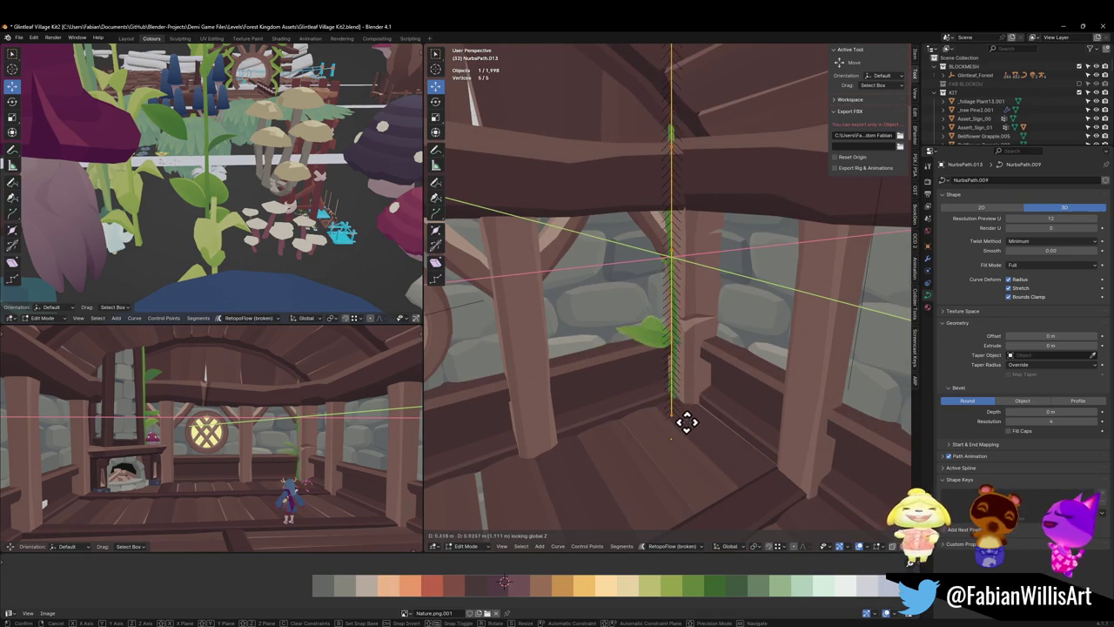
{"action": "left_click", "coordinate": [685, 424]}
{"action": "key", "text": "alt+a"}
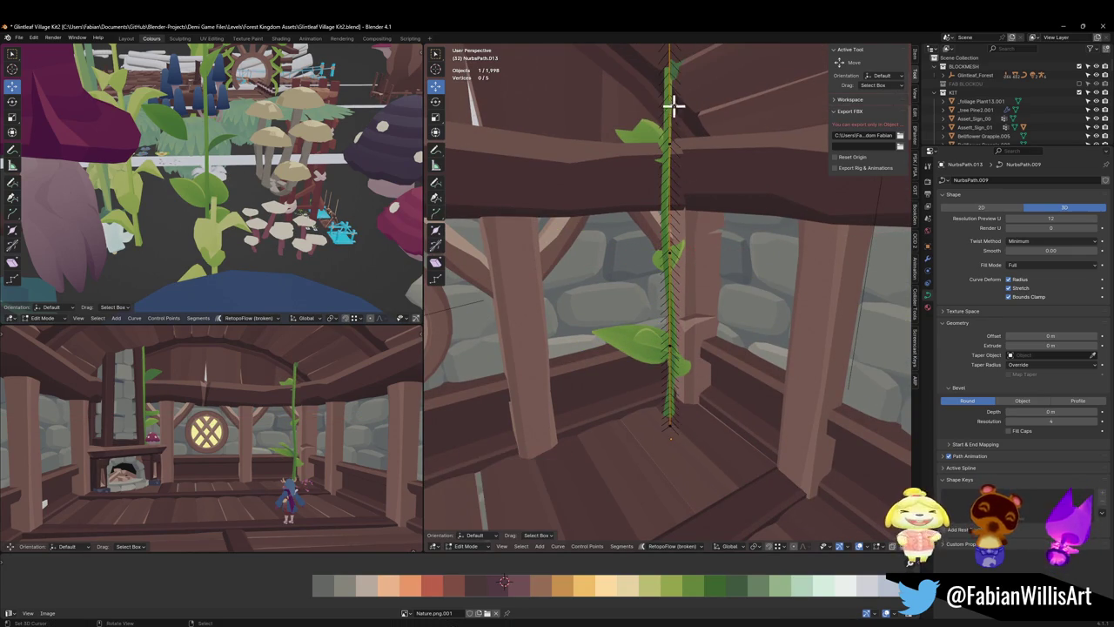
- Bend the vine's top point up toward the ceiling beam
{"action": "mouse_move", "coordinate": [662, 149]}
{"action": "middle_mouse_down"}
{"action": "mouse_move", "coordinate": [634, 162]}
{"action": "mouse_move", "coordinate": [691, 169]}
{"action": "middle_mouse_up"}
{"action": "left_click", "coordinate": [689, 171]}
{"action": "key", "text": "g"}
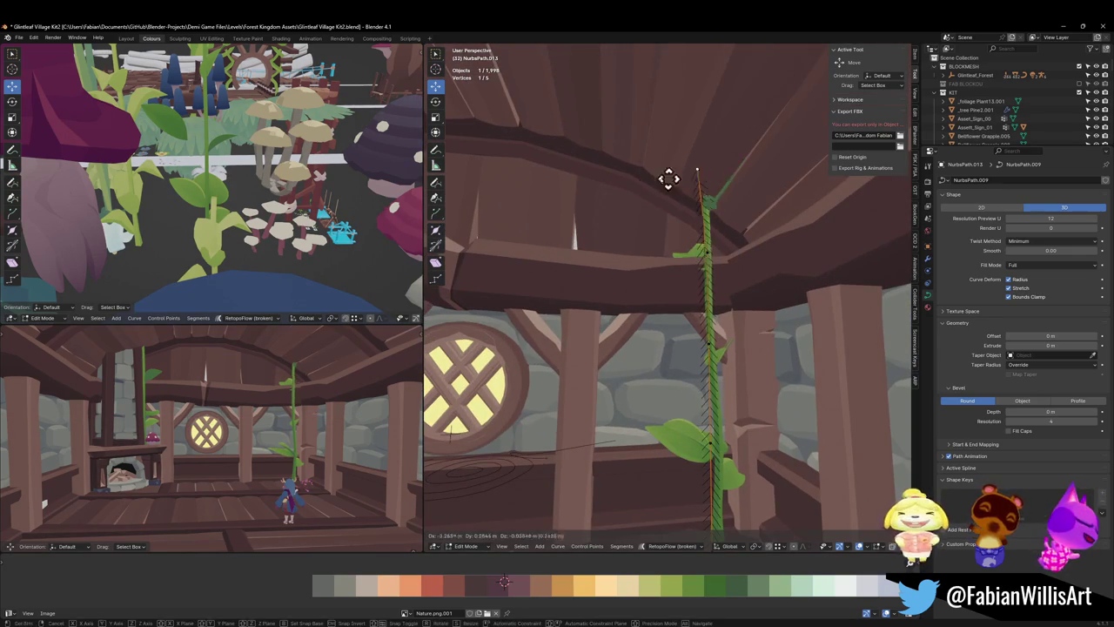
{"action": "left_click", "coordinate": [699, 249]}
{"action": "key", "text": "g"}
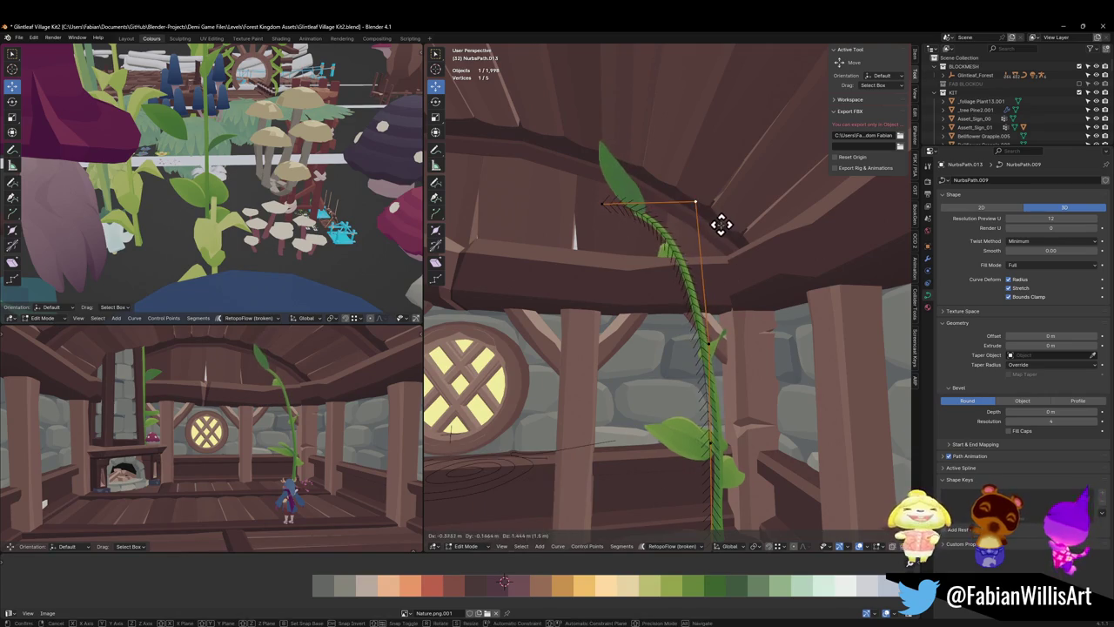
{"action": "left_click", "coordinate": [721, 226]}
- Reposition the lower vine points and lay the tip along the beam
{"action": "left_click", "coordinate": [708, 338]}
{"action": "key", "text": "g"}
{"action": "left_click", "coordinate": [746, 287]}
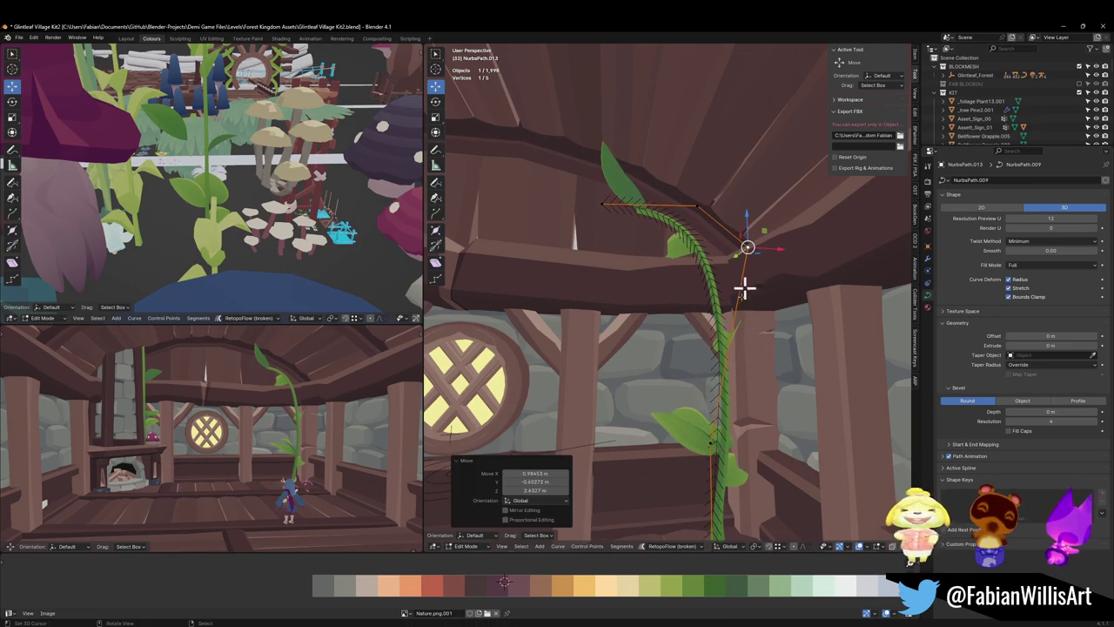
{"action": "left_click", "coordinate": [713, 443]}
{"action": "key", "text": "g"}
{"action": "left_click", "coordinate": [770, 352]}
{"action": "left_click", "coordinate": [595, 203]}
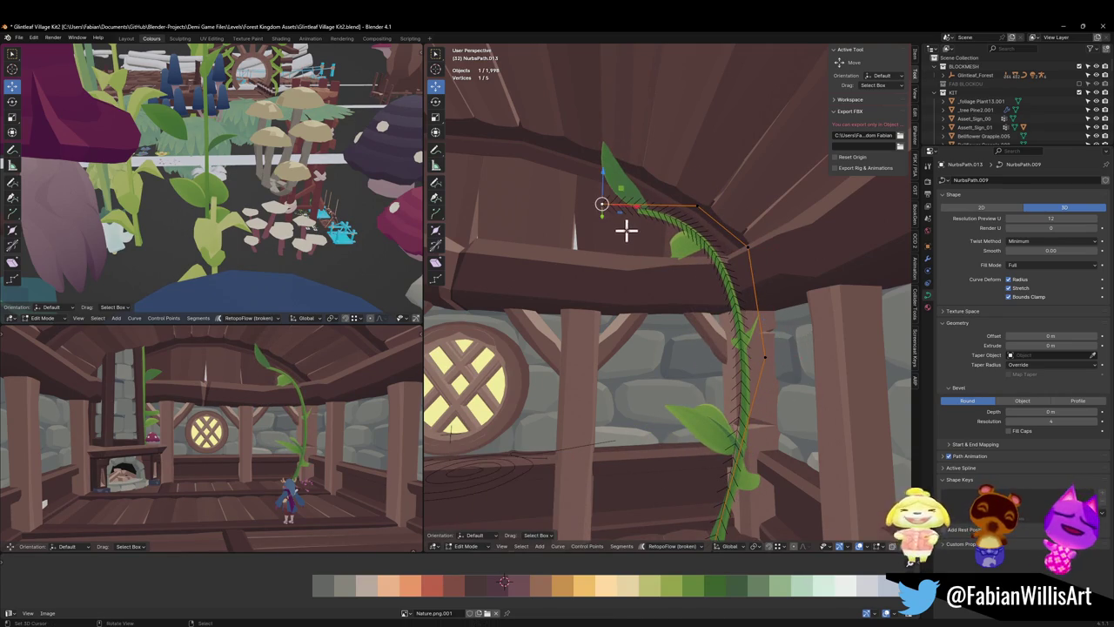
{"action": "key", "text": "g"}
{"action": "left_click", "coordinate": [510, 240]}
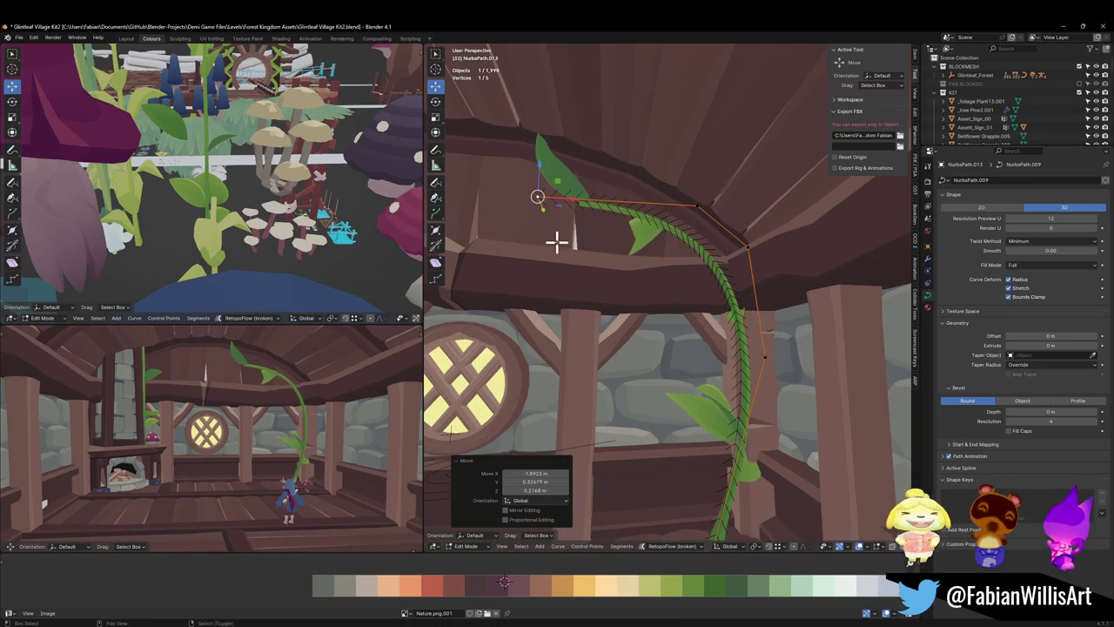
- Extrude two new points from the vine tip along the beam and adjust them
{"action": "middle_click_drag", "start_coordinate": [557, 238], "coordinate": [648, 253]}
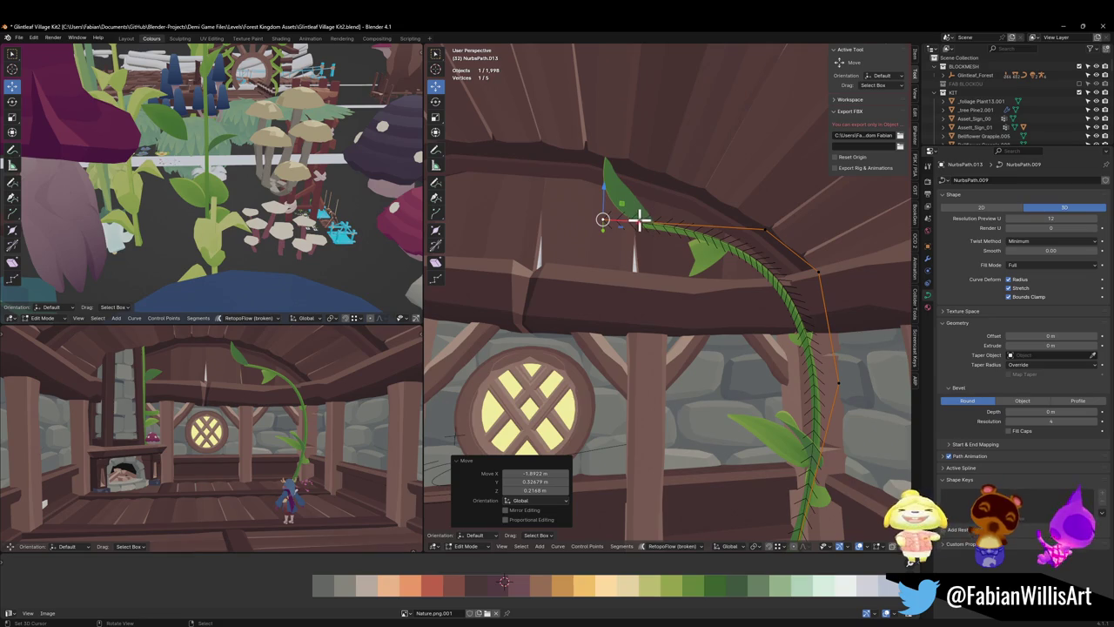
{"action": "key", "text": "e"}
{"action": "left_click", "coordinate": [524, 195]}
{"action": "key", "text": "e"}
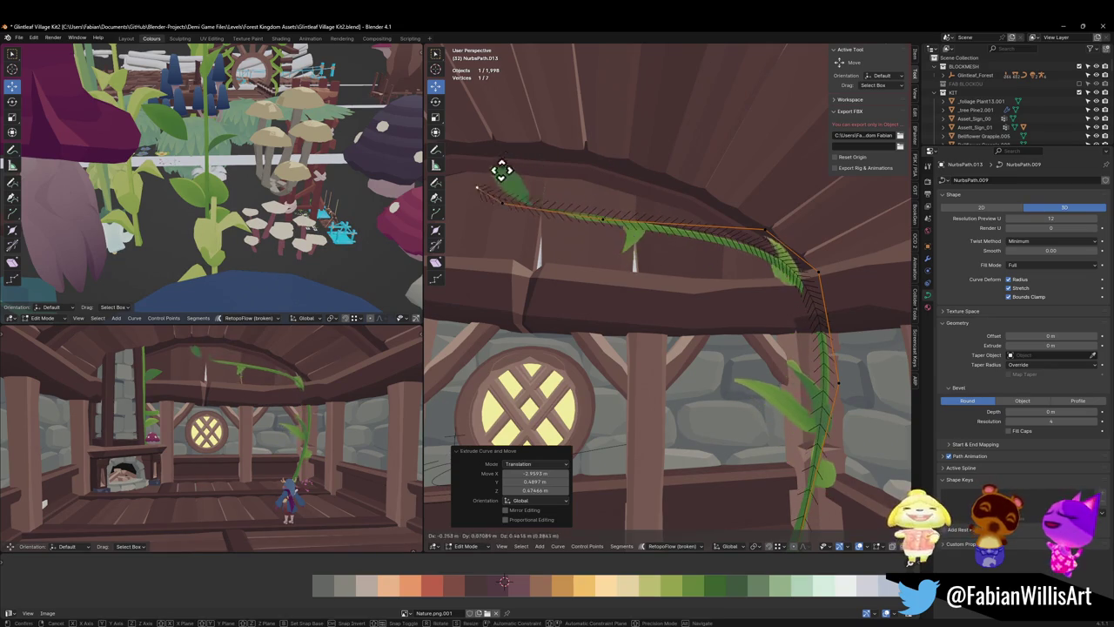
{"action": "left_click", "coordinate": [485, 169]}
{"action": "key", "text": "g"}
{"action": "left_click", "coordinate": [550, 218]}
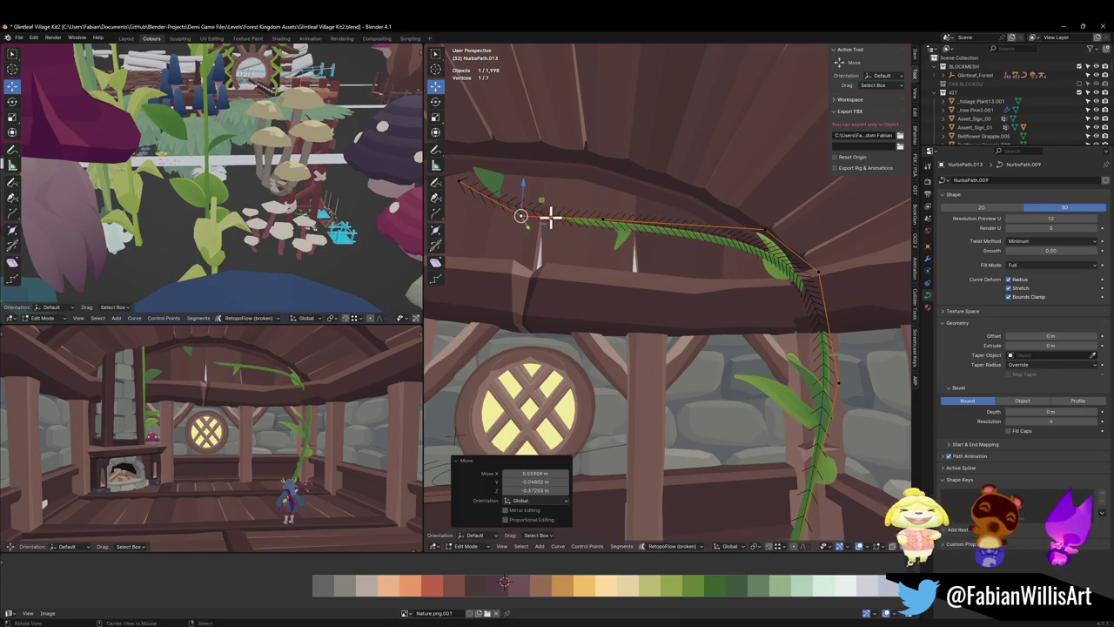
{"action": "middle_click_drag", "start_coordinate": [550, 217], "coordinate": [592, 202]}
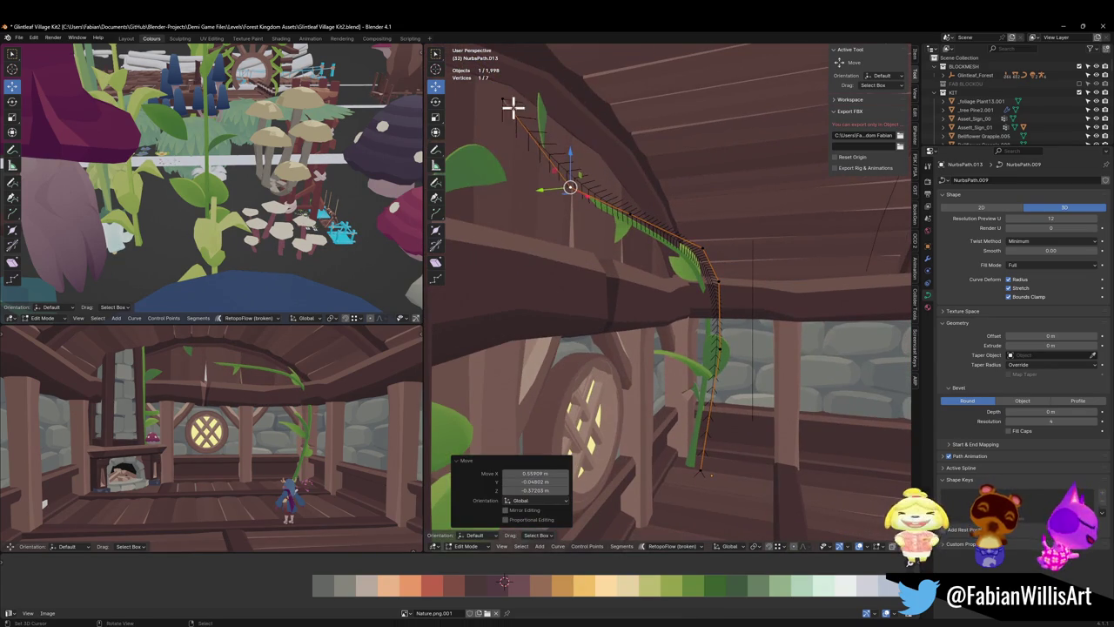
{"action": "key", "text": "g"}
{"action": "left_click", "coordinate": [584, 176]}
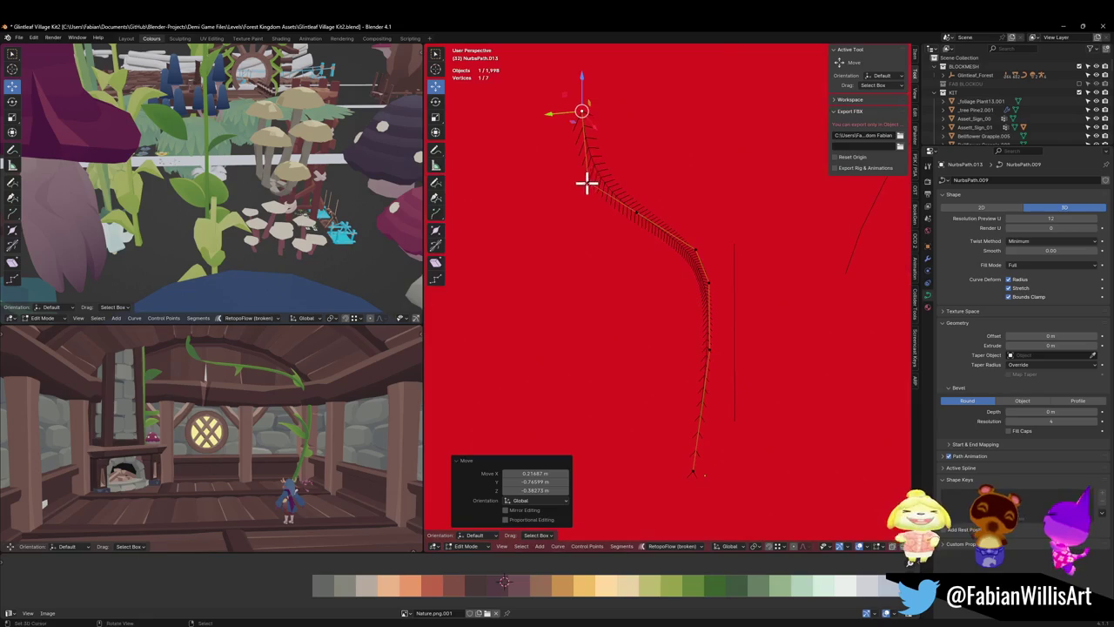
- Shift two tip points along Y and tilt the end to twist the last leaf
{"action": "middle_click_drag", "start_coordinate": [626, 194], "coordinate": [638, 208]}
{"action": "left_click", "coordinate": [600, 220], "text": "shift"}
{"action": "key", "text": "g"}
{"action": "key", "text": "y"}
{"action": "left_click", "coordinate": [669, 223]}
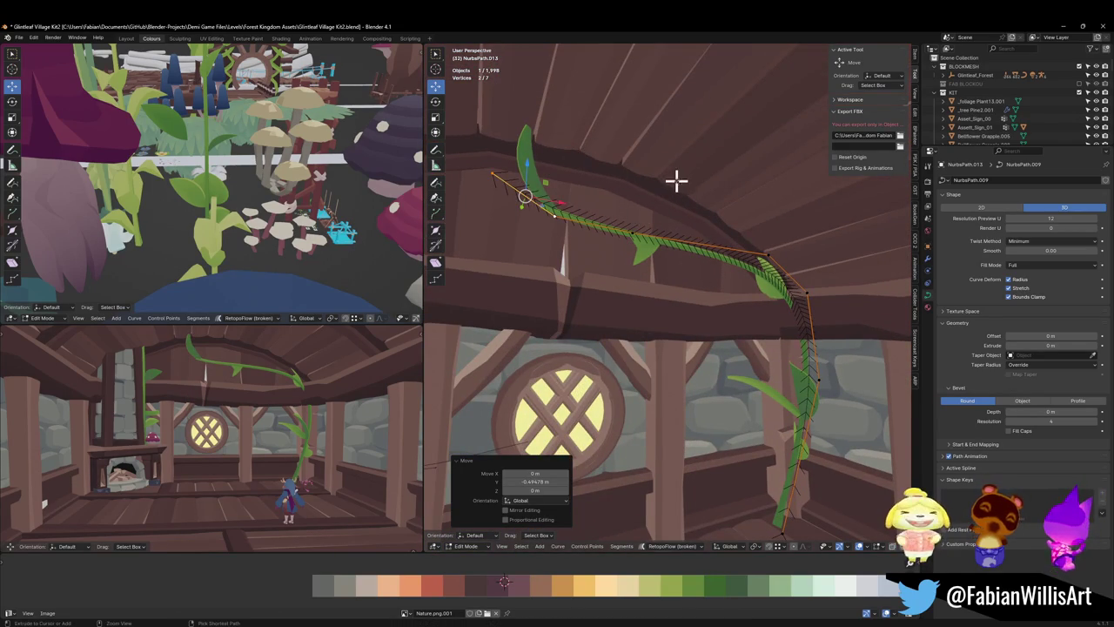
{"action": "key", "text": "ctrl+t"}
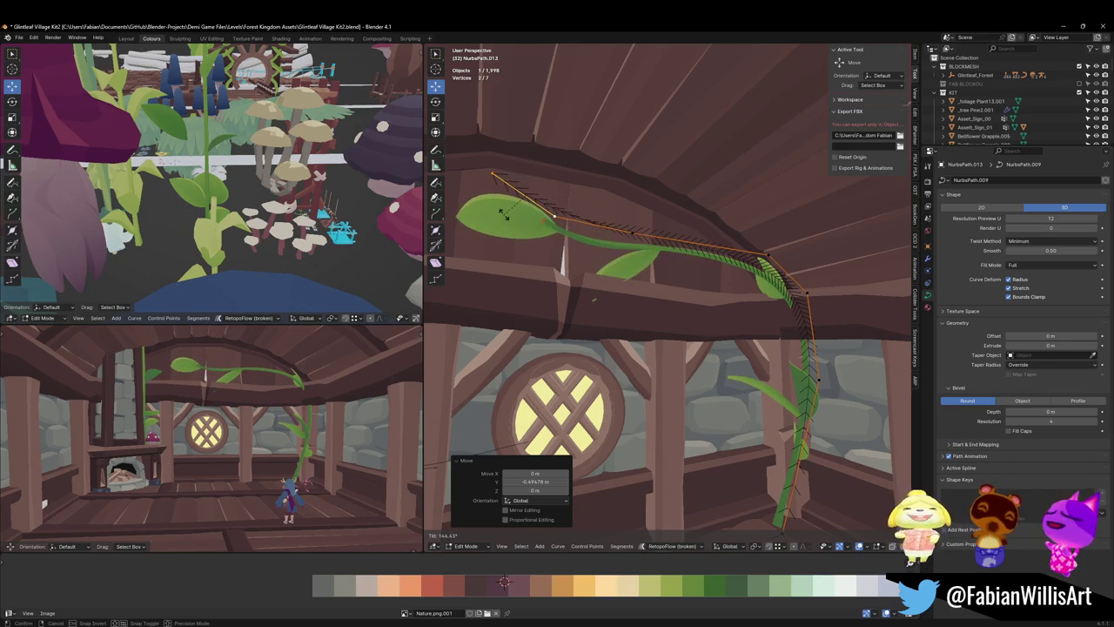
{"action": "left_click", "coordinate": [514, 218]}
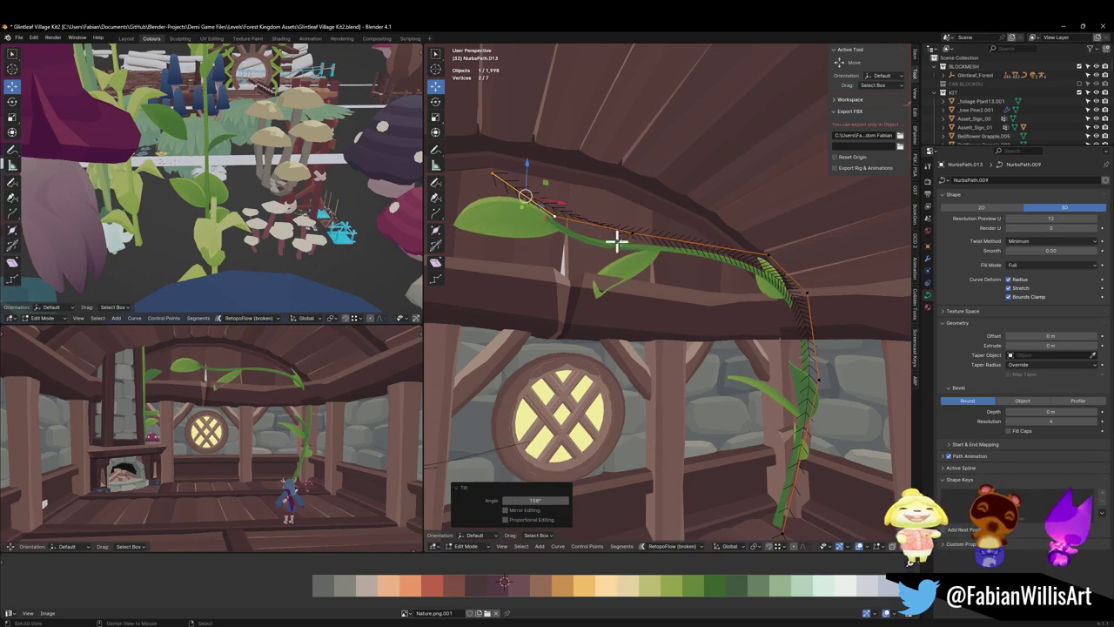
{"action": "middle_click_drag", "start_coordinate": [614, 241], "coordinate": [774, 224]}
- Move the vine curve's bend point to start arching the stem over the beam
{"action": "left_click", "coordinate": [771, 209]}
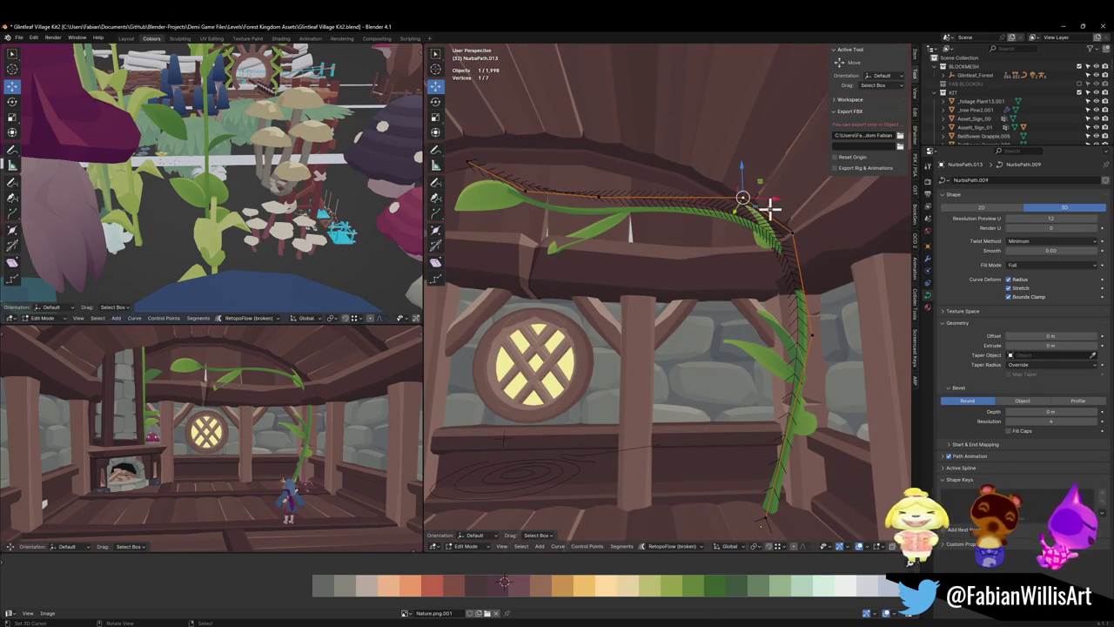
{"action": "key", "text": "g"}
{"action": "left_click", "coordinate": [728, 209]}
{"action": "middle_click_drag", "start_coordinate": [671, 241], "coordinate": [723, 249]}
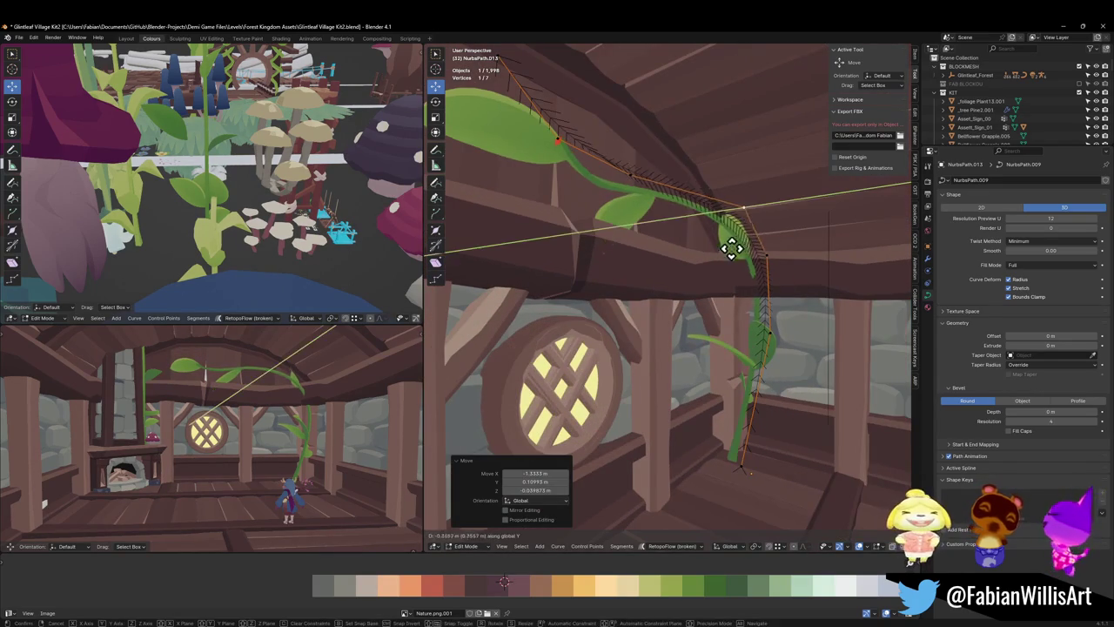
{"action": "left_click", "coordinate": [638, 186]}
{"action": "middle_click_drag", "start_coordinate": [638, 185], "coordinate": [679, 186]}
{"action": "left_click_drag", "start_coordinate": [678, 186], "coordinate": [684, 186]}
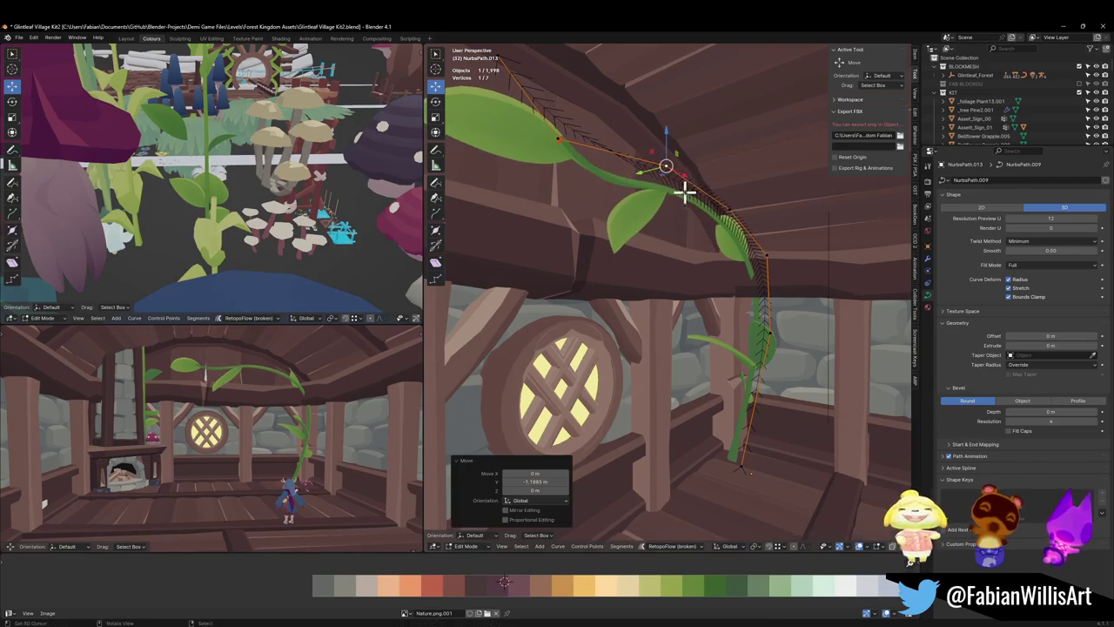
{"action": "mouse_move", "coordinate": [684, 186]}
{"action": "middle_mouse_down"}
{"action": "mouse_move", "coordinate": [683, 209]}
{"action": "mouse_move", "coordinate": [682, 196]}
{"action": "middle_mouse_up"}
- Shift the vine's right-side curve point -0.5947 m along X
{"action": "left_click", "coordinate": [788, 232]}
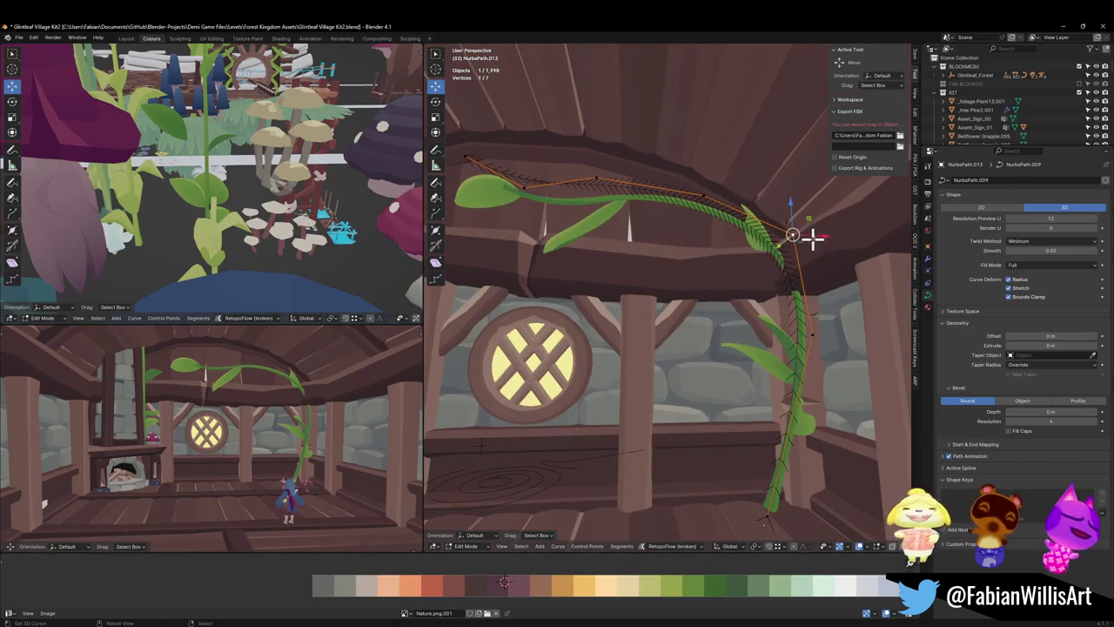
{"action": "key", "text": "g"}
{"action": "key", "text": "y"}
{"action": "key", "text": "x"}
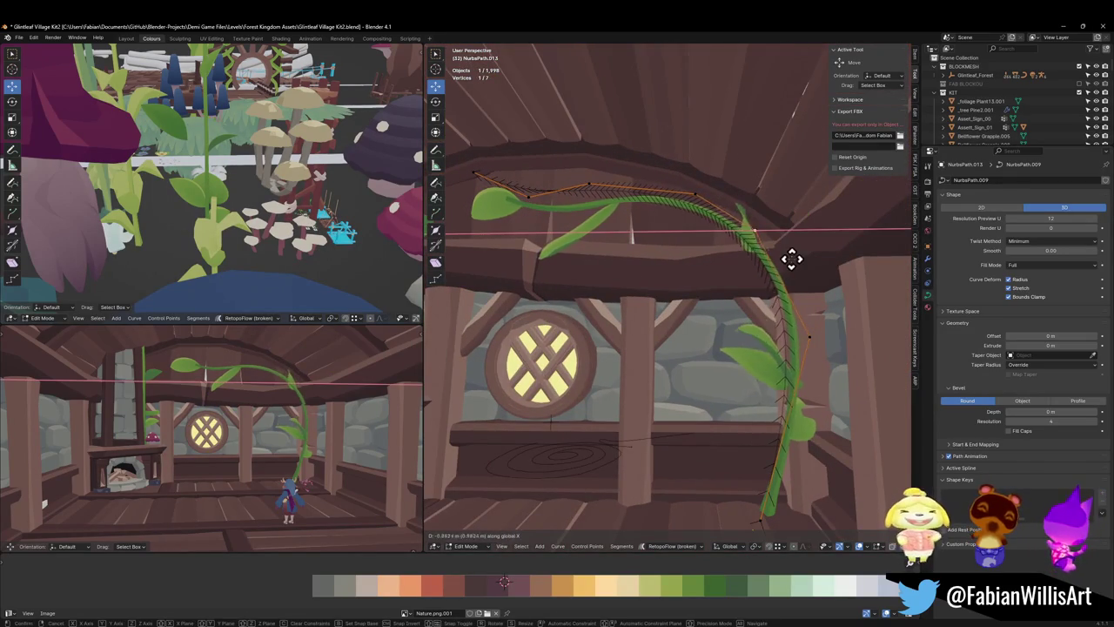
{"action": "left_click", "coordinate": [807, 257]}
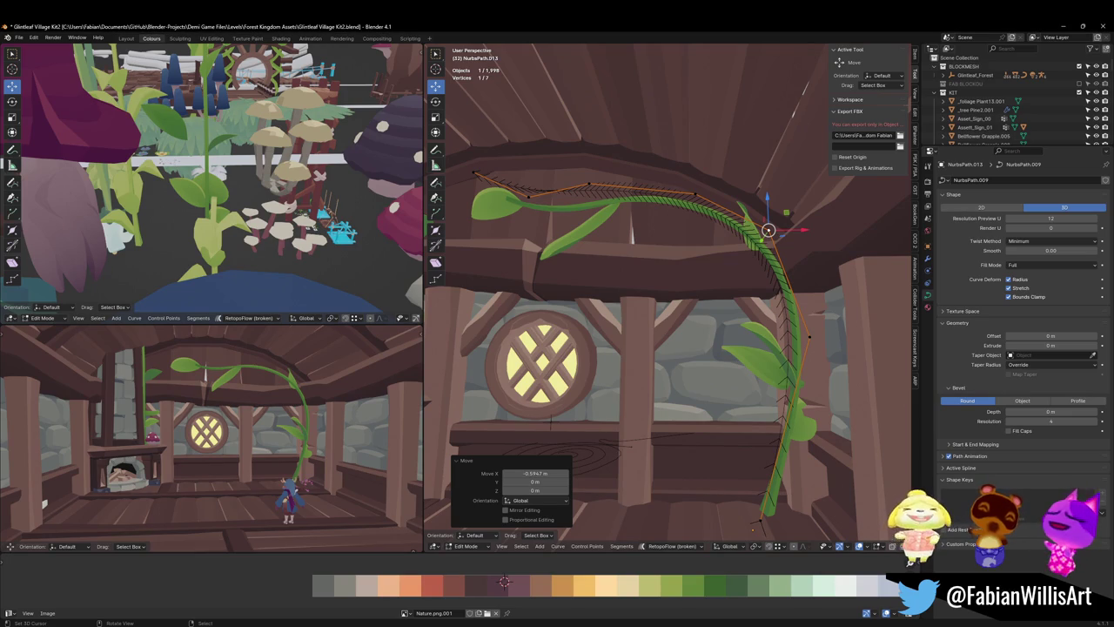
{"action": "left_click_drag", "start_coordinate": [659, 236], "coordinate": [775, 259], "text": "alt"}
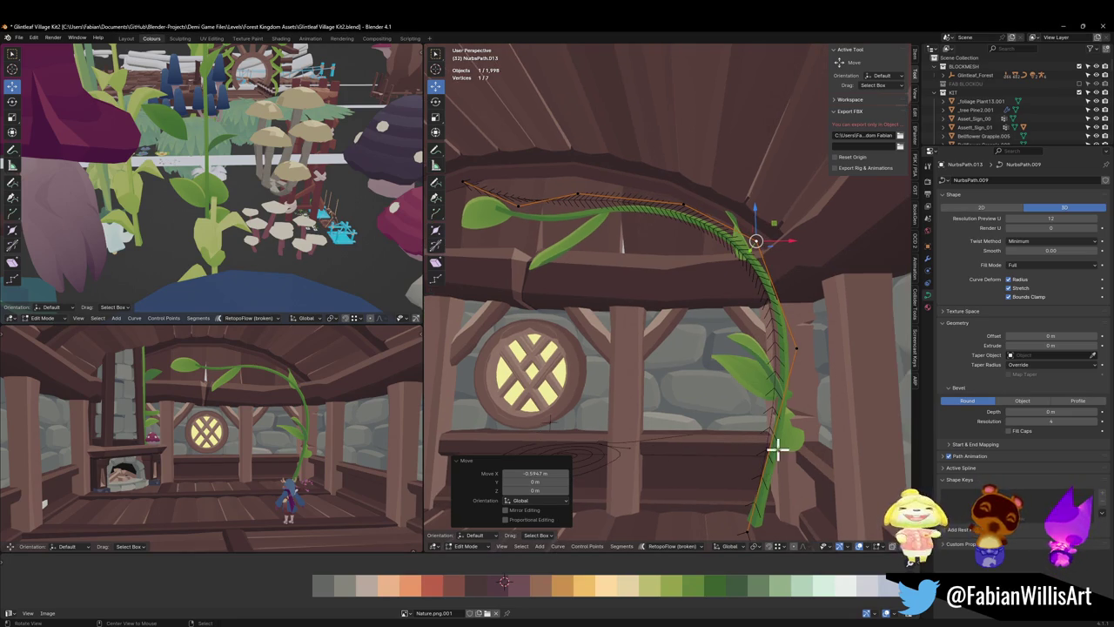
{"action": "mouse_move", "coordinate": [777, 448]}
{"action": "left_mouse_down", "text": "alt"}
{"action": "mouse_move", "coordinate": [670, 369]}
{"action": "mouse_move", "coordinate": [677, 423]}
{"action": "left_mouse_up", "text": "alt"}
- Move the vine's base point in the horizontal plane so it sits on the floor
{"action": "key", "text": "g"}
{"action": "key", "text": "shift+z"}
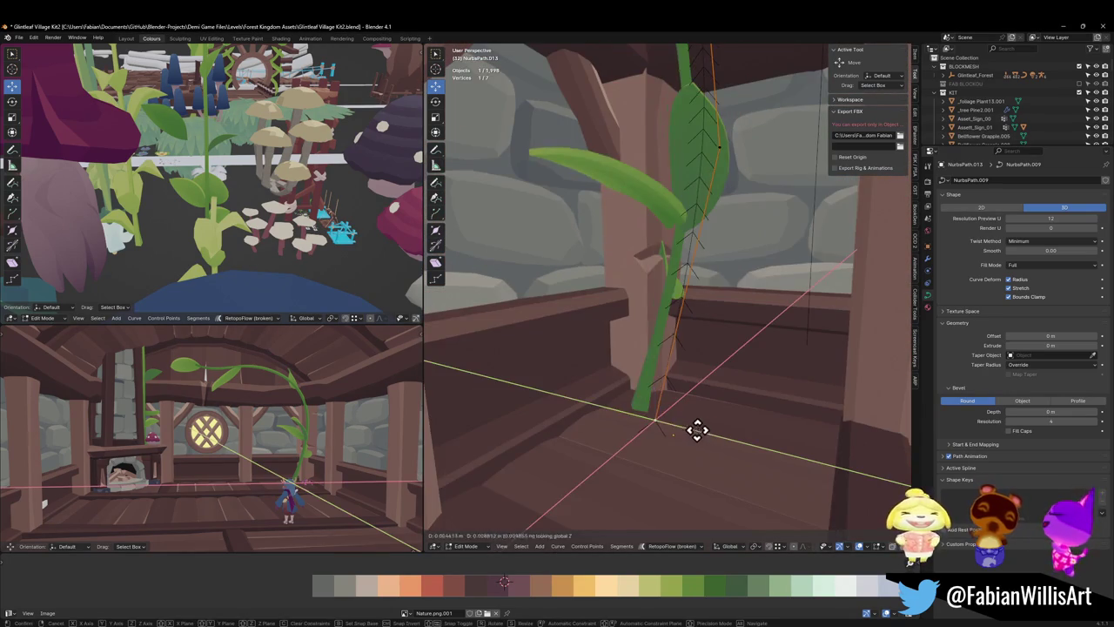
{"action": "left_click", "coordinate": [711, 427]}
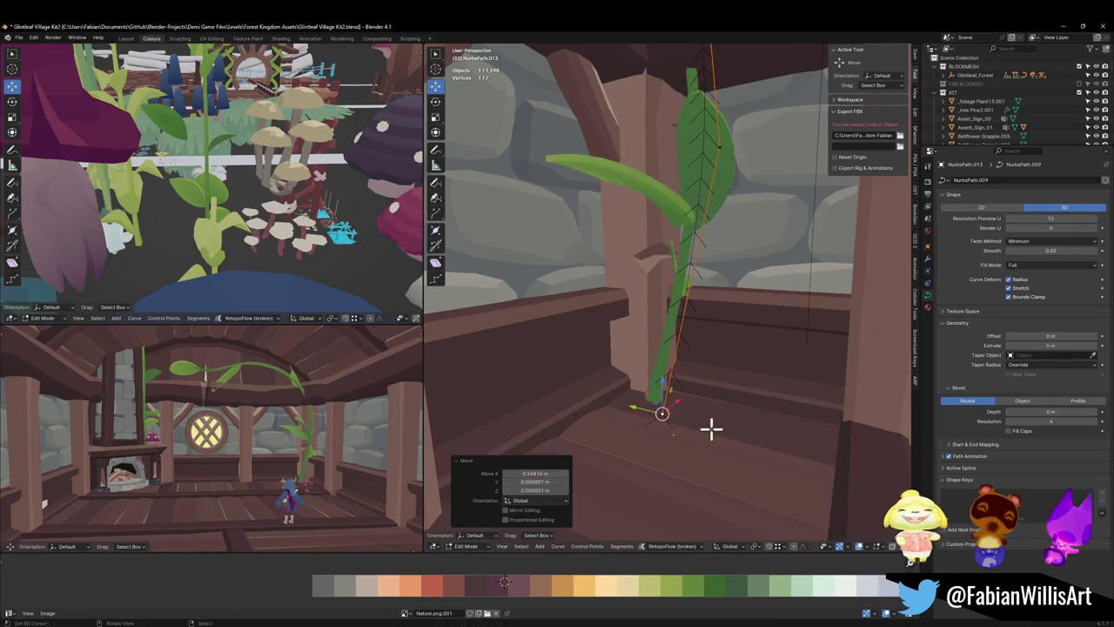
{"action": "left_click_drag", "start_coordinate": [711, 427], "coordinate": [652, 406], "text": "alt"}
- Extrude a new point up the post and reposition points, moving them -0.54443 m along X
{"action": "key", "text": "e"}
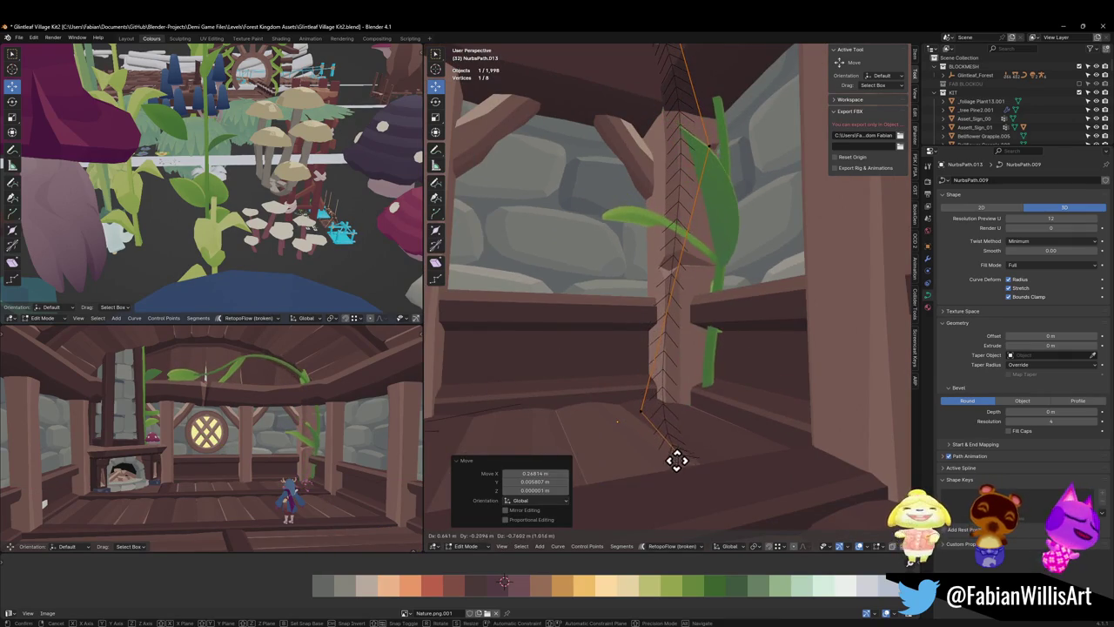
{"action": "left_click", "coordinate": [656, 270]}
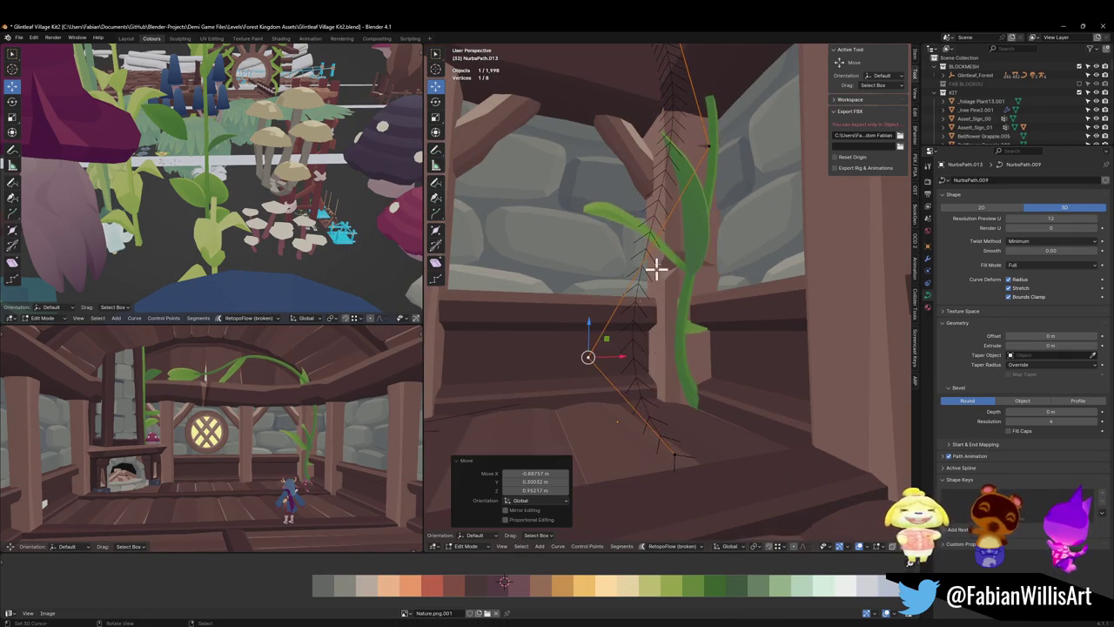
{"action": "middle_click_drag", "start_coordinate": [656, 270], "coordinate": [666, 288]}
{"action": "key", "text": "g"}
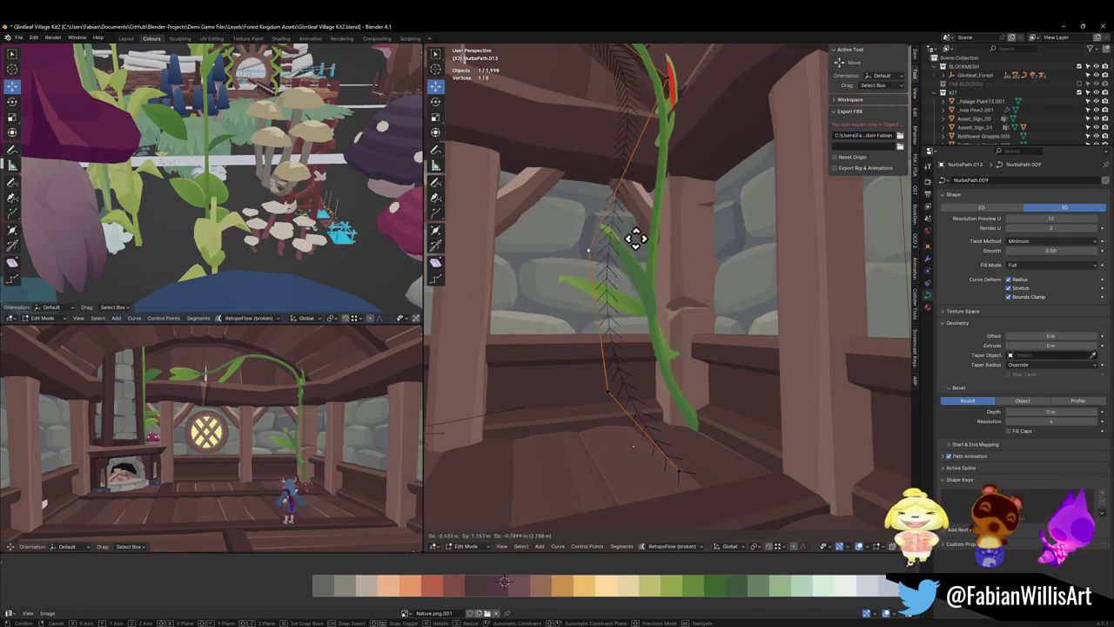
{"action": "left_click", "coordinate": [635, 238]}
{"action": "mouse_move", "coordinate": [647, 236]}
{"action": "middle_mouse_down"}
{"action": "mouse_move", "coordinate": [702, 218]}
{"action": "mouse_move", "coordinate": [646, 297]}
{"action": "mouse_move", "coordinate": [641, 243]}
{"action": "mouse_move", "coordinate": [651, 238]}
{"action": "middle_mouse_up"}
{"action": "key", "text": "g"}
{"action": "left_click", "coordinate": [677, 248]}
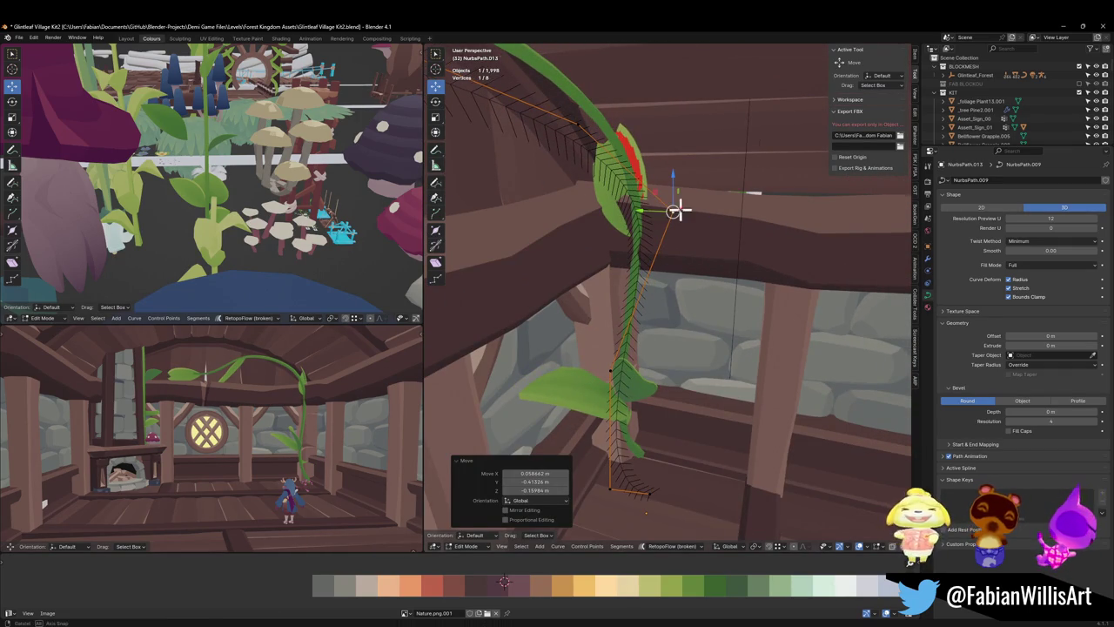
{"action": "middle_click_drag", "start_coordinate": [676, 209], "coordinate": [618, 203]}
- Slide the selected upper bend point along X toward the ceiling beam
{"action": "key", "text": "g"}
{"action": "key", "text": "x"}
{"action": "left_click", "coordinate": [685, 219]}
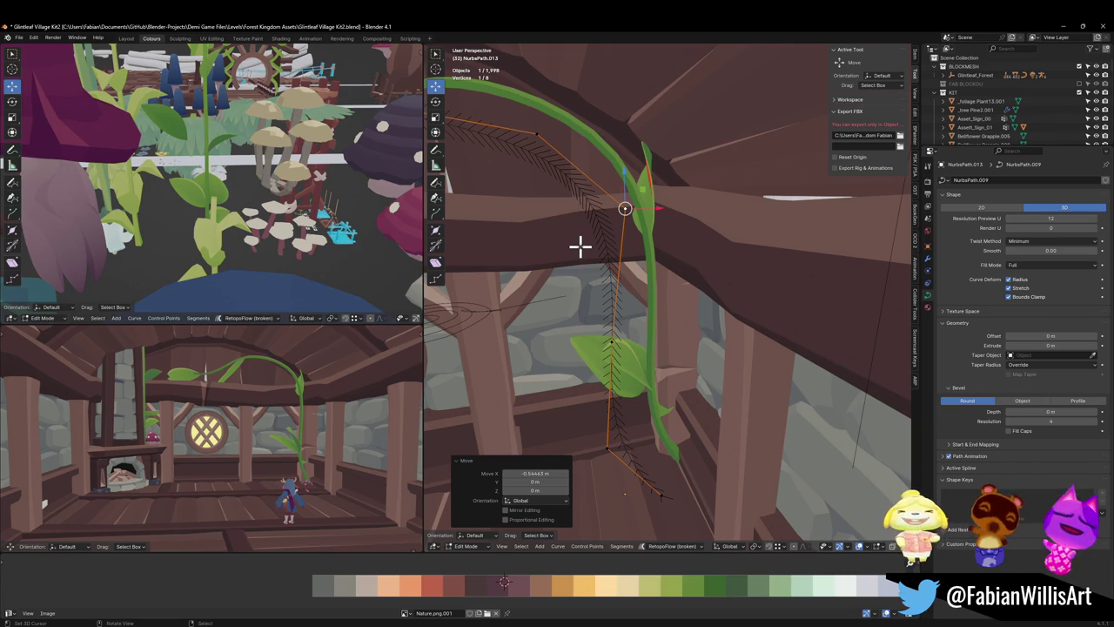
- On NurbsPath.013's Curve Deform, keep Stretch enabled and turn off Bounds Clamp
{"action": "key", "text": "Tab"}
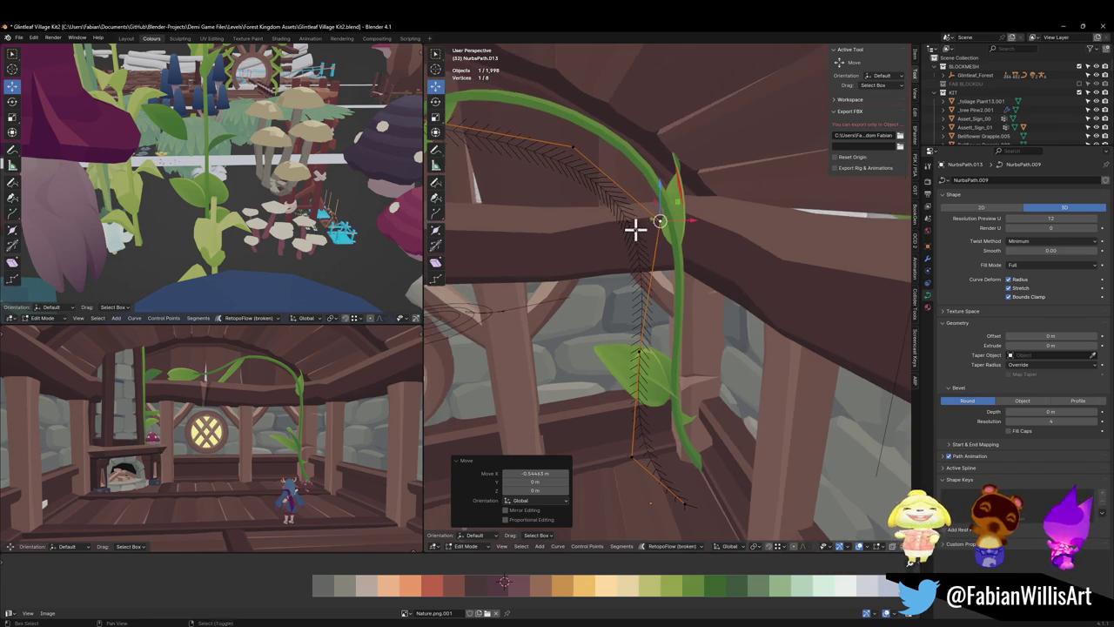
{"action": "left_click", "coordinate": [677, 207]}
{"action": "key", "text": "KP_Decimal"}
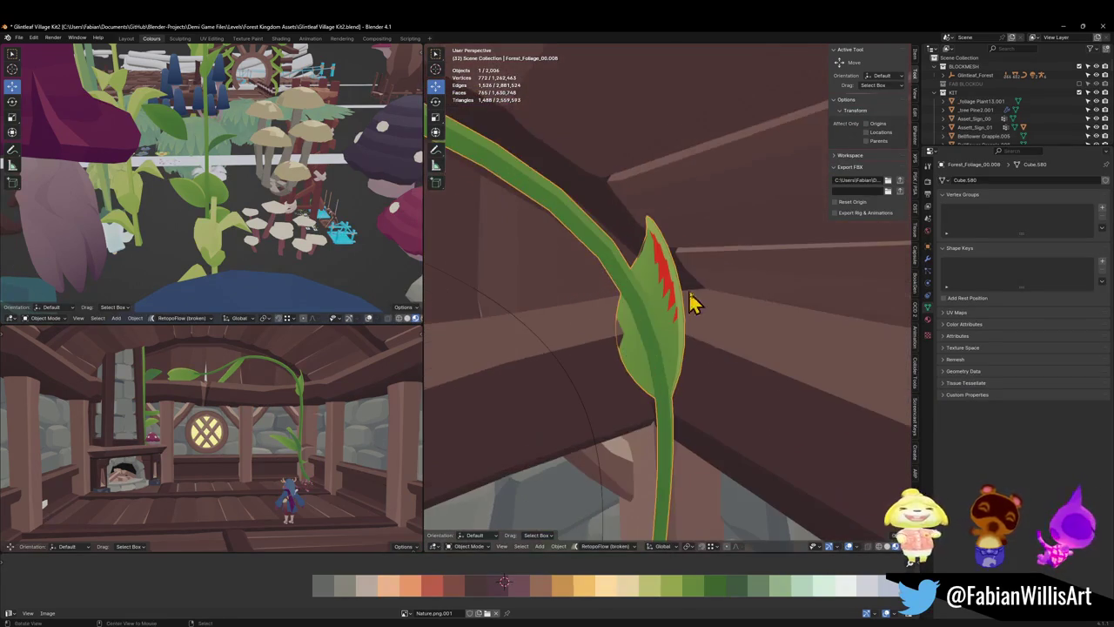
{"action": "left_click", "coordinate": [575, 396]}
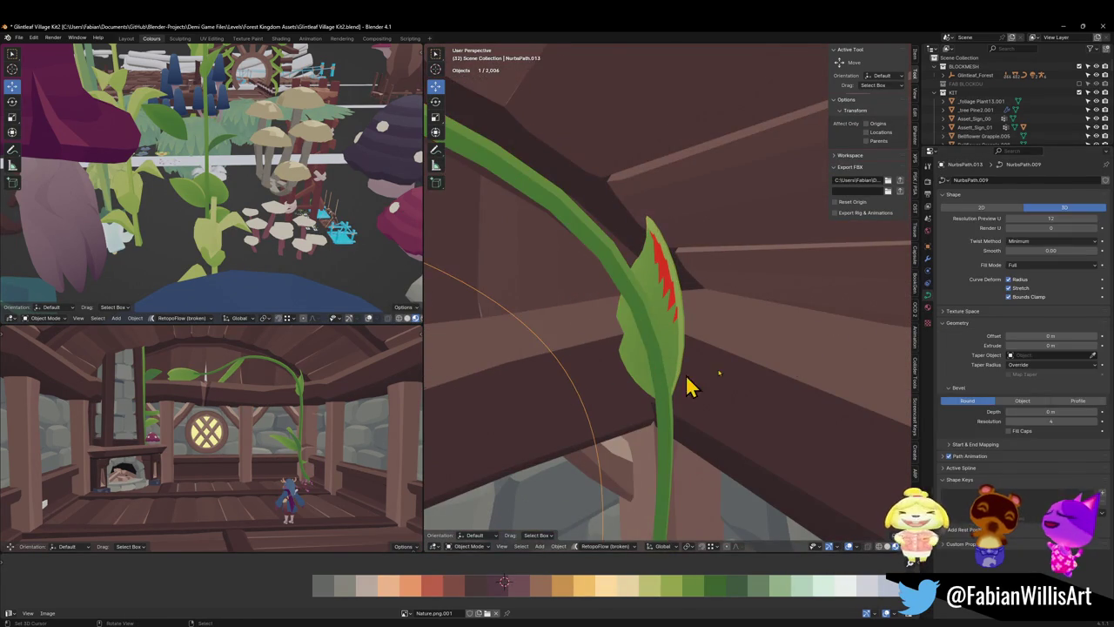
{"action": "left_click", "coordinate": [1014, 290]}
{"action": "mouse_move", "coordinate": [651, 336]}
{"action": "middle_mouse_down"}
{"action": "mouse_move", "coordinate": [741, 326]}
{"action": "mouse_move", "coordinate": [711, 296]}
{"action": "mouse_move", "coordinate": [731, 300]}
{"action": "middle_mouse_up"}
{"action": "left_click", "coordinate": [1011, 289]}
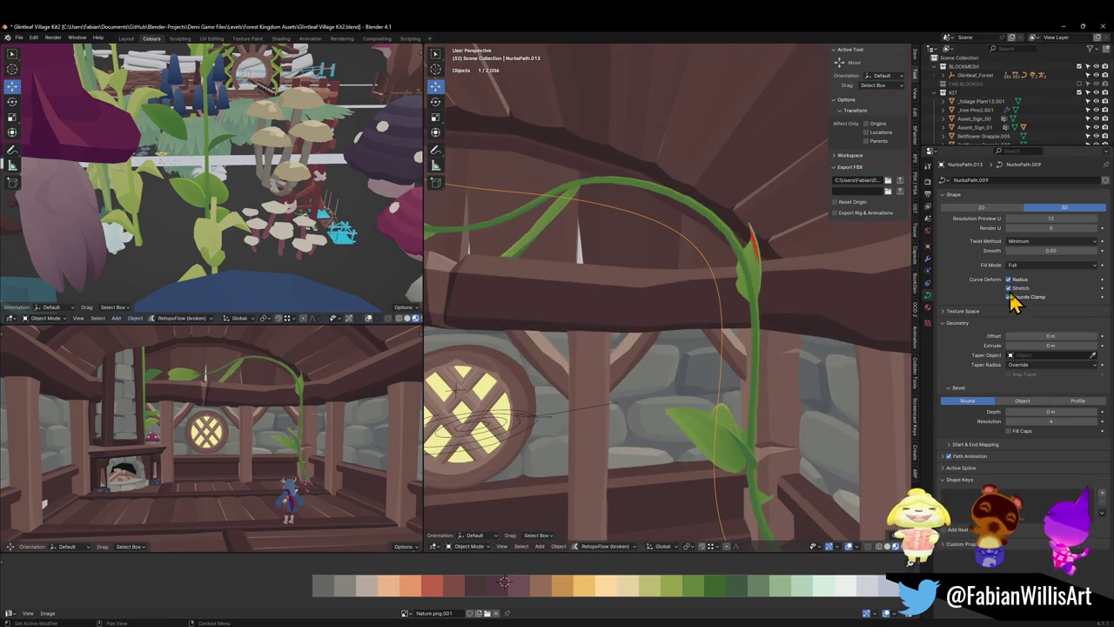
{"action": "left_click", "coordinate": [1010, 296]}
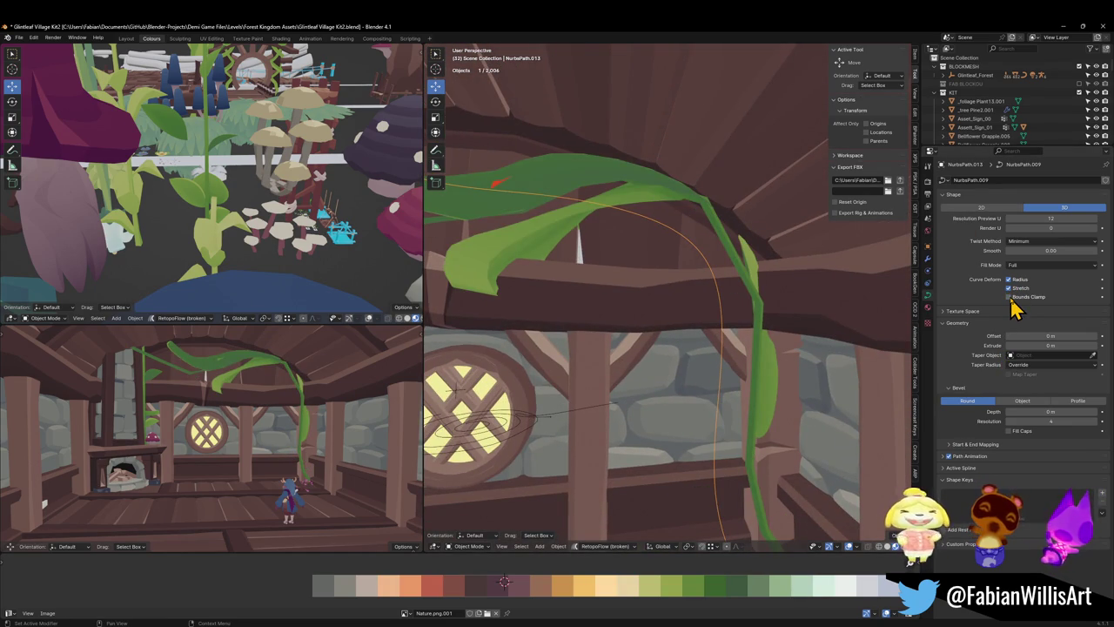
{"action": "mouse_move", "coordinate": [703, 266]}
{"action": "middle_mouse_down"}
{"action": "mouse_move", "coordinate": [703, 318]}
{"action": "mouse_move", "coordinate": [764, 322]}
{"action": "mouse_move", "coordinate": [722, 298]}
{"action": "mouse_move", "coordinate": [776, 305]}
{"action": "mouse_move", "coordinate": [727, 302]}
{"action": "middle_mouse_up"}
- In Edit Mode on the vine curve, reposition its end point toward the left
{"action": "mouse_move", "coordinate": [734, 340]}
{"action": "middle_mouse_down"}
{"action": "mouse_move", "coordinate": [764, 363]}
{"action": "mouse_move", "coordinate": [754, 323]}
{"action": "middle_mouse_up"}
{"action": "key", "text": "Tab"}
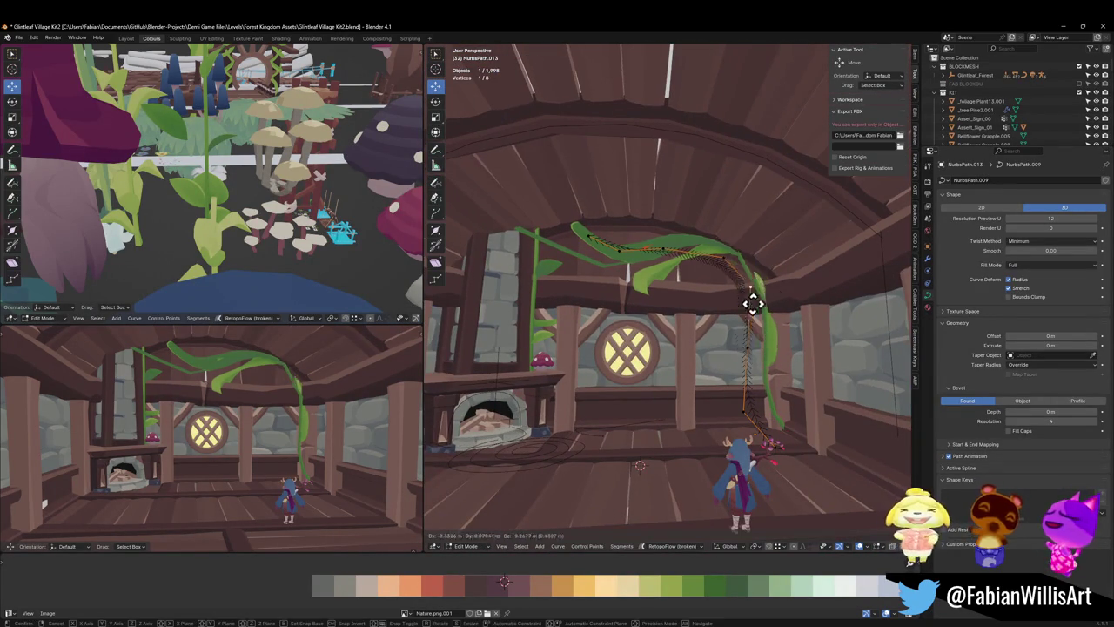
{"action": "left_click_drag", "start_coordinate": [751, 304], "coordinate": [766, 316]}
{"action": "left_click", "coordinate": [618, 261]}
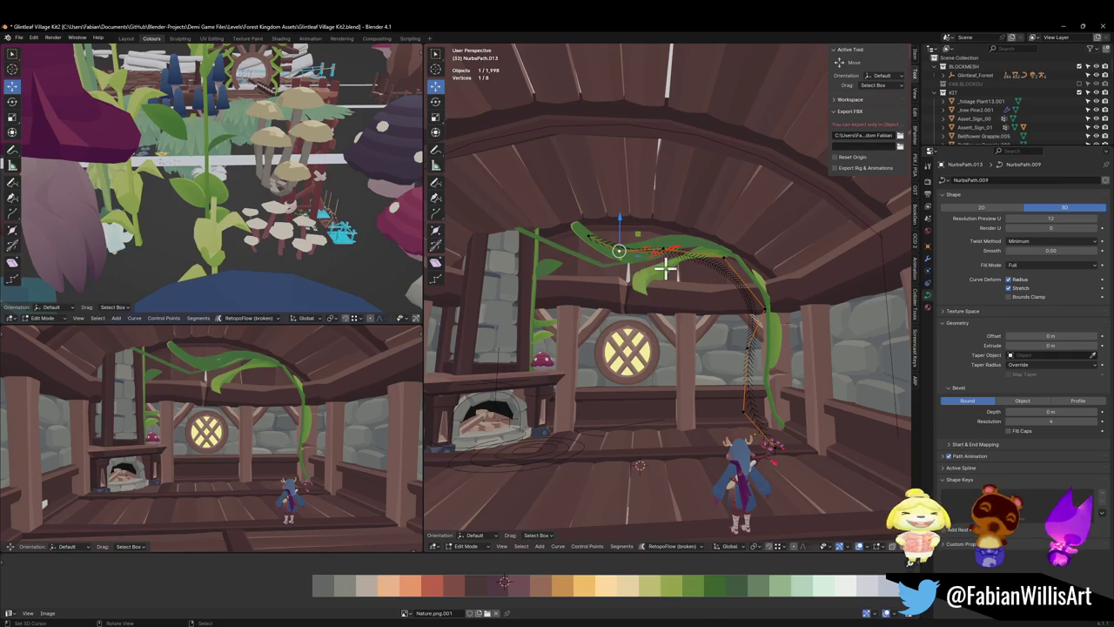
{"action": "left_click_drag", "start_coordinate": [646, 270], "coordinate": [664, 273]}
{"action": "left_click", "coordinate": [585, 233]}
{"action": "key", "text": "g"}
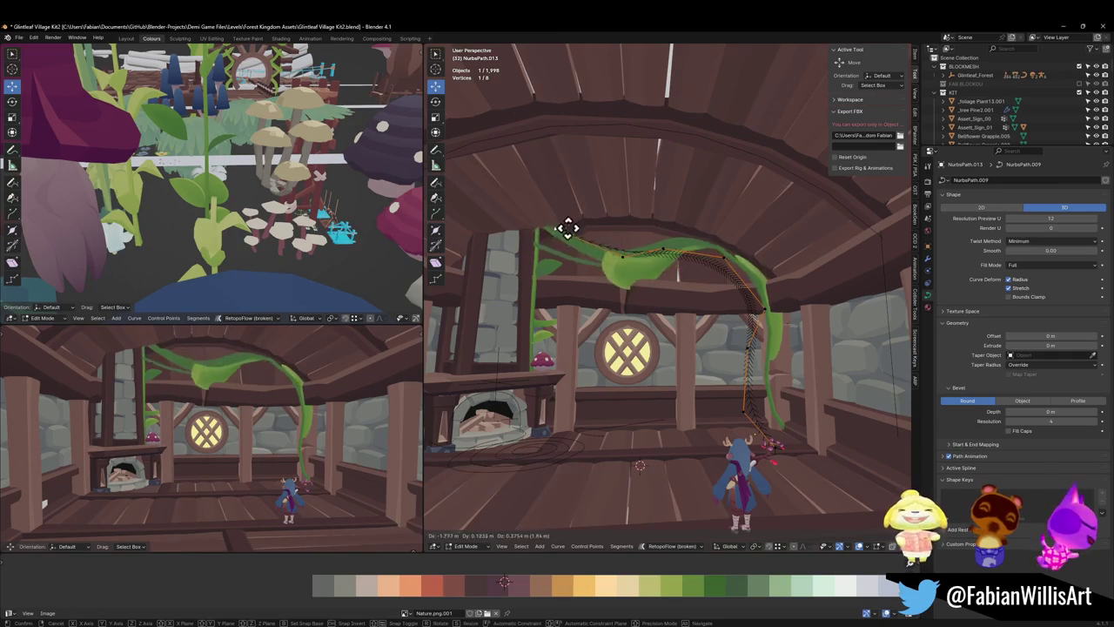
{"action": "left_click", "coordinate": [559, 217]}
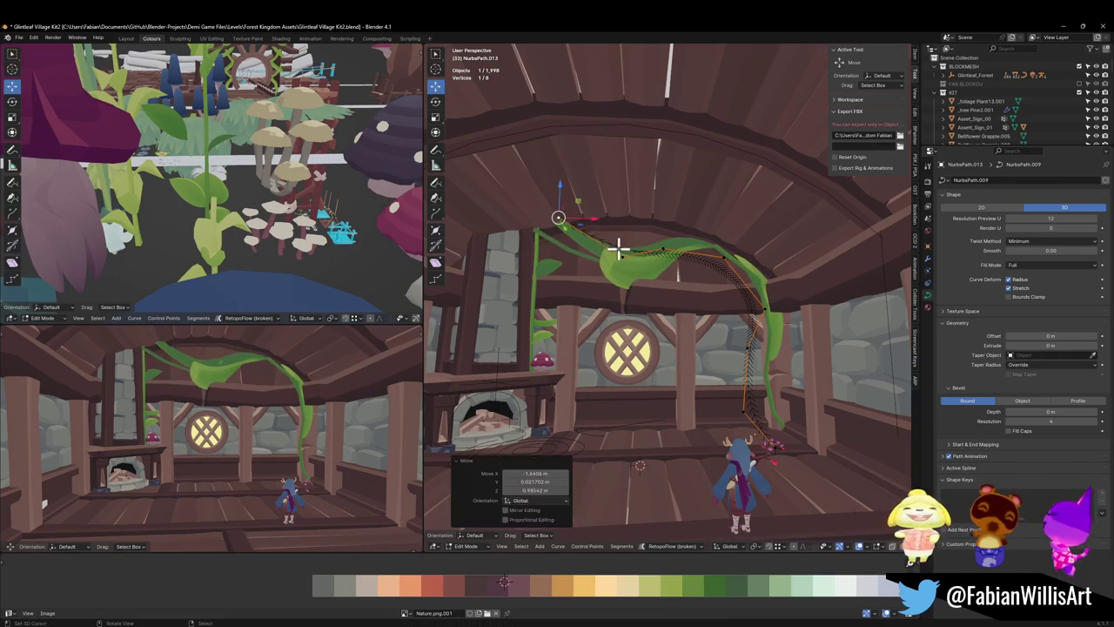
- Nudge several vine control points into place along the beam and post
{"action": "key", "text": "g"}
{"action": "left_click", "coordinate": [650, 230]}
{"action": "key", "text": "g"}
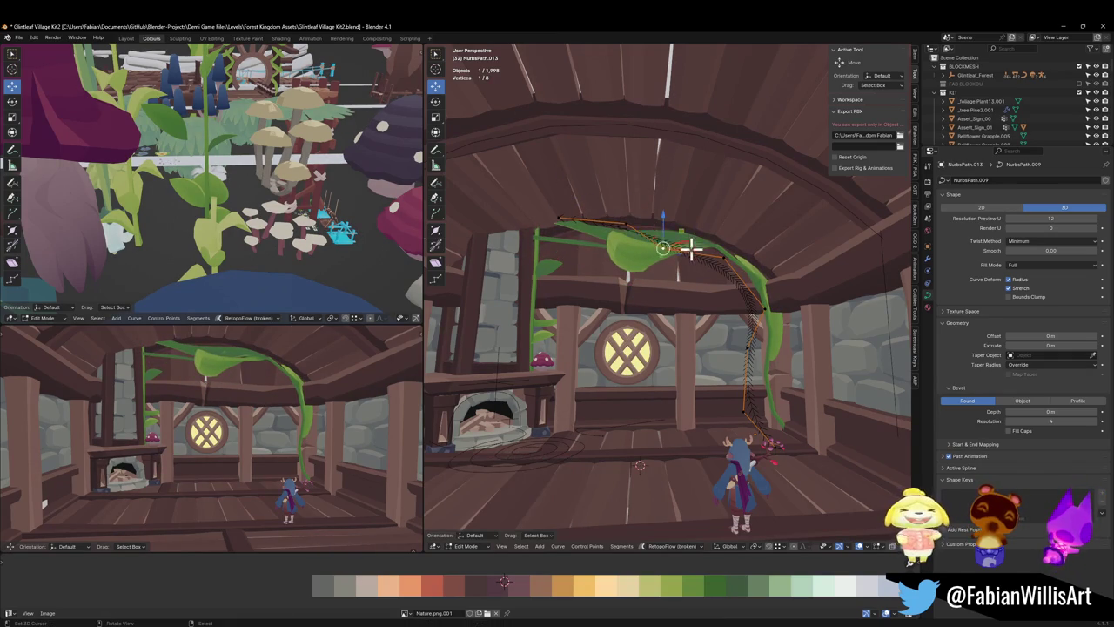
{"action": "left_click", "coordinate": [705, 244]}
{"action": "key", "text": "g"}
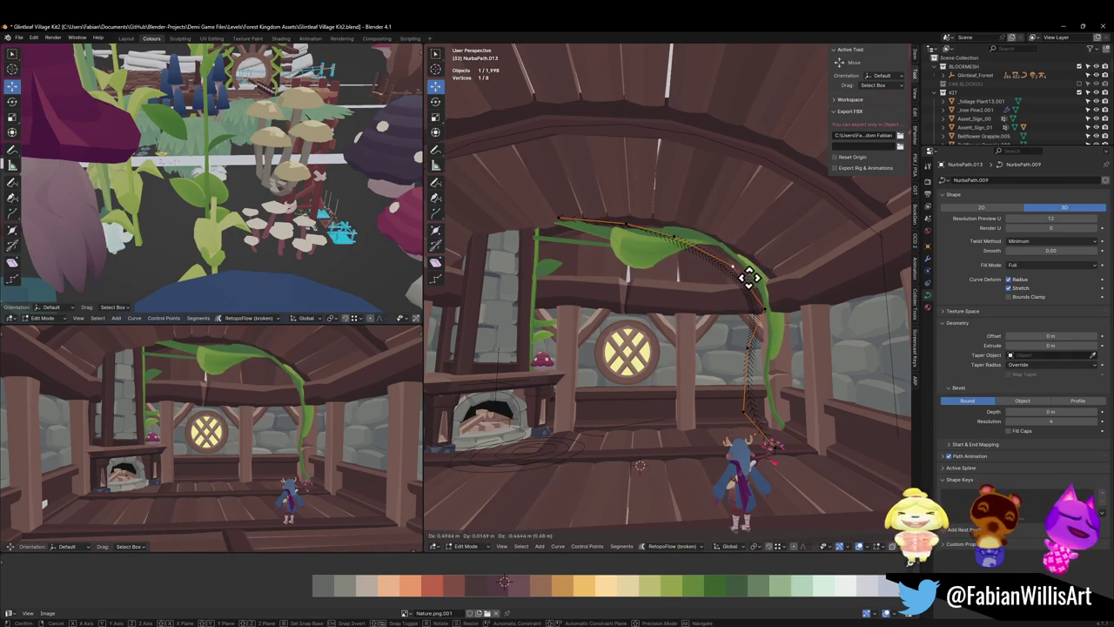
{"action": "left_click", "coordinate": [745, 273]}
{"action": "left_click", "coordinate": [750, 280]}
{"action": "key", "text": "g"}
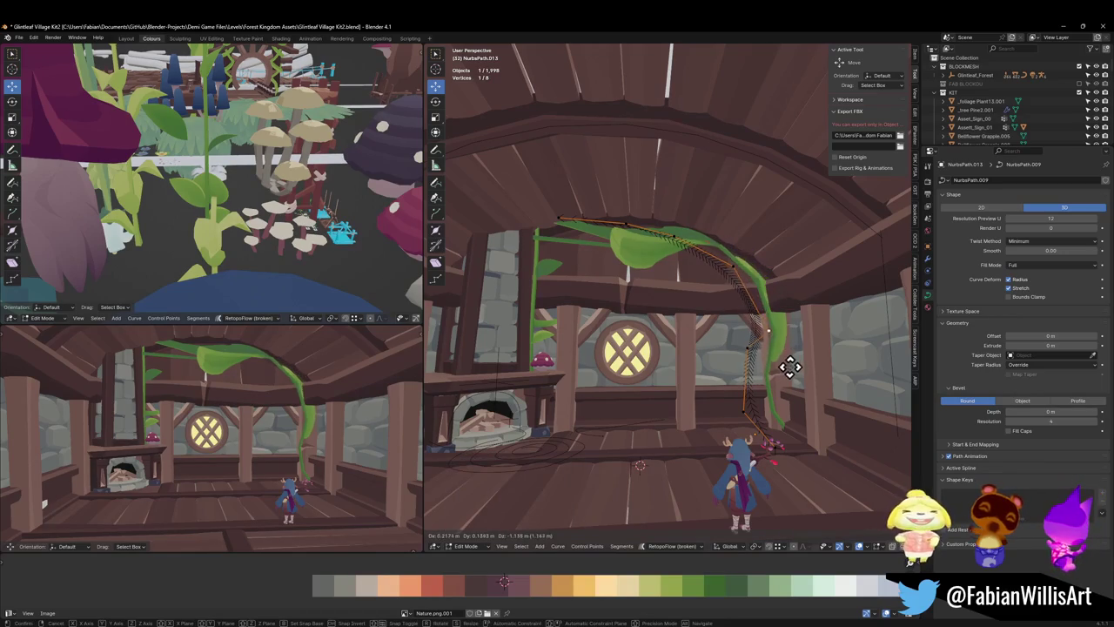
{"action": "left_click", "coordinate": [767, 341]}
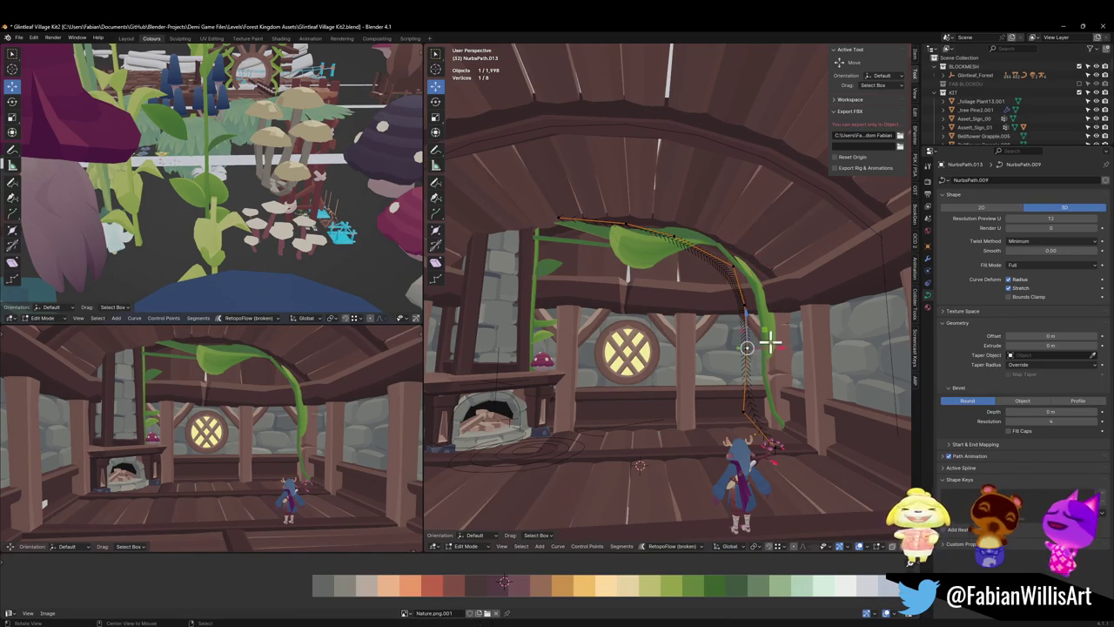
- Focus on the selected control point and raise it
{"action": "key", "text": "KP_Decimal"}
{"action": "middle_click_drag", "start_coordinate": [708, 321], "coordinate": [669, 323]}
{"action": "key", "text": "g"}
{"action": "left_click", "coordinate": [671, 322]}
{"action": "key", "text": "g"}
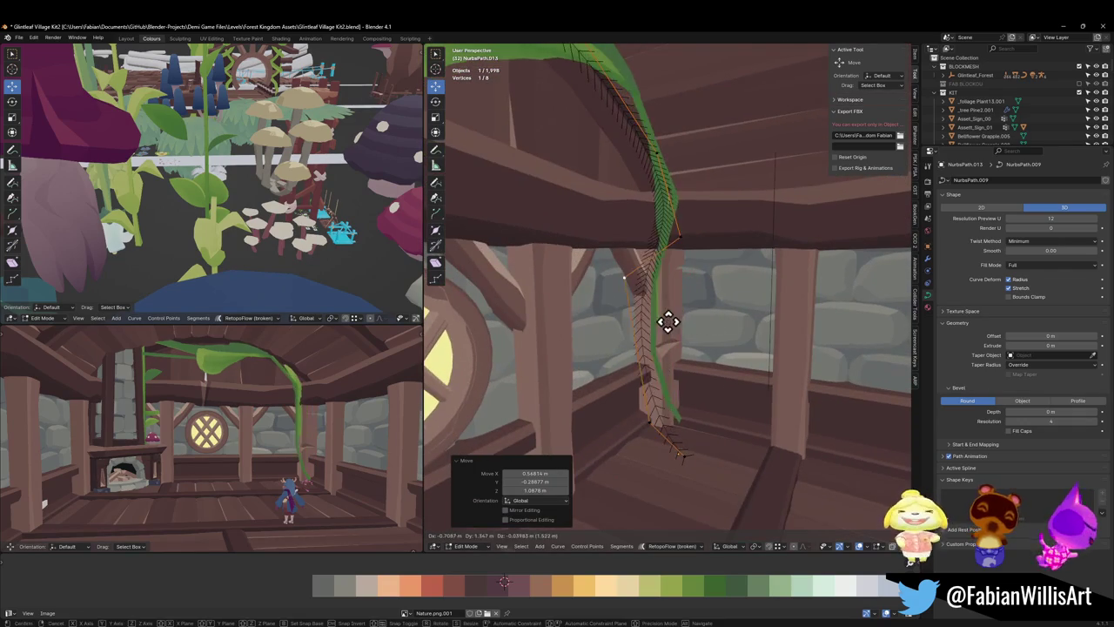
{"action": "left_click", "coordinate": [677, 318]}
- Re-enable Bounds Clamp and move the vine's bottom end point down the post
{"action": "left_click", "coordinate": [680, 455]}
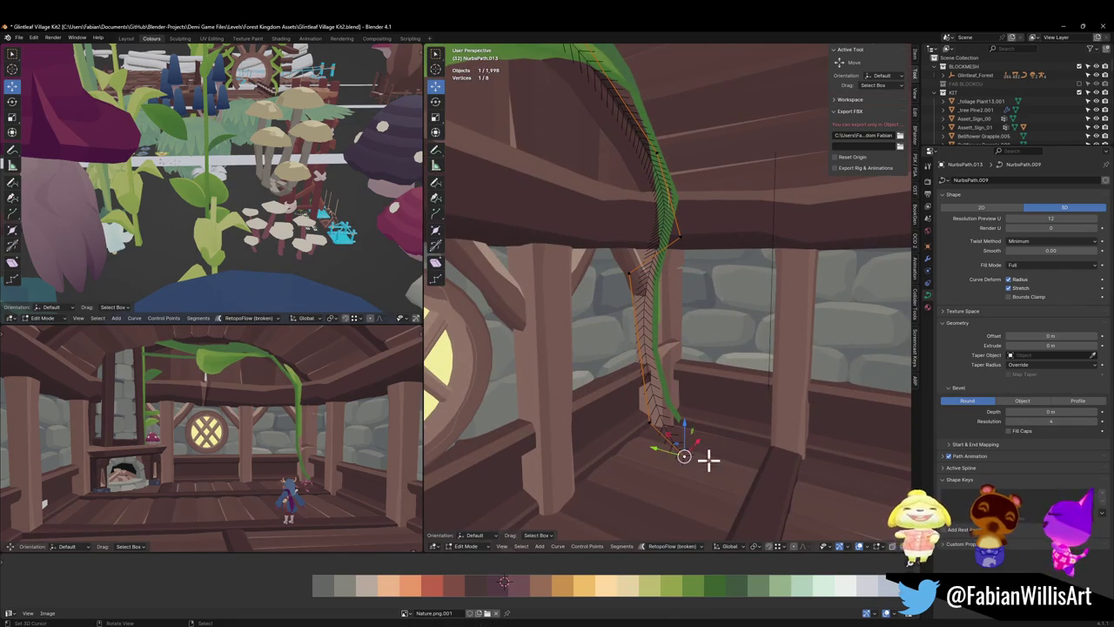
{"action": "key", "text": "g"}
{"action": "right_click", "coordinate": [699, 459]}
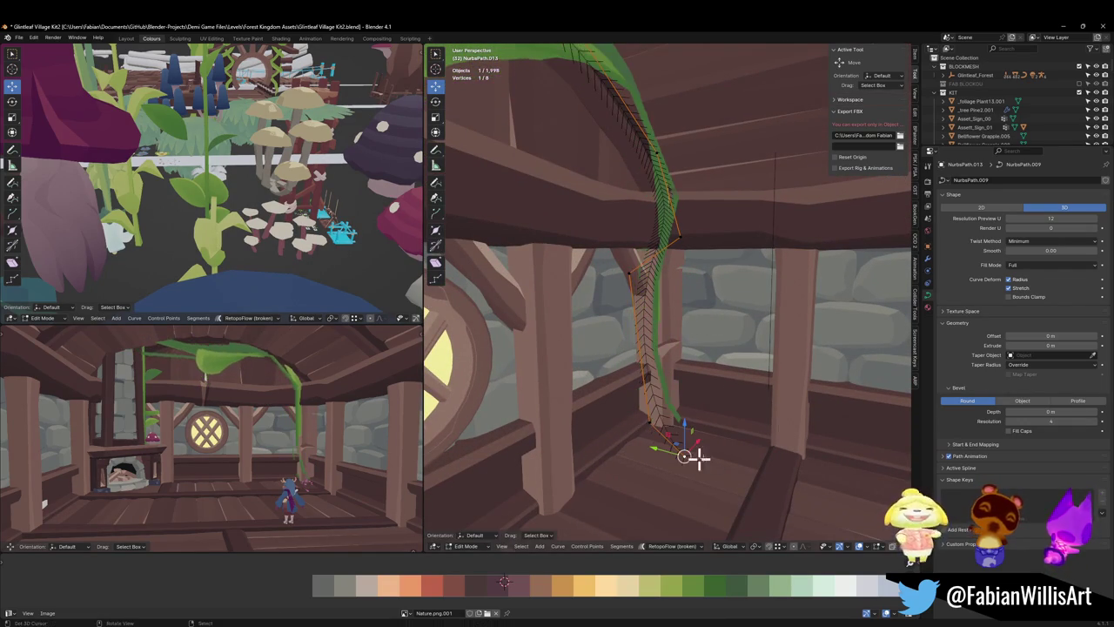
{"action": "left_click", "coordinate": [1009, 297]}
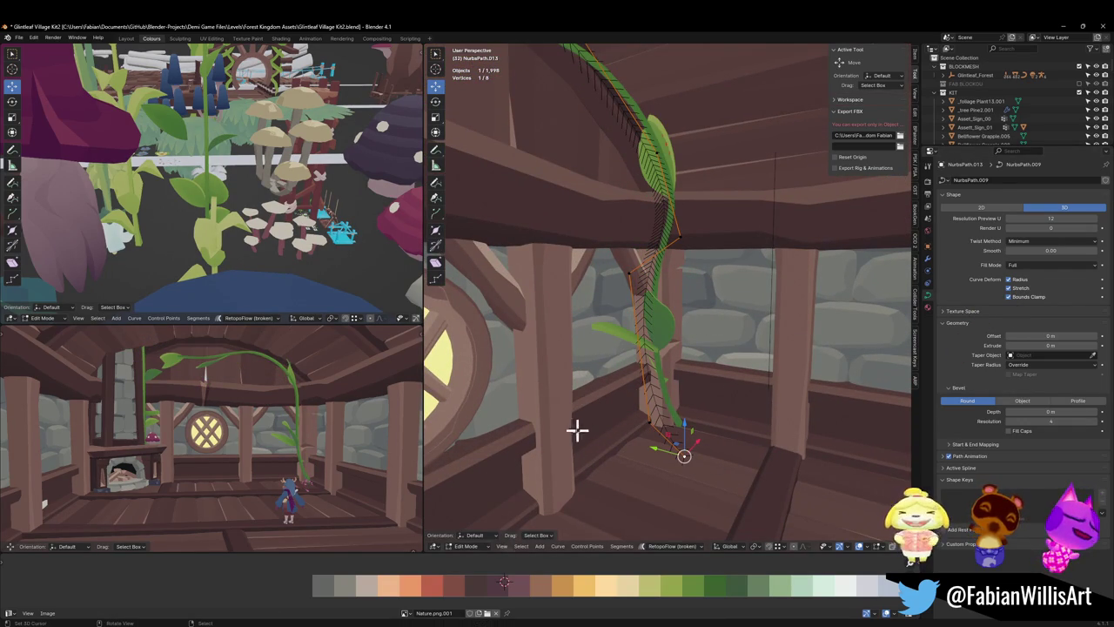
{"action": "key", "text": "g"}
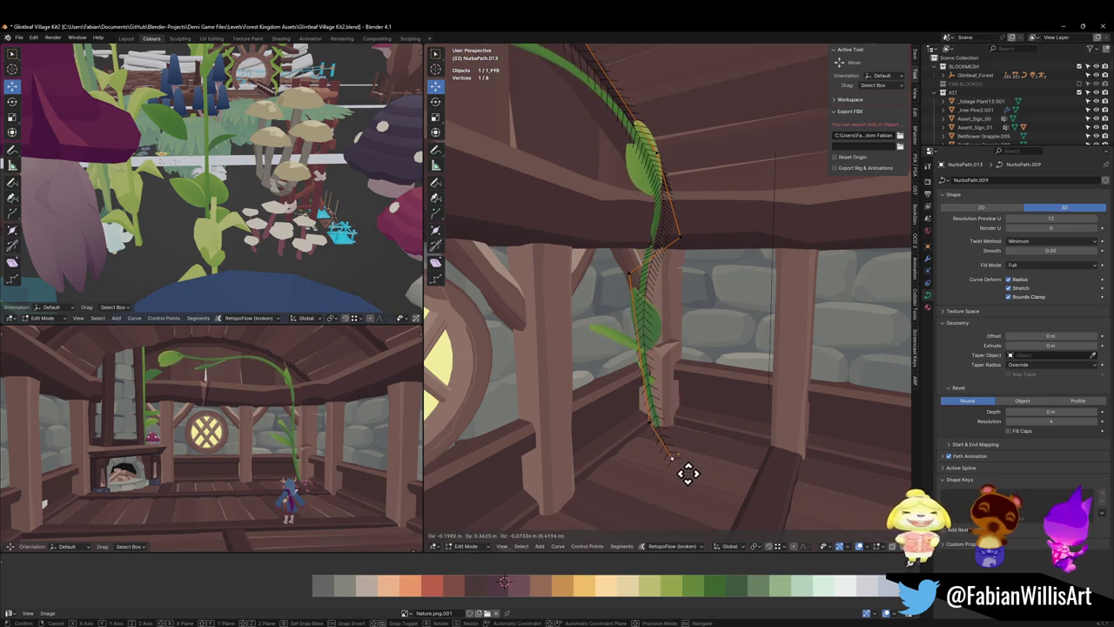
{"action": "left_click", "coordinate": [698, 464]}
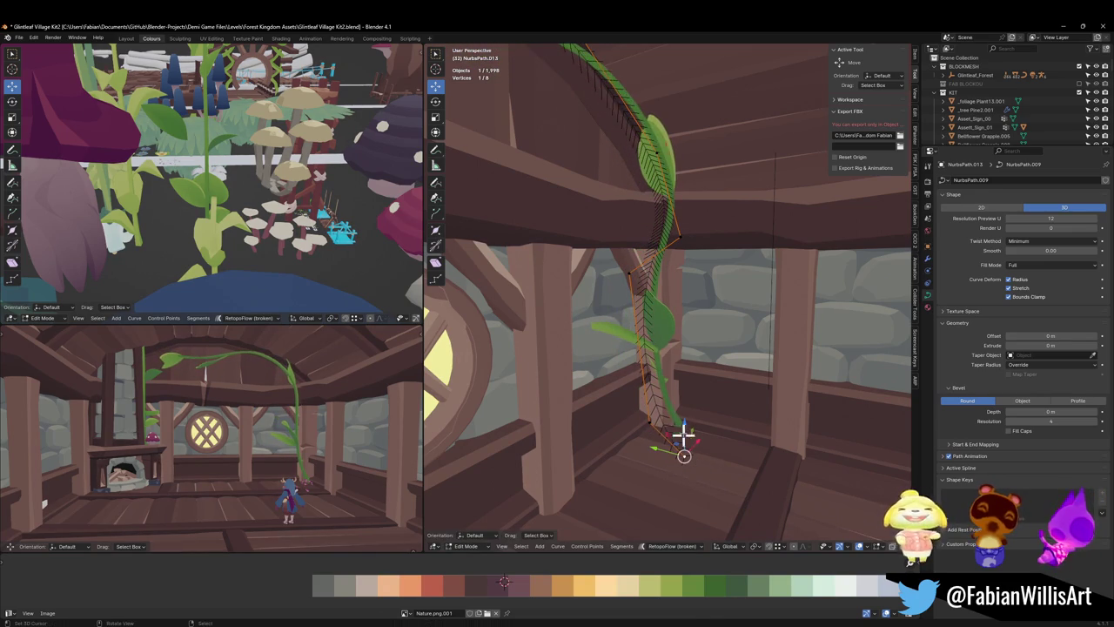
- Move the upper curve points along Y, placing the end point -1.0950 m along the beam
{"action": "mouse_move", "coordinate": [667, 315]}
{"action": "middle_mouse_down"}
{"action": "mouse_move", "coordinate": [604, 288]}
{"action": "mouse_move", "coordinate": [602, 259]}
{"action": "middle_mouse_up"}
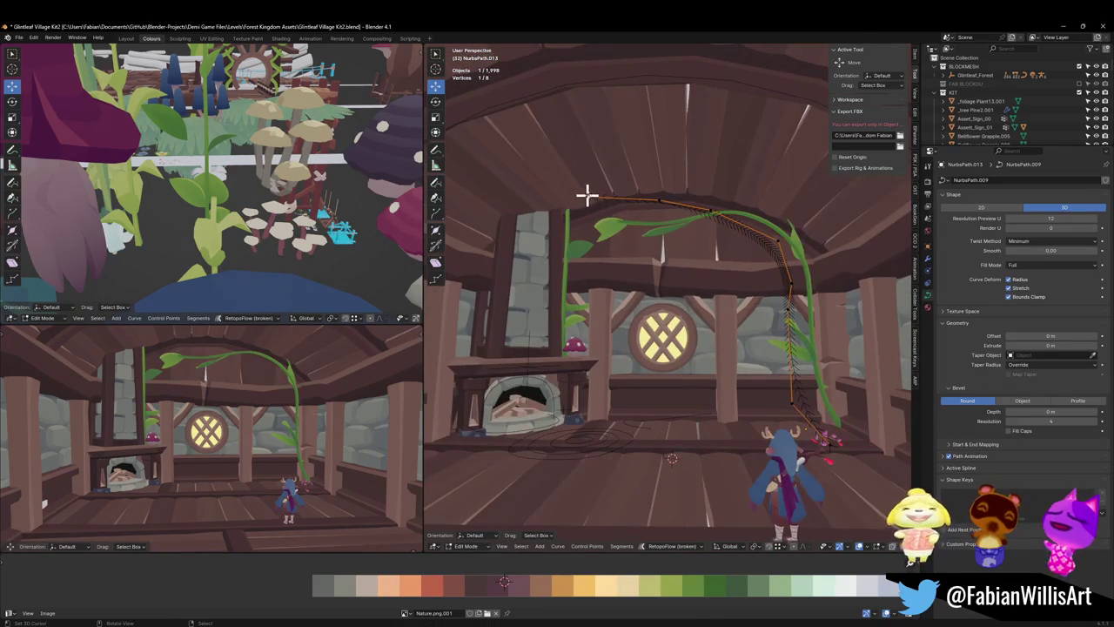
{"action": "key", "text": "g"}
{"action": "key", "text": "y"}
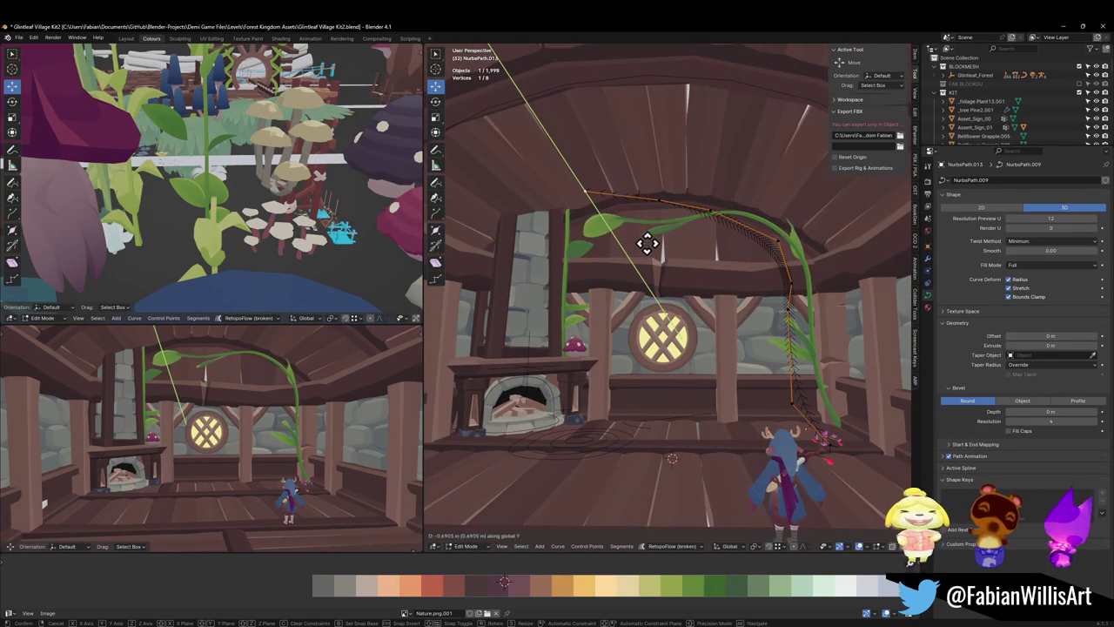
{"action": "left_click", "coordinate": [646, 244]}
{"action": "key", "text": "g"}
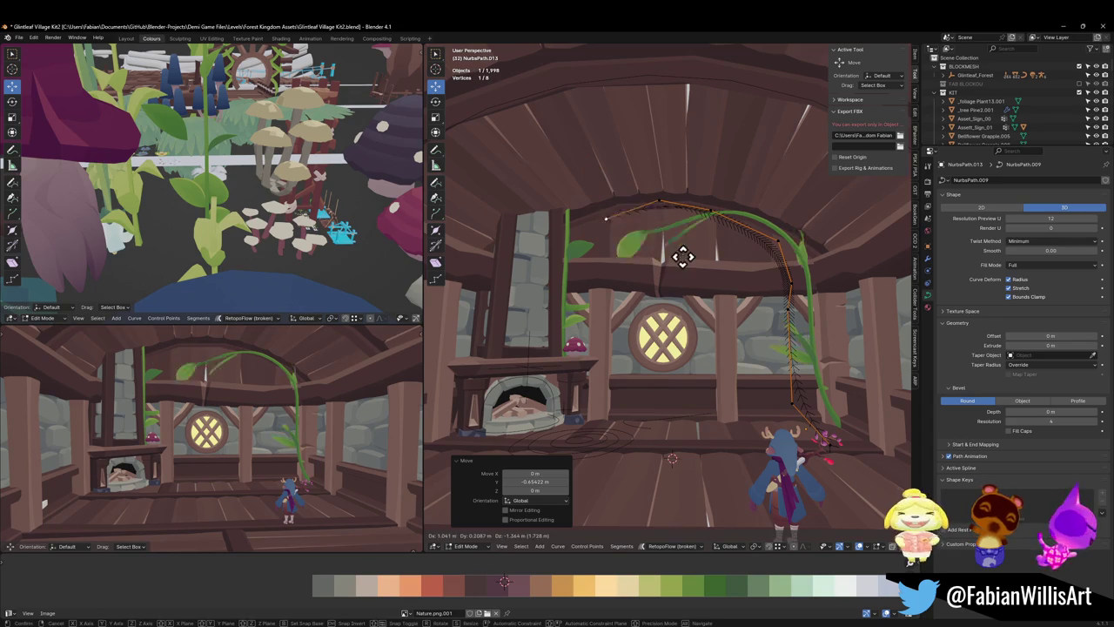
{"action": "left_click", "coordinate": [688, 216]}
{"action": "key", "text": "g"}
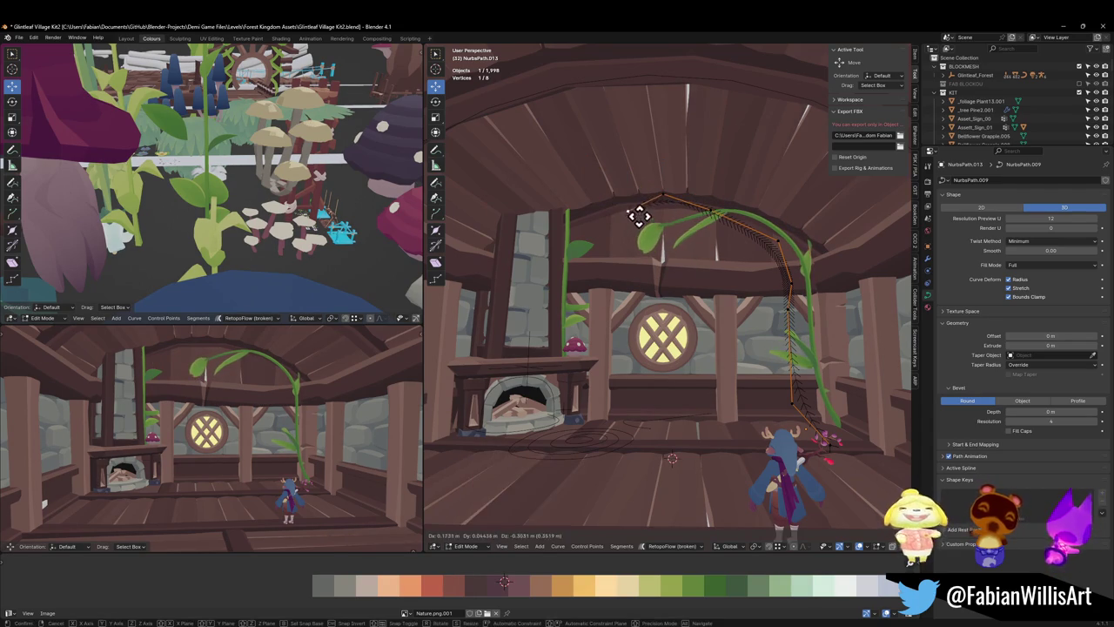
{"action": "left_click", "coordinate": [642, 217]}
{"action": "key", "text": "g"}
{"action": "key", "text": "y"}
{"action": "left_click", "coordinate": [694, 224]}
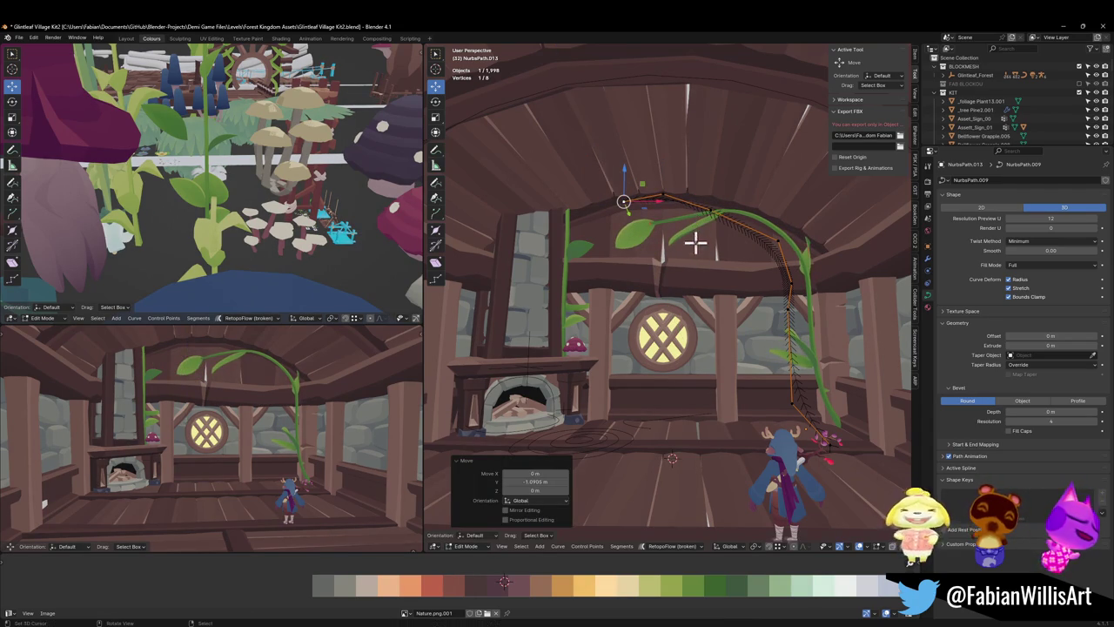
- Save the scene file and return to Object Mode
{"action": "key", "text": "ctrl+s"}
{"action": "scroll", "coordinate": [252, 389], "scroll_direction": "down", "scroll_amount": 2}
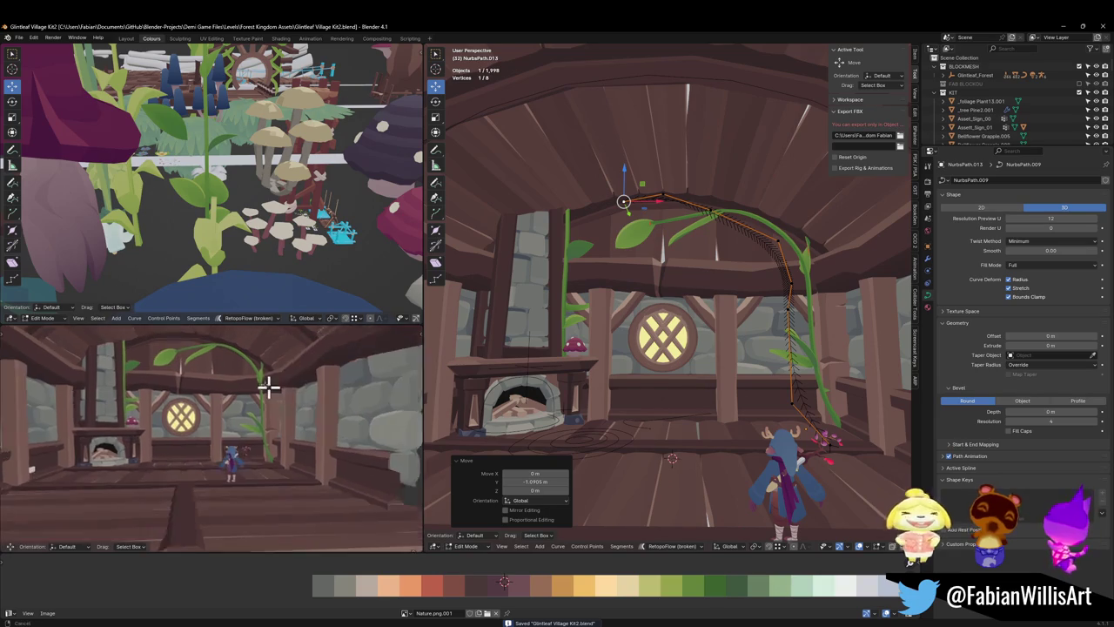
{"action": "scroll", "coordinate": [266, 388], "scroll_direction": "down", "scroll_amount": 2}
{"action": "scroll", "coordinate": [267, 391], "scroll_direction": "down", "scroll_amount": 2}
{"action": "scroll", "coordinate": [281, 397], "scroll_direction": "down", "scroll_amount": 1}
{"action": "scroll", "coordinate": [655, 277], "scroll_direction": "down", "scroll_amount": 2}
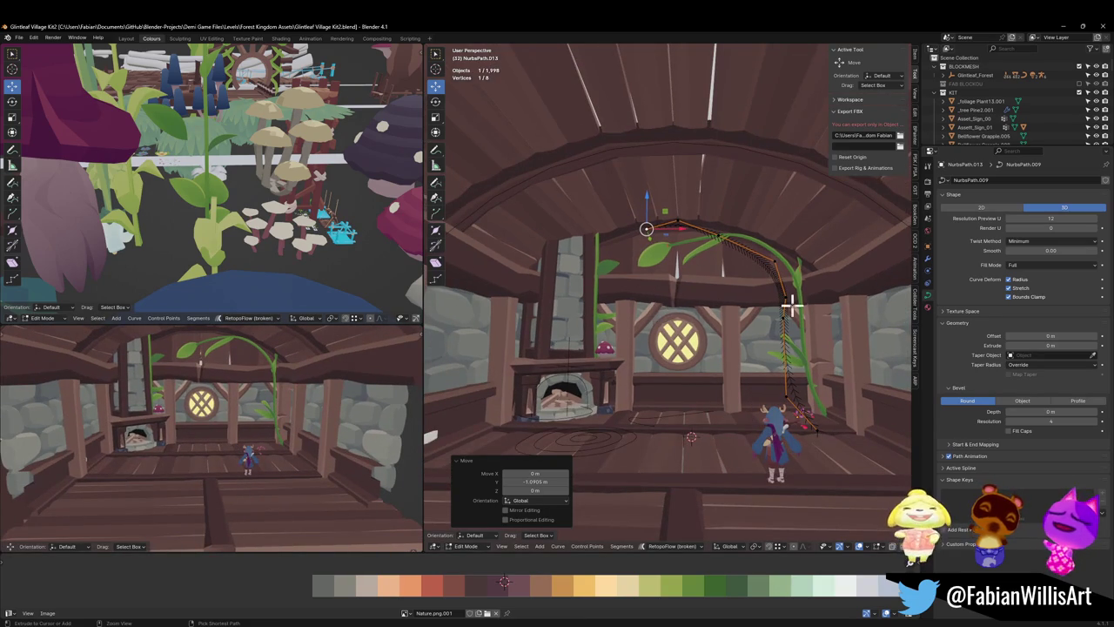
{"action": "key", "text": "Tab"}
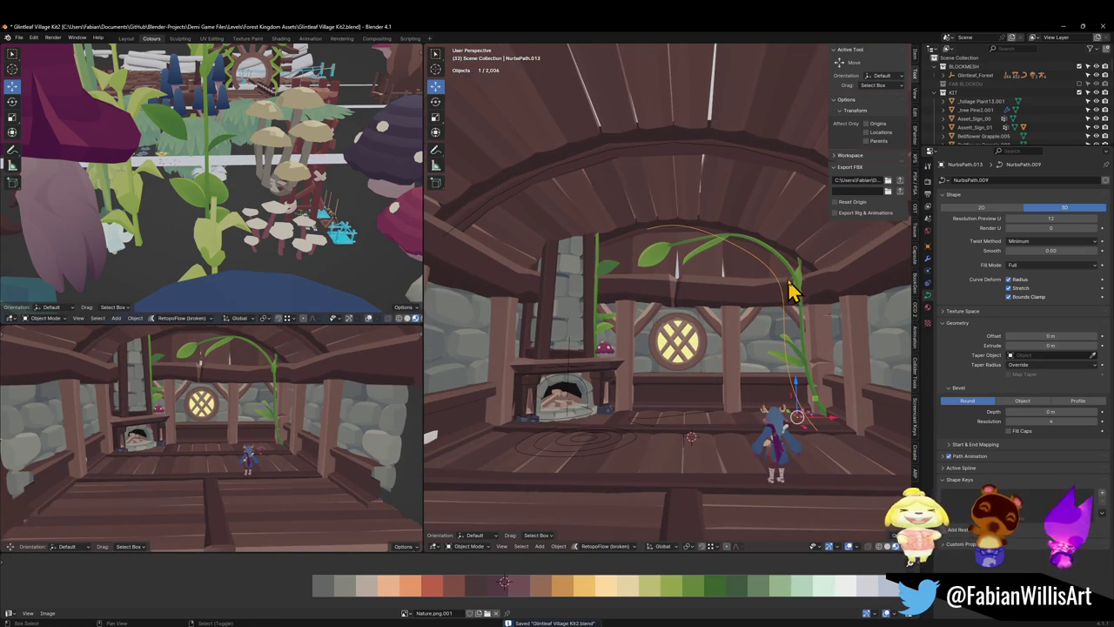
- Duplicate the vine in place and mirror the copy along the X axis
{"action": "left_click", "coordinate": [797, 300]}
{"action": "key", "text": "g"}
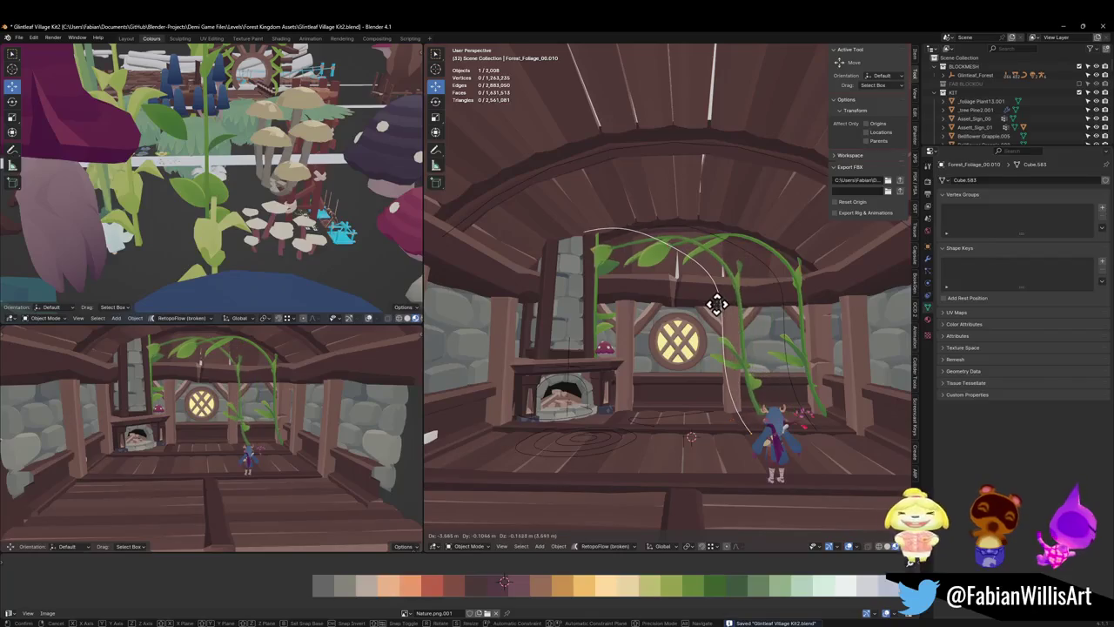
{"action": "right_click", "coordinate": [719, 309]}
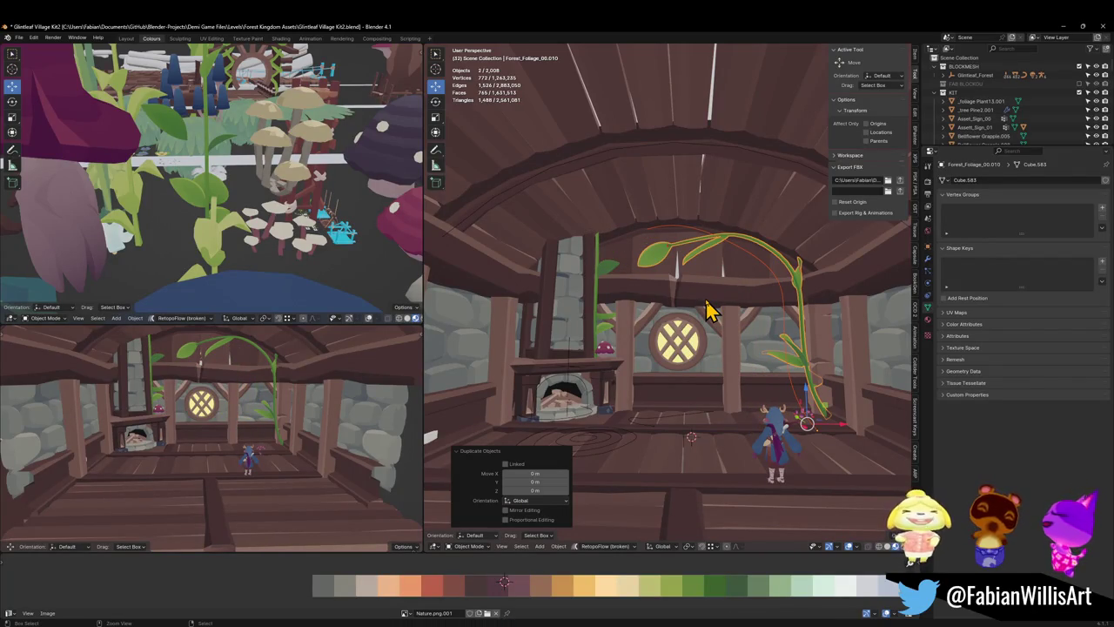
{"action": "key", "text": "ctrl+m"}
{"action": "key", "text": "x"}
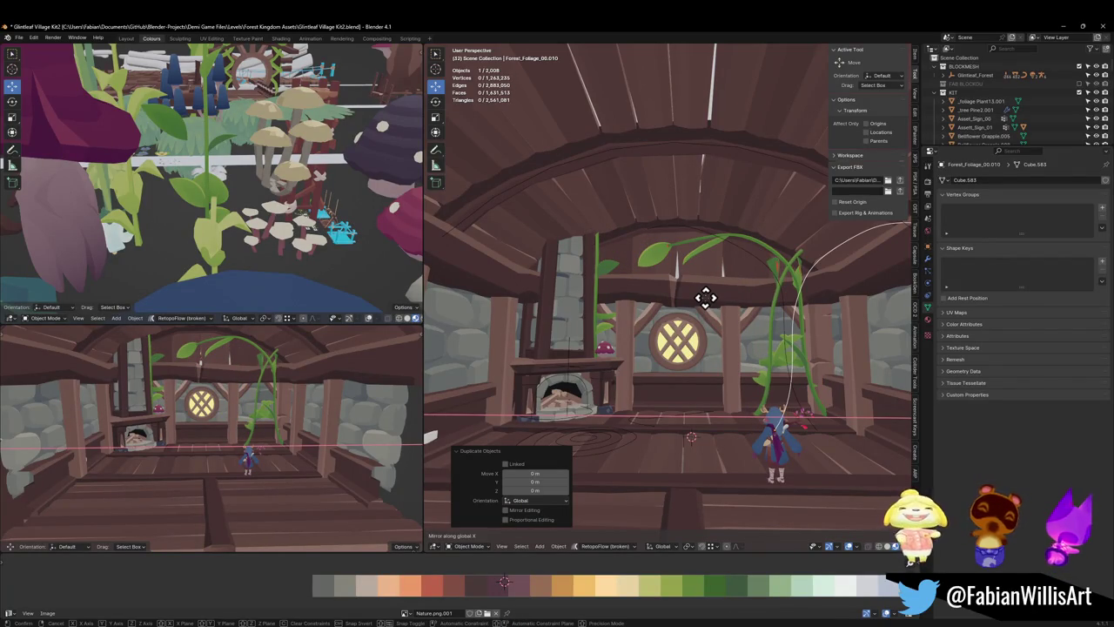
{"action": "left_click", "coordinate": [709, 311]}
- In Edit Mode on the copy's curve NurbsPath.020, rotate and move its tip into place
{"action": "left_click", "coordinate": [783, 300]}
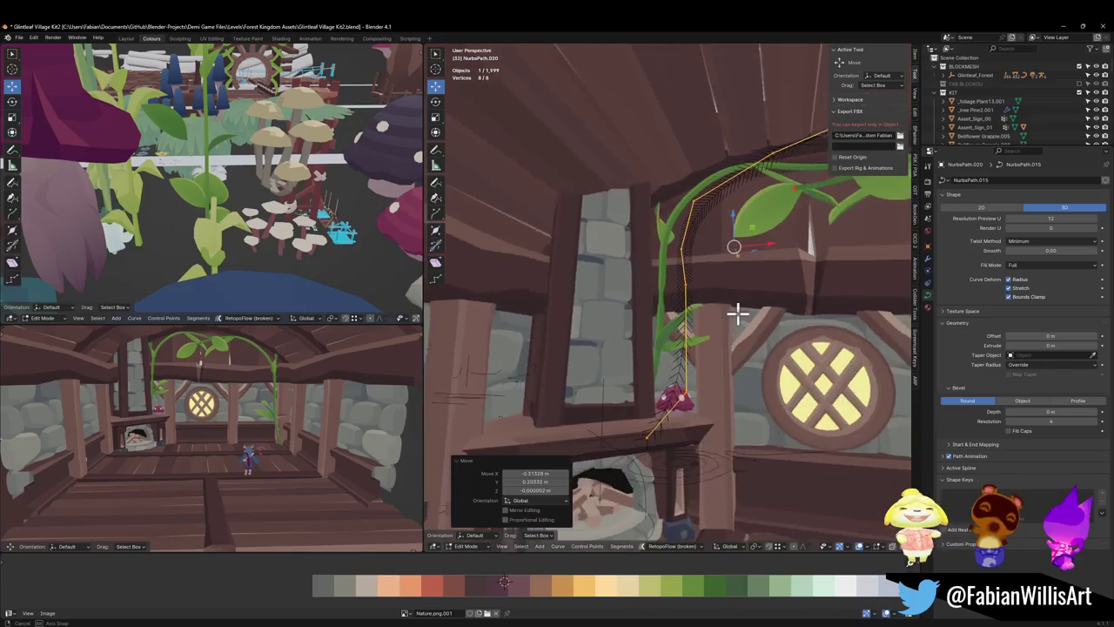
{"action": "middle_click_drag", "start_coordinate": [739, 316], "coordinate": [704, 322]}
{"action": "key", "text": "Tab"}
{"action": "left_click", "coordinate": [784, 202]}
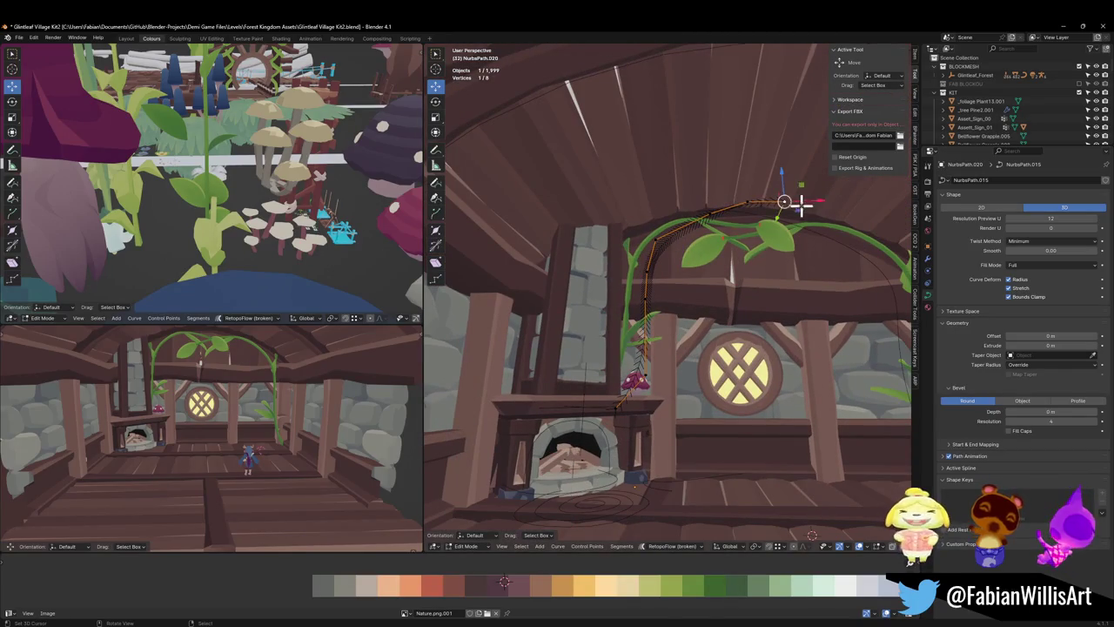
{"action": "key", "text": "g"}
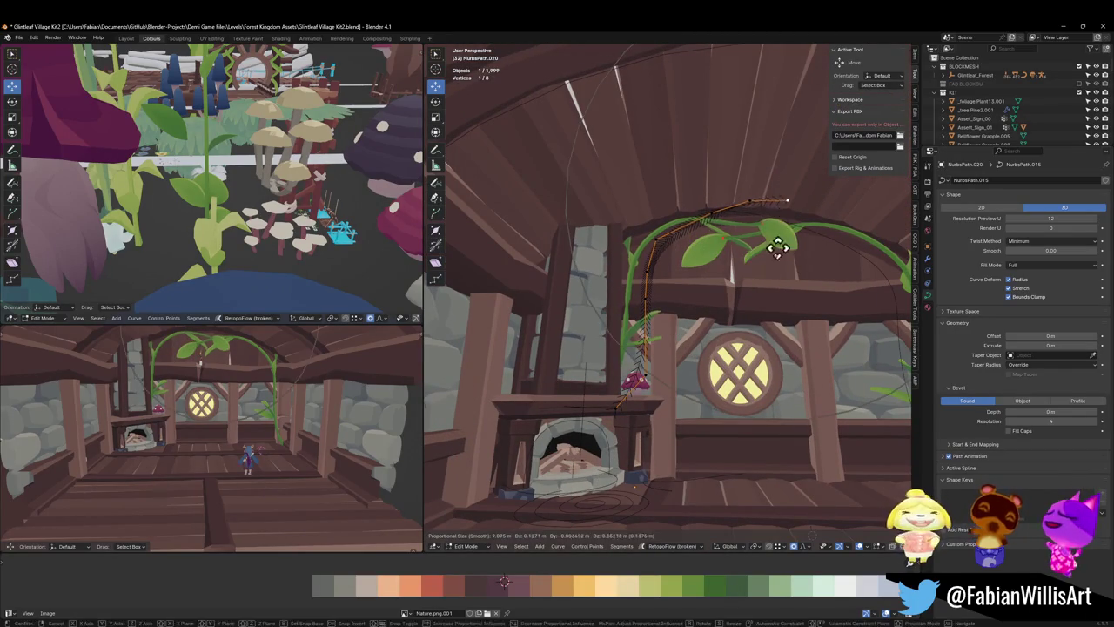
{"action": "key", "text": "r"}
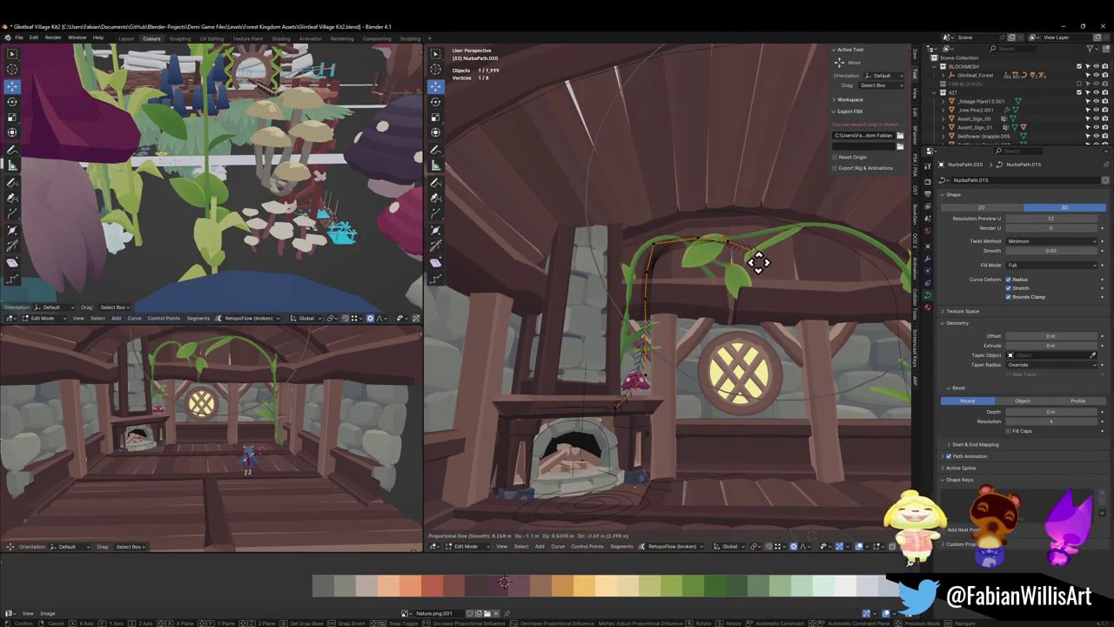
{"action": "left_click", "coordinate": [755, 262]}
{"action": "key", "text": "g"}
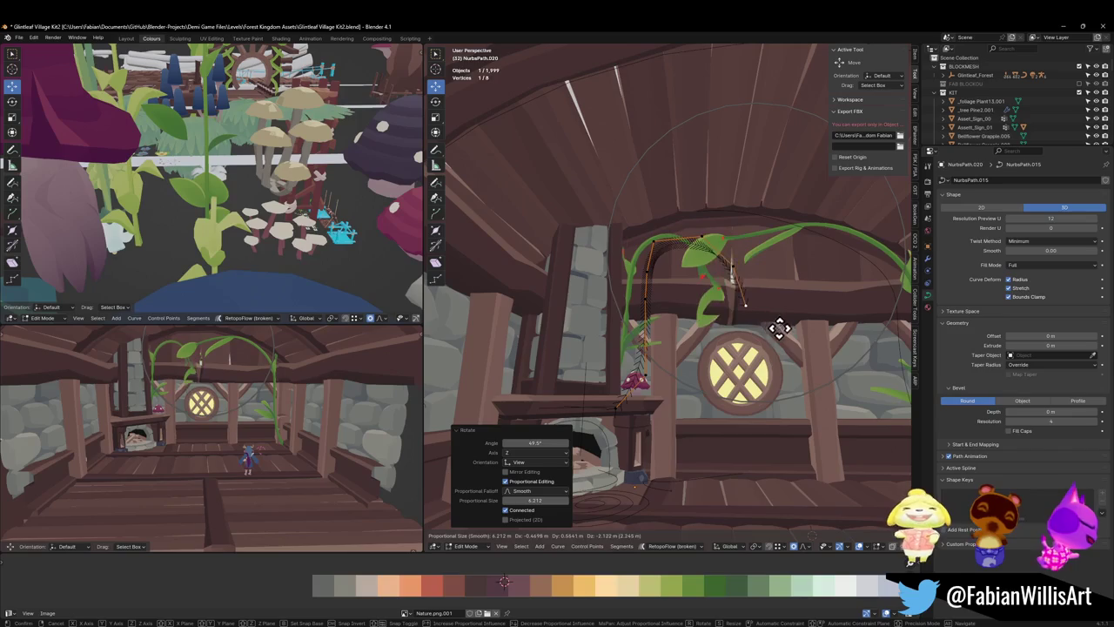
{"action": "left_click", "coordinate": [786, 305]}
- Reposition the copy's control points, lowering one along Z
{"action": "mouse_move", "coordinate": [786, 305]}
{"action": "middle_mouse_down"}
{"action": "mouse_move", "coordinate": [783, 296]}
{"action": "mouse_move", "coordinate": [809, 305]}
{"action": "mouse_move", "coordinate": [790, 293]}
{"action": "middle_mouse_up"}
{"action": "key", "text": "g"}
{"action": "left_click", "coordinate": [777, 321]}
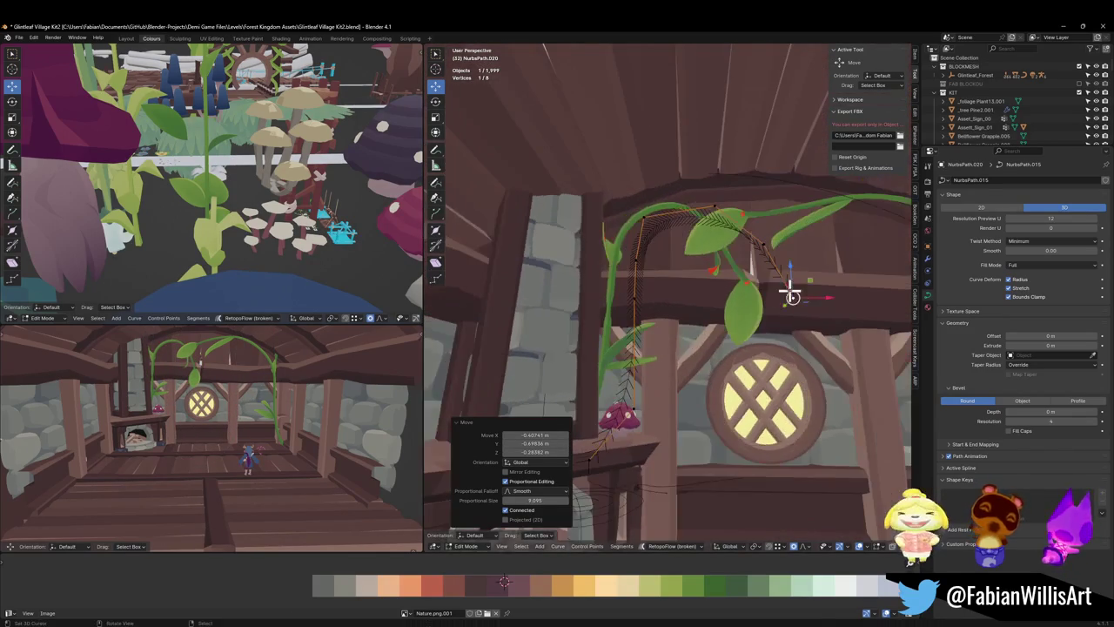
{"action": "key", "text": "g"}
{"action": "key", "text": "z"}
{"action": "left_click", "coordinate": [778, 336]}
{"action": "mouse_move", "coordinate": [778, 336]}
{"action": "middle_mouse_down"}
{"action": "mouse_move", "coordinate": [762, 331]}
{"action": "mouse_move", "coordinate": [790, 313]}
{"action": "mouse_move", "coordinate": [713, 293]}
{"action": "mouse_move", "coordinate": [751, 275]}
{"action": "middle_mouse_up"}
{"action": "key", "text": "g"}
{"action": "left_click", "coordinate": [736, 312]}
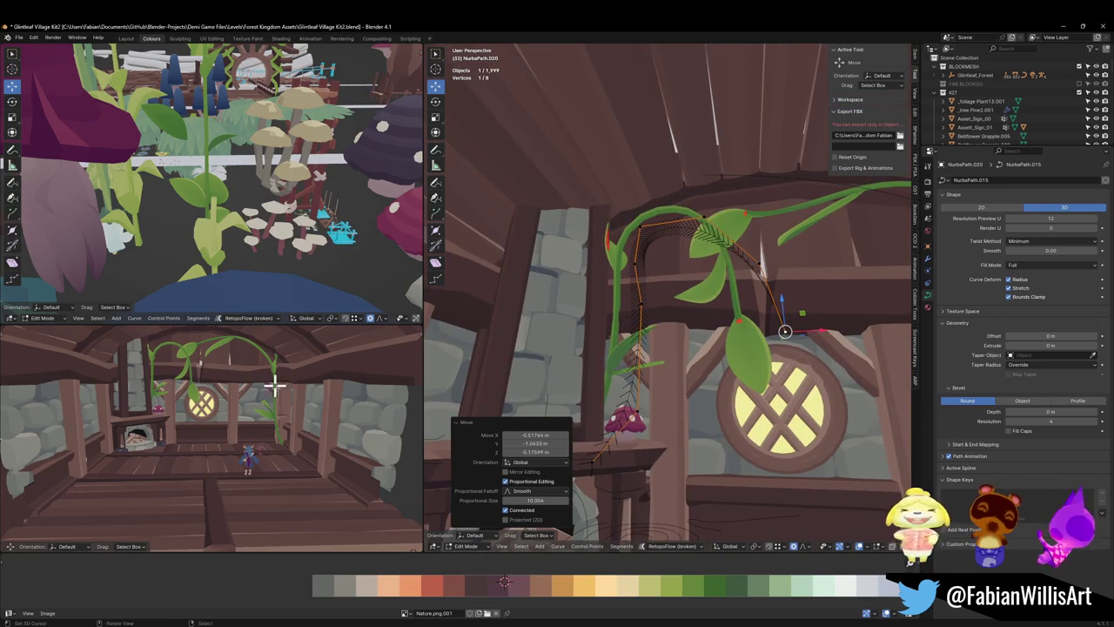
- Shape the mirrored vine with proportional-editing moves of its control point
{"action": "mouse_move", "coordinate": [275, 388]}
{"action": "middle_mouse_down"}
{"action": "mouse_move", "coordinate": [288, 358]}
{"action": "mouse_move", "coordinate": [258, 395]}
{"action": "mouse_move", "coordinate": [267, 391]}
{"action": "middle_mouse_up"}
{"action": "mouse_move", "coordinate": [754, 306]}
{"action": "middle_mouse_down"}
{"action": "mouse_move", "coordinate": [740, 318]}
{"action": "mouse_move", "coordinate": [687, 315]}
{"action": "middle_mouse_up"}
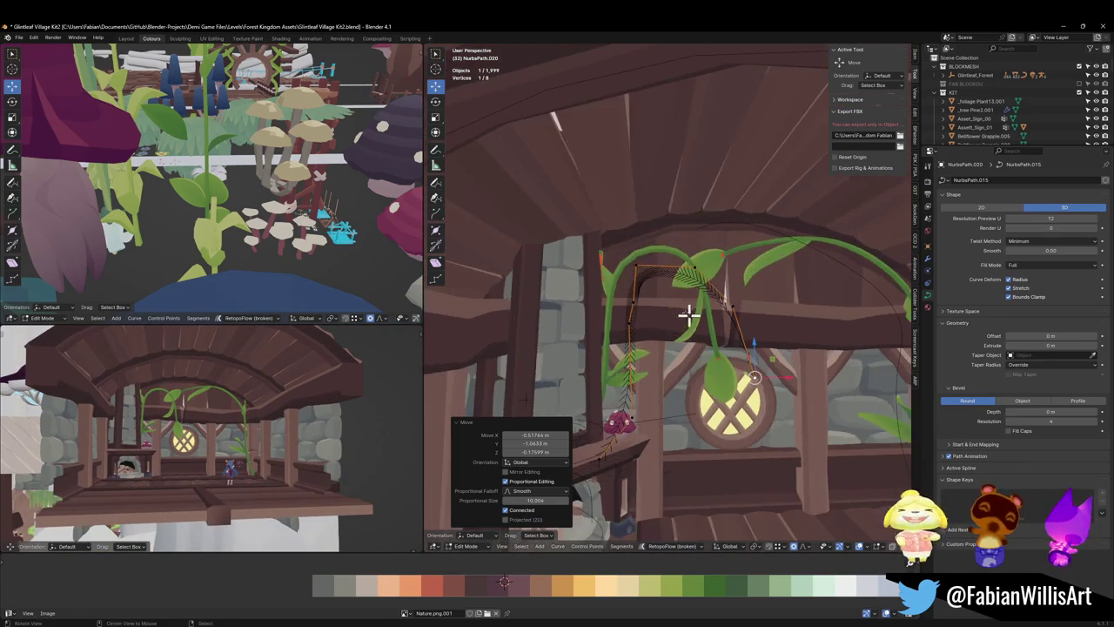
{"action": "key", "text": "g"}
{"action": "middle_click_drag", "start_coordinate": [647, 262], "coordinate": [704, 269]}
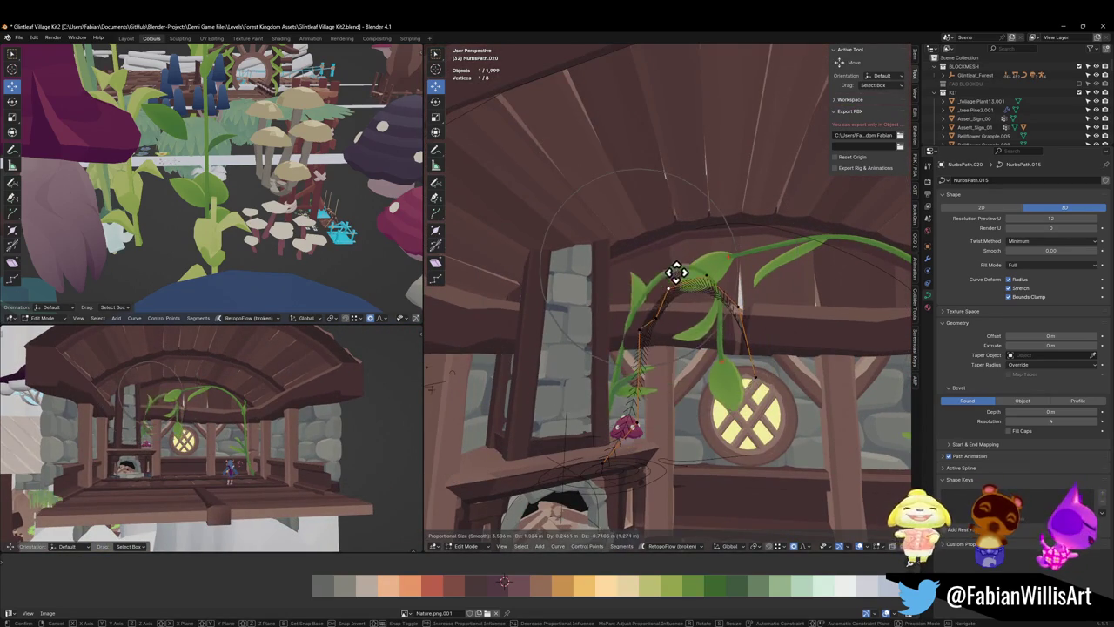
{"action": "left_click", "coordinate": [671, 290]}
{"action": "mouse_move", "coordinate": [666, 293]}
{"action": "middle_mouse_down"}
{"action": "mouse_move", "coordinate": [633, 345]}
{"action": "mouse_move", "coordinate": [671, 348]}
{"action": "mouse_move", "coordinate": [636, 348]}
{"action": "middle_mouse_up"}
{"action": "key", "text": "g"}
{"action": "scroll", "coordinate": [671, 348], "scroll_direction": "up", "scroll_amount": 7}
{"action": "left_click", "coordinate": [698, 349]}
- Move another curve point proportionally, bending the vine -0.5514 m along X over the round window
{"action": "left_click", "coordinate": [708, 353]}
{"action": "mouse_move", "coordinate": [708, 353]}
{"action": "middle_mouse_down"}
{"action": "mouse_move", "coordinate": [657, 352]}
{"action": "mouse_move", "coordinate": [659, 331]}
{"action": "middle_mouse_up"}
{"action": "left_click", "coordinate": [664, 327]}
{"action": "key", "text": "g"}
{"action": "left_click", "coordinate": [667, 326]}
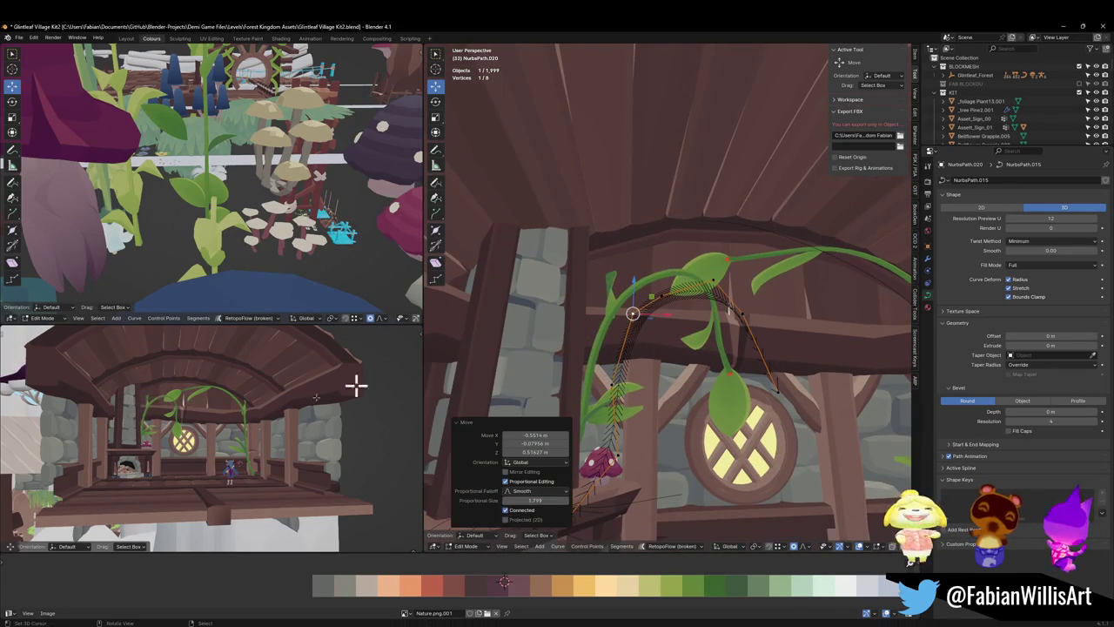
{"action": "scroll", "coordinate": [356, 385], "scroll_direction": "up", "scroll_amount": 3}
{"action": "mouse_move", "coordinate": [125, 398]}
{"action": "middle_mouse_down"}
{"action": "mouse_move", "coordinate": [356, 391]}
{"action": "mouse_move", "coordinate": [255, 400]}
{"action": "mouse_move", "coordinate": [179, 388]}
{"action": "mouse_move", "coordinate": [269, 390]}
{"action": "mouse_move", "coordinate": [256, 418]}
{"action": "mouse_move", "coordinate": [293, 406]}
{"action": "mouse_move", "coordinate": [279, 418]}
{"action": "mouse_move", "coordinate": [249, 403]}
{"action": "mouse_move", "coordinate": [286, 410]}
{"action": "mouse_move", "coordinate": [261, 415]}
{"action": "middle_mouse_up"}
- Save the scene, exit Edit Mode and select the right-side vine curve
{"action": "key", "text": "ctrl+s"}
{"action": "mouse_move", "coordinate": [748, 392]}
{"action": "middle_mouse_down"}
{"action": "mouse_move", "coordinate": [777, 381]}
{"action": "mouse_move", "coordinate": [696, 386]}
{"action": "mouse_move", "coordinate": [728, 418]}
{"action": "mouse_move", "coordinate": [734, 448]}
{"action": "mouse_move", "coordinate": [729, 432]}
{"action": "mouse_move", "coordinate": [755, 438]}
{"action": "middle_mouse_up"}
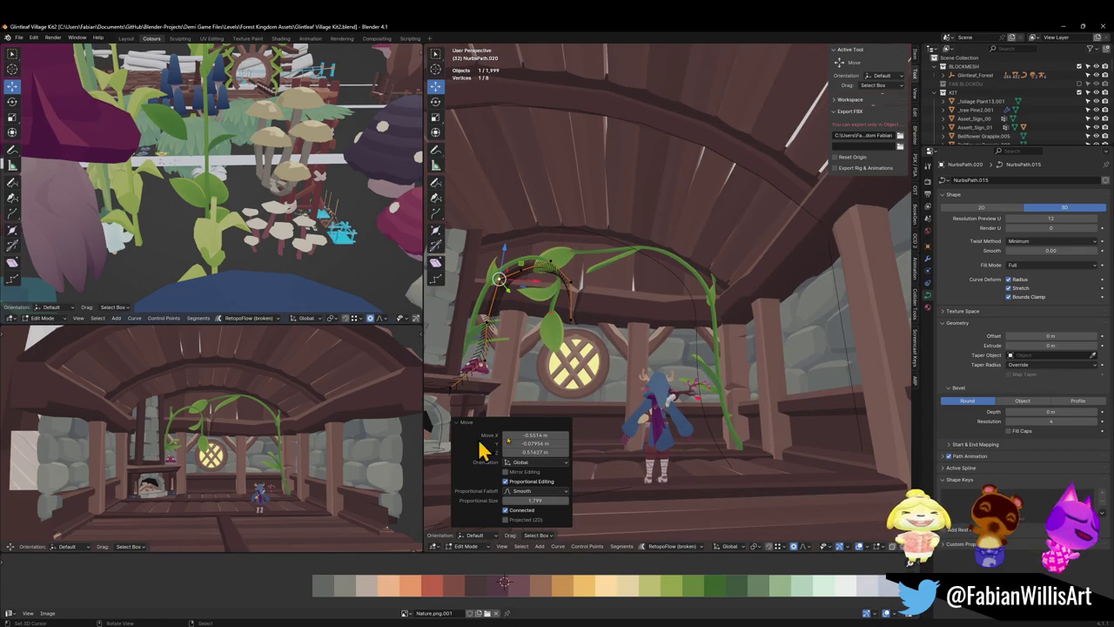
{"action": "mouse_move", "coordinate": [725, 394]}
{"action": "middle_mouse_down"}
{"action": "mouse_move", "coordinate": [708, 393]}
{"action": "mouse_move", "coordinate": [749, 348]}
{"action": "mouse_move", "coordinate": [766, 360]}
{"action": "middle_mouse_up"}
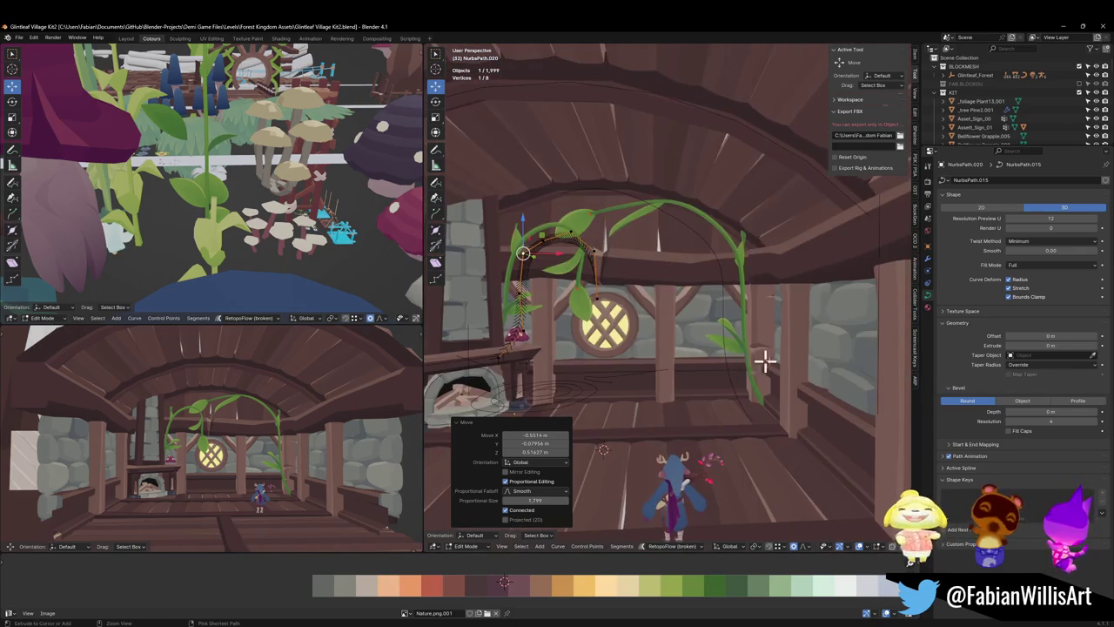
{"action": "key", "text": "Tab"}
{"action": "left_click", "coordinate": [736, 381]}
{"action": "key", "text": "ctrl+s"}
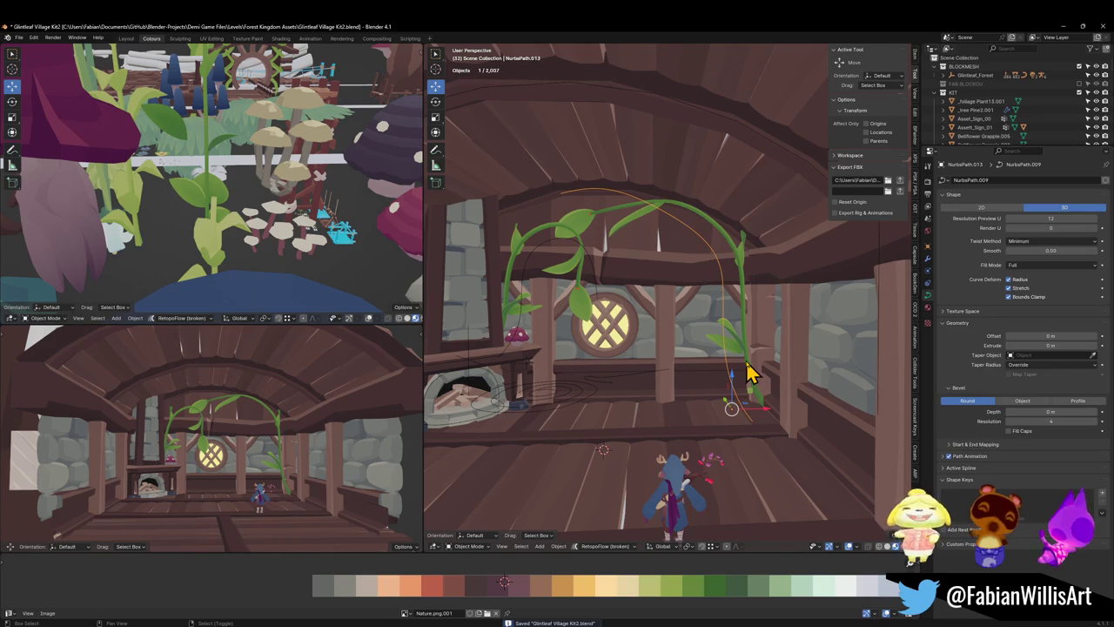
- Move the right-side vine foliage level to a new spot, then select its guiding curve
{"action": "left_click", "coordinate": [747, 373]}
{"action": "key", "text": "g"}
{"action": "key", "text": "shift+z"}
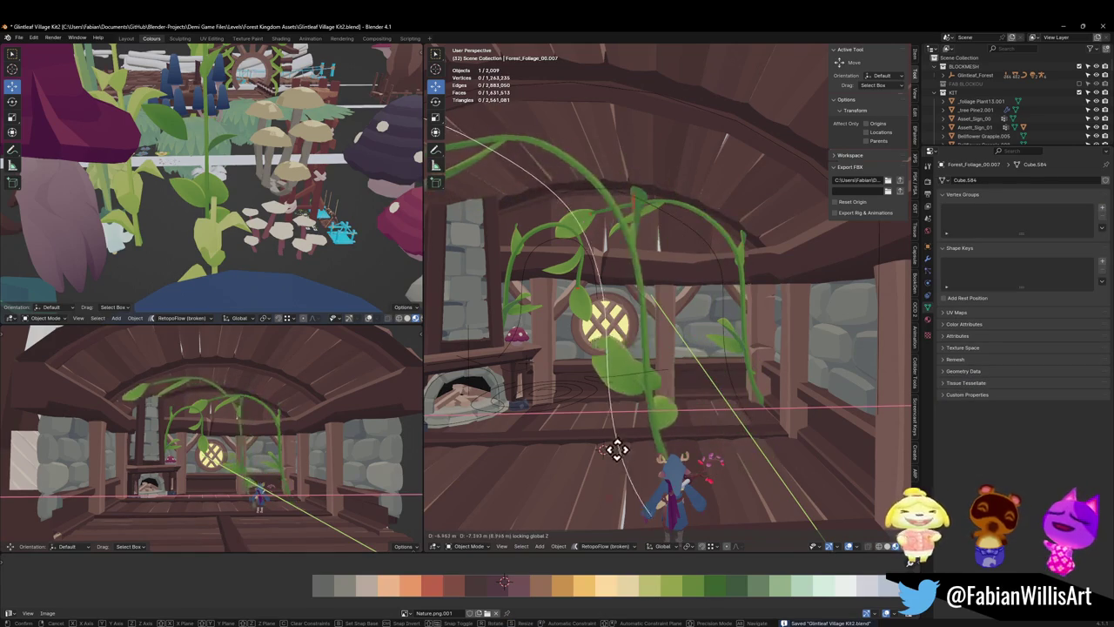
{"action": "left_click", "coordinate": [622, 442]}
{"action": "middle_click_drag", "start_coordinate": [634, 427], "coordinate": [648, 402]}
{"action": "middle_click_drag", "start_coordinate": [722, 370], "coordinate": [828, 375]}
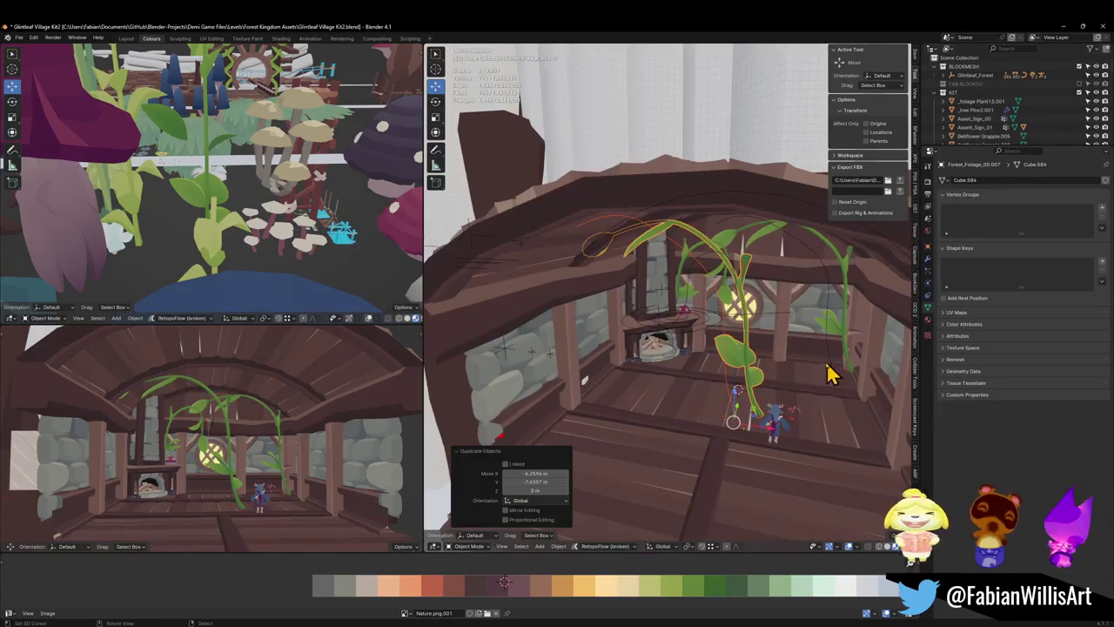
{"action": "left_click", "coordinate": [730, 412]}
{"action": "left_click", "coordinate": [731, 404]}
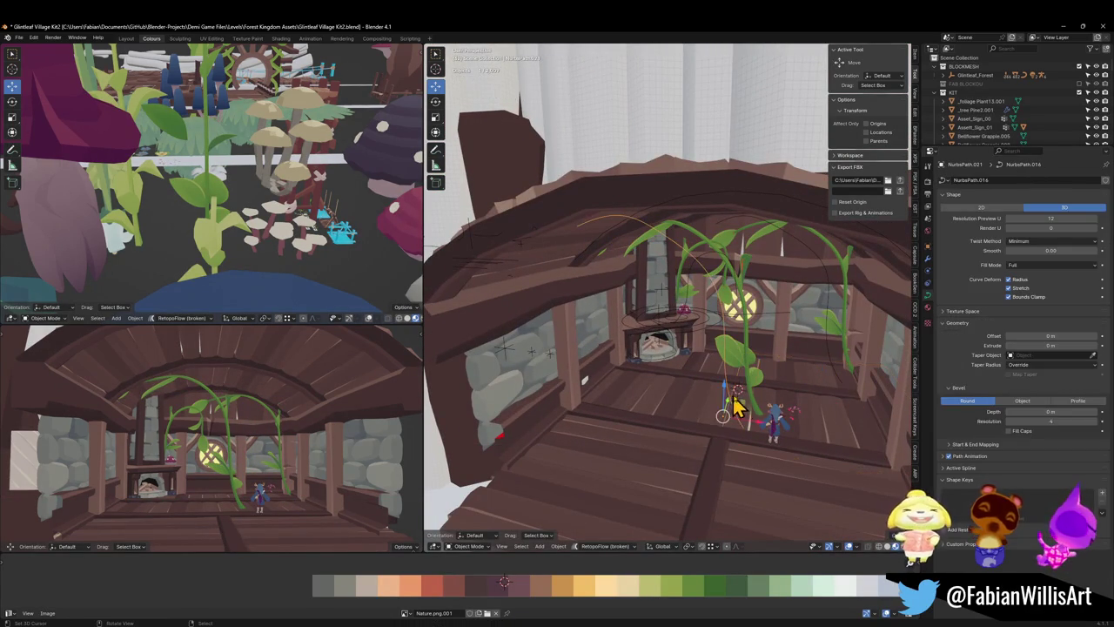
- Rotate the vine curve about Z, move it into place, and save the file
{"action": "key", "text": "r"}
{"action": "key", "text": "z"}
{"action": "left_click", "coordinate": [746, 419]}
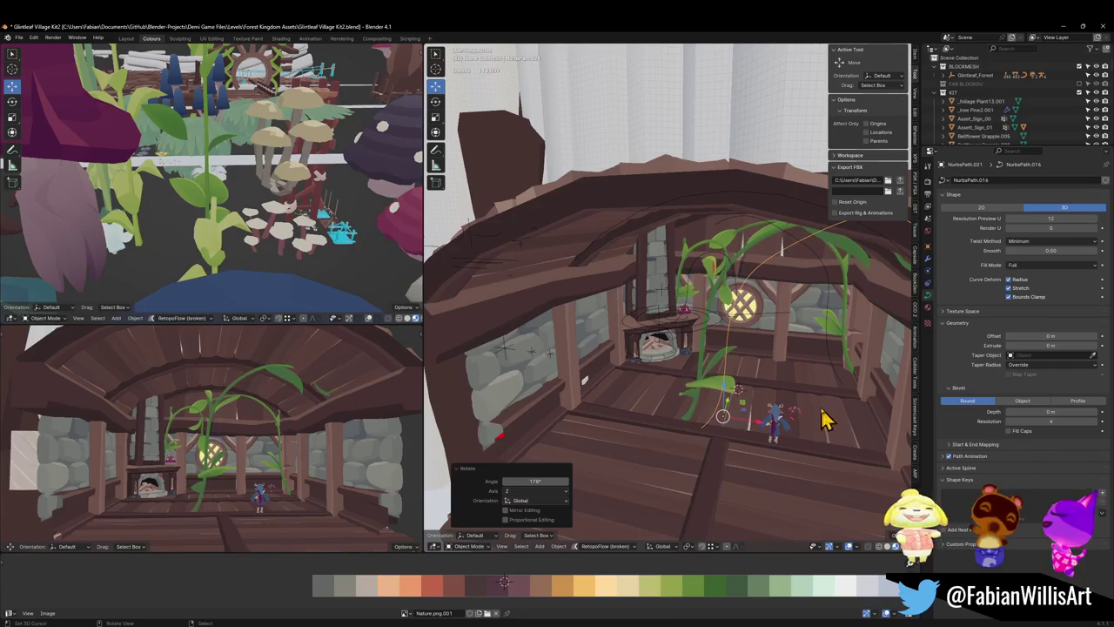
{"action": "key", "text": "g"}
{"action": "left_click", "coordinate": [644, 437]}
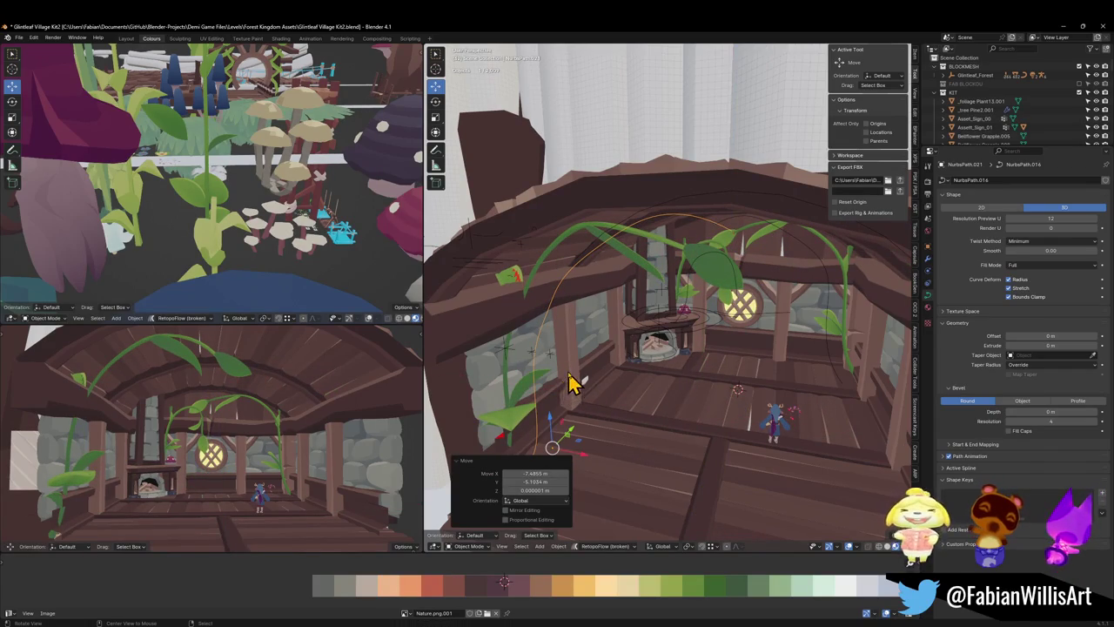
{"action": "mouse_move", "coordinate": [567, 383]}
{"action": "middle_mouse_down"}
{"action": "mouse_move", "coordinate": [658, 373]}
{"action": "mouse_move", "coordinate": [639, 377]}
{"action": "middle_mouse_up"}
{"action": "key", "text": "ctrl+s"}
- Reposition the vine, turn it 59.2° about Z, and slide it level to its new spot
{"action": "key", "text": "g"}
{"action": "left_click", "coordinate": [538, 370]}
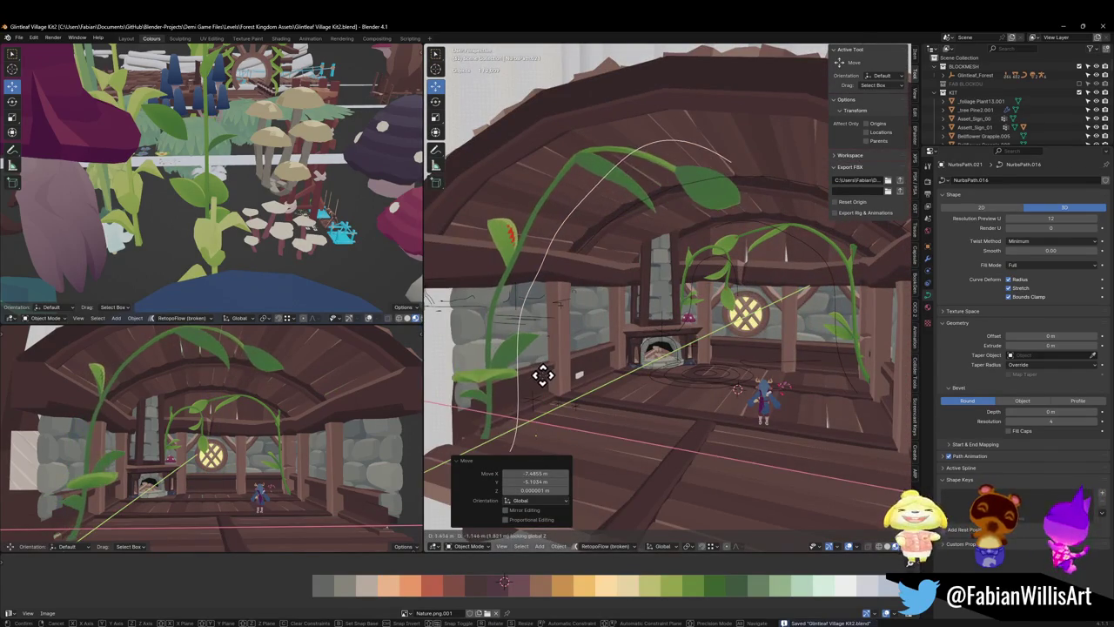
{"action": "key", "text": "r"}
{"action": "key", "text": "z"}
{"action": "left_click", "coordinate": [531, 329]}
{"action": "key", "text": "g"}
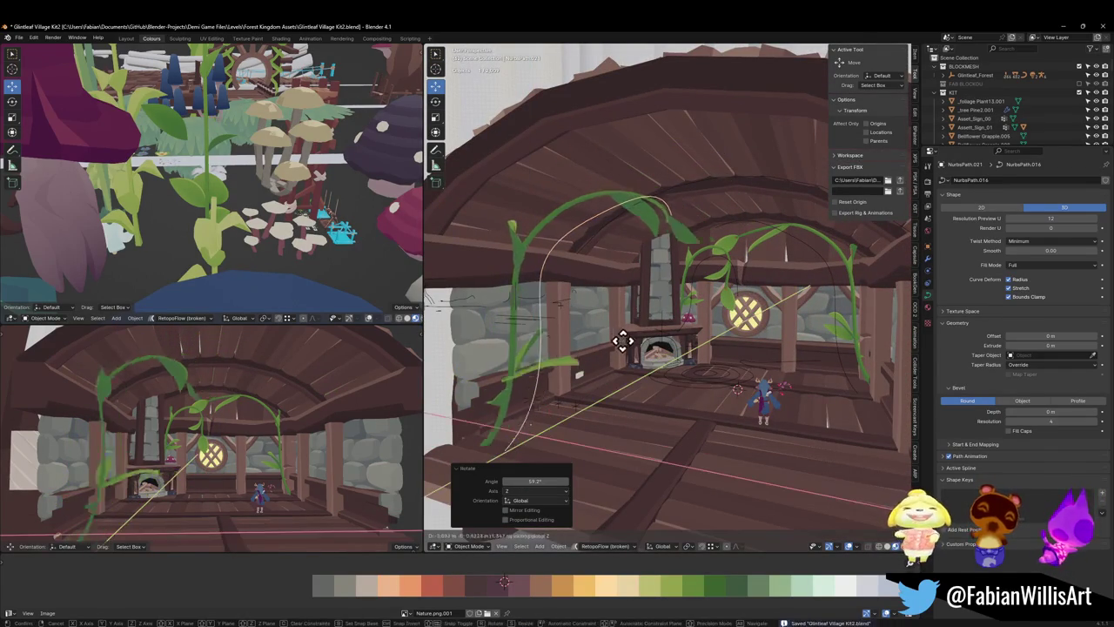
{"action": "key", "text": "shift+z"}
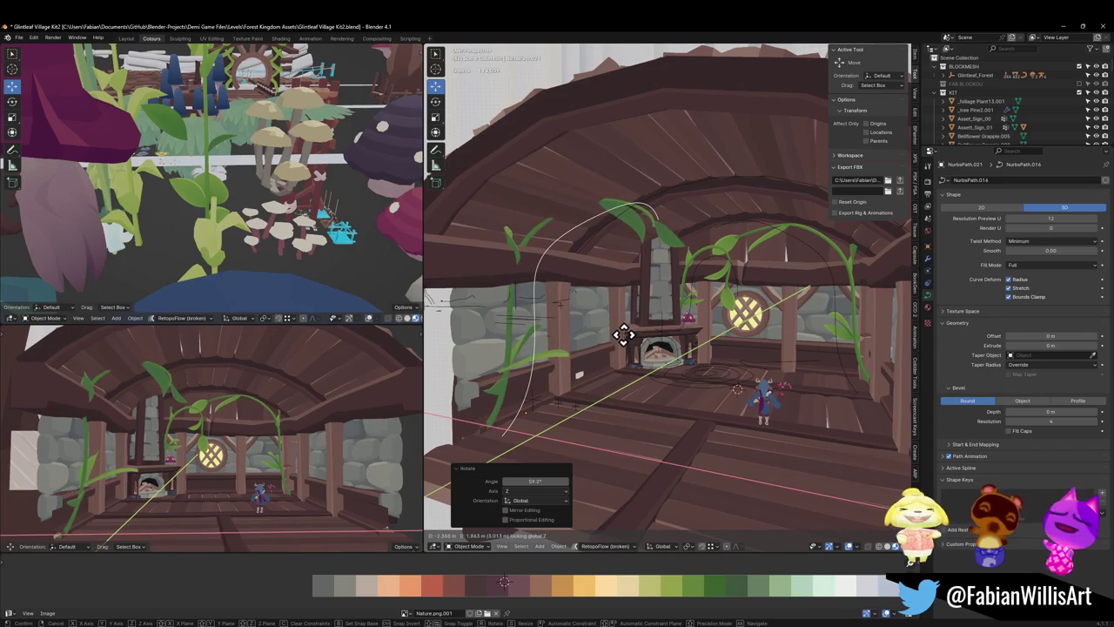
{"action": "left_click", "coordinate": [624, 339]}
- Fine-tune the vine's orientation with a 7.61° turn about Z
{"action": "middle_click_drag", "start_coordinate": [597, 358], "coordinate": [704, 348]}
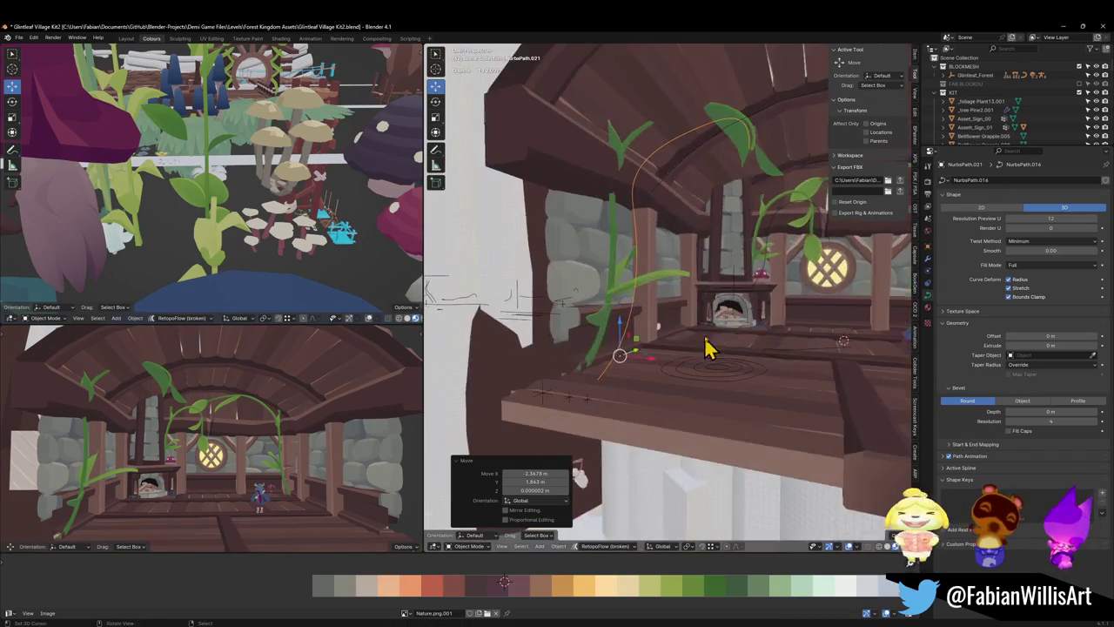
{"action": "mouse_move", "coordinate": [717, 307]}
{"action": "middle_mouse_down"}
{"action": "mouse_move", "coordinate": [601, 360]}
{"action": "mouse_move", "coordinate": [633, 313]}
{"action": "mouse_move", "coordinate": [697, 319]}
{"action": "mouse_move", "coordinate": [710, 331]}
{"action": "middle_mouse_up"}
{"action": "key", "text": "r"}
{"action": "key", "text": "z"}
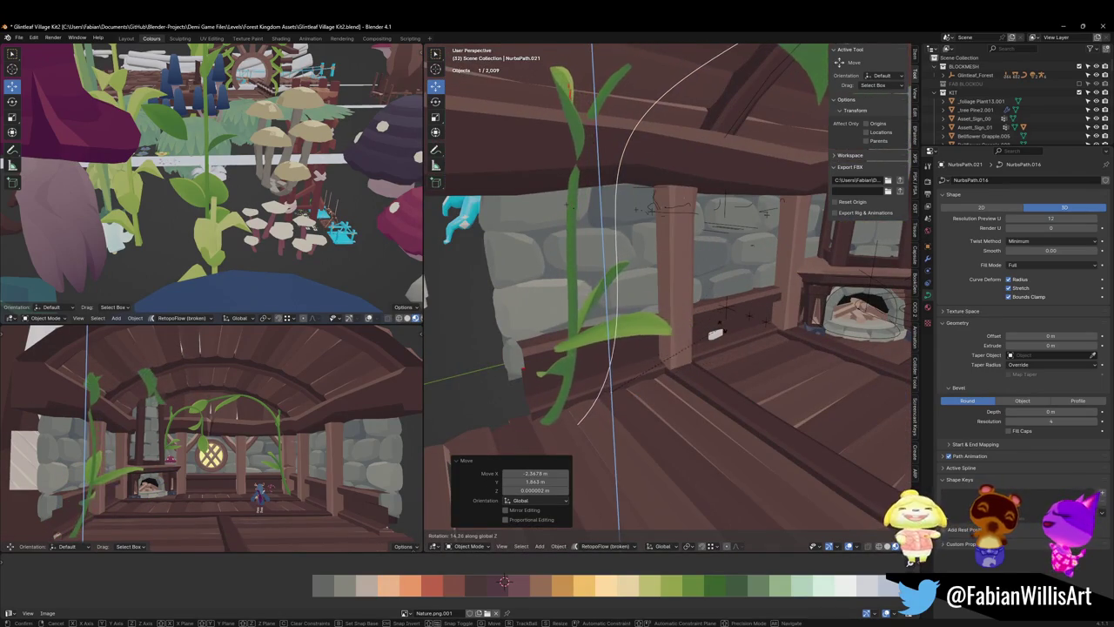
{"action": "left_click", "coordinate": [721, 336]}
- Raise a control point along Z and shift it along X so the vine climbs the post and arches
{"action": "middle_click_drag", "start_coordinate": [722, 336], "coordinate": [688, 287]}
{"action": "key", "text": "alt+a"}
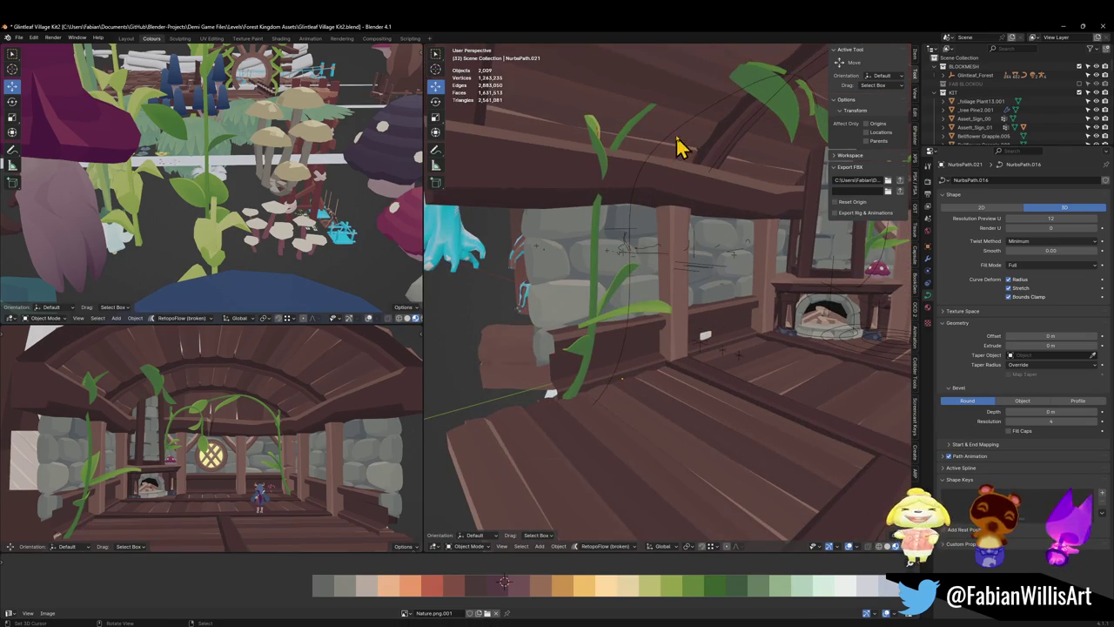
{"action": "key", "text": "Tab"}
{"action": "key", "text": "g"}
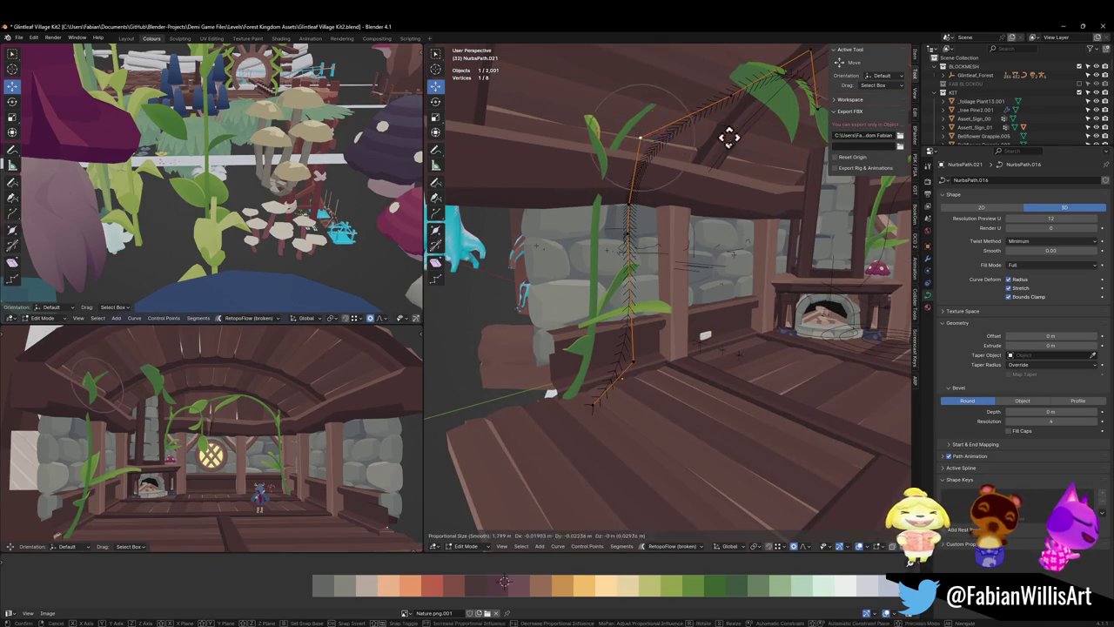
{"action": "key", "text": "z"}
{"action": "left_click", "coordinate": [739, 192]}
{"action": "mouse_move", "coordinate": [739, 192]}
{"action": "middle_mouse_down"}
{"action": "mouse_move", "coordinate": [716, 211]}
{"action": "mouse_move", "coordinate": [677, 217]}
{"action": "mouse_move", "coordinate": [714, 261]}
{"action": "mouse_move", "coordinate": [746, 259]}
{"action": "middle_mouse_up"}
{"action": "key", "text": "g"}
{"action": "key", "text": "x"}
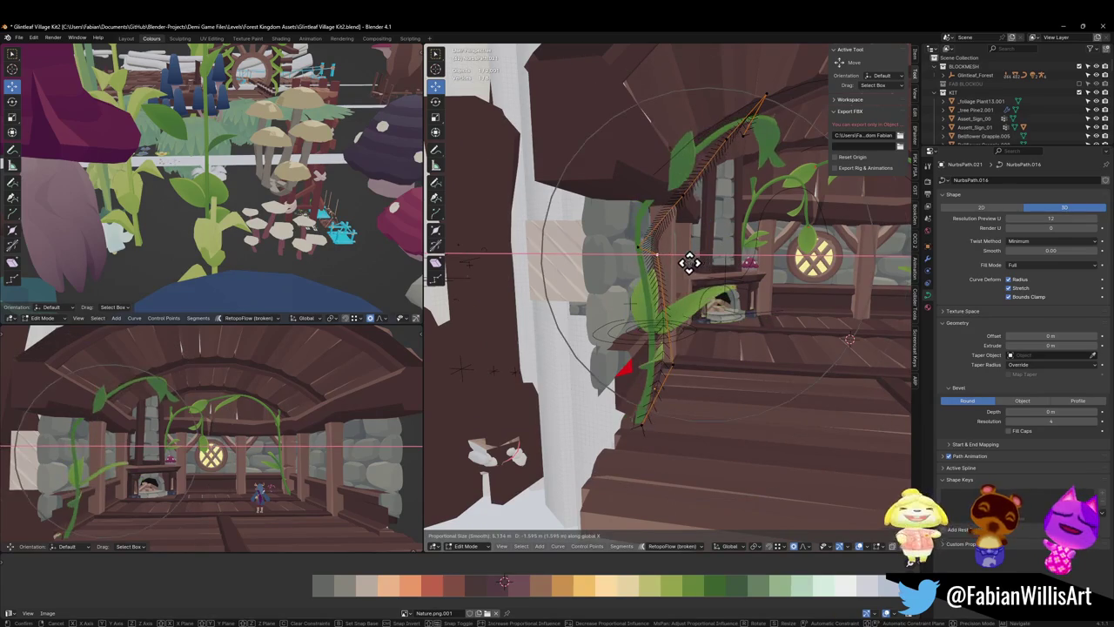
{"action": "left_click", "coordinate": [703, 268]}
{"action": "mouse_move", "coordinate": [703, 268]}
{"action": "middle_mouse_down"}
{"action": "mouse_move", "coordinate": [701, 189]}
{"action": "mouse_move", "coordinate": [720, 210]}
{"action": "mouse_move", "coordinate": [671, 249]}
{"action": "mouse_move", "coordinate": [754, 174]}
{"action": "mouse_move", "coordinate": [766, 206]}
{"action": "middle_mouse_up"}
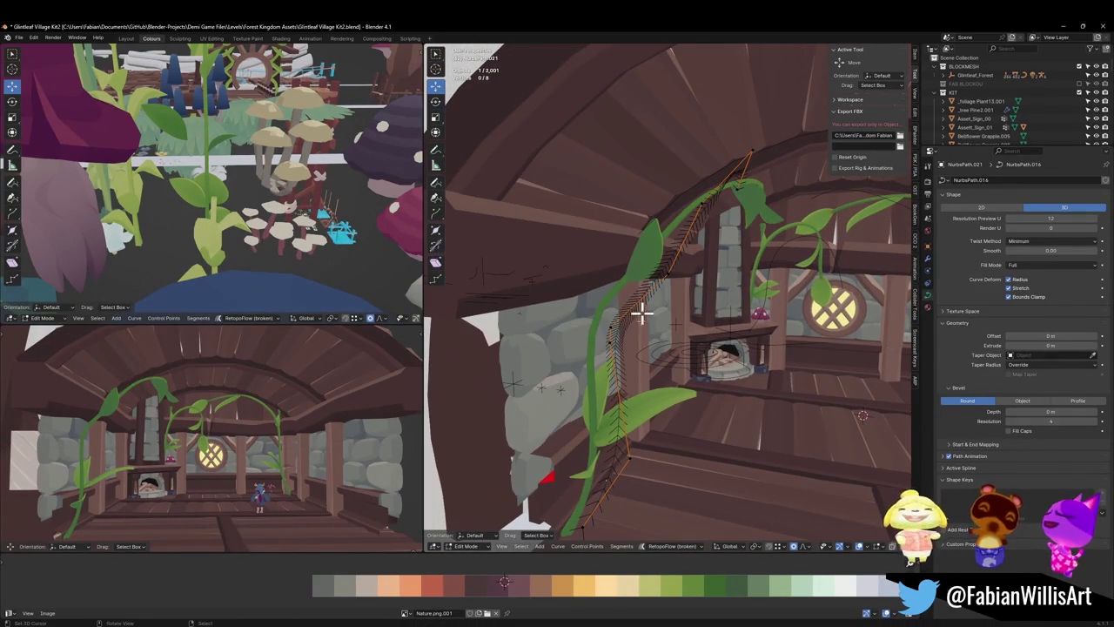
{"action": "mouse_move", "coordinate": [749, 271]}
{"action": "middle_mouse_down"}
{"action": "mouse_move", "coordinate": [634, 267]}
{"action": "mouse_move", "coordinate": [739, 256]}
{"action": "middle_mouse_up"}
- Delete the two vine curves and move a leafy vine along the Y axis
{"action": "key", "text": "Tab"}
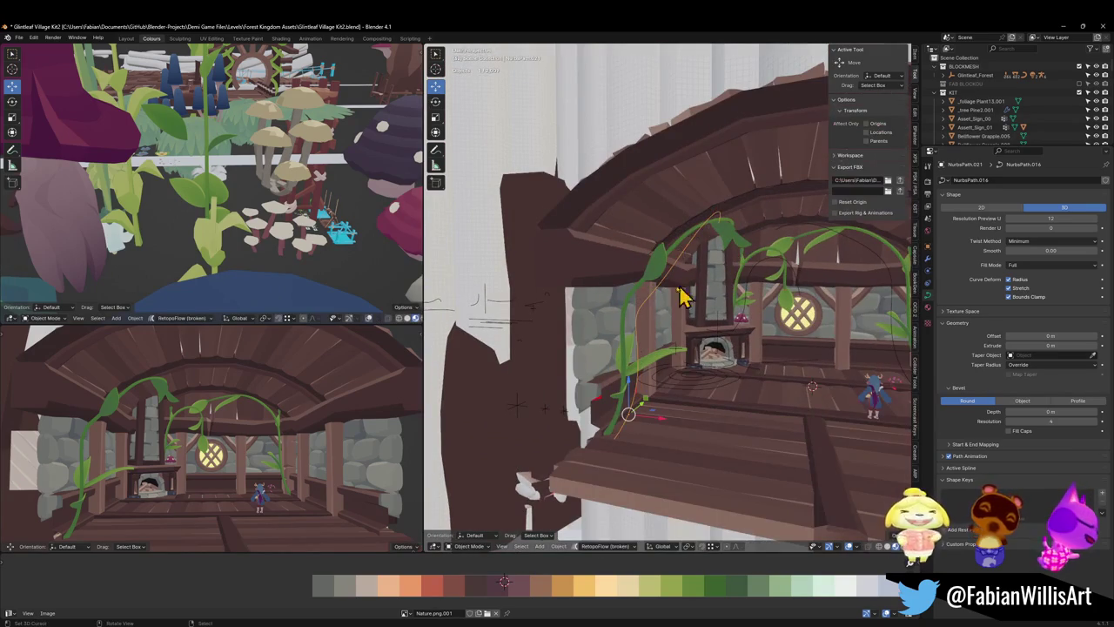
{"action": "key", "text": "Delete"}
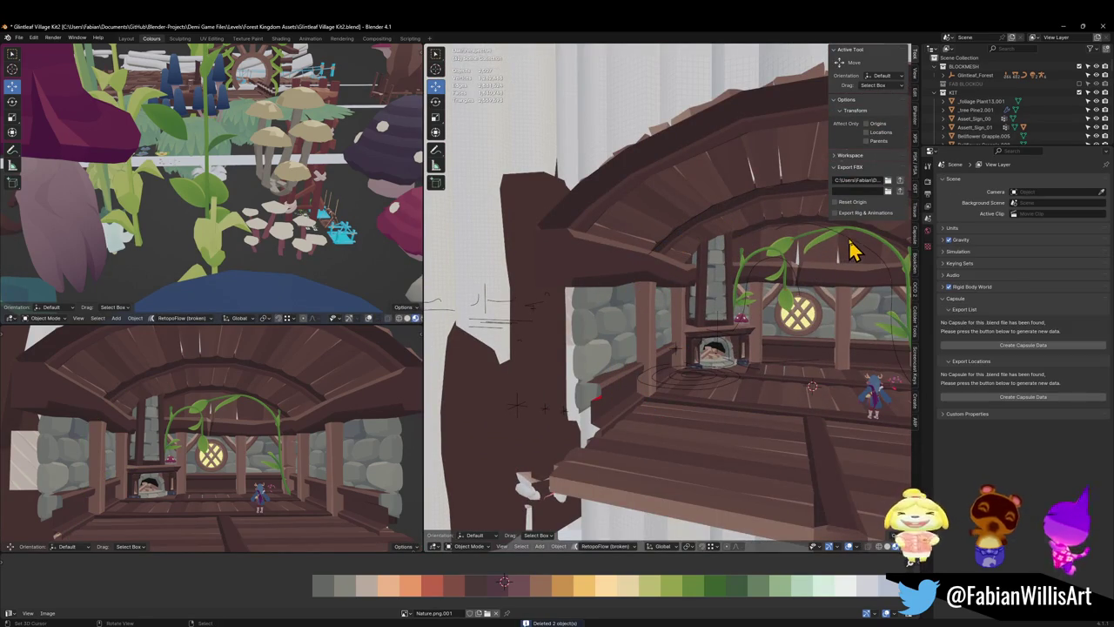
{"action": "left_click", "coordinate": [853, 249]}
{"action": "mouse_move", "coordinate": [862, 244]}
{"action": "middle_mouse_down"}
{"action": "mouse_move", "coordinate": [751, 316]}
{"action": "mouse_move", "coordinate": [784, 316]}
{"action": "middle_mouse_up"}
{"action": "left_click", "coordinate": [776, 318]}
{"action": "key", "text": "g"}
{"action": "key", "text": "y"}
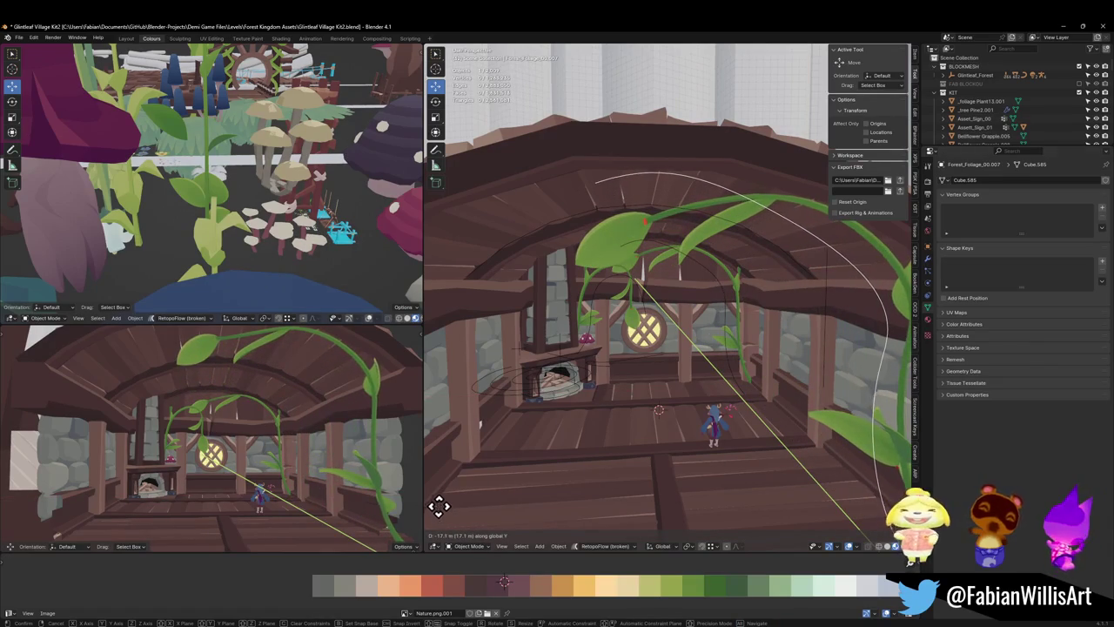
{"action": "left_click", "coordinate": [432, 480]}
- Duplicate the leafy vine and mirror the copy across the X axis
{"action": "scroll", "coordinate": [453, 453], "scroll_direction": "down", "scroll_amount": 3}
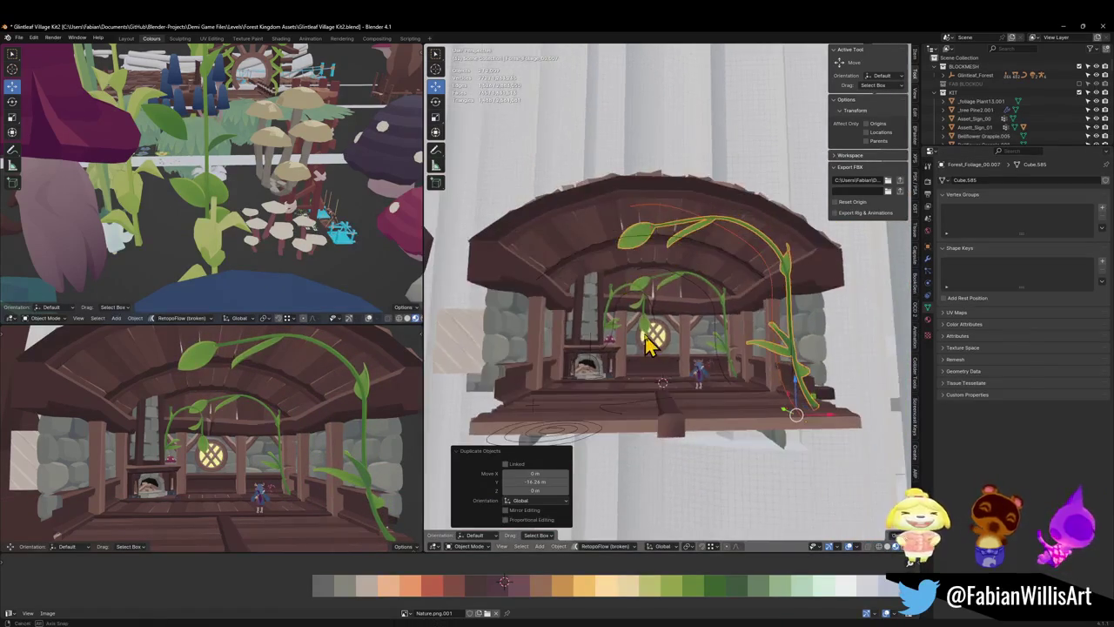
{"action": "middle_click_drag", "start_coordinate": [648, 344], "coordinate": [683, 367]}
{"action": "key", "text": "shift+d"}
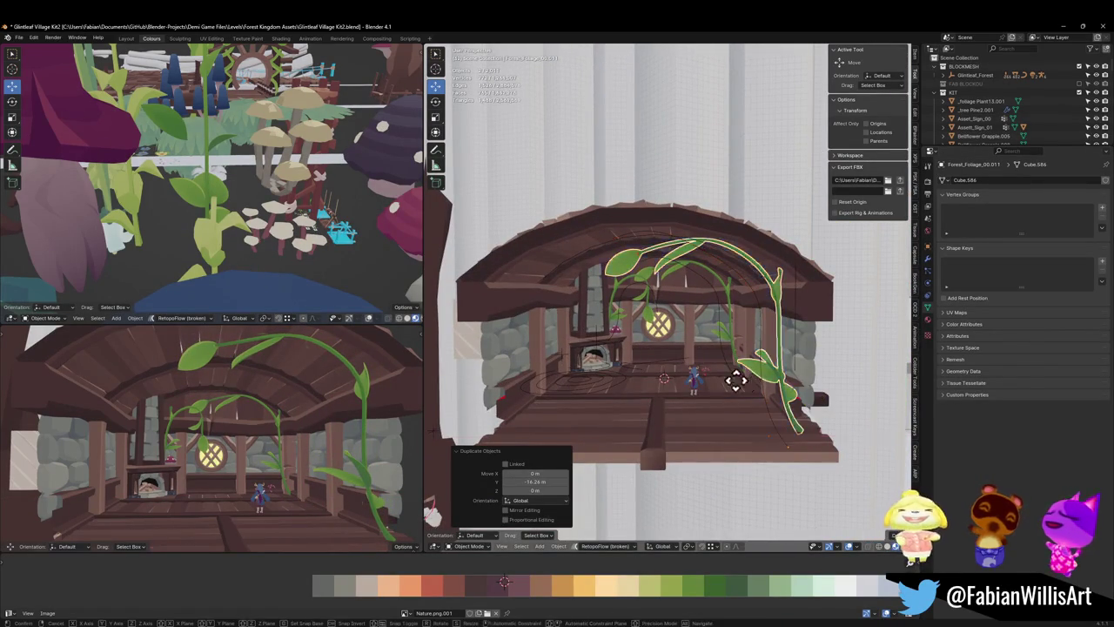
{"action": "key", "text": "x"}
{"action": "key", "text": "x"}
{"action": "left_click", "coordinate": [679, 389]}
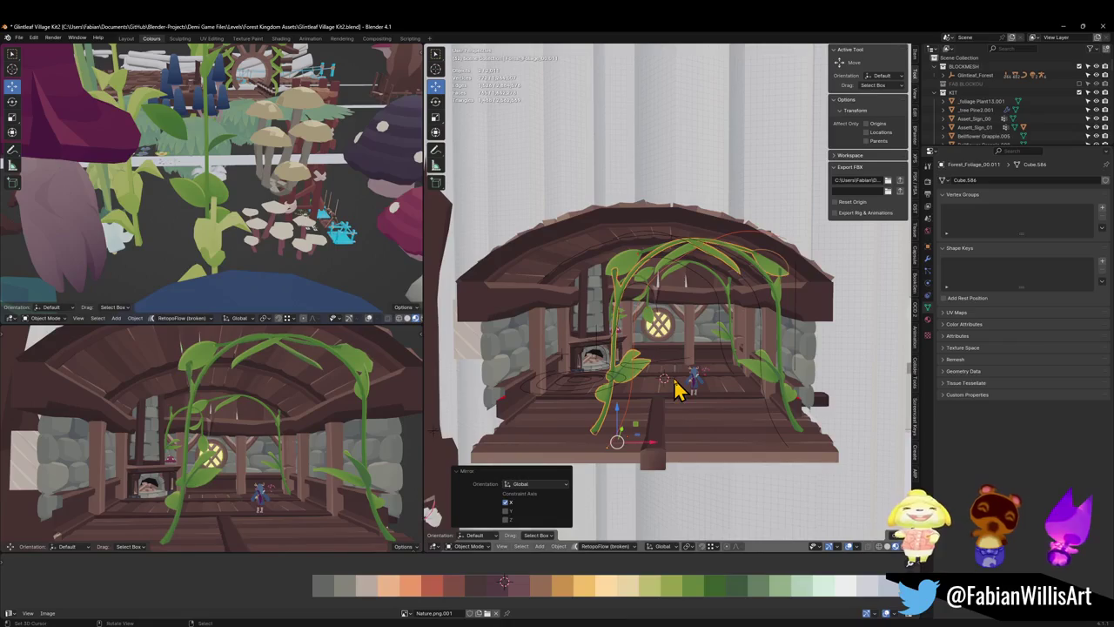
{"action": "key", "text": "g"}
{"action": "key", "text": "shift+z"}
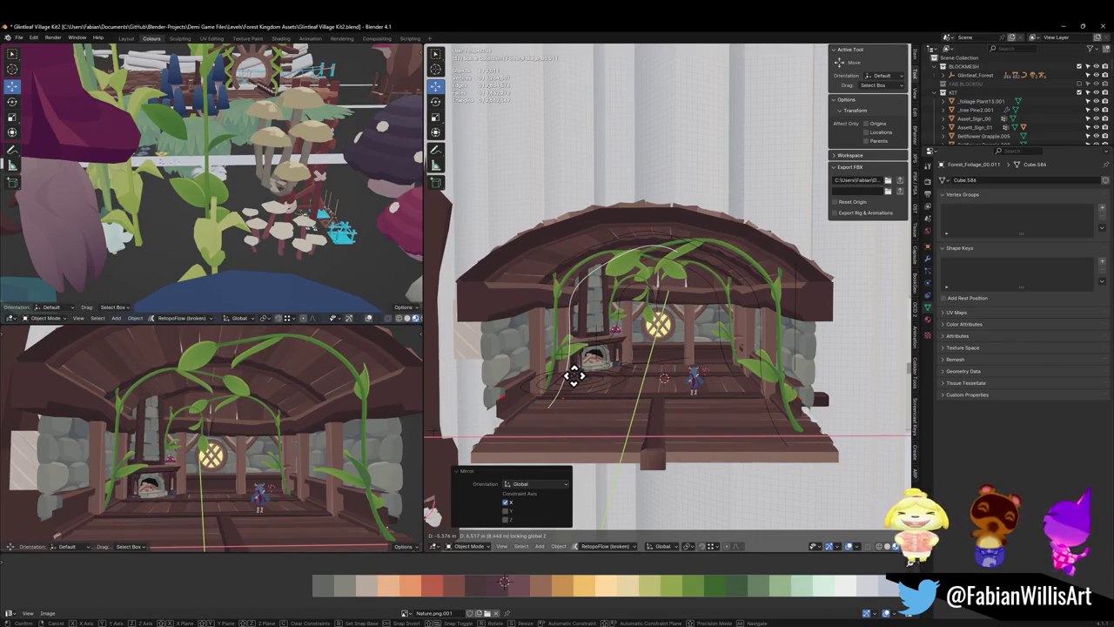
{"action": "right_click", "coordinate": [577, 387]}
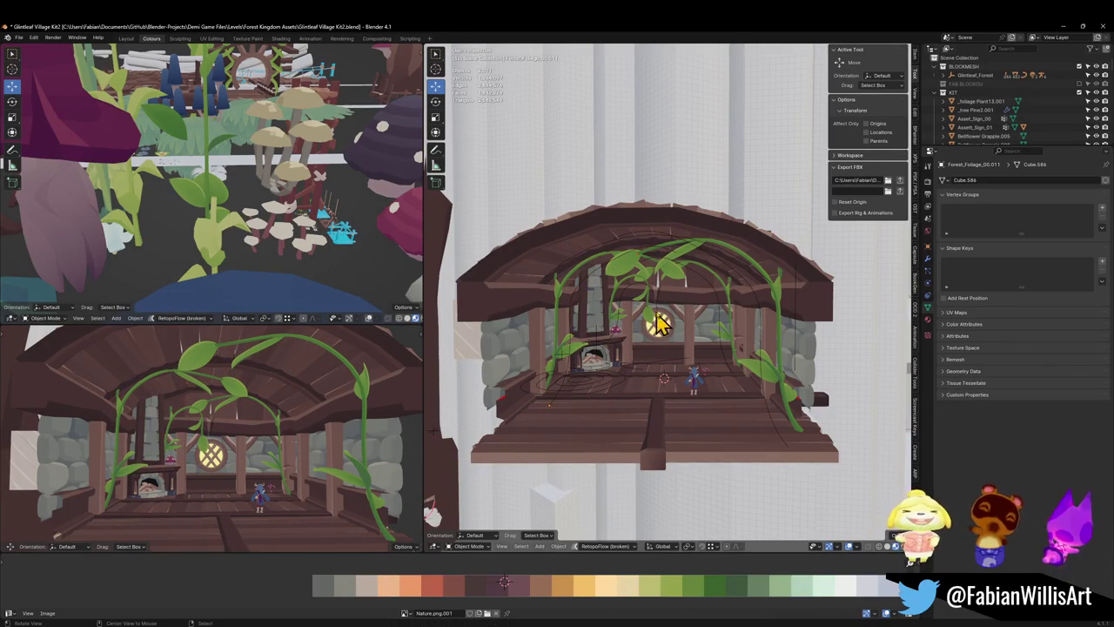
- Check the vines on the house's left side, save, and maximize the room view
{"action": "mouse_move", "coordinate": [160, 424]}
{"action": "middle_mouse_down"}
{"action": "mouse_move", "coordinate": [298, 415]}
{"action": "mouse_move", "coordinate": [284, 432]}
{"action": "mouse_move", "coordinate": [269, 429]}
{"action": "middle_mouse_up"}
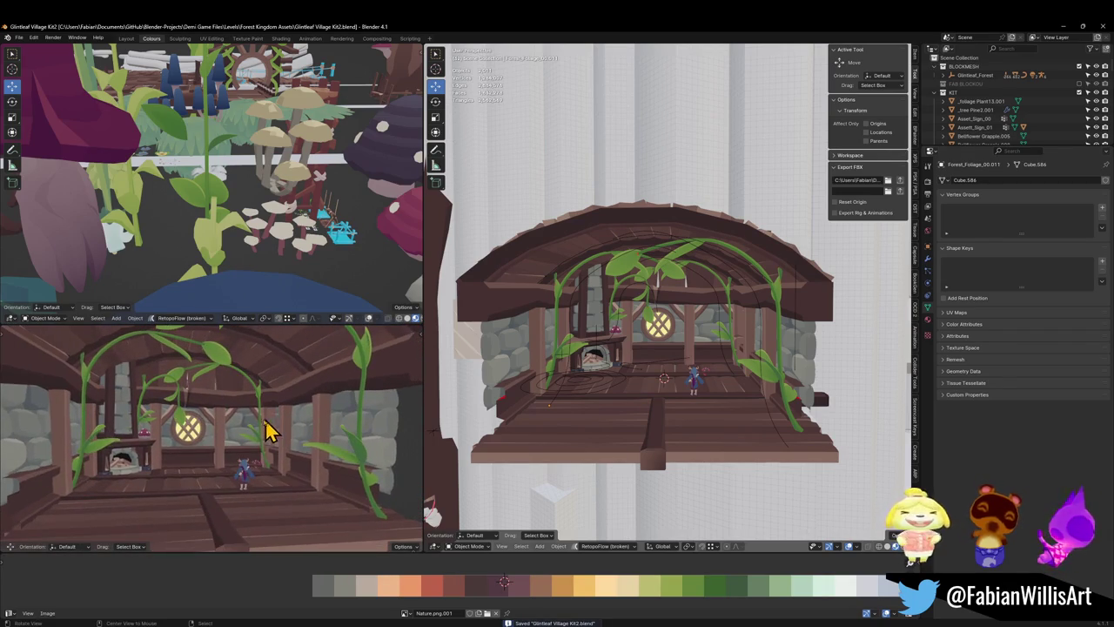
{"action": "left_click", "coordinate": [264, 438]}
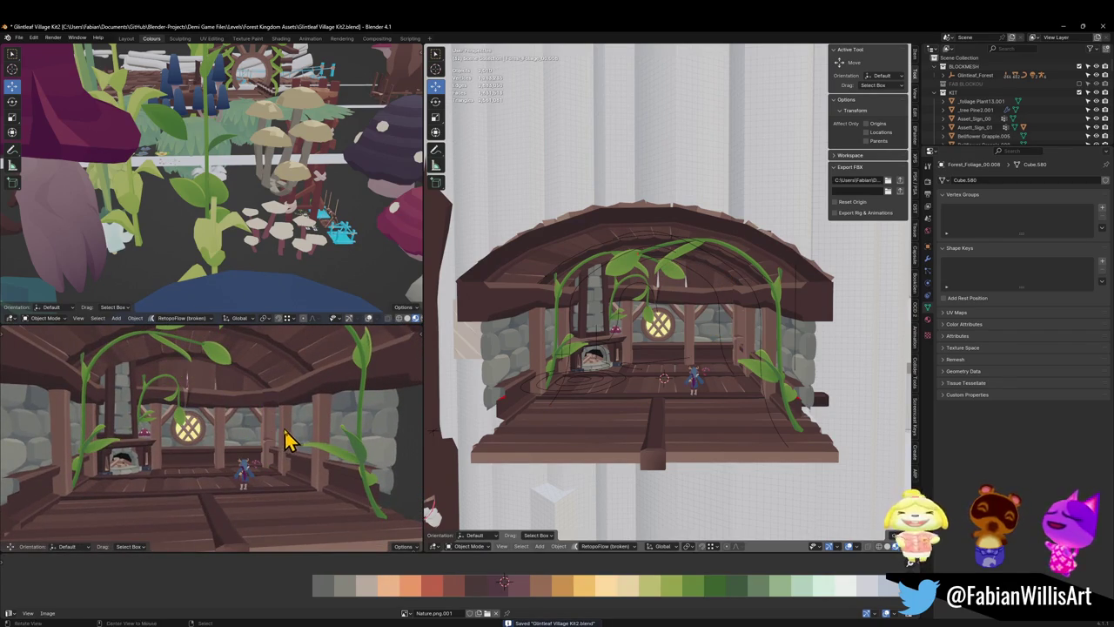
{"action": "scroll", "coordinate": [286, 440], "scroll_direction": "down", "scroll_amount": 2}
{"action": "scroll", "coordinate": [304, 409], "scroll_direction": "down", "scroll_amount": 2}
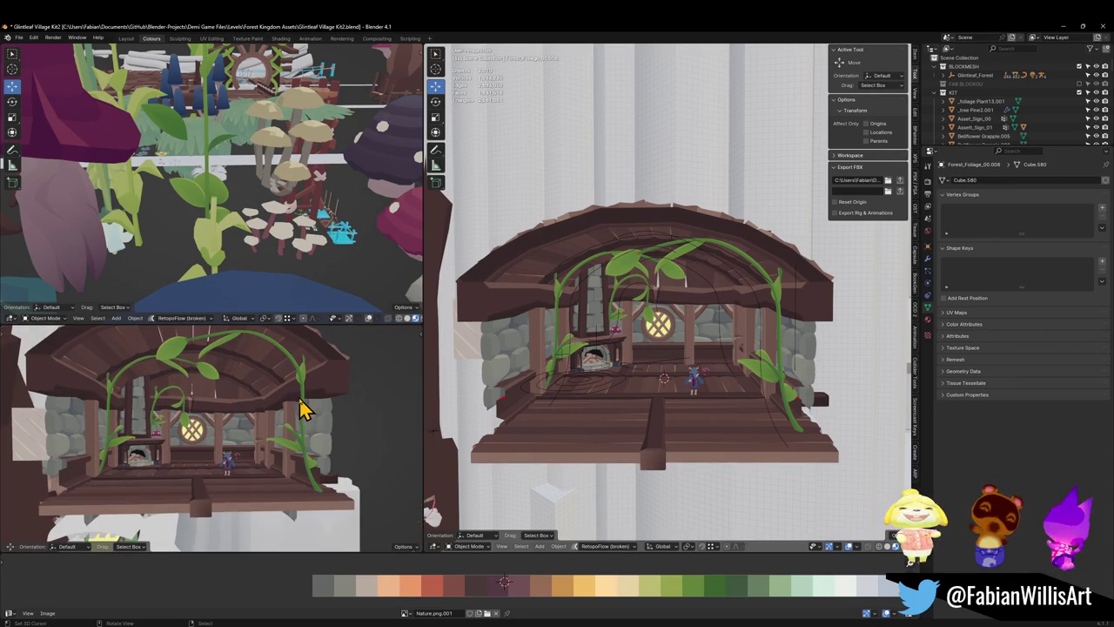
{"action": "left_click", "coordinate": [297, 454]}
{"action": "left_click", "coordinate": [185, 424]}
{"action": "left_click", "coordinate": [263, 460]}
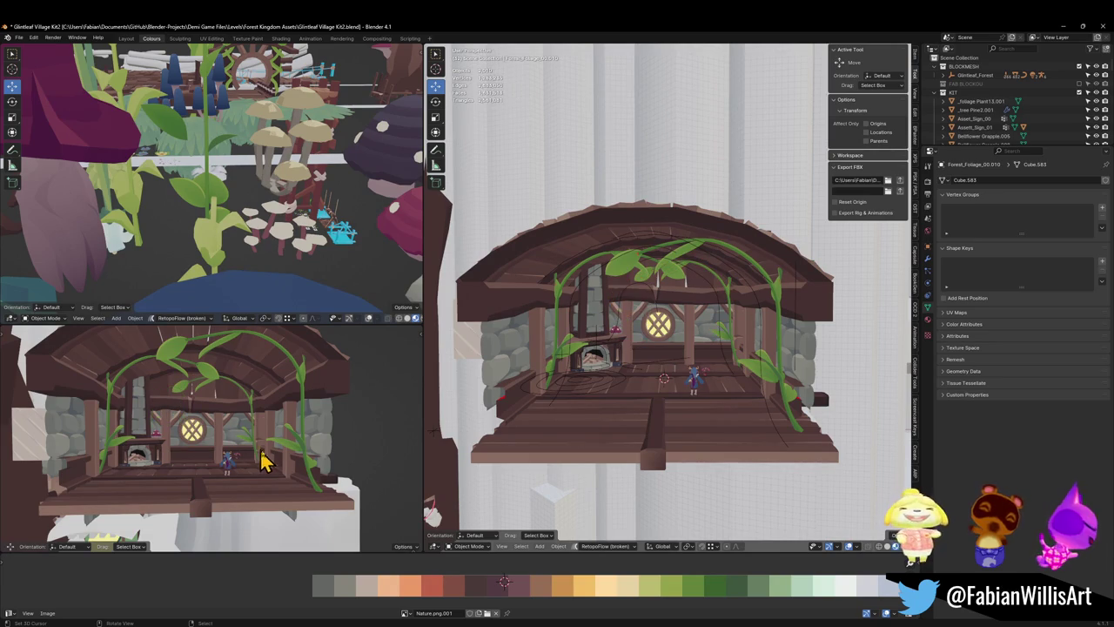
{"action": "left_click", "coordinate": [255, 457]}
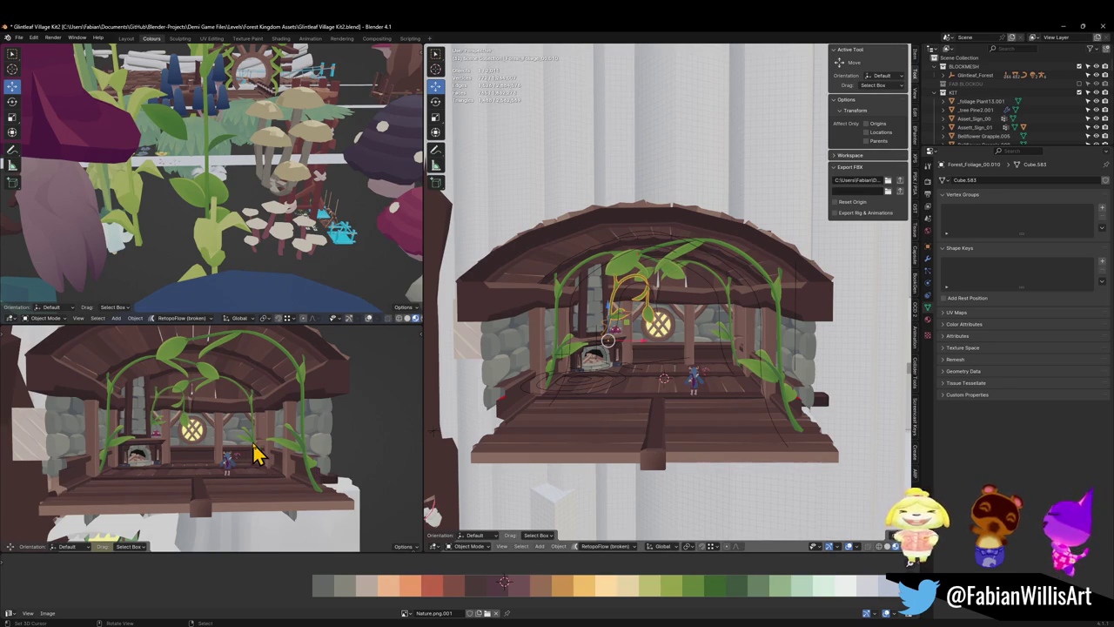
{"action": "left_click", "coordinate": [254, 447]}
{"action": "left_click", "coordinate": [278, 458]}
{"action": "mouse_move", "coordinate": [288, 460]}
{"action": "middle_mouse_down"}
{"action": "mouse_move", "coordinate": [281, 451]}
{"action": "mouse_move", "coordinate": [266, 465]}
{"action": "middle_mouse_up"}
{"action": "scroll", "coordinate": [287, 457], "scroll_direction": "up", "scroll_amount": 5}
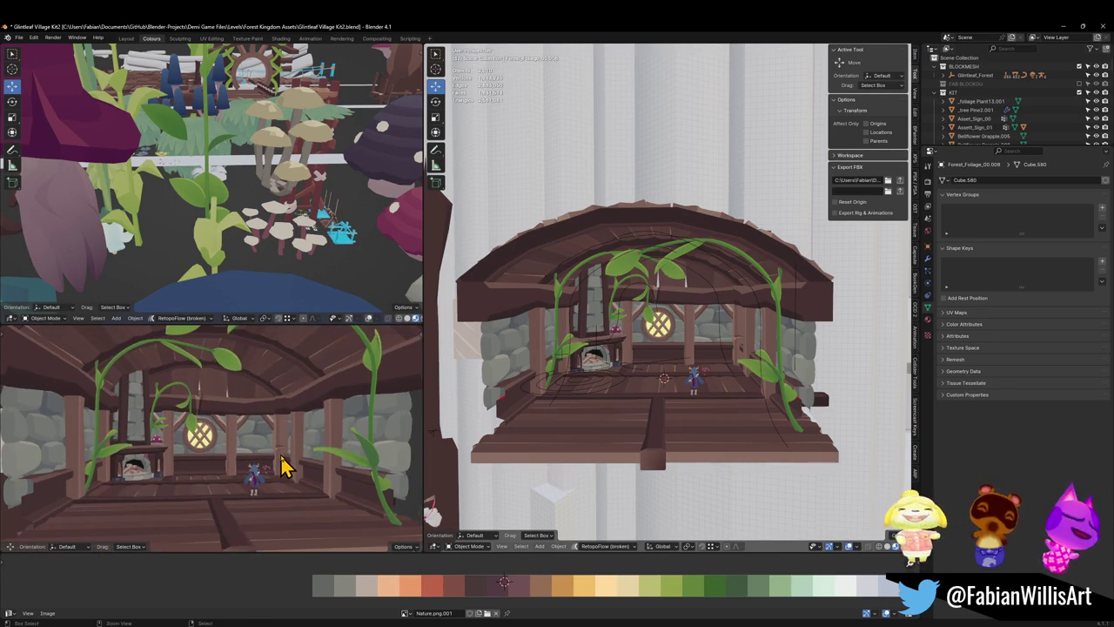
{"action": "key", "text": "ctrl+s"}
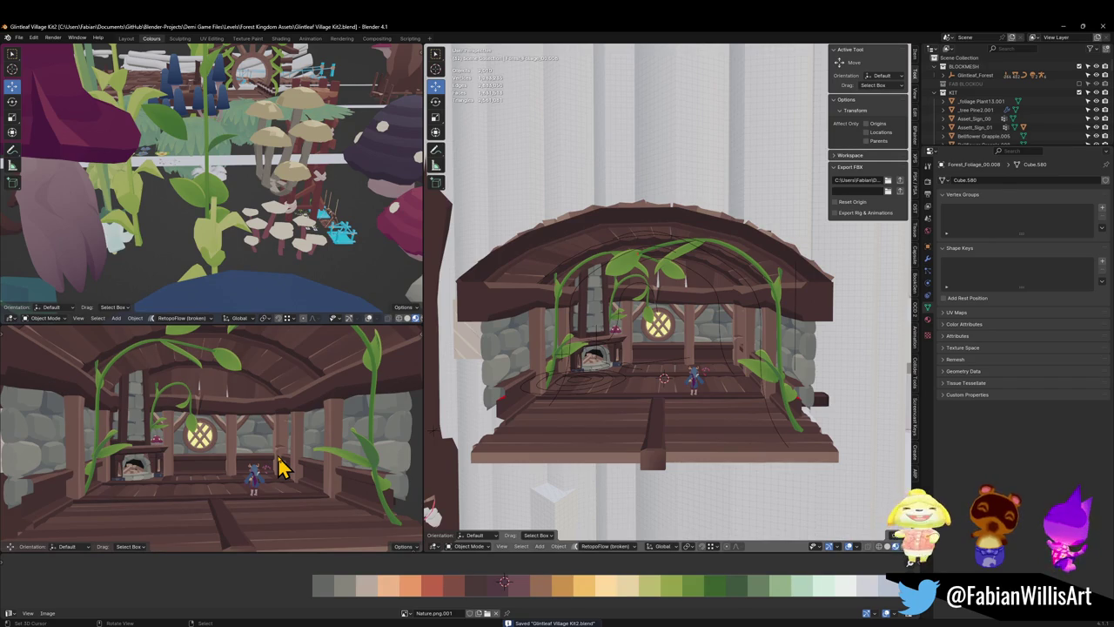
{"action": "key", "text": "ctrl+alt+space"}
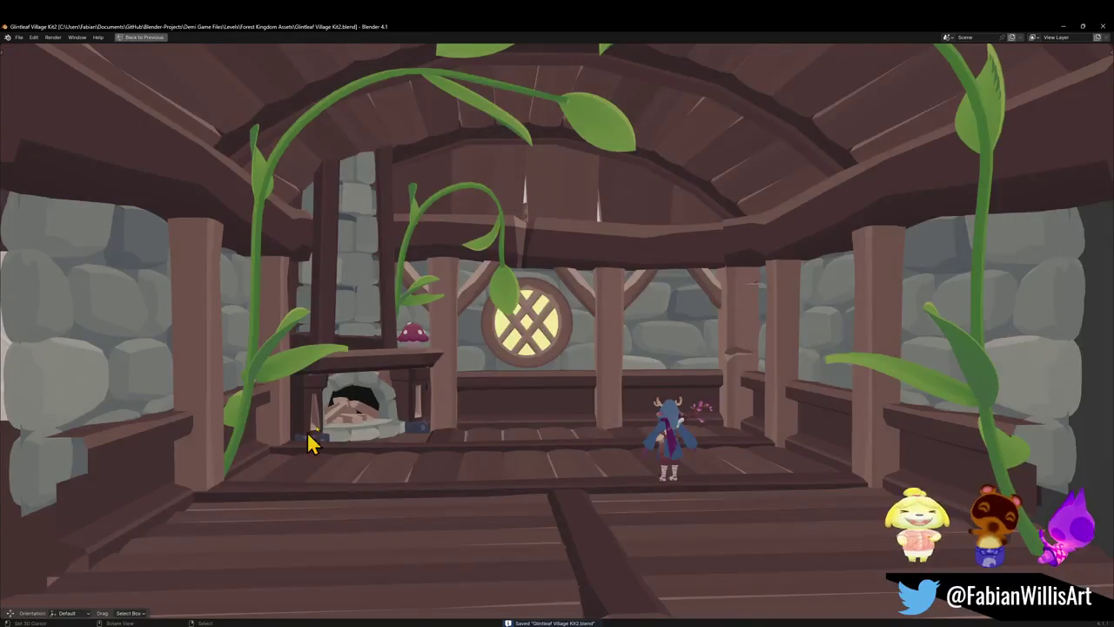
- Enlarge the left-post vine and its leaves with three scale operations
{"action": "scroll", "coordinate": [592, 366], "scroll_direction": "down", "scroll_amount": 5}
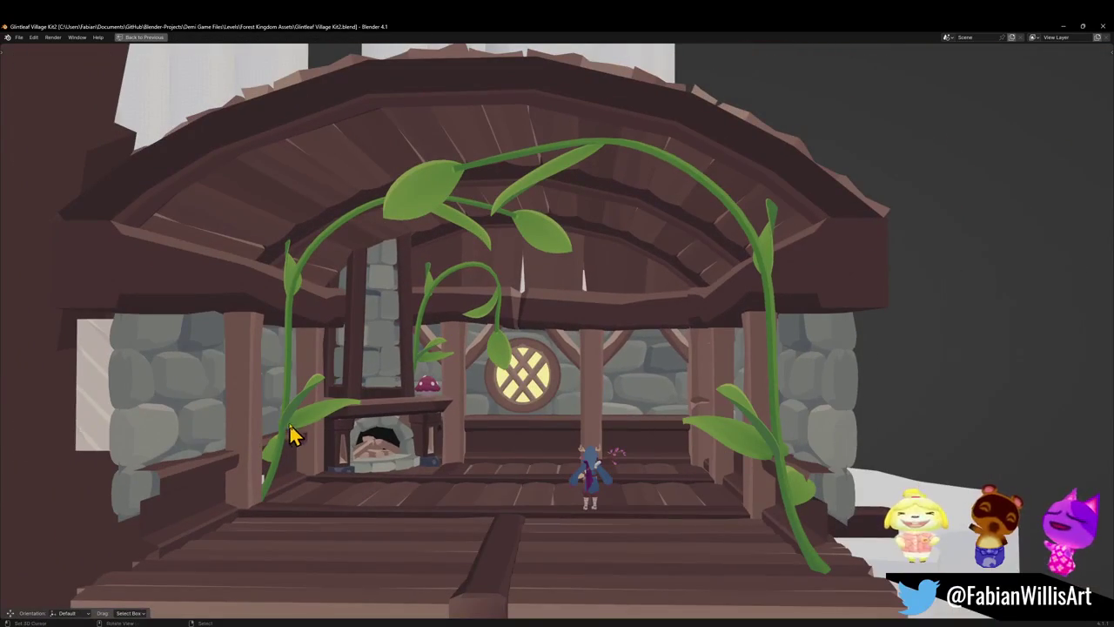
{"action": "left_click", "coordinate": [292, 436]}
{"action": "key", "text": "s"}
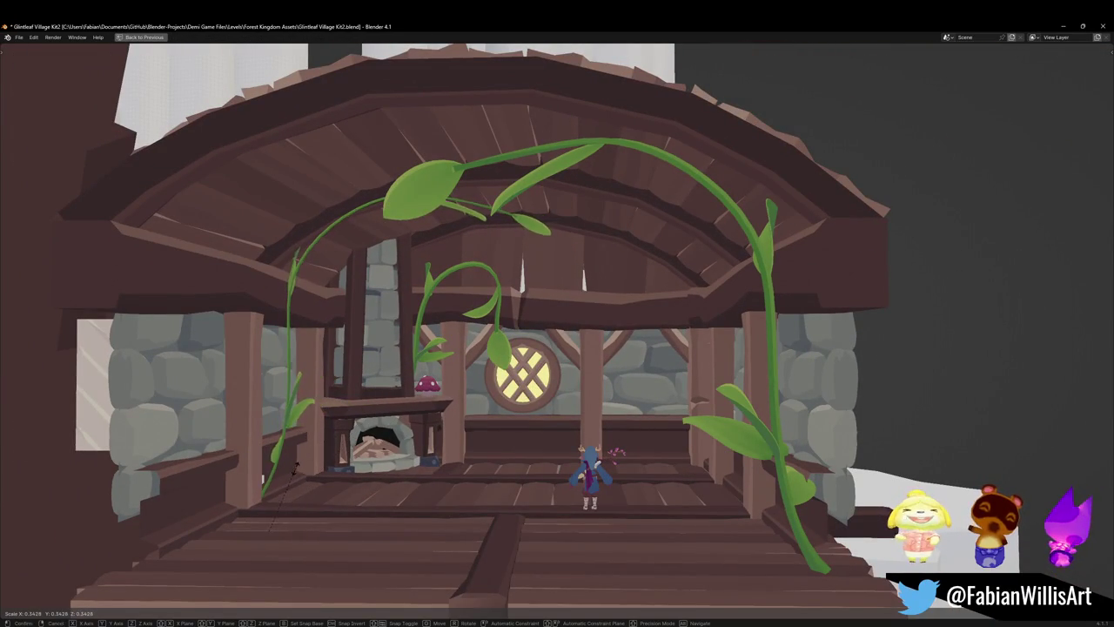
{"action": "left_click", "coordinate": [416, 401]}
{"action": "key", "text": "s"}
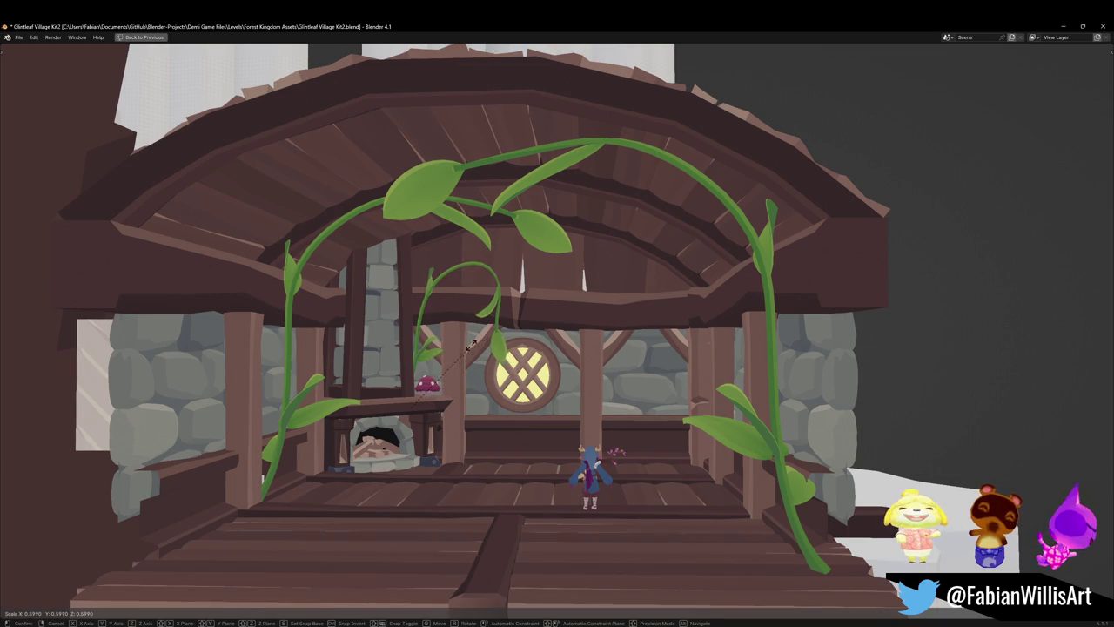
{"action": "left_click", "coordinate": [505, 339]}
{"action": "middle_click_drag", "start_coordinate": [522, 398], "coordinate": [536, 388]}
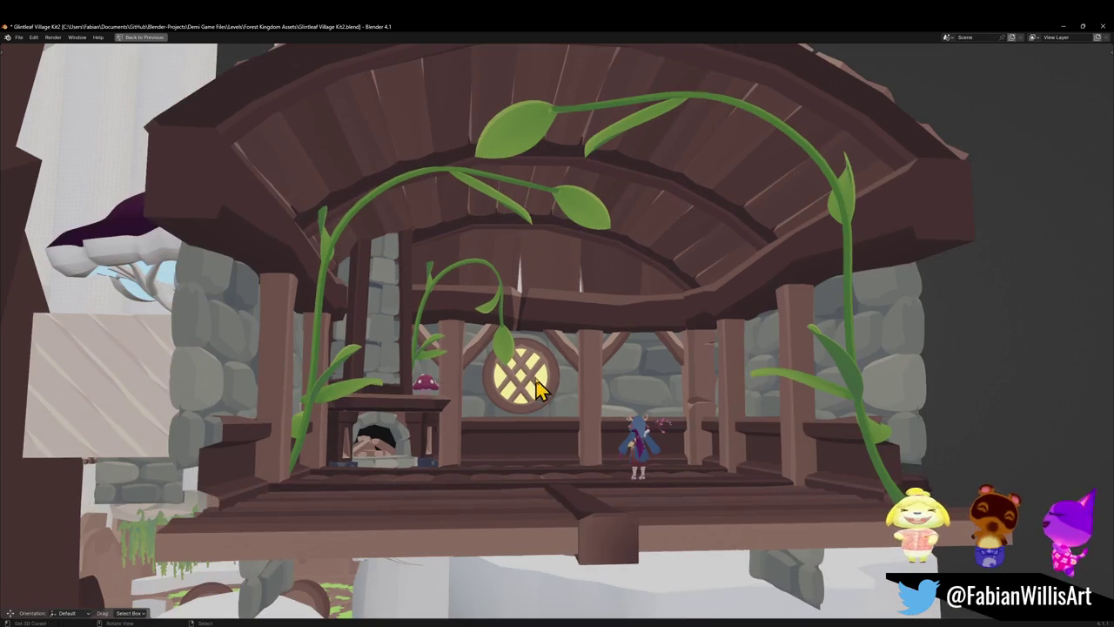
{"action": "key", "text": "s"}
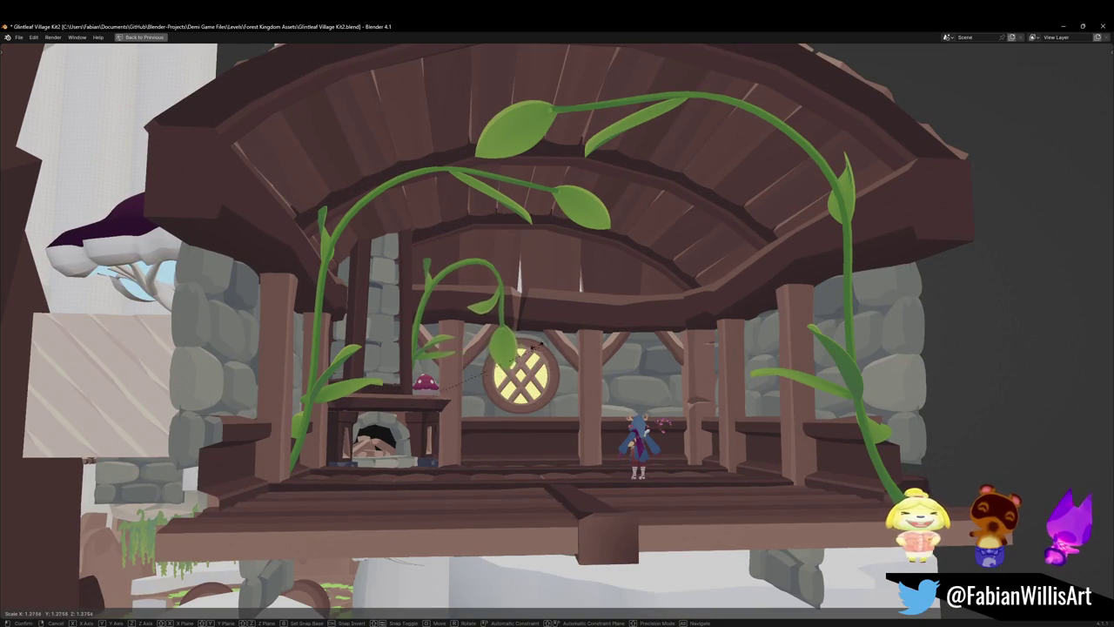
{"action": "left_click", "coordinate": [470, 375]}
- Save the house file, then switch to the SK Village1 window
{"action": "middle_click_drag", "start_coordinate": [505, 370], "coordinate": [513, 368]}
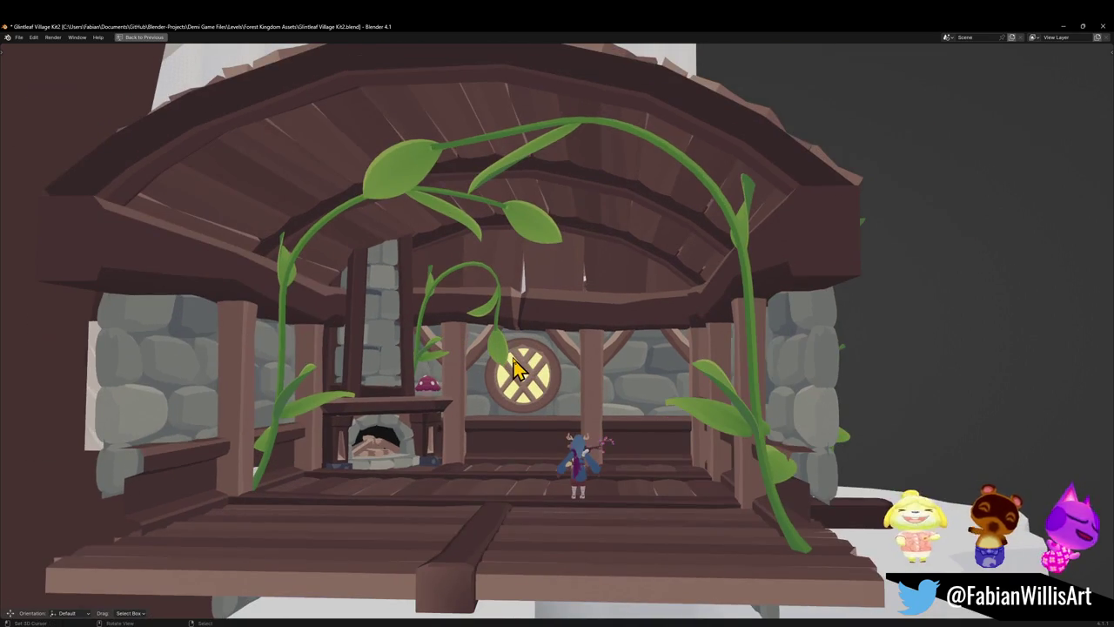
{"action": "scroll", "coordinate": [557, 385], "scroll_direction": "down", "scroll_amount": 3}
{"action": "scroll", "coordinate": [561, 385], "scroll_direction": "up", "scroll_amount": 1}
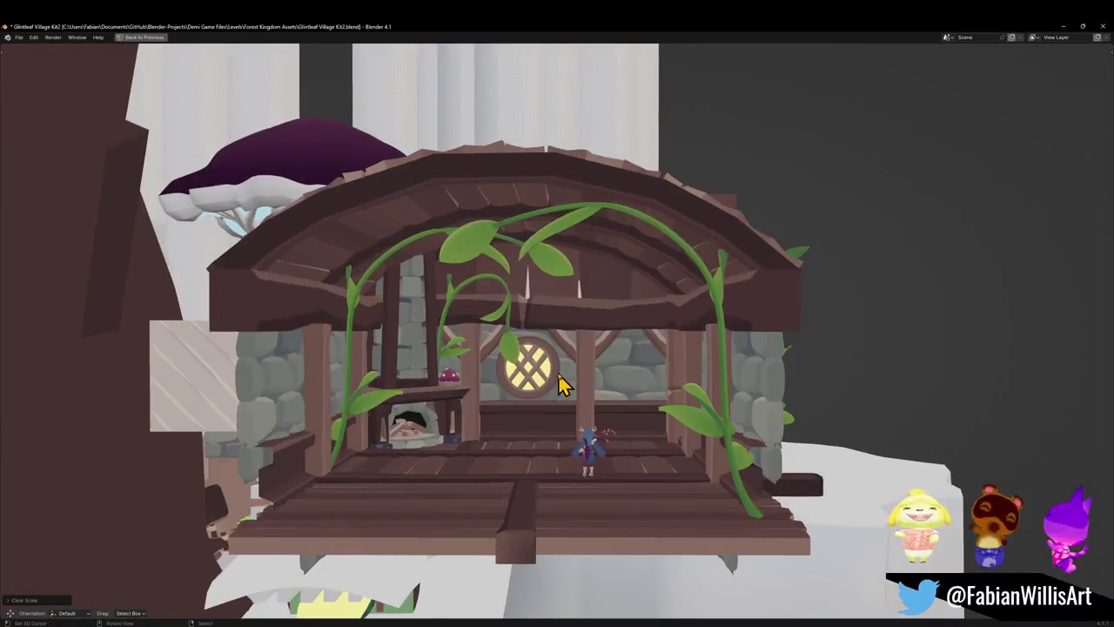
{"action": "scroll", "coordinate": [557, 383], "scroll_direction": "up", "scroll_amount": 3}
{"action": "key", "text": "ctrl+s"}
{"action": "middle_click_drag", "start_coordinate": [563, 372], "coordinate": [567, 365]}
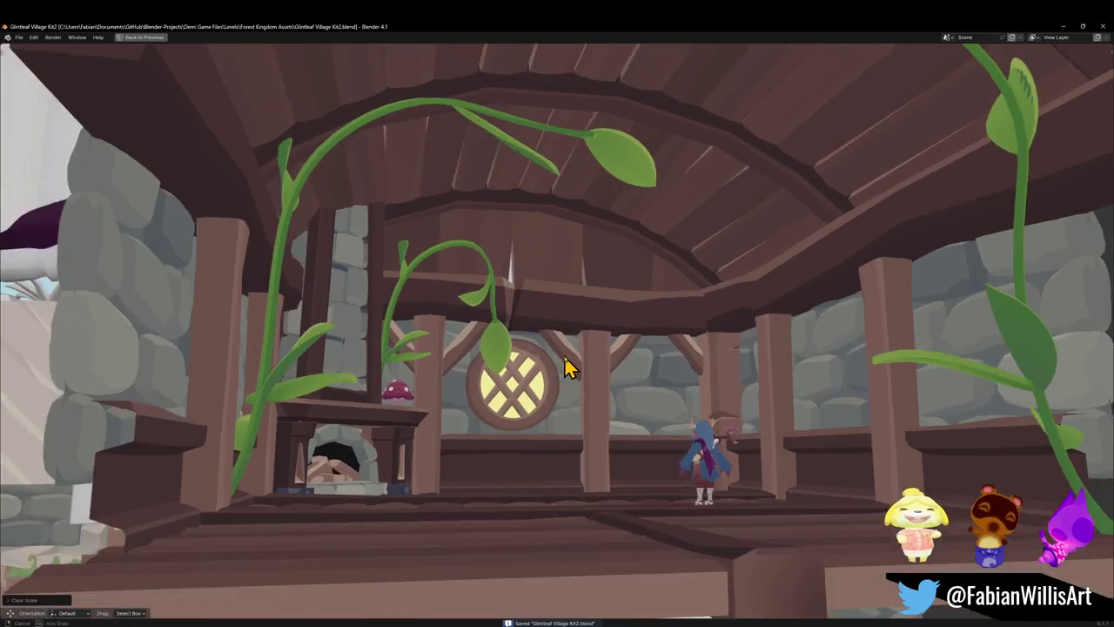
{"action": "scroll", "coordinate": [564, 374], "scroll_direction": "up", "scroll_amount": 2}
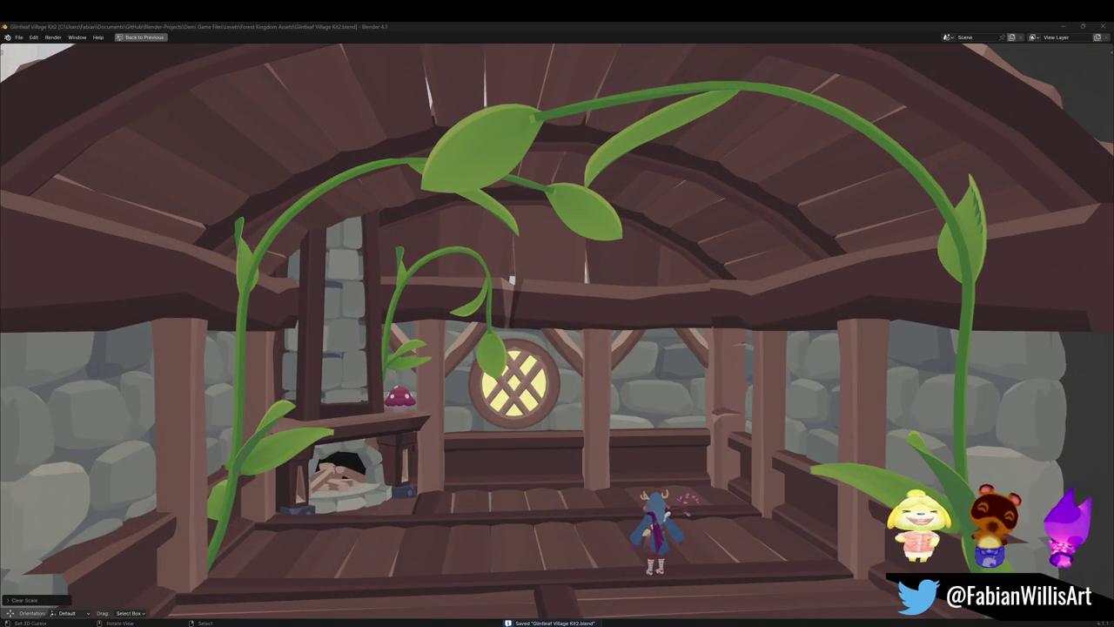
{"action": "middle_click_drag", "start_coordinate": [614, 493], "coordinate": [574, 406], "text": "ctrl"}
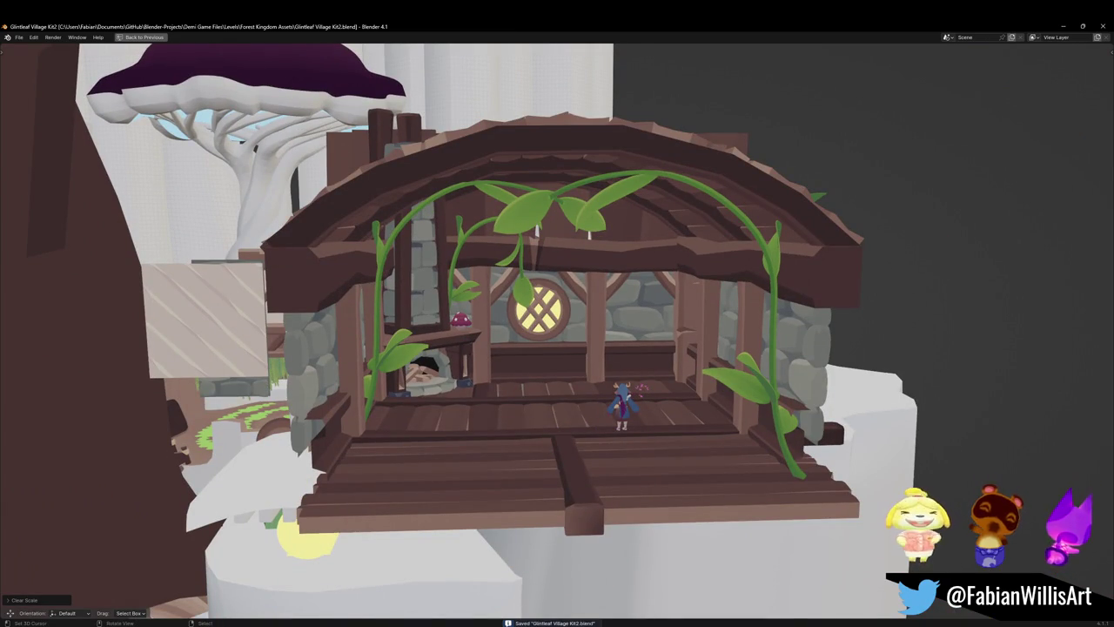
{"action": "left_click", "coordinate": [653, 587]}
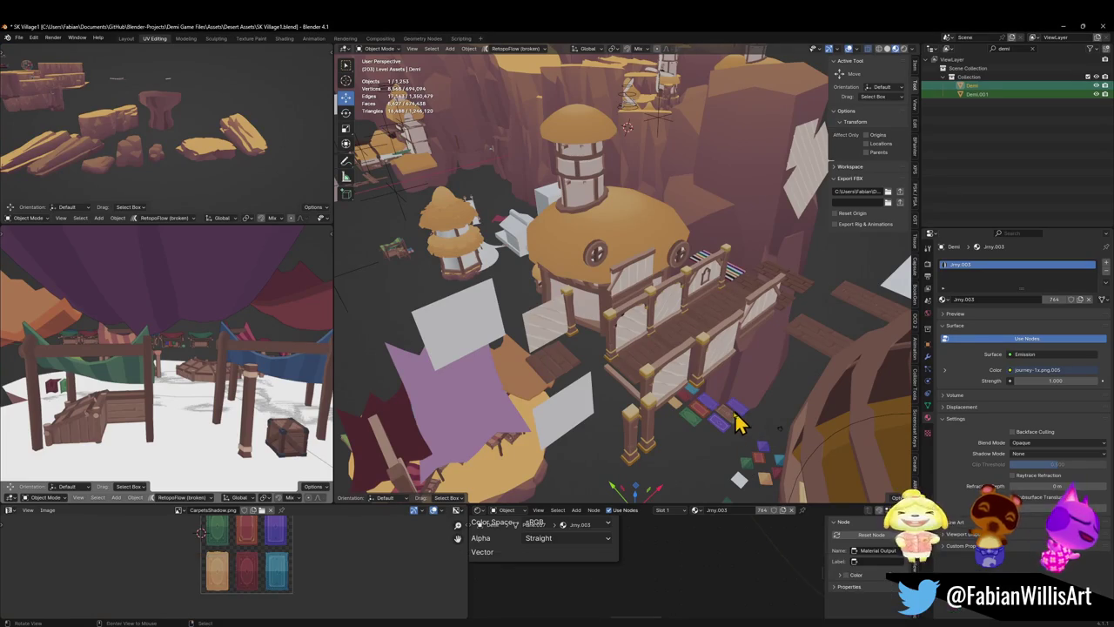
- Inspect the blue carpet's mesh in SK Village1 in Edit Mode
{"action": "scroll", "coordinate": [727, 427], "scroll_direction": "up", "scroll_amount": 3}
{"action": "scroll", "coordinate": [737, 406], "scroll_direction": "up", "scroll_amount": 3}
{"action": "scroll", "coordinate": [617, 336], "scroll_direction": "up", "scroll_amount": 2}
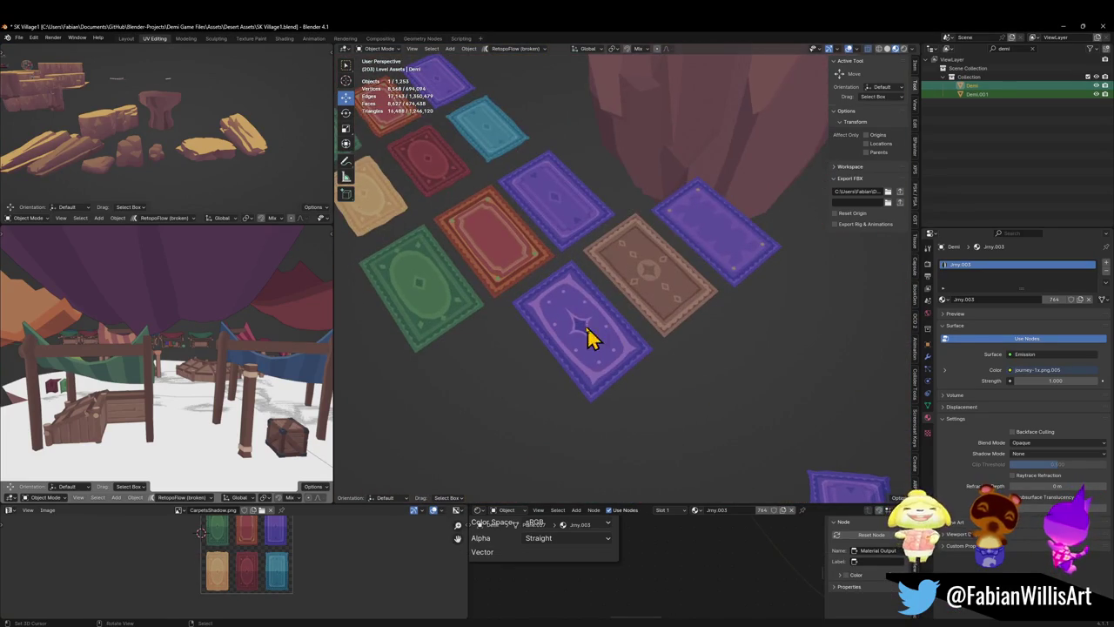
{"action": "scroll", "coordinate": [583, 326], "scroll_direction": "up", "scroll_amount": 3}
{"action": "left_click", "coordinate": [618, 323]}
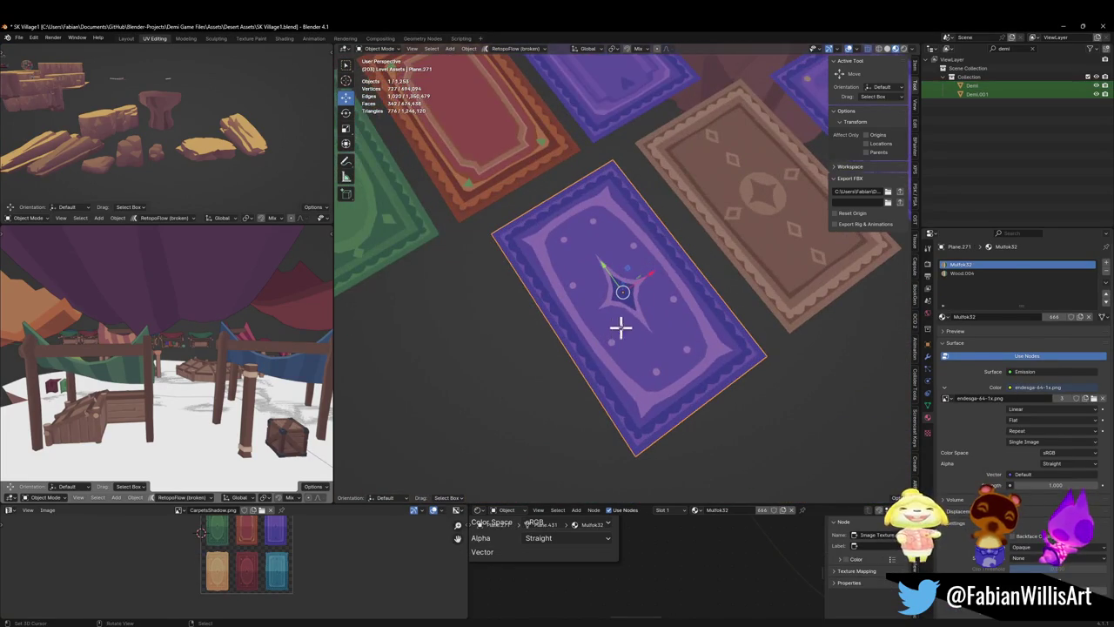
{"action": "key", "text": "Tab"}
{"action": "scroll", "coordinate": [627, 323], "scroll_direction": "up", "scroll_amount": 2}
{"action": "scroll", "coordinate": [597, 368], "scroll_direction": "up", "scroll_amount": 1}
{"action": "scroll", "coordinate": [629, 356], "scroll_direction": "up", "scroll_amount": 2}
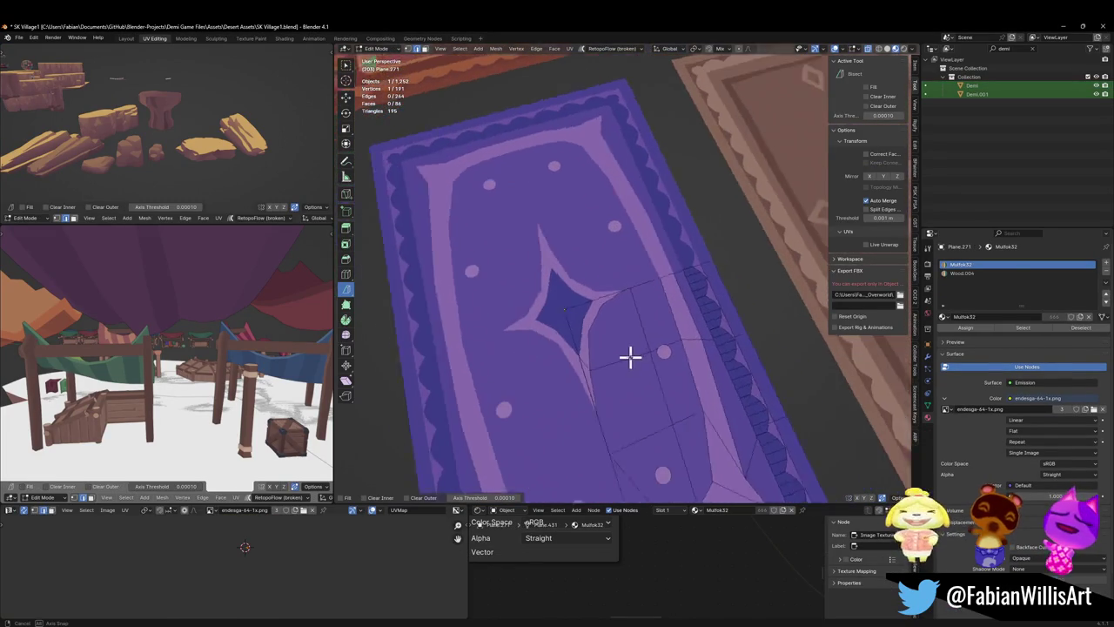
{"action": "scroll", "coordinate": [624, 352], "scroll_direction": "up", "scroll_amount": 1}
{"action": "scroll", "coordinate": [623, 352], "scroll_direction": "down", "scroll_amount": 4}
{"action": "key", "text": "Tab"}
{"action": "scroll", "coordinate": [609, 348], "scroll_direction": "down", "scroll_amount": 2}
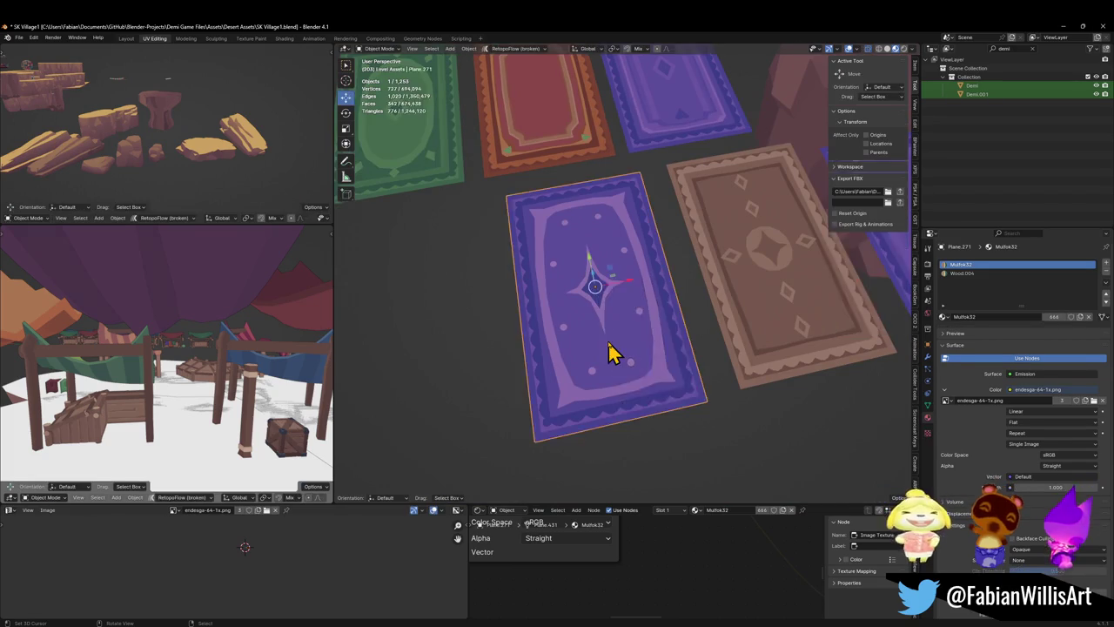
{"action": "scroll", "coordinate": [622, 331], "scroll_direction": "down", "scroll_amount": 3}
{"action": "scroll", "coordinate": [623, 327], "scroll_direction": "down", "scroll_amount": 3}
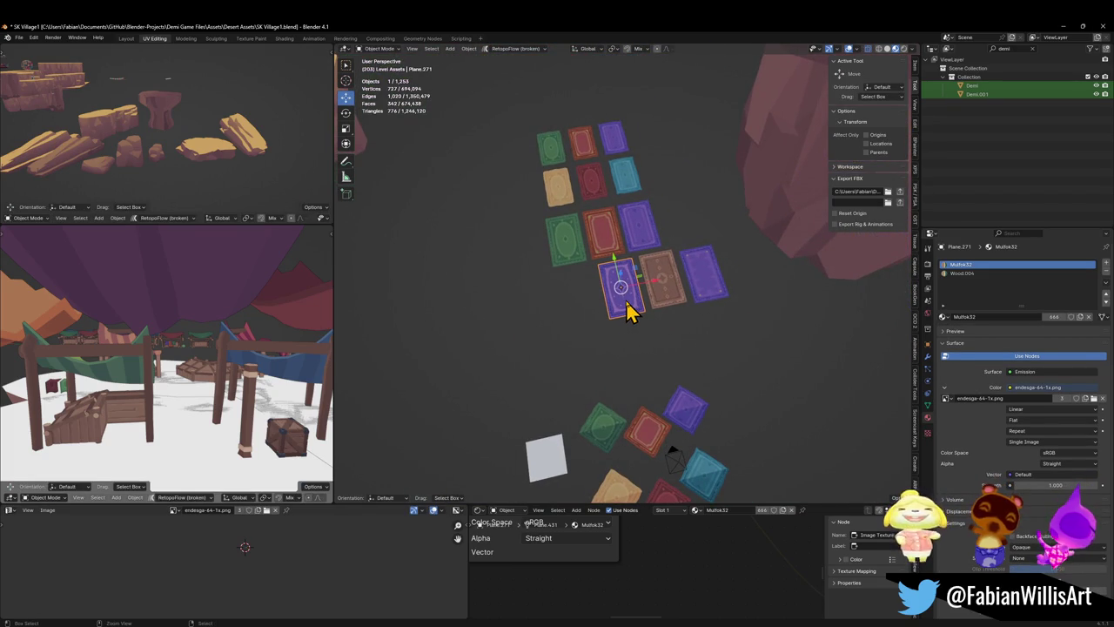
{"action": "scroll", "coordinate": [628, 312], "scroll_direction": "up", "scroll_amount": 3}
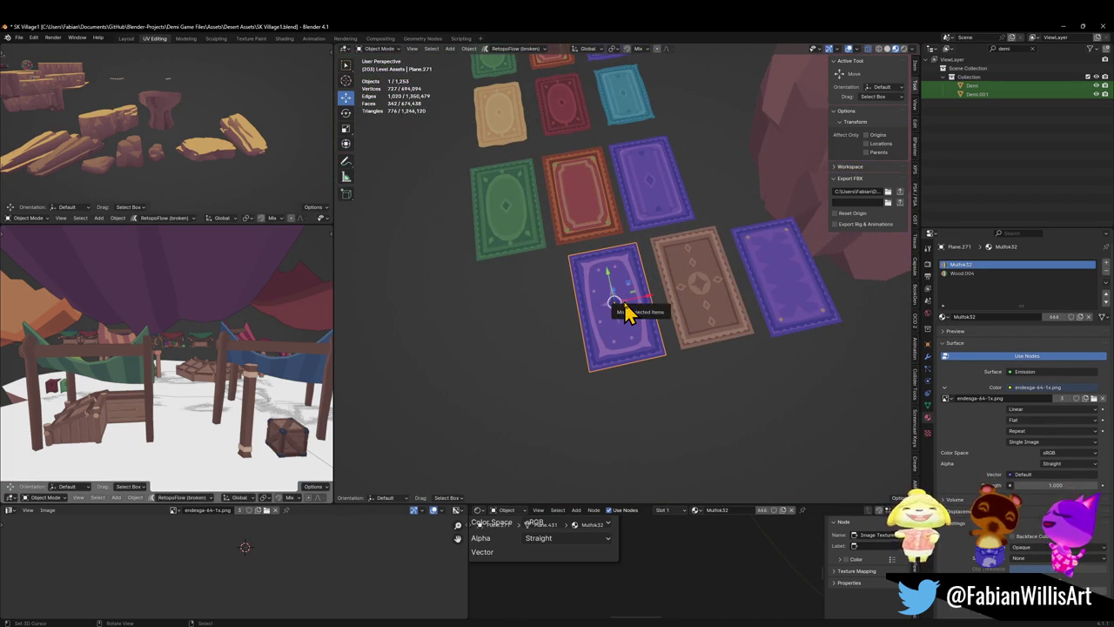
{"action": "scroll", "coordinate": [626, 351], "scroll_direction": "up", "scroll_amount": 5}
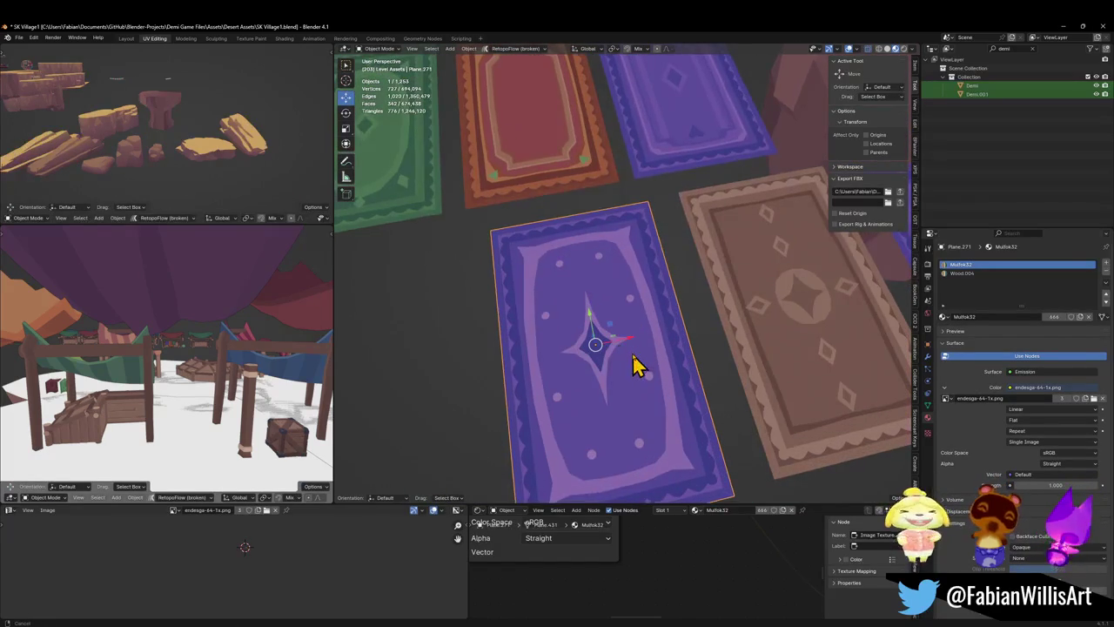
{"action": "scroll", "coordinate": [639, 356], "scroll_direction": "down", "scroll_amount": 1}
{"action": "scroll", "coordinate": [652, 331], "scroll_direction": "down", "scroll_amount": 3}
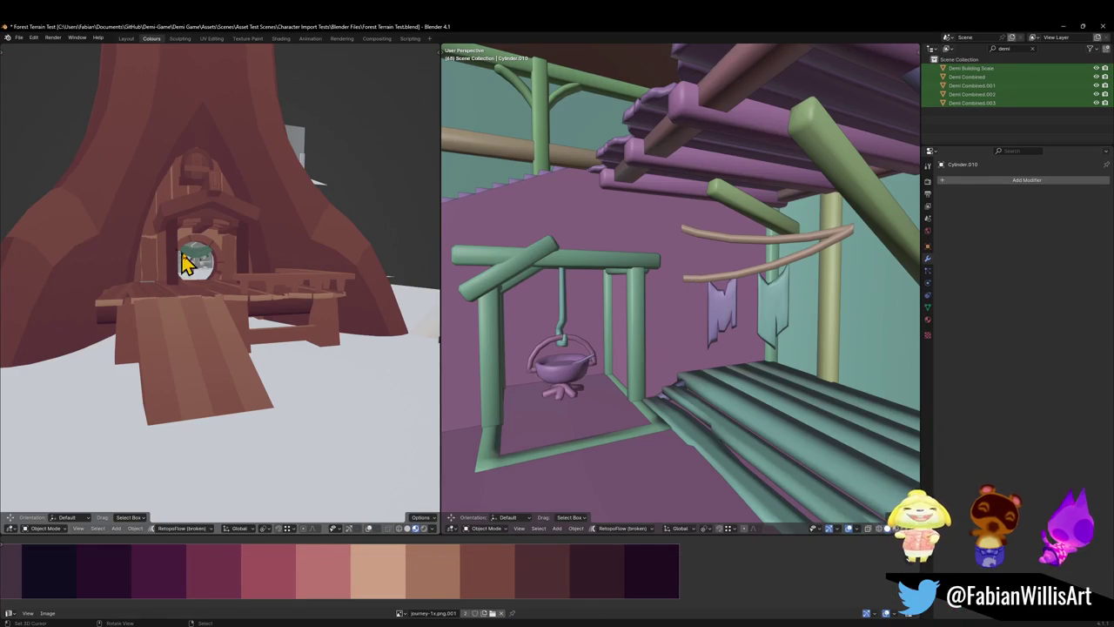
- Copy Cloth.001 from Forest Terrain Test and return to Glintleaf Village Kit2
{"action": "left_click", "coordinate": [184, 263]}
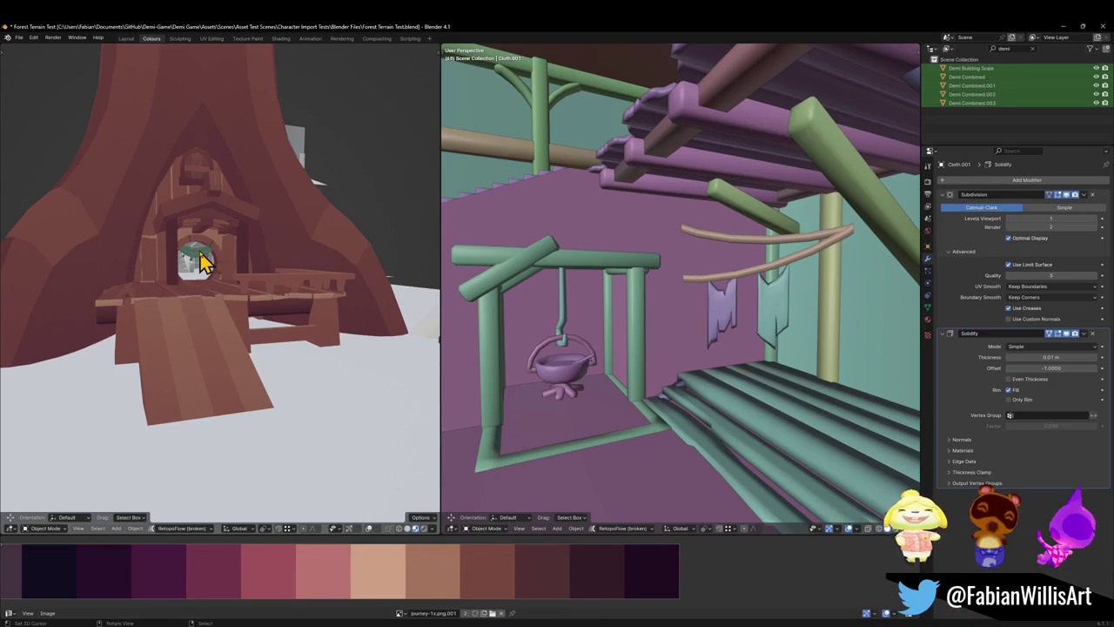
{"action": "right_click", "coordinate": [211, 259]}
{"action": "key", "text": "ctrl+c"}
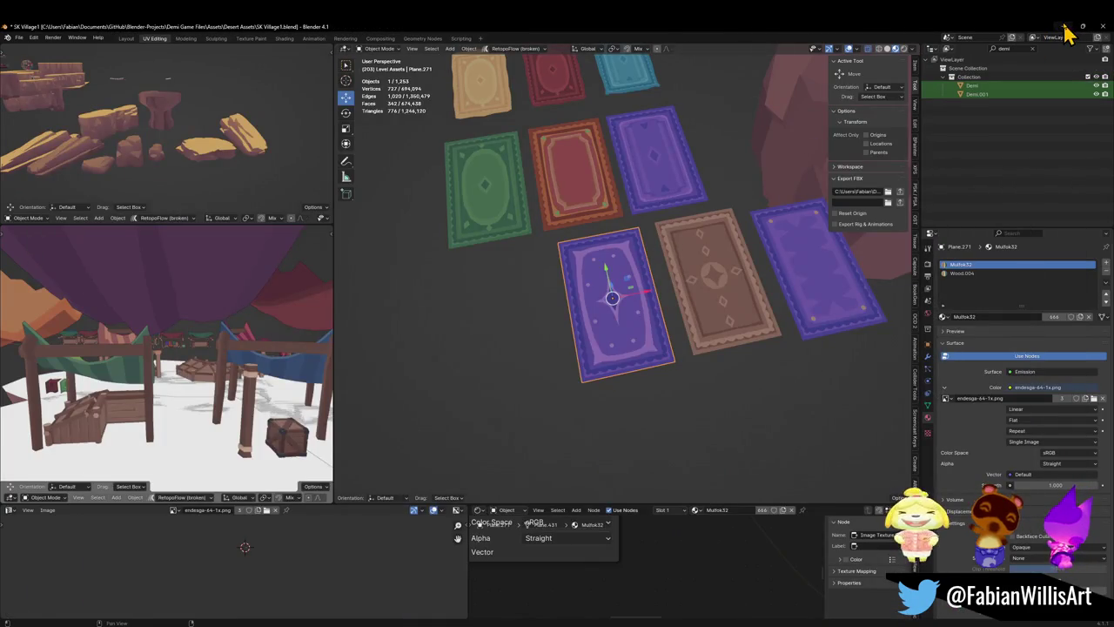
{"action": "left_click", "coordinate": [1063, 26]}
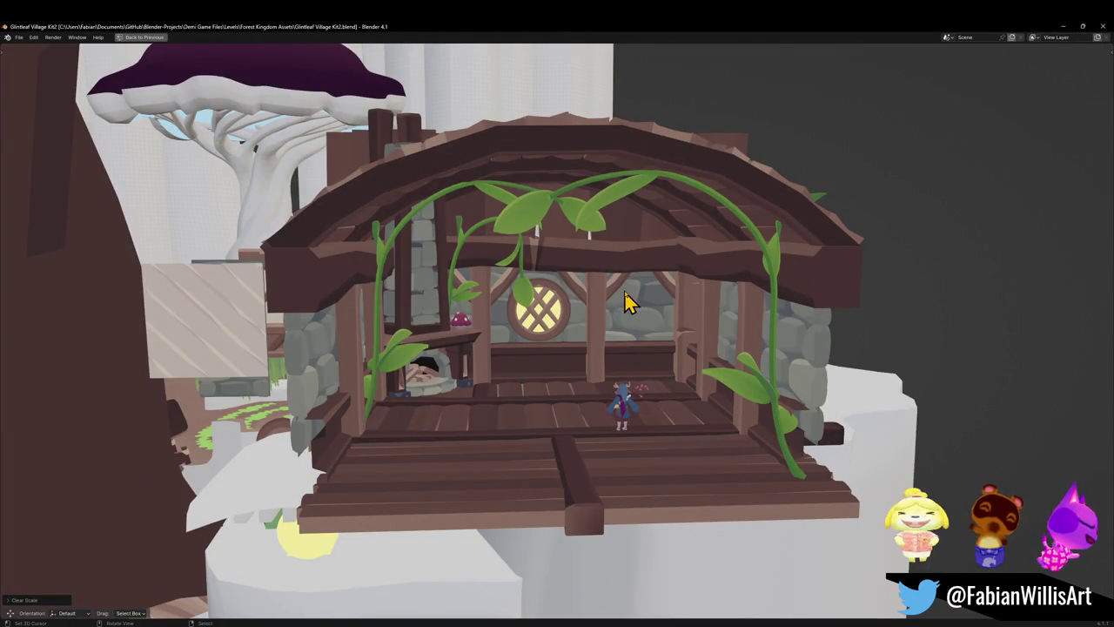
- Paste Cloth.001 into the house and slide it along Y between the posts
{"action": "key", "text": "ctrl+v"}
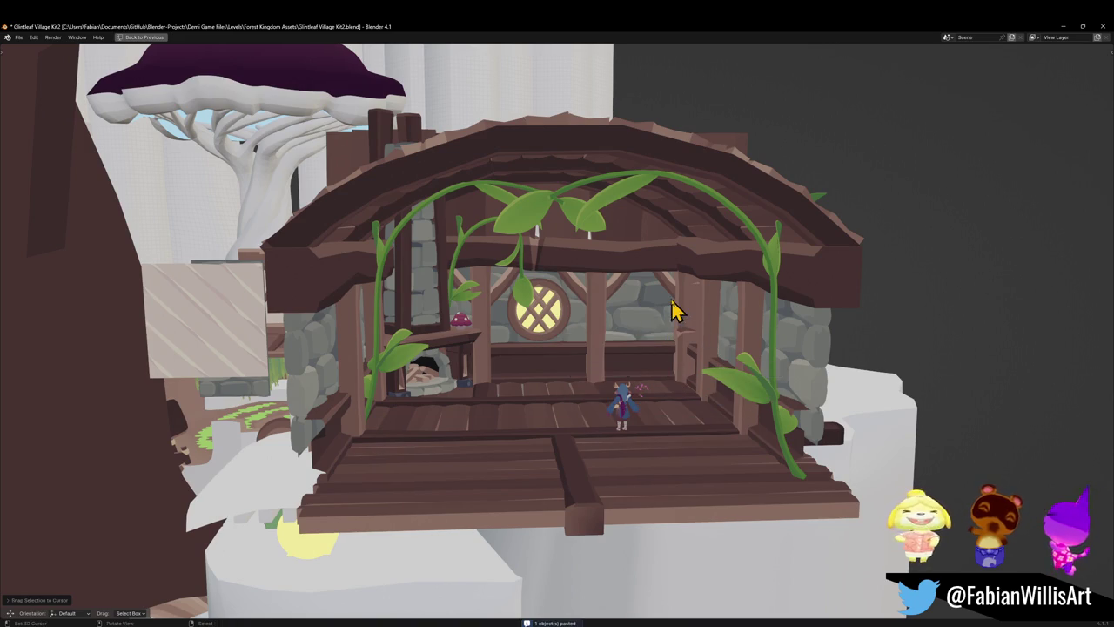
{"action": "key", "text": "ctrl+alt+space"}
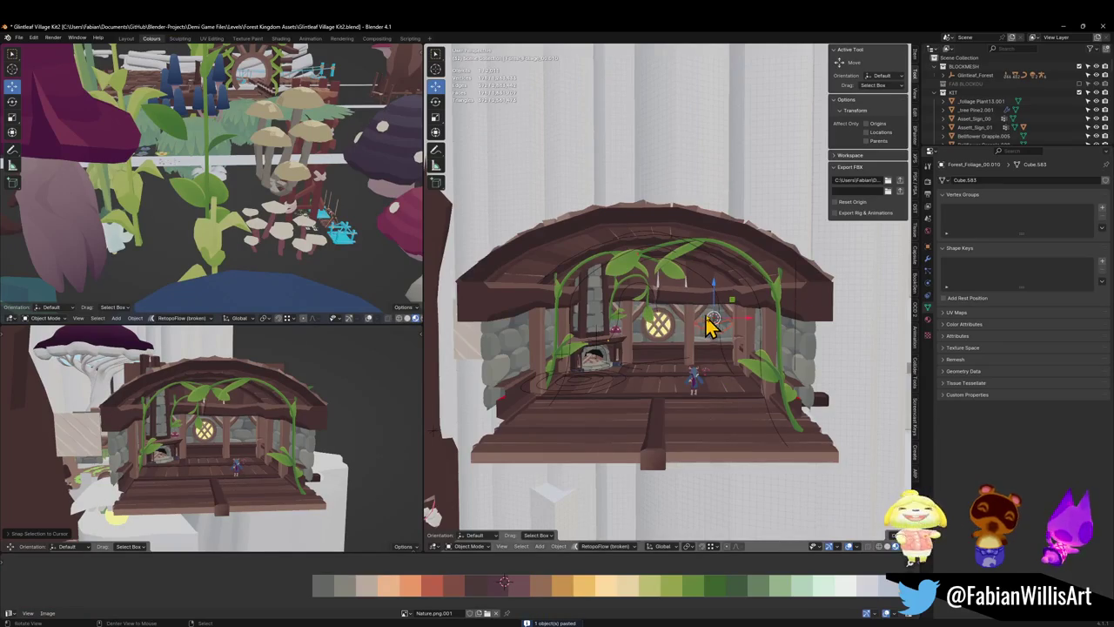
{"action": "scroll", "coordinate": [712, 327], "scroll_direction": "up", "scroll_amount": 8}
{"action": "key", "text": "g"}
{"action": "key", "text": "y"}
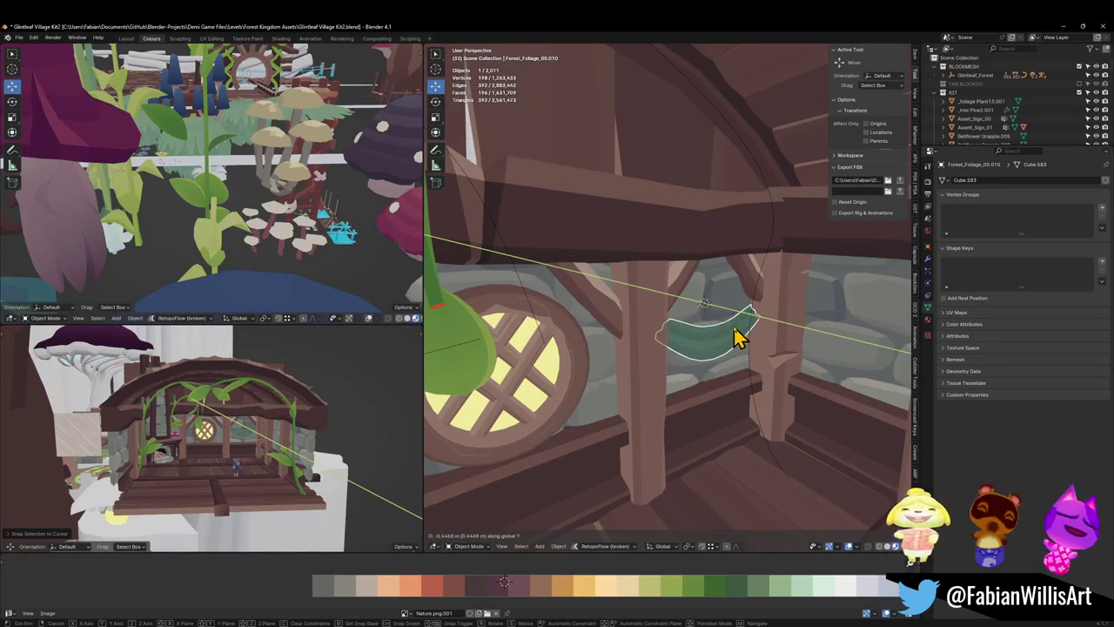
{"action": "left_click", "coordinate": [733, 337]}
{"action": "key", "text": "s"}
{"action": "right_click", "coordinate": [759, 287]}
- Make the cloth banner active, enter its Edit Mode, and save the file
{"action": "middle_click_drag", "start_coordinate": [751, 311], "coordinate": [722, 323]}
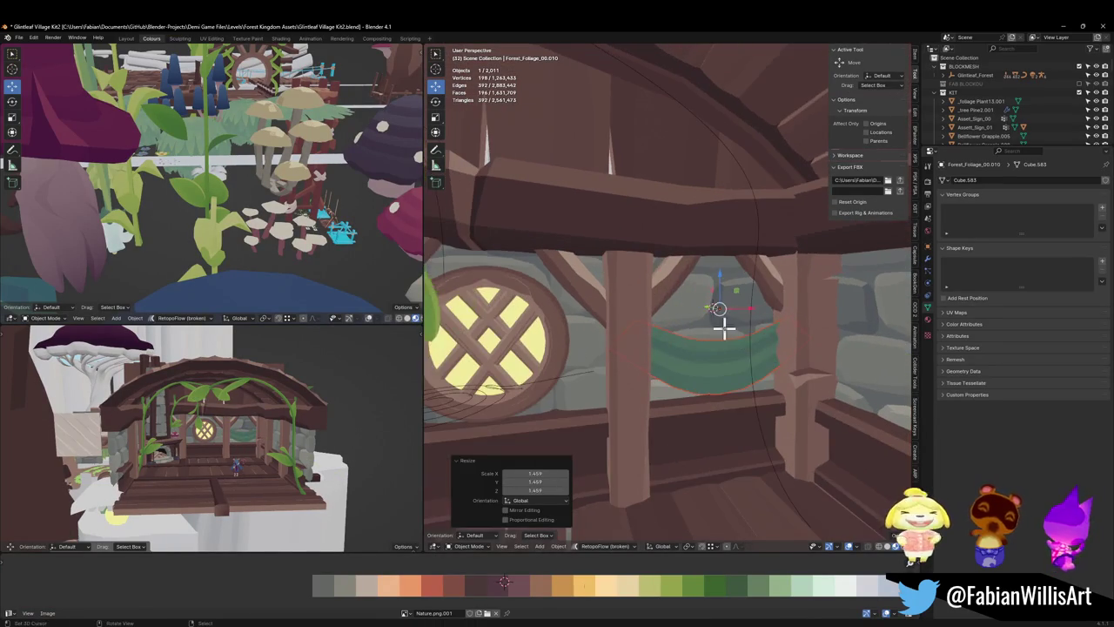
{"action": "scroll", "coordinate": [701, 364], "scroll_direction": "down", "scroll_amount": 2}
{"action": "left_click", "coordinate": [647, 372], "text": "shift"}
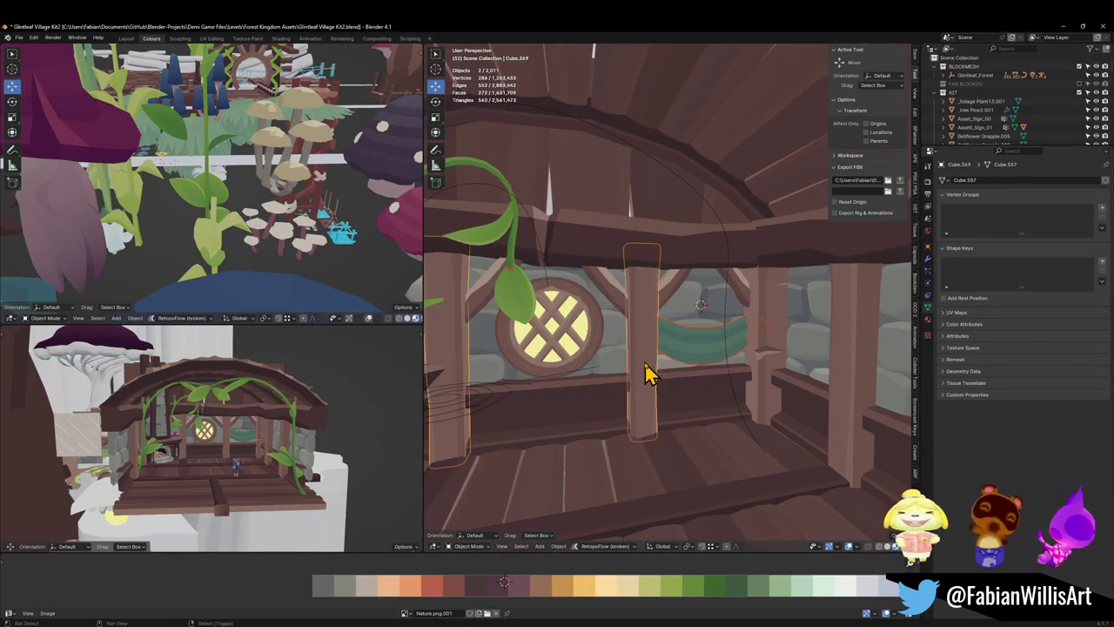
{"action": "key", "text": "q"}
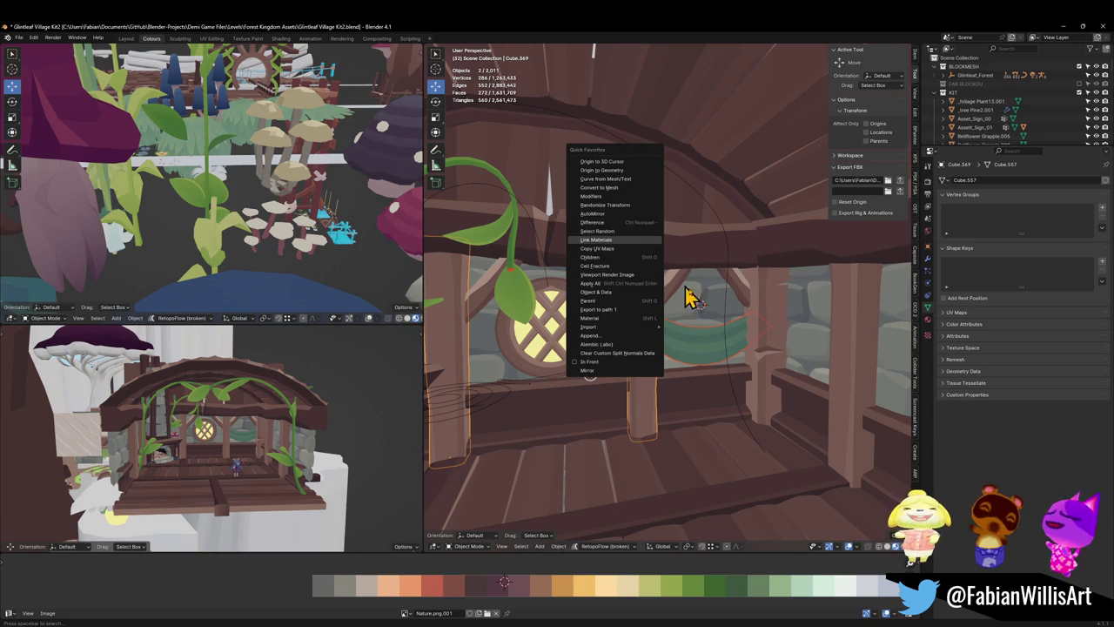
{"action": "left_click", "coordinate": [692, 338]}
{"action": "key", "text": "Tab"}
{"action": "key", "text": "ctrl+s"}
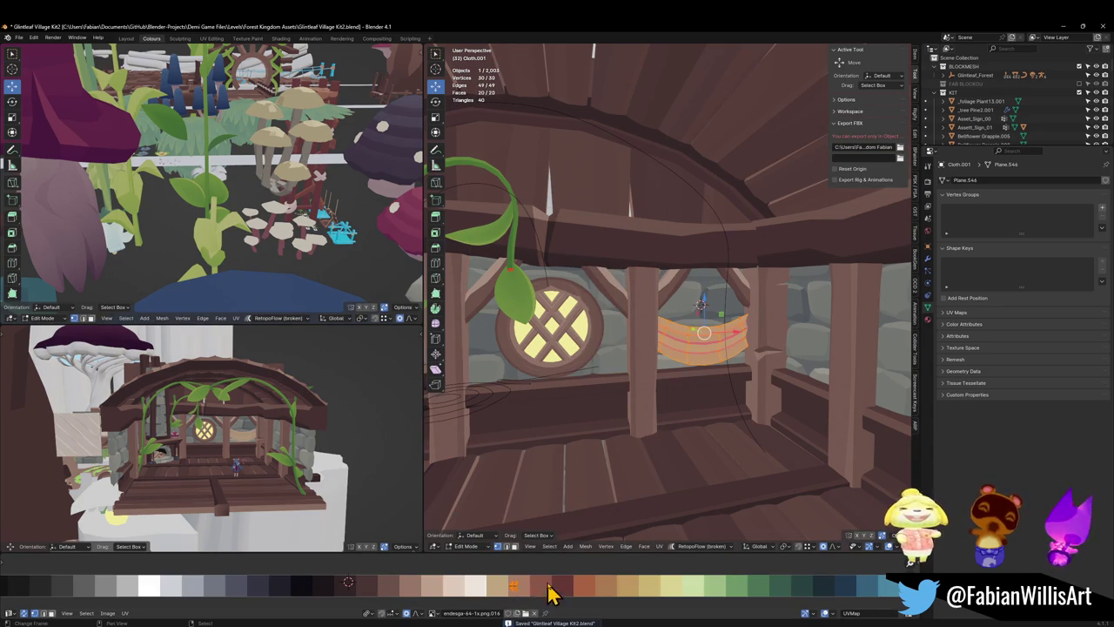
- Shift the cloth's UVs along X to a new palette colour
{"action": "scroll", "coordinate": [550, 593], "scroll_direction": "down", "scroll_amount": 2}
{"action": "key", "text": "g"}
{"action": "key", "text": "x"}
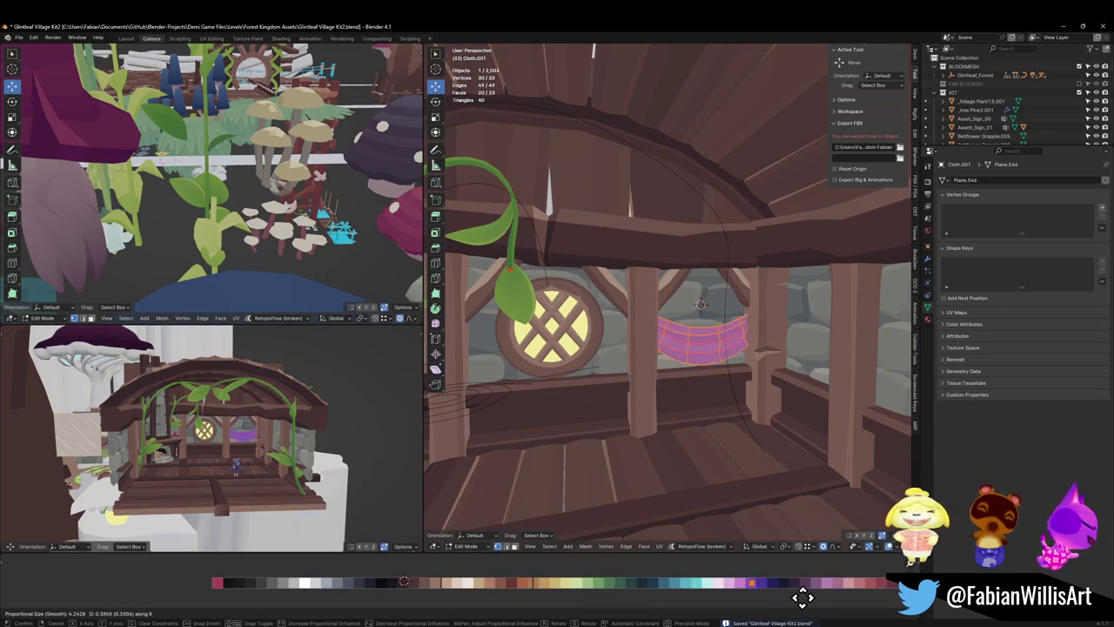
{"action": "left_click", "coordinate": [731, 590]}
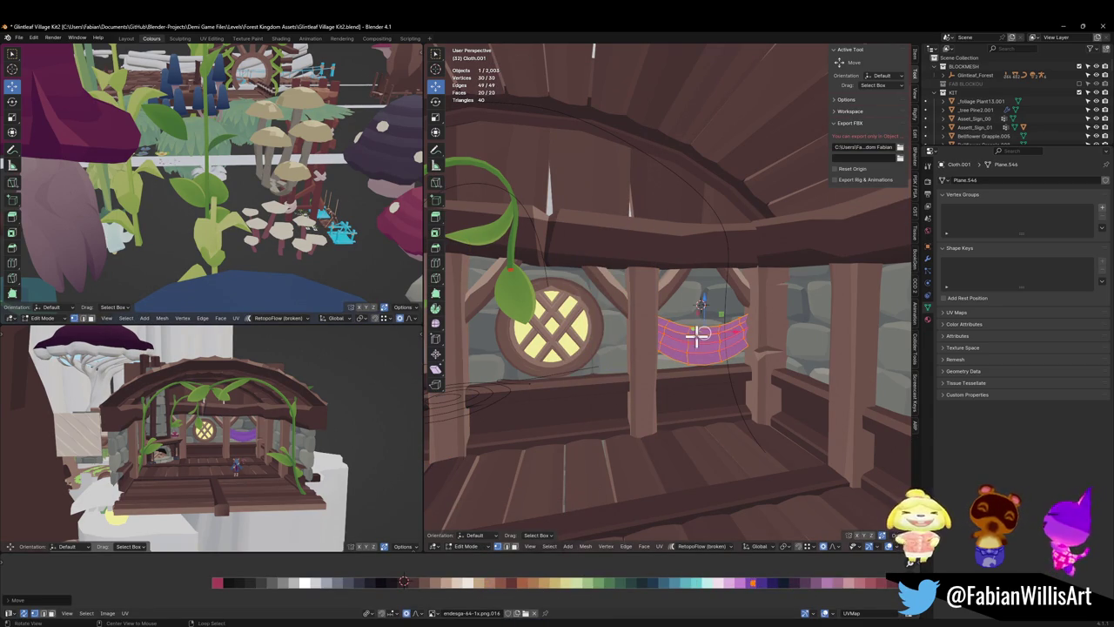
- Mirror the whole cloth object across the X axis with Ctrl+M
{"action": "scroll", "coordinate": [697, 344], "scroll_direction": "up", "scroll_amount": 4}
{"action": "middle_click_drag", "start_coordinate": [729, 331], "coordinate": [738, 317]}
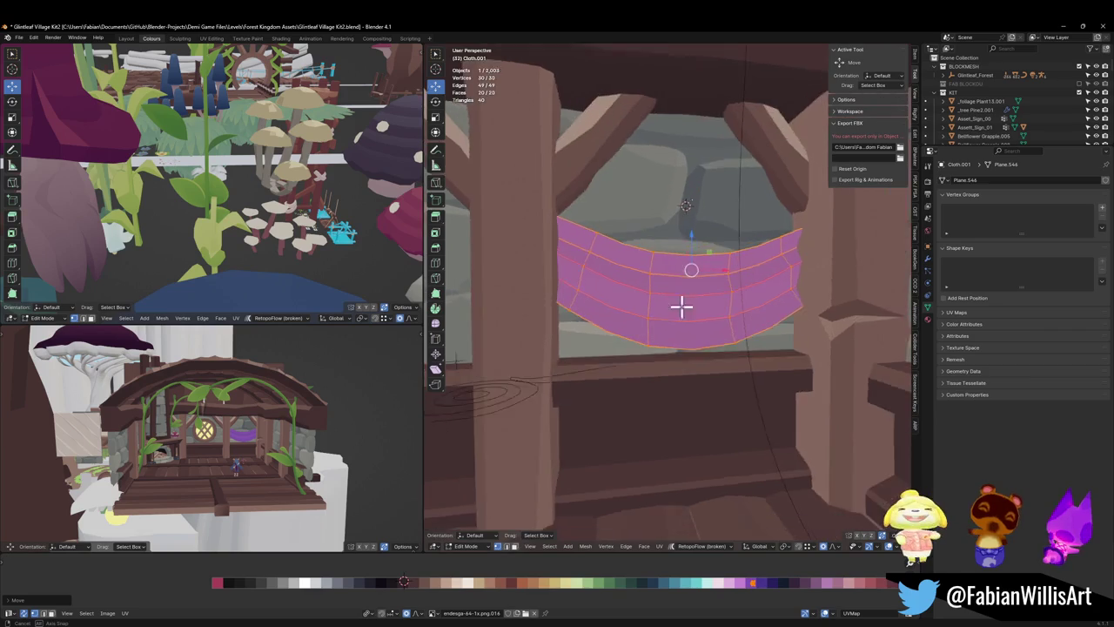
{"action": "scroll", "coordinate": [714, 315], "scroll_direction": "up", "scroll_amount": 3}
{"action": "scroll", "coordinate": [691, 313], "scroll_direction": "up", "scroll_amount": 4}
{"action": "scroll", "coordinate": [741, 328], "scroll_direction": "down", "scroll_amount": 4}
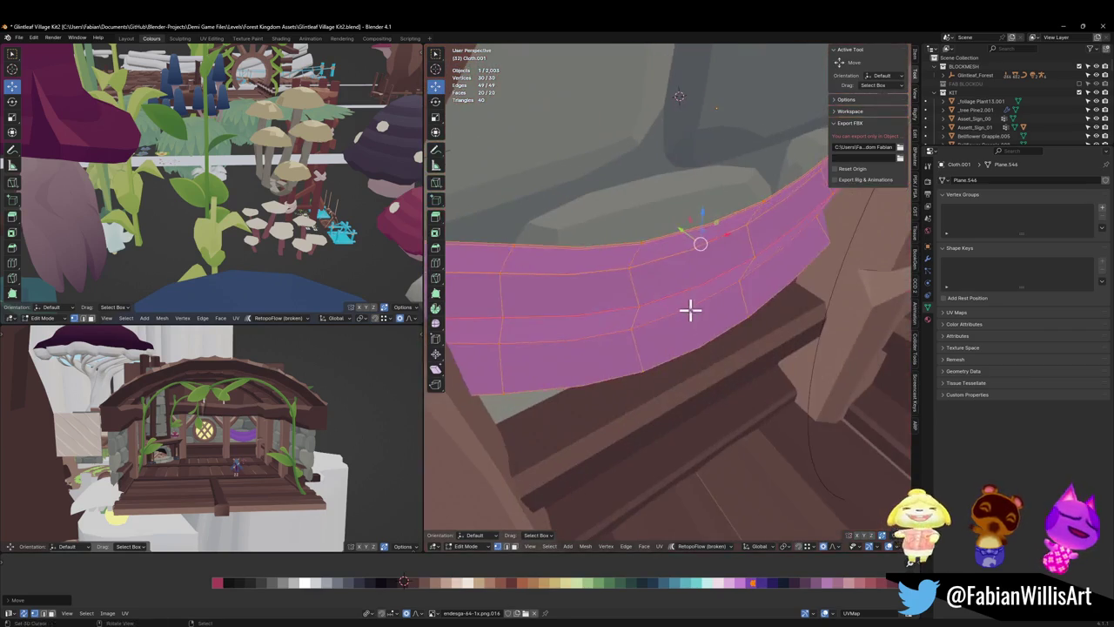
{"action": "key", "text": "Tab"}
{"action": "mouse_move", "coordinate": [709, 309]}
{"action": "middle_mouse_down"}
{"action": "mouse_move", "coordinate": [736, 273]}
{"action": "mouse_move", "coordinate": [716, 301]}
{"action": "middle_mouse_up"}
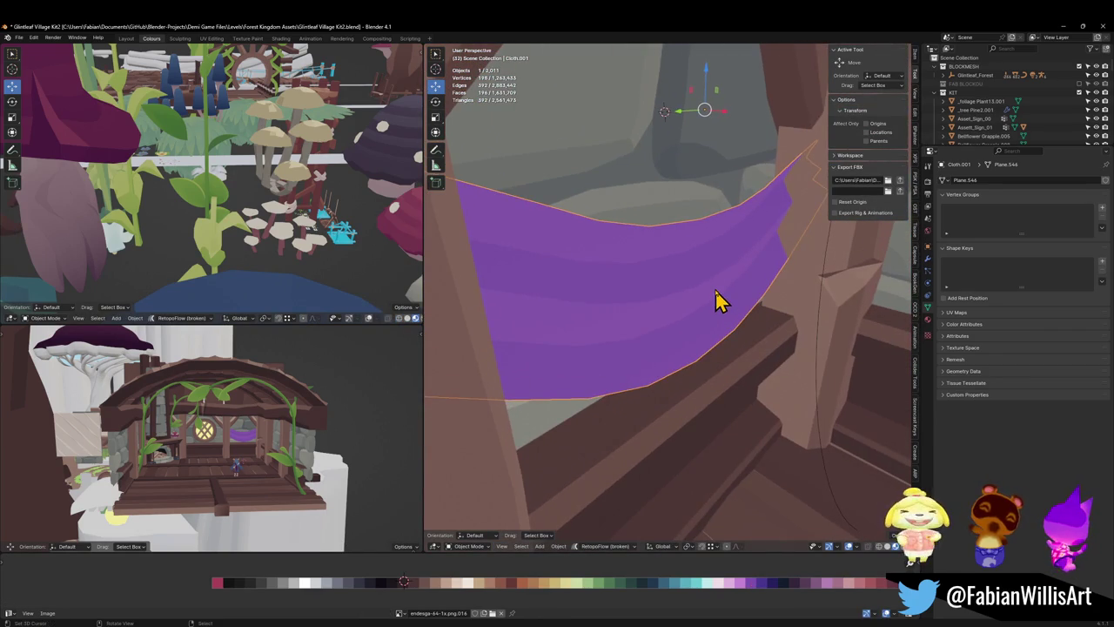
{"action": "key", "text": "ctrl+m"}
{"action": "key", "text": "x"}
- Mirror the cloth across the Y axis to flip its shape
{"action": "key", "text": "Tab"}
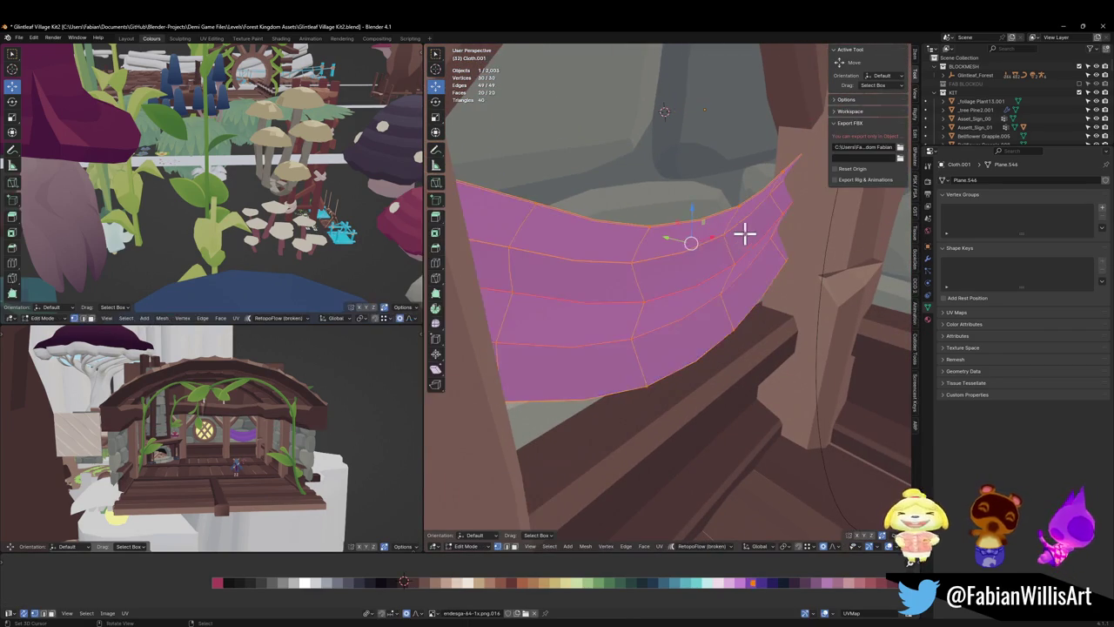
{"action": "mouse_move", "coordinate": [743, 231]}
{"action": "middle_mouse_down"}
{"action": "mouse_move", "coordinate": [654, 239]}
{"action": "mouse_move", "coordinate": [626, 267]}
{"action": "mouse_move", "coordinate": [610, 241]}
{"action": "mouse_move", "coordinate": [751, 252]}
{"action": "mouse_move", "coordinate": [709, 268]}
{"action": "middle_mouse_up"}
{"action": "key", "text": "Tab"}
{"action": "key", "text": "ctrl+m"}
{"action": "key", "text": "y"}
- Raise the cloth vertically so it hangs higher, then save the file
{"action": "key", "text": "g"}
{"action": "key", "text": "z"}
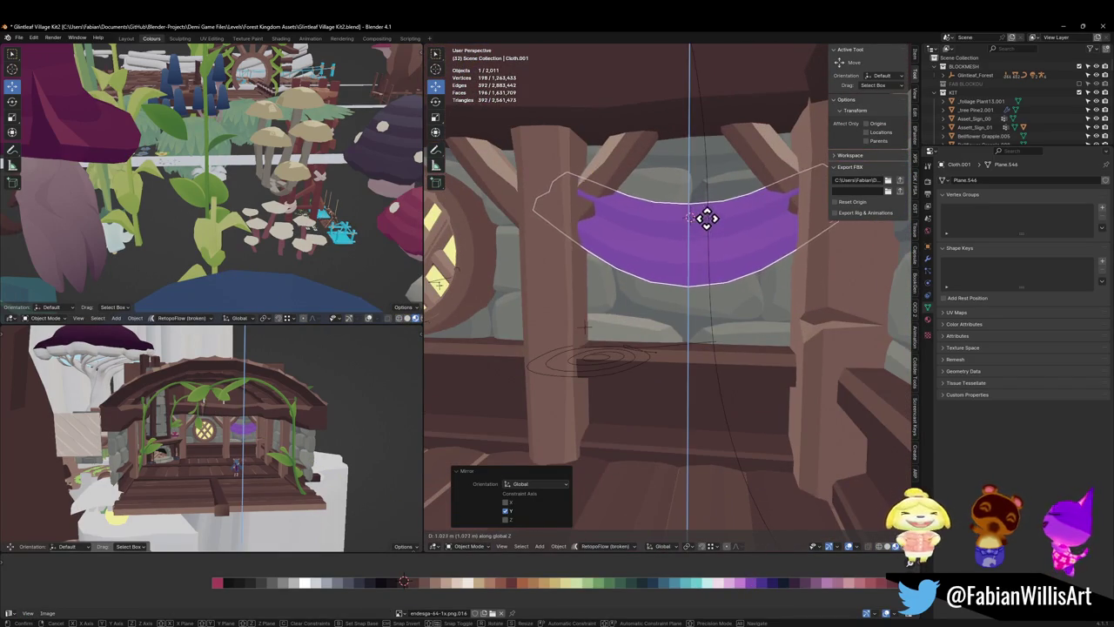
{"action": "left_click", "coordinate": [688, 233]}
{"action": "scroll", "coordinate": [252, 431], "scroll_direction": "up", "scroll_amount": 6}
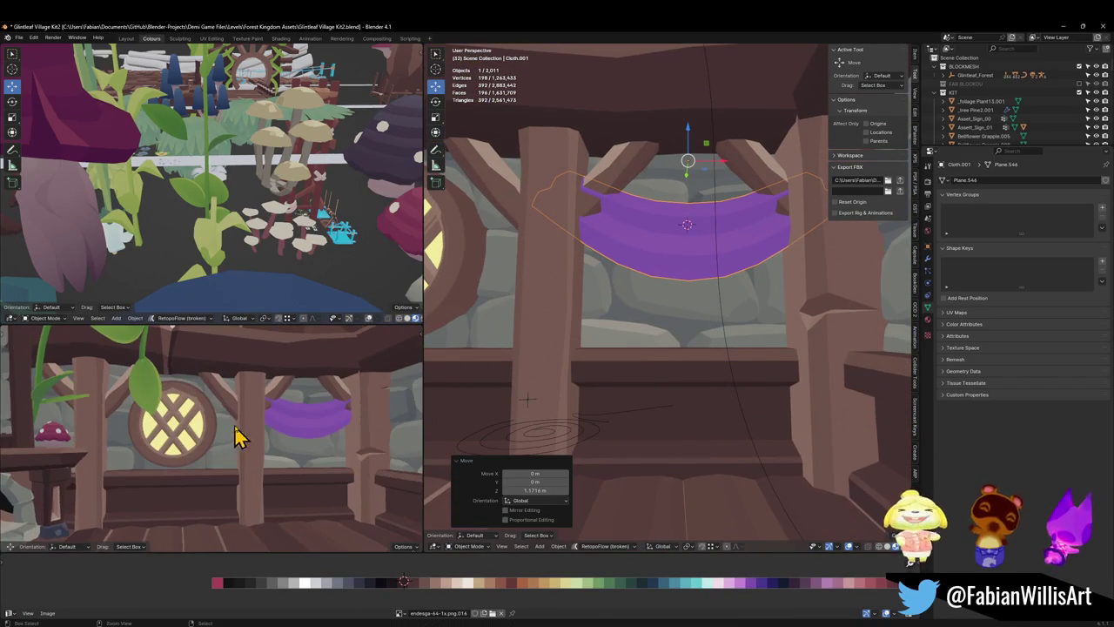
{"action": "key", "text": "ctrl+s"}
- Add a centred edge loop across the cloth mesh
{"action": "mouse_move", "coordinate": [777, 275]}
{"action": "middle_mouse_down"}
{"action": "mouse_move", "coordinate": [729, 311]}
{"action": "mouse_move", "coordinate": [739, 304]}
{"action": "middle_mouse_up"}
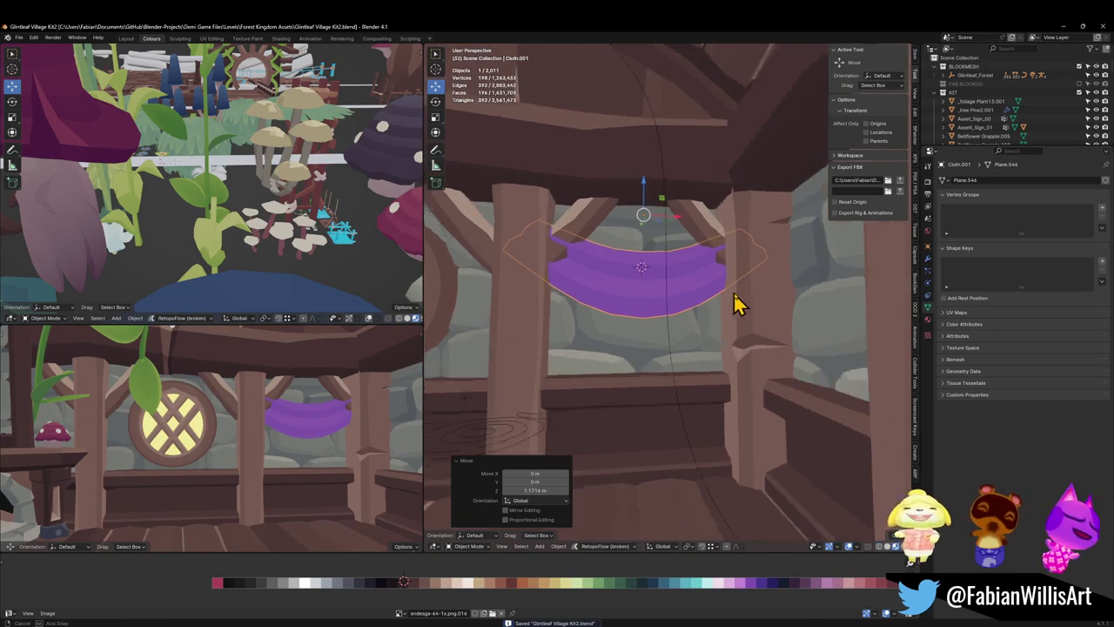
{"action": "key", "text": "Tab"}
{"action": "scroll", "coordinate": [667, 288], "scroll_direction": "up", "scroll_amount": 3}
{"action": "key", "text": "ctrl+r"}
{"action": "left_click", "coordinate": [628, 301]}
{"action": "right_click", "coordinate": [628, 301]}
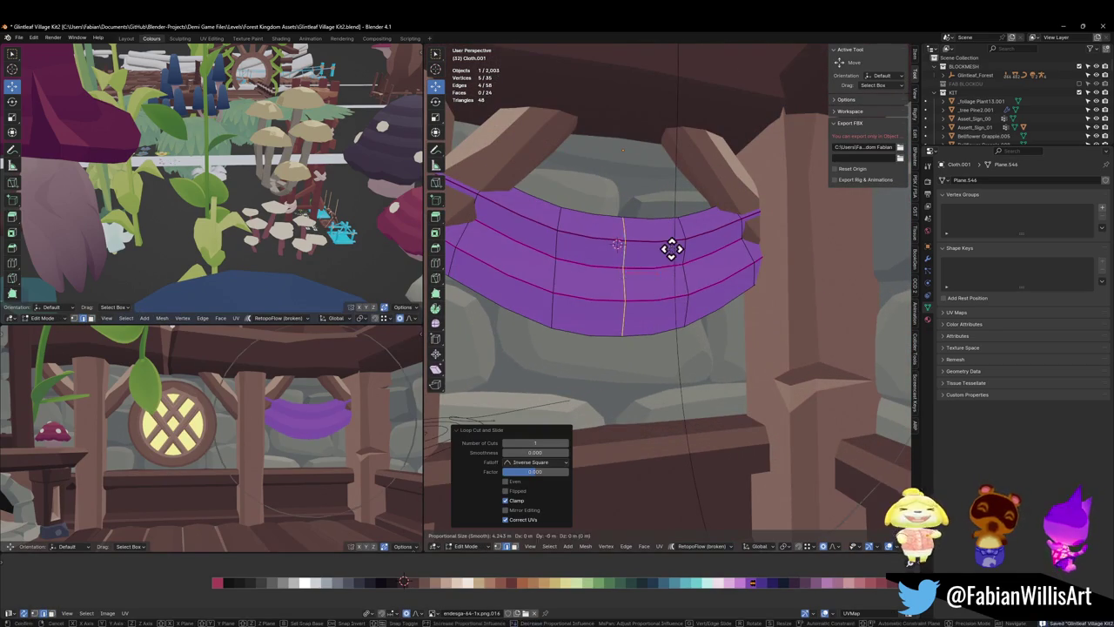
{"action": "key", "text": "g"}
{"action": "key", "text": "z"}
{"action": "scroll", "coordinate": [683, 302], "scroll_direction": "up", "scroll_amount": 3}
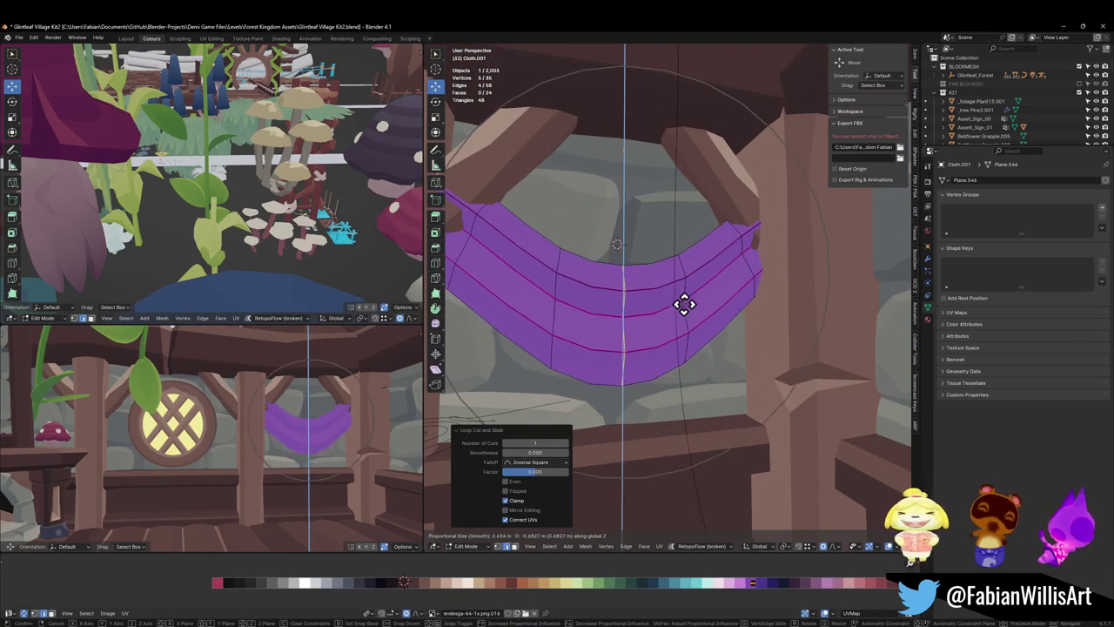
{"action": "scroll", "coordinate": [684, 302], "scroll_direction": "up", "scroll_amount": 3}
{"action": "scroll", "coordinate": [685, 302], "scroll_direction": "up", "scroll_amount": 4}
{"action": "key", "text": "Escape"}
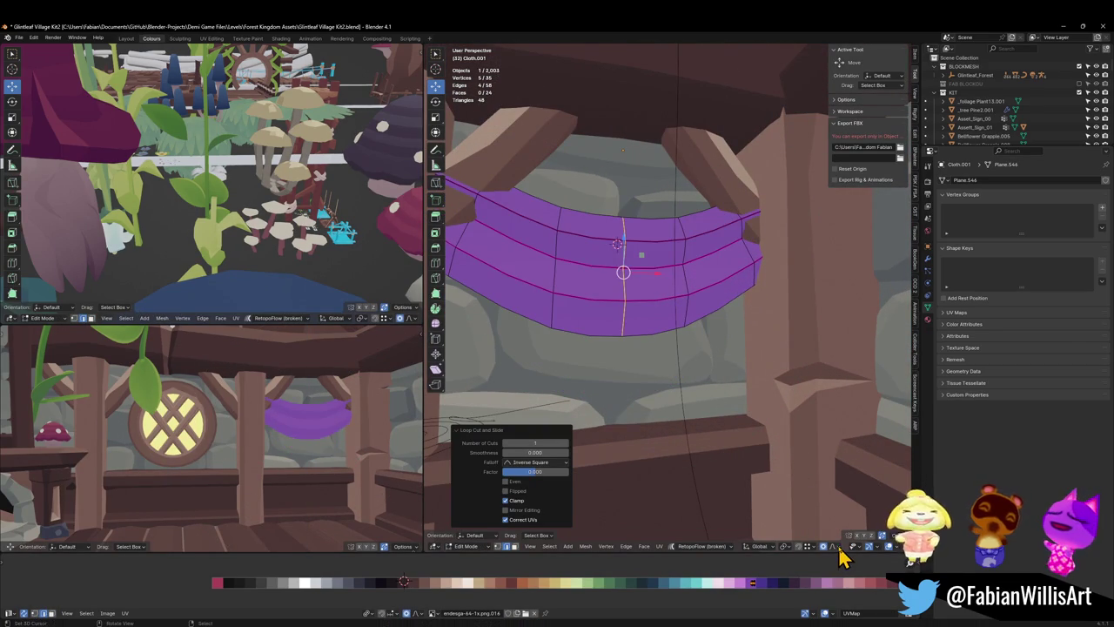
- Set proportional falloff to Sharp and pull the middle loop down into a deeper sag
{"action": "left_click", "coordinate": [838, 546]}
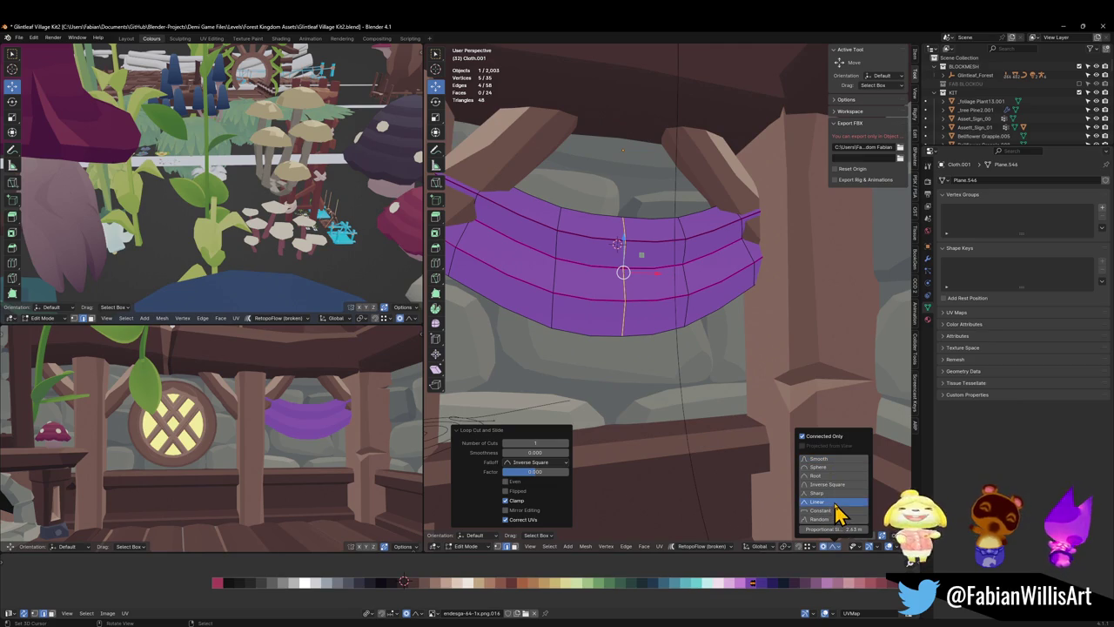
{"action": "left_click", "coordinate": [827, 493]}
{"action": "key", "text": "g"}
{"action": "key", "text": "z"}
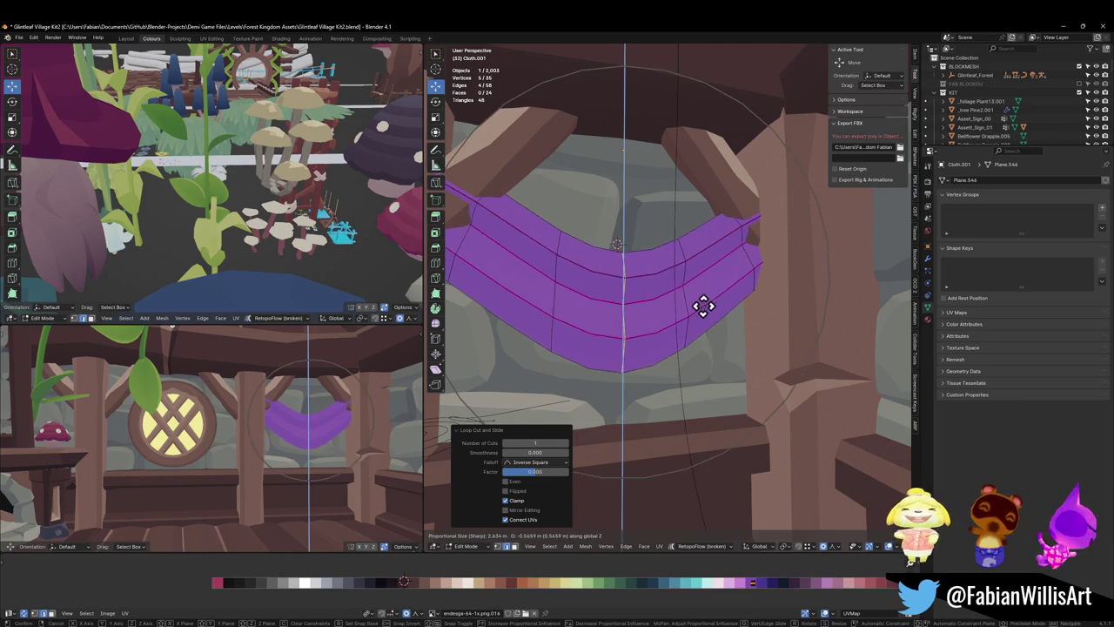
{"action": "left_click", "coordinate": [709, 309]}
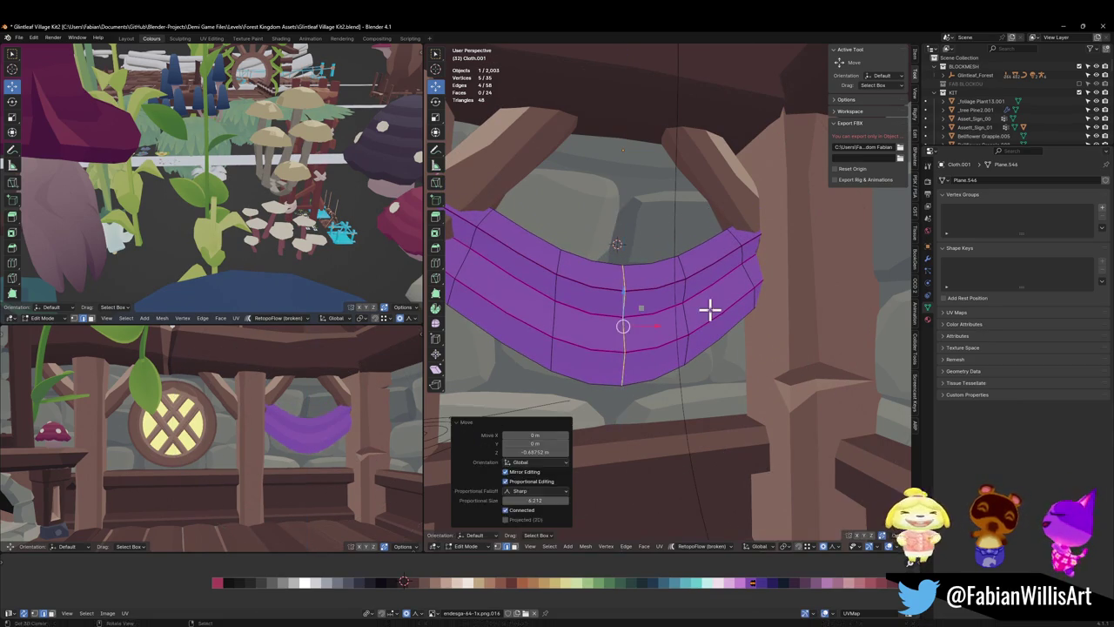
{"action": "key", "text": "alt+a"}
{"action": "scroll", "coordinate": [726, 279], "scroll_direction": "down", "scroll_amount": 2}
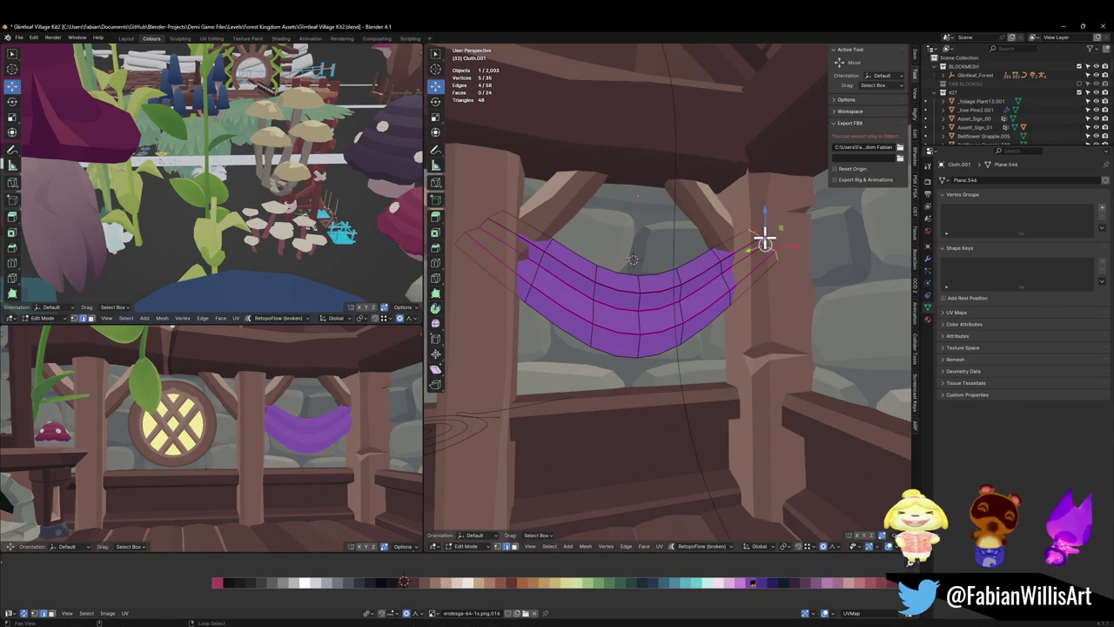
- Squeeze the cloth's sides inward on X into a narrower U and adjust its height
{"action": "key", "text": "s"}
{"action": "key", "text": "x"}
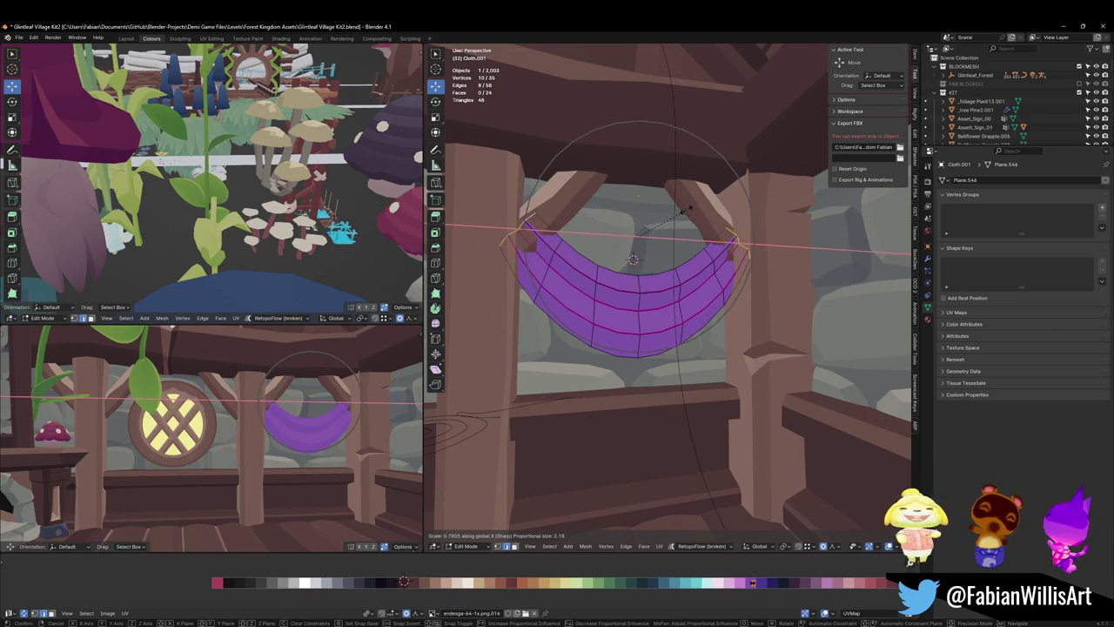
{"action": "left_click", "coordinate": [660, 216]}
{"action": "key", "text": "g"}
{"action": "key", "text": "z"}
{"action": "left_click", "coordinate": [666, 212]}
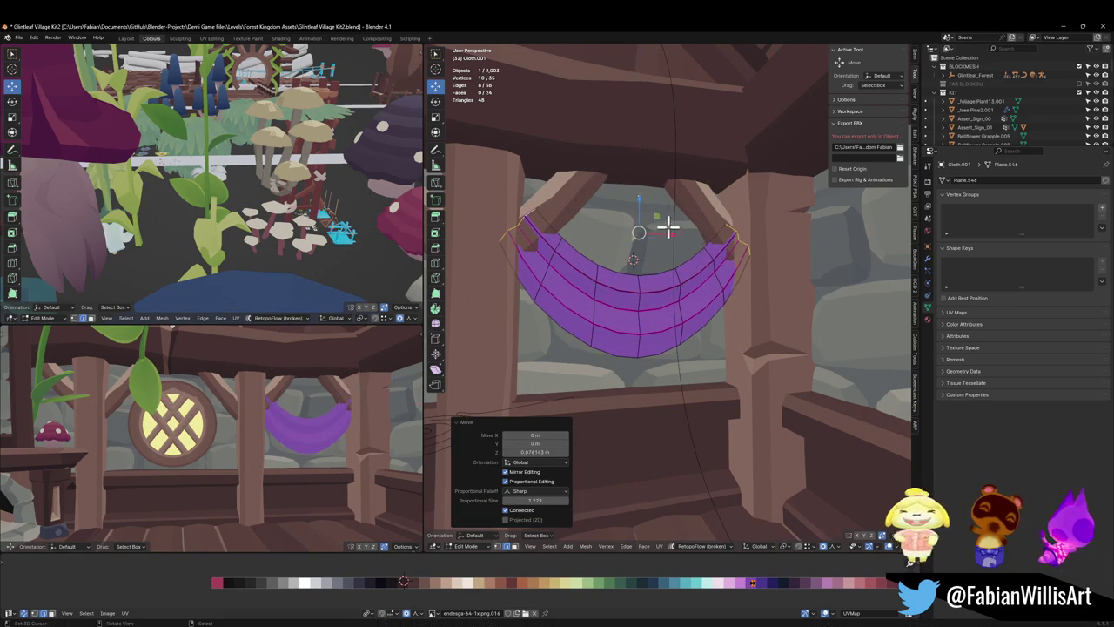
{"action": "key", "text": "a"}
{"action": "key", "text": "s"}
{"action": "key", "text": "Escape"}
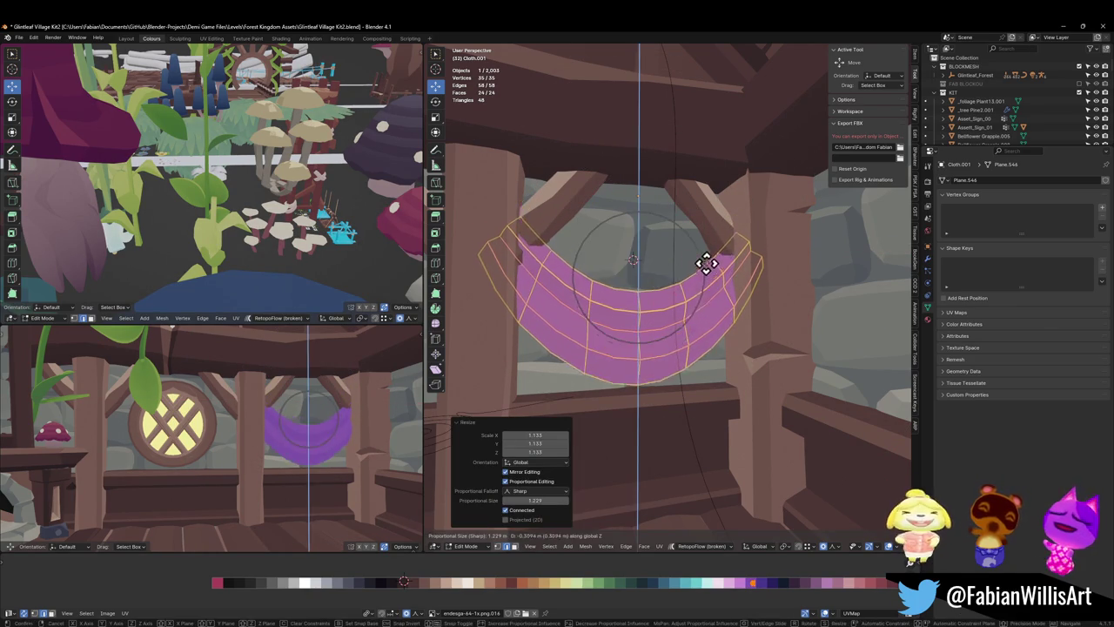
- Nudge the cloth sideways along the X axis
{"action": "key", "text": "g"}
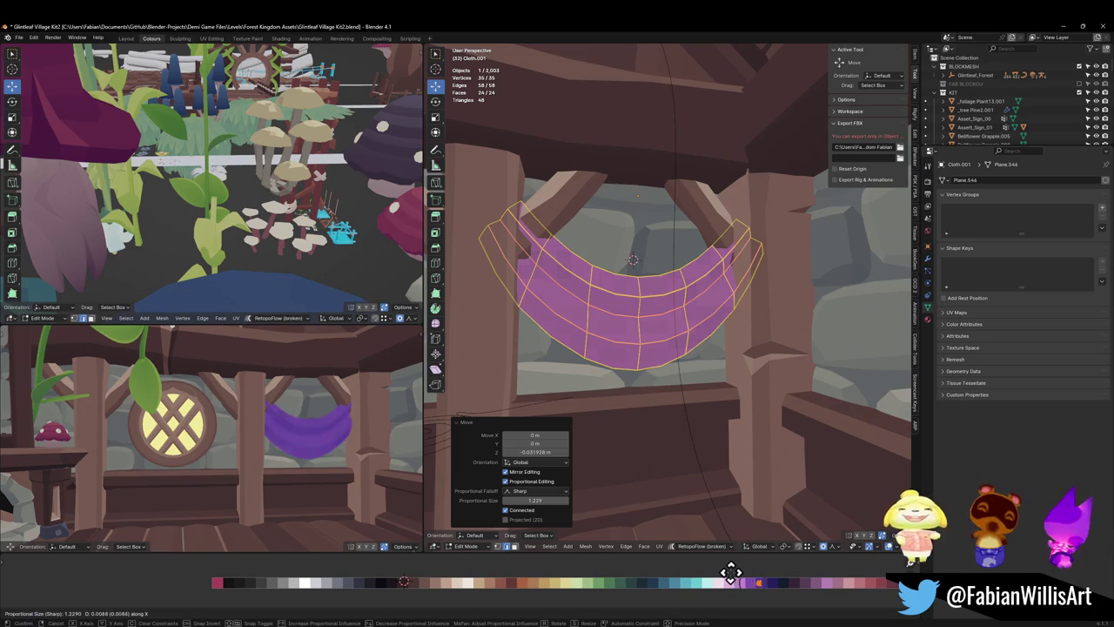
{"action": "key", "text": "x"}
{"action": "left_click", "coordinate": [757, 573]}
{"action": "scroll", "coordinate": [286, 435], "scroll_direction": "down", "scroll_amount": 2}
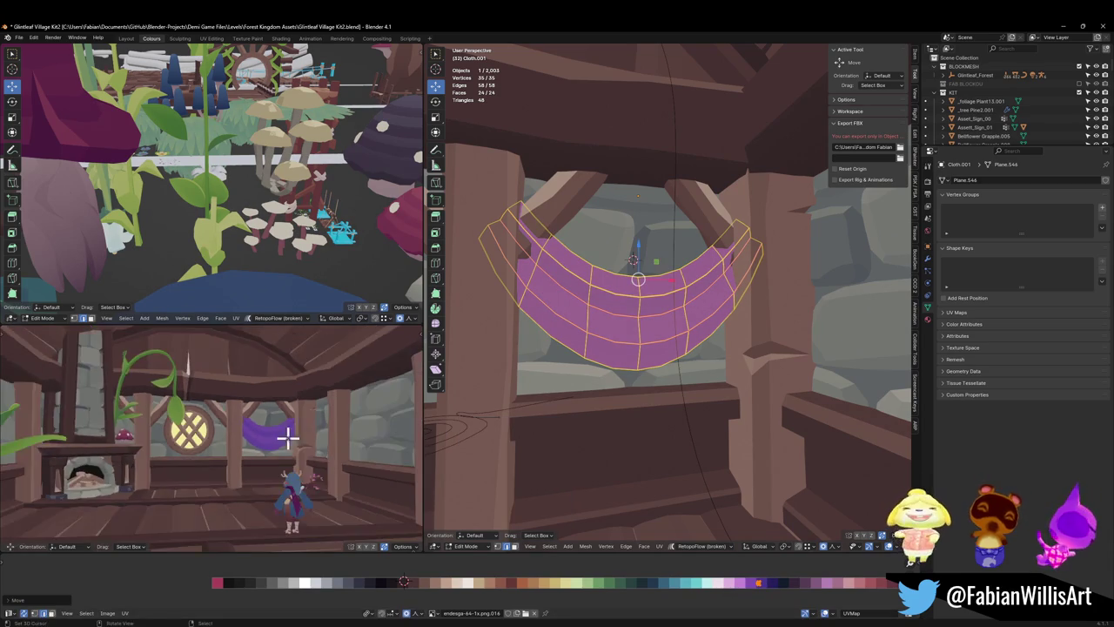
{"action": "scroll", "coordinate": [281, 415], "scroll_direction": "down", "scroll_amount": 4}
{"action": "scroll", "coordinate": [299, 409], "scroll_direction": "up", "scroll_amount": 4}
{"action": "middle_click_drag", "start_coordinate": [298, 409], "coordinate": [291, 416]}
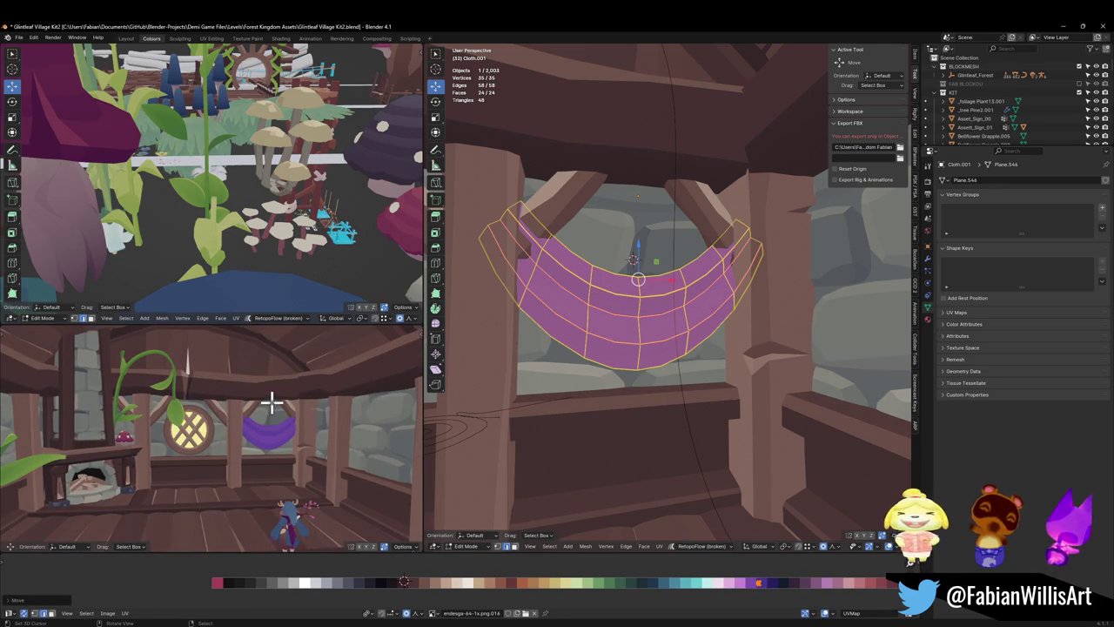
{"action": "scroll", "coordinate": [670, 322], "scroll_direction": "up", "scroll_amount": 2}
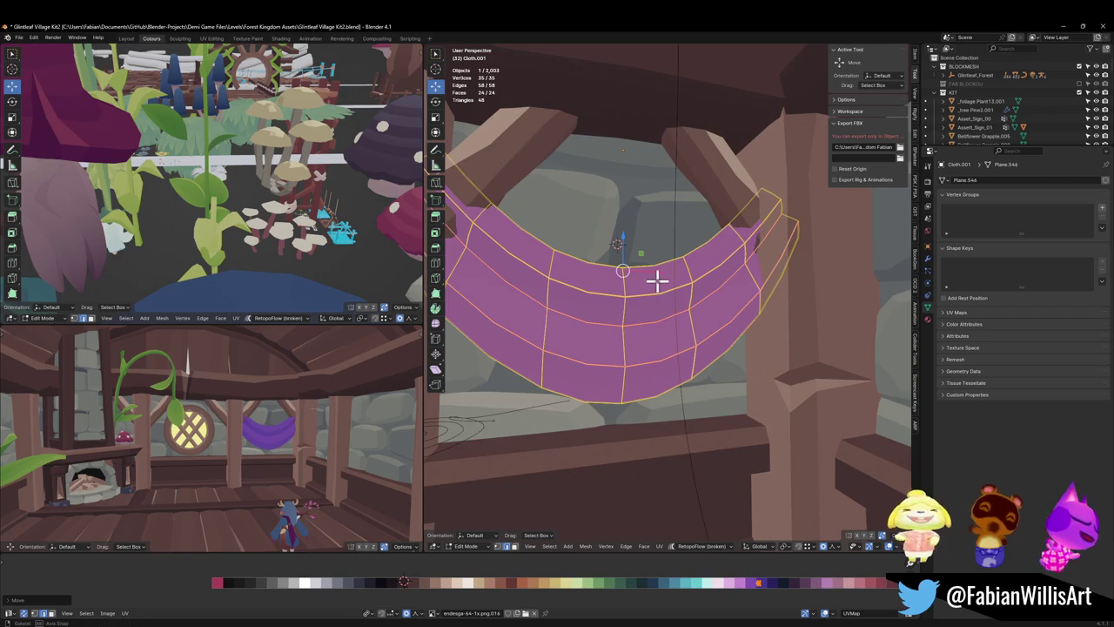
{"action": "middle_click_drag", "start_coordinate": [659, 281], "coordinate": [645, 277]}
- Select the top two rows of cloth faces
{"action": "key", "text": "alt+a"}
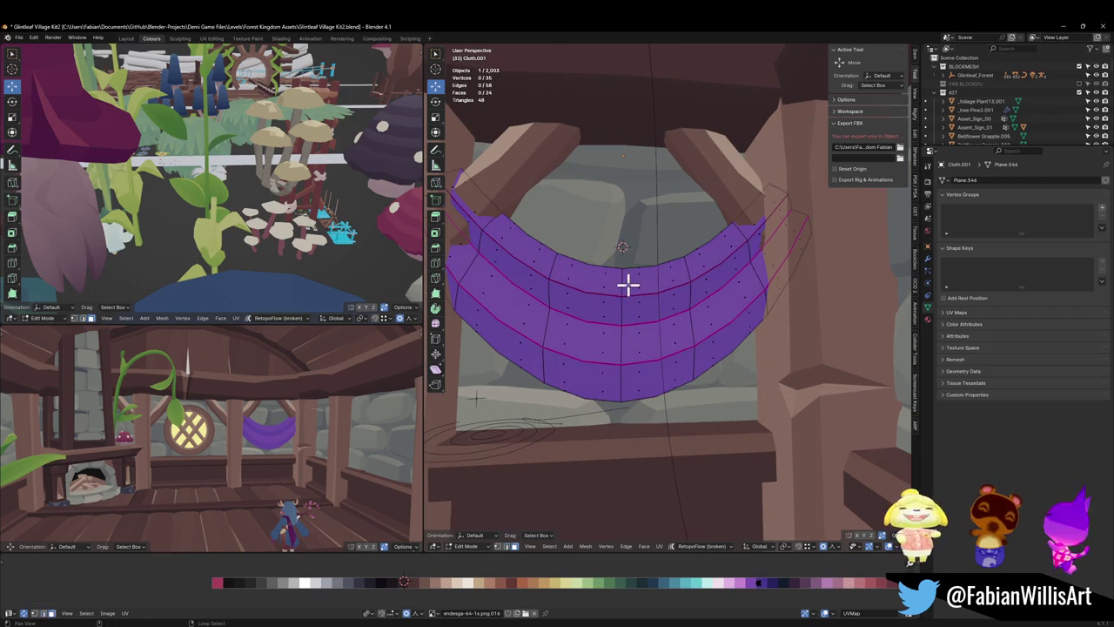
{"action": "left_click", "coordinate": [624, 294], "text": "alt"}
{"action": "left_click", "coordinate": [628, 312], "text": "alt+shift"}
- Extrude the top rows upward into a band and shrink it slightly
{"action": "key", "text": "e"}
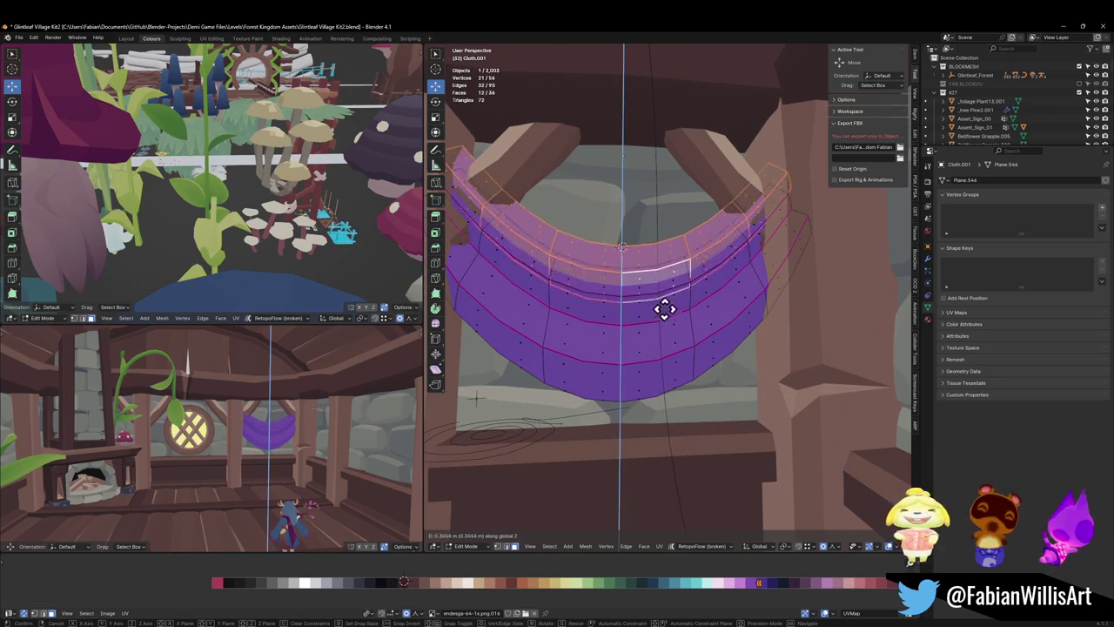
{"action": "left_click", "coordinate": [662, 281]}
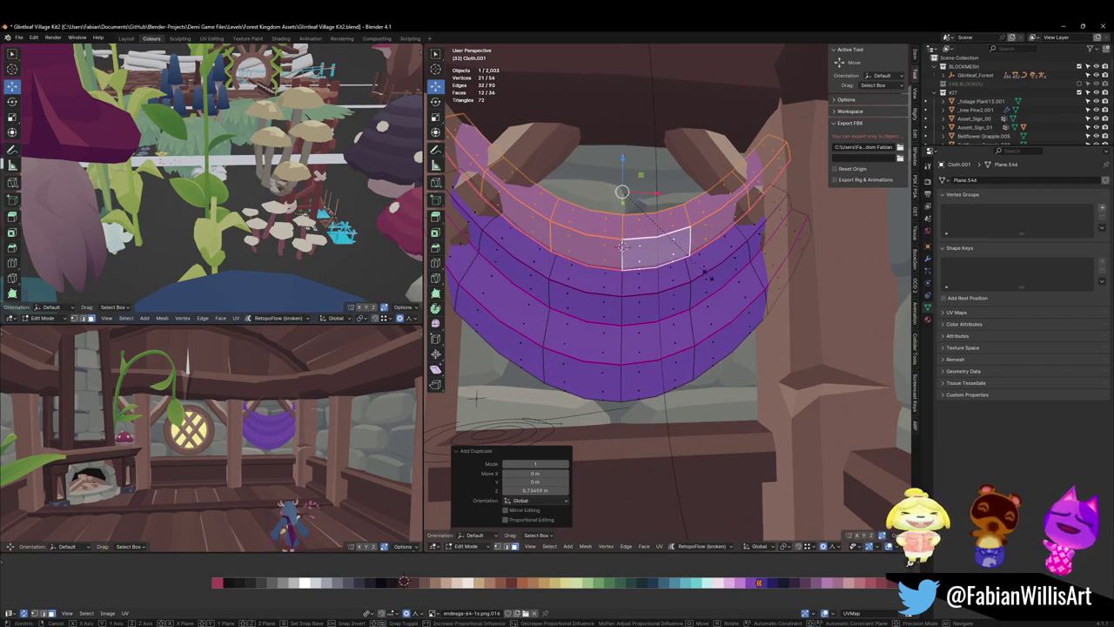
{"action": "key", "text": "s"}
{"action": "left_click", "coordinate": [572, 252]}
{"action": "scroll", "coordinate": [609, 269], "scroll_direction": "down", "scroll_amount": 2}
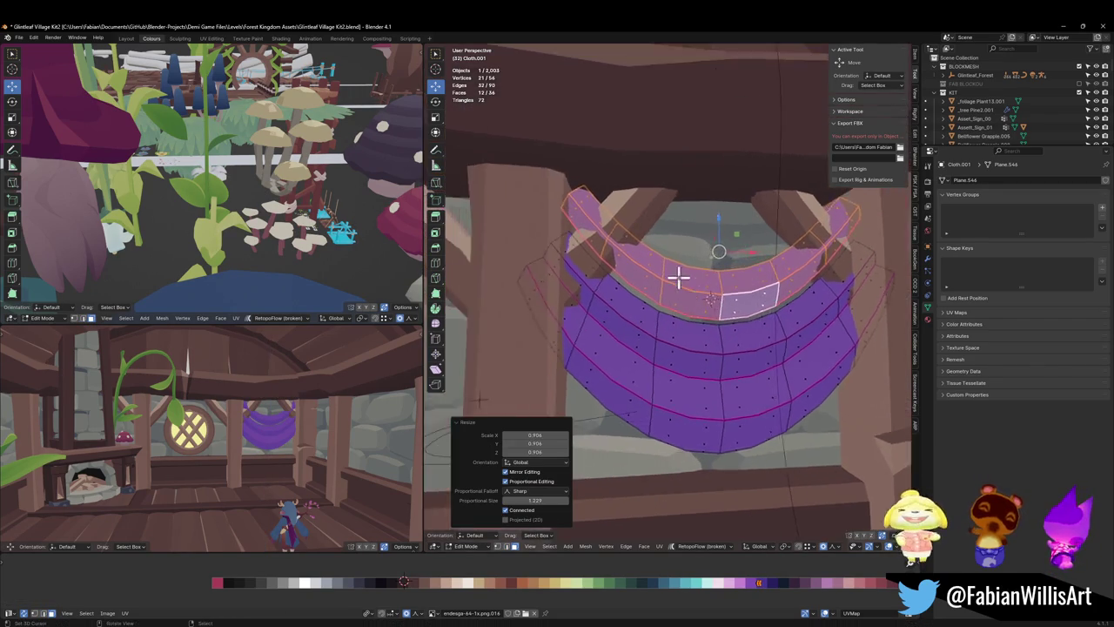
{"action": "scroll", "coordinate": [677, 299], "scroll_direction": "up", "scroll_amount": 6}
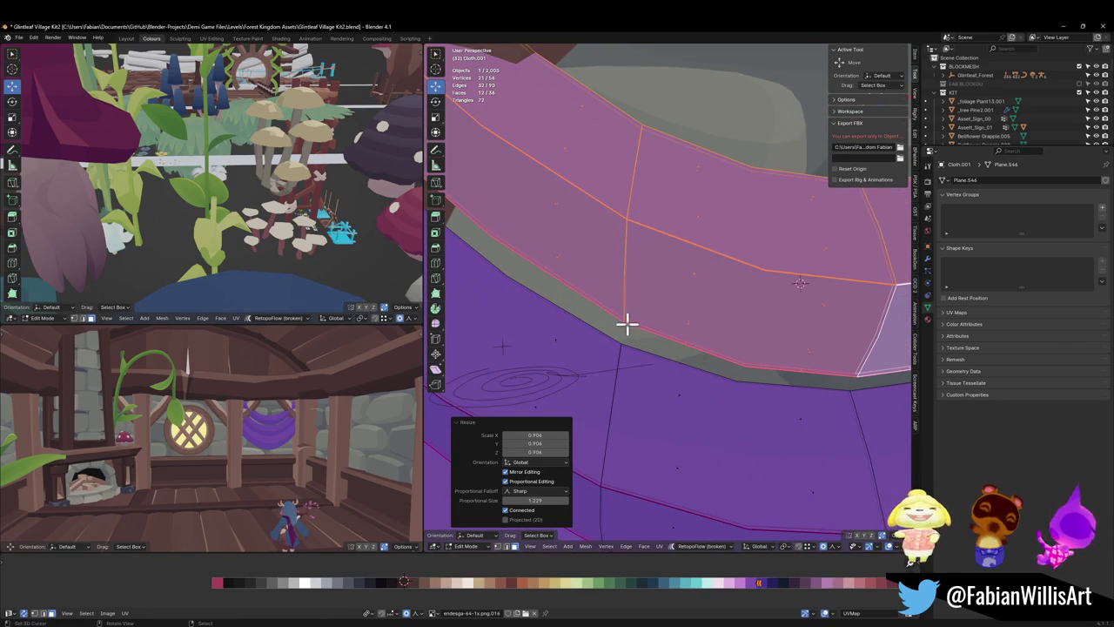
- Choose a transform pivot point, cancelling trial moves of the top band
{"action": "key", "text": "g"}
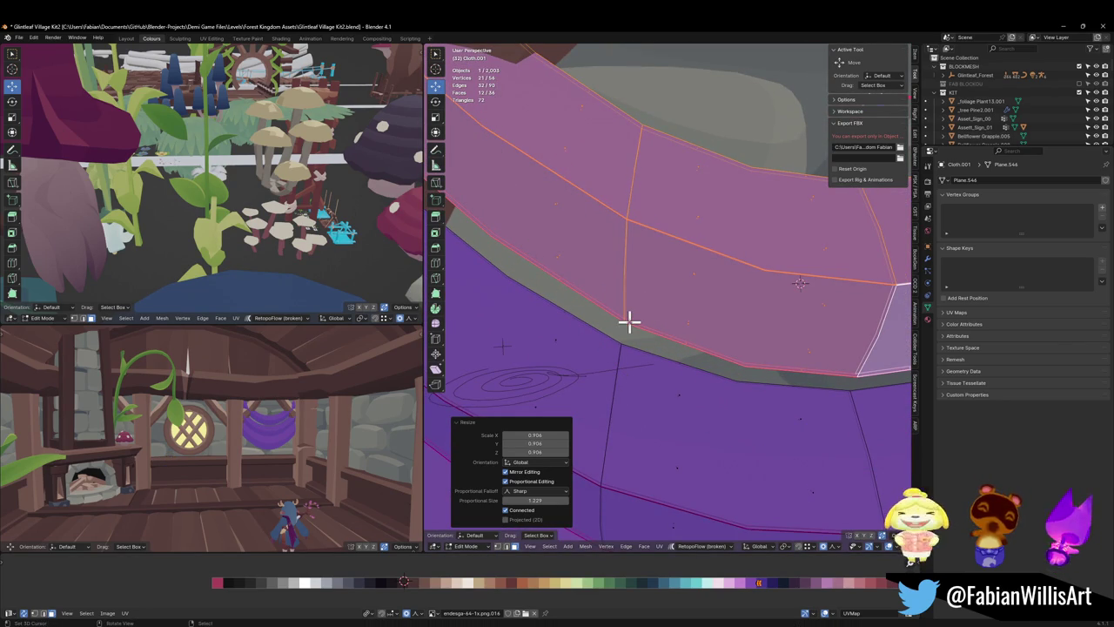
{"action": "right_click", "coordinate": [622, 346]}
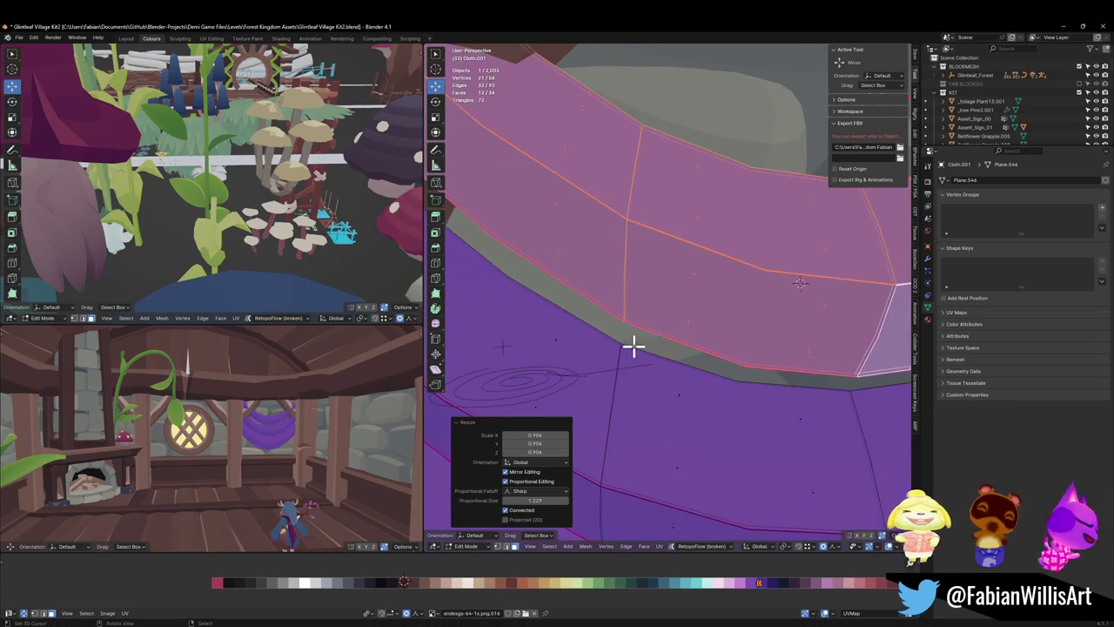
{"action": "key", "text": "period"}
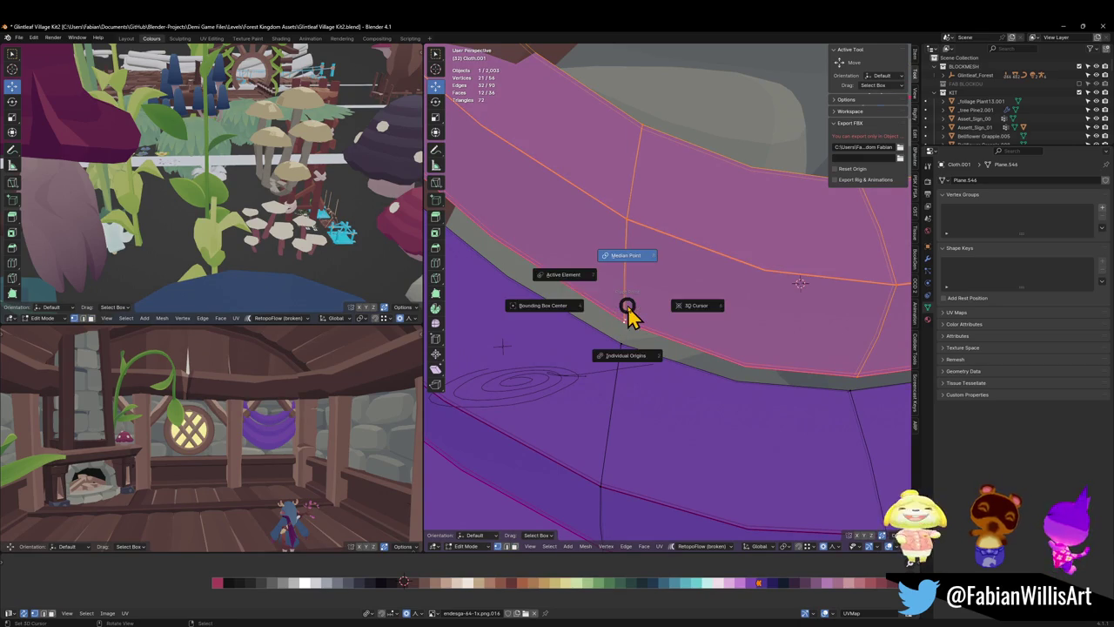
{"action": "left_click", "coordinate": [542, 273]}
{"action": "key", "text": "g"}
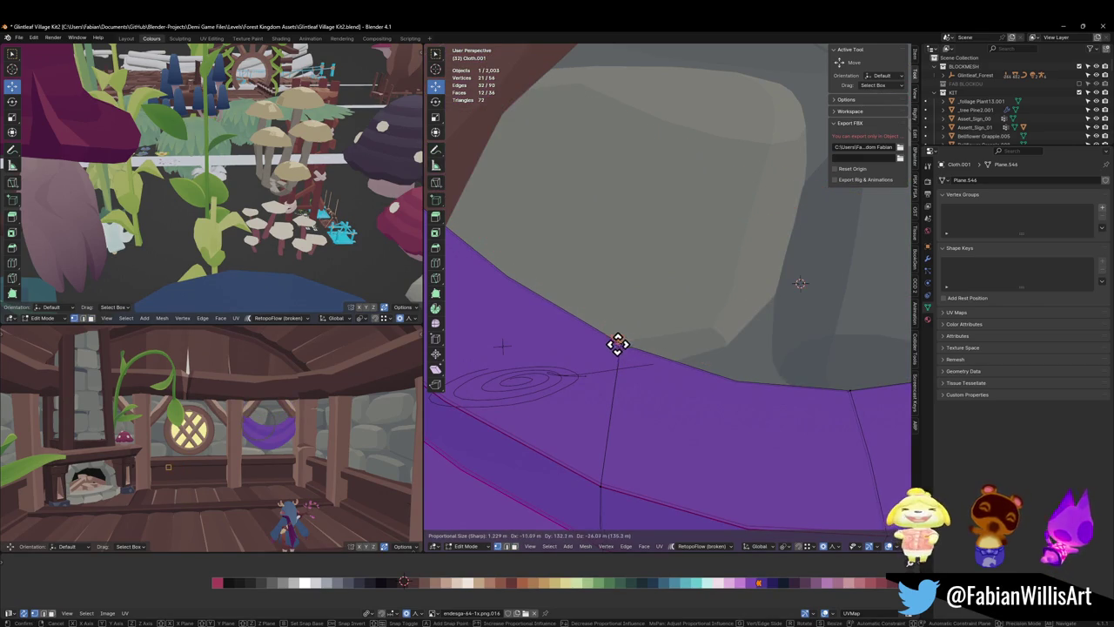
{"action": "right_click", "coordinate": [618, 344]}
- Enable Exclude Non-Selectable in snapping and isolate the banner in Local View
{"action": "key", "text": "ctrl+shift+Tab"}
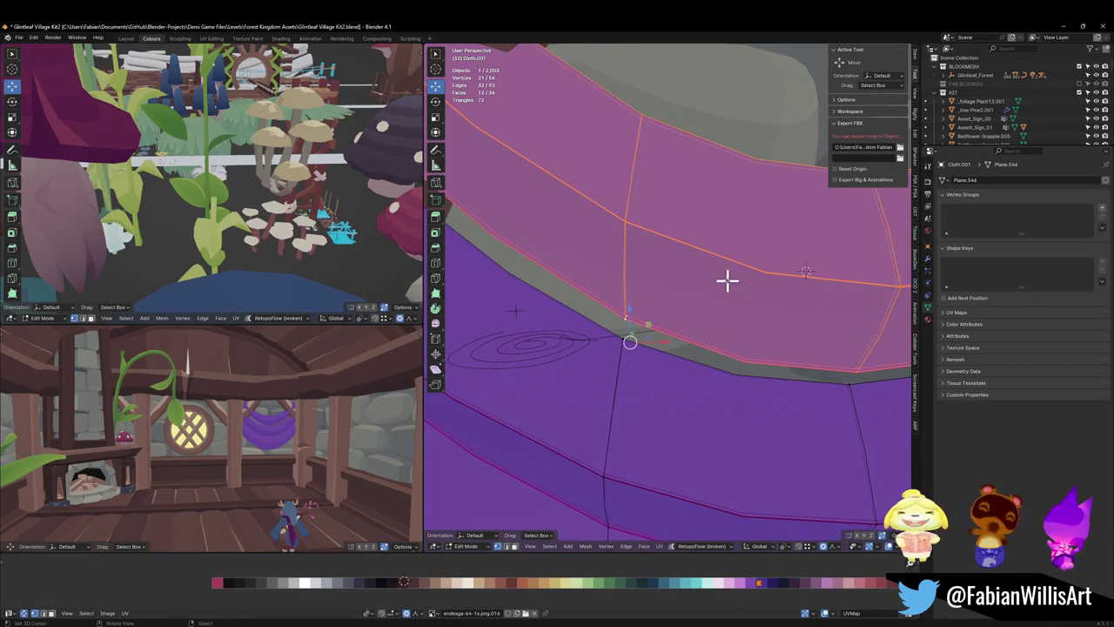
{"action": "left_click", "coordinate": [619, 338]}
{"action": "middle_click_drag", "start_coordinate": [618, 336], "coordinate": [636, 348]}
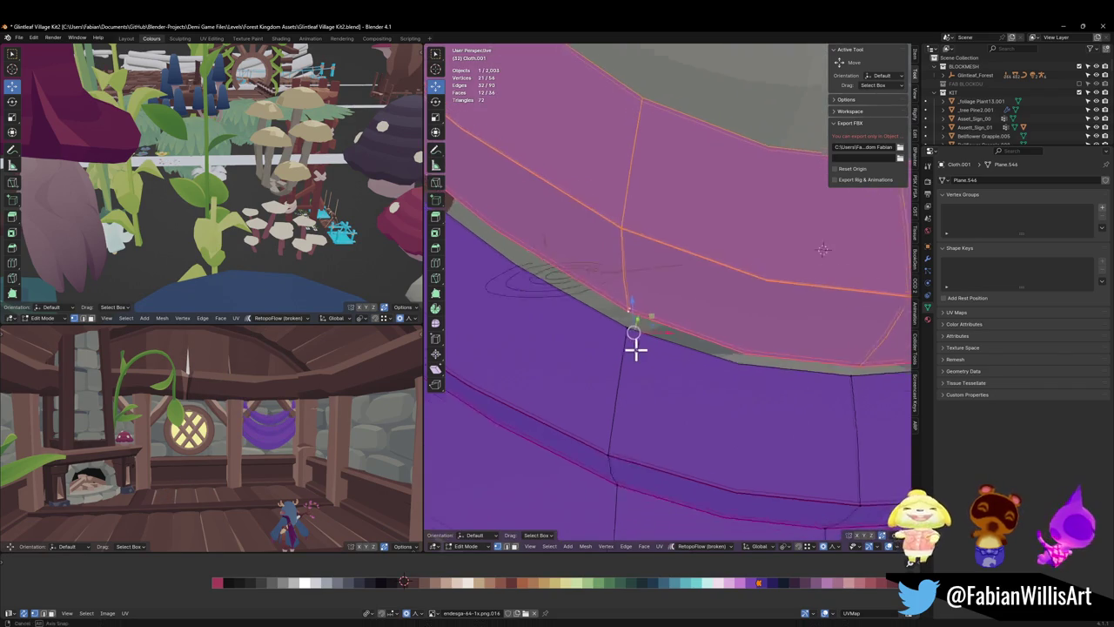
{"action": "key", "text": "ctrl+shift+Tab"}
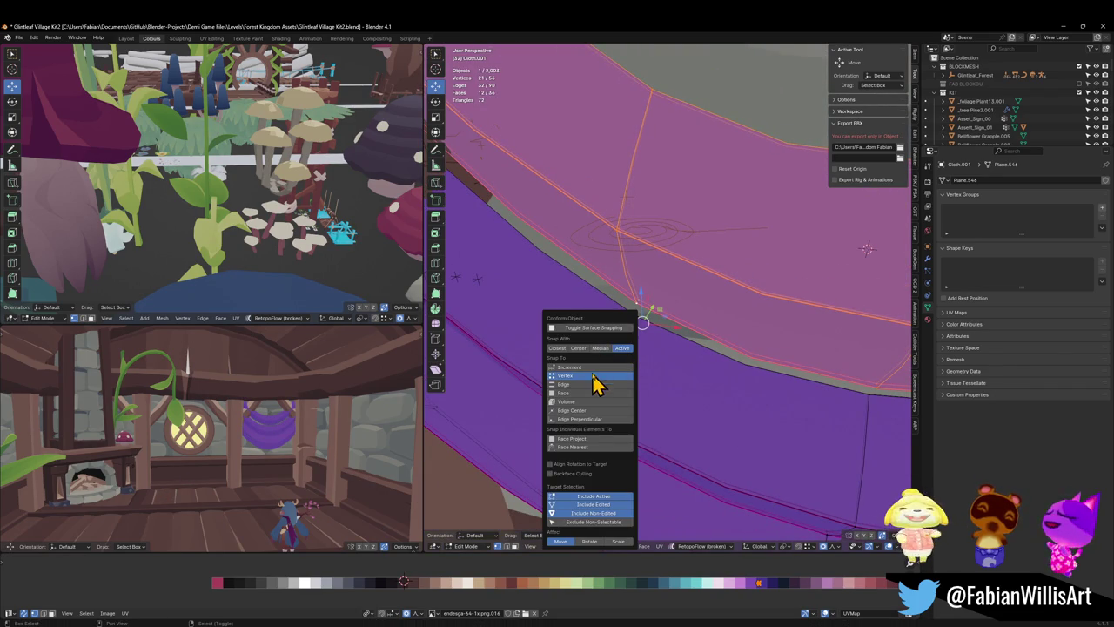
{"action": "left_click", "coordinate": [609, 522]}
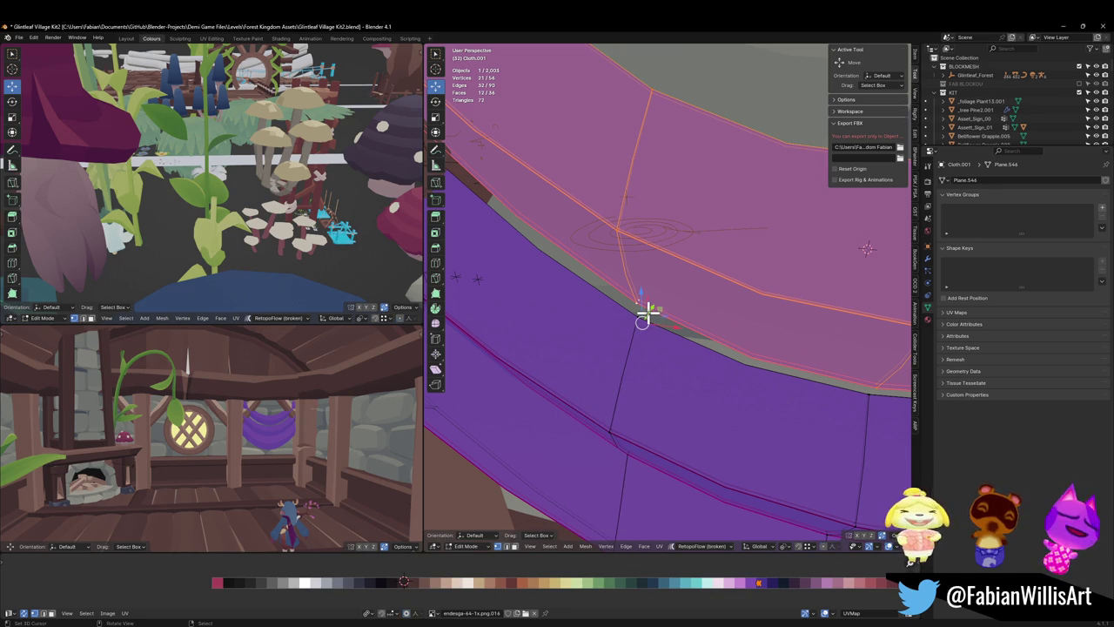
{"action": "key", "text": "KP_Divide"}
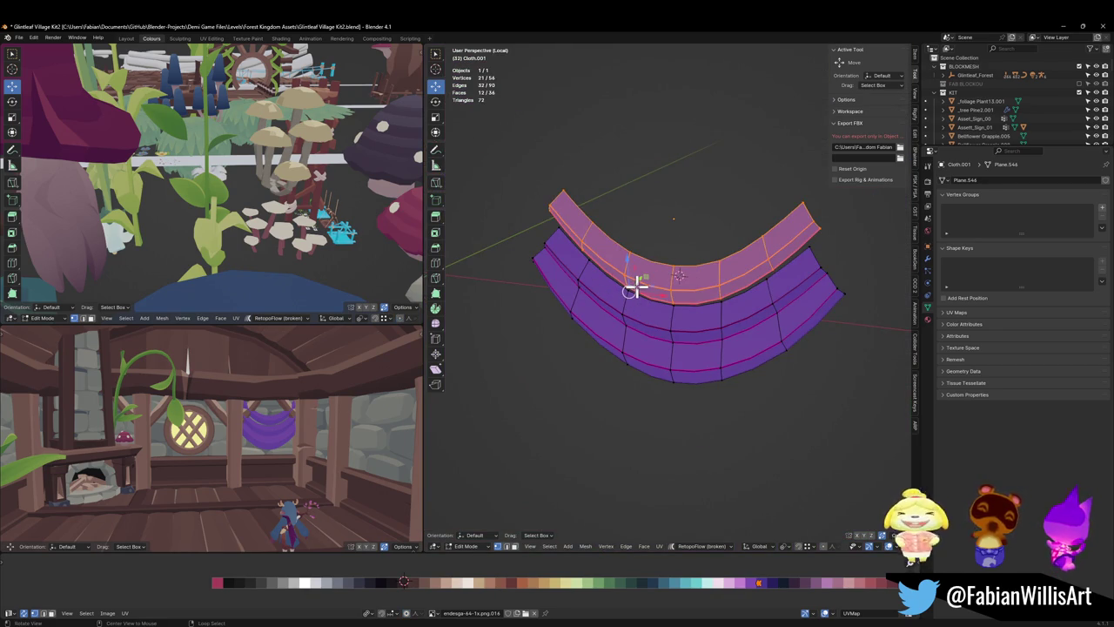
- Check the snapping settings, then bring up the banner's modifier stack
{"action": "scroll", "coordinate": [643, 340], "scroll_direction": "up", "scroll_amount": 5}
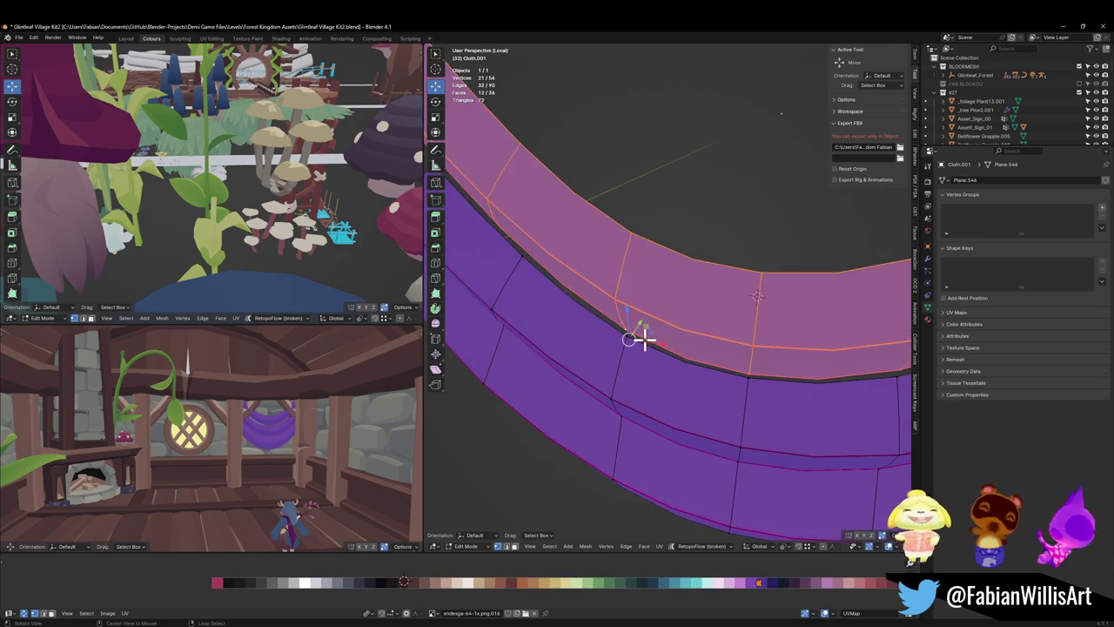
{"action": "scroll", "coordinate": [625, 345], "scroll_direction": "up", "scroll_amount": 4}
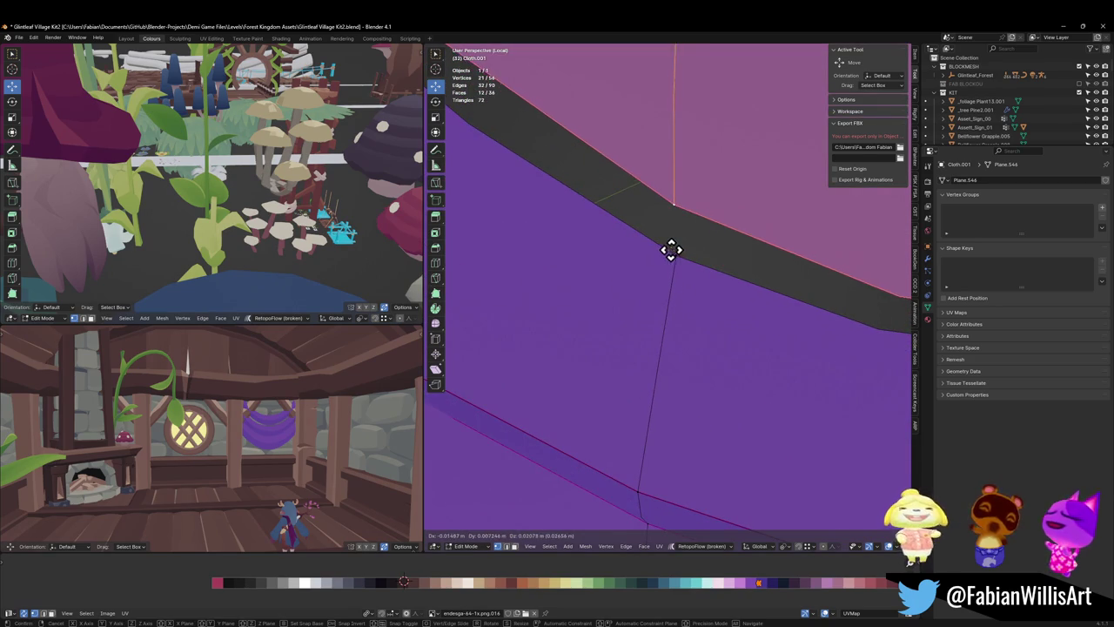
{"action": "key", "text": "ctrl+shift+Tab"}
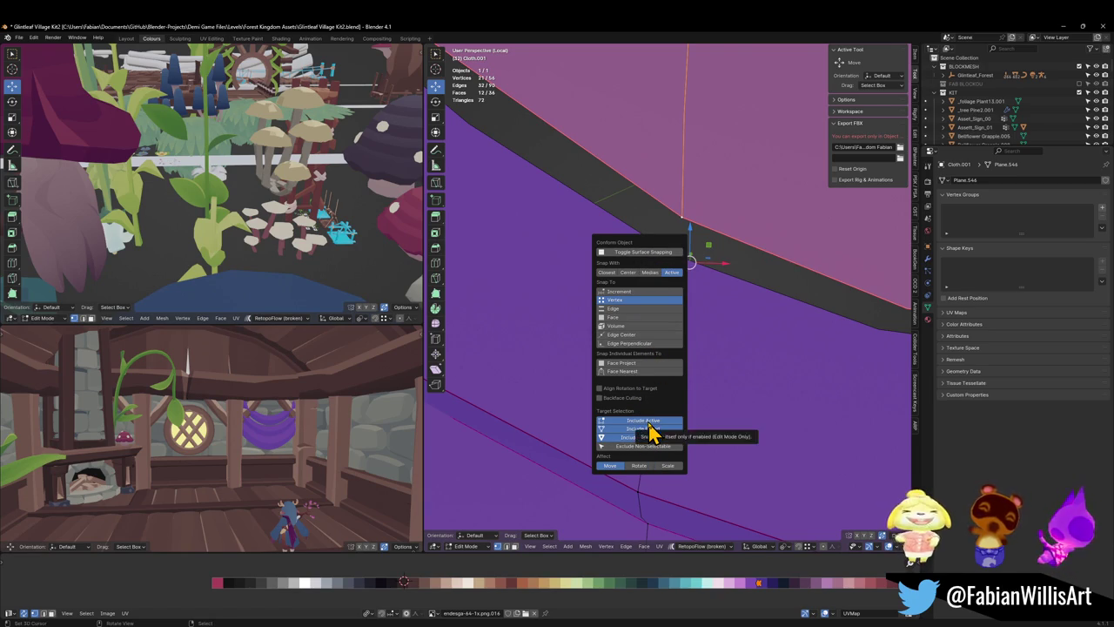
{"action": "scroll", "coordinate": [736, 251], "scroll_direction": "down", "scroll_amount": 2}
{"action": "mouse_move", "coordinate": [736, 252]}
{"action": "middle_mouse_down"}
{"action": "mouse_move", "coordinate": [734, 265]}
{"action": "mouse_move", "coordinate": [748, 270]}
{"action": "middle_mouse_up"}
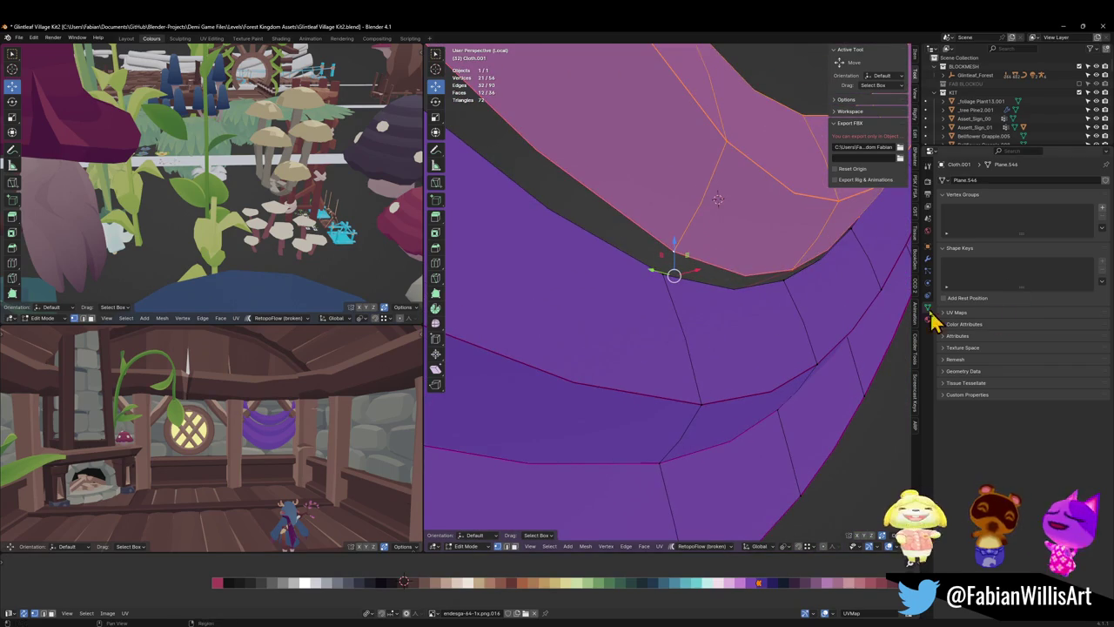
{"action": "left_click", "coordinate": [928, 261]}
- Disable the Subdivision modifier in the viewport and reposition a selected vertex
{"action": "left_click", "coordinate": [1065, 195]}
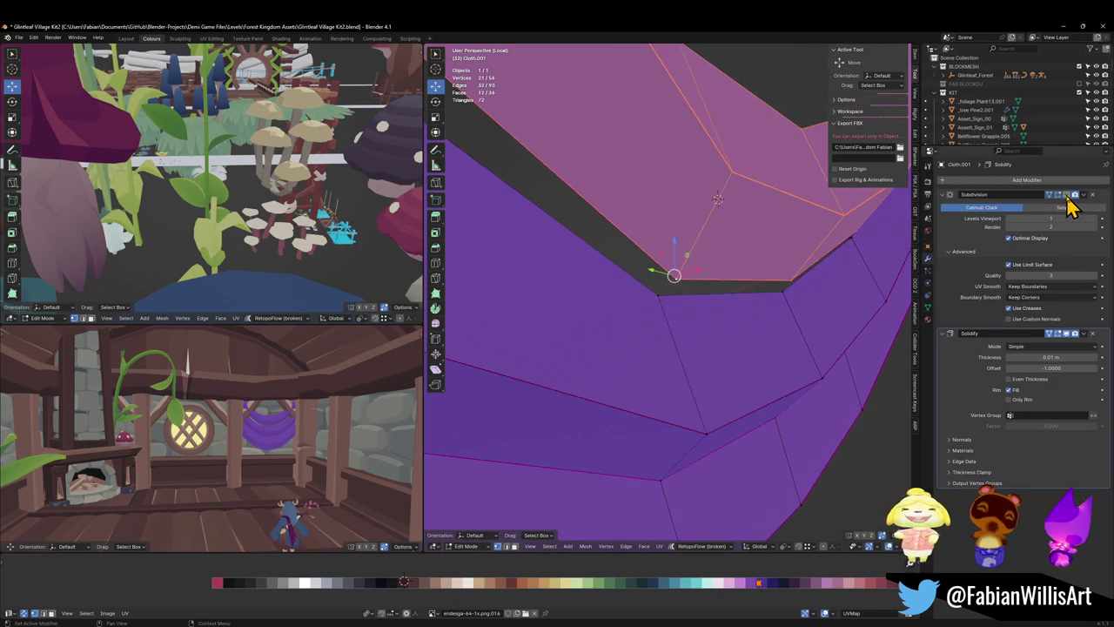
{"action": "scroll", "coordinate": [723, 286], "scroll_direction": "up", "scroll_amount": 2}
{"action": "scroll", "coordinate": [664, 294], "scroll_direction": "up", "scroll_amount": 2}
{"action": "key", "text": "g"}
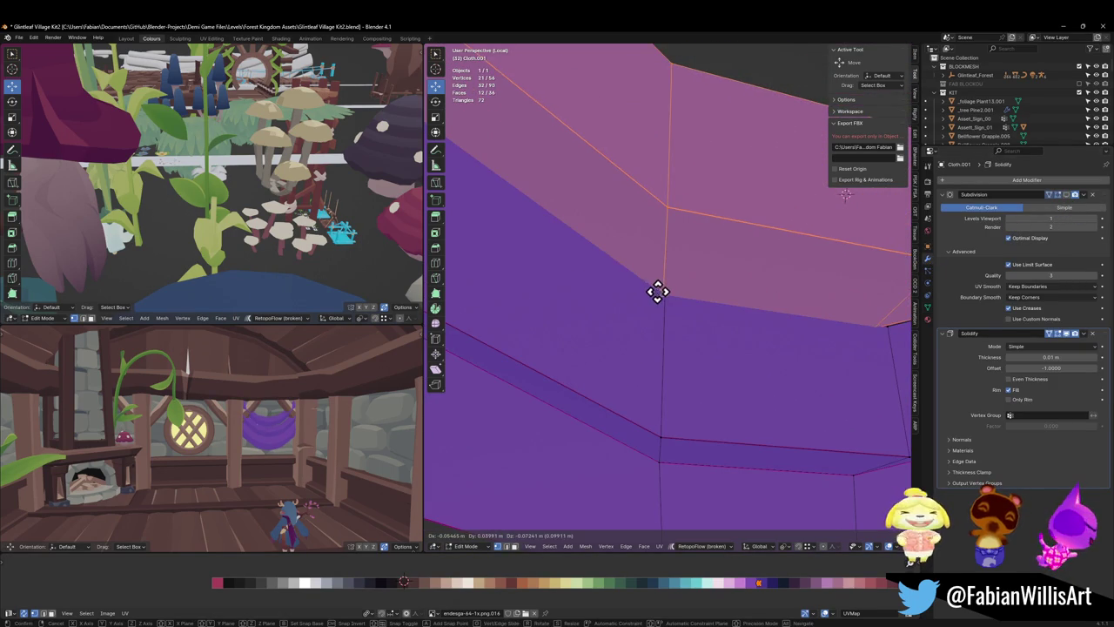
{"action": "left_click", "coordinate": [664, 291]}
- Move the pink trim strip down onto the cloth using snapping
{"action": "scroll", "coordinate": [717, 329], "scroll_direction": "down", "scroll_amount": 2}
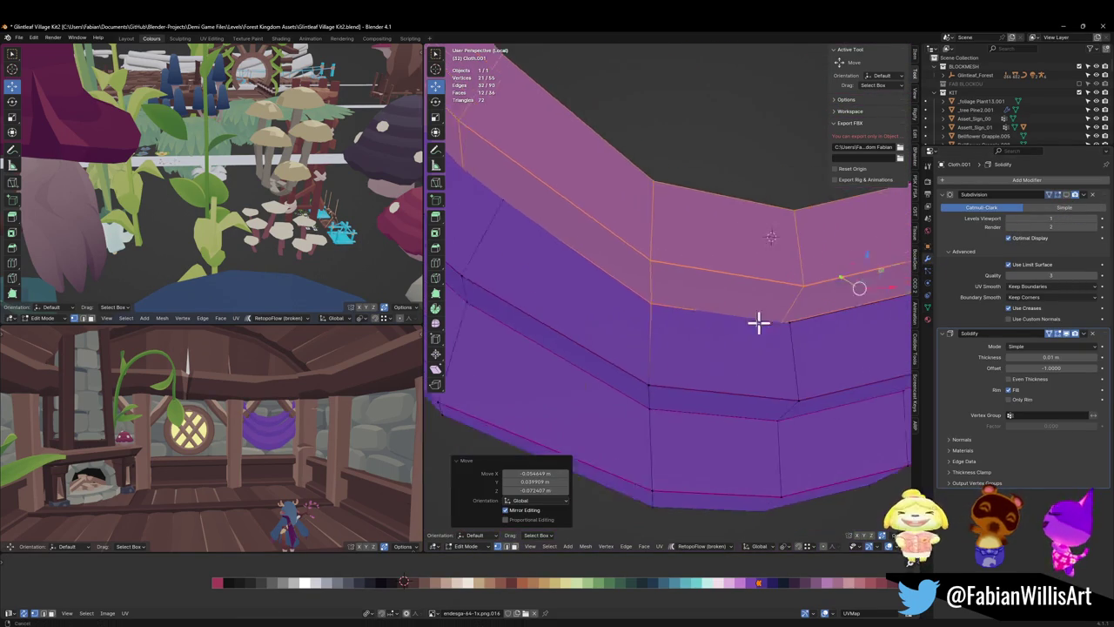
{"action": "scroll", "coordinate": [758, 319], "scroll_direction": "down", "scroll_amount": 2}
{"action": "scroll", "coordinate": [706, 316], "scroll_direction": "down", "scroll_amount": 2}
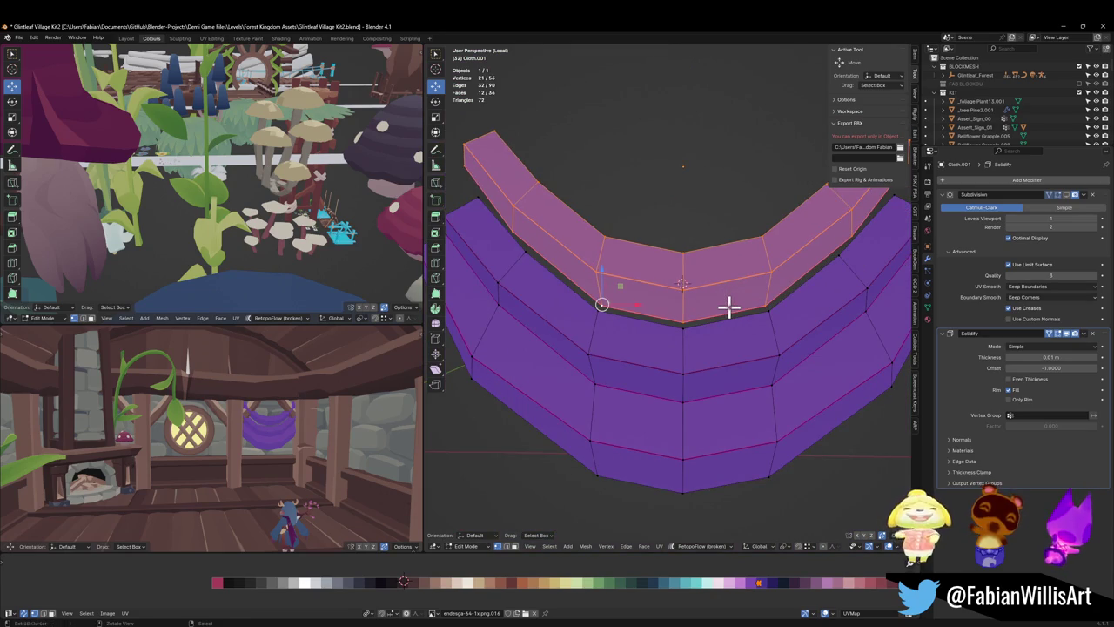
{"action": "scroll", "coordinate": [730, 306], "scroll_direction": "up", "scroll_amount": 1}
{"action": "scroll", "coordinate": [731, 315], "scroll_direction": "up", "scroll_amount": 1}
{"action": "key", "text": "g"}
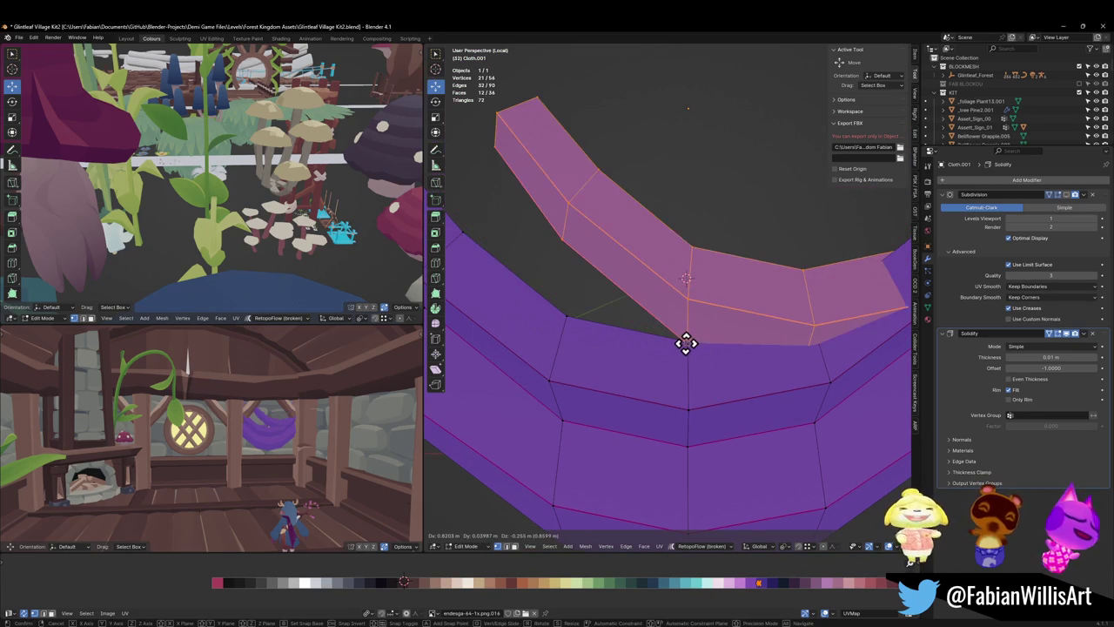
{"action": "left_click", "coordinate": [678, 340]}
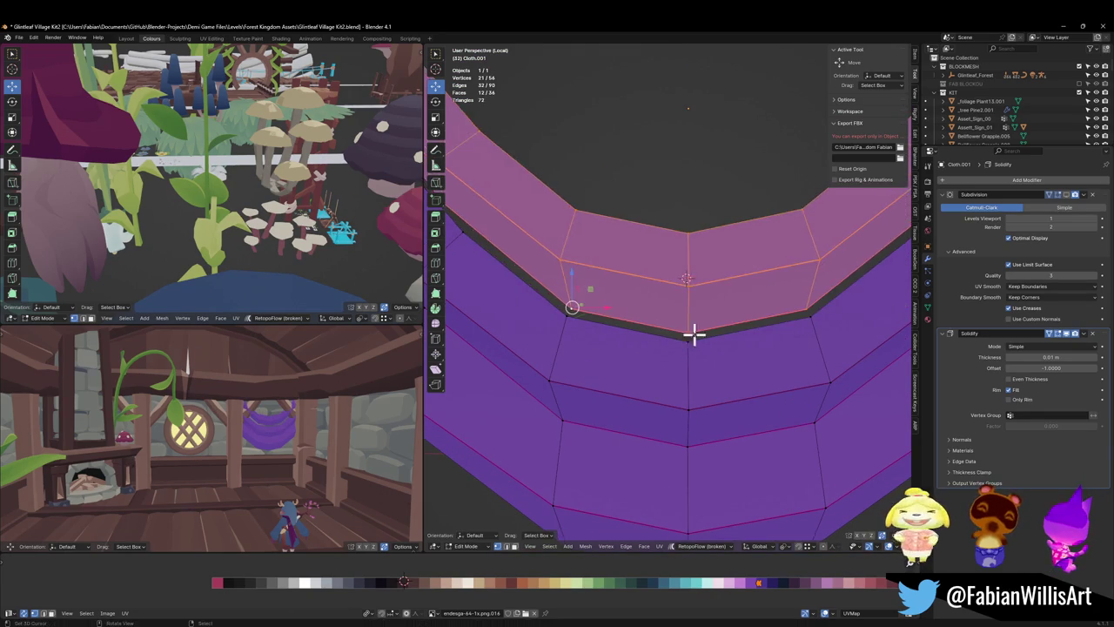
{"action": "scroll", "coordinate": [694, 331], "scroll_direction": "down", "scroll_amount": 3}
{"action": "key", "text": "ctrl+shift+Tab"}
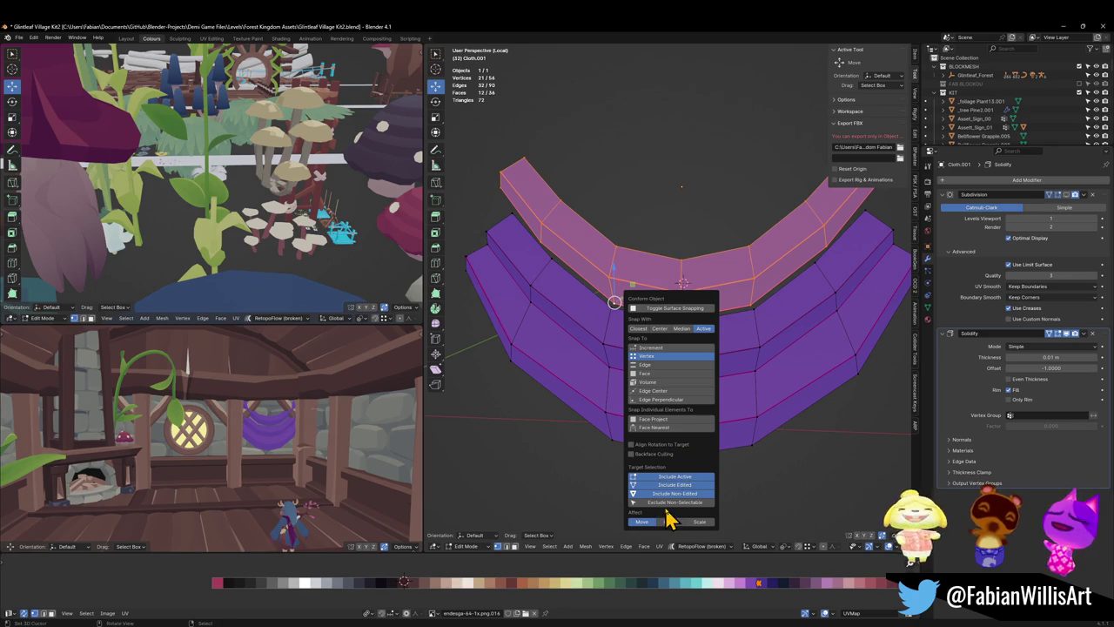
{"action": "scroll", "coordinate": [693, 344], "scroll_direction": "up", "scroll_amount": 4}
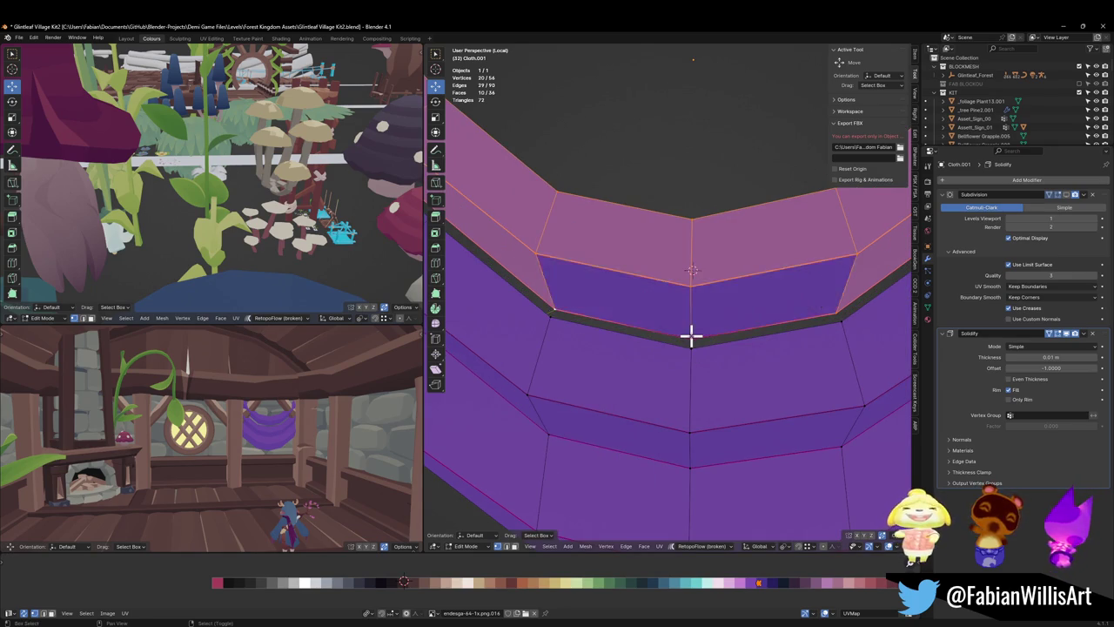
{"action": "key", "text": "g"}
{"action": "left_click", "coordinate": [690, 351], "text": "ctrl"}
- Undo and redo the trim move, reverting a trial scale and face deletion
{"action": "middle_click_drag", "start_coordinate": [691, 352], "coordinate": [715, 340]}
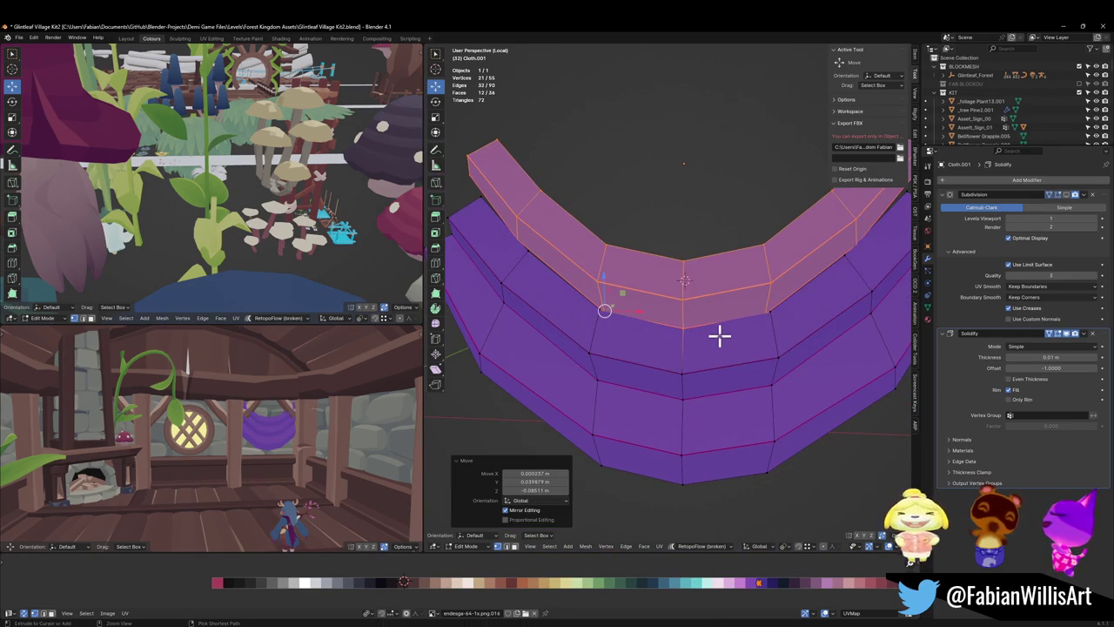
{"action": "key", "text": "ctrl+z"}
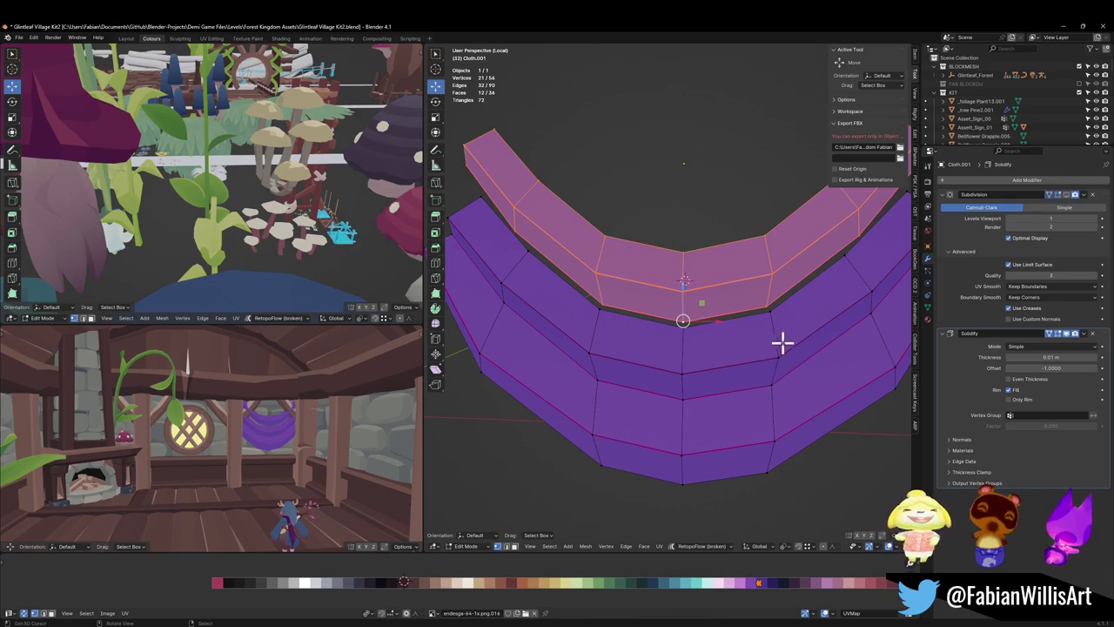
{"action": "key", "text": "s"}
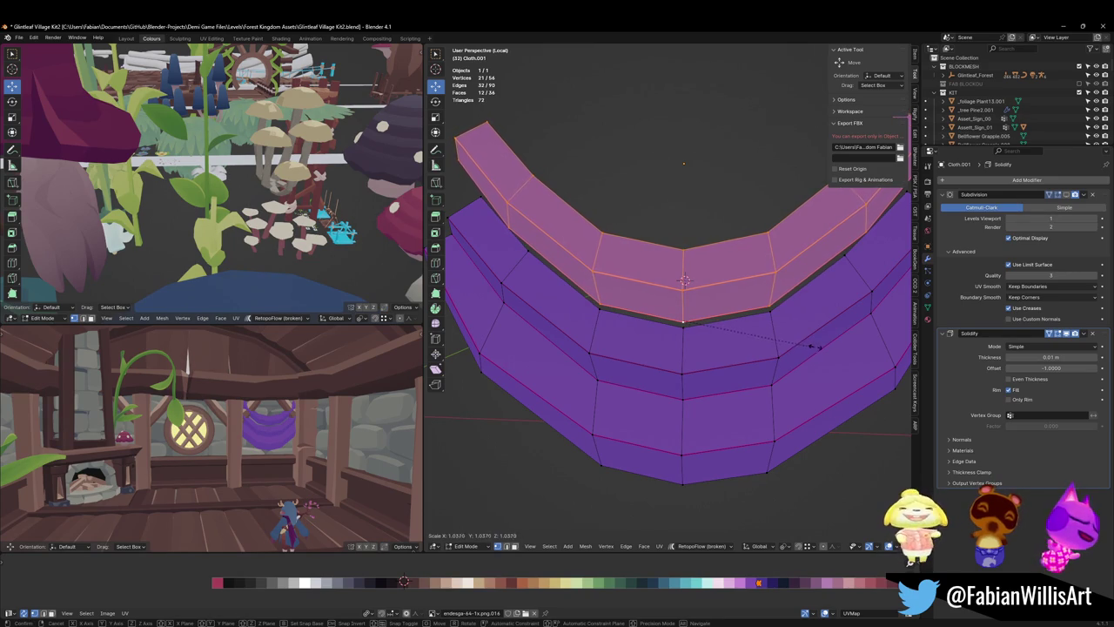
{"action": "key", "text": "Escape"}
{"action": "key", "text": "ctrl+shift+z"}
{"action": "scroll", "coordinate": [683, 341], "scroll_direction": "up", "scroll_amount": 2}
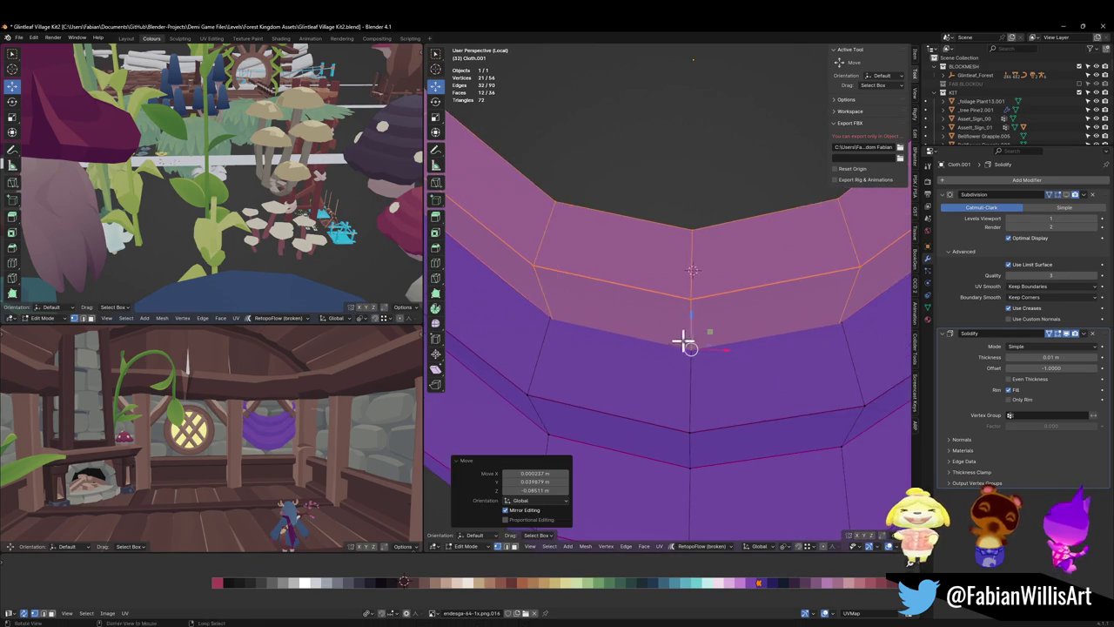
{"action": "scroll", "coordinate": [696, 333], "scroll_direction": "down", "scroll_amount": 3}
{"action": "key", "text": "x"}
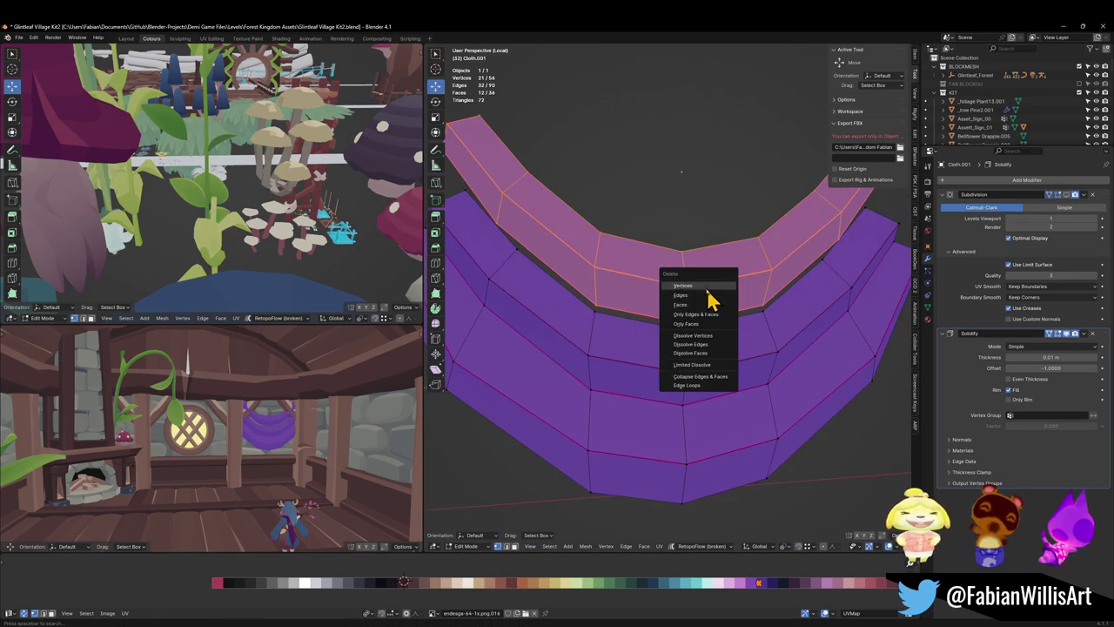
{"action": "left_click", "coordinate": [708, 287]}
{"action": "key", "text": "ctrl+z"}
- Move the trim selection and raise the top face vertically on Z
{"action": "key", "text": "g"}
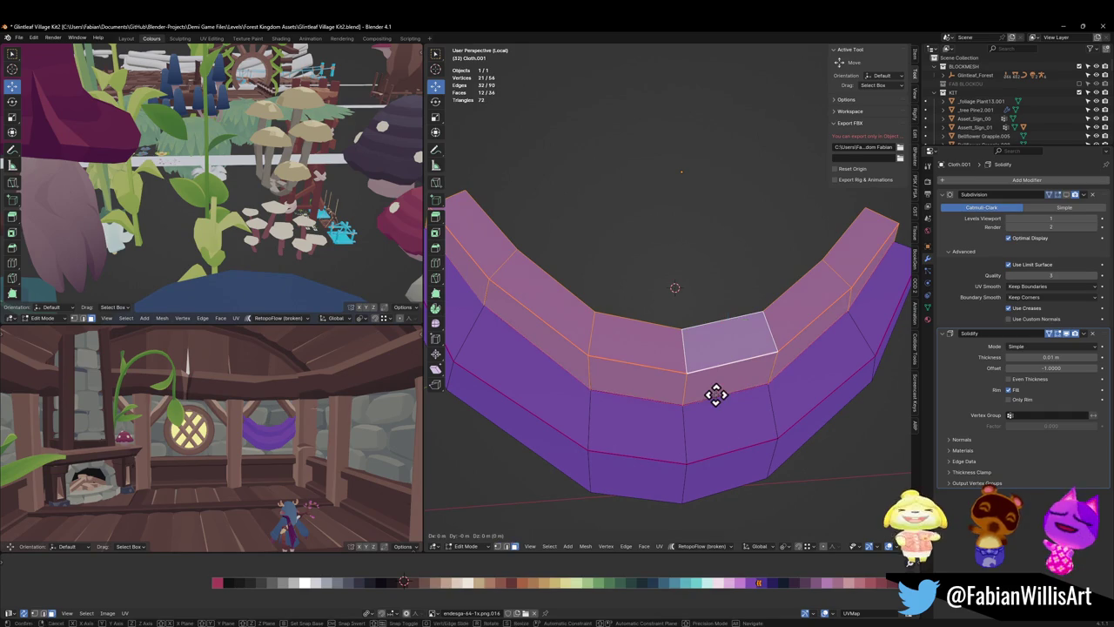
{"action": "left_click", "coordinate": [715, 394]}
{"action": "key", "text": "g"}
{"action": "key", "text": "z"}
{"action": "left_click", "coordinate": [722, 315]}
{"action": "scroll", "coordinate": [727, 318], "scroll_direction": "up", "scroll_amount": 3}
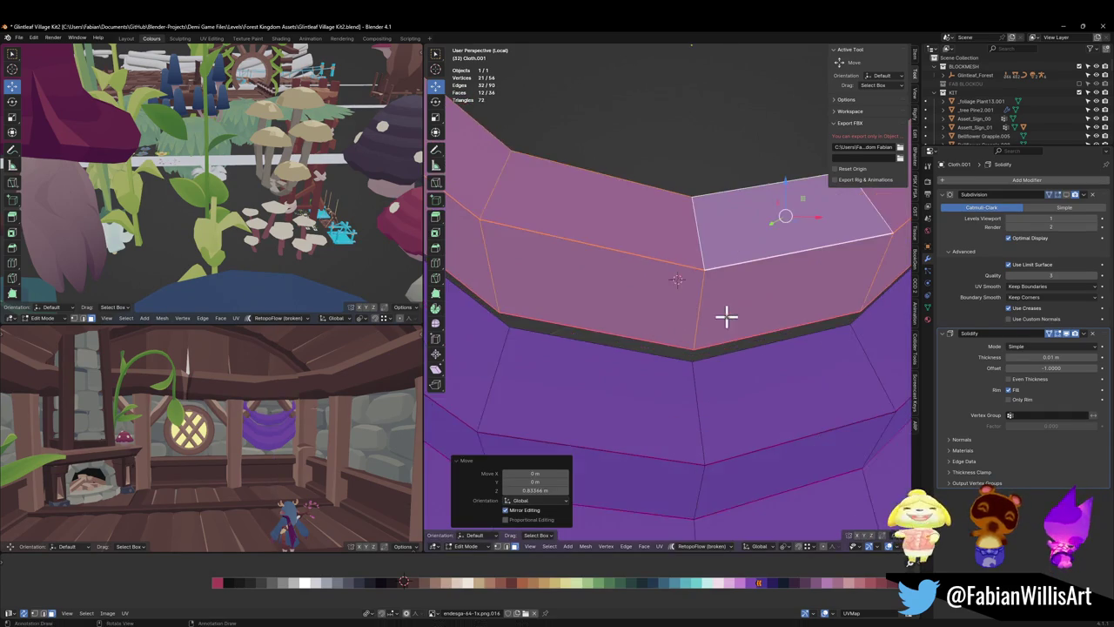
{"action": "middle_click_drag", "start_coordinate": [727, 317], "coordinate": [701, 315]}
- Select the trim's lower face loop and move it into place
{"action": "left_click", "coordinate": [701, 353], "text": "alt"}
{"action": "key", "text": "g"}
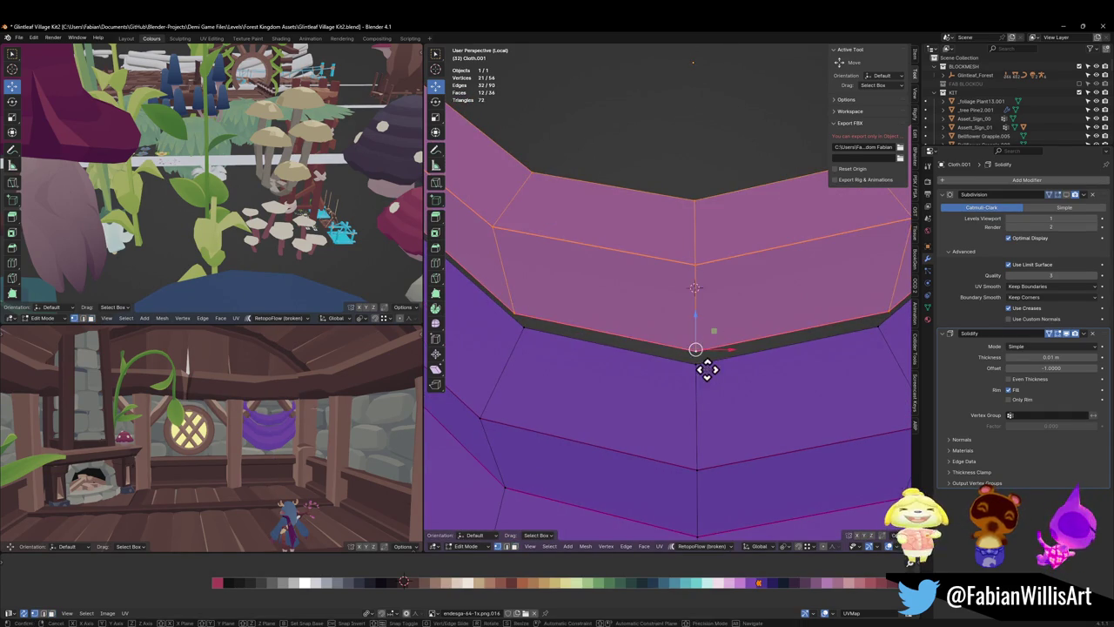
{"action": "left_click", "coordinate": [706, 369]}
{"action": "middle_click_drag", "start_coordinate": [701, 368], "coordinate": [711, 354]}
{"action": "key", "text": "s"}
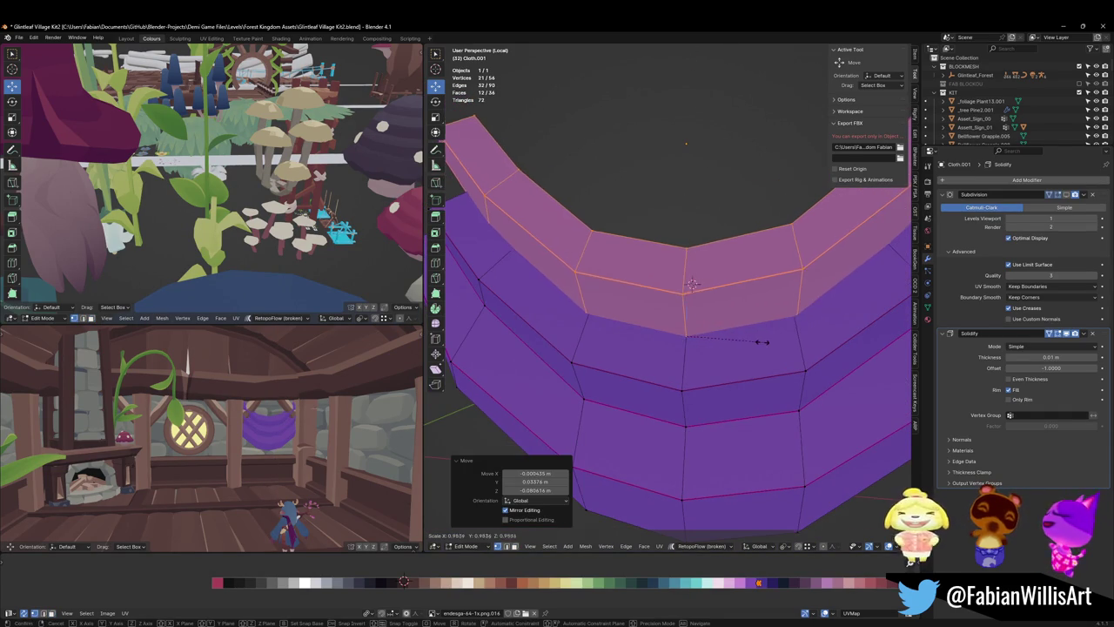
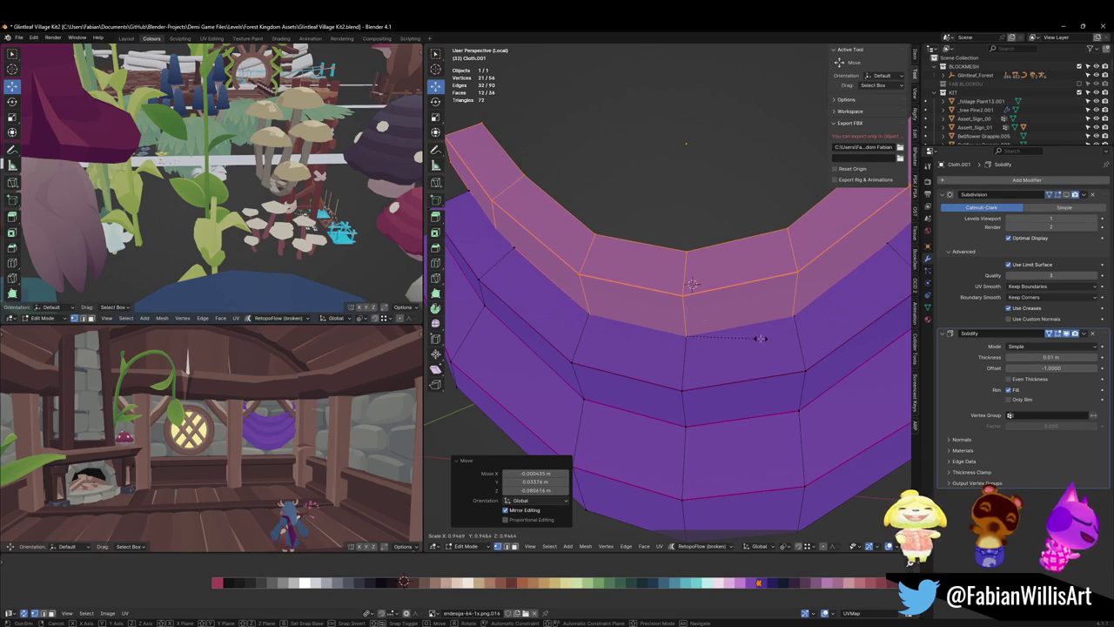
- Finish resizing the top loop, then briefly hide and reveal the top face loop
{"action": "left_click", "coordinate": [761, 338]}
{"action": "key", "text": "g"}
{"action": "key", "text": "z"}
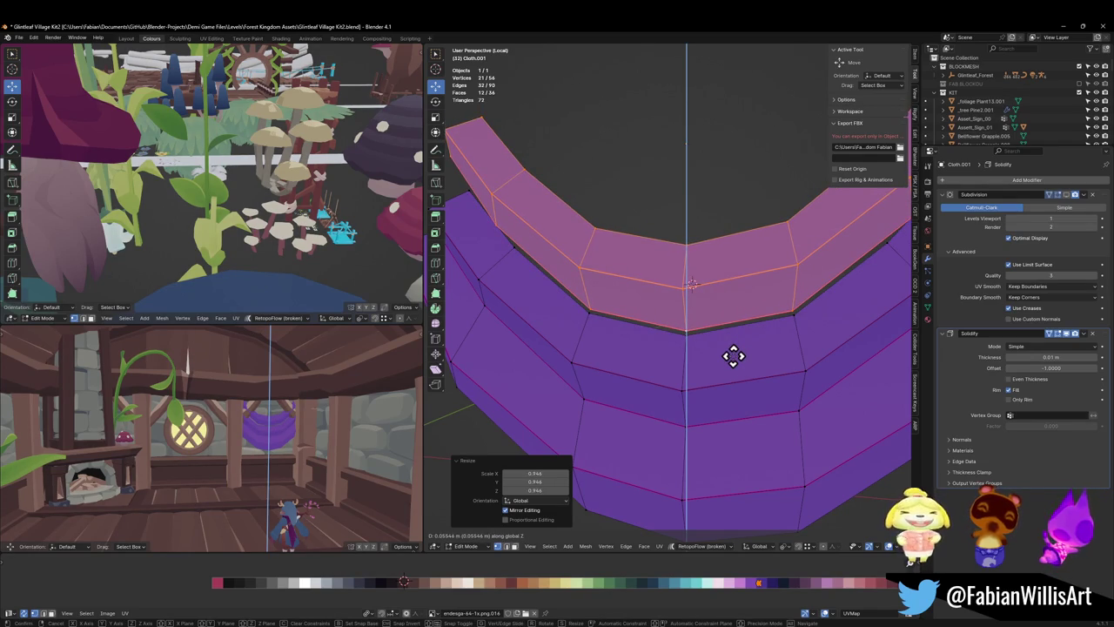
{"action": "right_click", "coordinate": [733, 355]}
{"action": "scroll", "coordinate": [268, 422], "scroll_direction": "down", "scroll_amount": 3}
{"action": "scroll", "coordinate": [296, 422], "scroll_direction": "down", "scroll_amount": 2}
{"action": "scroll", "coordinate": [306, 409], "scroll_direction": "down", "scroll_amount": 3}
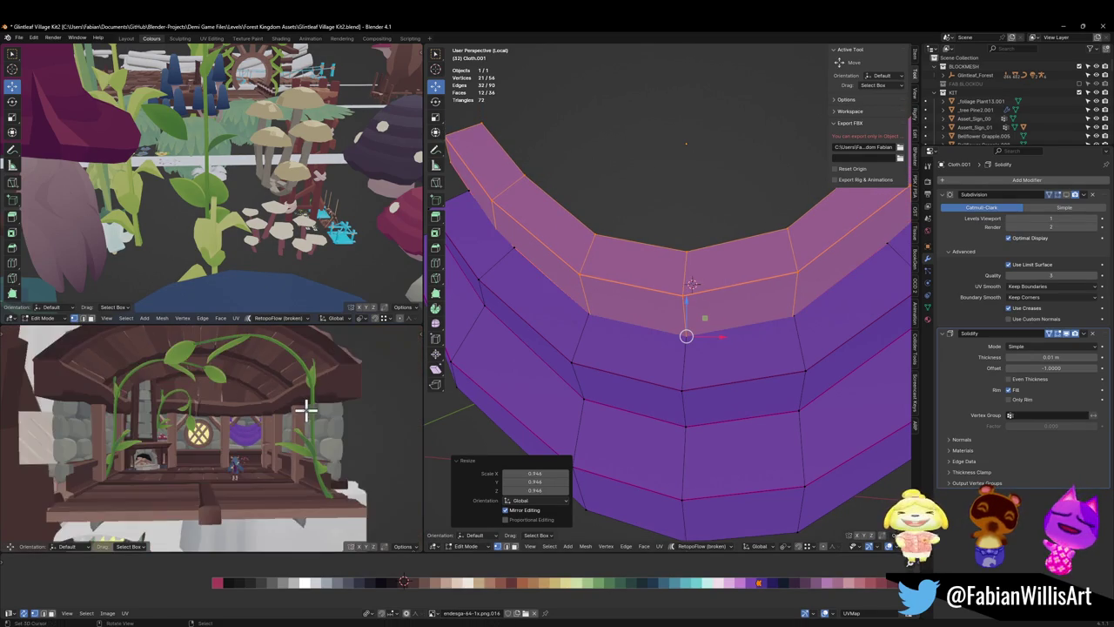
{"action": "scroll", "coordinate": [374, 389], "scroll_direction": "up", "scroll_amount": 5}
{"action": "key", "text": "h"}
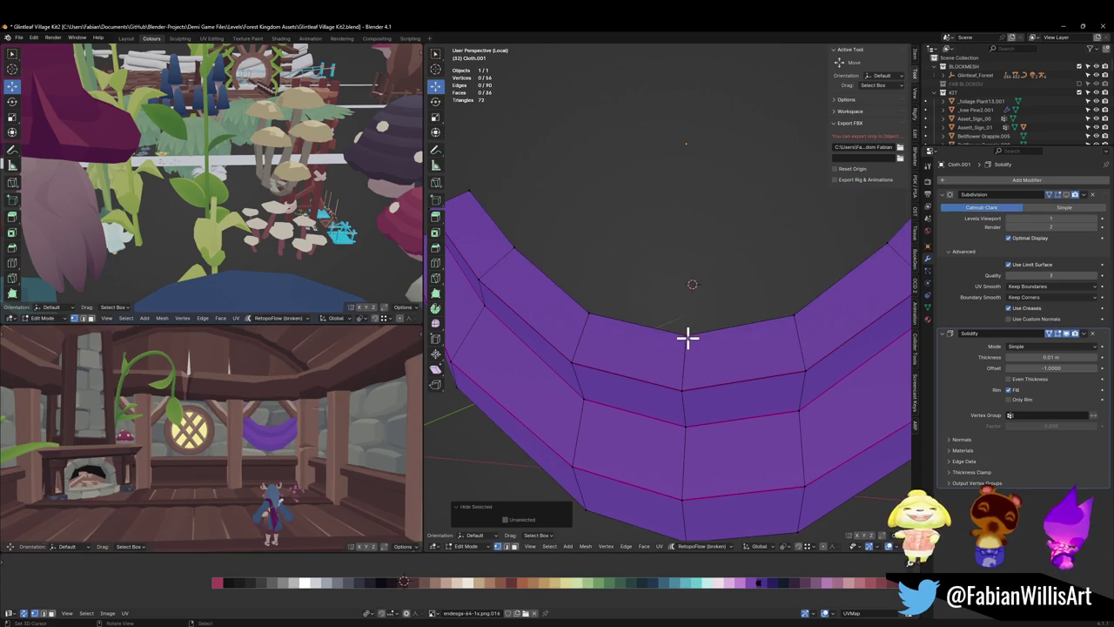
{"action": "scroll", "coordinate": [244, 423], "scroll_direction": "down", "scroll_amount": 3}
{"action": "scroll", "coordinate": [362, 422], "scroll_direction": "up", "scroll_amount": 3}
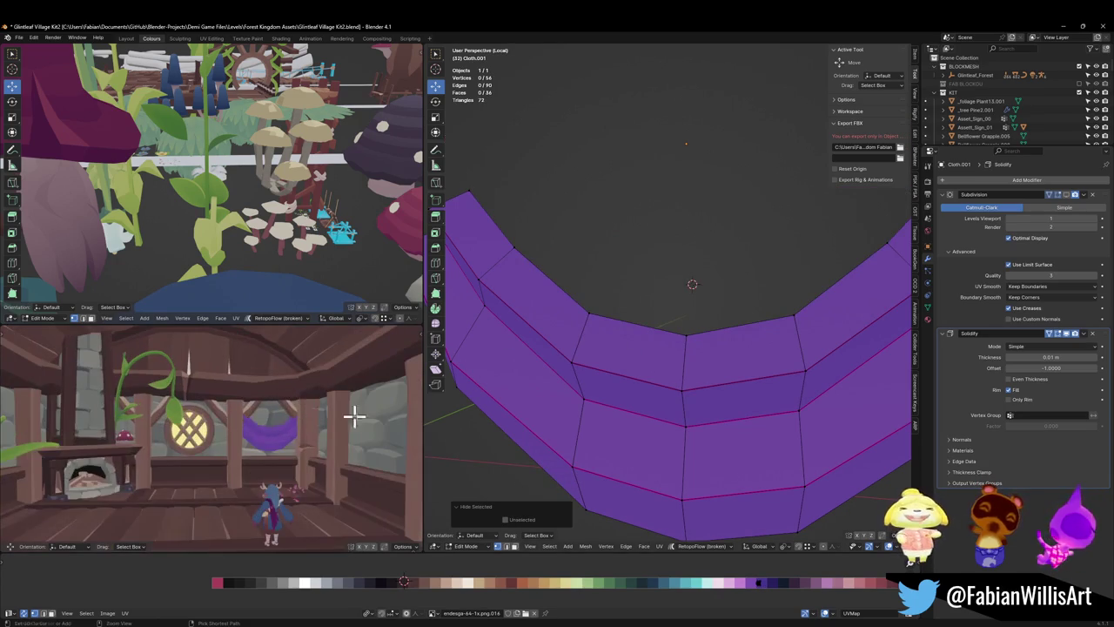
{"action": "key", "text": "alt+h"}
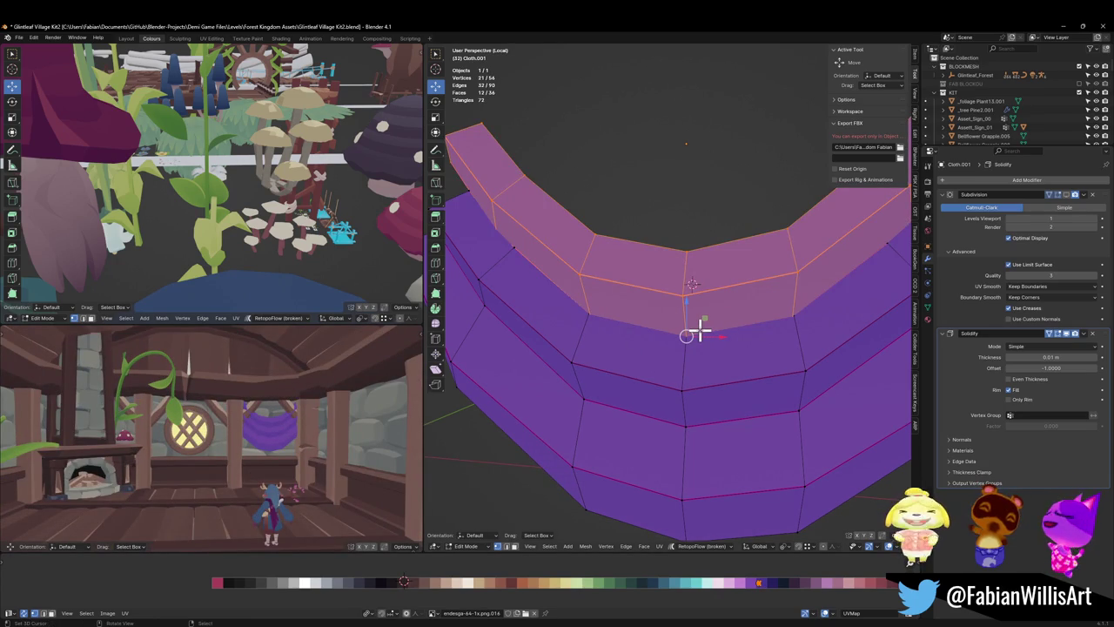
- Move the valance's bottom edge to a new height along Z
{"action": "mouse_move", "coordinate": [697, 330]}
{"action": "middle_mouse_down"}
{"action": "mouse_move", "coordinate": [706, 386]}
{"action": "mouse_move", "coordinate": [659, 435]}
{"action": "middle_mouse_up"}
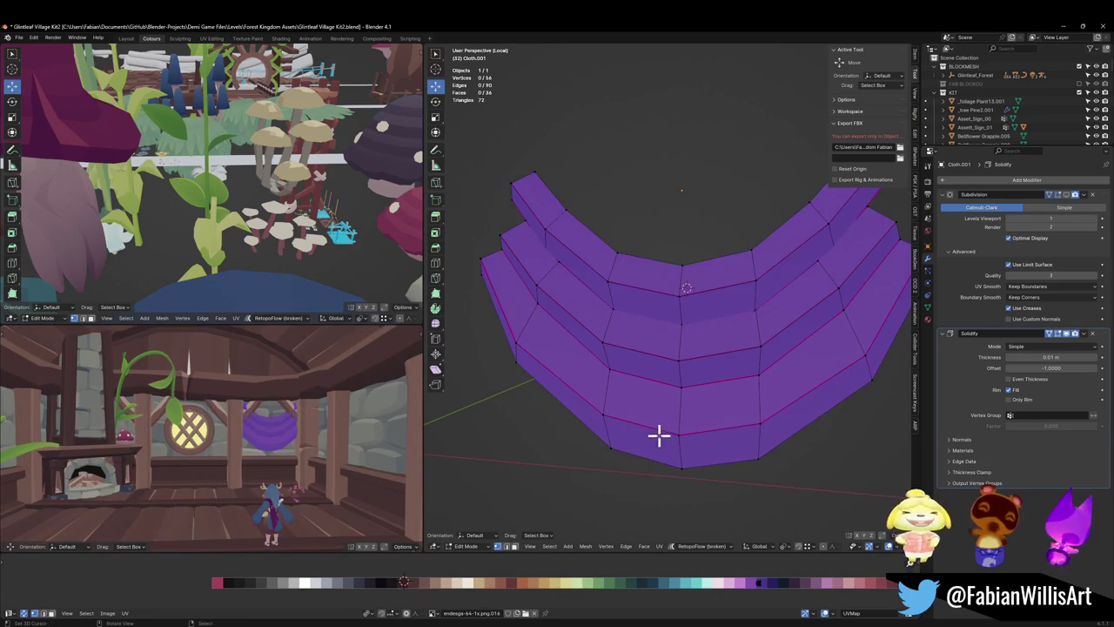
{"action": "left_click", "coordinate": [660, 431]}
{"action": "key", "text": "g"}
{"action": "key", "text": "z"}
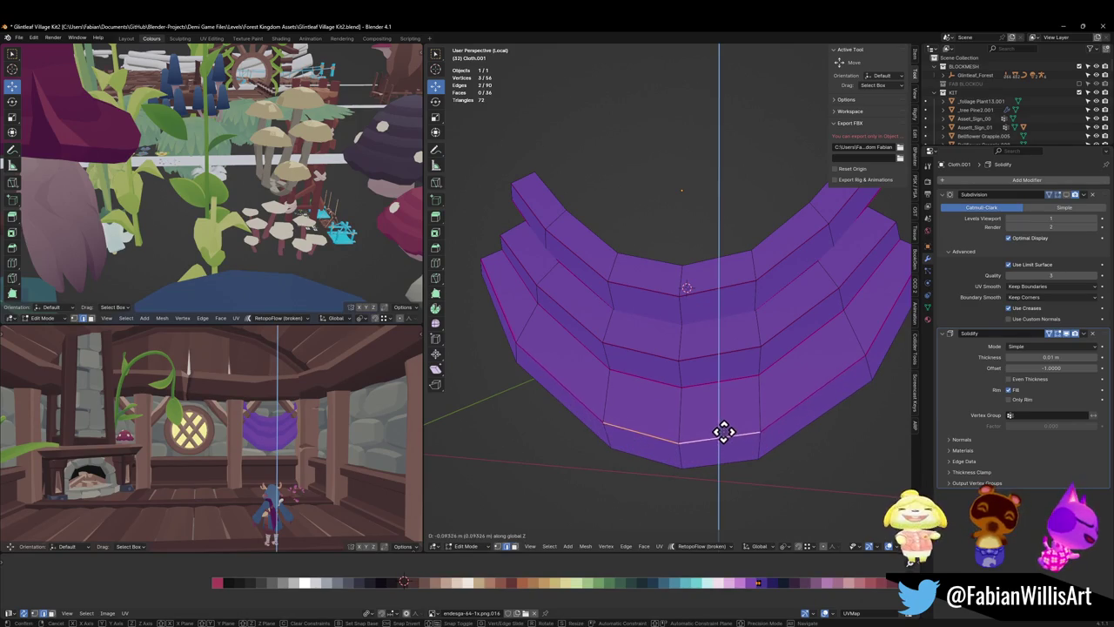
{"action": "left_click", "coordinate": [696, 409]}
- Relax a horizontal edge loop around the valance
{"action": "left_click", "coordinate": [670, 374]}
{"action": "left_click", "coordinate": [707, 366], "text": "shift"}
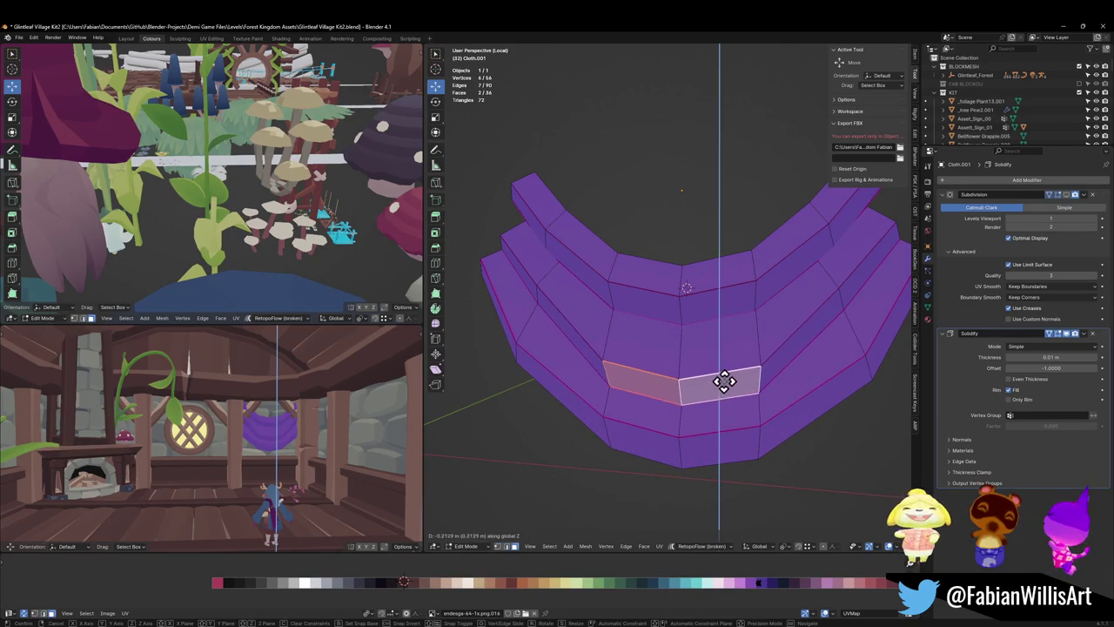
{"action": "key", "text": "alt+a"}
{"action": "key", "text": "2"}
{"action": "left_click", "coordinate": [661, 394], "text": "alt"}
{"action": "right_click", "coordinate": [655, 400]}
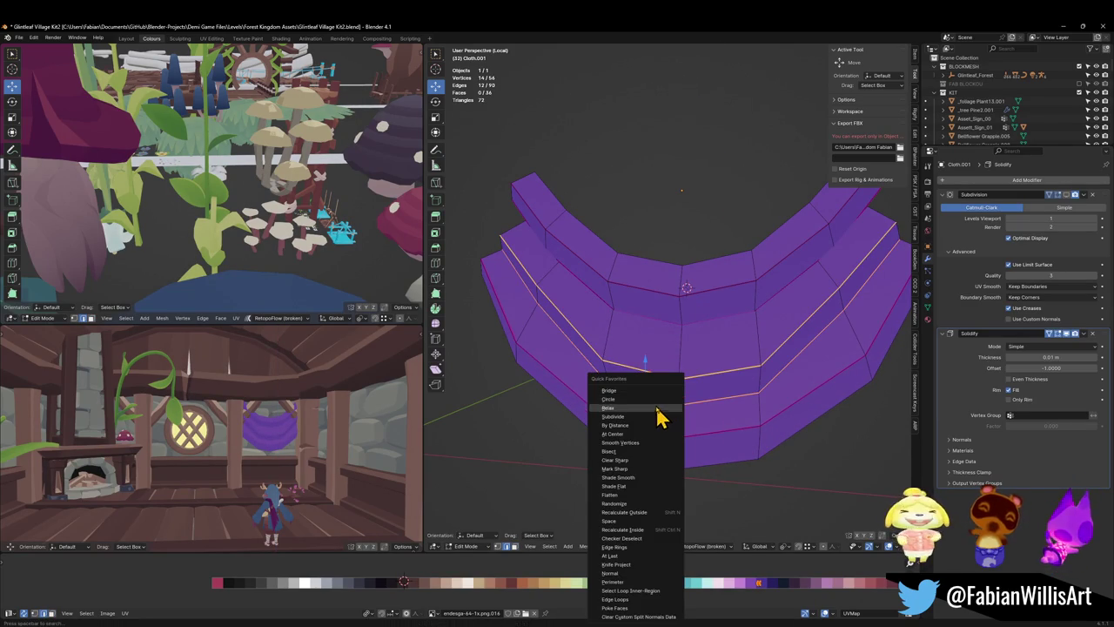
{"action": "left_click", "coordinate": [662, 417]}
{"action": "key", "text": "alt+a"}
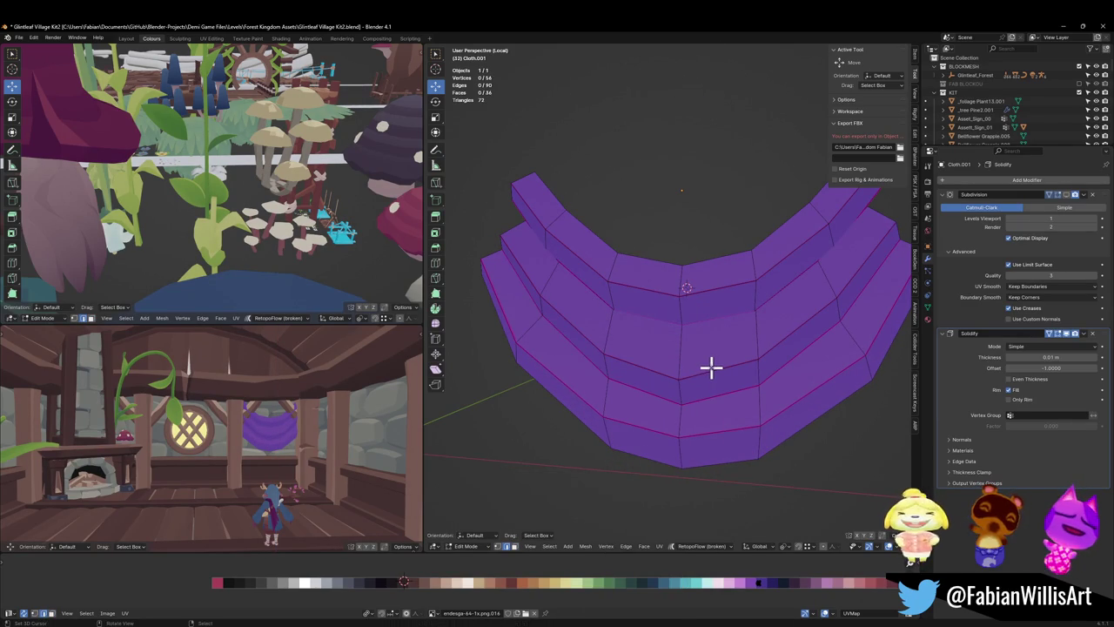
- Edge-slide the lower band's loop to a new position
{"action": "left_click", "coordinate": [692, 432], "text": "alt"}
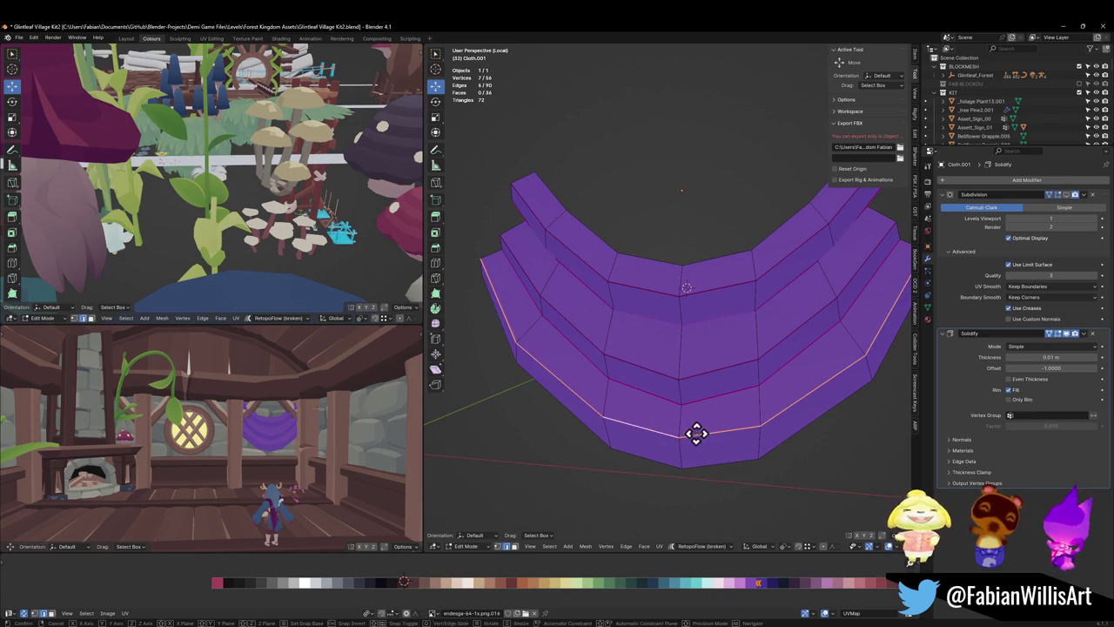
{"action": "key", "text": "g"}
{"action": "key", "text": "g"}
{"action": "left_click", "coordinate": [695, 427]}
{"action": "key", "text": "alt+a"}
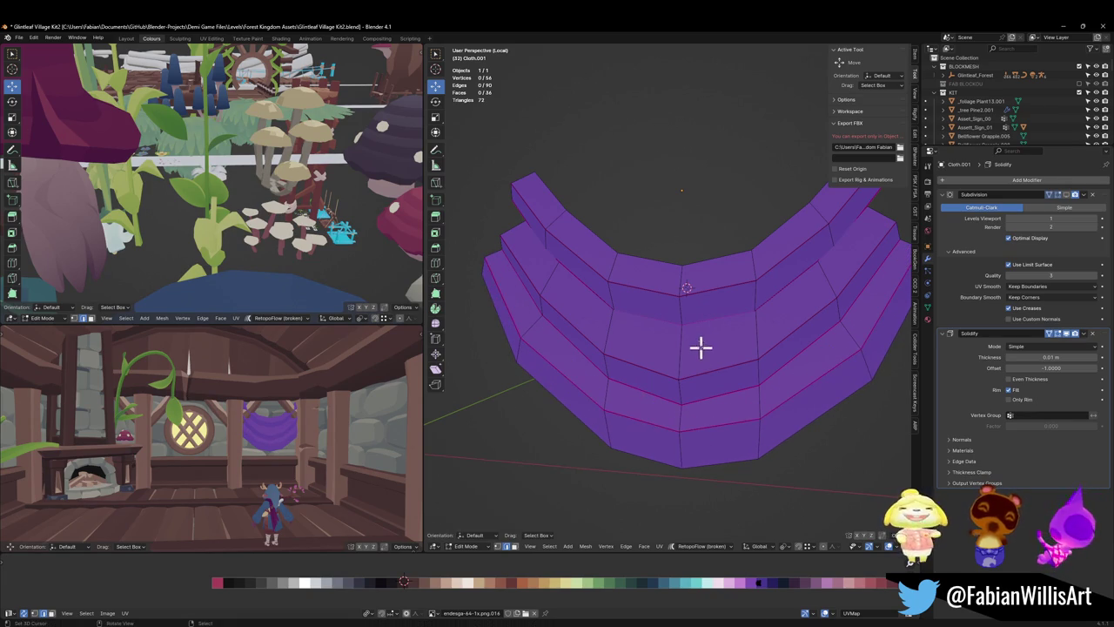
- Delete the top tier of faces to shorten the valance
{"action": "left_click", "coordinate": [676, 311], "text": "alt"}
{"action": "left_click", "coordinate": [676, 286], "text": "alt+shift"}
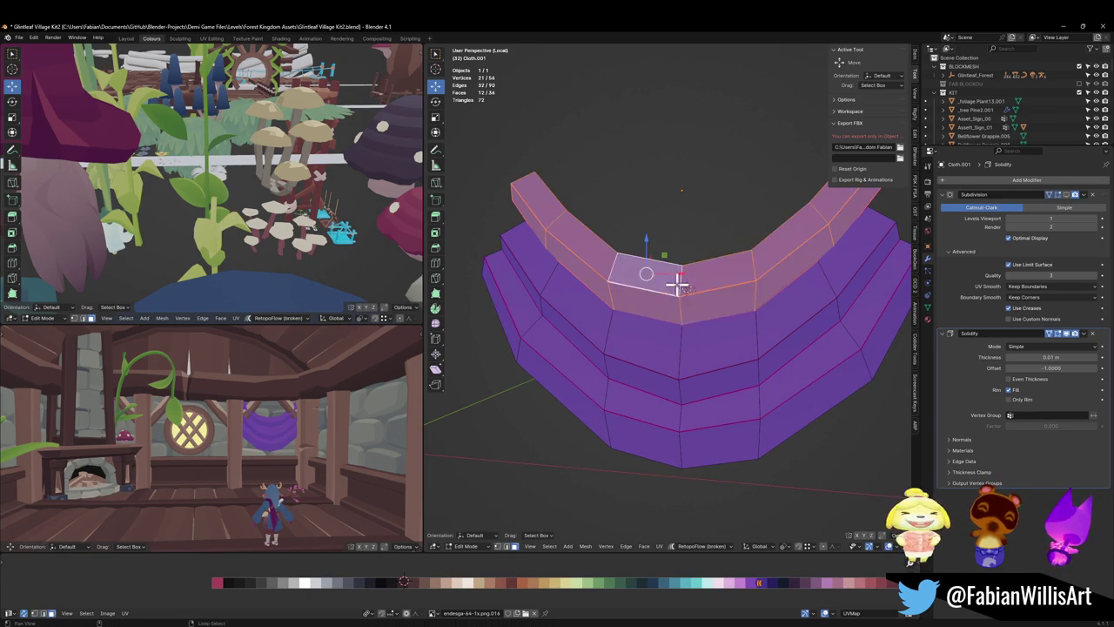
{"action": "key", "text": "x"}
{"action": "left_click", "coordinate": [657, 326]}
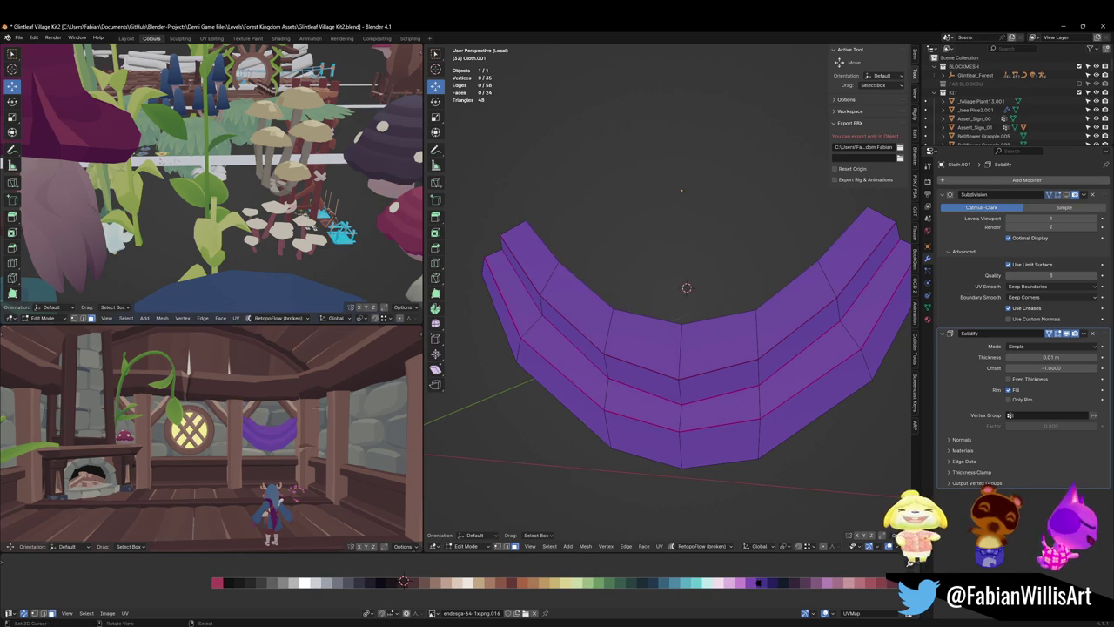
- Extrude the top edge loop straight upward, then undo it
{"action": "mouse_move", "coordinate": [610, 335]}
{"action": "middle_mouse_down"}
{"action": "mouse_move", "coordinate": [691, 348]}
{"action": "mouse_move", "coordinate": [682, 362]}
{"action": "middle_mouse_up"}
{"action": "left_click", "coordinate": [694, 346], "text": "alt"}
{"action": "key", "text": "e"}
{"action": "key", "text": "z"}
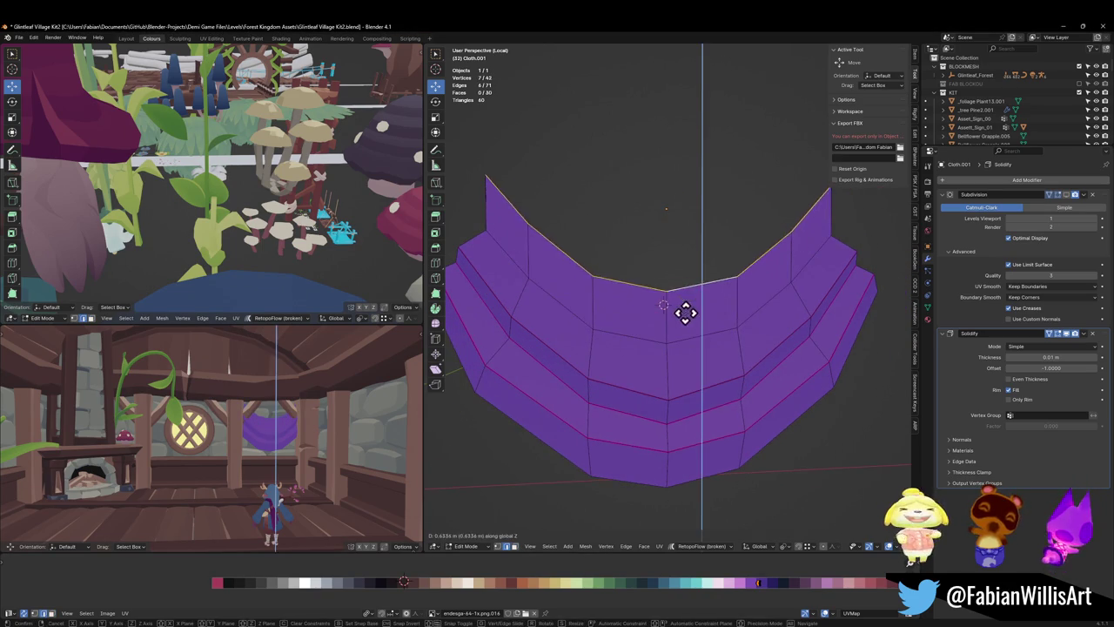
{"action": "left_click", "coordinate": [704, 256]}
{"action": "key", "text": "s"}
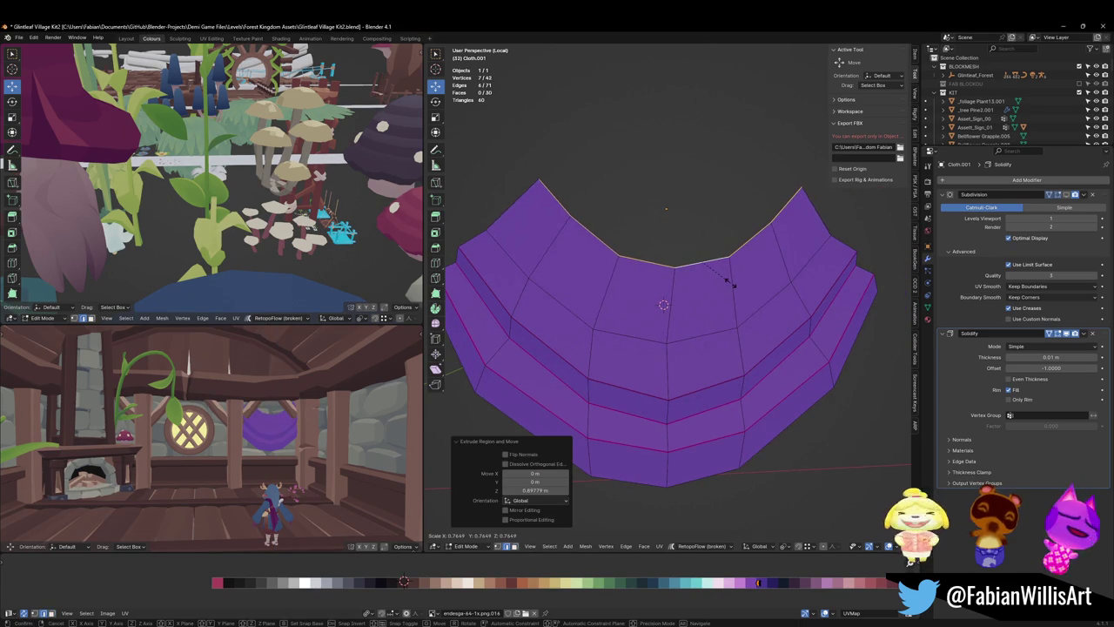
{"action": "key", "text": "Escape"}
{"action": "left_click", "coordinate": [714, 296]}
{"action": "left_click", "coordinate": [673, 301], "text": "alt"}
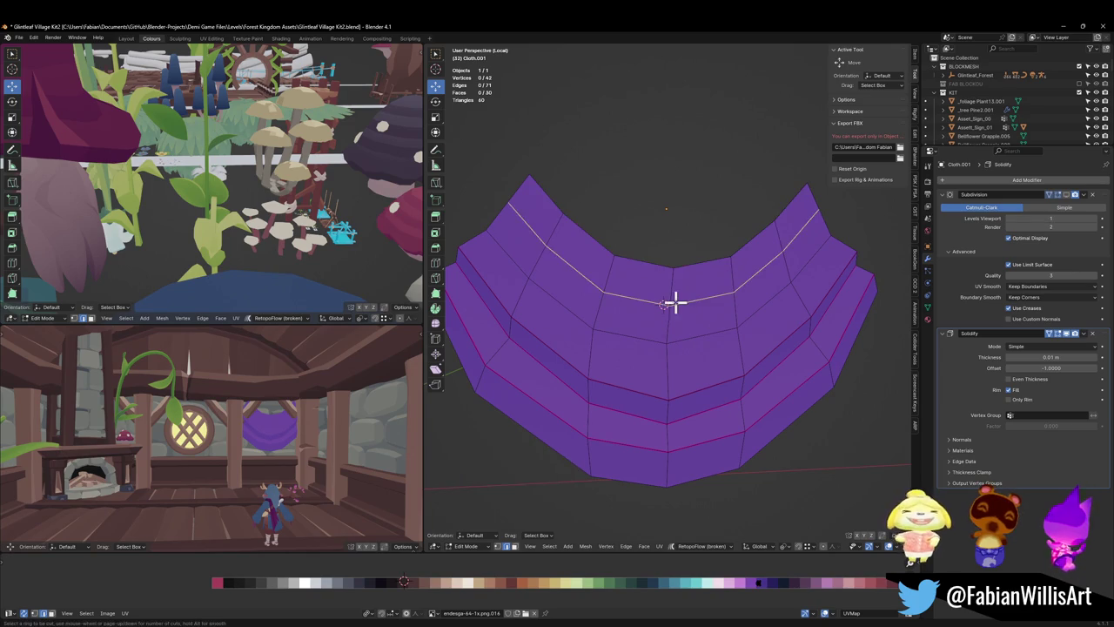
{"action": "middle_click_drag", "start_coordinate": [674, 301], "coordinate": [719, 318]}
{"action": "key", "text": "ctrl+z"}
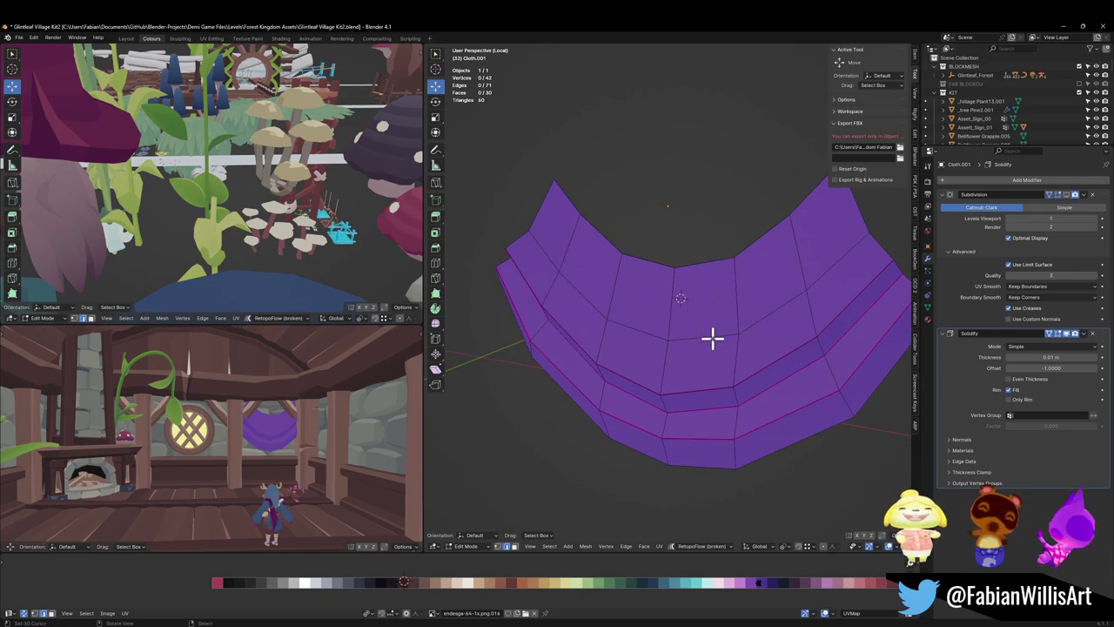
- Loop-cut a new edge loop across the valance and push it outward
{"action": "key", "text": "ctrl+r"}
{"action": "left_click", "coordinate": [688, 322]}
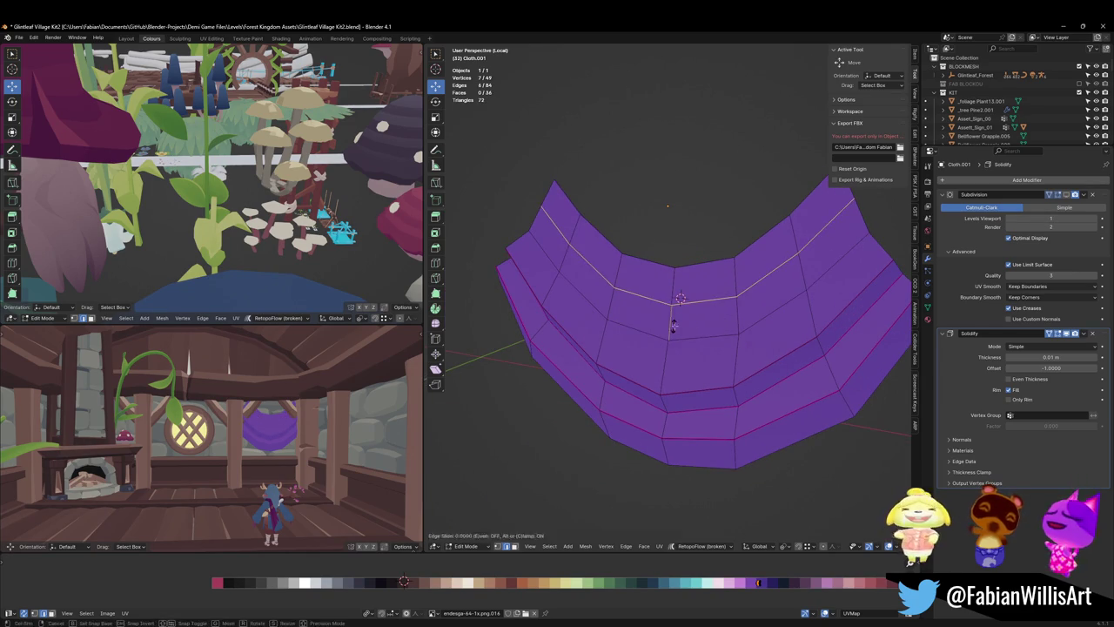
{"action": "left_click", "coordinate": [673, 325]}
{"action": "key", "text": "alt+s"}
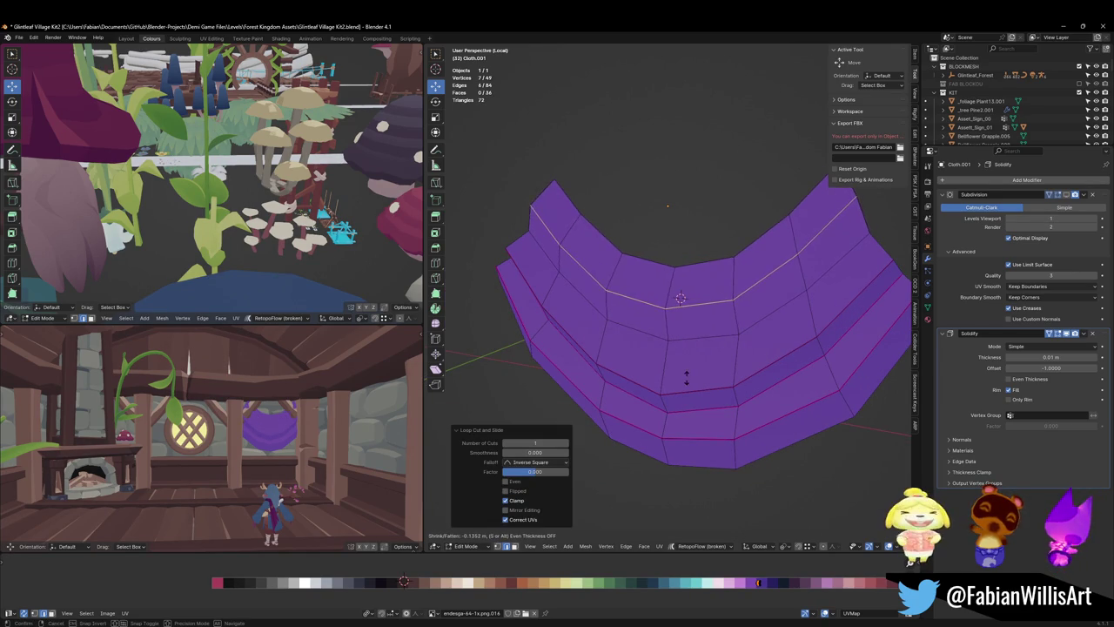
{"action": "left_click", "coordinate": [685, 376]}
{"action": "key", "text": "alt+a"}
- Shift a six-face loop along the X axis
{"action": "mouse_move", "coordinate": [671, 397]}
{"action": "middle_mouse_down"}
{"action": "mouse_move", "coordinate": [662, 348]}
{"action": "mouse_move", "coordinate": [696, 324]}
{"action": "middle_mouse_up"}
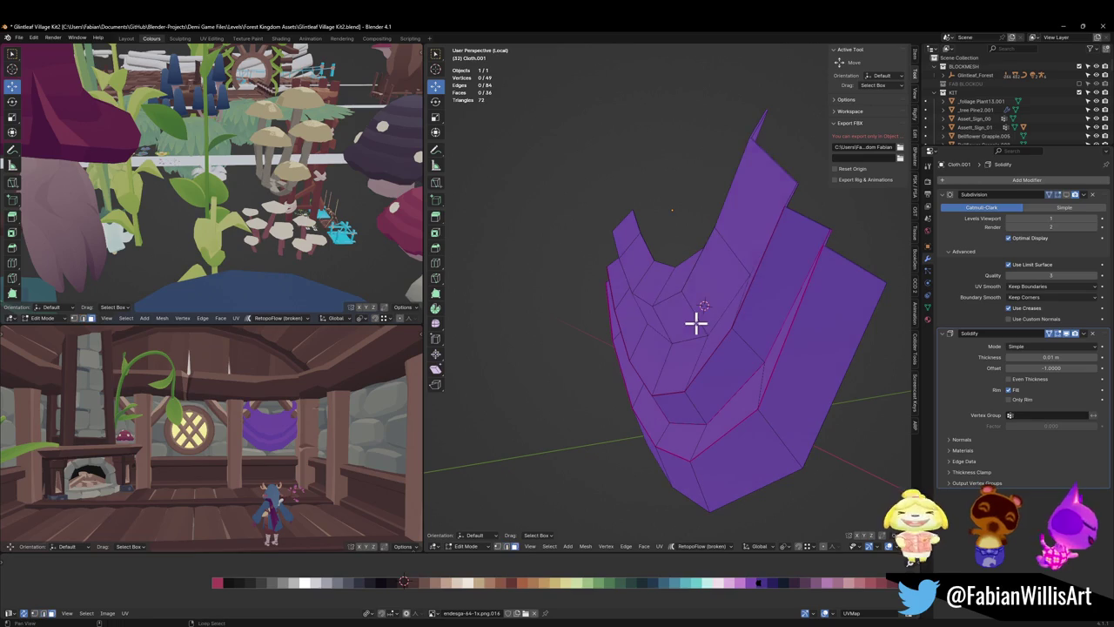
{"action": "left_click", "coordinate": [697, 324], "text": "alt"}
{"action": "key", "text": "g"}
{"action": "key", "text": "x"}
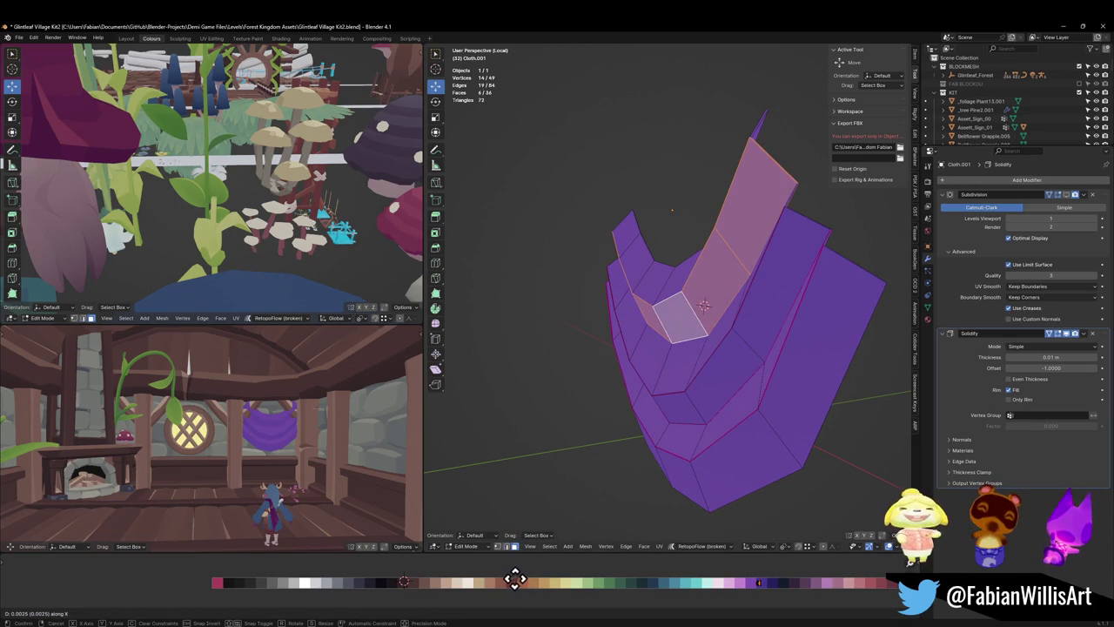
{"action": "left_click", "coordinate": [514, 579]}
{"action": "mouse_move", "coordinate": [534, 567]}
{"action": "middle_mouse_down"}
{"action": "mouse_move", "coordinate": [716, 318]}
{"action": "mouse_move", "coordinate": [681, 340]}
{"action": "middle_mouse_up"}
{"action": "key", "text": "alt+a"}
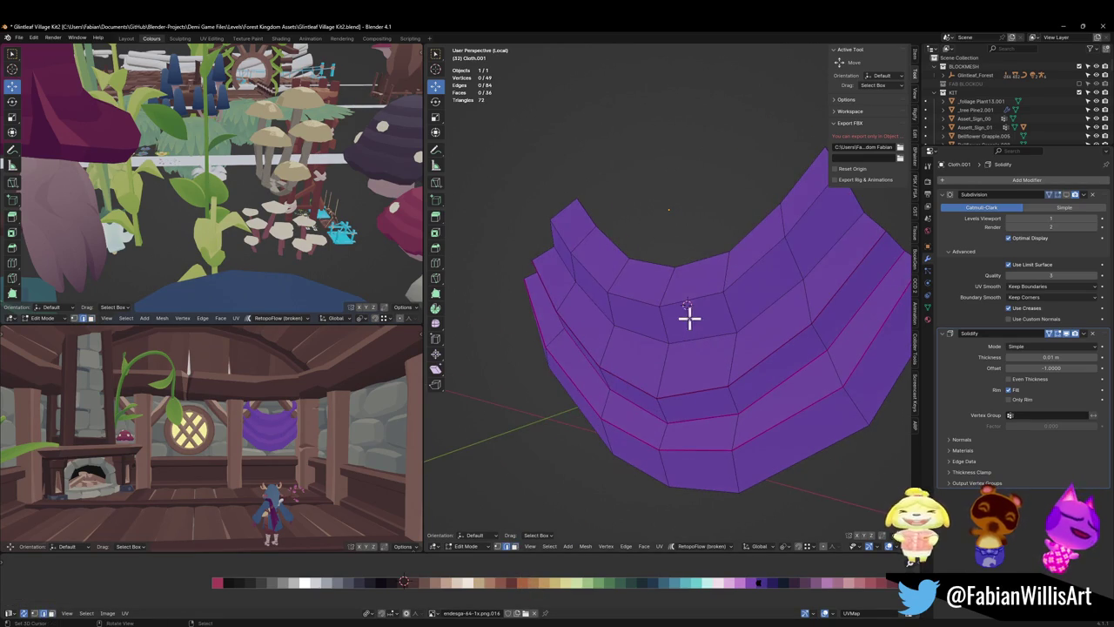
- Move an edge loop vertically to a new height
{"action": "left_click", "coordinate": [690, 313], "text": "alt"}
{"action": "key", "text": "g"}
{"action": "key", "text": "z"}
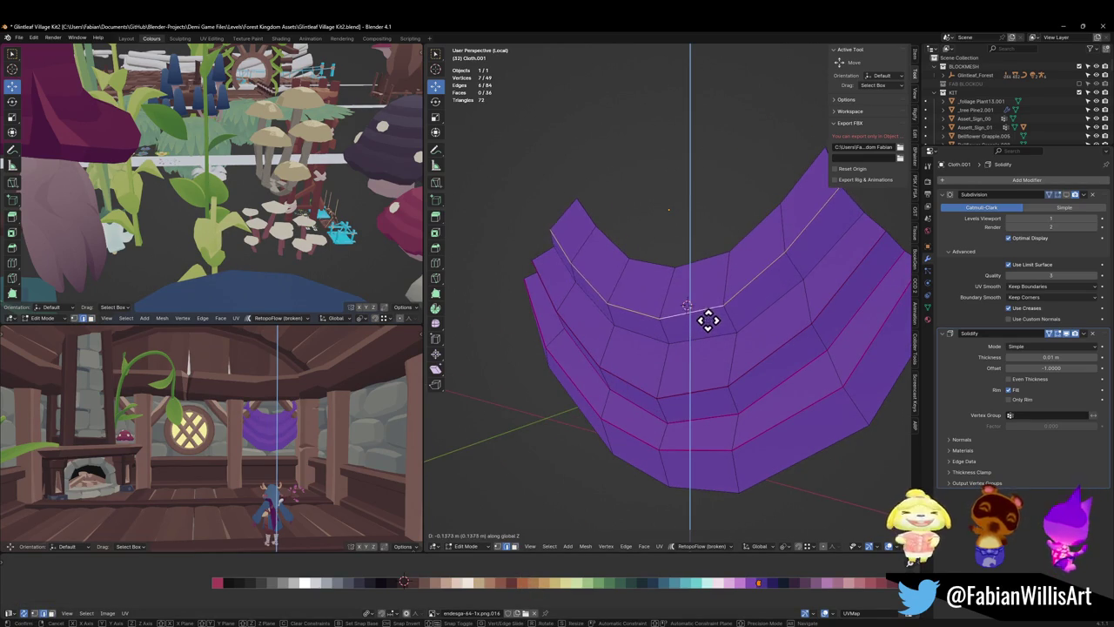
{"action": "left_click", "coordinate": [707, 320]}
{"action": "mouse_move", "coordinate": [736, 316]}
{"action": "middle_mouse_down"}
{"action": "mouse_move", "coordinate": [699, 319]}
{"action": "mouse_move", "coordinate": [709, 301]}
{"action": "mouse_move", "coordinate": [684, 319]}
{"action": "mouse_move", "coordinate": [723, 348]}
{"action": "middle_mouse_up"}
{"action": "key", "text": "alt+a"}
- Move the whole valance vertically and scale it down to about 0.85
{"action": "key", "text": "a"}
{"action": "key", "text": "g"}
{"action": "key", "text": "z"}
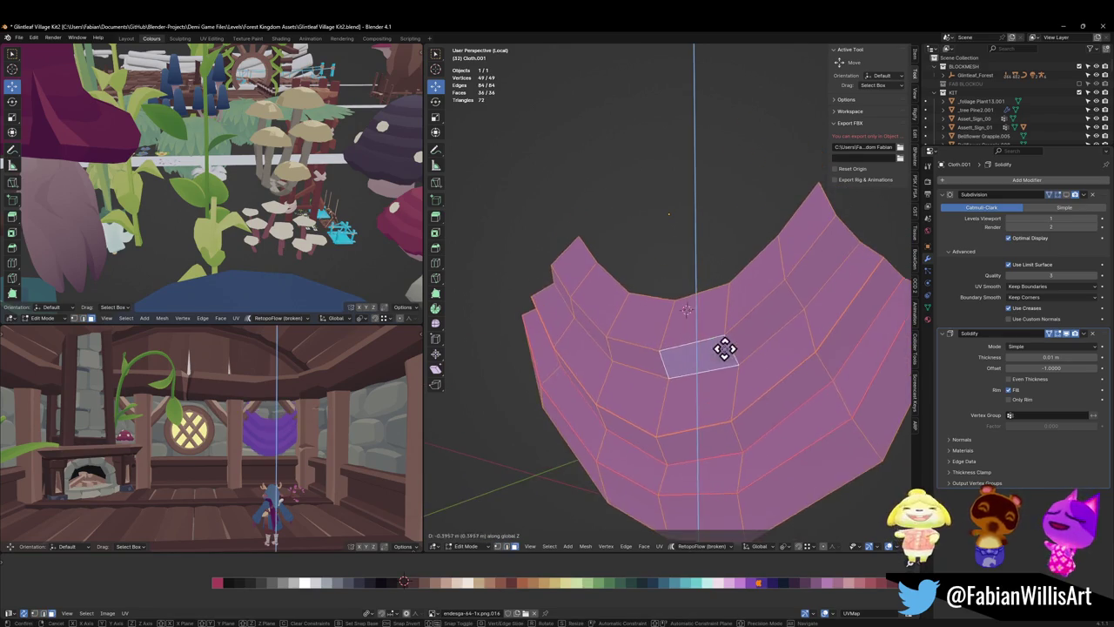
{"action": "left_click", "coordinate": [730, 356]}
{"action": "key", "text": "s"}
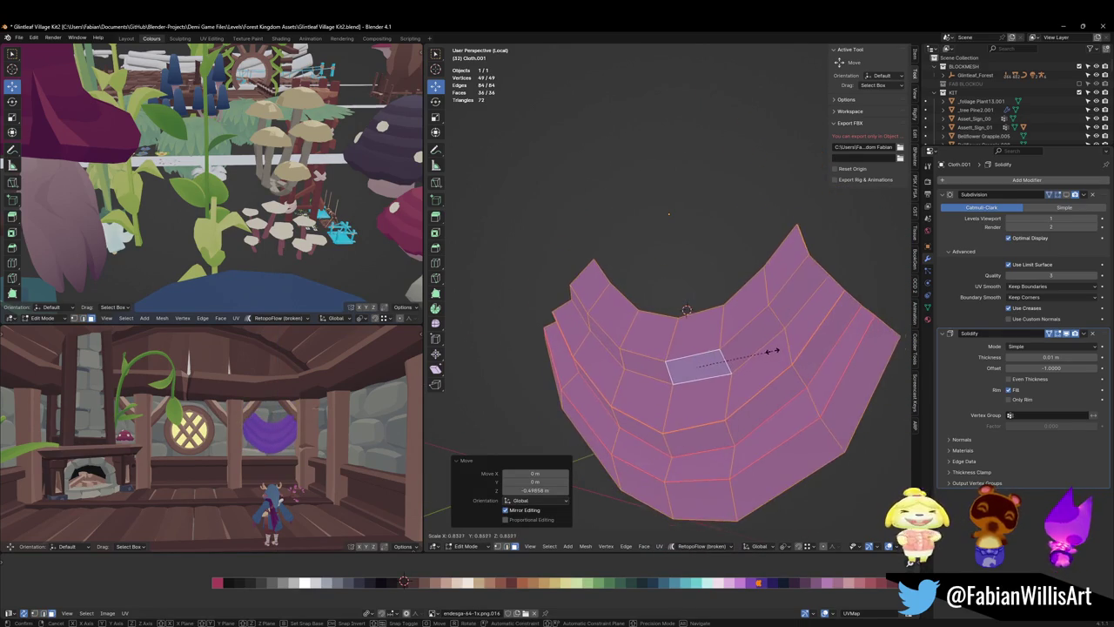
{"action": "left_click", "coordinate": [774, 350]}
{"action": "key", "text": "alt+a"}
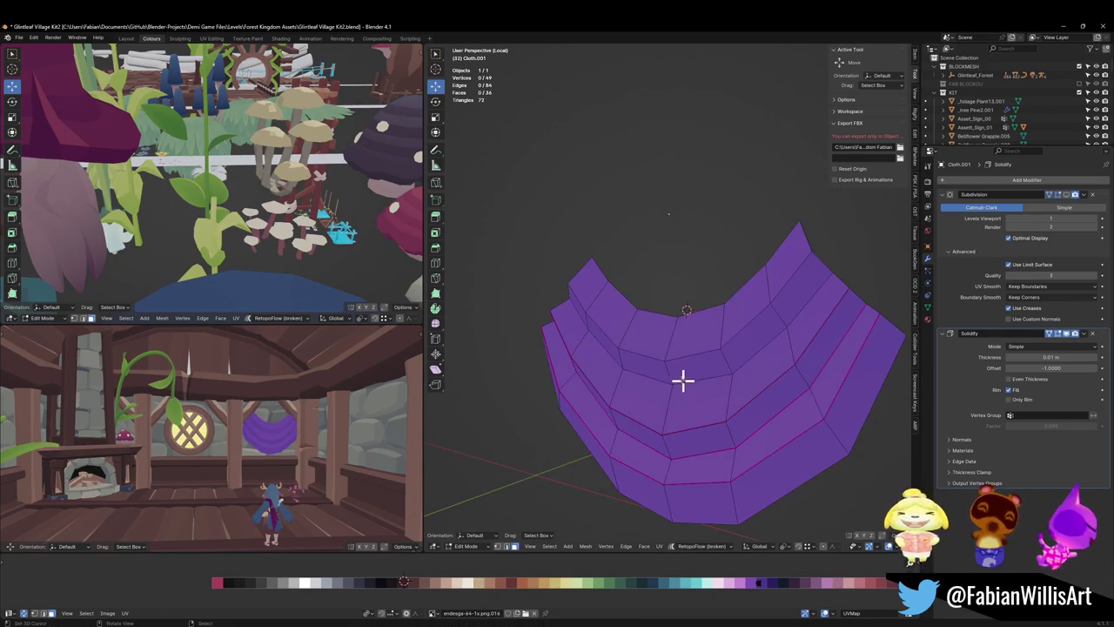
- Shift another face loop along X, then pick a left-side edge
{"action": "left_click", "coordinate": [672, 375], "text": "alt"}
{"action": "key", "text": "g"}
{"action": "key", "text": "x"}
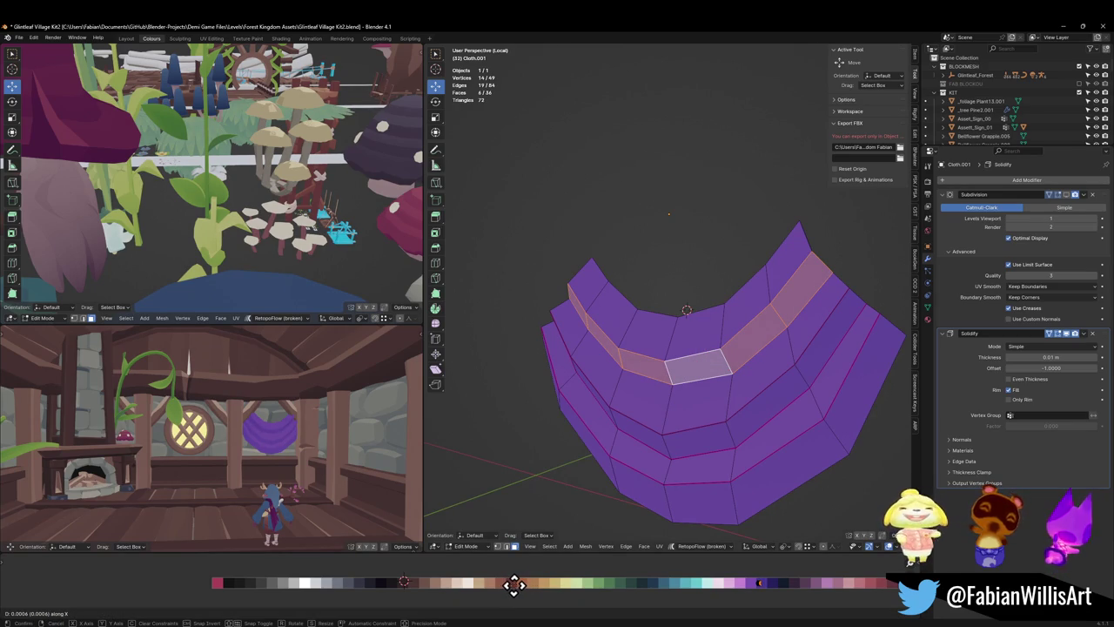
{"action": "left_click", "coordinate": [514, 584]}
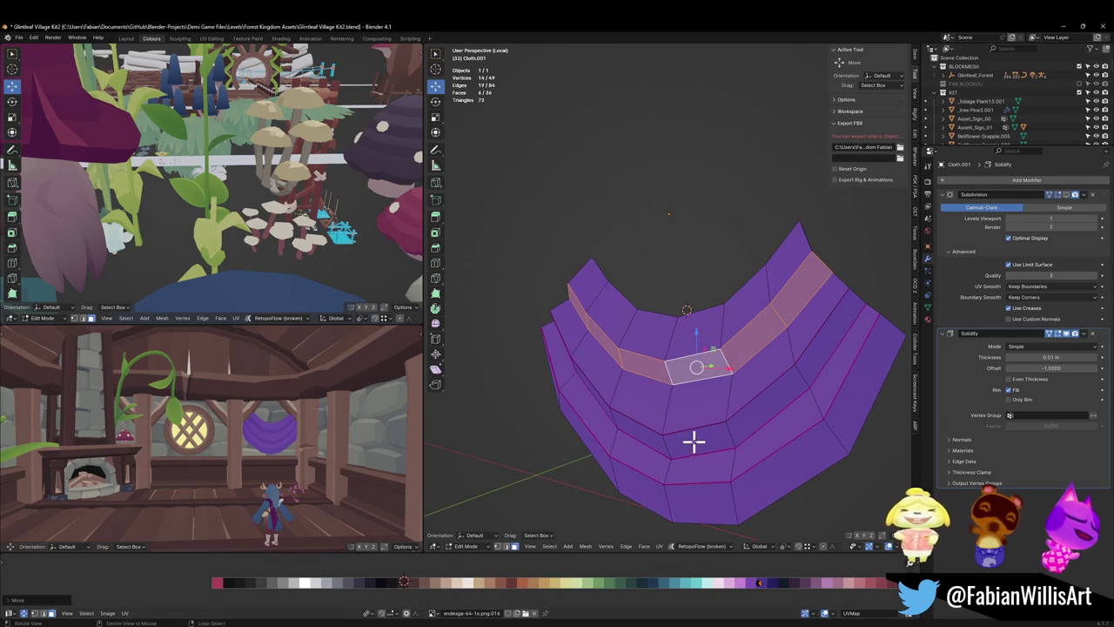
{"action": "middle_click_drag", "start_coordinate": [694, 442], "coordinate": [669, 410]}
{"action": "key", "text": "alt+a"}
{"action": "left_click", "coordinate": [522, 321]}
- Edge-slide a left edge, a right edge and the bottom-centre edge
{"action": "key", "text": "g"}
{"action": "key", "text": "g"}
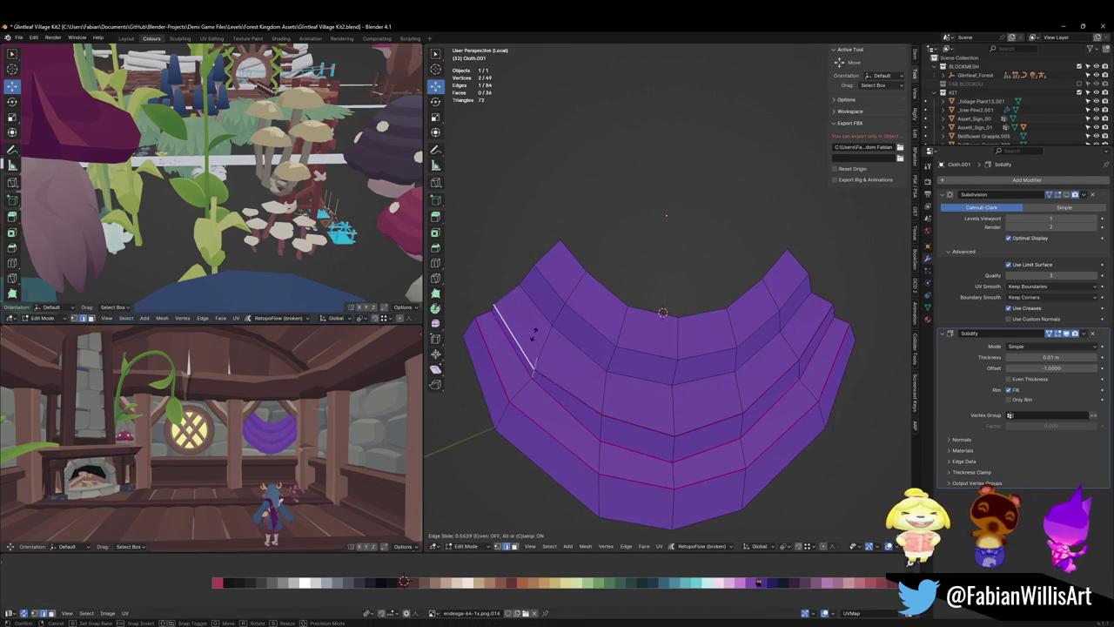
{"action": "left_click", "coordinate": [534, 329]}
{"action": "key", "text": "alt+a"}
{"action": "left_click", "coordinate": [815, 332]}
{"action": "key", "text": "g"}
{"action": "key", "text": "g"}
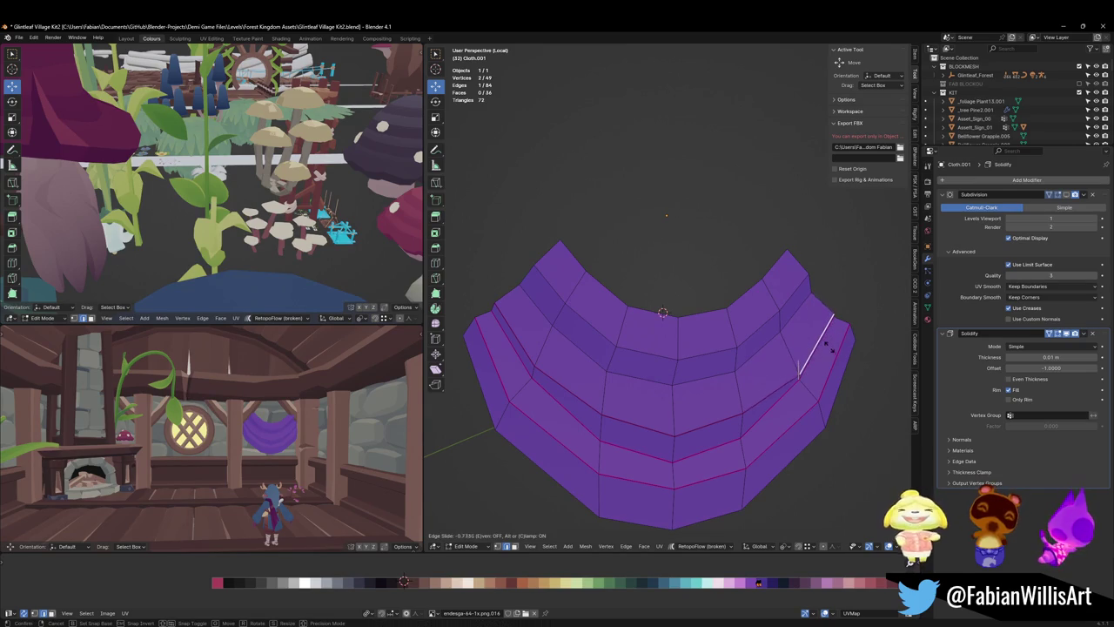
{"action": "left_click", "coordinate": [825, 341]}
{"action": "scroll", "coordinate": [301, 432], "scroll_direction": "up", "scroll_amount": 3}
{"action": "left_click", "coordinate": [655, 428]}
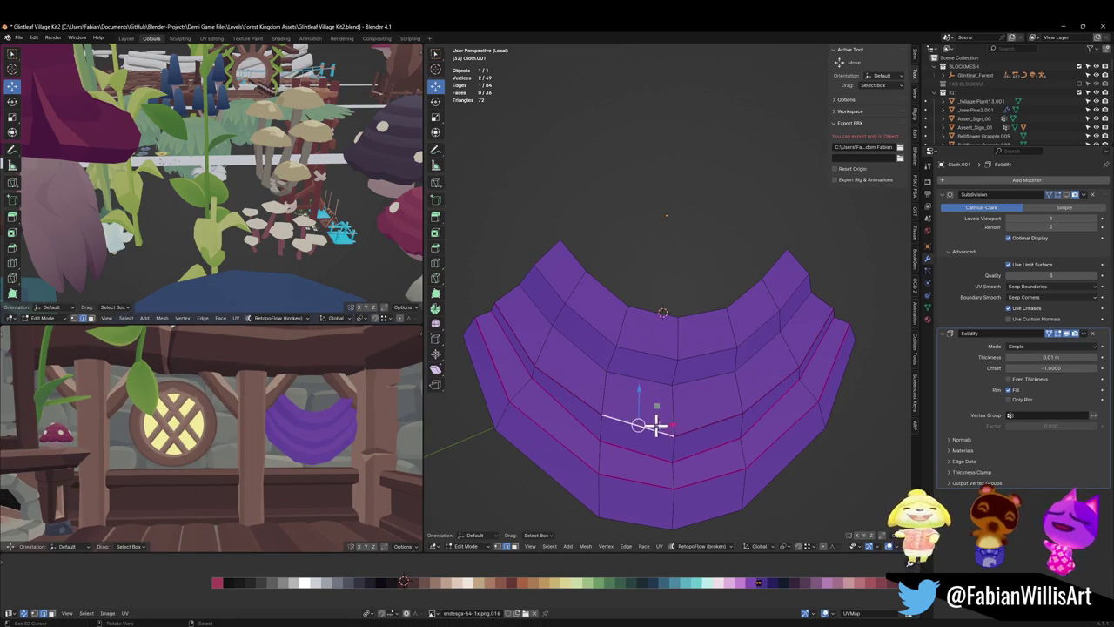
{"action": "key", "text": "g"}
{"action": "key", "text": "g"}
{"action": "left_click", "coordinate": [706, 409]}
{"action": "key", "text": "alt+a"}
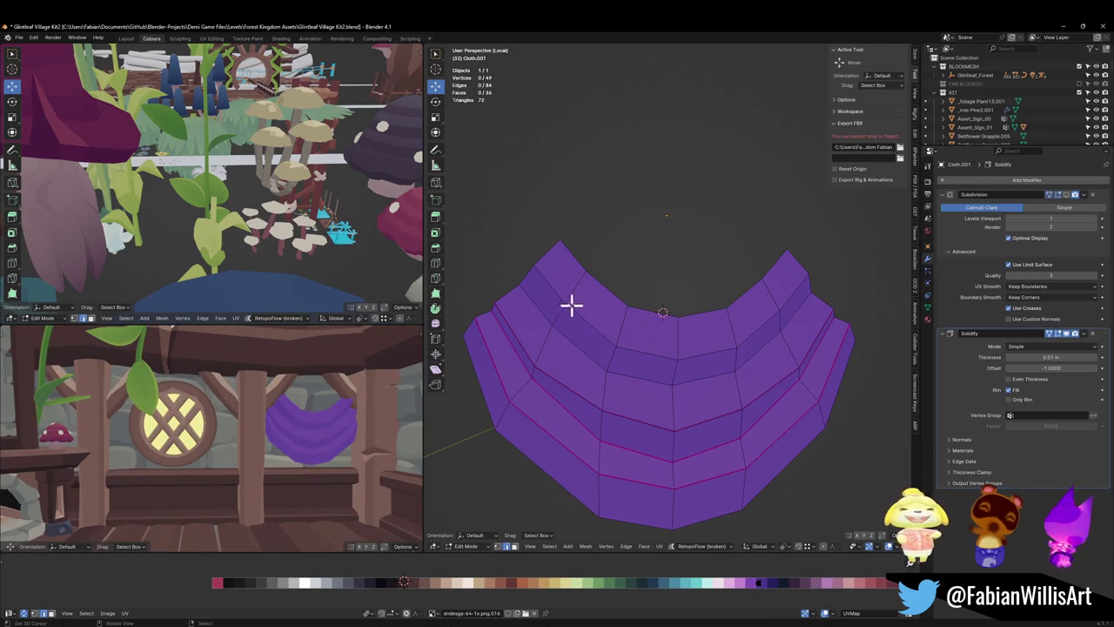
- Edge-slide the top-left edge, then slide it again with its neighbouring edges
{"action": "key", "text": "g"}
{"action": "key", "text": "g"}
{"action": "left_click", "coordinate": [560, 305]}
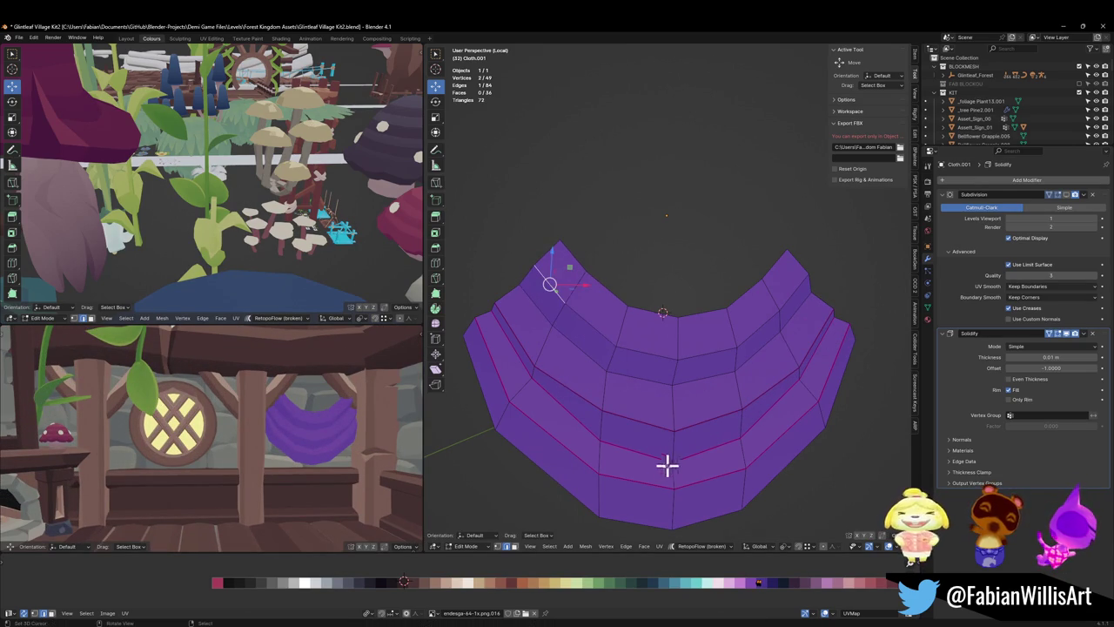
{"action": "key", "text": "g"}
{"action": "key", "text": "g"}
{"action": "left_click", "coordinate": [592, 318]}
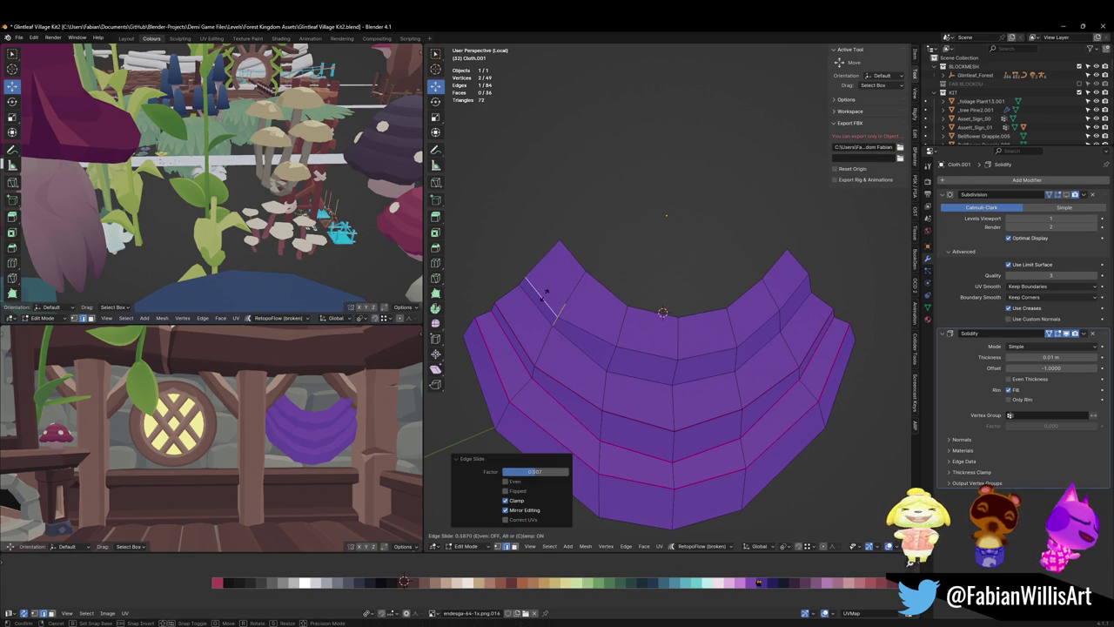
{"action": "left_click", "coordinate": [552, 288]}
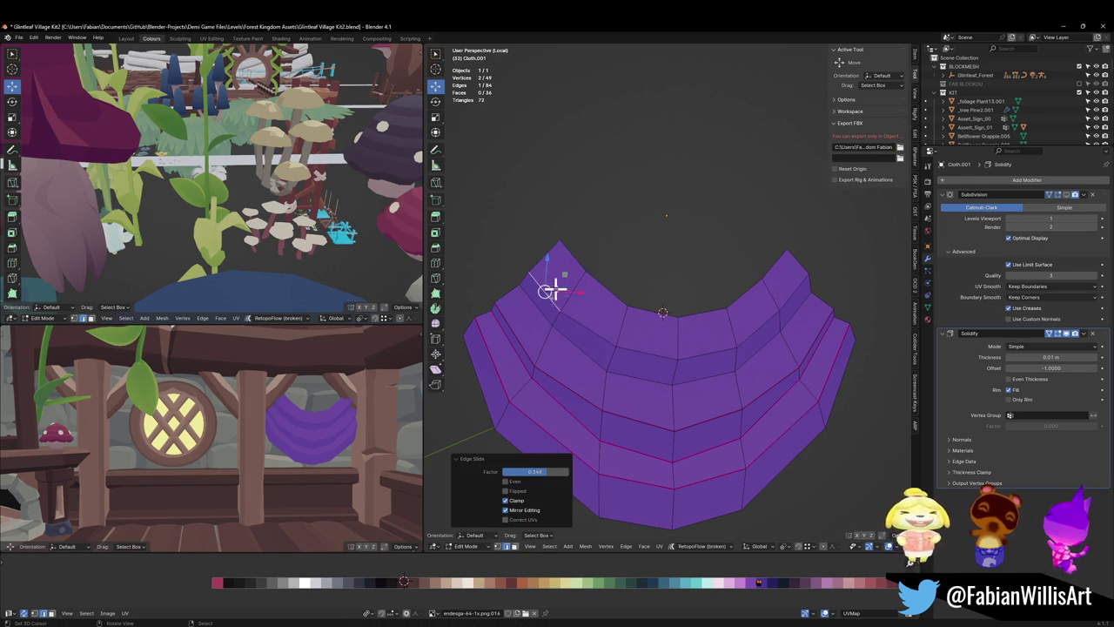
{"action": "left_click", "coordinate": [609, 343], "text": "shift"}
{"action": "key", "text": "g"}
{"action": "key", "text": "g"}
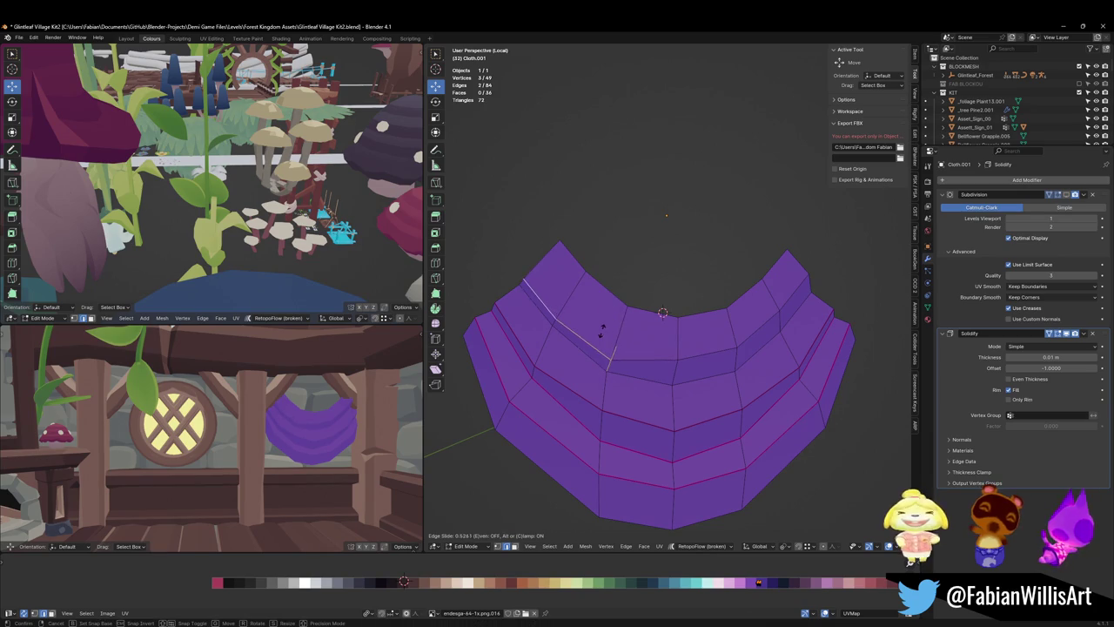
{"action": "left_click", "coordinate": [620, 329]}
{"action": "key", "text": "alt+a"}
- Edge-slide a top-centre edge and several upper-right edges
{"action": "left_click", "coordinate": [712, 353]}
{"action": "key", "text": "g"}
{"action": "key", "text": "g"}
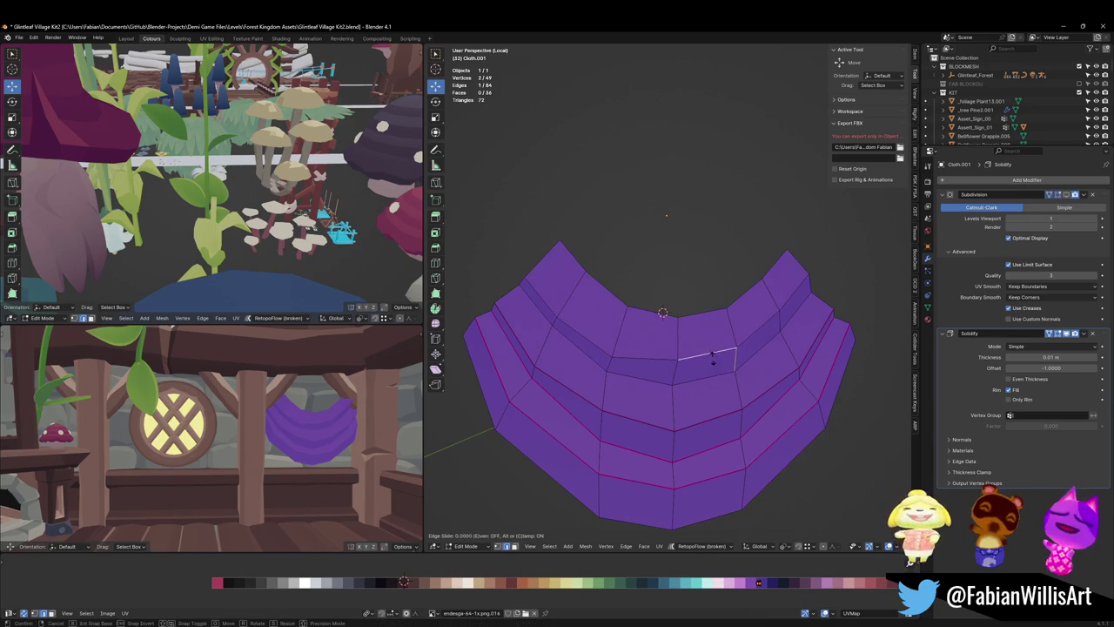
{"action": "left_click", "coordinate": [713, 355]}
{"action": "left_click", "coordinate": [786, 293]}
{"action": "left_click", "coordinate": [772, 308], "text": "shift"}
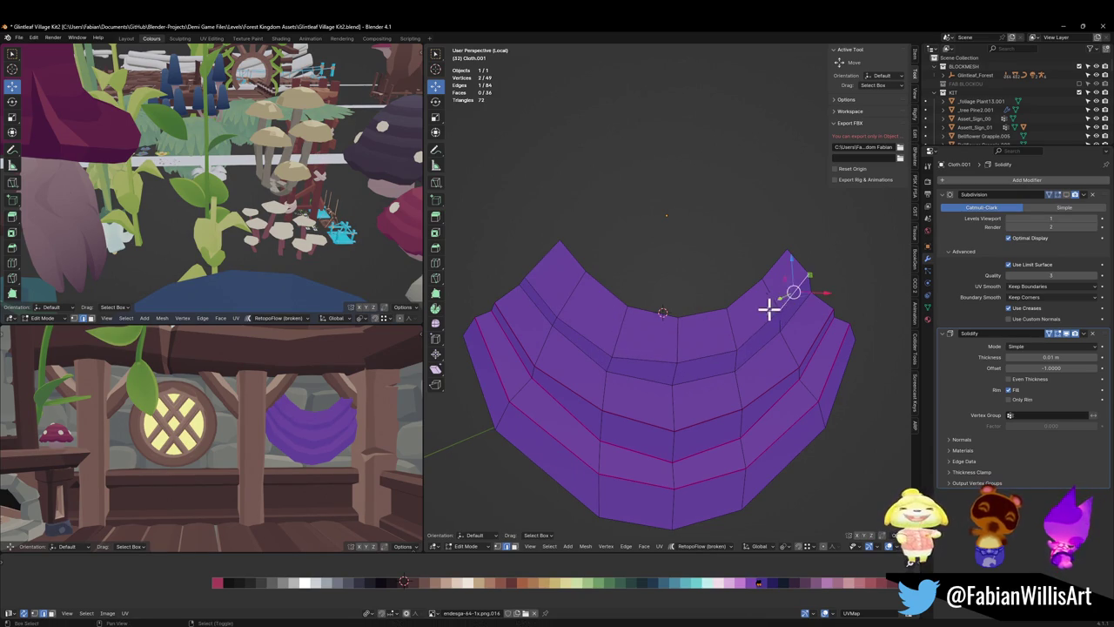
{"action": "key", "text": "g"}
{"action": "key", "text": "g"}
{"action": "left_click", "coordinate": [795, 308]}
{"action": "left_click", "coordinate": [778, 283]}
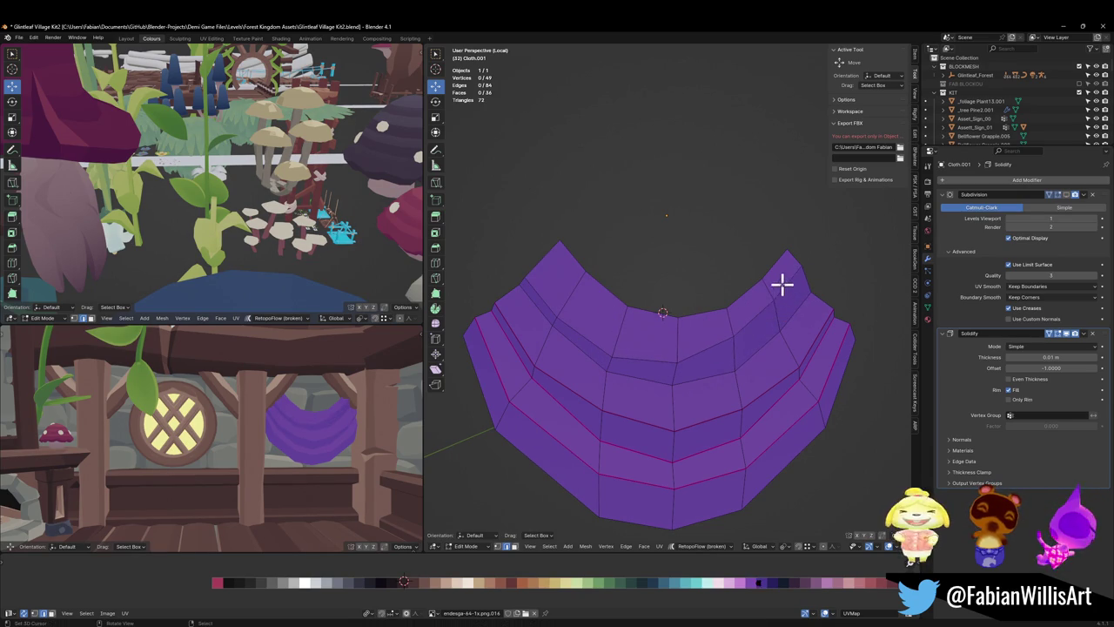
{"action": "key", "text": "g"}
{"action": "key", "text": "g"}
{"action": "left_click", "coordinate": [798, 284]}
{"action": "left_click", "coordinate": [738, 341]}
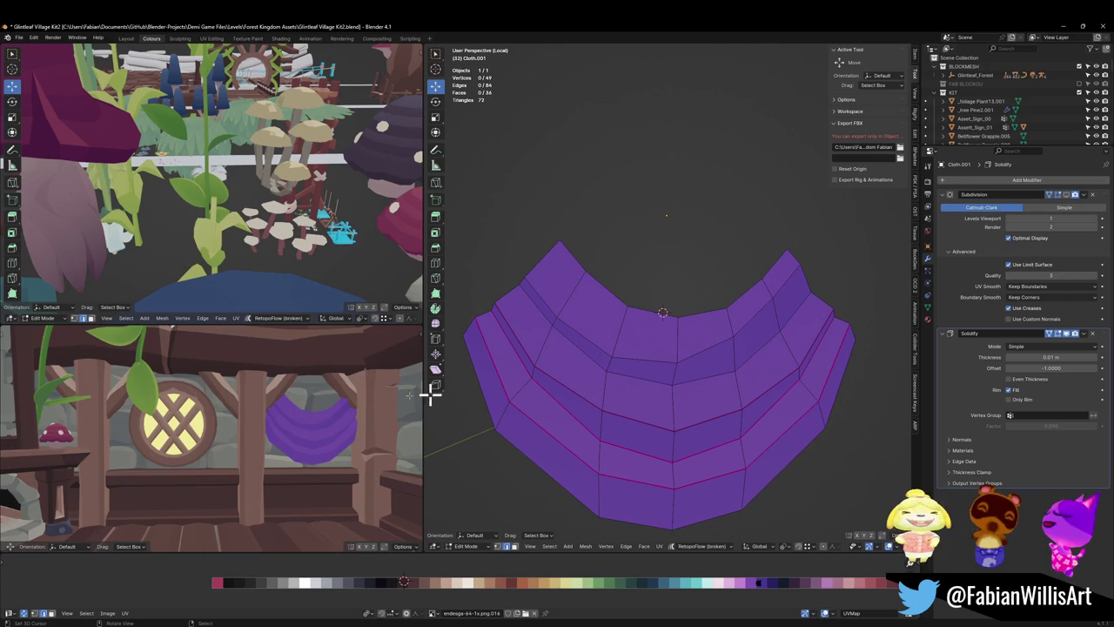
- Edge-slide another left-side edge and a right-side edge
{"action": "scroll", "coordinate": [403, 424], "scroll_direction": "down", "scroll_amount": 4}
{"action": "scroll", "coordinate": [408, 412], "scroll_direction": "down", "scroll_amount": 3}
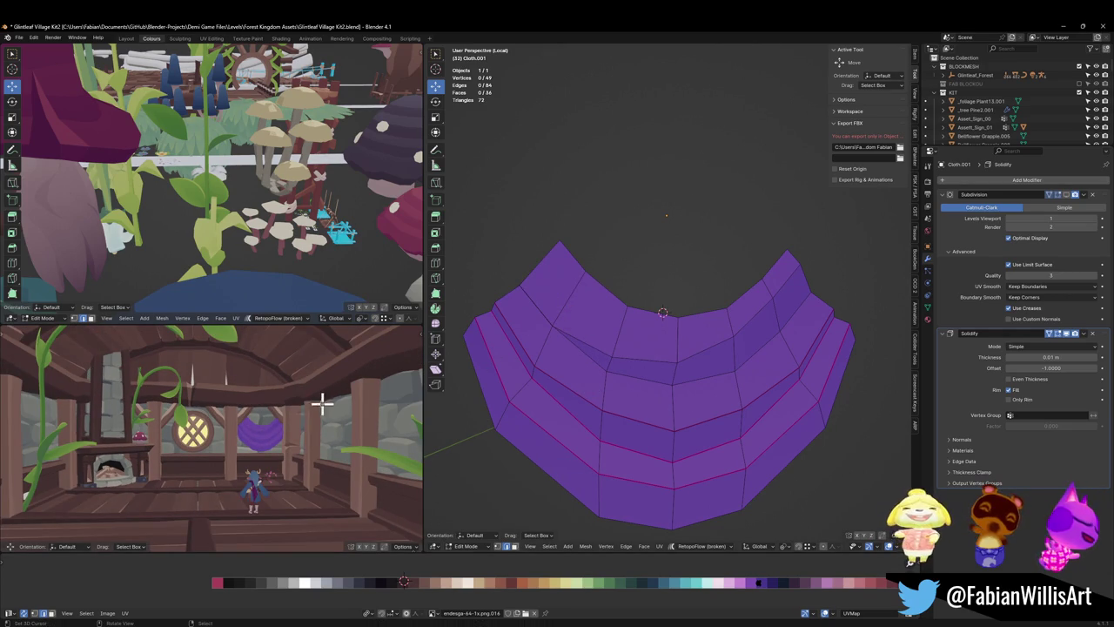
{"action": "scroll", "coordinate": [312, 496], "scroll_direction": "down", "scroll_amount": 2}
{"action": "scroll", "coordinate": [338, 450], "scroll_direction": "up", "scroll_amount": 2}
{"action": "scroll", "coordinate": [338, 450], "scroll_direction": "up", "scroll_amount": 3}
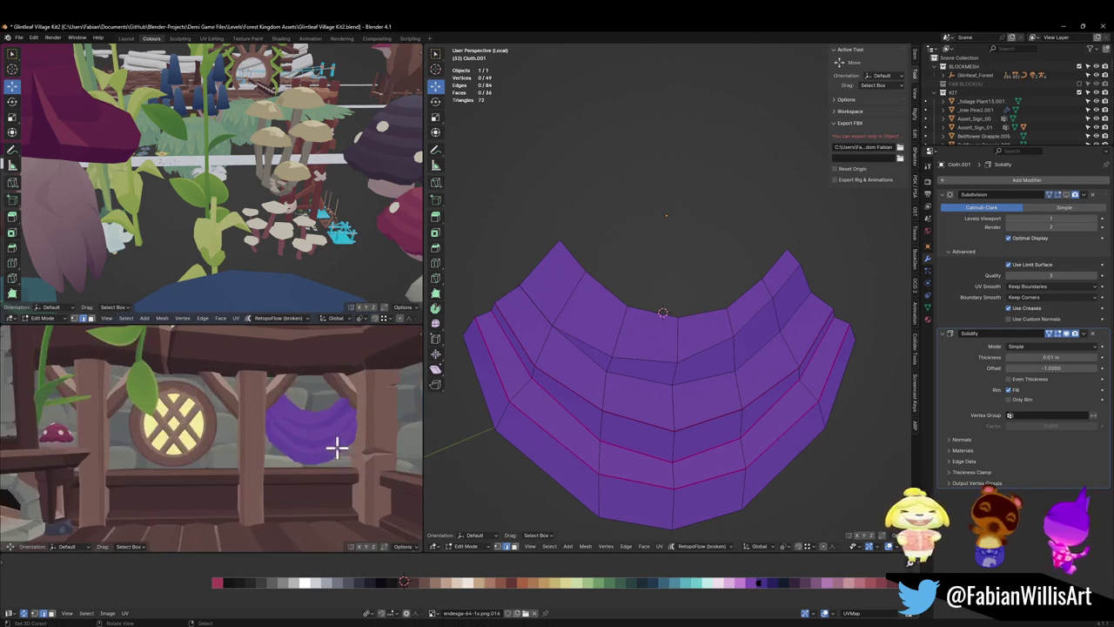
{"action": "left_click", "coordinate": [522, 324]}
{"action": "key", "text": "g"}
{"action": "key", "text": "g"}
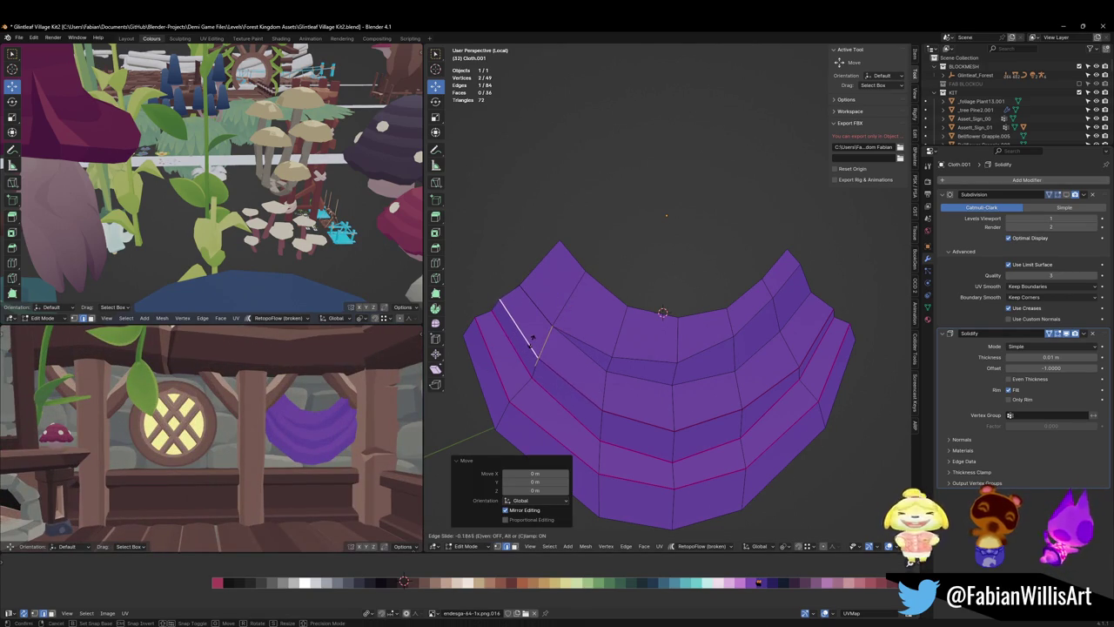
{"action": "left_click", "coordinate": [531, 338]}
{"action": "scroll", "coordinate": [318, 390], "scroll_direction": "down", "scroll_amount": 2}
{"action": "scroll", "coordinate": [303, 409], "scroll_direction": "down", "scroll_amount": 2}
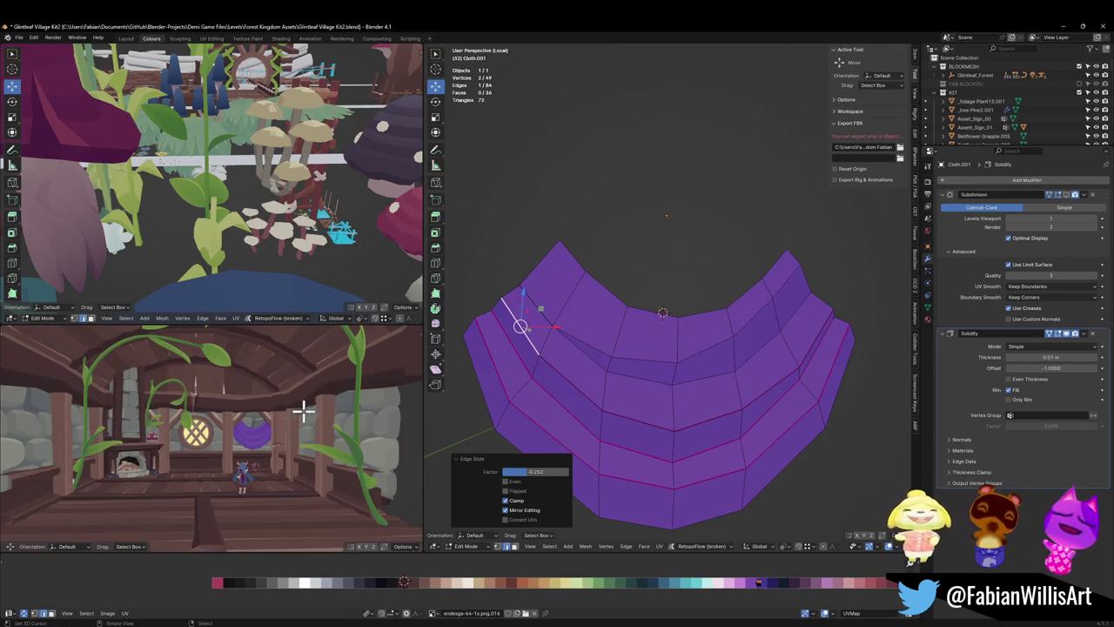
{"action": "left_click", "coordinate": [798, 367]}
{"action": "key", "text": "g"}
{"action": "key", "text": "g"}
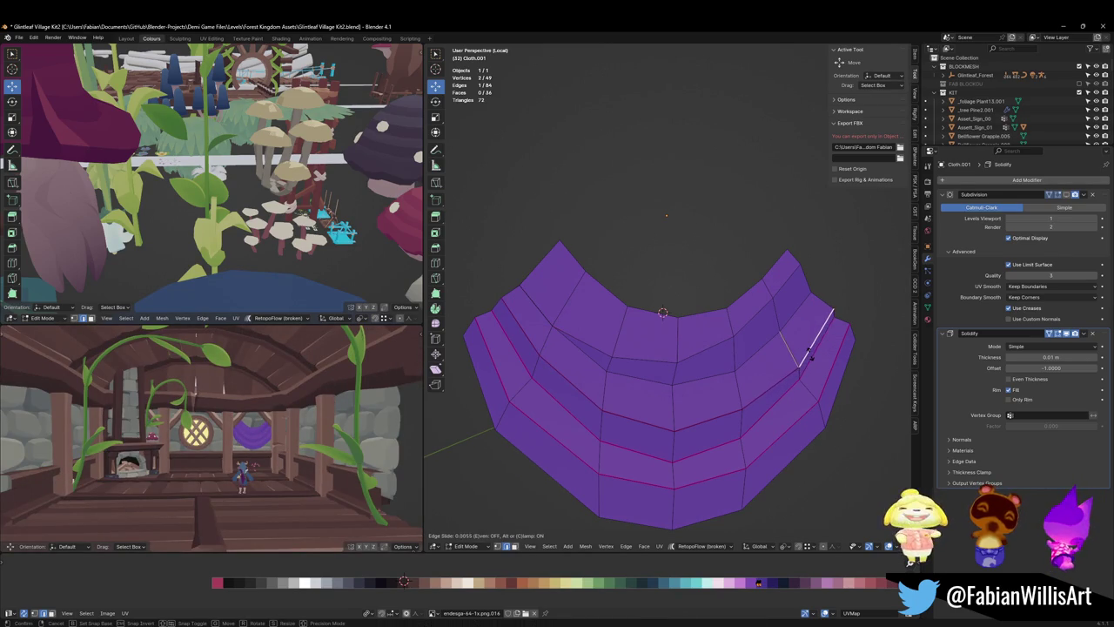
{"action": "left_click", "coordinate": [806, 354]}
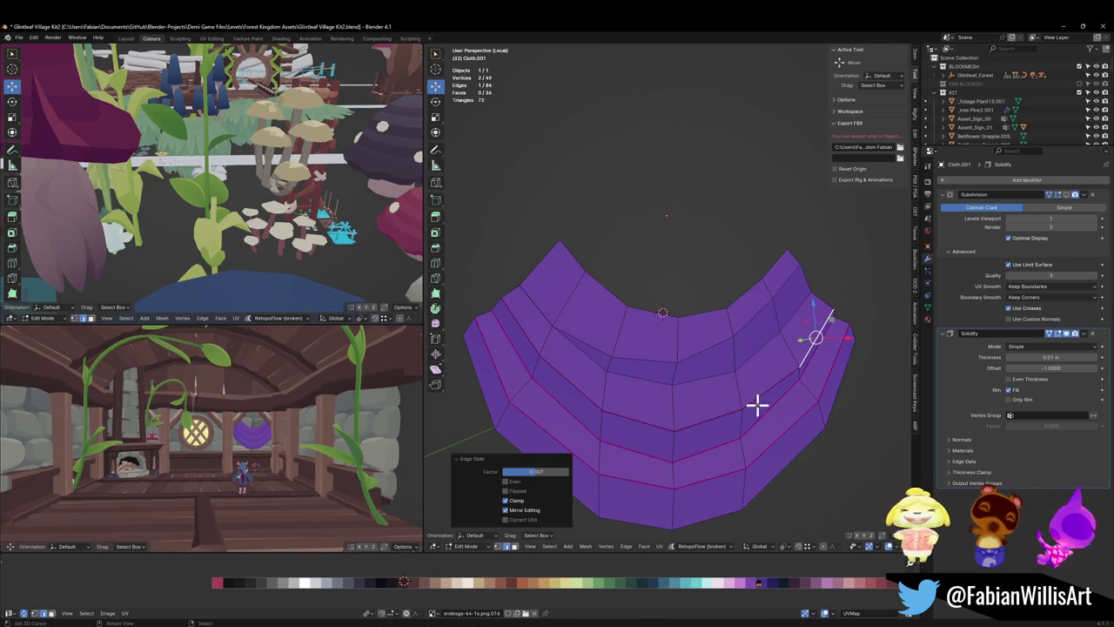
- Slide the bottom edge loop along the valance surface
{"action": "left_click", "coordinate": [708, 480], "text": "alt"}
{"action": "key", "text": "g"}
{"action": "key", "text": "g"}
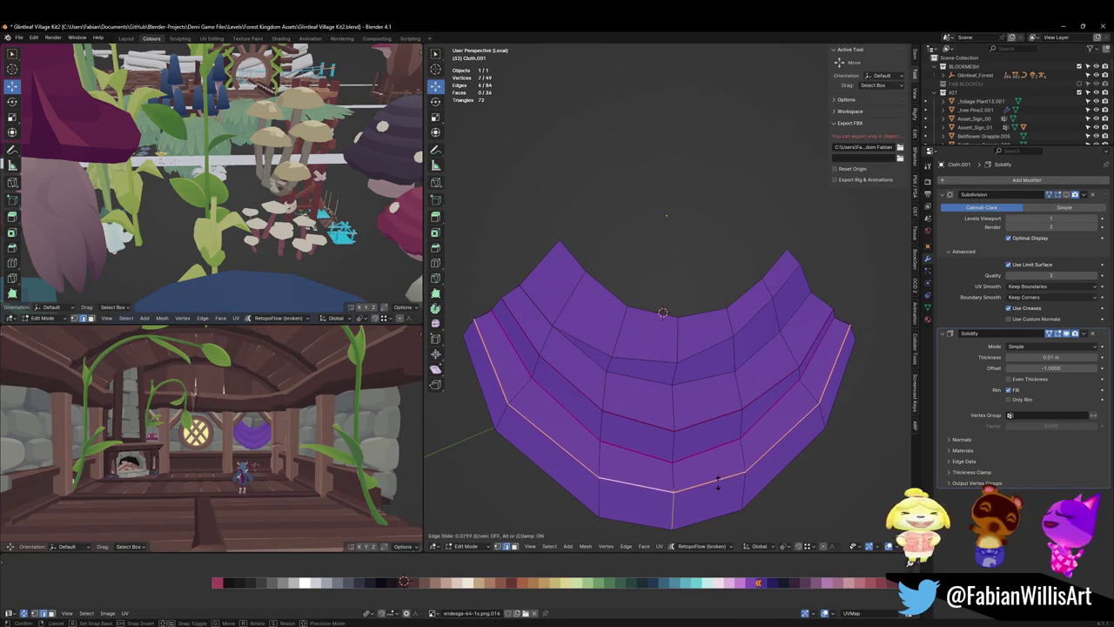
{"action": "left_click", "coordinate": [716, 480]}
{"action": "scroll", "coordinate": [287, 452], "scroll_direction": "up", "scroll_amount": 2}
{"action": "scroll", "coordinate": [296, 427], "scroll_direction": "up", "scroll_amount": 2}
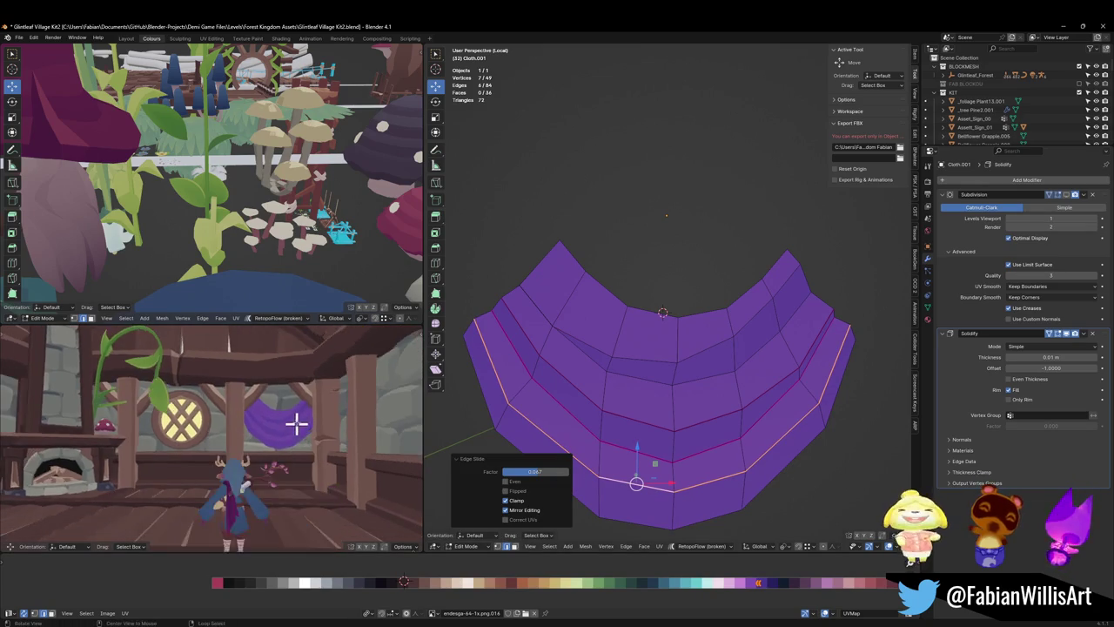
{"action": "scroll", "coordinate": [296, 424], "scroll_direction": "down", "scroll_amount": 3}
{"action": "key", "text": "alt+a"}
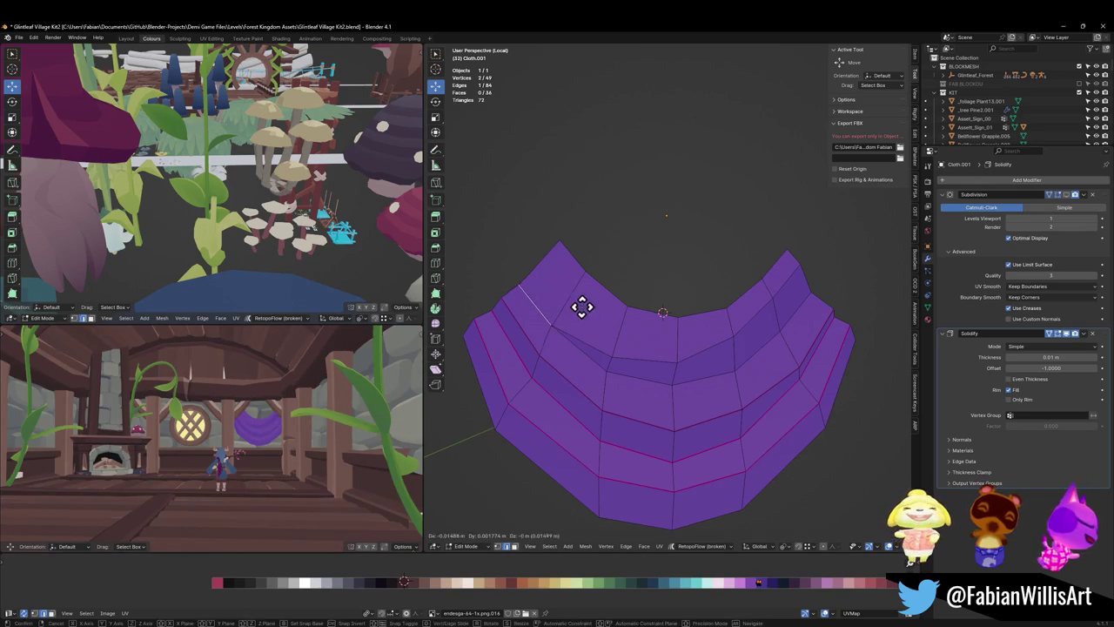
- Slide an upper-left edge, check the room preview, then undo recent slides
{"action": "left_click", "coordinate": [577, 307]}
{"action": "key", "text": "g"}
{"action": "key", "text": "g"}
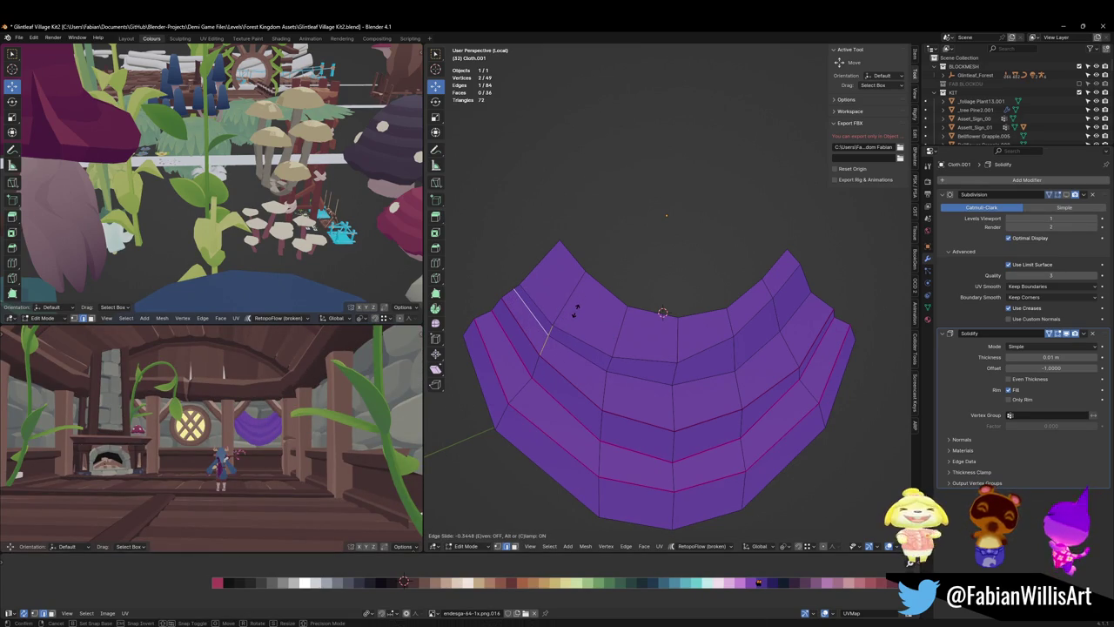
{"action": "left_click", "coordinate": [574, 311]}
{"action": "middle_click_drag", "start_coordinate": [246, 418], "coordinate": [315, 413]}
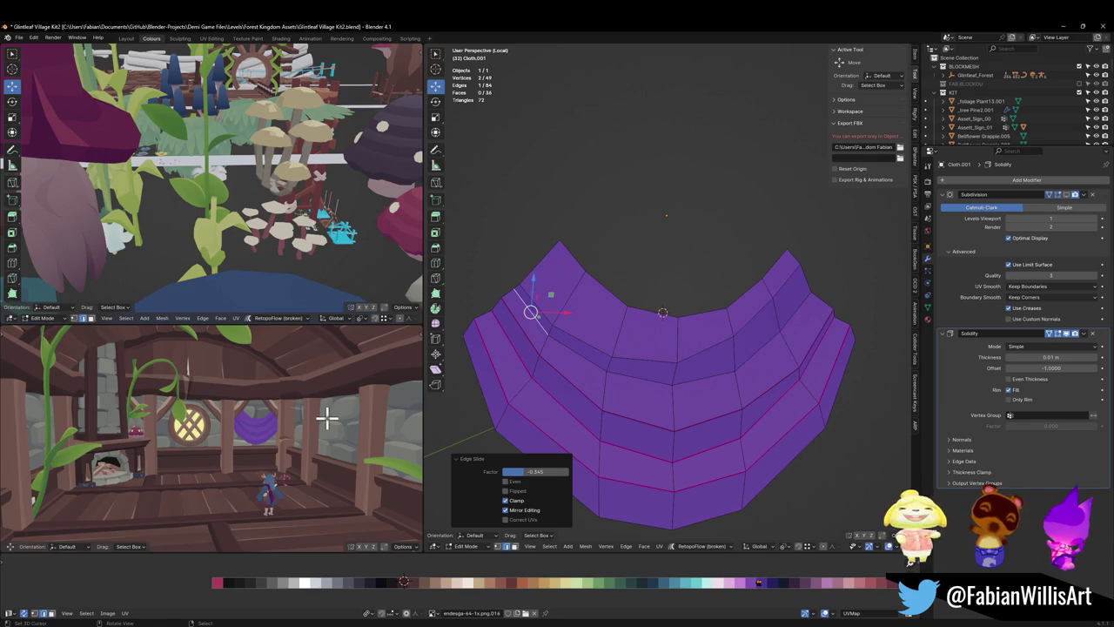
{"action": "left_click", "coordinate": [805, 310]}
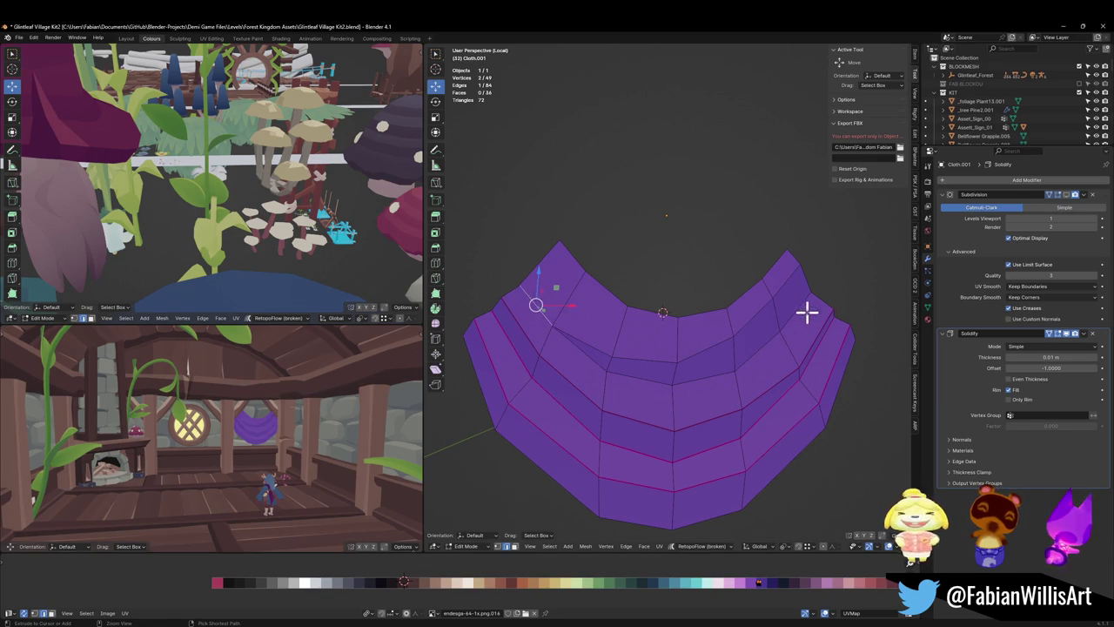
{"action": "left_click", "coordinate": [689, 329], "text": "ctrl"}
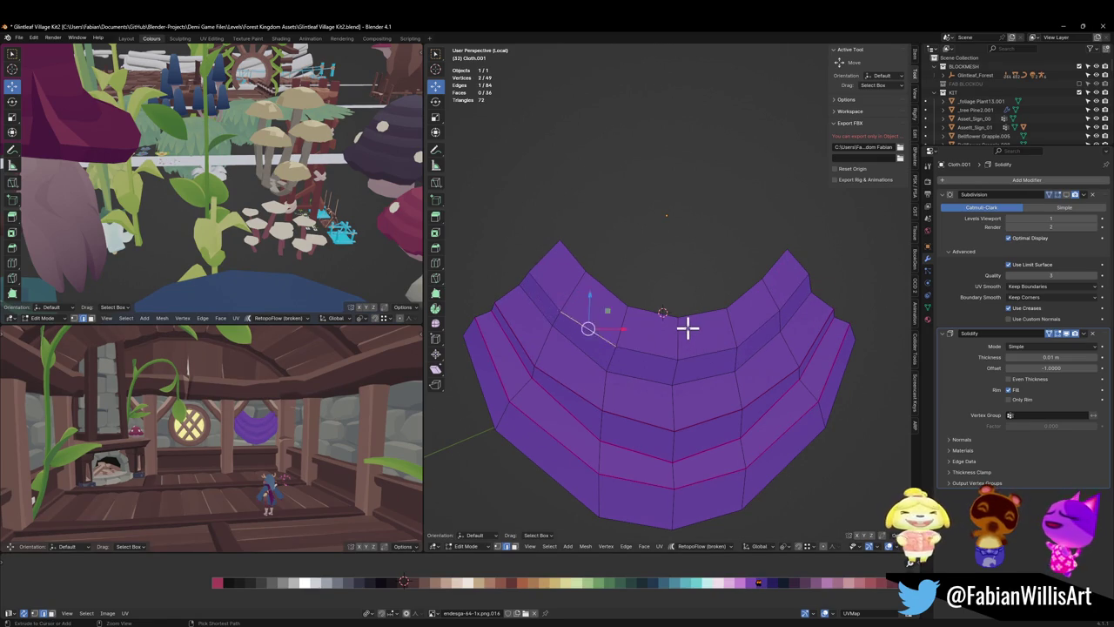
{"action": "key", "text": "ctrl+z"}
{"action": "key", "text": "ctrl+z"}
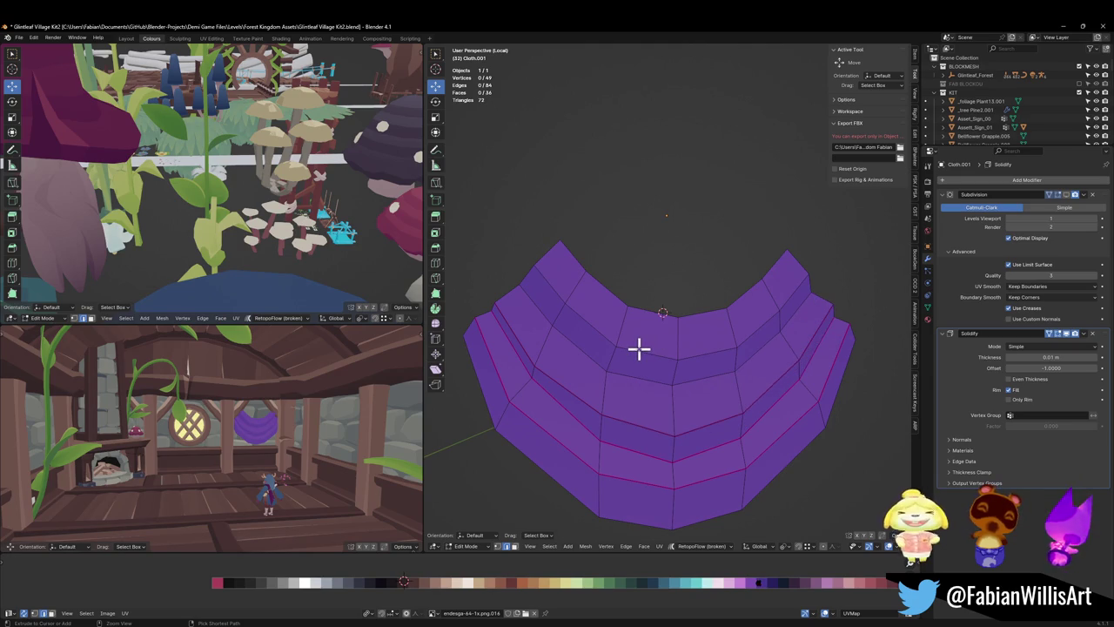
{"action": "key", "text": "ctrl+z"}
- Select the valance's outer rim loop, trying a scale and vertical move that get undone
{"action": "left_click", "coordinate": [639, 348], "text": "alt"}
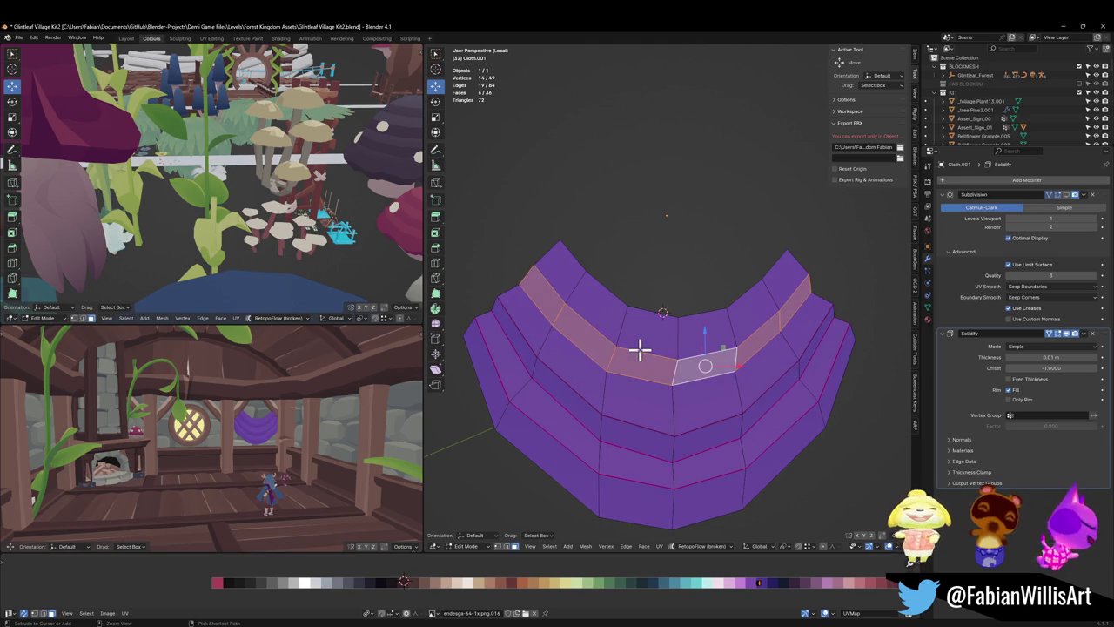
{"action": "key", "text": "ctrl+z"}
{"action": "left_click", "coordinate": [799, 268], "text": "alt"}
{"action": "middle_click_drag", "start_coordinate": [799, 268], "coordinate": [829, 330]}
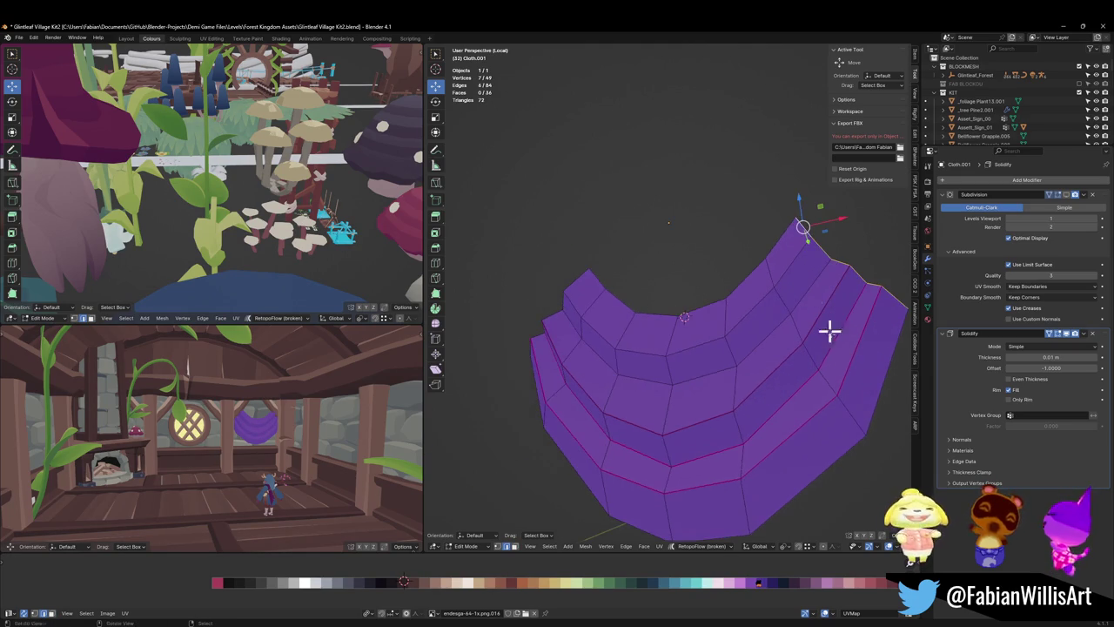
{"action": "mouse_move", "coordinate": [833, 370]}
{"action": "middle_mouse_down"}
{"action": "mouse_move", "coordinate": [667, 330]}
{"action": "mouse_move", "coordinate": [589, 296]}
{"action": "middle_mouse_up"}
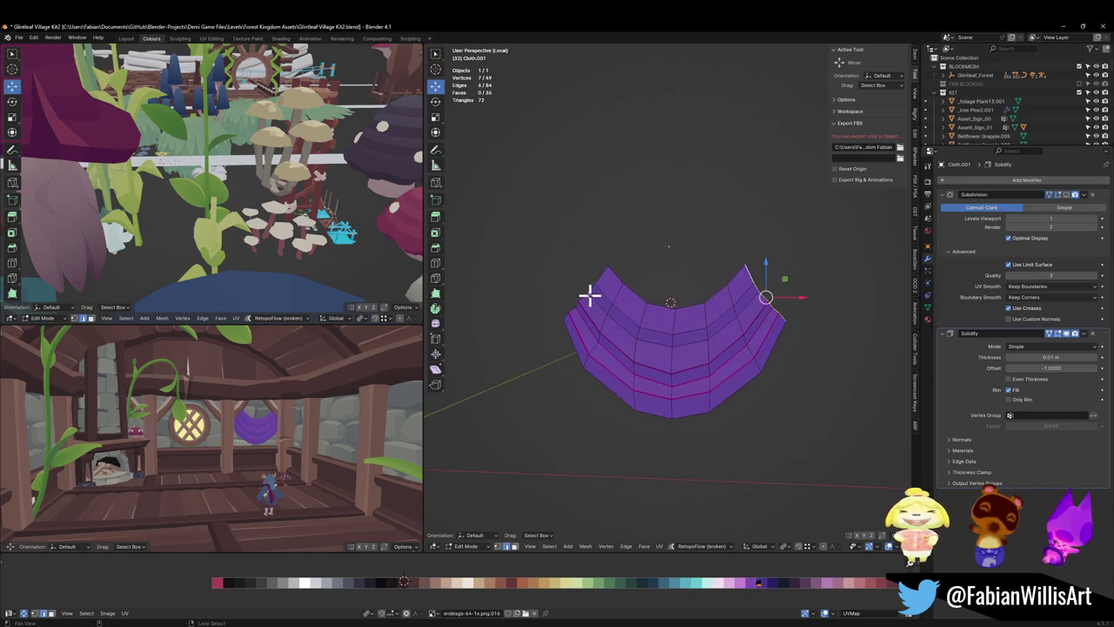
{"action": "left_click", "coordinate": [589, 296], "text": "alt+shift"}
{"action": "key", "text": "s"}
{"action": "left_click", "coordinate": [712, 255]}
{"action": "key", "text": "g"}
{"action": "key", "text": "z"}
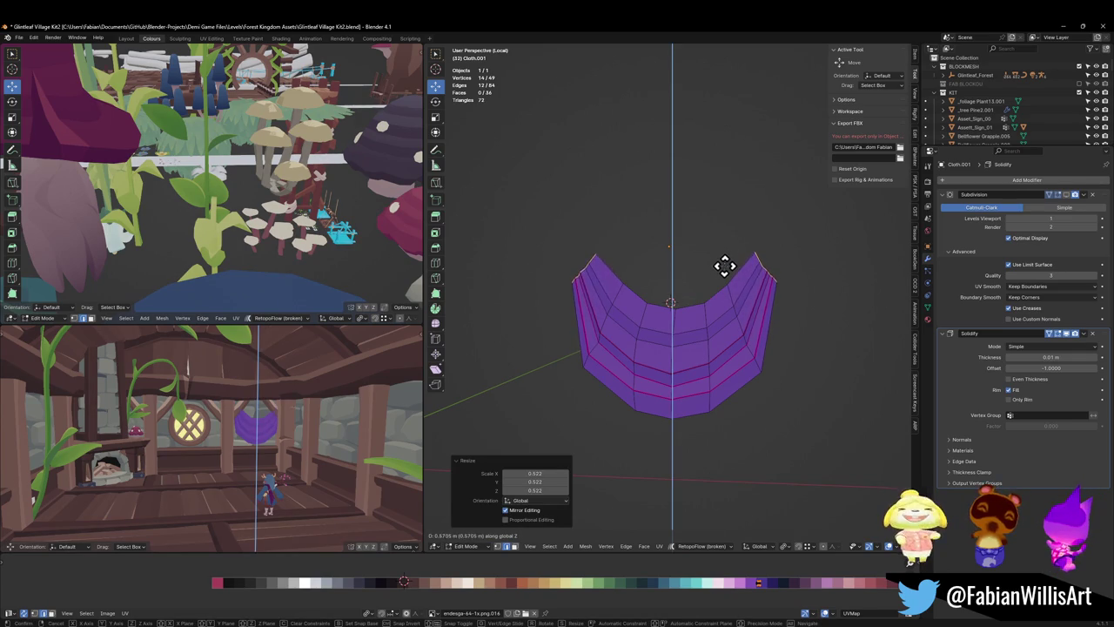
{"action": "right_click", "coordinate": [725, 267]}
{"action": "key", "text": "ctrl+z"}
{"action": "key", "text": "ctrl+z"}
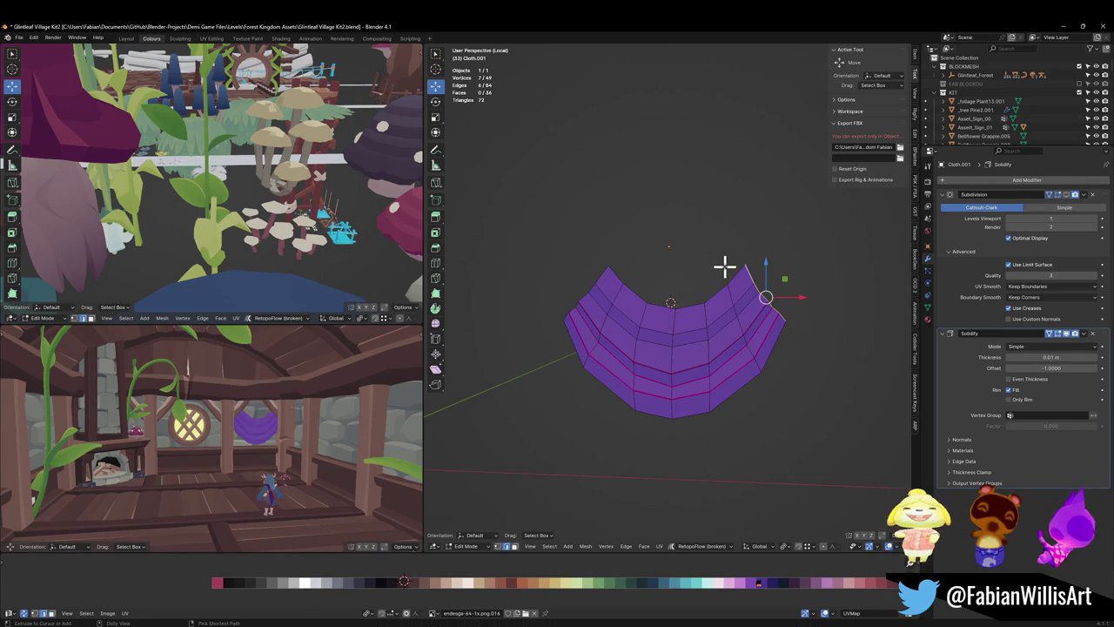
{"action": "key", "text": "ctrl+z"}
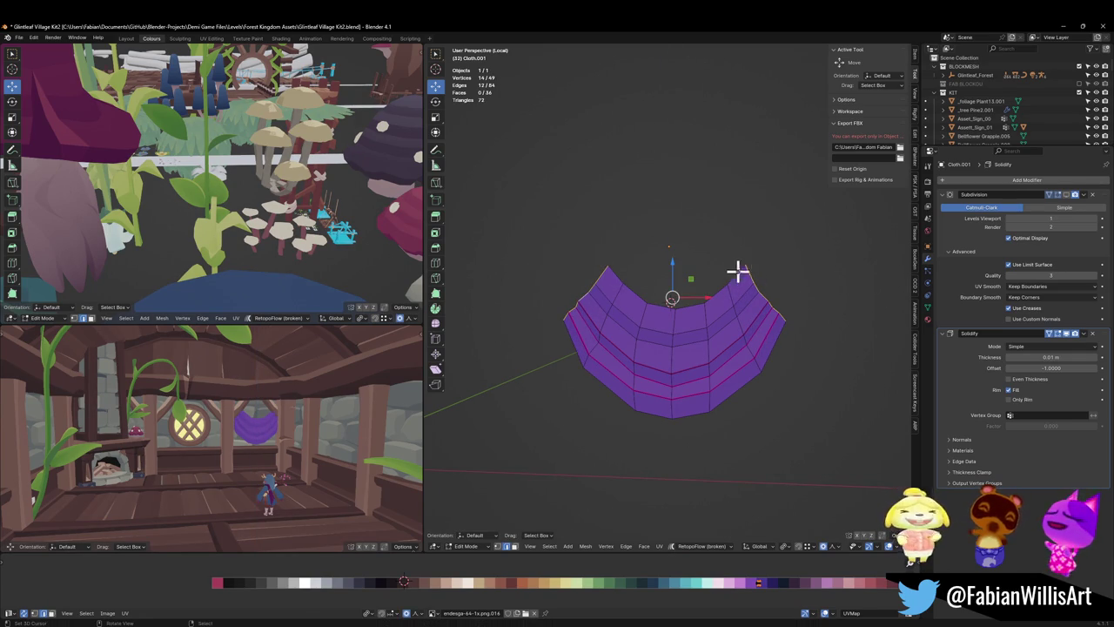
- Narrow the rim with a 0.419 sharp-falloff proportional scale, pinching the top centre
{"action": "key", "text": "s"}
{"action": "scroll", "coordinate": [735, 272], "scroll_direction": "down", "scroll_amount": 2}
{"action": "scroll", "coordinate": [734, 273], "scroll_direction": "down", "scroll_amount": 3}
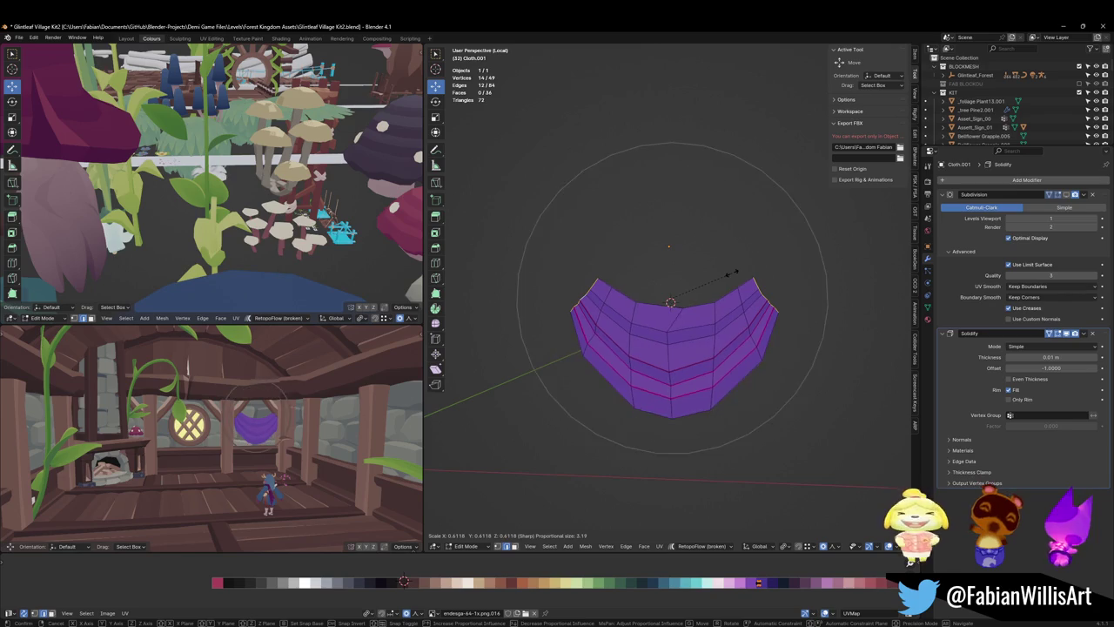
{"action": "scroll", "coordinate": [733, 274], "scroll_direction": "down", "scroll_amount": 3}
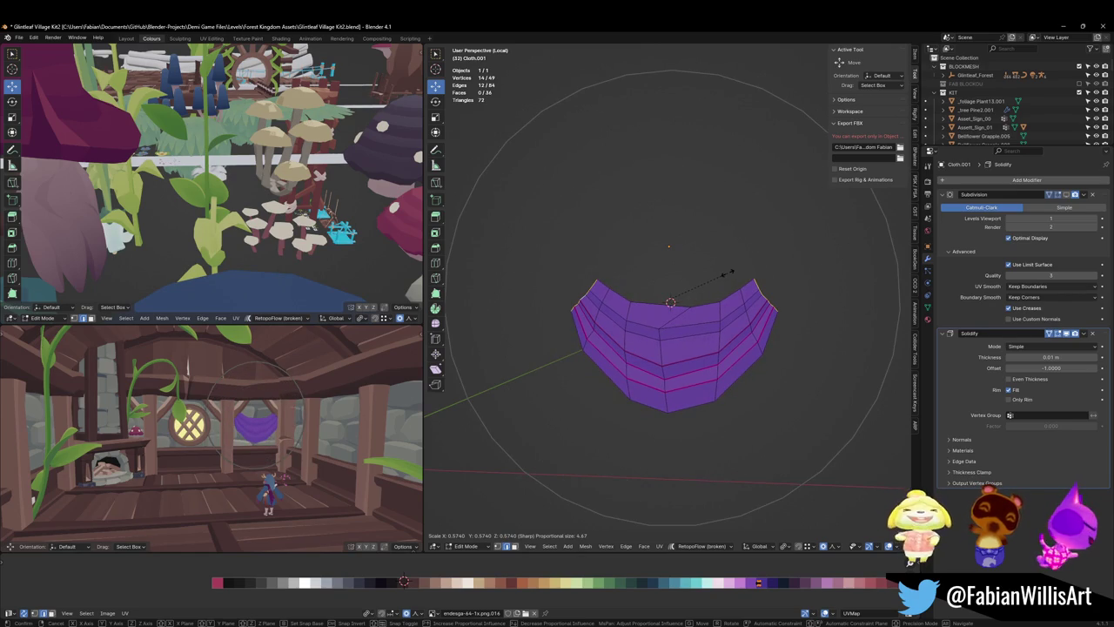
{"action": "left_click", "coordinate": [728, 273]}
{"action": "key", "text": "s"}
{"action": "scroll", "coordinate": [750, 275], "scroll_direction": "up", "scroll_amount": 4}
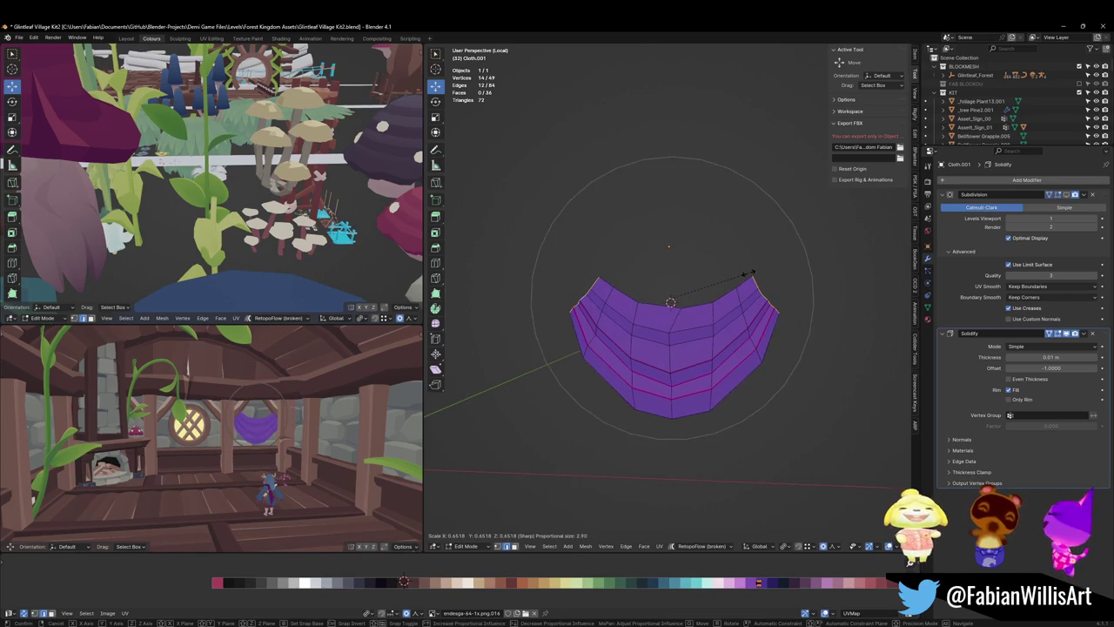
{"action": "scroll", "coordinate": [751, 275], "scroll_direction": "up", "scroll_amount": 6}
{"action": "scroll", "coordinate": [750, 275], "scroll_direction": "up", "scroll_amount": 5}
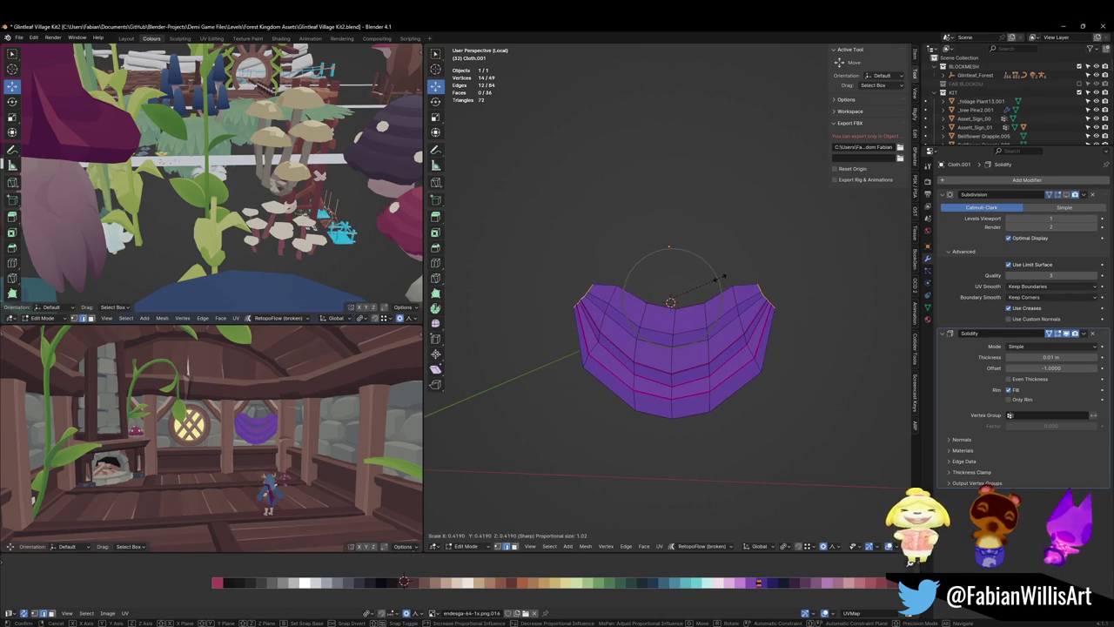
{"action": "scroll", "coordinate": [718, 278], "scroll_direction": "down", "scroll_amount": 4}
{"action": "scroll", "coordinate": [719, 277], "scroll_direction": "down", "scroll_amount": 2}
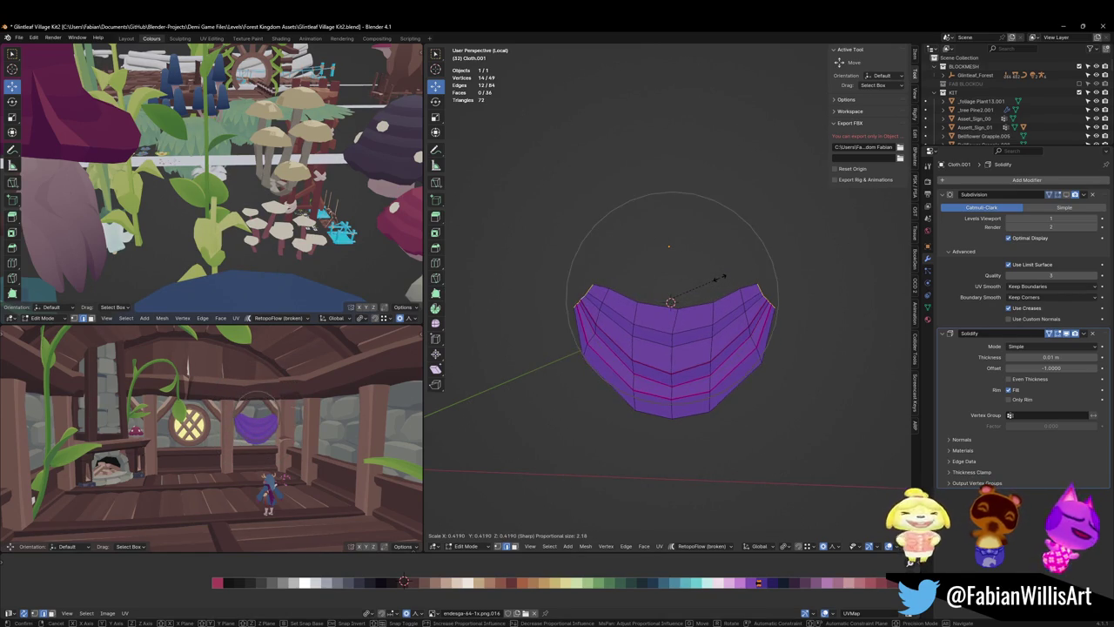
{"action": "left_click", "coordinate": [719, 278]}
- Raise the cloth's sides vertically with a proportional Z move
{"action": "key", "text": "g"}
{"action": "key", "text": "z"}
{"action": "scroll", "coordinate": [717, 255], "scroll_direction": "down", "scroll_amount": 2}
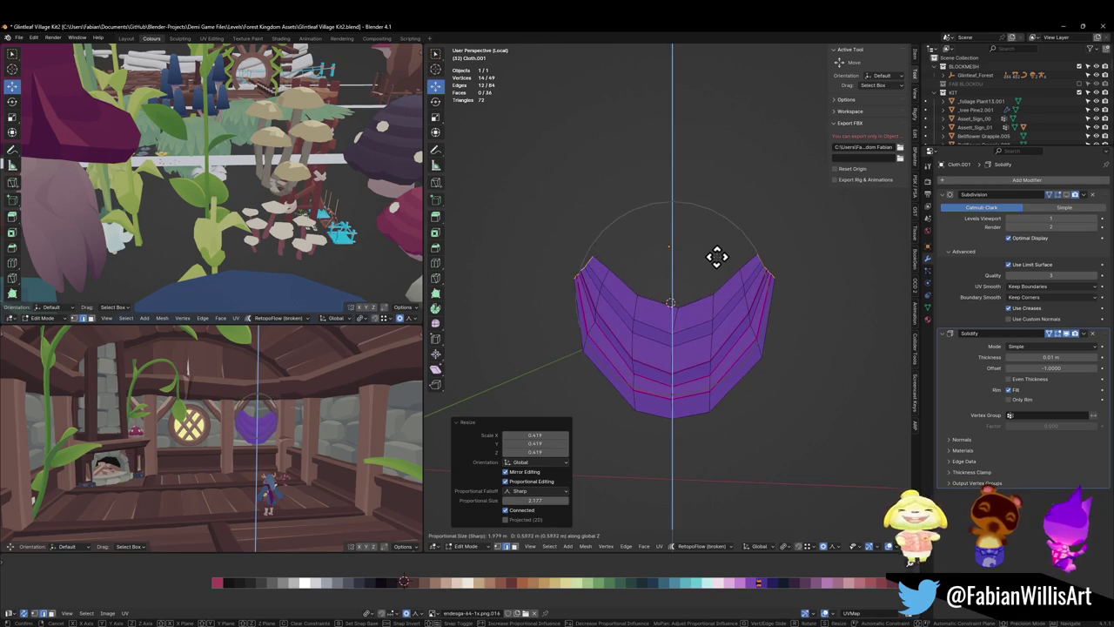
{"action": "scroll", "coordinate": [717, 255], "scroll_direction": "down", "scroll_amount": 1}
{"action": "left_click", "coordinate": [716, 255]}
- Lower the cloth's centre edge loop along Z with proportional falloff
{"action": "left_click", "coordinate": [670, 409], "text": "alt"}
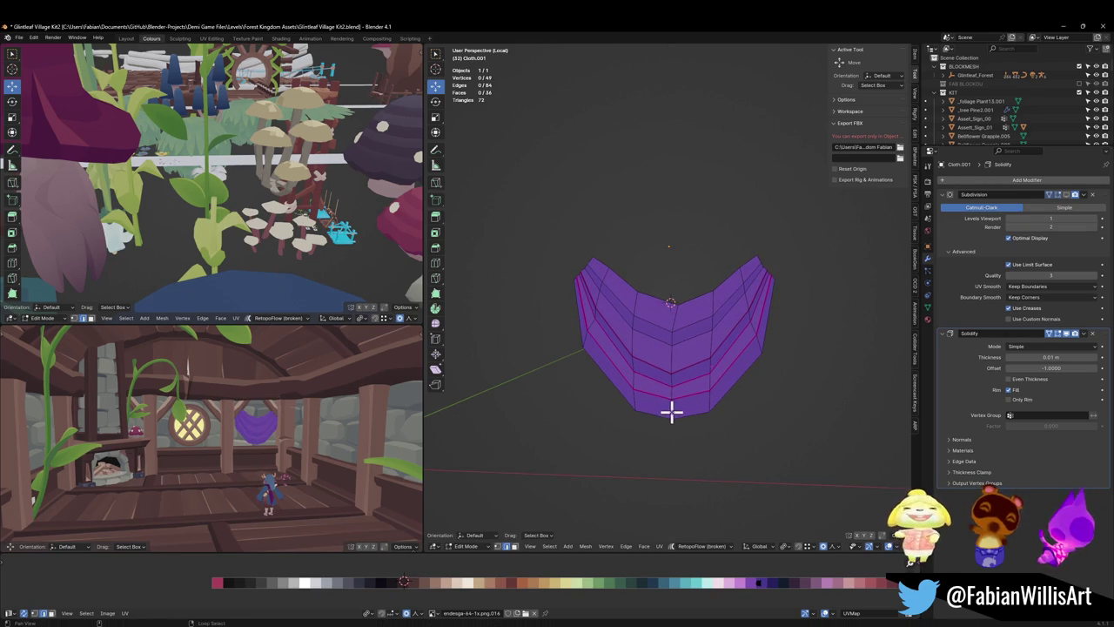
{"action": "key", "text": "g"}
{"action": "key", "text": "z"}
{"action": "scroll", "coordinate": [721, 365], "scroll_direction": "up", "scroll_amount": 4}
{"action": "scroll", "coordinate": [721, 367], "scroll_direction": "up", "scroll_amount": 6}
{"action": "scroll", "coordinate": [722, 366], "scroll_direction": "down", "scroll_amount": 1}
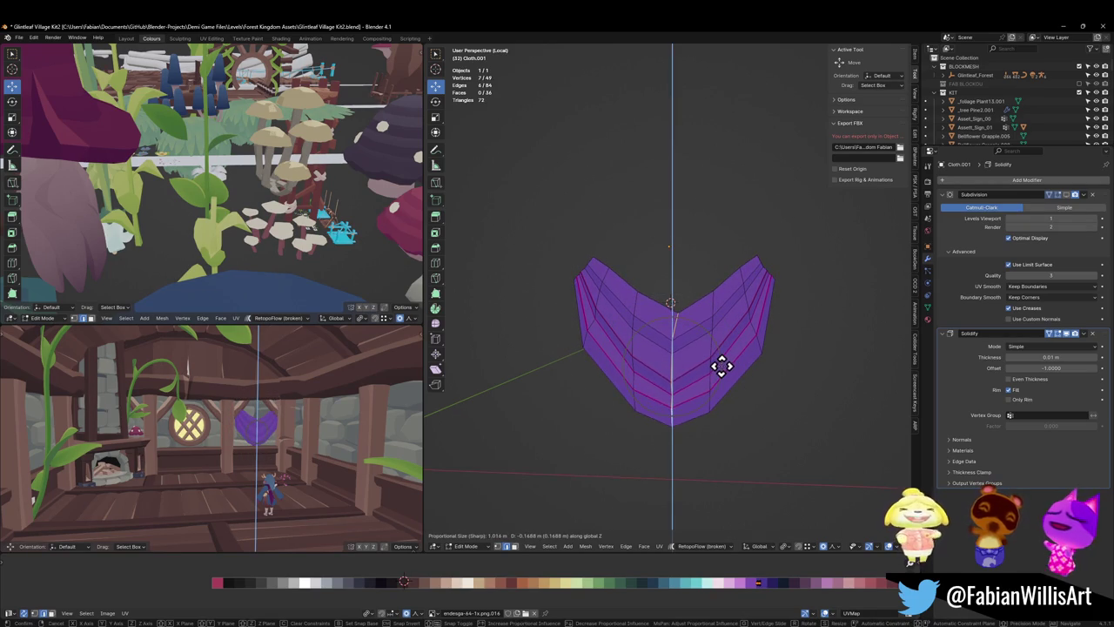
{"action": "scroll", "coordinate": [721, 366], "scroll_direction": "down", "scroll_amount": 2}
{"action": "left_click", "coordinate": [722, 364]}
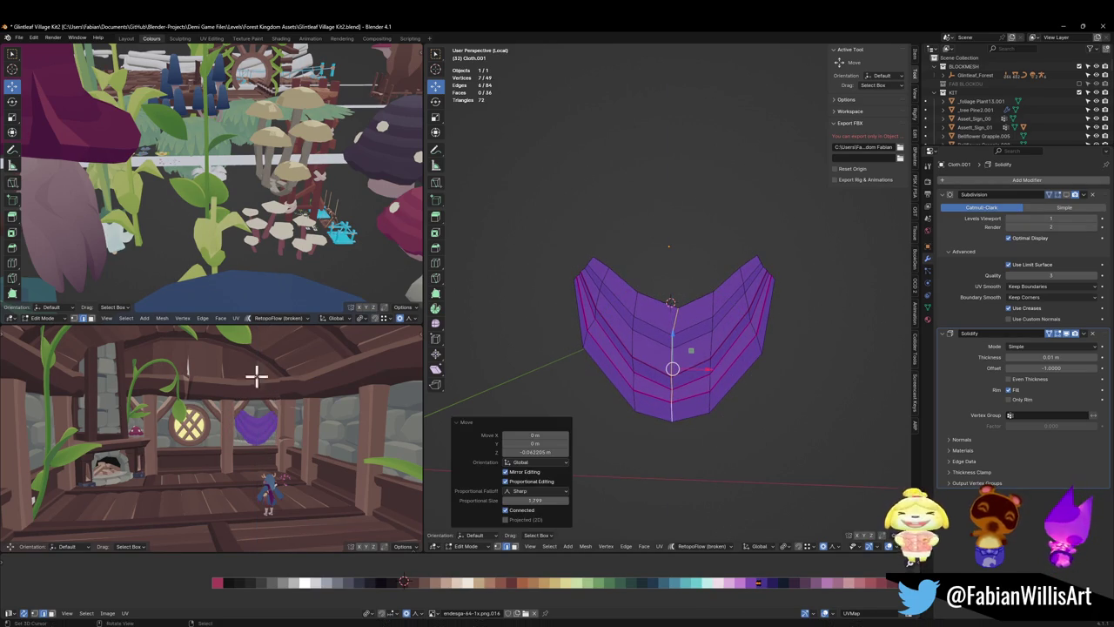
{"action": "scroll", "coordinate": [286, 415], "scroll_direction": "up", "scroll_amount": 3}
{"action": "scroll", "coordinate": [286, 415], "scroll_direction": "down", "scroll_amount": 2}
{"action": "scroll", "coordinate": [713, 412], "scroll_direction": "up", "scroll_amount": 3}
- Relax the five horizontal loops with LoopTools Relax, applied three times to smooth the swag
{"action": "left_click", "coordinate": [714, 463], "text": "alt"}
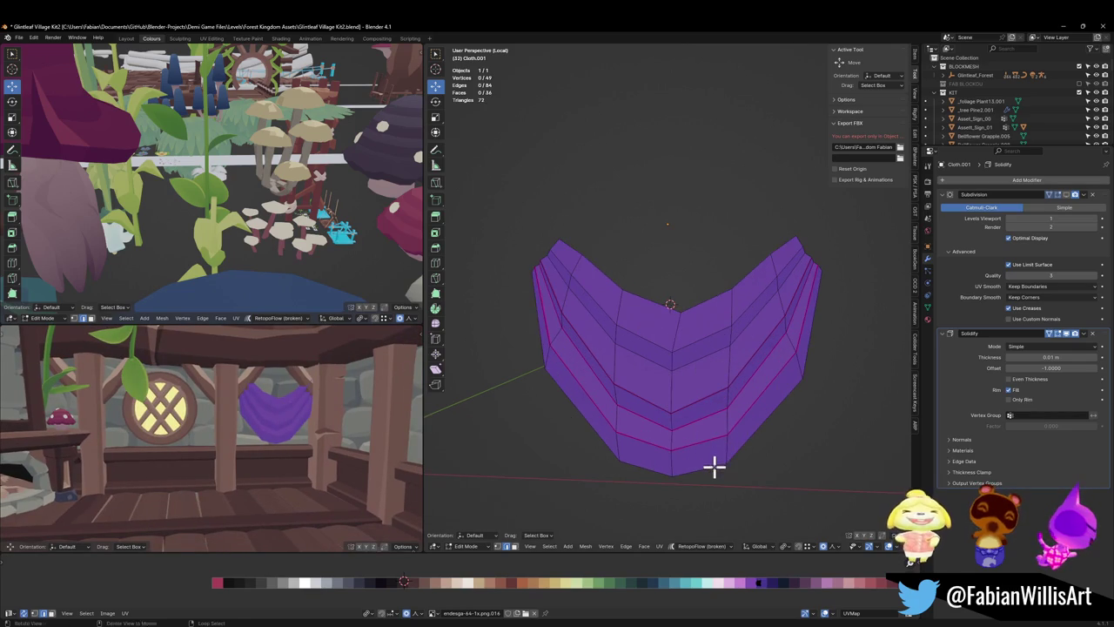
{"action": "left_click", "coordinate": [704, 438], "text": "alt+shift"}
{"action": "left_click", "coordinate": [700, 409], "text": "alt+shift"}
{"action": "left_click", "coordinate": [696, 383], "text": "alt+shift"}
{"action": "left_click", "coordinate": [701, 299], "text": "alt+shift"}
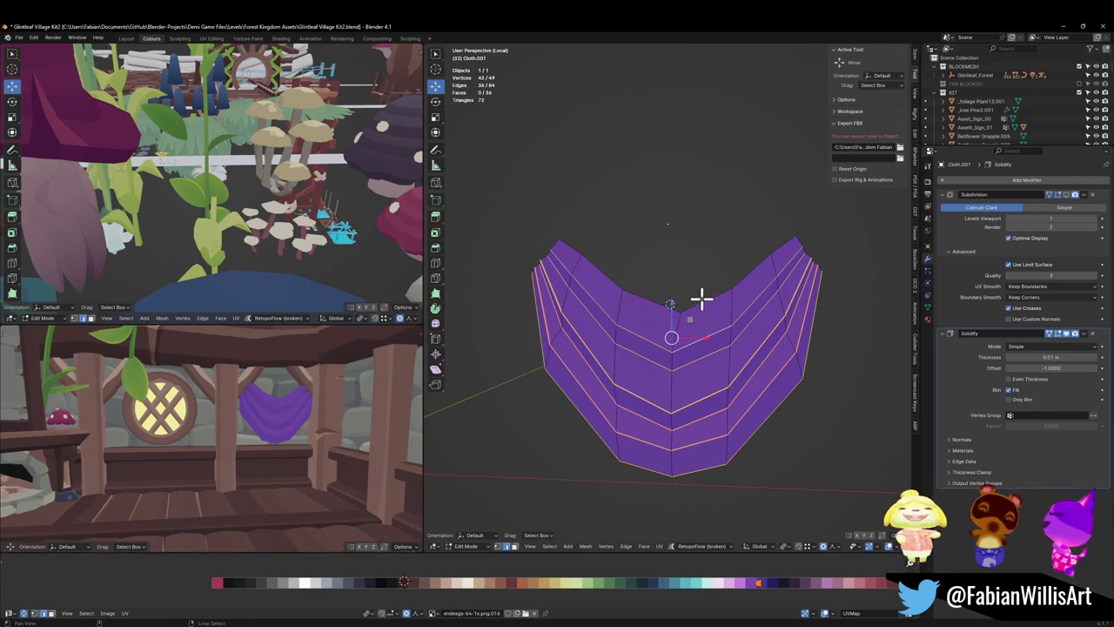
{"action": "right_click", "coordinate": [703, 311]}
{"action": "left_click", "coordinate": [705, 311]}
{"action": "key", "text": "shift+r"}
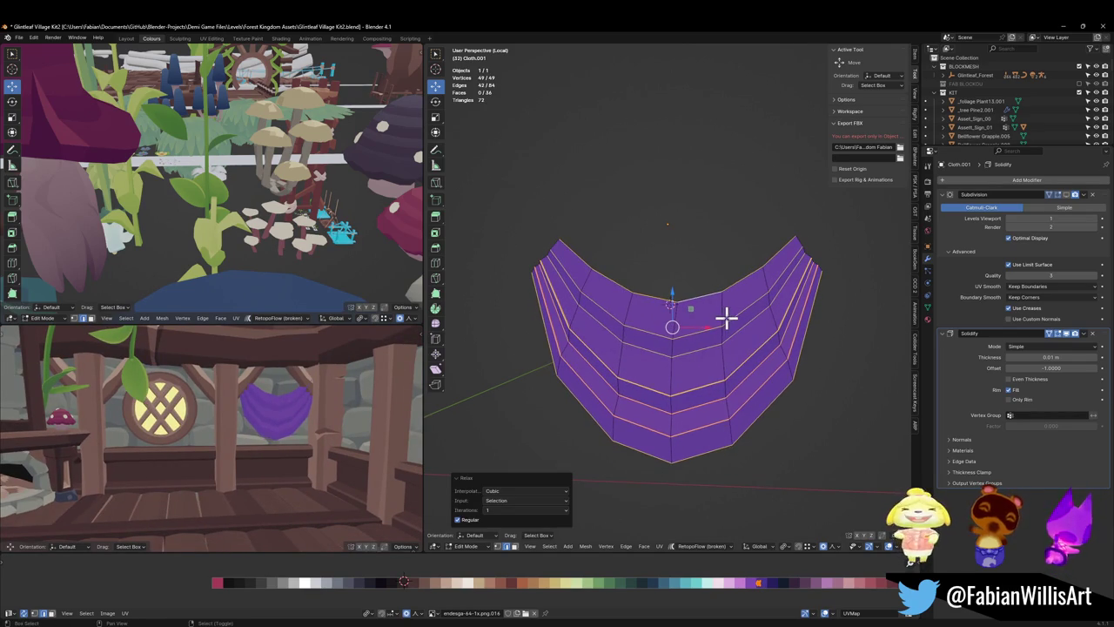
{"action": "key", "text": "shift+r"}
{"action": "key", "text": "shift+r"}
{"action": "key", "text": "shift+r"}
{"action": "key", "text": "shift+r"}
{"action": "key", "text": "shift+r"}
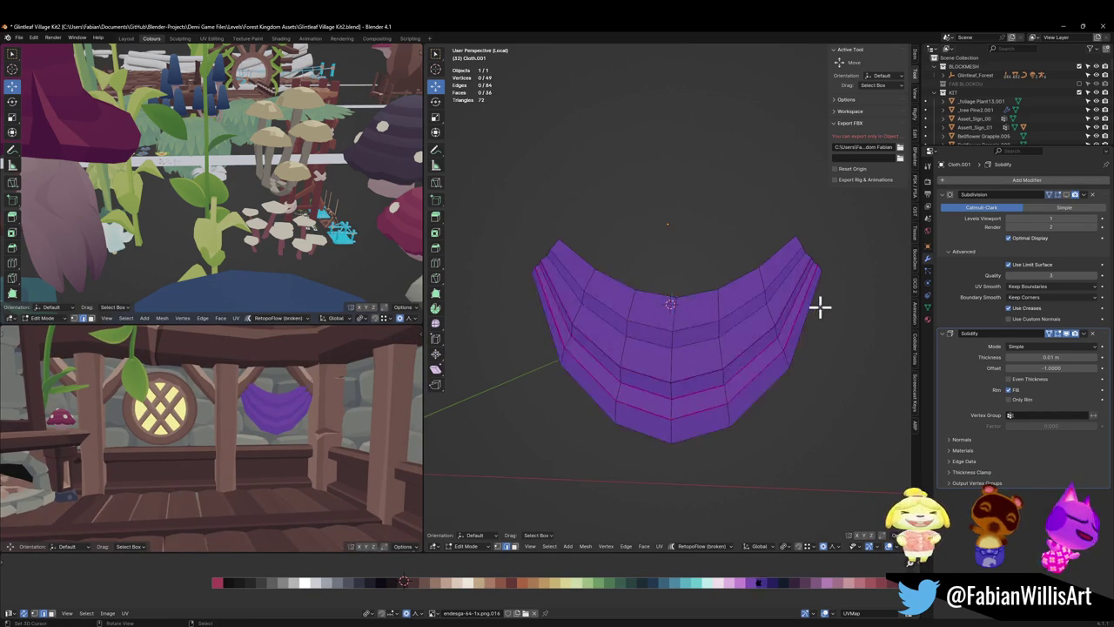
- Shift the relaxed loops vertically and enlarge them slightly, then inspect the cloth from the side
{"action": "key", "text": "g"}
{"action": "key", "text": "z"}
{"action": "left_click", "coordinate": [816, 307]}
{"action": "key", "text": "s"}
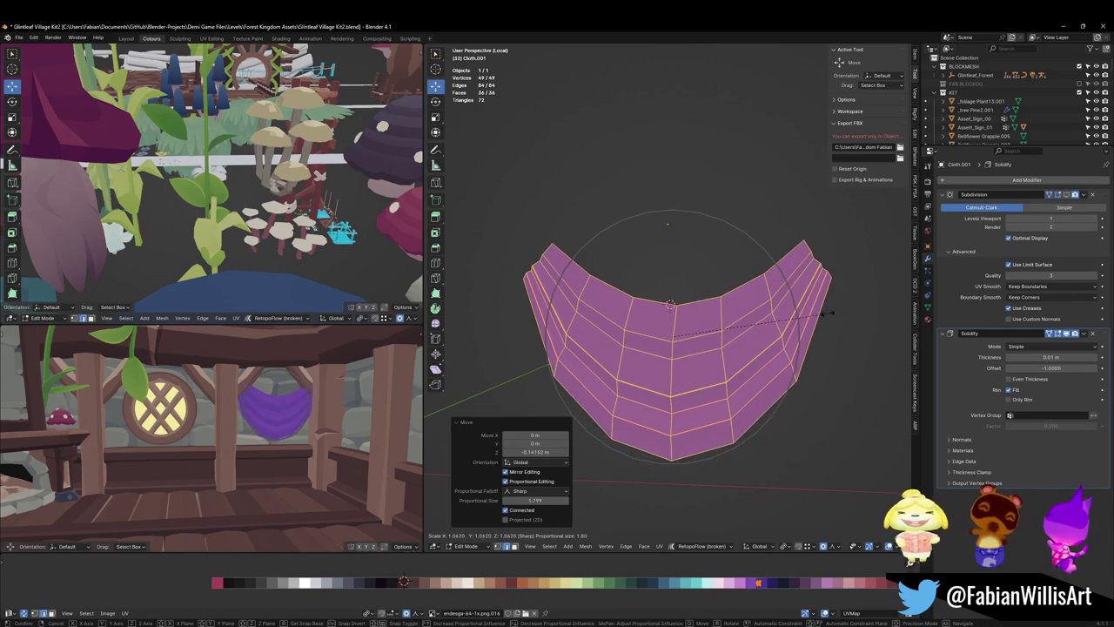
{"action": "left_click", "coordinate": [564, 392]}
{"action": "scroll", "coordinate": [344, 376], "scroll_direction": "down", "scroll_amount": 3}
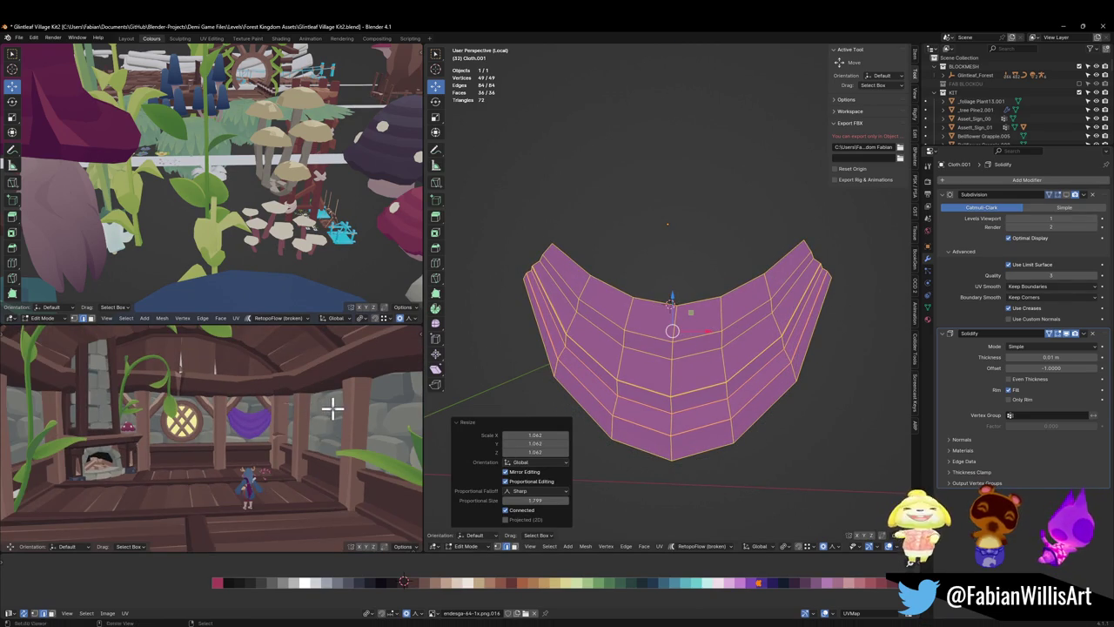
{"action": "key", "text": "alt+a"}
{"action": "scroll", "coordinate": [768, 375], "scroll_direction": "up", "scroll_amount": 2}
{"action": "middle_click_drag", "start_coordinate": [723, 360], "coordinate": [653, 353]}
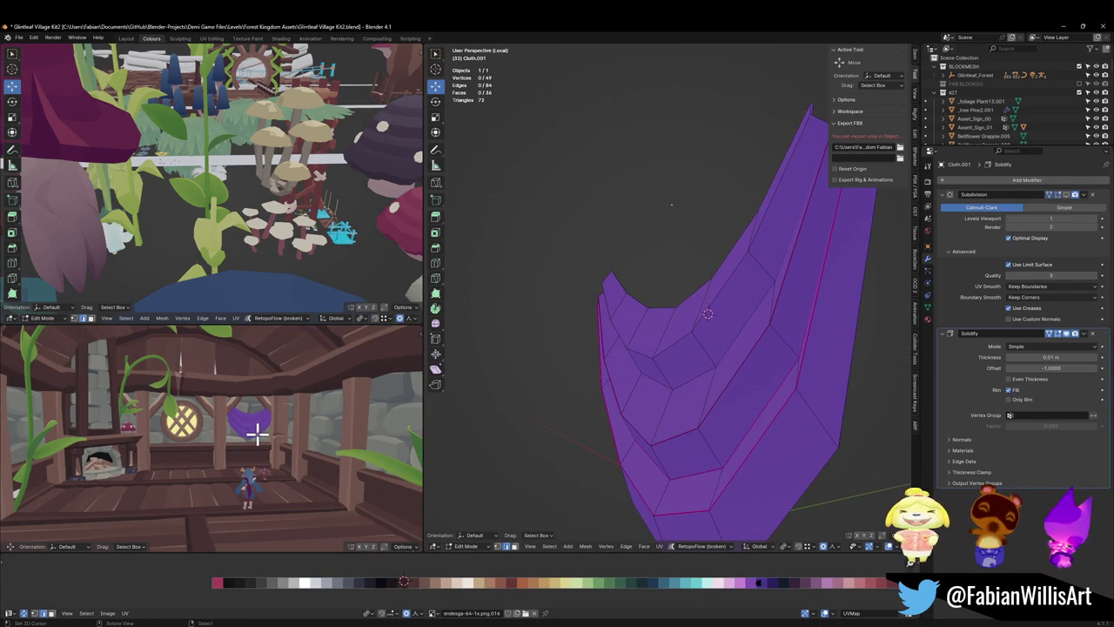
{"action": "mouse_move", "coordinate": [258, 432]}
{"action": "middle_mouse_down"}
{"action": "mouse_move", "coordinate": [211, 437]}
{"action": "mouse_move", "coordinate": [236, 410]}
{"action": "middle_mouse_up"}
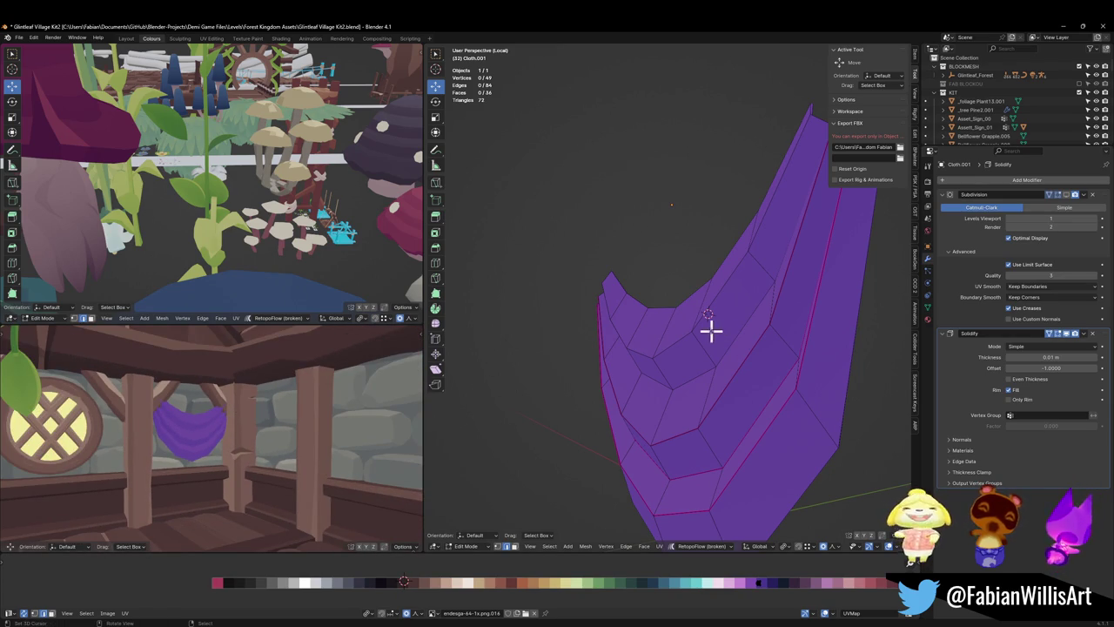
{"action": "middle_click_drag", "start_coordinate": [711, 329], "coordinate": [627, 366]}
- Lift the valance's left tip loop along Z with a sharp proportional move
{"action": "left_click", "coordinate": [550, 271], "text": "alt"}
{"action": "key", "text": "g"}
{"action": "key", "text": "z"}
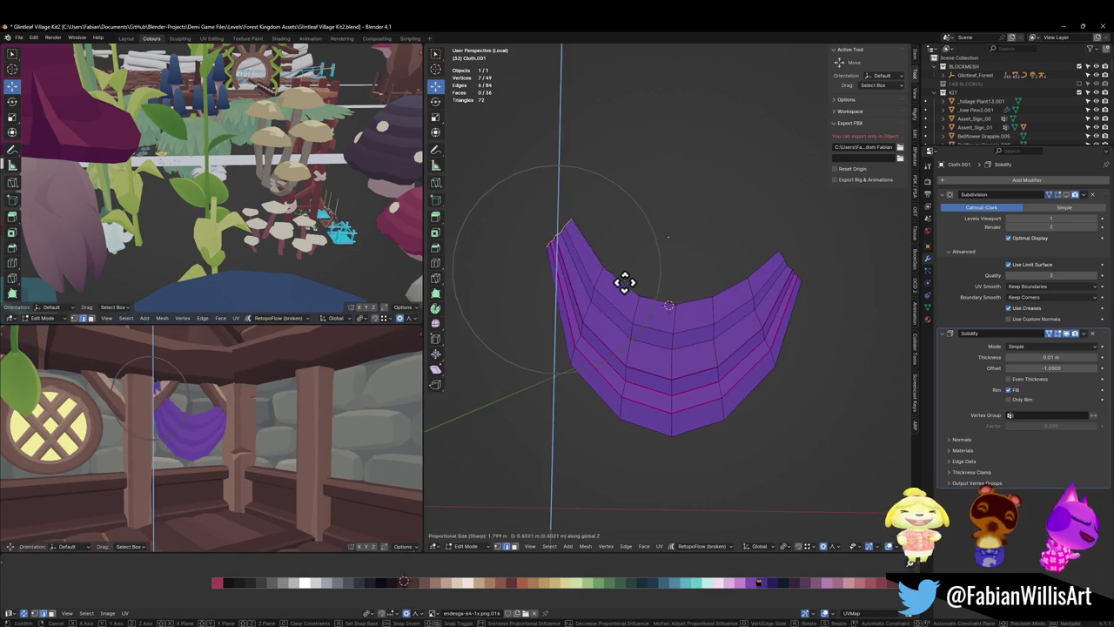
{"action": "scroll", "coordinate": [624, 281], "scroll_direction": "down", "scroll_amount": 4}
{"action": "scroll", "coordinate": [624, 281], "scroll_direction": "down", "scroll_amount": 4}
{"action": "scroll", "coordinate": [624, 281], "scroll_direction": "down", "scroll_amount": 4}
{"action": "left_click", "coordinate": [624, 282]}
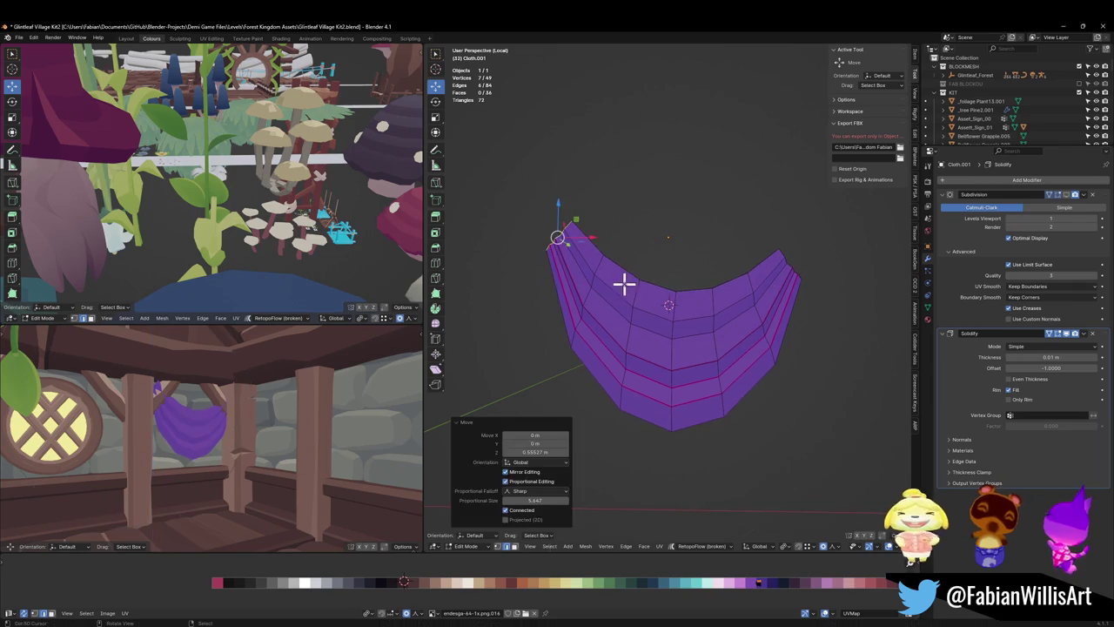
{"action": "key", "text": "ctrl+z"}
{"action": "key", "text": "g"}
{"action": "key", "text": "z"}
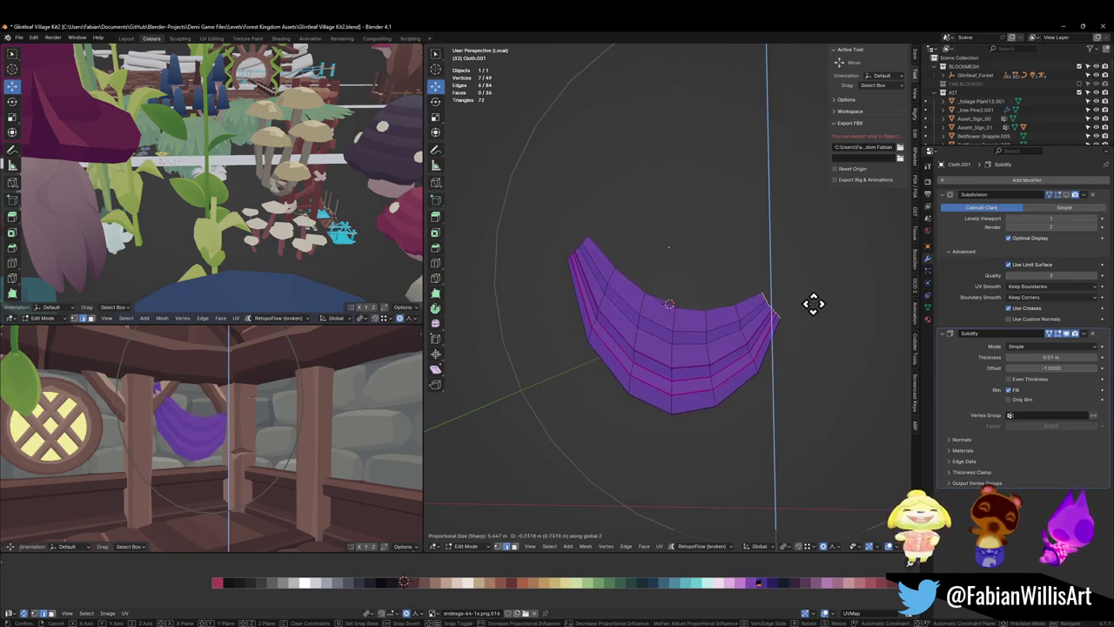
{"action": "left_click", "coordinate": [760, 304]}
- Lower the whole valance mesh by 0.449 m and check it in the room preview
{"action": "key", "text": "alt+a"}
{"action": "key", "text": "a"}
{"action": "key", "text": "g"}
{"action": "key", "text": "z"}
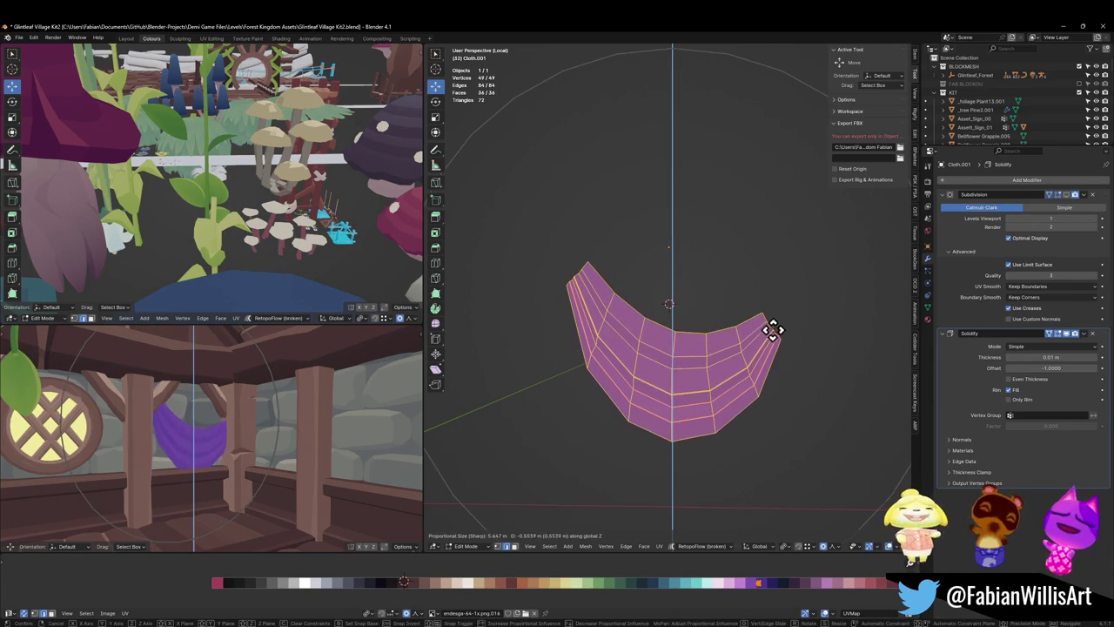
{"action": "left_click", "coordinate": [775, 327]}
{"action": "scroll", "coordinate": [313, 404], "scroll_direction": "down", "scroll_amount": 3}
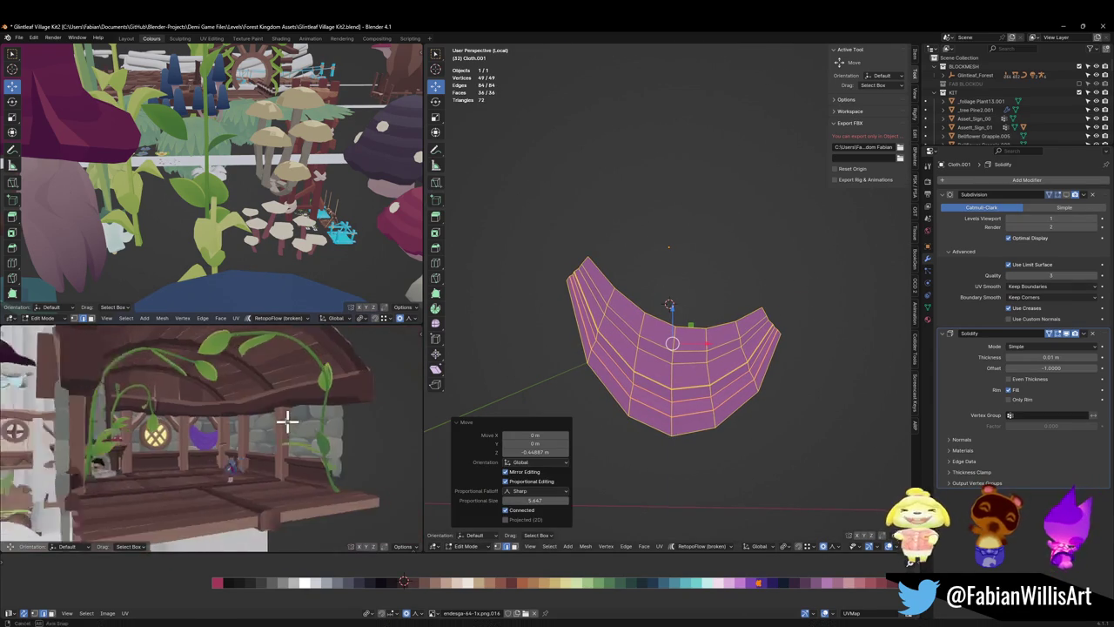
{"action": "scroll", "coordinate": [287, 423], "scroll_direction": "down", "scroll_amount": 3}
{"action": "scroll", "coordinate": [294, 424], "scroll_direction": "down", "scroll_amount": 3}
{"action": "middle_click_drag", "start_coordinate": [294, 423], "coordinate": [290, 427]}
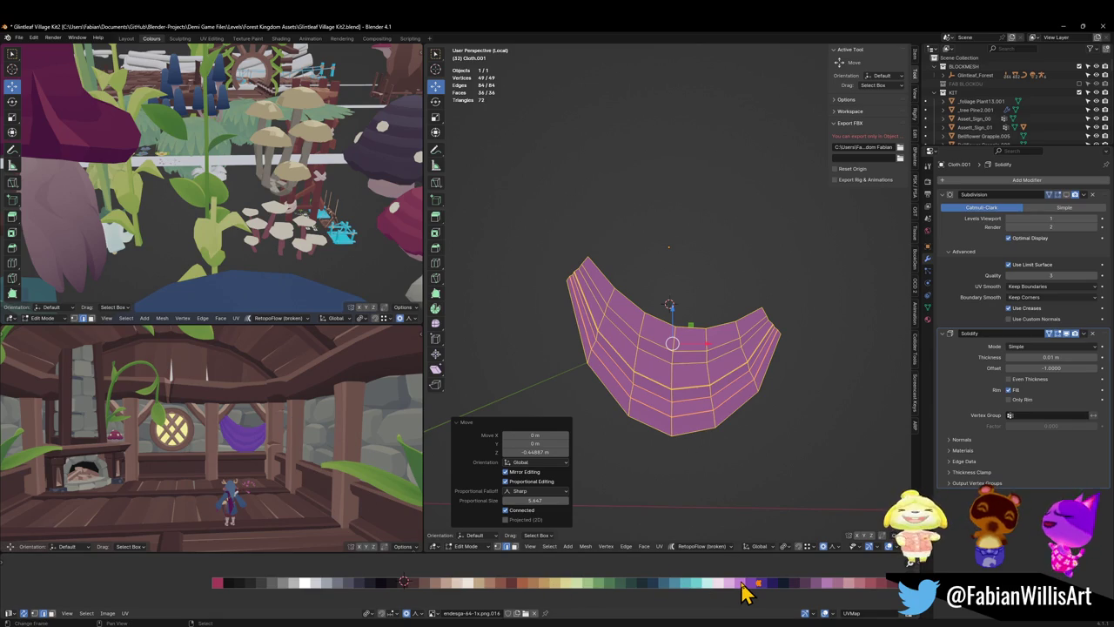
{"action": "scroll", "coordinate": [746, 397], "scroll_direction": "up", "scroll_amount": 3}
- Project the curtain's UVs from the front view using Project from View
{"action": "key", "text": "alt+a"}
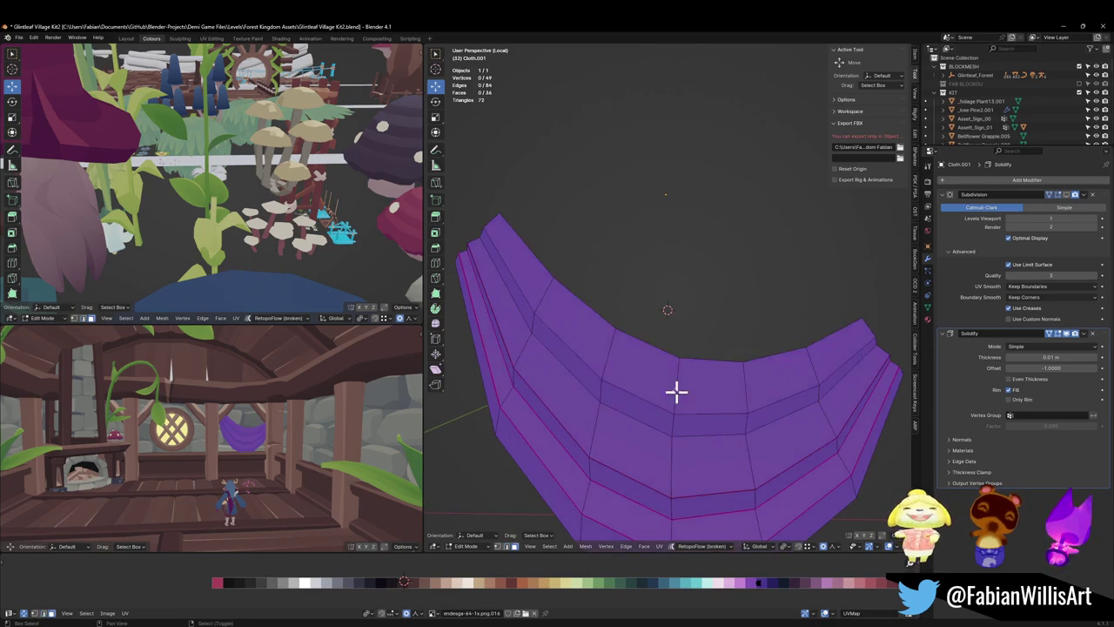
{"action": "left_click", "coordinate": [688, 465], "text": "alt"}
{"action": "key", "text": "KP_1"}
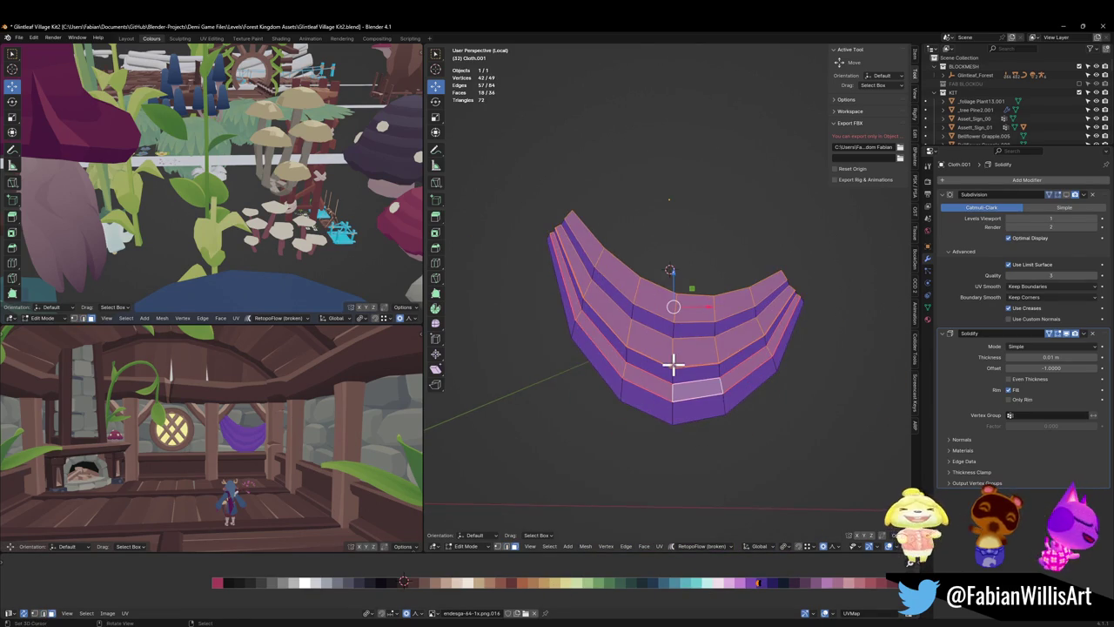
{"action": "key", "text": "u"}
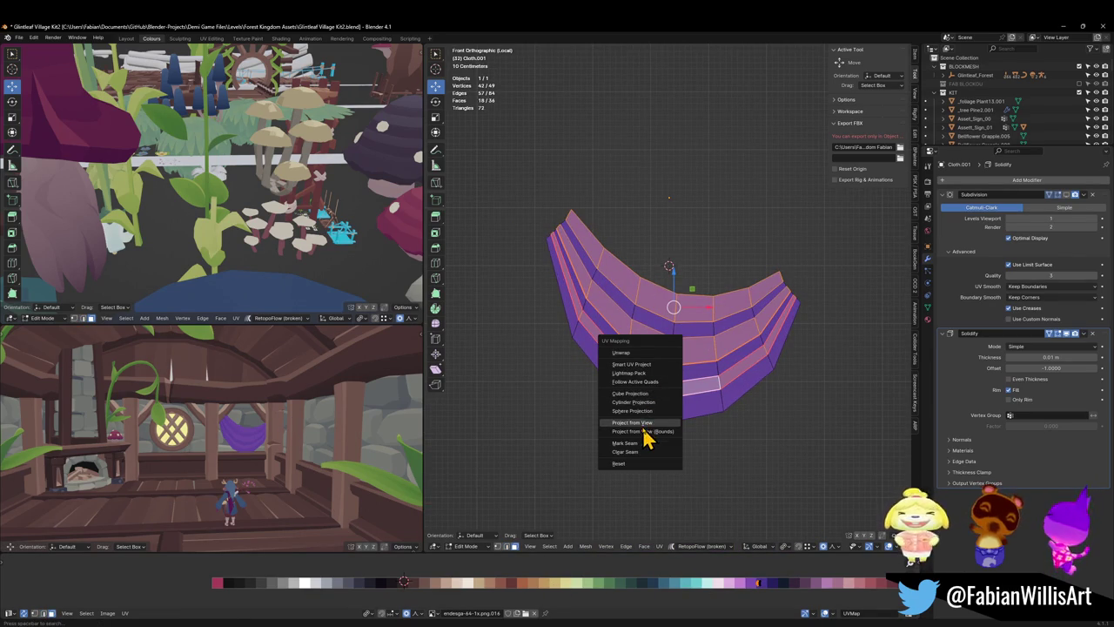
{"action": "left_click", "coordinate": [644, 423]}
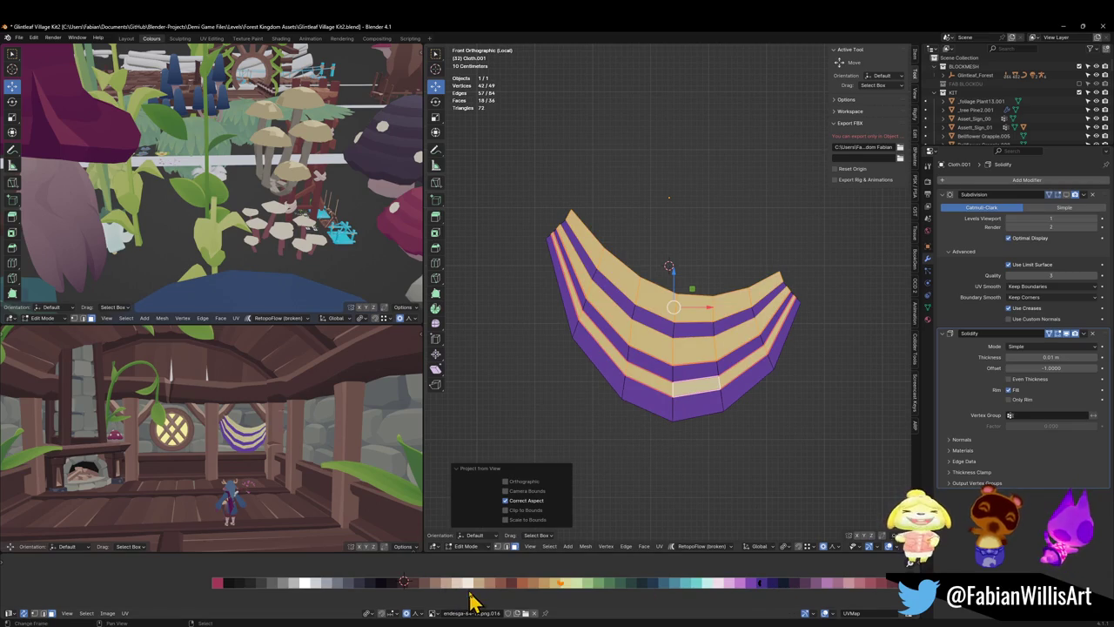
{"action": "key", "text": "s"}
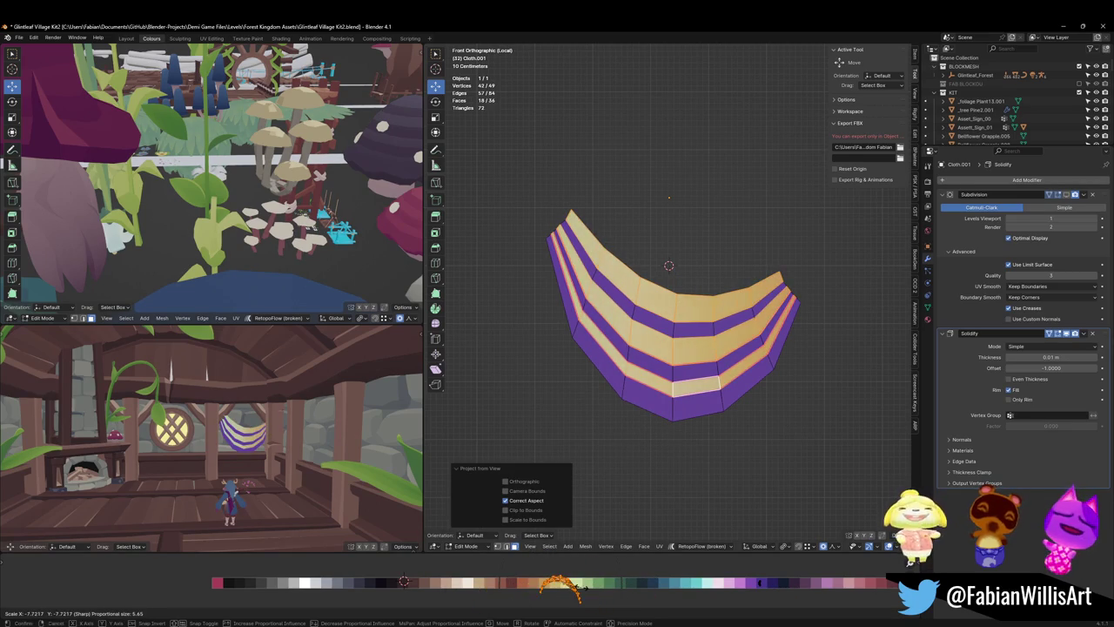
{"action": "right_click", "coordinate": [581, 590]}
{"action": "scroll", "coordinate": [574, 594], "scroll_direction": "down", "scroll_amount": 3}
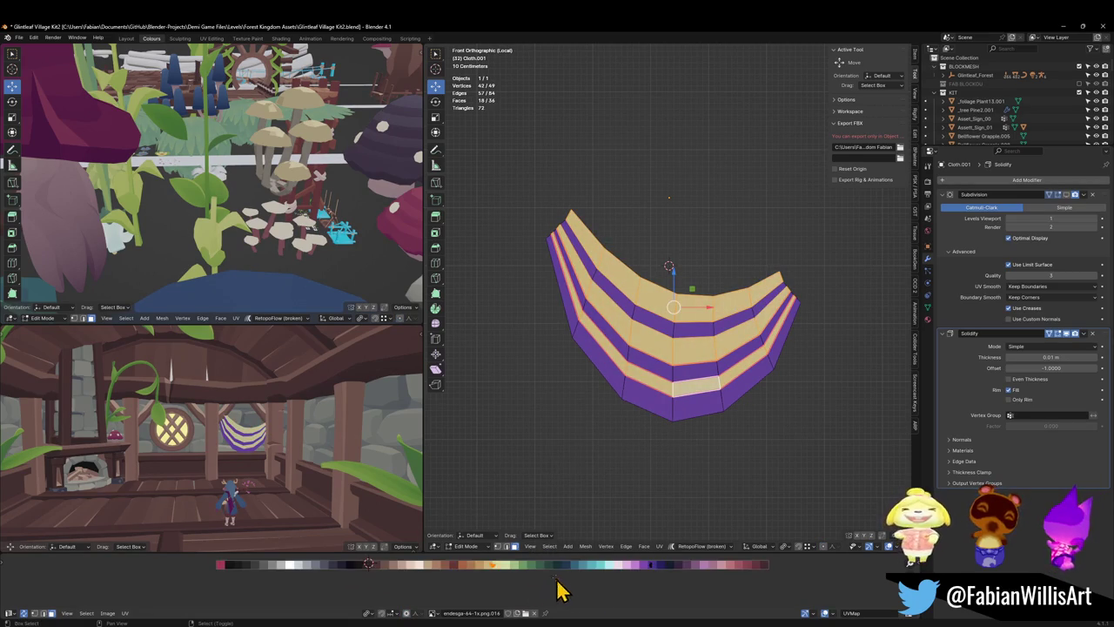
{"action": "scroll", "coordinate": [557, 591], "scroll_direction": "up", "scroll_amount": 3}
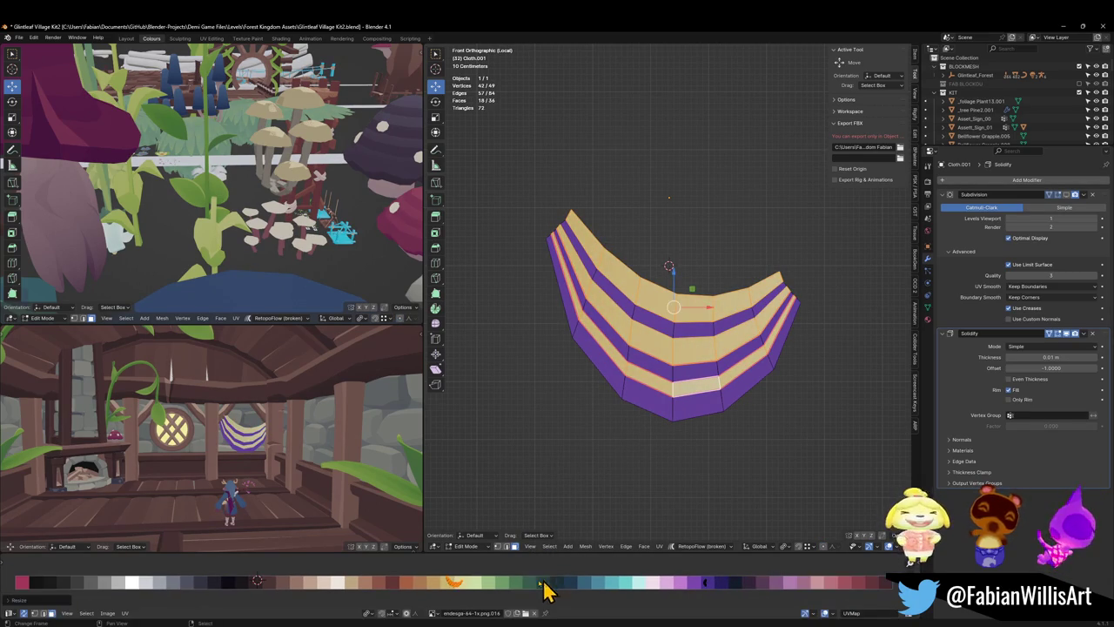
- Slide the UV island along X onto the pink part of the palette and rotate it
{"action": "key", "text": "g"}
{"action": "key", "text": "x"}
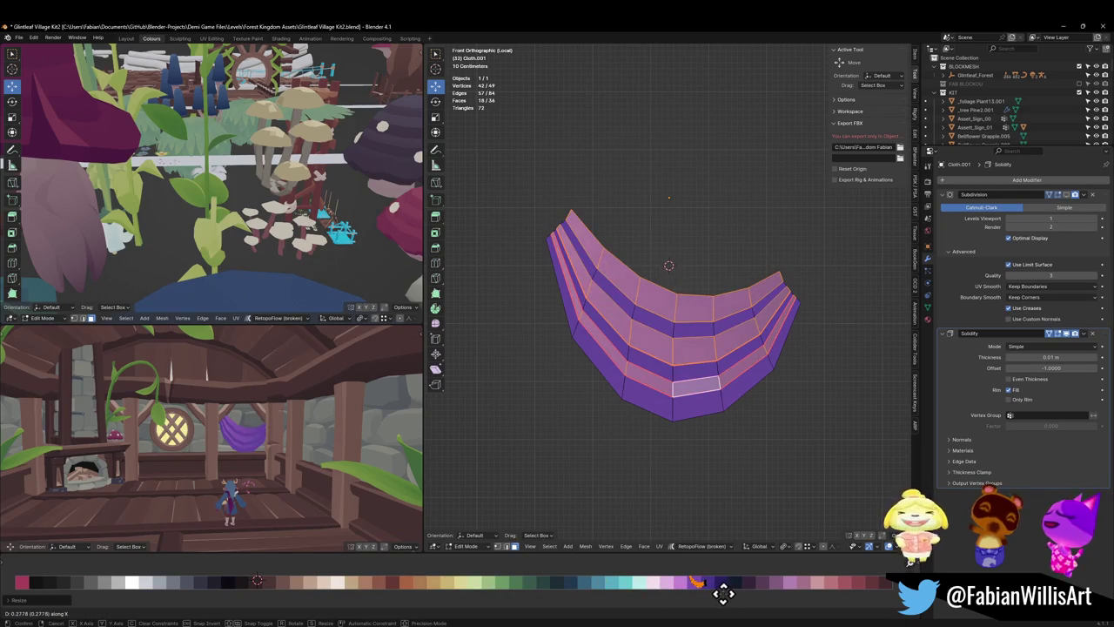
{"action": "left_click", "coordinate": [724, 594]}
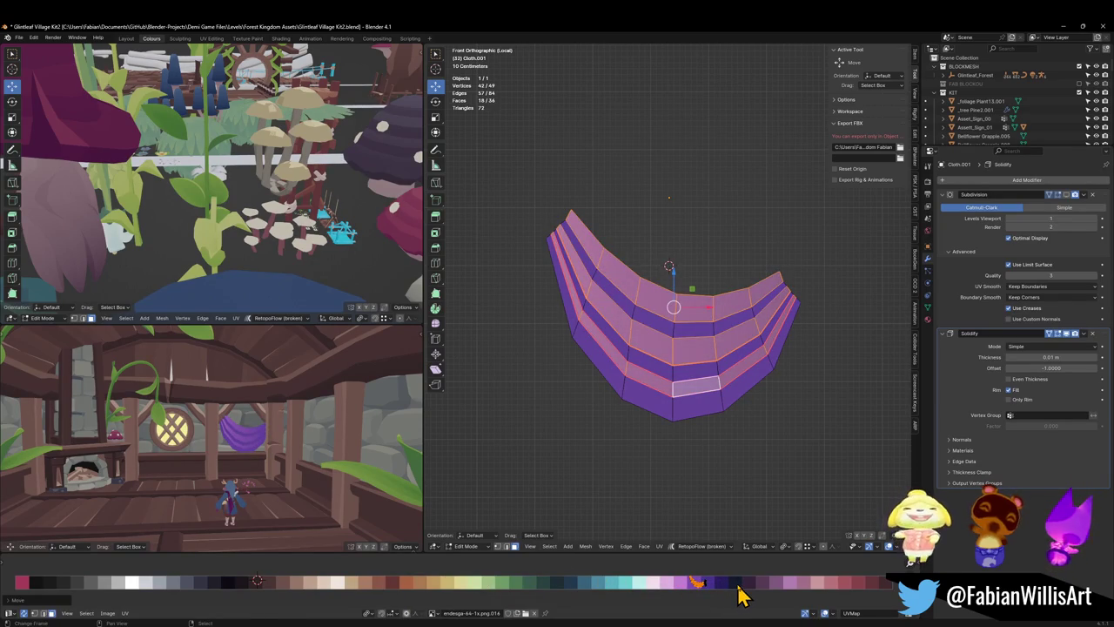
{"action": "key", "text": "r"}
{"action": "left_click", "coordinate": [739, 595]}
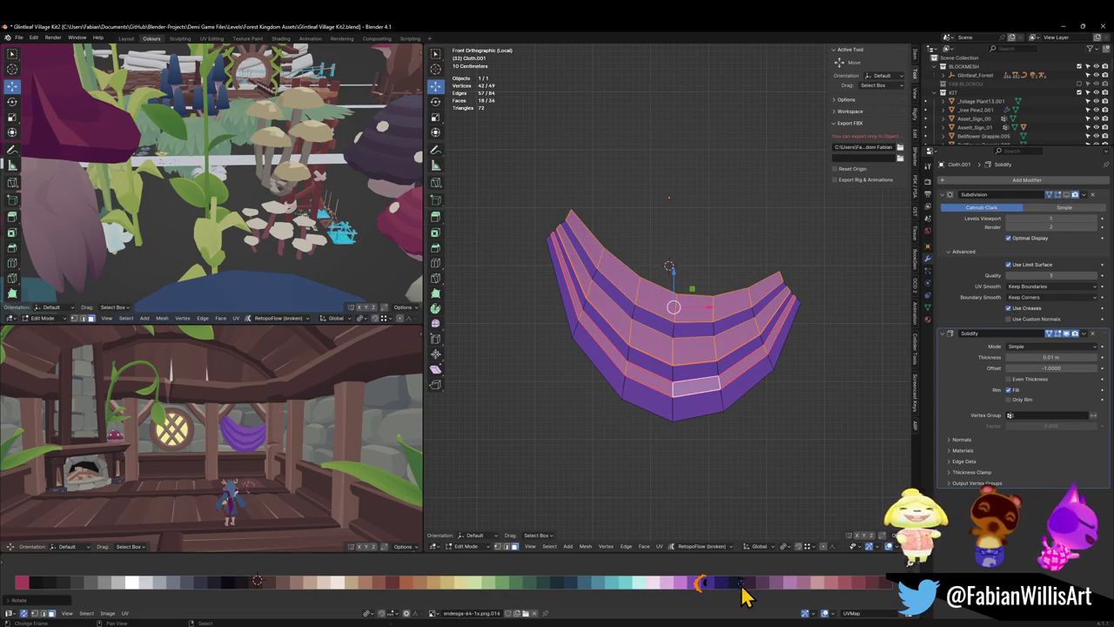
- Nudge the UVs further along X toward the purple end, then view the curtain from the side
{"action": "key", "text": "g"}
{"action": "key", "text": "x"}
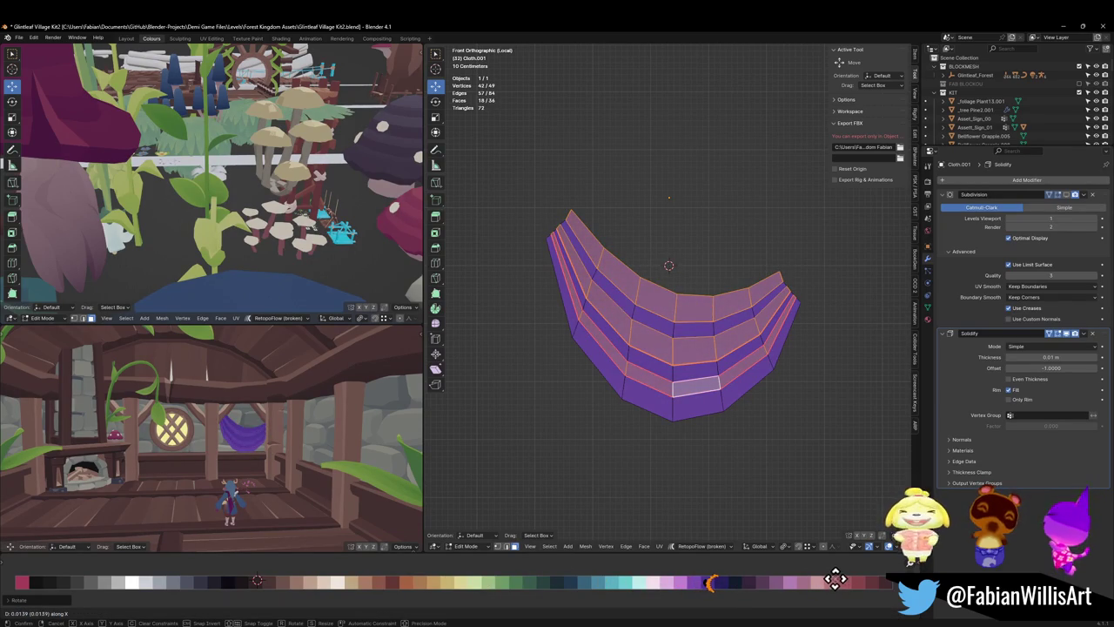
{"action": "left_click", "coordinate": [738, 570]}
{"action": "scroll", "coordinate": [214, 391], "scroll_direction": "up", "scroll_amount": 3}
{"action": "scroll", "coordinate": [319, 435], "scroll_direction": "up", "scroll_amount": 1}
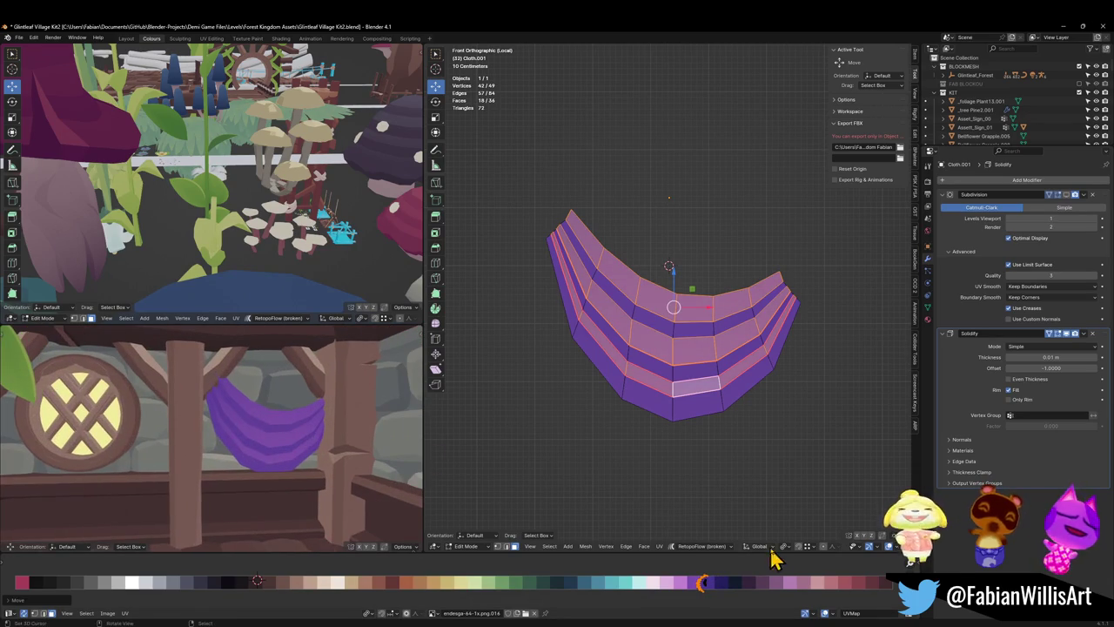
{"action": "middle_click_drag", "start_coordinate": [756, 590], "coordinate": [564, 590]}
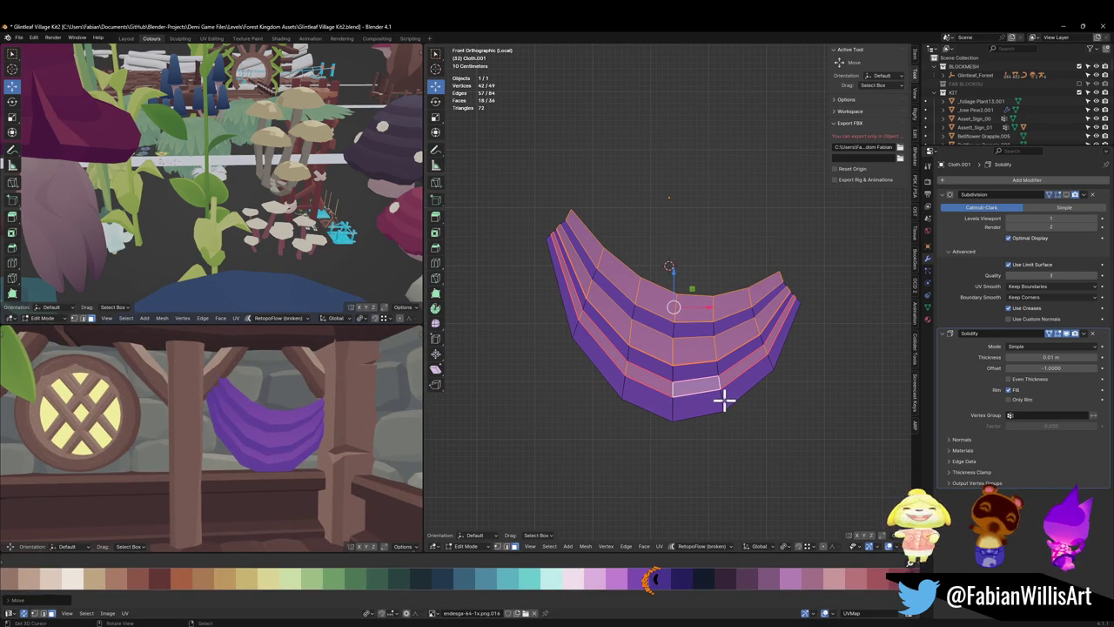
{"action": "key", "text": "KP_3"}
- Project the curtain's UVs from view, shrink them to a thin bar rotated 90°, and slide onto purple
{"action": "key", "text": "u"}
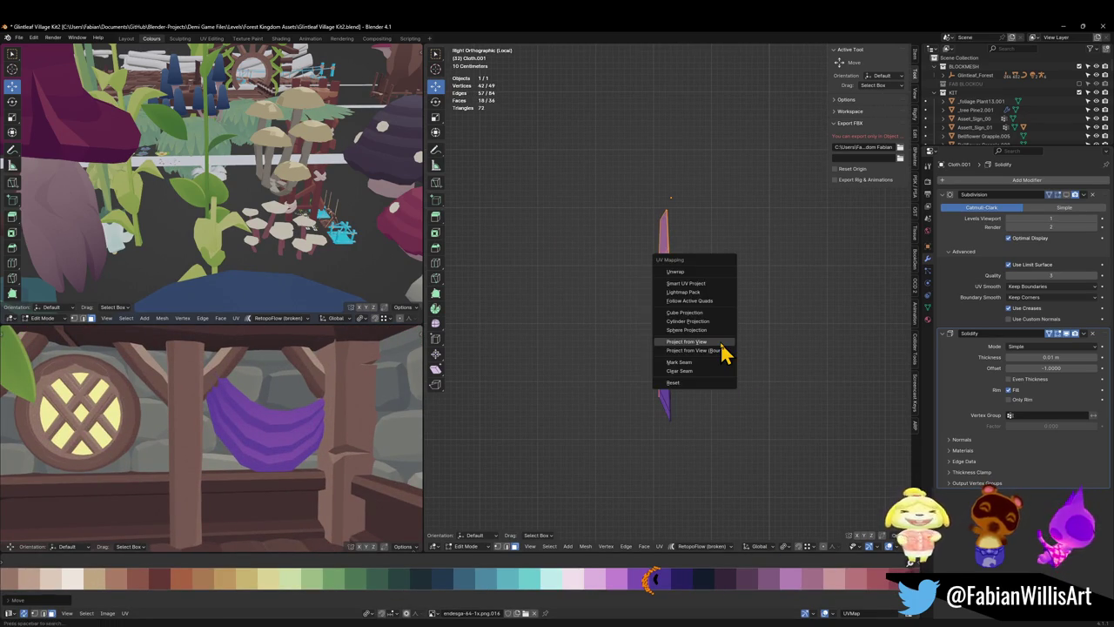
{"action": "left_click", "coordinate": [720, 342]}
{"action": "scroll", "coordinate": [423, 595], "scroll_direction": "down", "scroll_amount": 2}
{"action": "scroll", "coordinate": [418, 592], "scroll_direction": "down", "scroll_amount": 1}
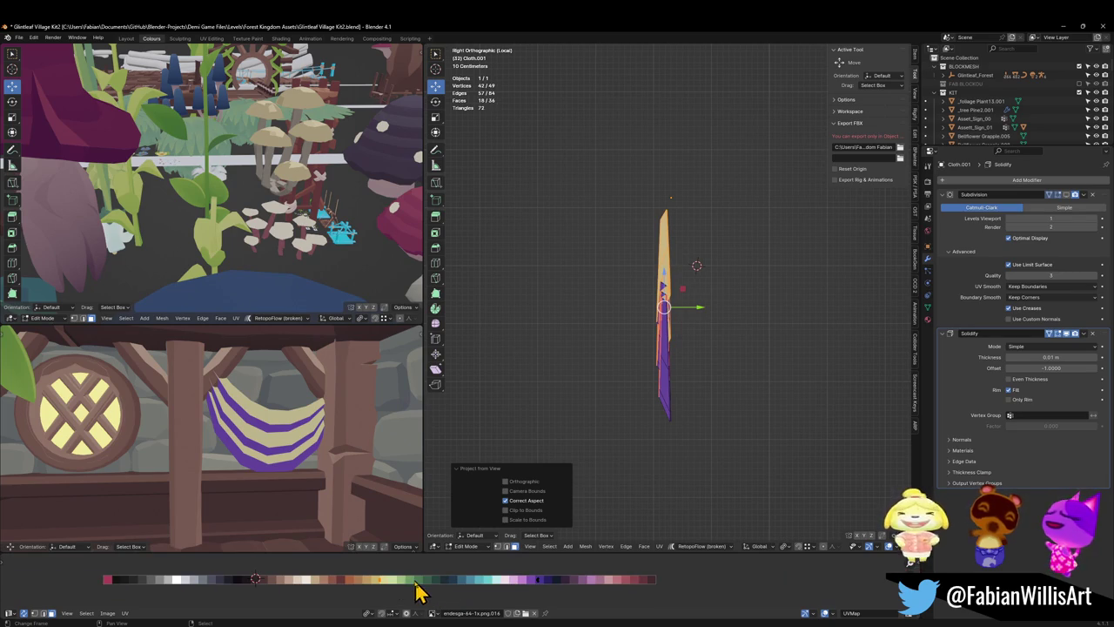
{"action": "key", "text": "s"}
{"action": "left_click", "coordinate": [458, 599]}
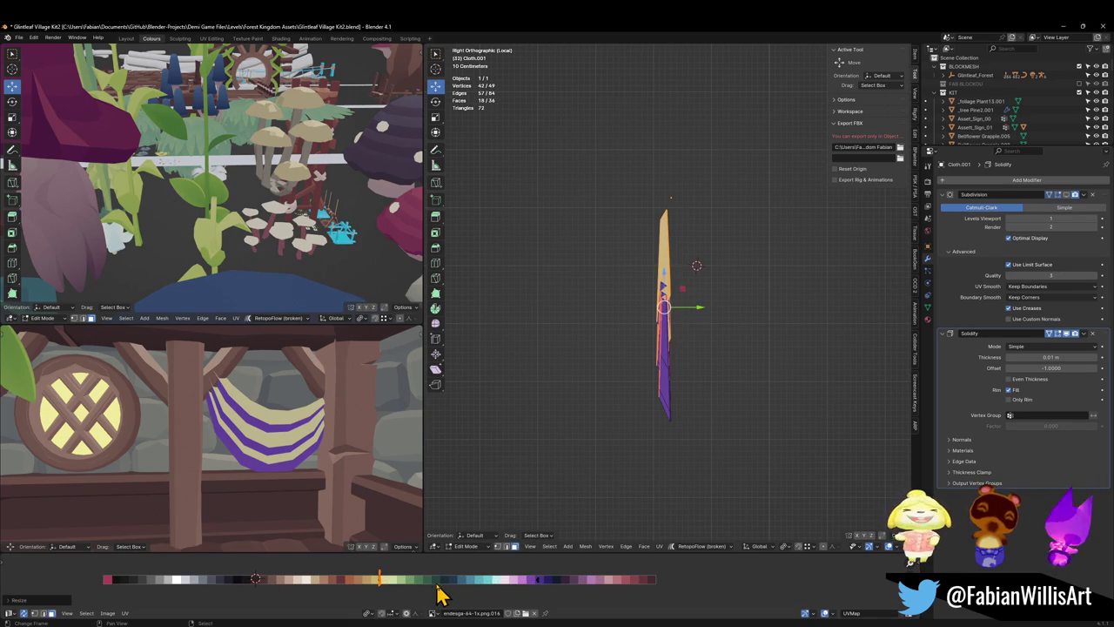
{"action": "type", "text": "r90"}
{"action": "key", "text": "Return"}
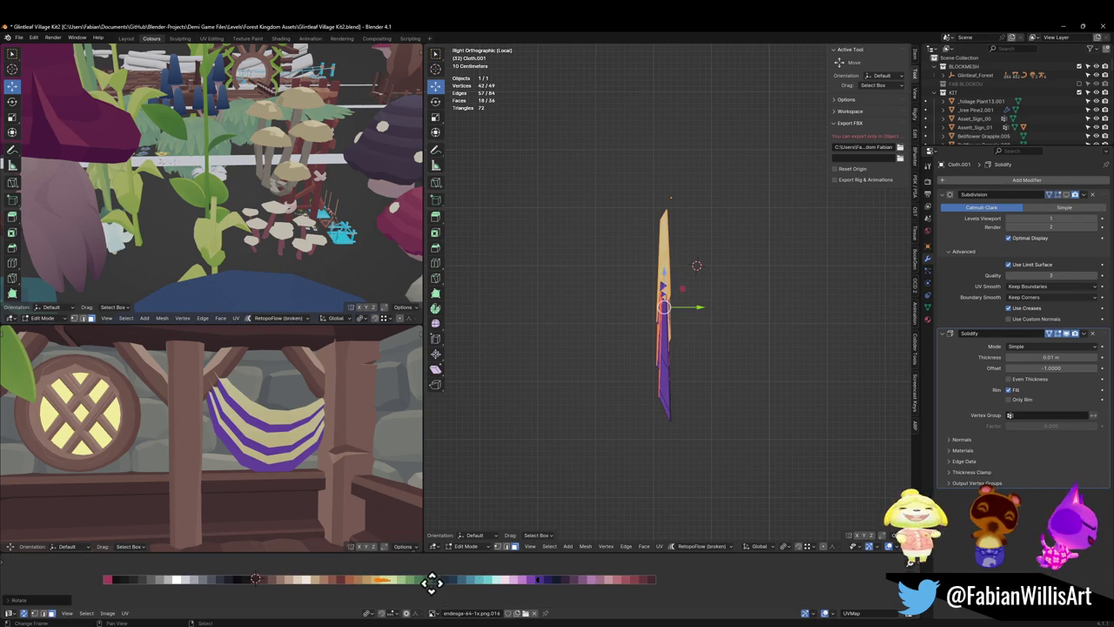
{"action": "key", "text": "g"}
{"action": "key", "text": "x"}
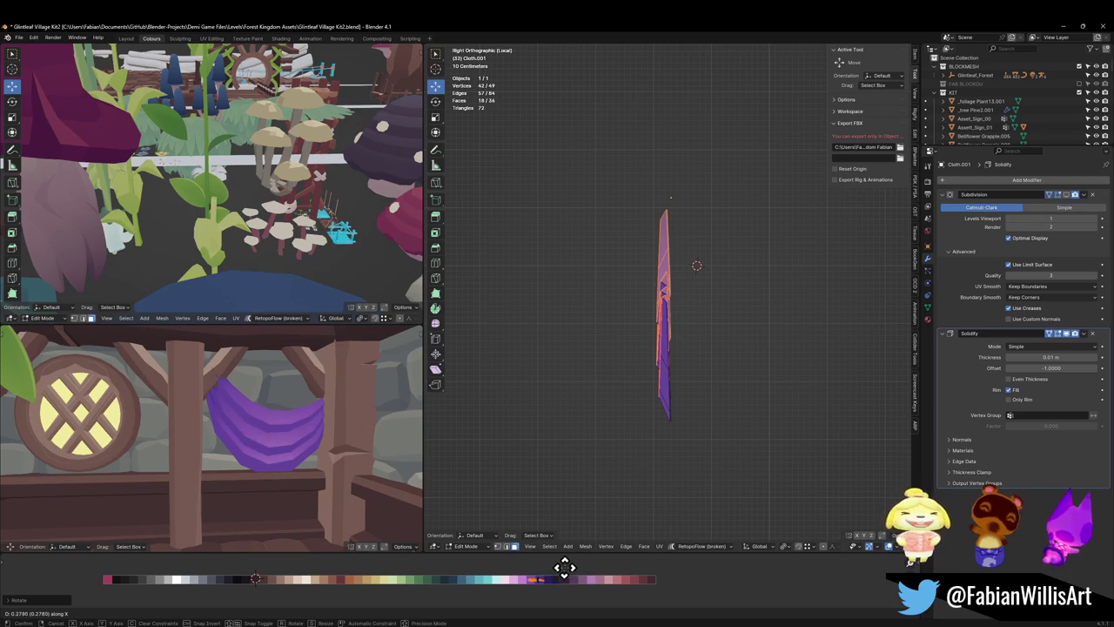
{"action": "left_click", "coordinate": [568, 567]}
- Rotate the UV bar another 90 degrees and enlarge it on the palette
{"action": "scroll", "coordinate": [513, 588], "scroll_direction": "up", "scroll_amount": 3}
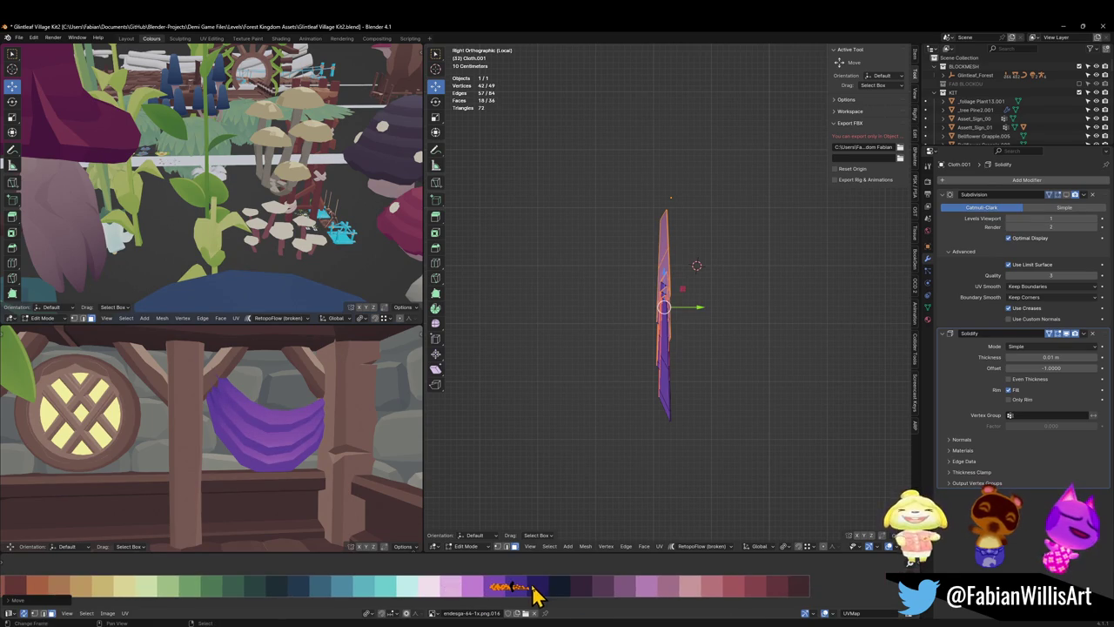
{"action": "type", "text": "r90"}
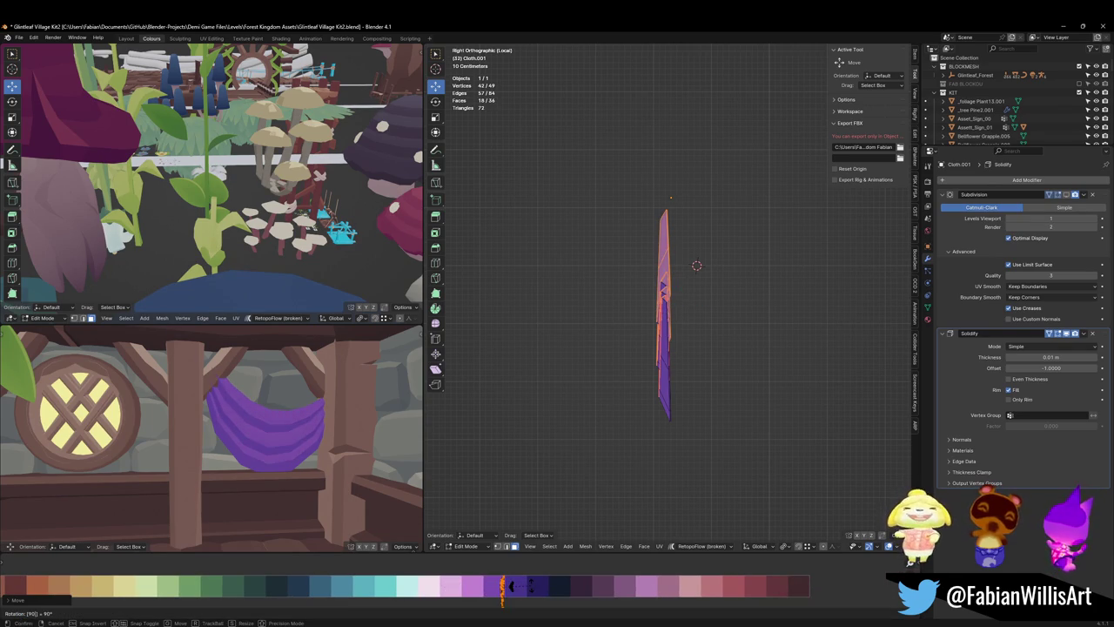
{"action": "key", "text": "Return"}
{"action": "key", "text": "s"}
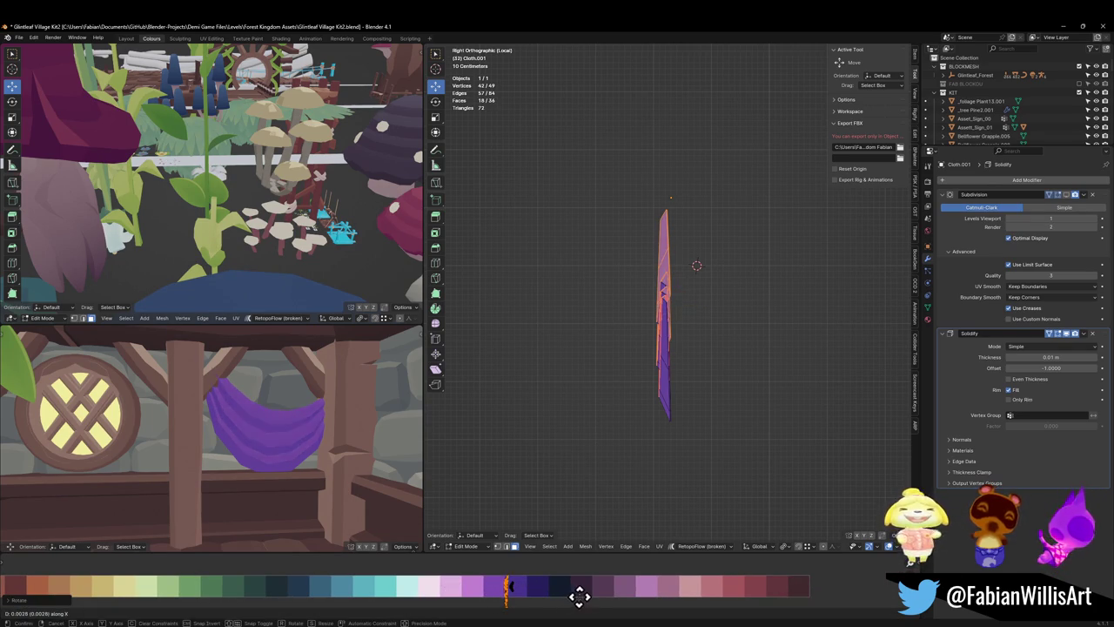
{"action": "key", "text": "Escape"}
{"action": "key", "text": "s"}
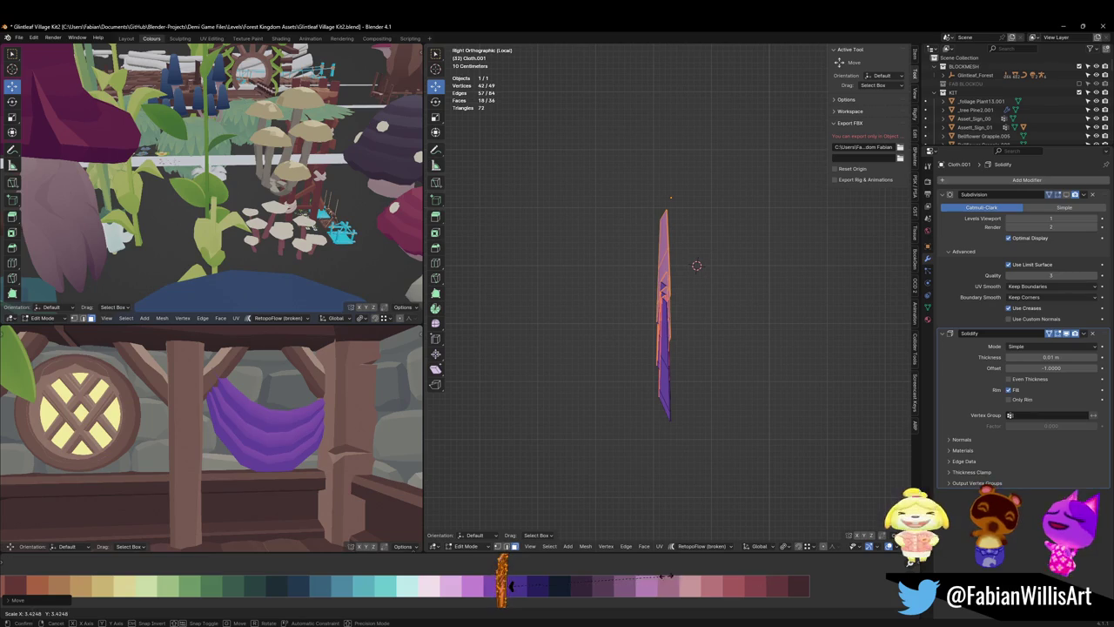
{"action": "key", "text": "Return"}
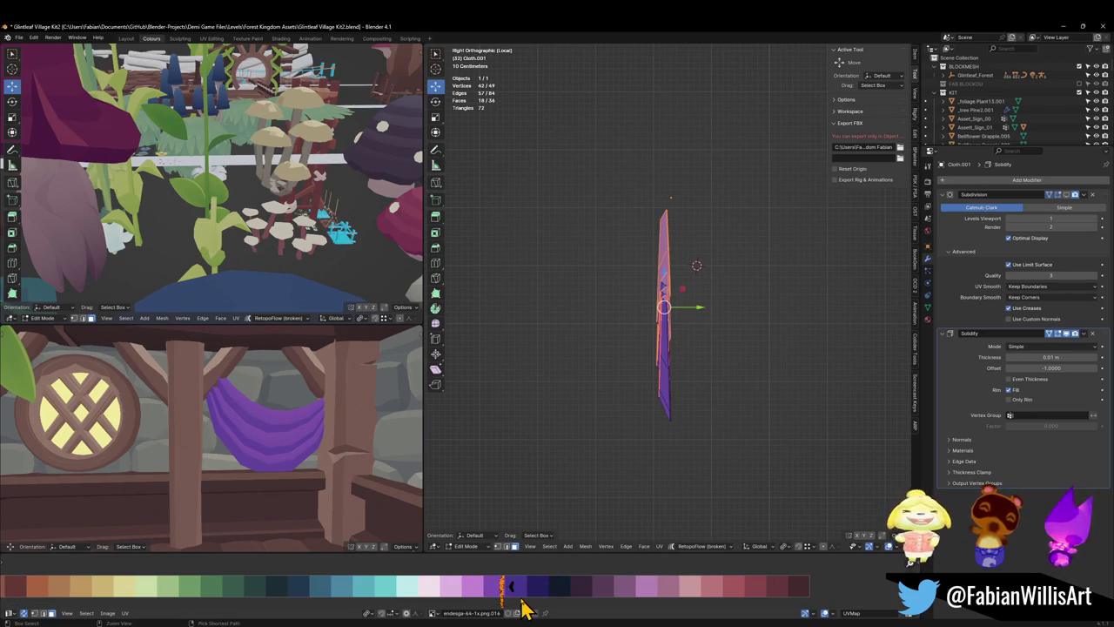
- Fine-tune the UV island's size and horizontal position across the purple palette shades
{"action": "key", "text": "g"}
{"action": "key", "text": "x"}
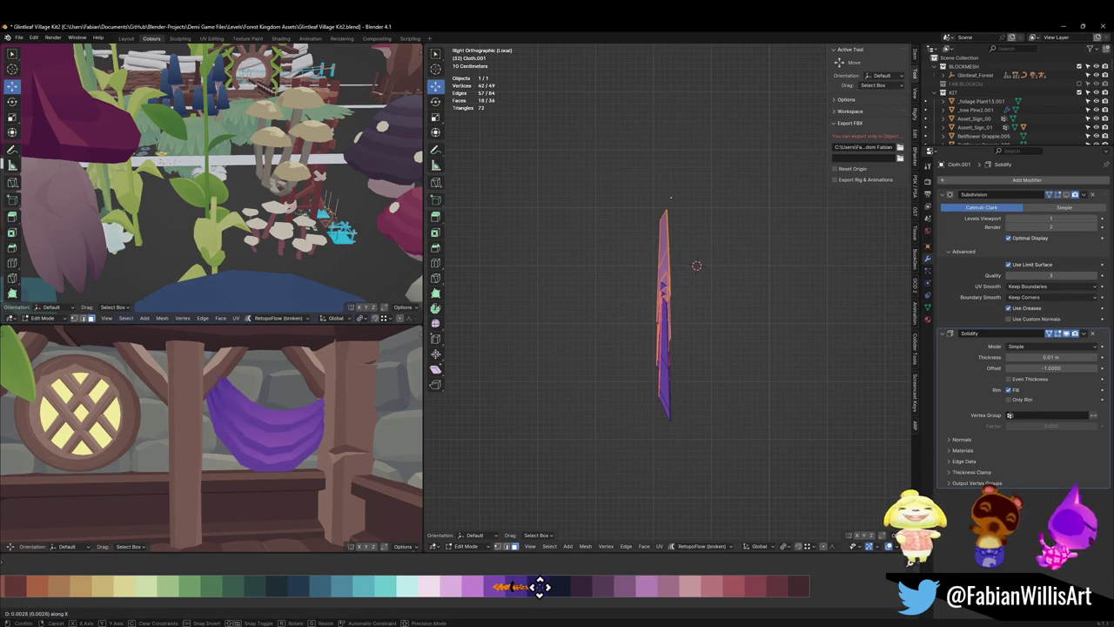
{"action": "key", "text": "Return"}
{"action": "key", "text": "s"}
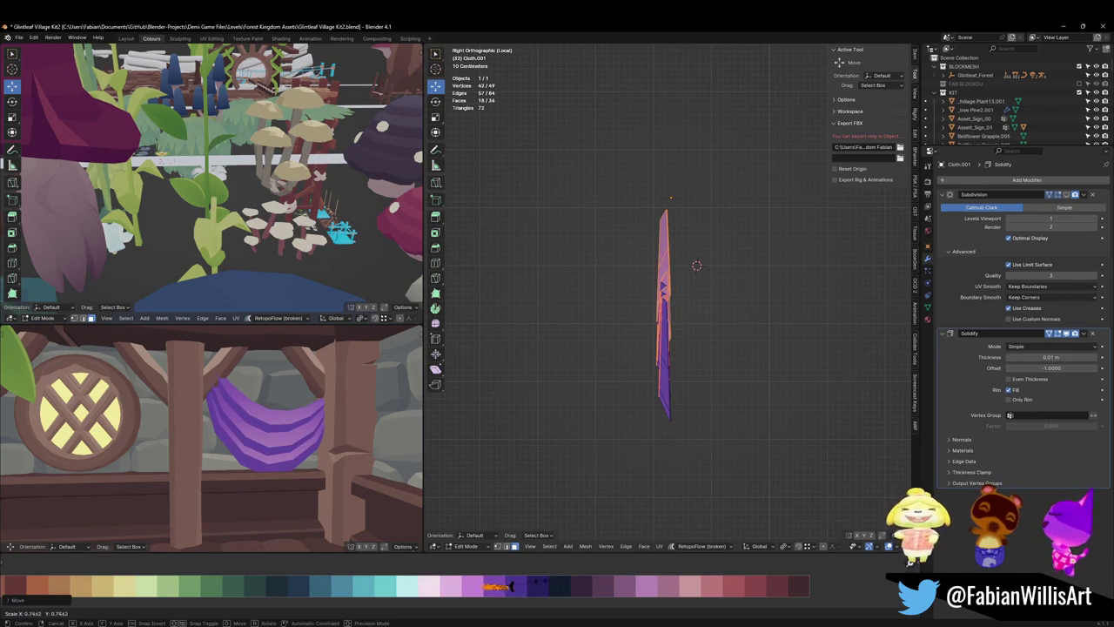
{"action": "key", "text": "Return"}
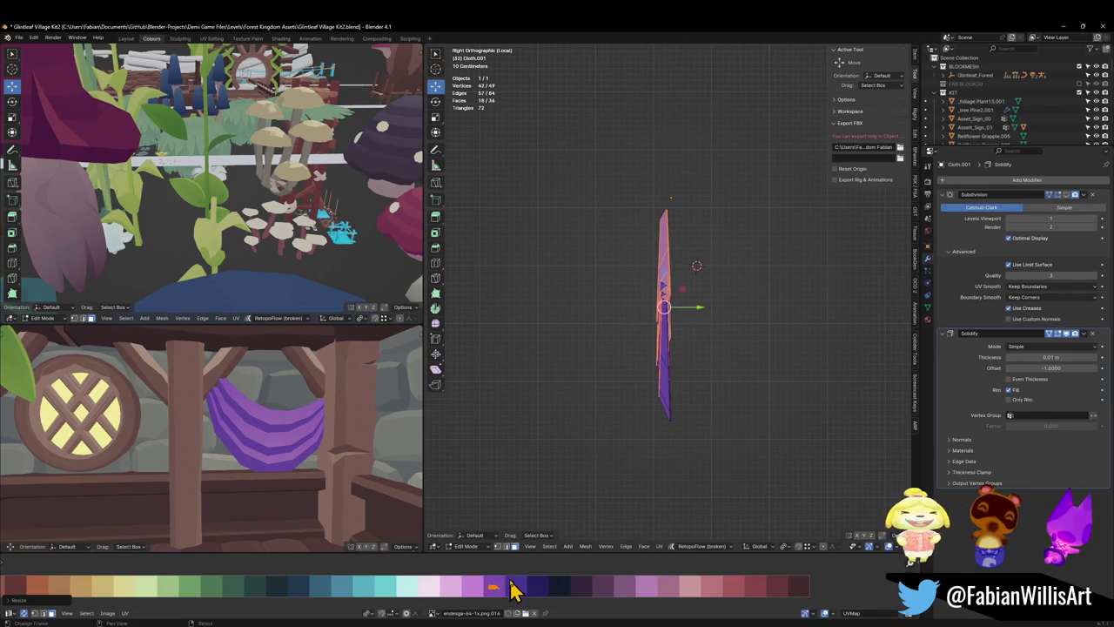
{"action": "key", "text": "g"}
{"action": "key", "text": "x"}
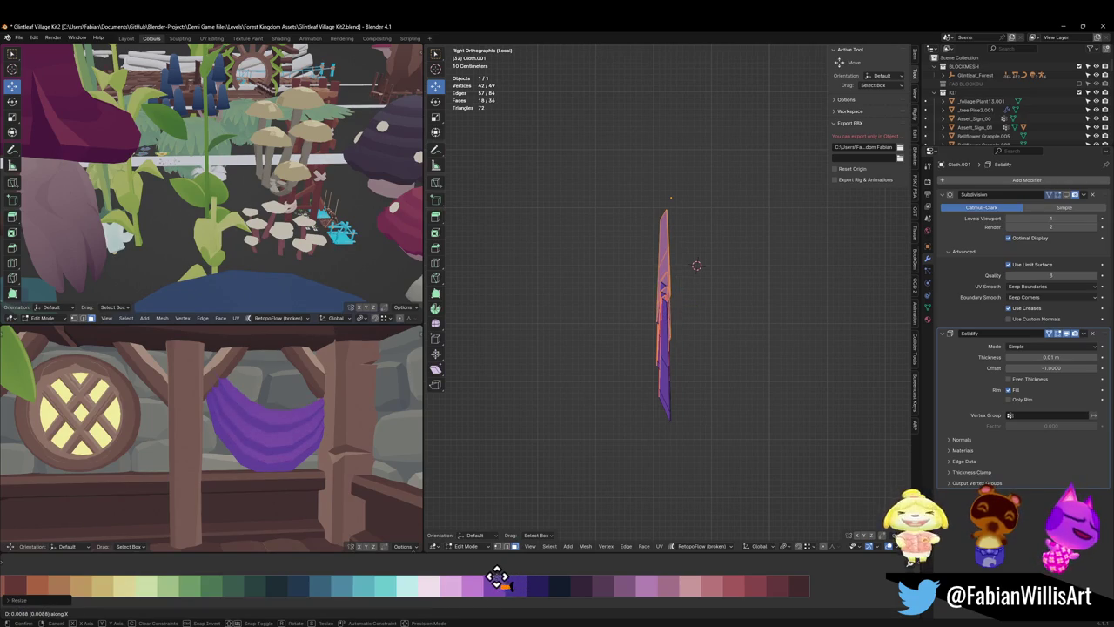
{"action": "key", "text": "Return"}
{"action": "mouse_move", "coordinate": [298, 418]}
{"action": "middle_mouse_down"}
{"action": "mouse_move", "coordinate": [269, 418]}
{"action": "mouse_move", "coordinate": [352, 437]}
{"action": "middle_mouse_up"}
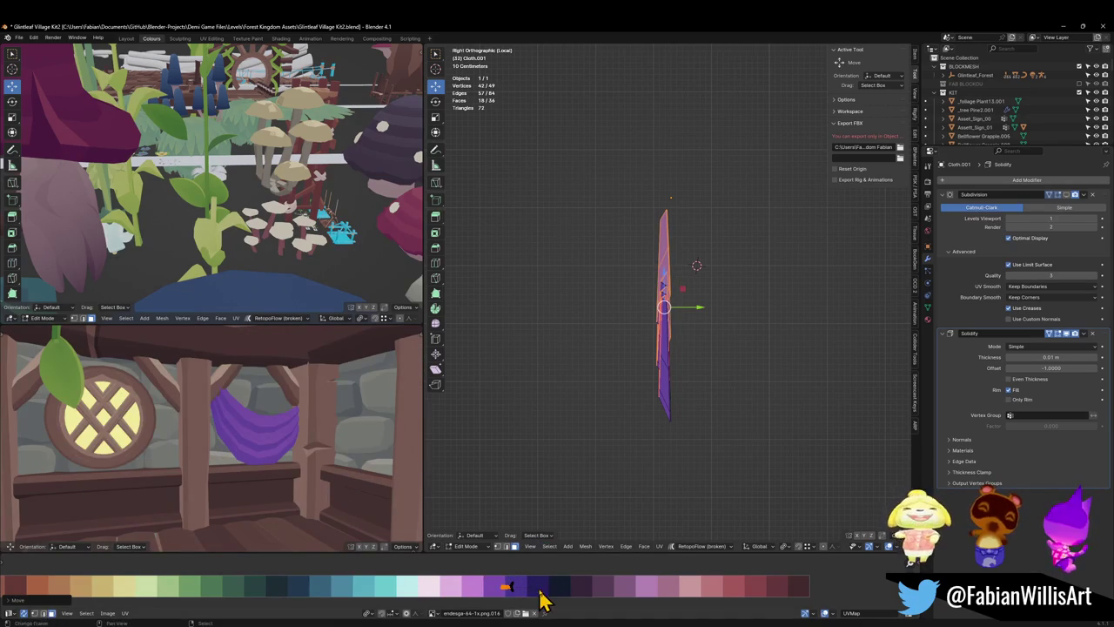
{"action": "key", "text": "s"}
{"action": "key", "text": "Return"}
{"action": "key", "text": "g"}
{"action": "key", "text": "x"}
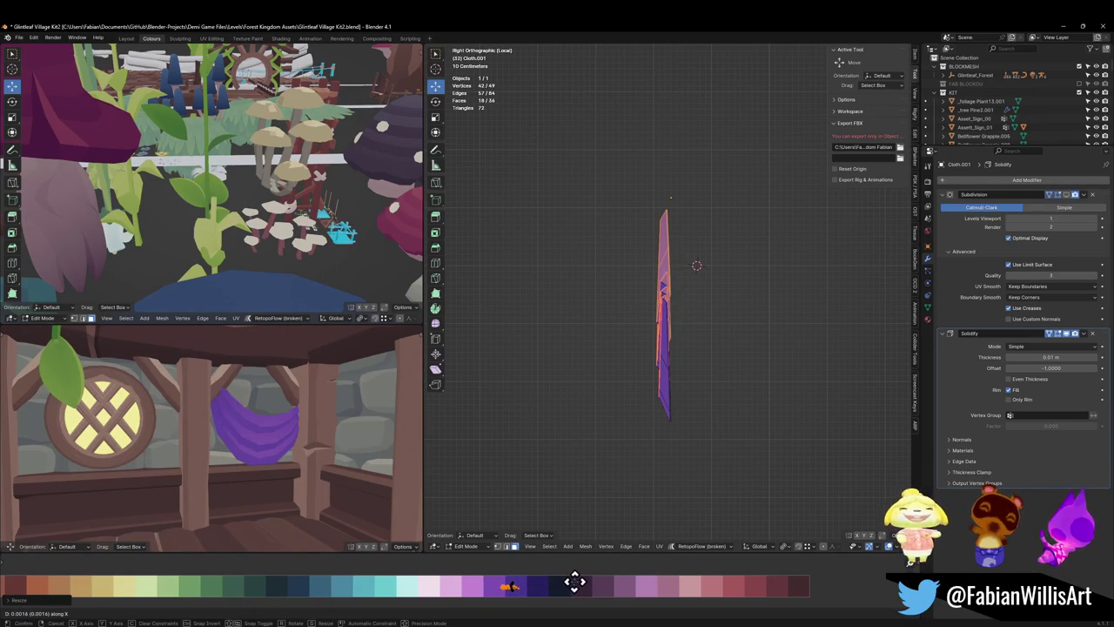
{"action": "key", "text": "Return"}
- Select all the curtain geometry and shift its UVs horizontally to another purple shade
{"action": "scroll", "coordinate": [274, 423], "scroll_direction": "down", "scroll_amount": 3}
{"action": "scroll", "coordinate": [280, 424], "scroll_direction": "down", "scroll_amount": 4}
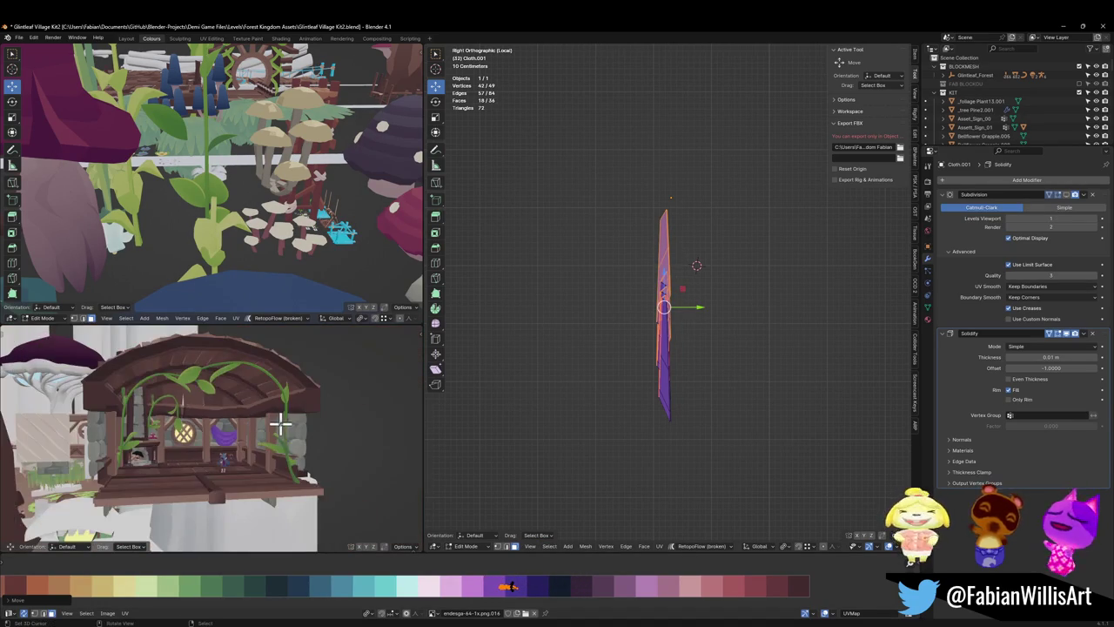
{"action": "scroll", "coordinate": [257, 456], "scroll_direction": "up", "scroll_amount": 5}
{"action": "scroll", "coordinate": [281, 454], "scroll_direction": "up", "scroll_amount": 2}
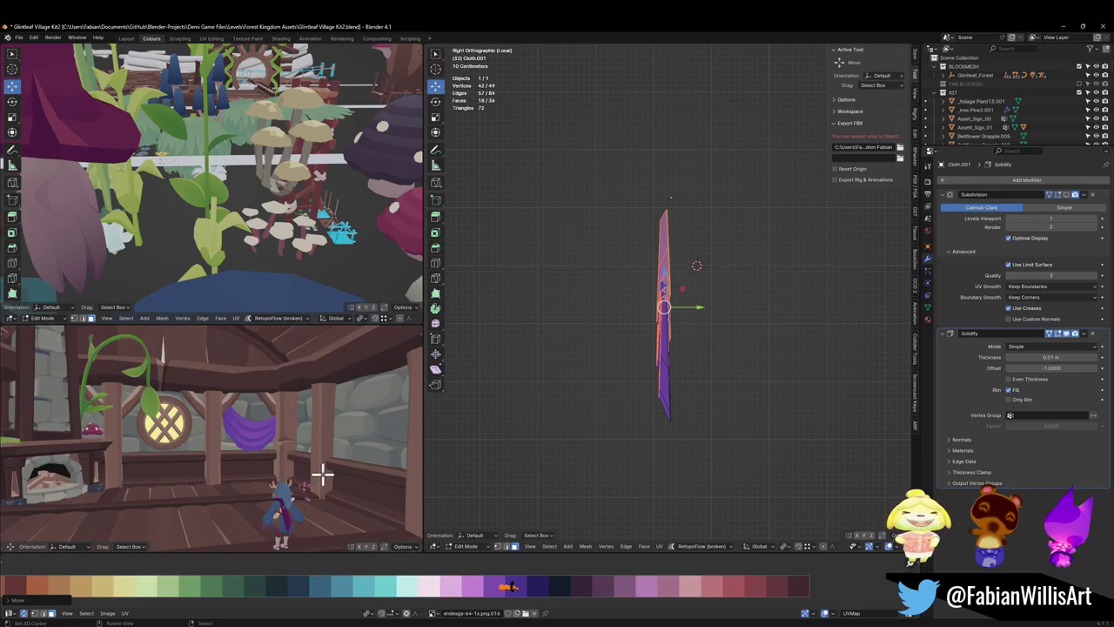
{"action": "left_click", "coordinate": [323, 463], "text": "ctrl"}
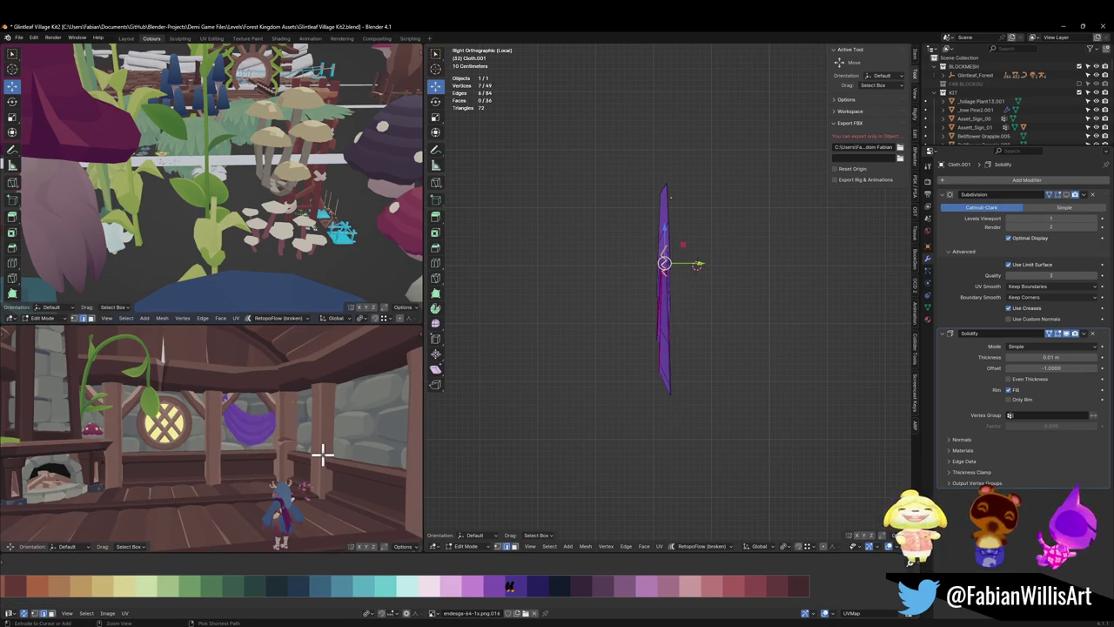
{"action": "key", "text": "a"}
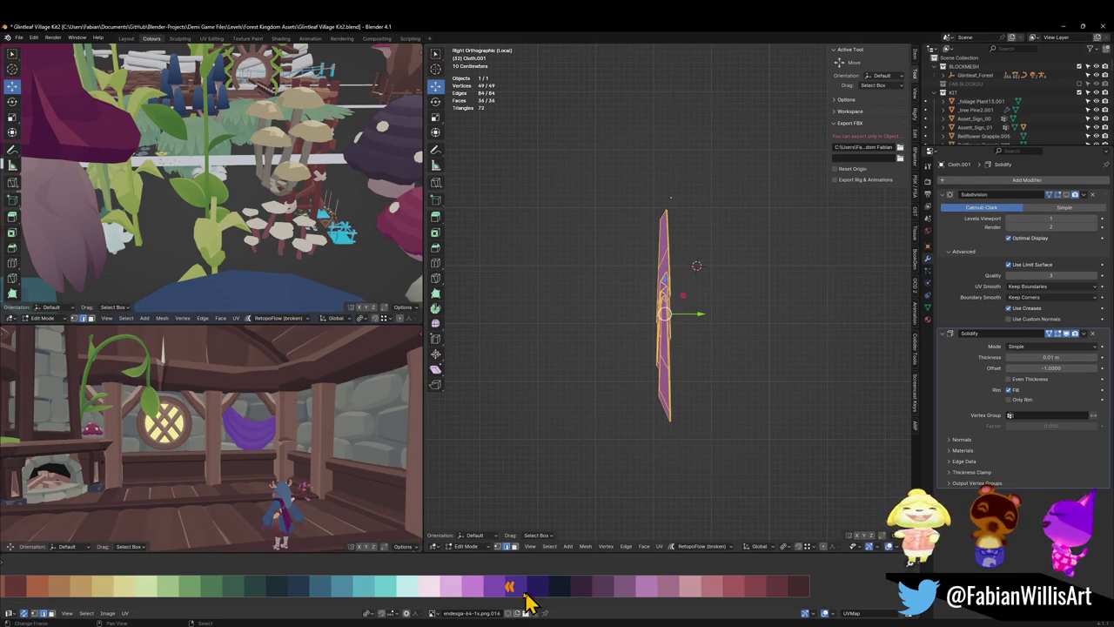
{"action": "key", "text": "g"}
{"action": "key", "text": "x"}
{"action": "left_click", "coordinate": [523, 588]}
- Select the curtain's front faces and move their UVs to a new palette colour
{"action": "key", "text": "alt+a"}
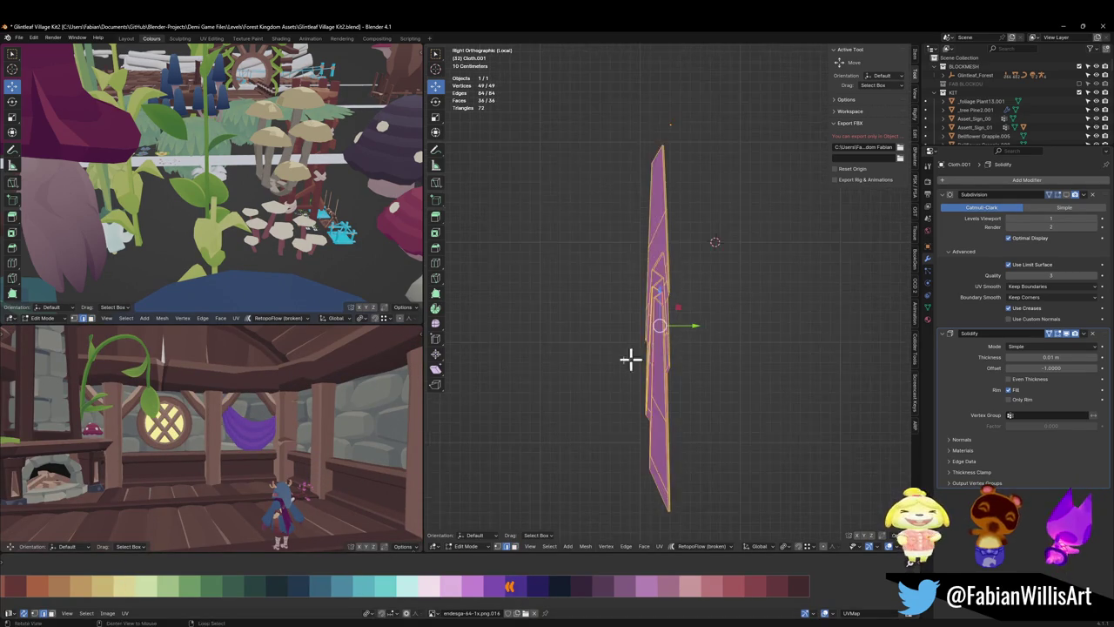
{"action": "middle_click_drag", "start_coordinate": [631, 361], "coordinate": [669, 391]}
{"action": "left_click", "coordinate": [676, 352]}
{"action": "left_click", "coordinate": [645, 478], "text": "shift"}
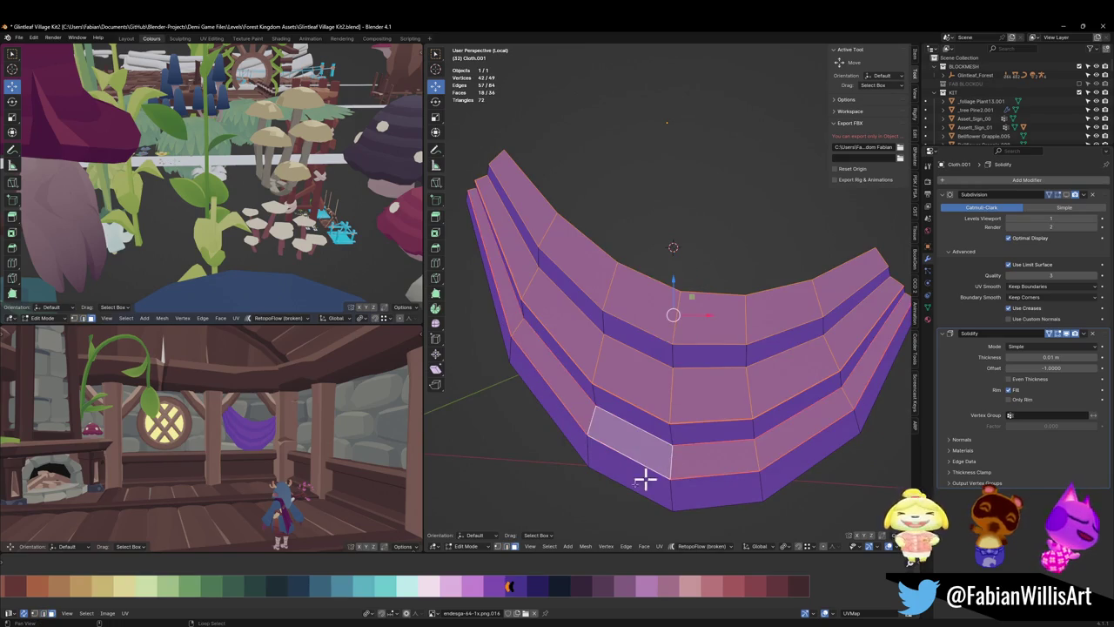
{"action": "key", "text": "g"}
{"action": "key", "text": "x"}
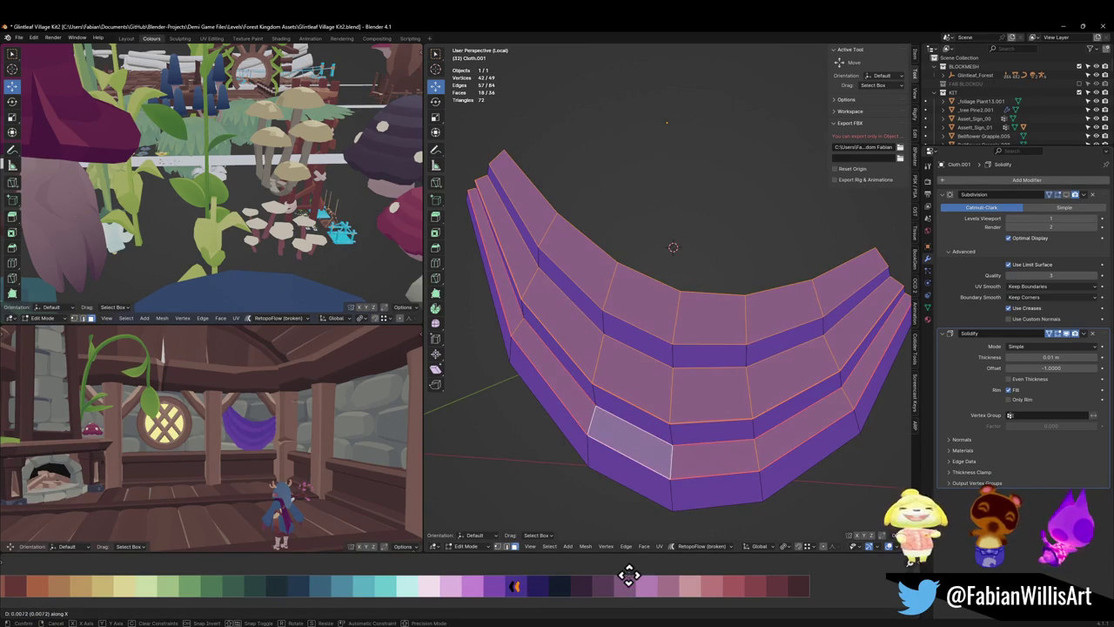
{"action": "left_click", "coordinate": [617, 574]}
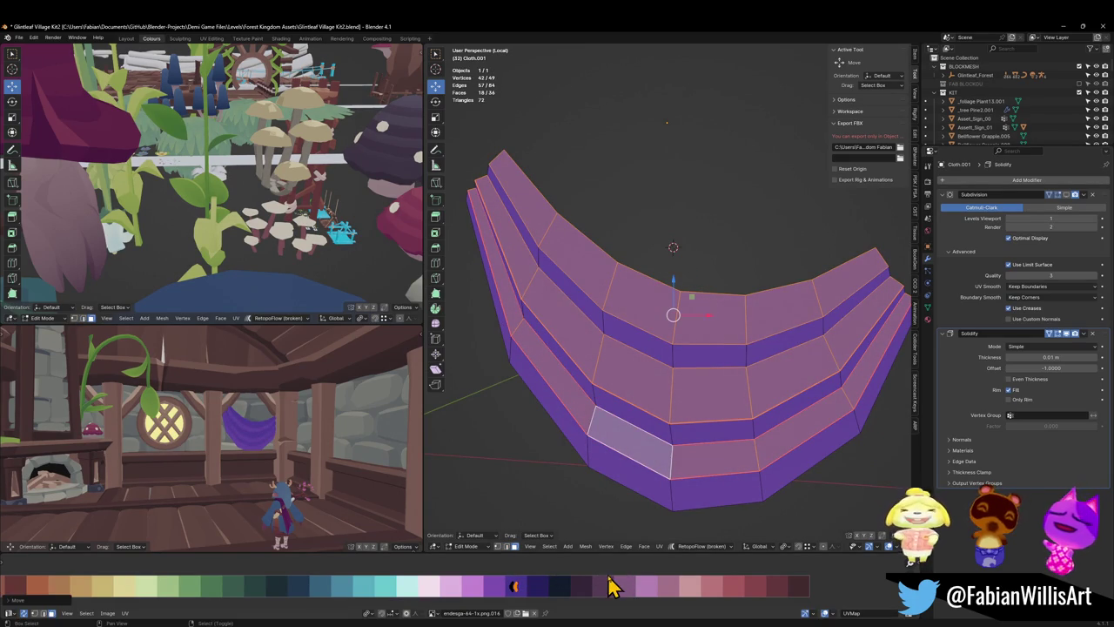
- Shift those faces to a neighbouring darker purple and shrink their UVs on the palette
{"action": "middle_click_drag", "start_coordinate": [288, 392], "coordinate": [349, 424]}
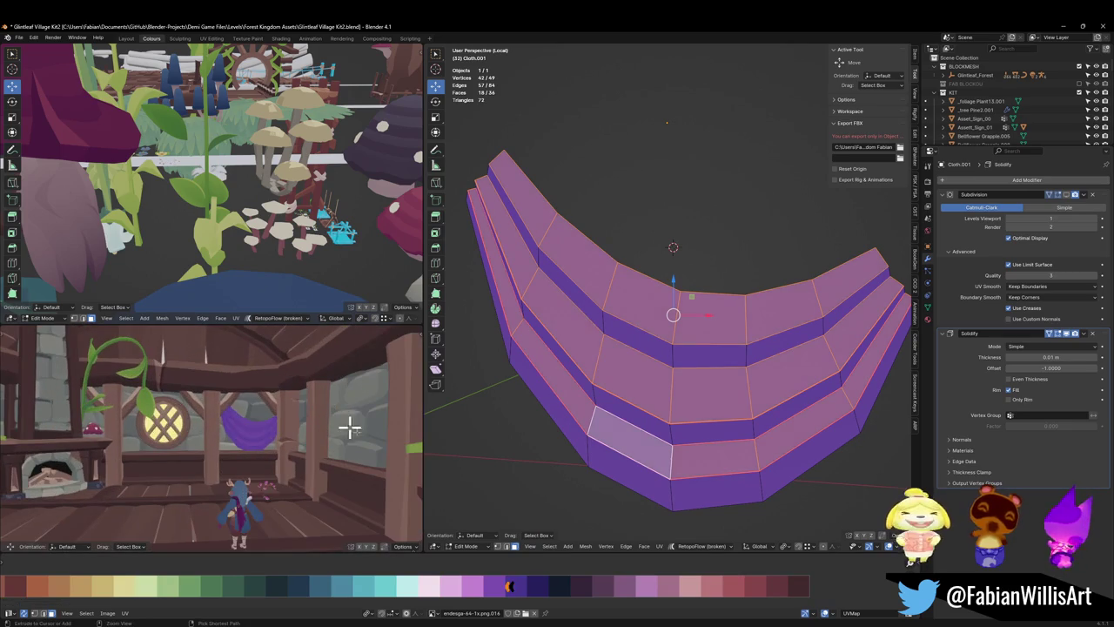
{"action": "key", "text": "g"}
{"action": "key", "text": "x"}
{"action": "left_click", "coordinate": [557, 582]}
{"action": "key", "text": "s"}
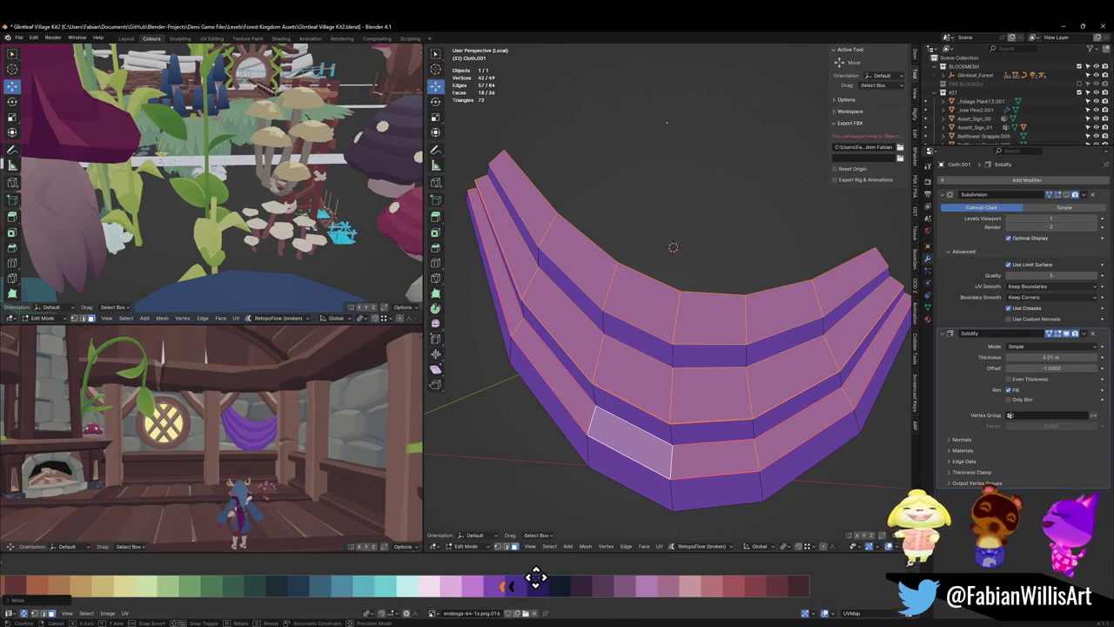
{"action": "left_click", "coordinate": [534, 589]}
{"action": "key", "text": "alt+a"}
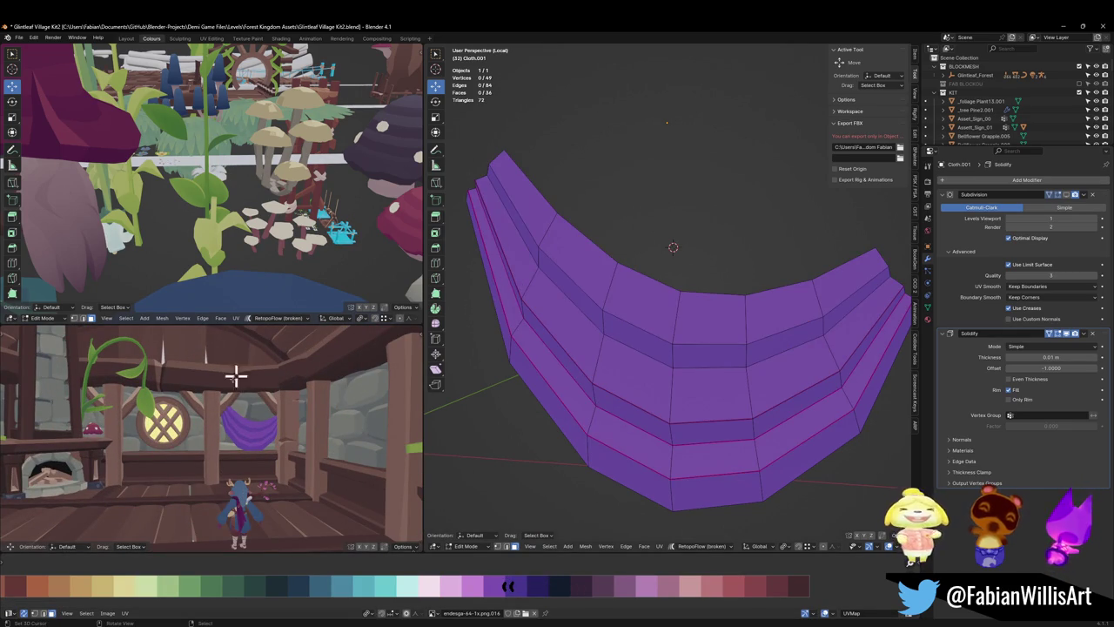
- Squash the whole valance curtain vertically with S Z
{"action": "scroll", "coordinate": [675, 301], "scroll_direction": "down", "scroll_amount": 2}
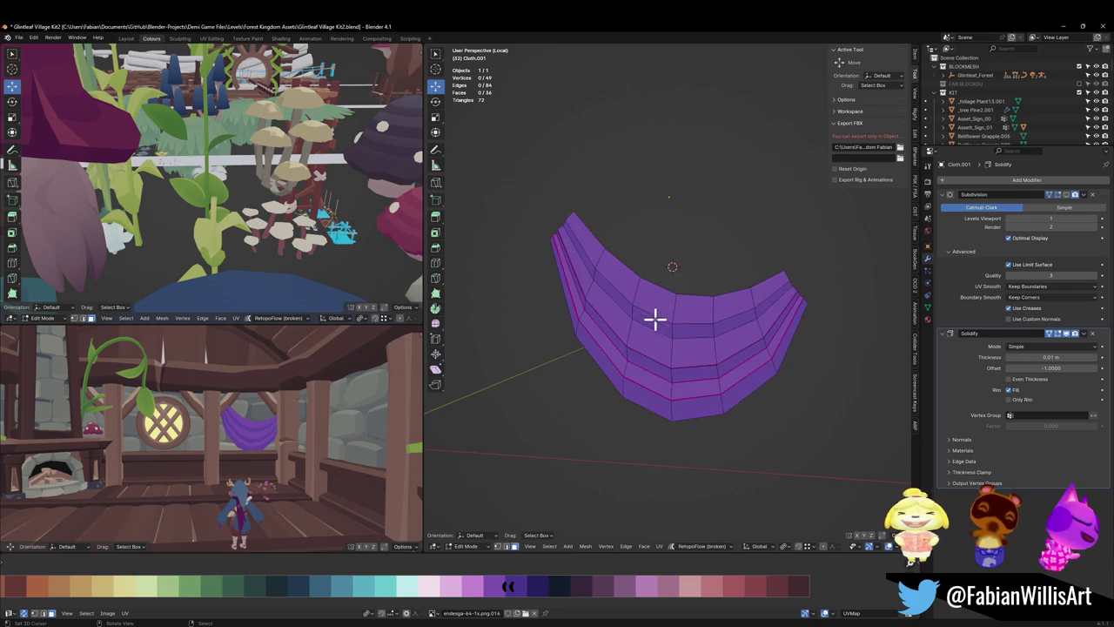
{"action": "key", "text": "a"}
{"action": "key", "text": "s"}
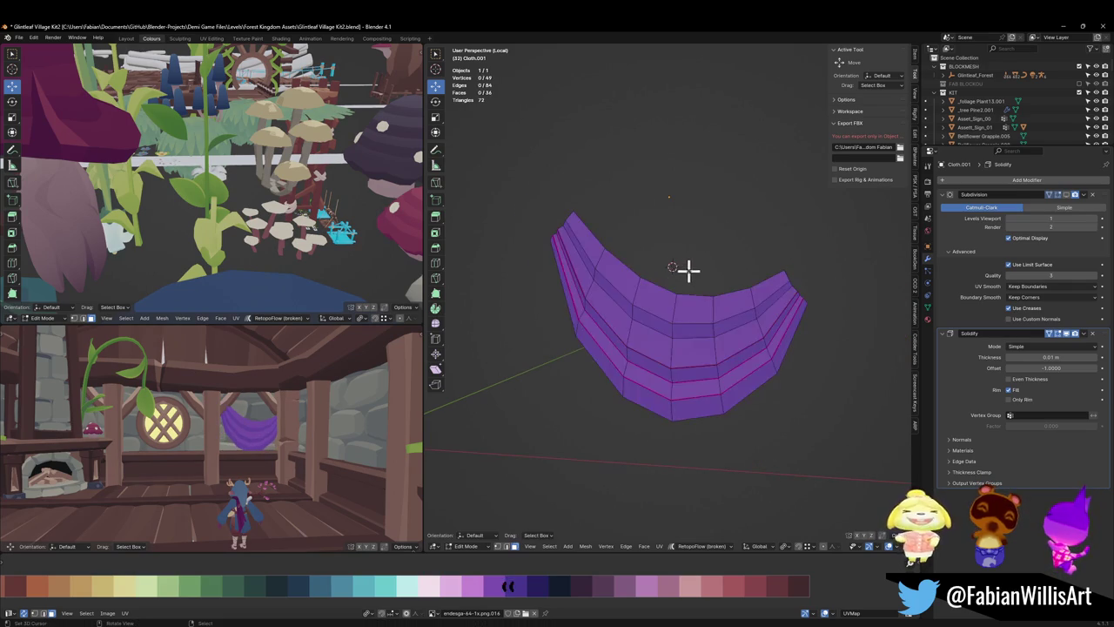
{"action": "key", "text": "z"}
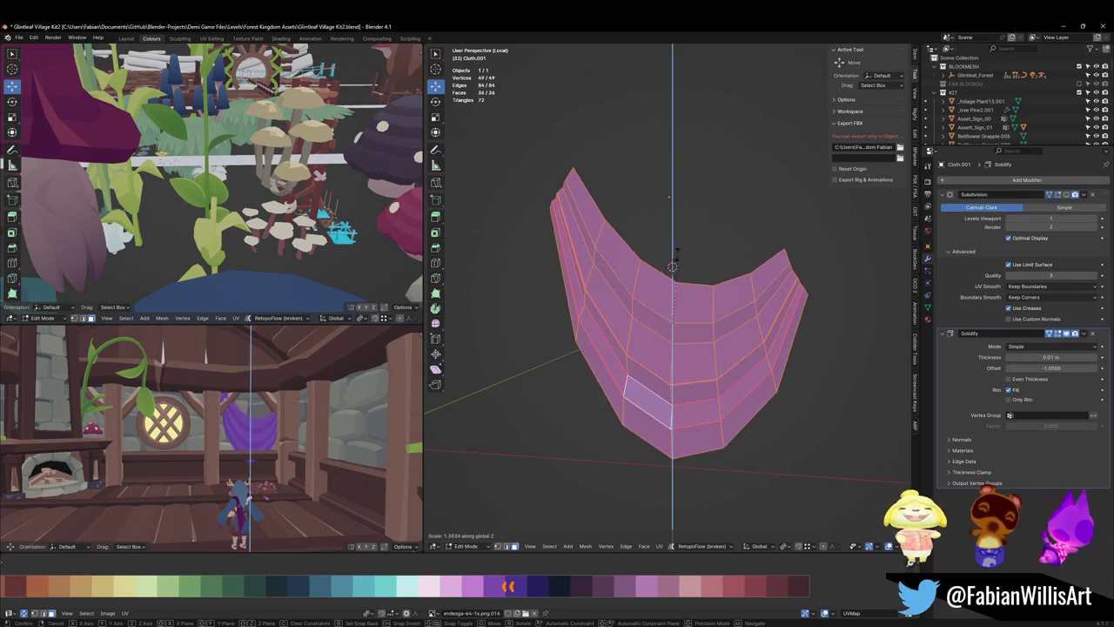
{"action": "left_click", "coordinate": [671, 293]}
{"action": "key", "text": "alt+a"}
- Move the top face loop vertically, then move and scale the lower front face loop
{"action": "left_click", "coordinate": [674, 331], "text": "alt"}
{"action": "key", "text": "g"}
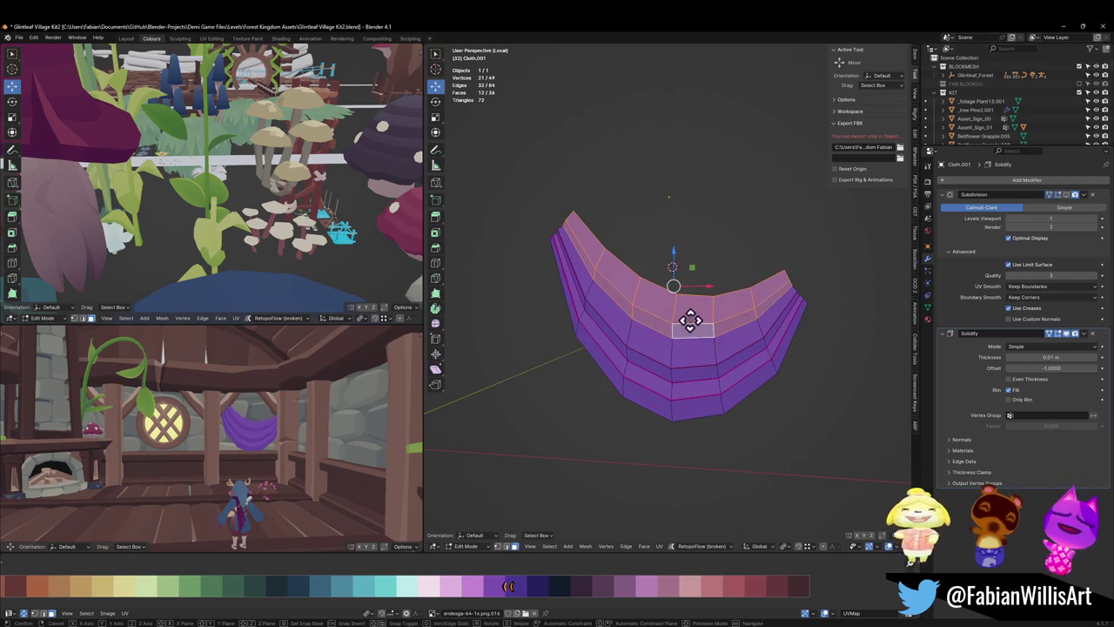
{"action": "key", "text": "z"}
{"action": "left_click", "coordinate": [681, 312]}
{"action": "key", "text": "alt+a"}
{"action": "left_click", "coordinate": [671, 349], "text": "alt"}
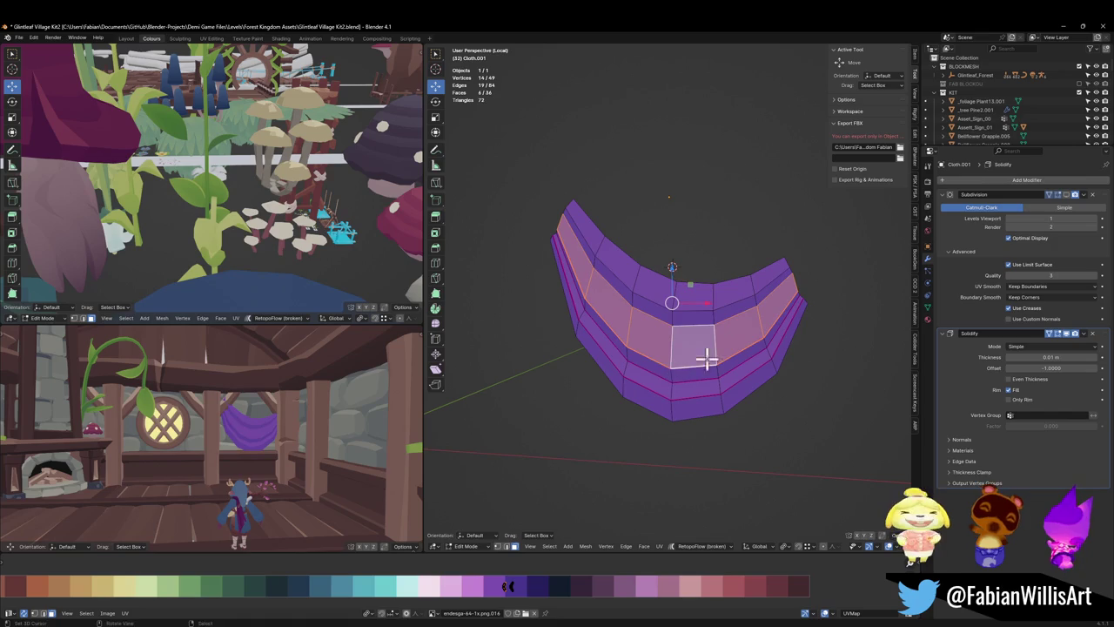
{"action": "key", "text": "g"}
{"action": "key", "text": "z"}
{"action": "left_click", "coordinate": [712, 352]}
{"action": "key", "text": "s"}
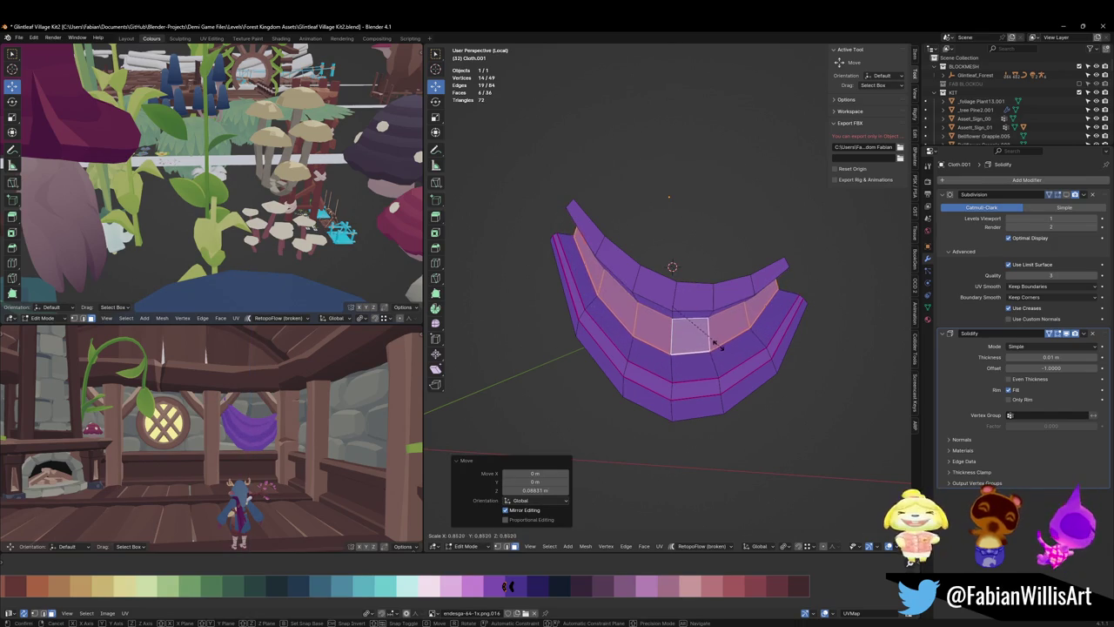
{"action": "left_click", "coordinate": [722, 342]}
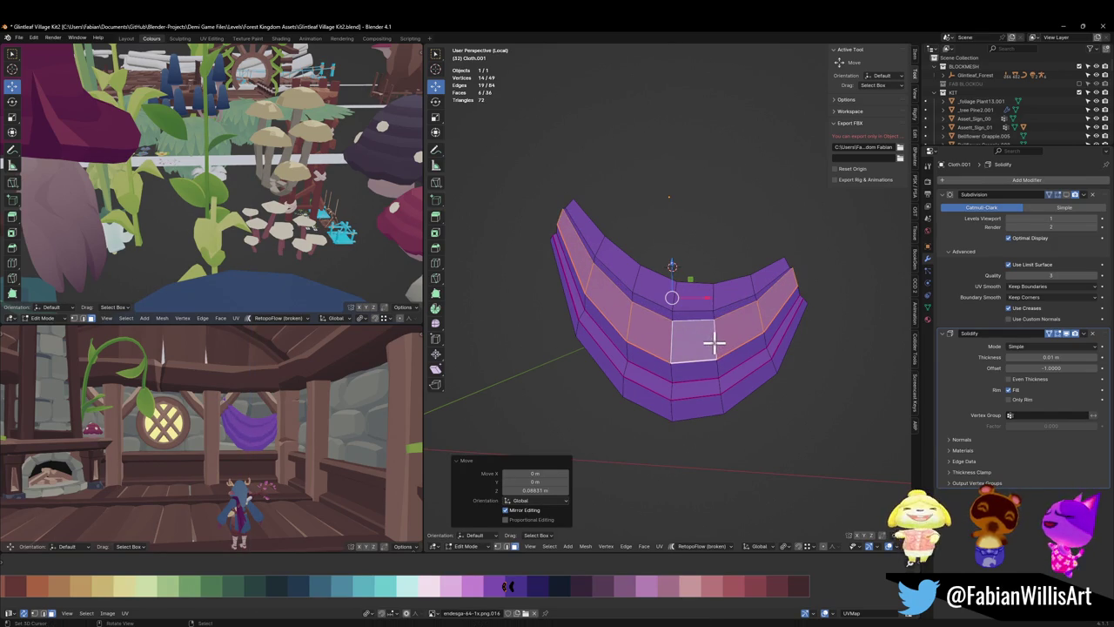
- Raise the top loop about 0.175 m and shrink it, then scale the middle face loop
{"action": "key", "text": "g"}
{"action": "key", "text": "z"}
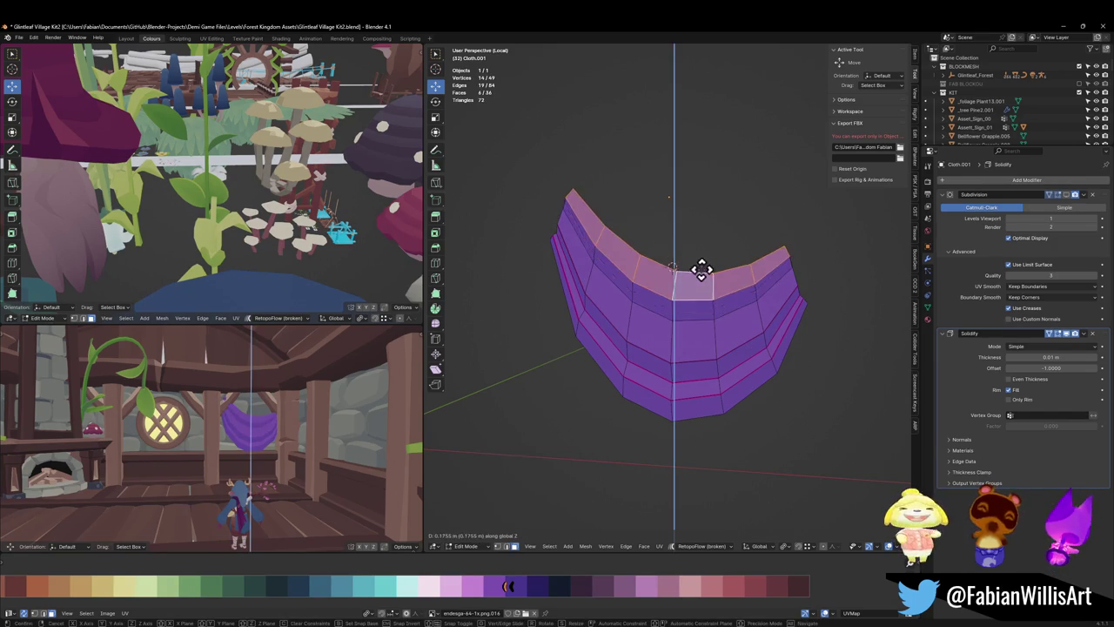
{"action": "left_click", "coordinate": [707, 277]}
{"action": "key", "text": "s"}
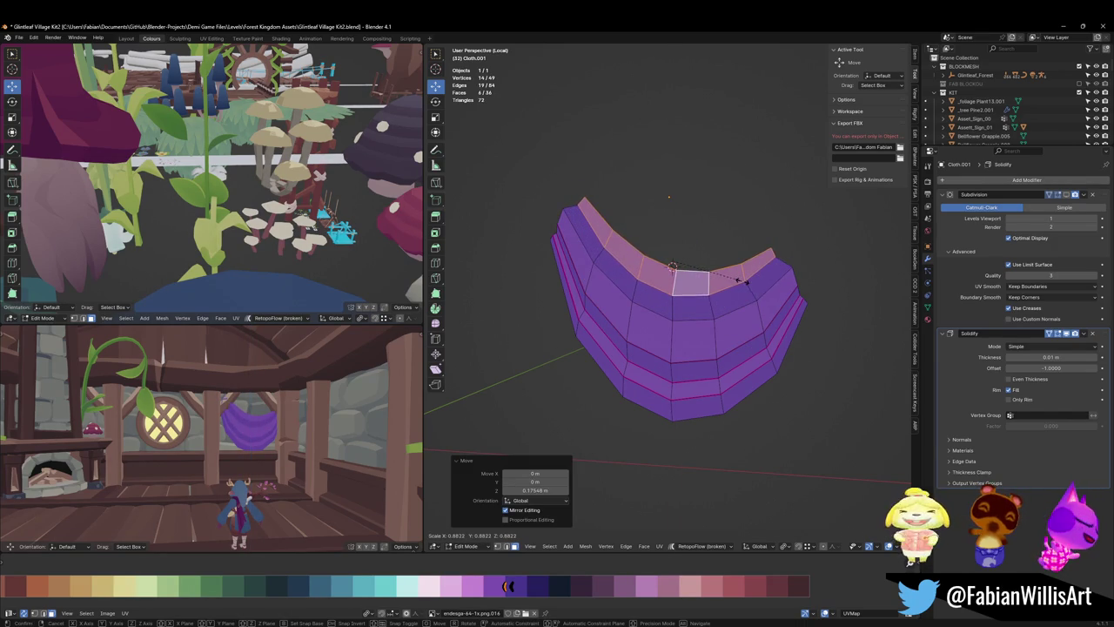
{"action": "left_click", "coordinate": [738, 279]}
{"action": "left_click", "coordinate": [708, 331], "text": "alt"}
{"action": "key", "text": "s"}
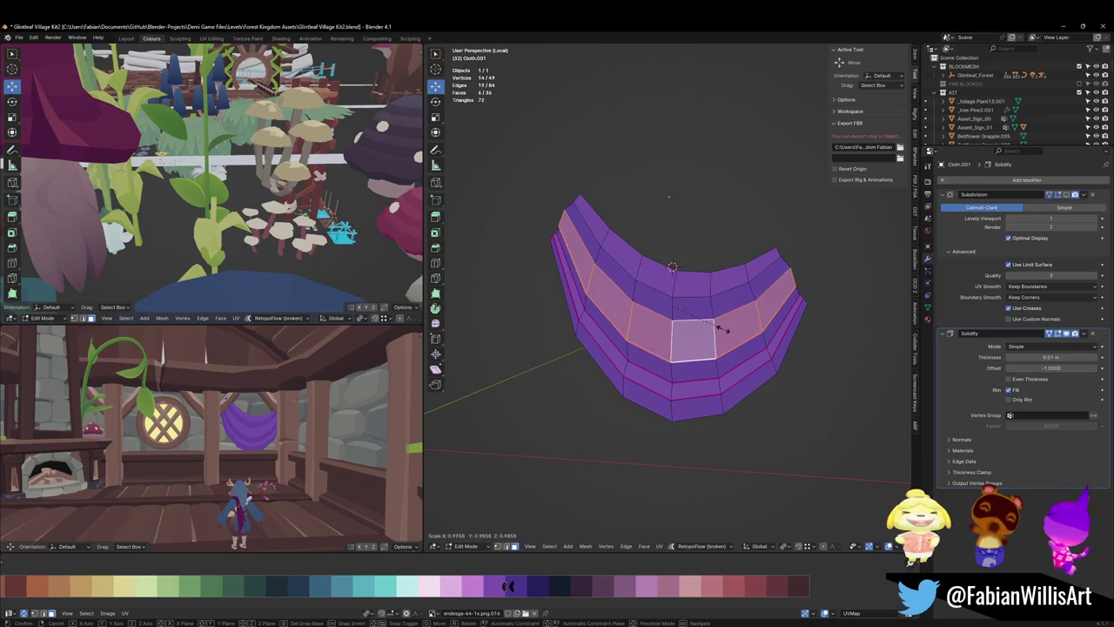
{"action": "left_click", "coordinate": [727, 329]}
- Lower the bottom face loop slightly to reshape the valance's rim
{"action": "key", "text": "alt+a"}
{"action": "left_click", "coordinate": [683, 424], "text": "alt"}
{"action": "key", "text": "g"}
{"action": "key", "text": "z"}
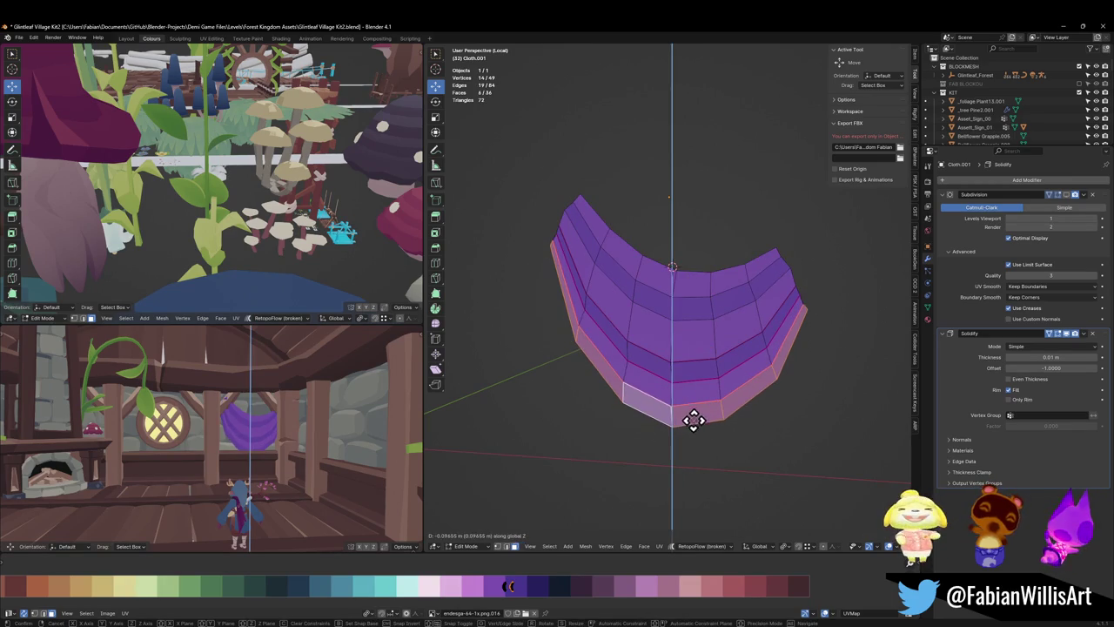
{"action": "left_click", "coordinate": [694, 418]}
{"action": "mouse_move", "coordinate": [401, 403]}
{"action": "middle_mouse_down"}
{"action": "mouse_move", "coordinate": [265, 424]}
{"action": "mouse_move", "coordinate": [283, 409]}
{"action": "middle_mouse_up"}
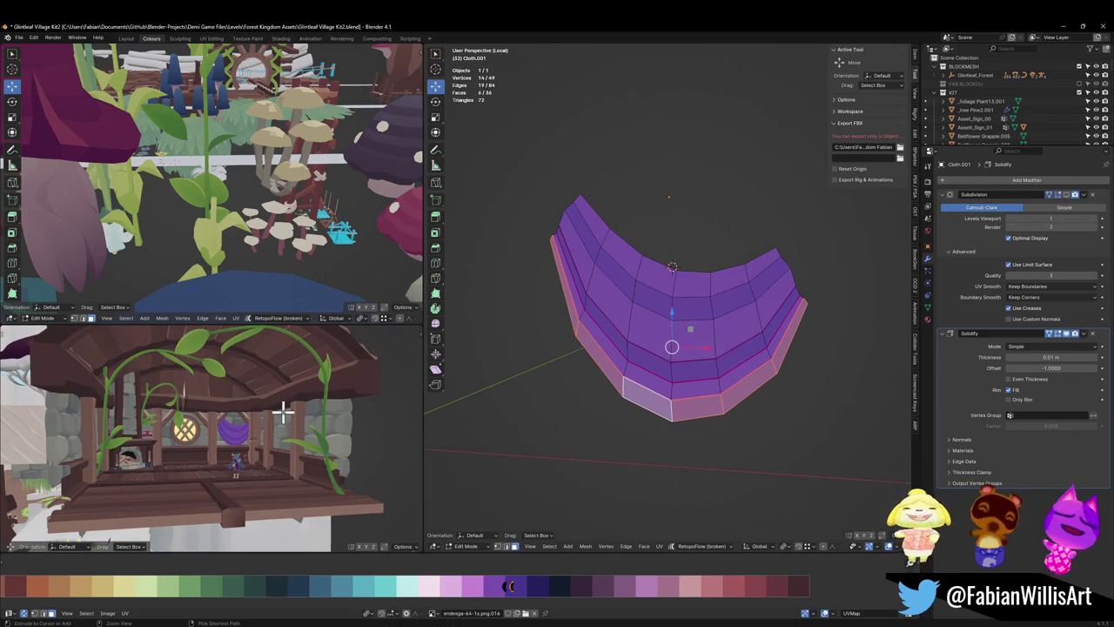
{"action": "key", "text": "ctrl+KP_Add"}
{"action": "key", "text": "ctrl+KP_Add"}
{"action": "key", "text": "alt+a"}
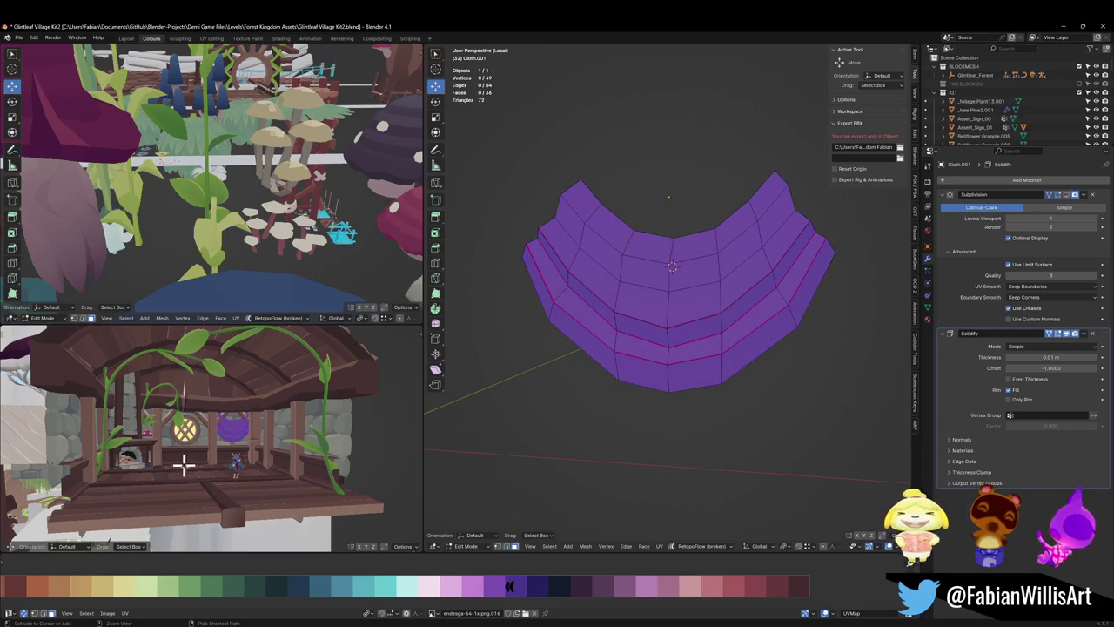
- Step back and forth through the undo history to compare the valance's earlier shapes
{"action": "key", "text": "ctrl+z"}
{"action": "key", "text": "ctrl+z"}
{"action": "scroll", "coordinate": [262, 450], "scroll_direction": "up", "scroll_amount": 2}
{"action": "key", "text": "ctrl+z"}
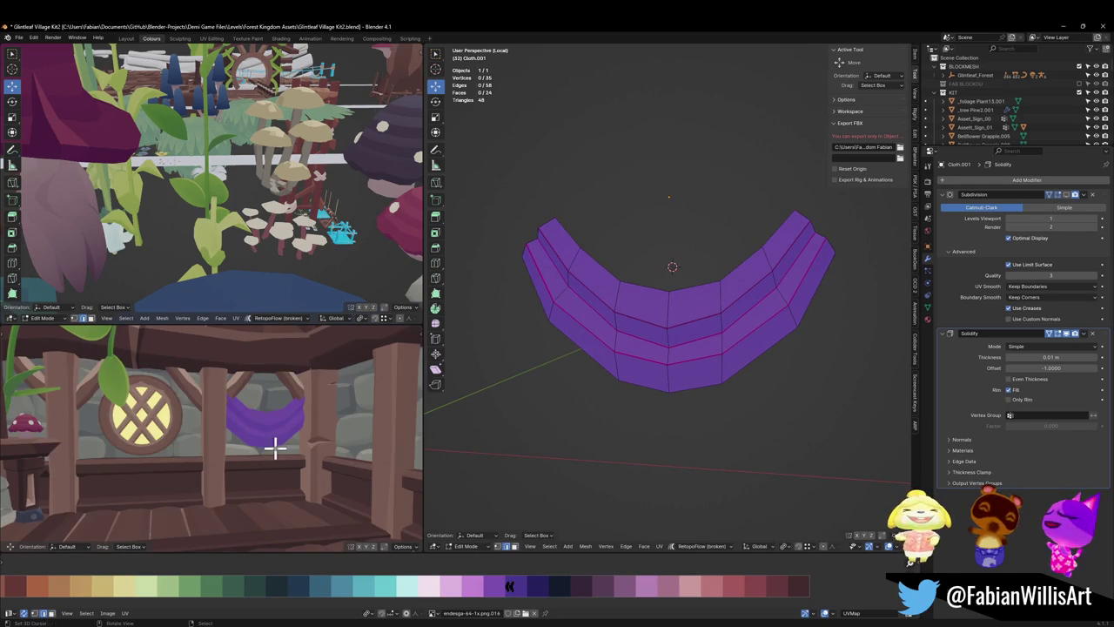
{"action": "scroll", "coordinate": [274, 446], "scroll_direction": "down", "scroll_amount": 4}
{"action": "scroll", "coordinate": [266, 455], "scroll_direction": "down", "scroll_amount": 3}
{"action": "scroll", "coordinate": [296, 448], "scroll_direction": "up", "scroll_amount": 1}
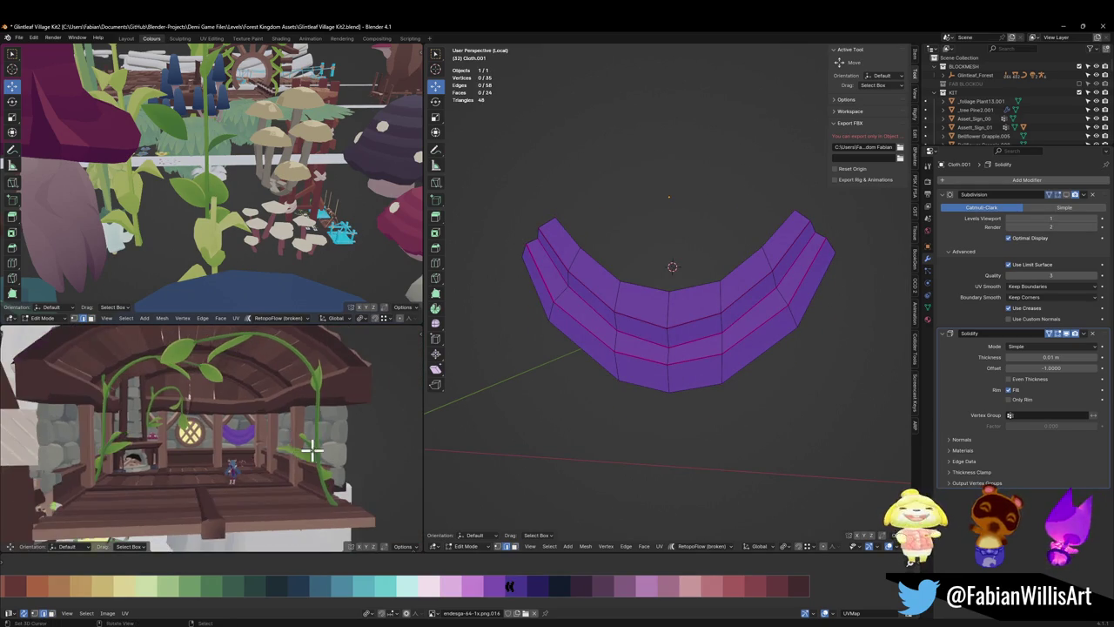
{"action": "scroll", "coordinate": [300, 448], "scroll_direction": "up", "scroll_amount": 3}
{"action": "key", "text": "ctrl+shift+z"}
{"action": "key", "text": "ctrl+z"}
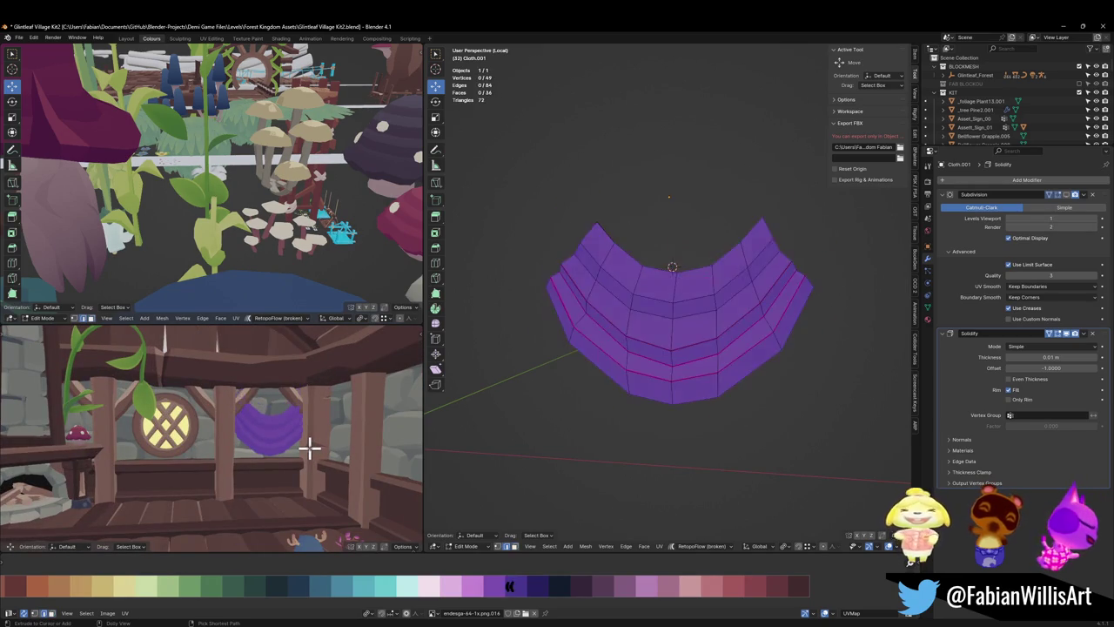
{"action": "key", "text": "ctrl+z"}
{"action": "key", "text": "ctrl+shift+z"}
{"action": "key", "text": "ctrl+shift+z"}
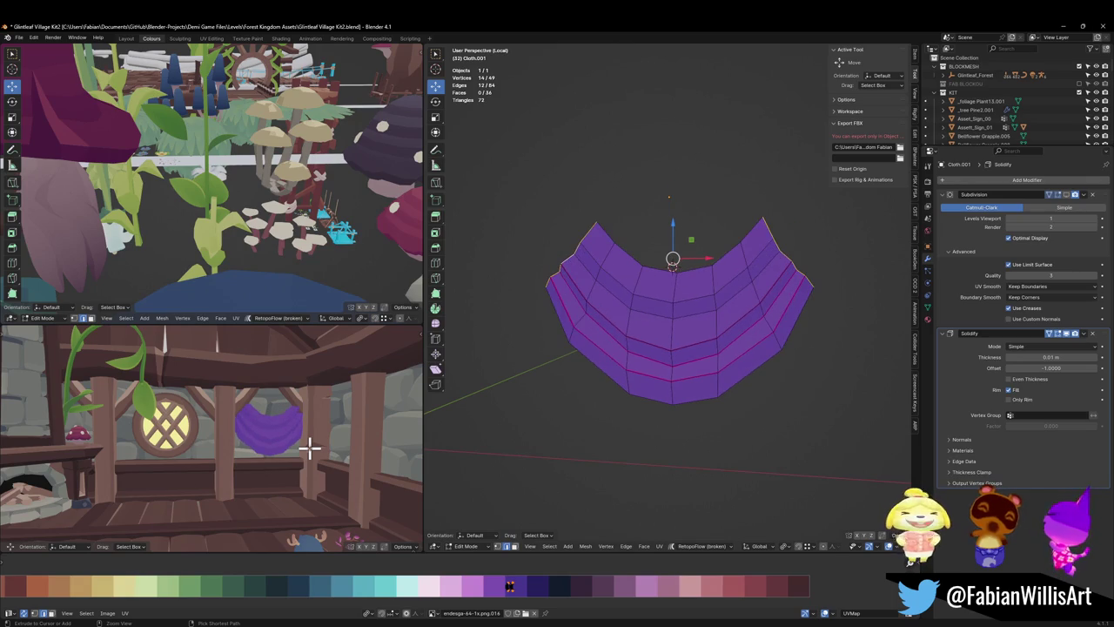
{"action": "key", "text": "ctrl+shift+z"}
{"action": "key", "text": "ctrl+shift+z"}
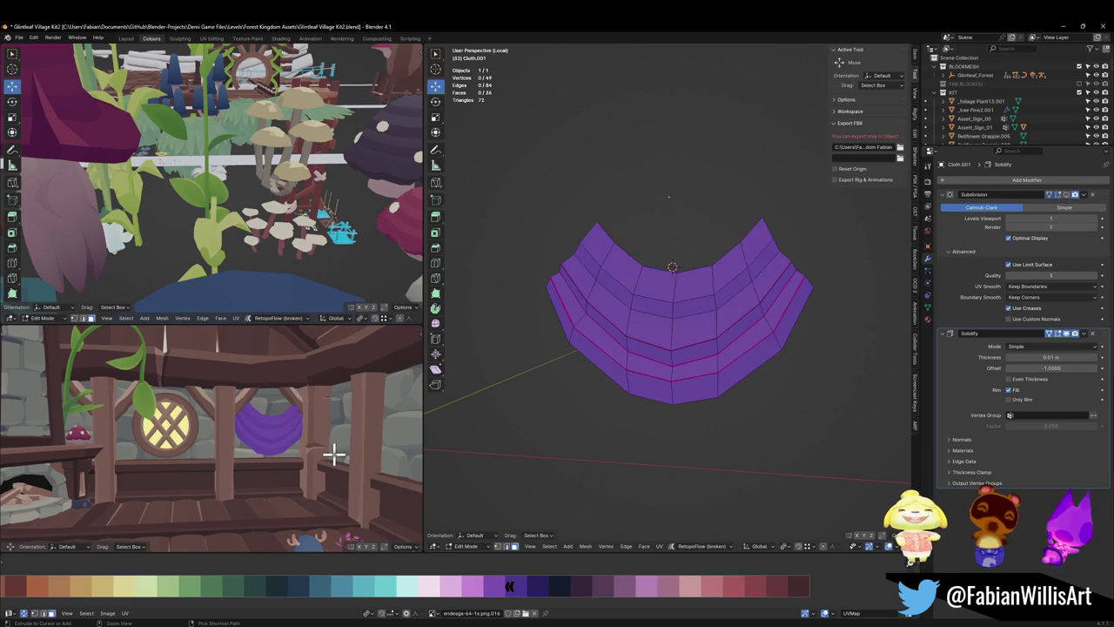
{"action": "key", "text": "ctrl+shift+z"}
{"action": "key", "text": "ctrl+shift+z"}
{"action": "key", "text": "ctrl+shift+z"}
{"action": "scroll", "coordinate": [331, 452], "scroll_direction": "down", "scroll_amount": 5}
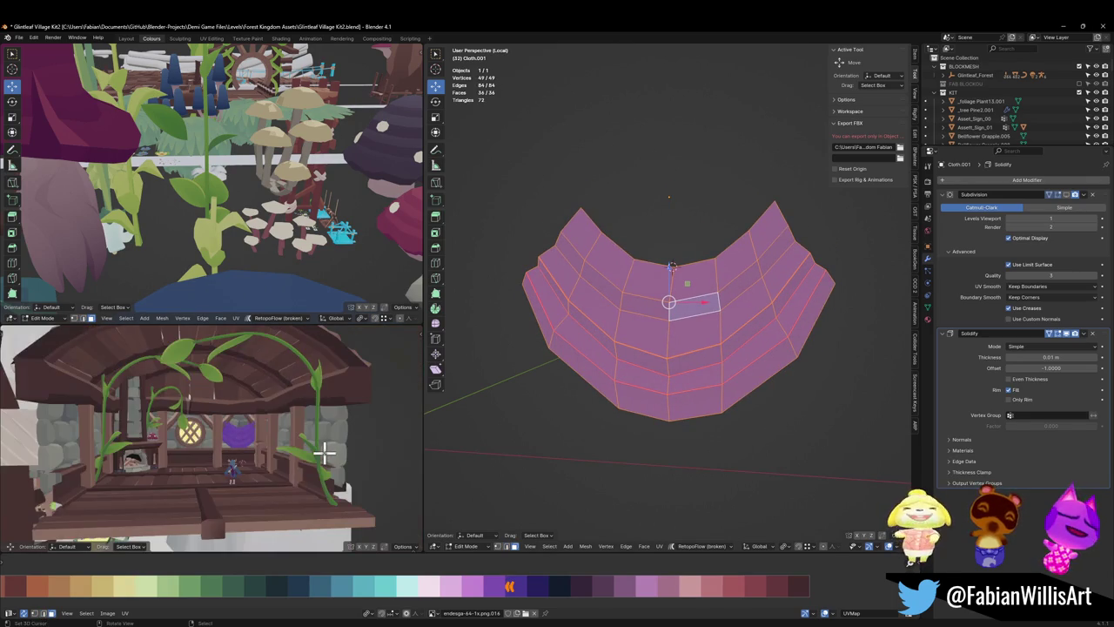
{"action": "key", "text": "ctrl+shift+z"}
{"action": "key", "text": "ctrl+shift+z"}
{"action": "key", "text": "ctrl+shift+z"}
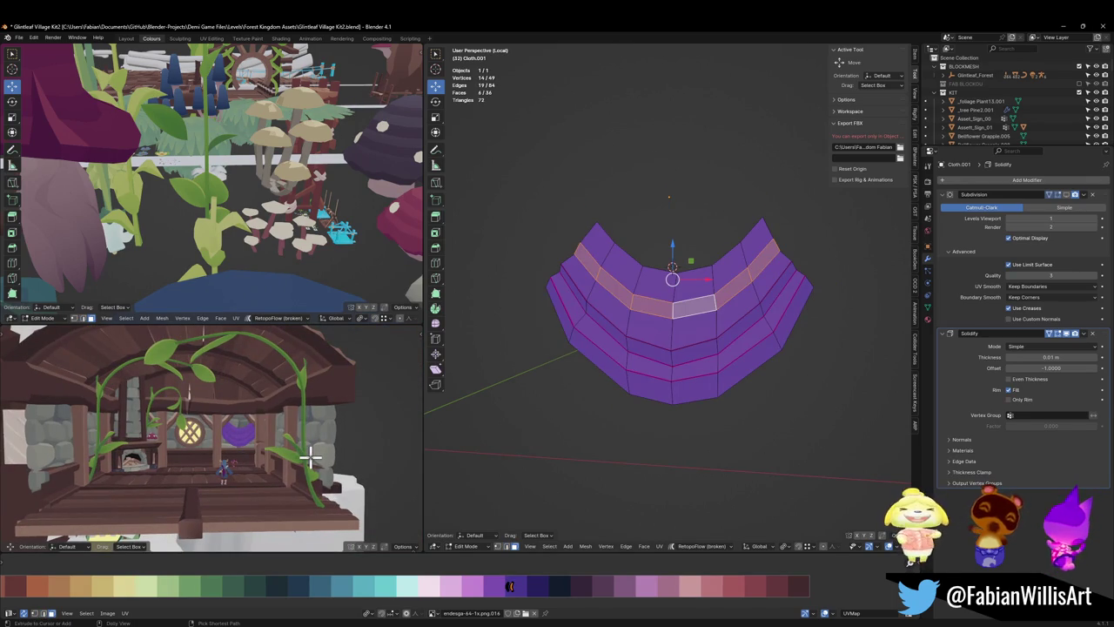
{"action": "scroll", "coordinate": [287, 451], "scroll_direction": "up", "scroll_amount": 1}
{"action": "scroll", "coordinate": [270, 444], "scroll_direction": "up", "scroll_amount": 1}
{"action": "scroll", "coordinate": [300, 442], "scroll_direction": "up", "scroll_amount": 1}
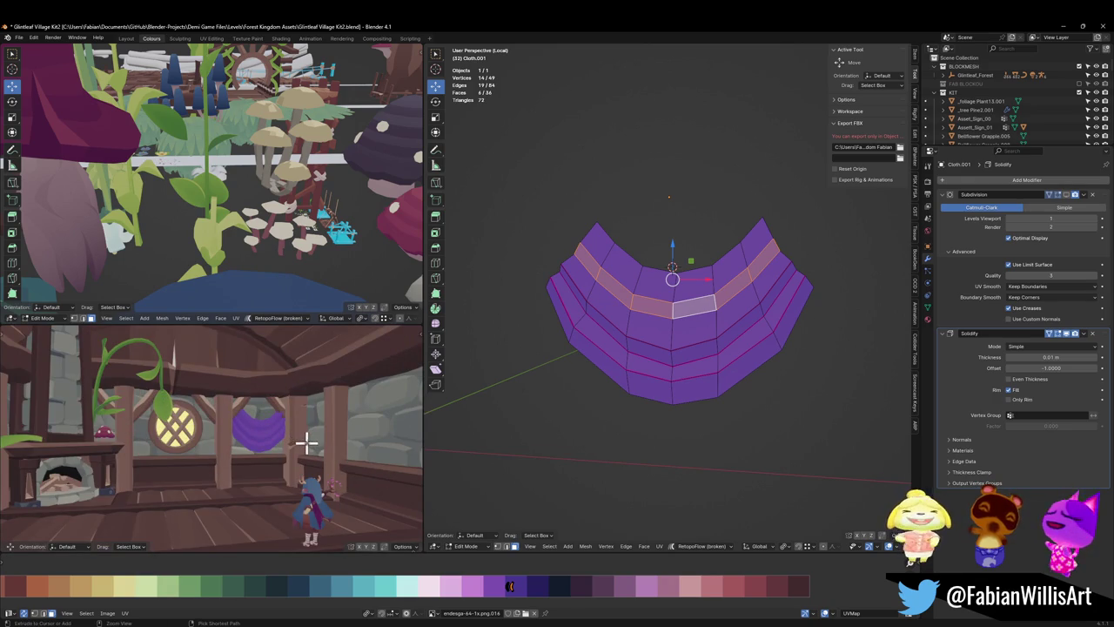
{"action": "key", "text": "ctrl+shift+z"}
{"action": "key", "text": "ctrl+shift+z"}
{"action": "key", "text": "ctrl+shift+z"}
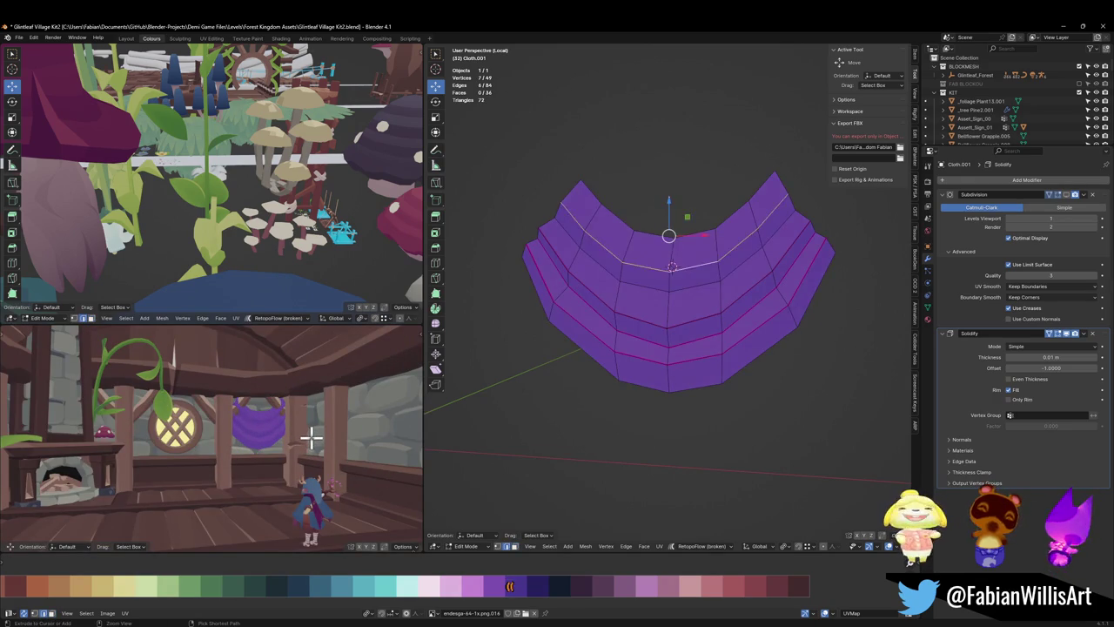
{"action": "key", "text": "ctrl+shift+z"}
{"action": "key", "text": "ctrl+shift+z"}
{"action": "key", "text": "ctrl+shift+z"}
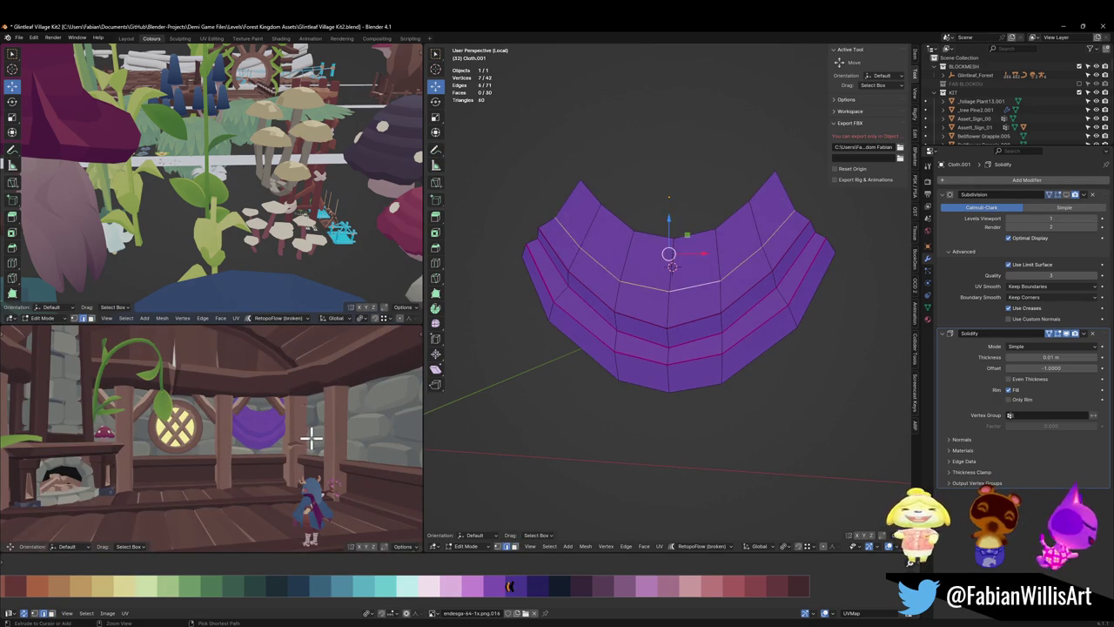
{"action": "key", "text": "ctrl+z"}
{"action": "key", "text": "ctrl+z"}
- Redo the edits to restore all rows, giving a full 36-face U-shaped drape
{"action": "middle_click_drag", "start_coordinate": [375, 459], "coordinate": [298, 443]}
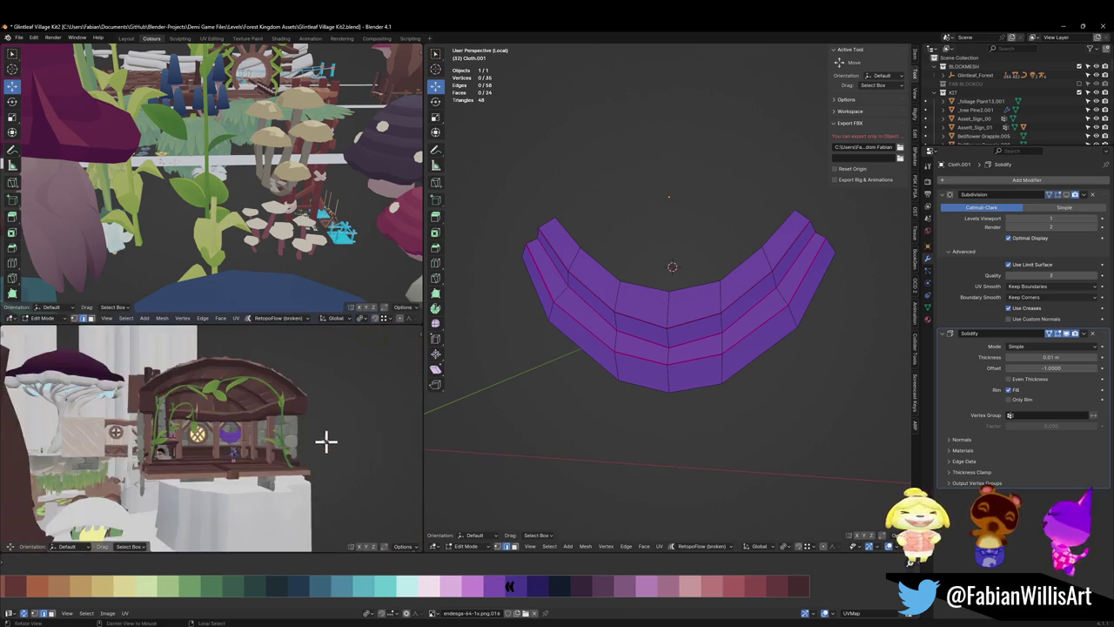
{"action": "scroll", "coordinate": [733, 348], "scroll_direction": "down", "scroll_amount": 1}
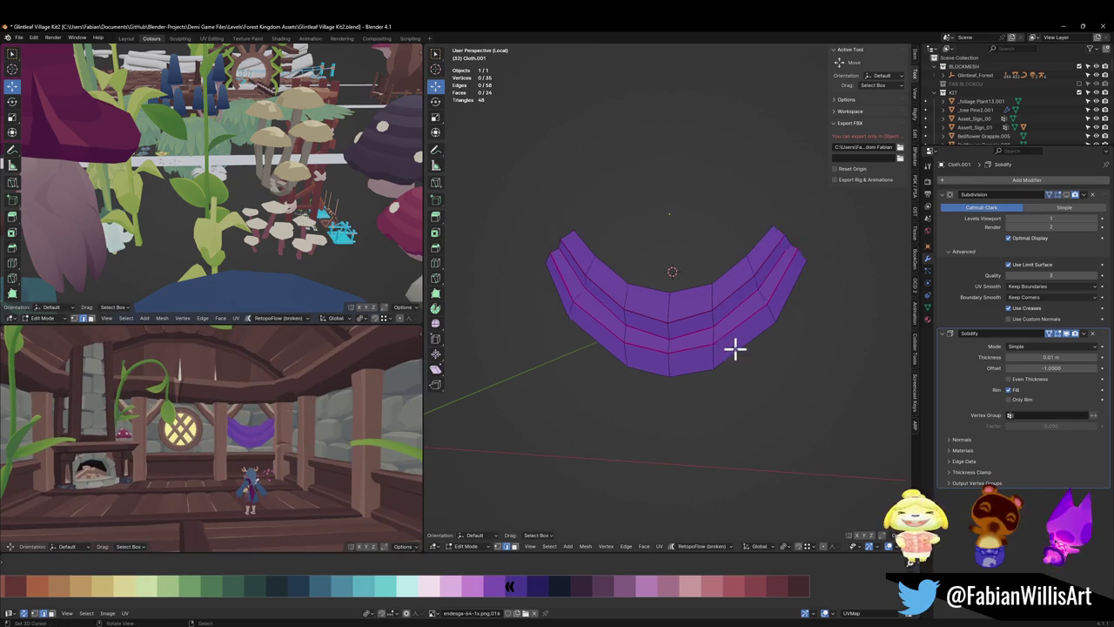
{"action": "scroll", "coordinate": [713, 350], "scroll_direction": "down", "scroll_amount": 2}
{"action": "key", "text": "ctrl+shift+z"}
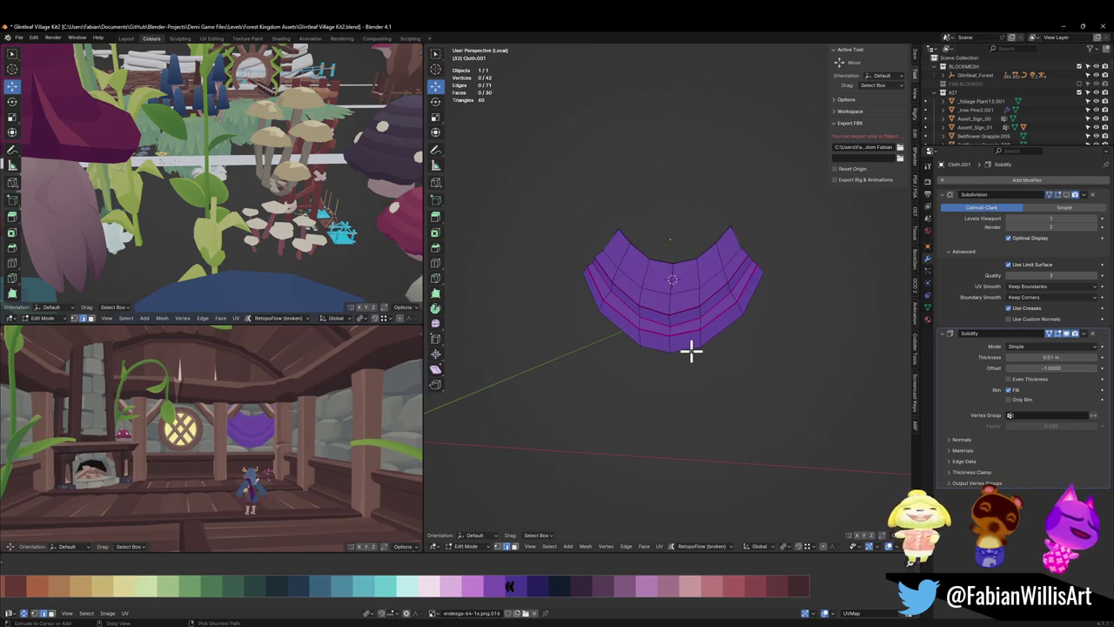
{"action": "key", "text": "ctrl+shift+z"}
{"action": "key", "text": "ctrl+shift+z"}
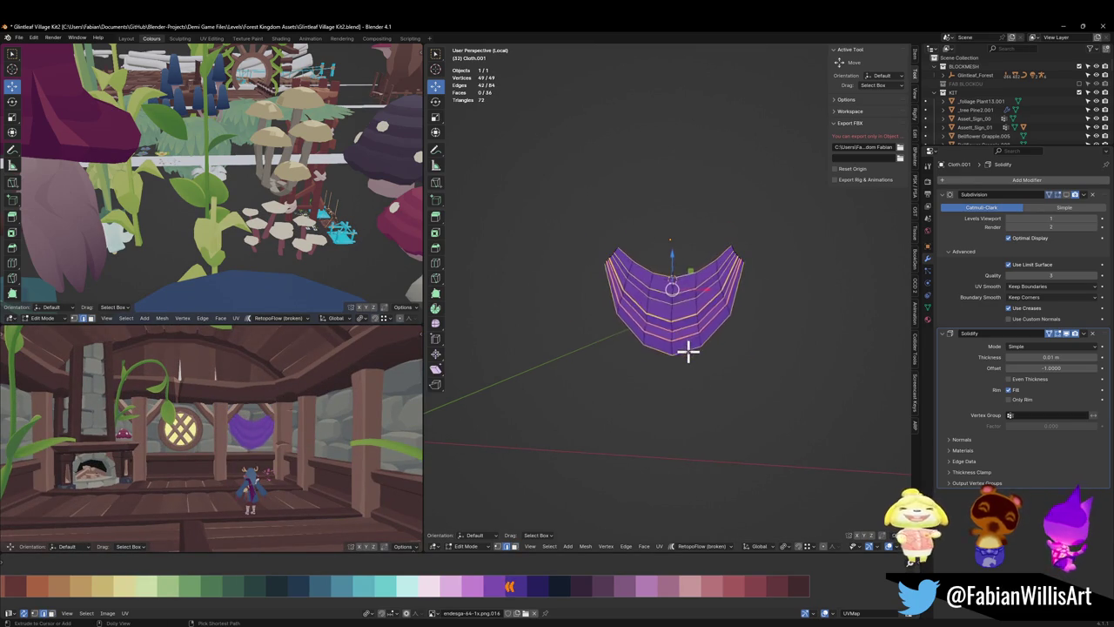
{"action": "key", "text": "ctrl+shift+z"}
{"action": "key", "text": "ctrl+shift+z"}
{"action": "key", "text": "ctrl+shift+z"}
{"action": "key", "text": "ctrl+shift+z"}
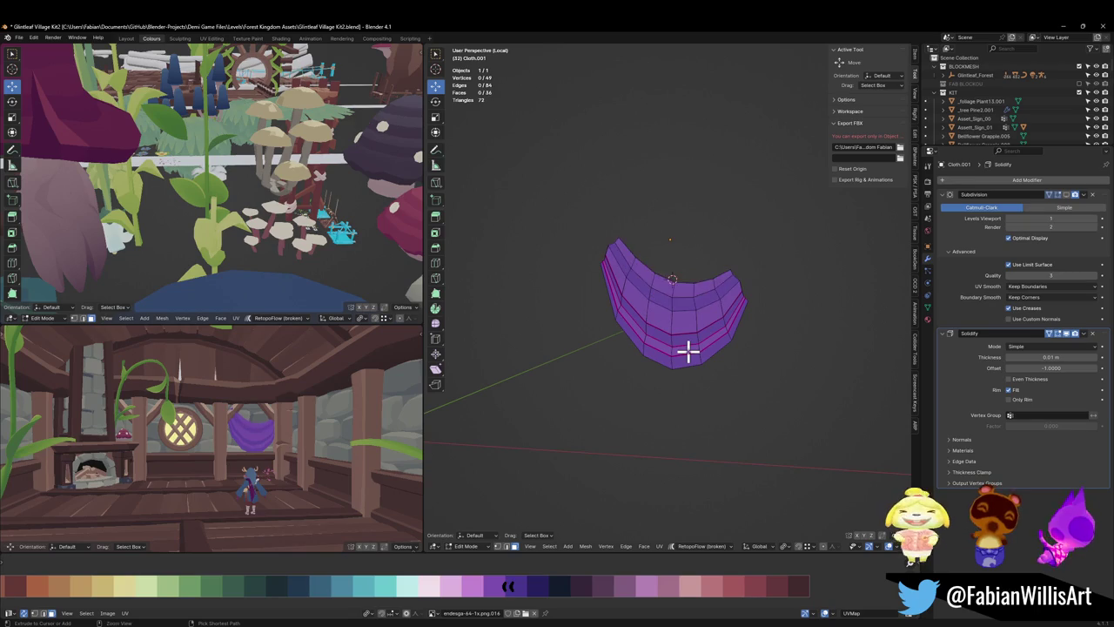
{"action": "key", "text": "ctrl+shift+z"}
{"action": "key", "text": "ctrl+shift+z"}
{"action": "key", "text": "ctrl+shift+z"}
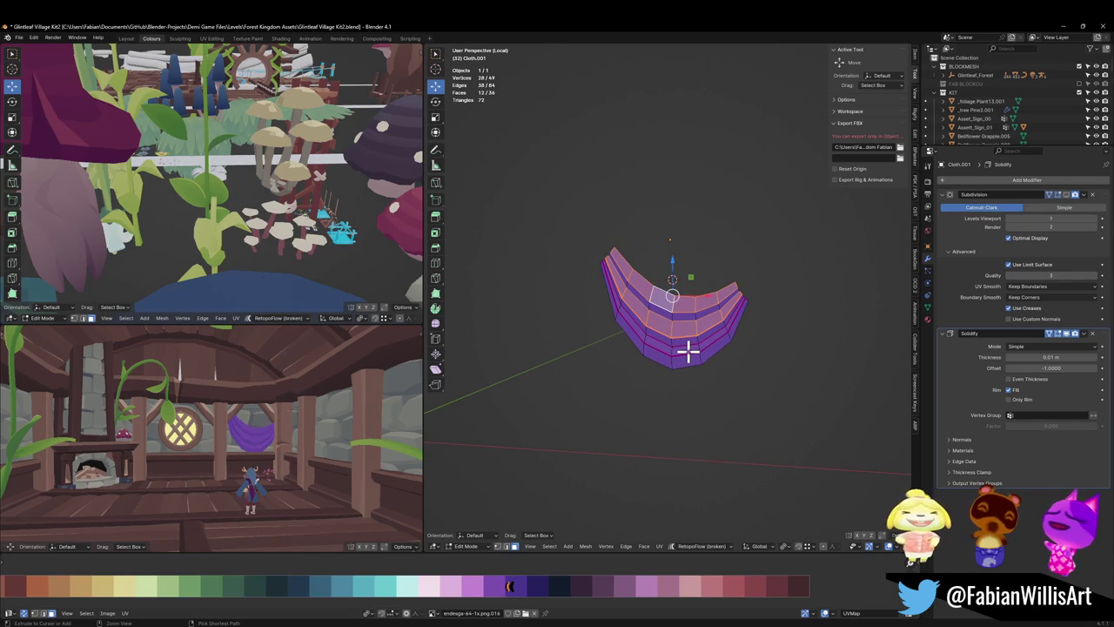
- Copy the cloth object via Copy Attributes, then undo back to the deeper U-shaped cloth
{"action": "key", "text": "Tab"}
{"action": "right_click", "coordinate": [698, 363]}
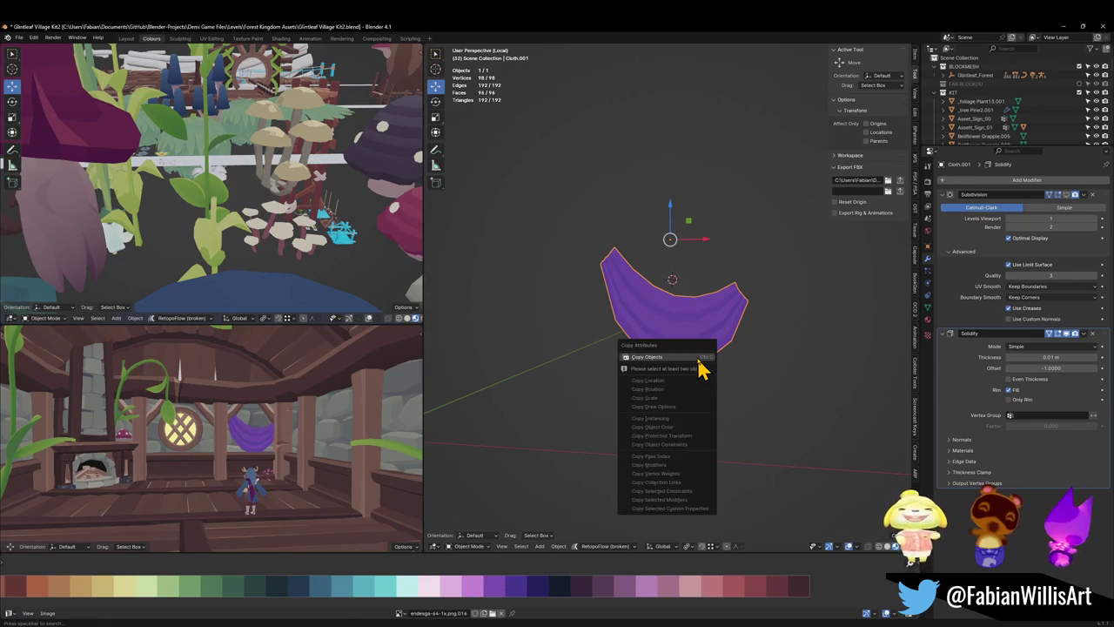
{"action": "left_click", "coordinate": [698, 364]}
{"action": "key", "text": "ctrl+z"}
{"action": "key", "text": "ctrl+z"}
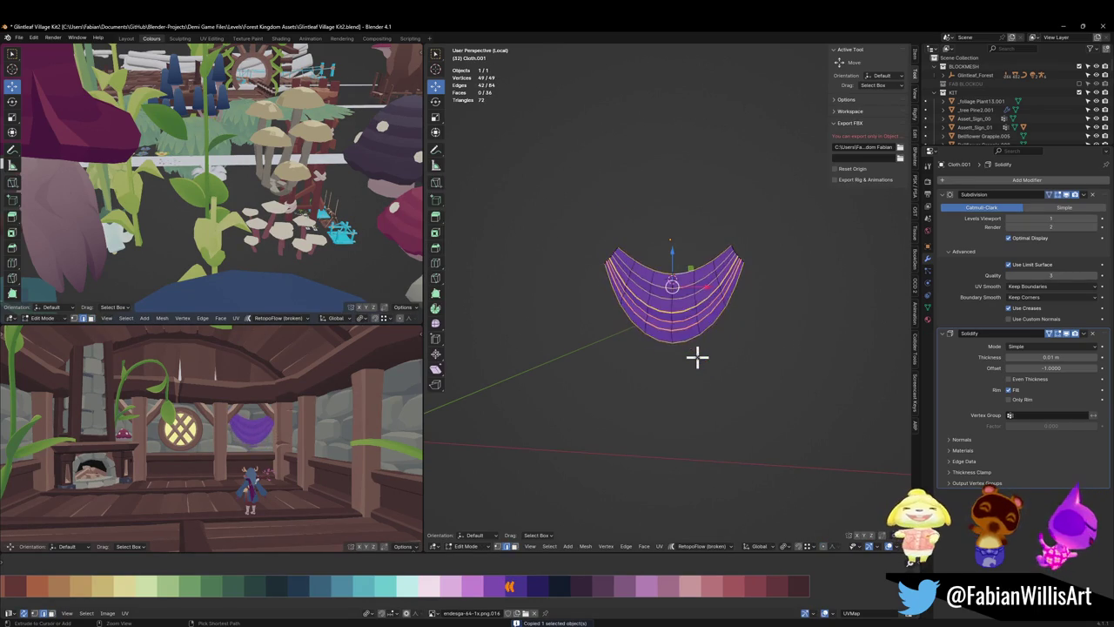
{"action": "key", "text": "ctrl+z"}
{"action": "key", "text": "ctrl+z"}
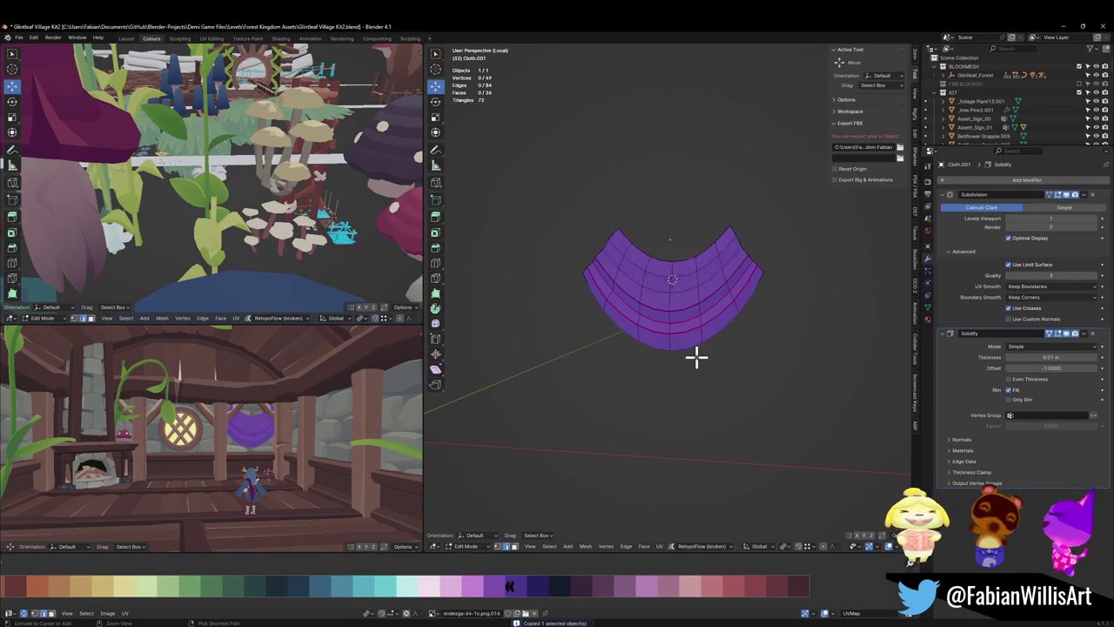
{"action": "key", "text": "ctrl+z"}
{"action": "key", "text": "ctrl+z"}
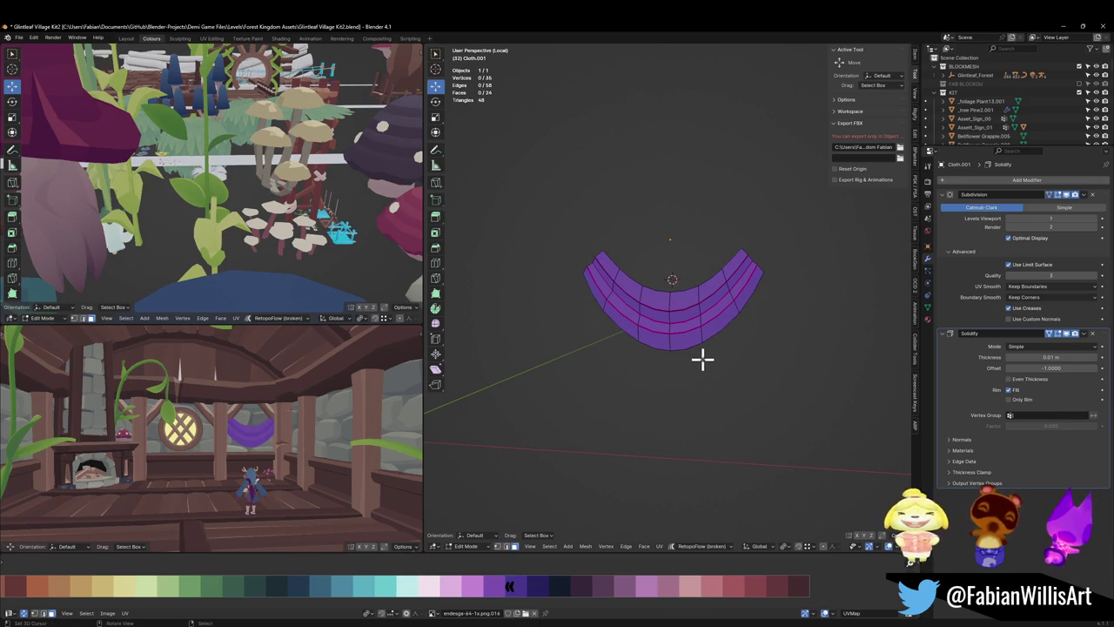
- Exit local view and lower the cloth about 0.346 m into the wooden arch
{"action": "key", "text": "KP_Divide"}
{"action": "scroll", "coordinate": [705, 357], "scroll_direction": "down", "scroll_amount": 5}
{"action": "key", "text": "Tab"}
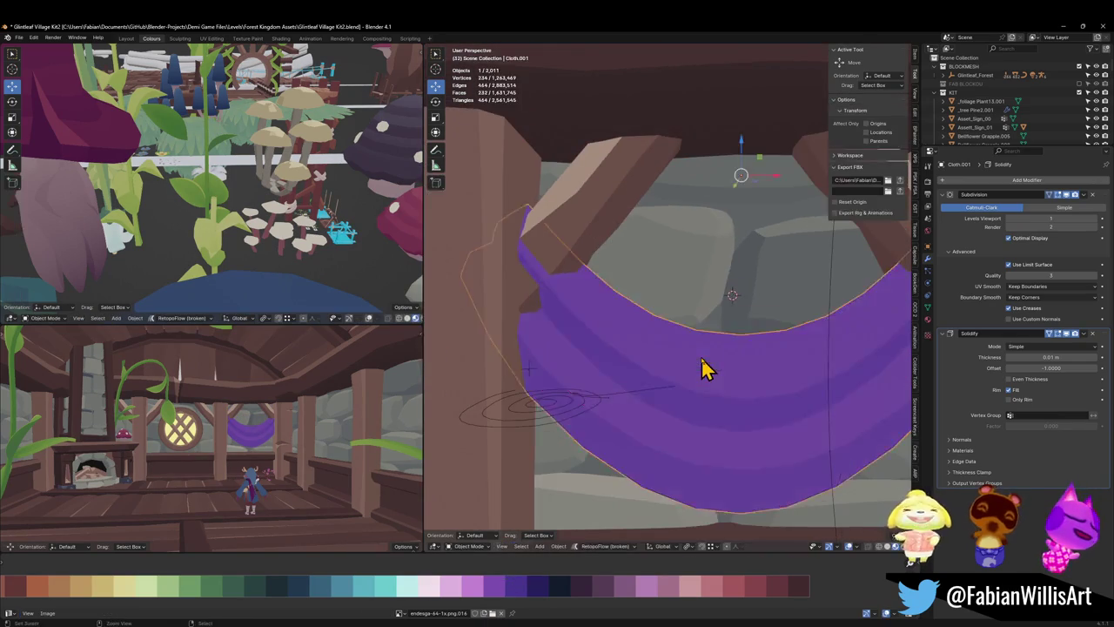
{"action": "scroll", "coordinate": [696, 370], "scroll_direction": "down", "scroll_amount": 2}
{"action": "key", "text": "g"}
{"action": "key", "text": "z"}
{"action": "left_click", "coordinate": [729, 377]}
{"action": "middle_click_drag", "start_coordinate": [733, 378], "coordinate": [719, 383]}
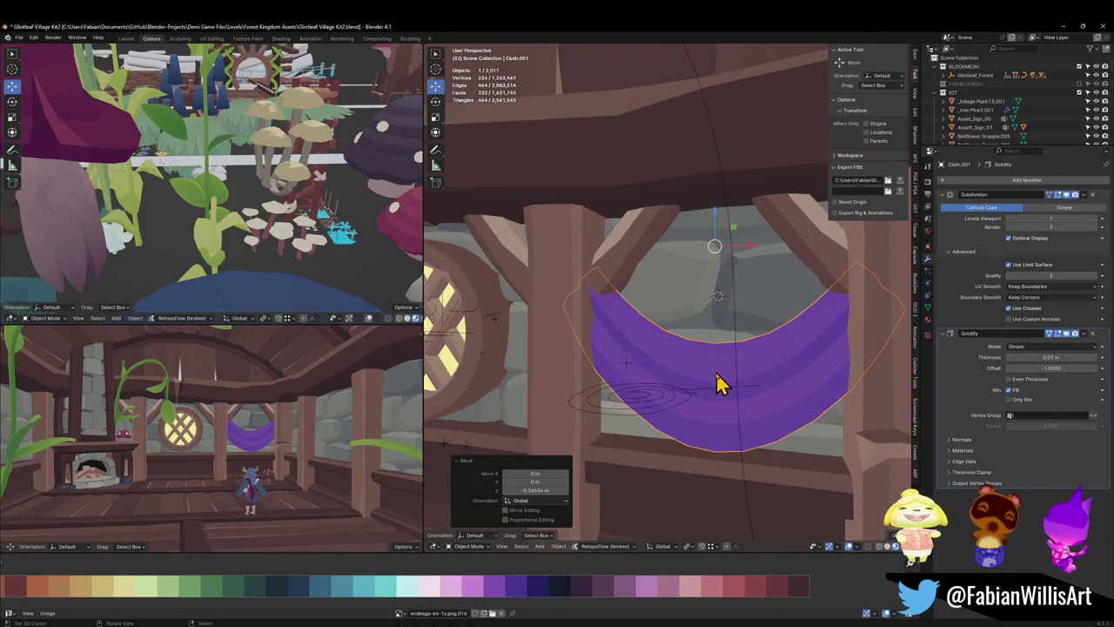
- Slide the cloth along the Y axis, then reselect the valance cloth in the arch
{"action": "key", "text": "g"}
{"action": "key", "text": "y"}
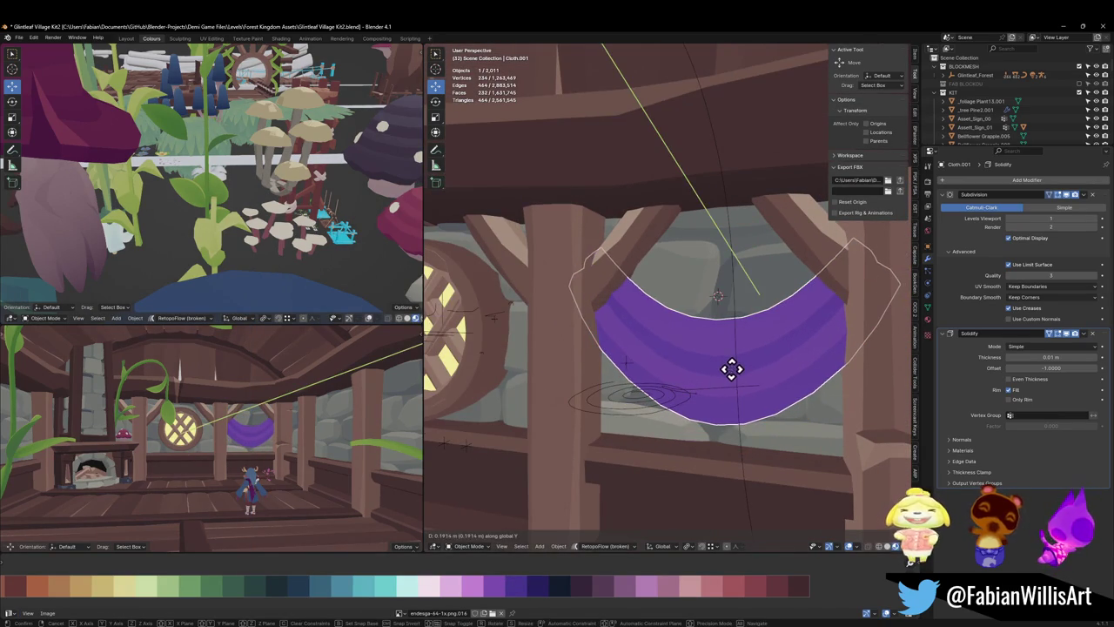
{"action": "left_click", "coordinate": [732, 383]}
{"action": "key", "text": "alt+a"}
{"action": "left_click", "coordinate": [722, 301]}
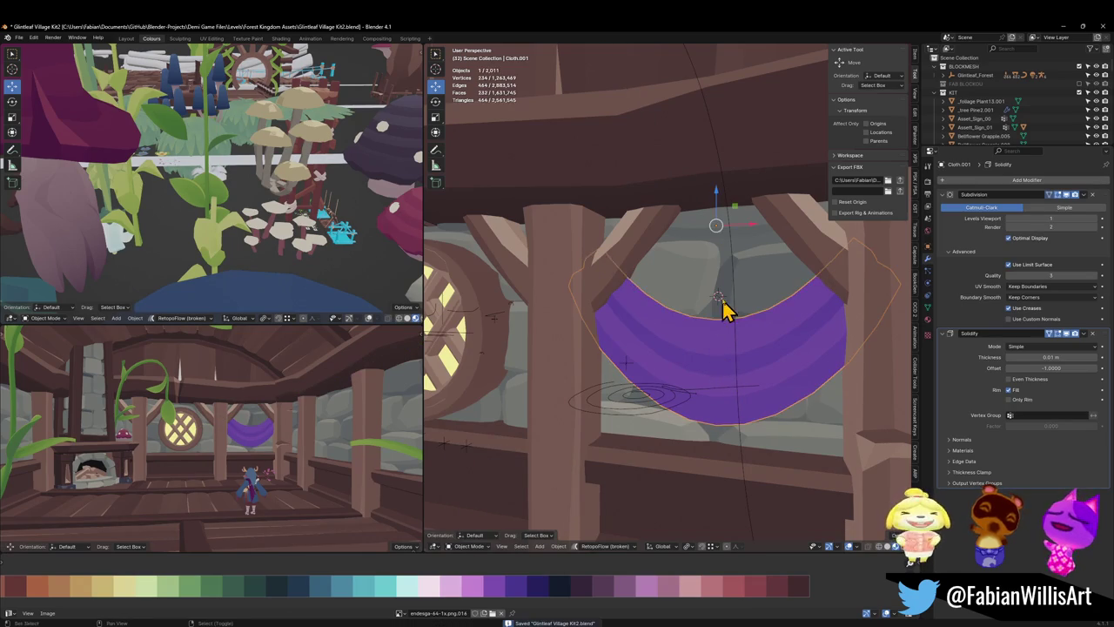
- Paste a copy of the valance cloth in place, save the file and frame it
{"action": "key", "text": "ctrl+v"}
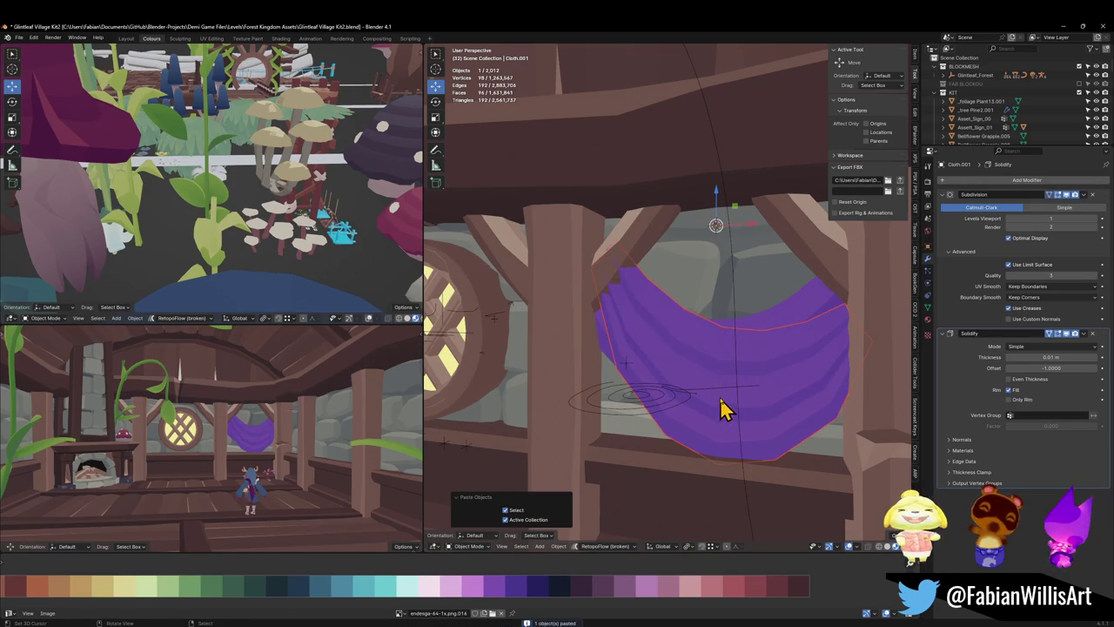
{"action": "key", "text": "g"}
{"action": "key", "text": "z"}
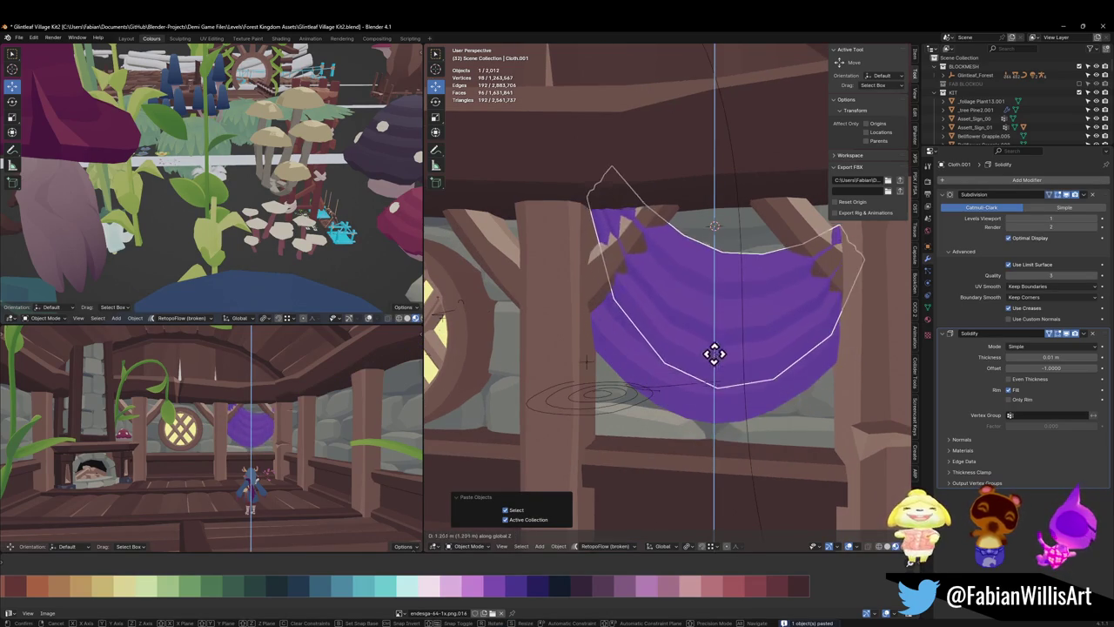
{"action": "middle_click_drag", "start_coordinate": [708, 369], "coordinate": [677, 378]}
{"action": "key", "text": "x"}
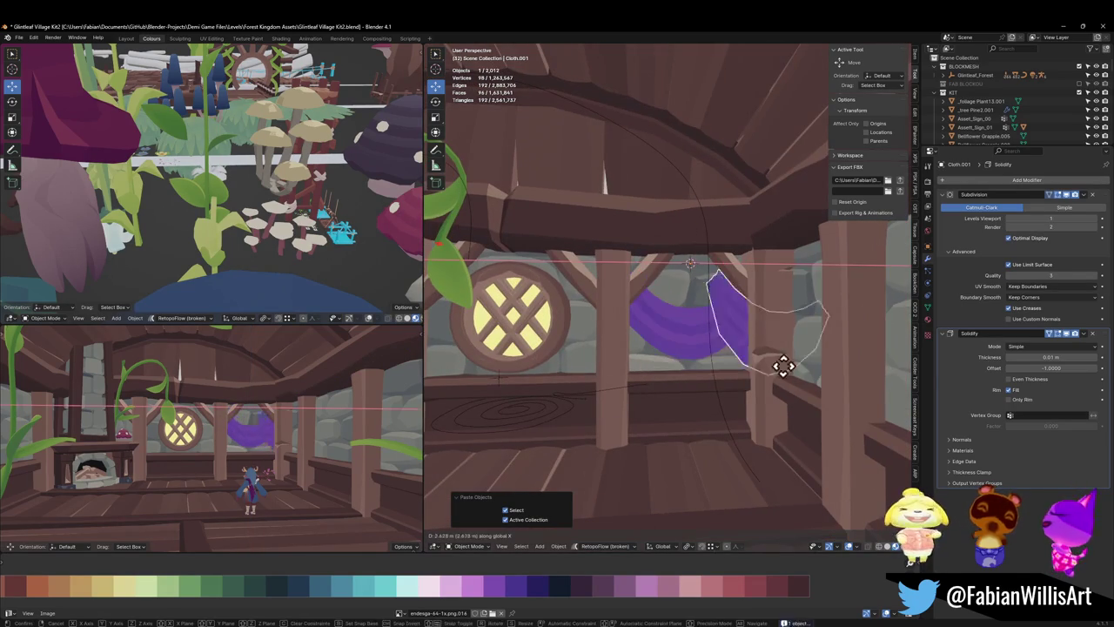
{"action": "right_click", "coordinate": [861, 365]}
{"action": "key", "text": "ctrl+s"}
{"action": "key", "text": "KP_Decimal"}
- In Edit Mode, tilt all of the valance mesh 13.3° around the Y axis
{"action": "key", "text": "Tab"}
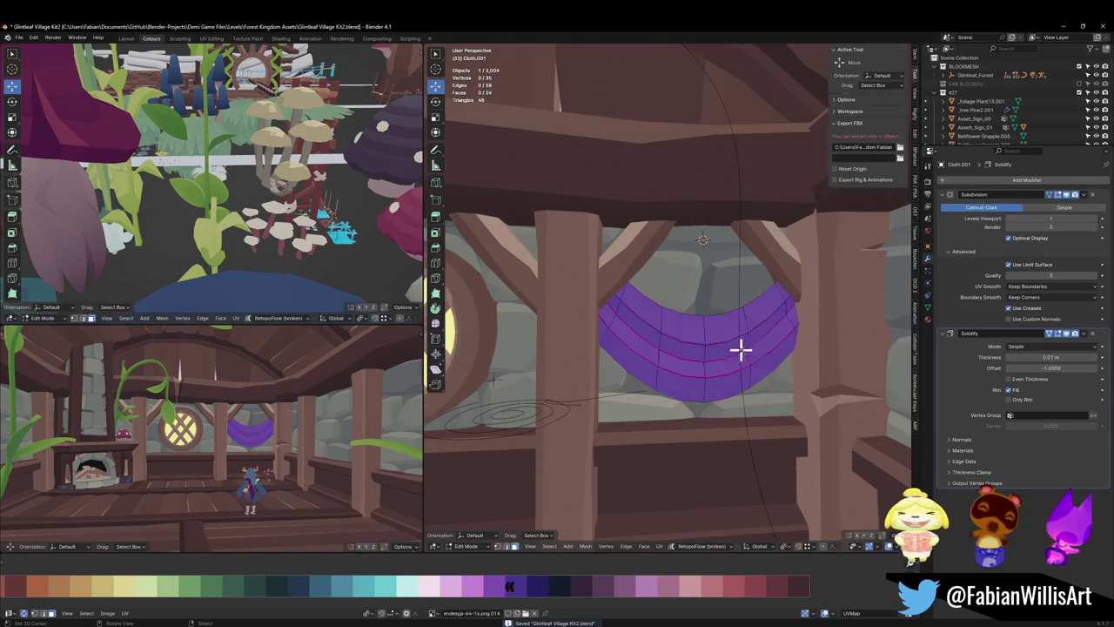
{"action": "key", "text": "a"}
{"action": "key", "text": "r"}
{"action": "key", "text": "y"}
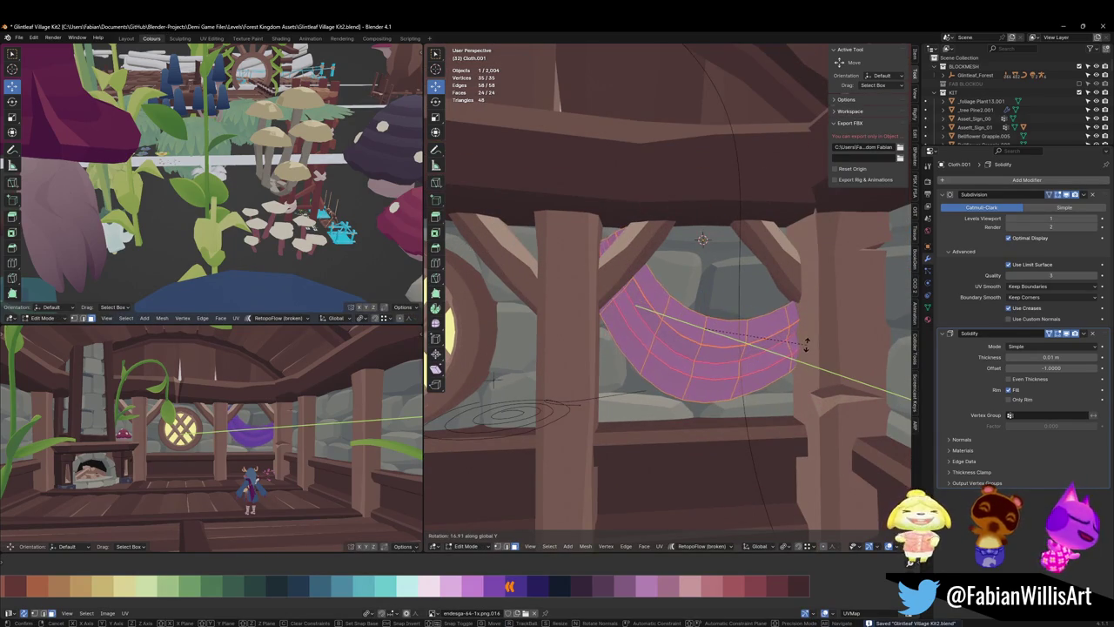
{"action": "left_click", "coordinate": [806, 349]}
- Lower the valance 0.1994 on Z, shift it 0.22475 along X, and return to Object Mode
{"action": "key", "text": "g"}
{"action": "key", "text": "z"}
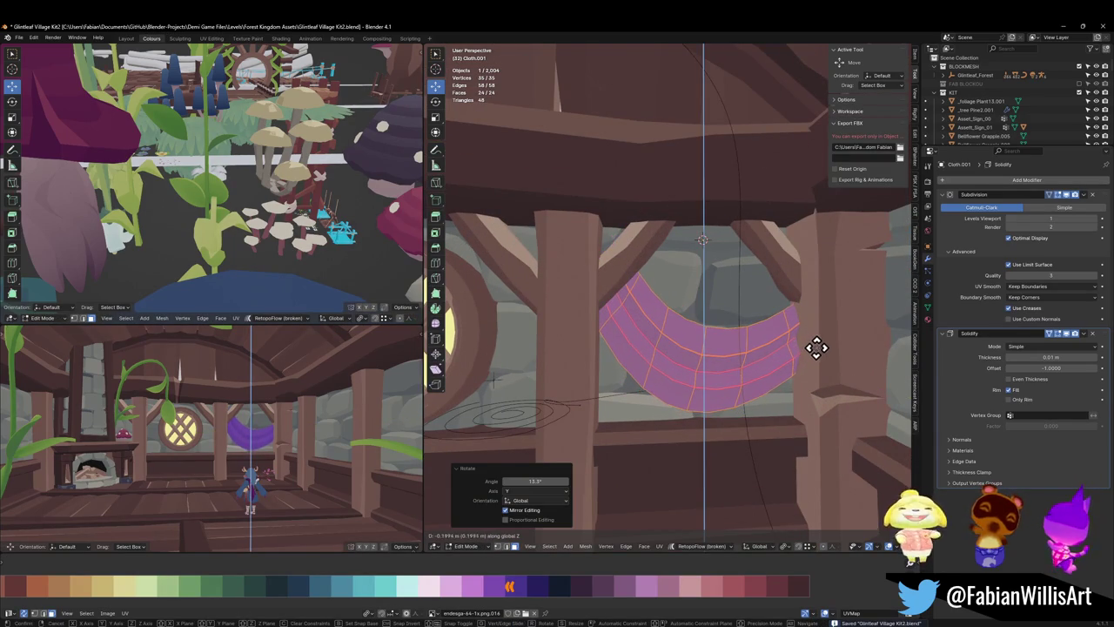
{"action": "left_click", "coordinate": [816, 348]}
{"action": "key", "text": "g"}
{"action": "key", "text": "x"}
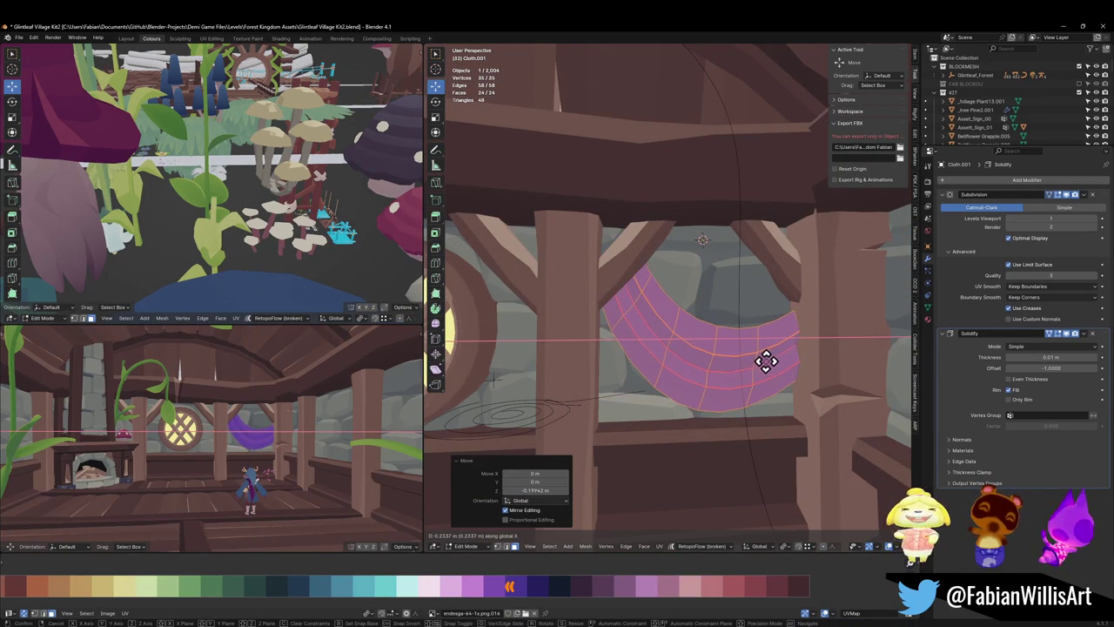
{"action": "left_click", "coordinate": [766, 362]}
{"action": "middle_click_drag", "start_coordinate": [241, 469], "coordinate": [273, 418]}
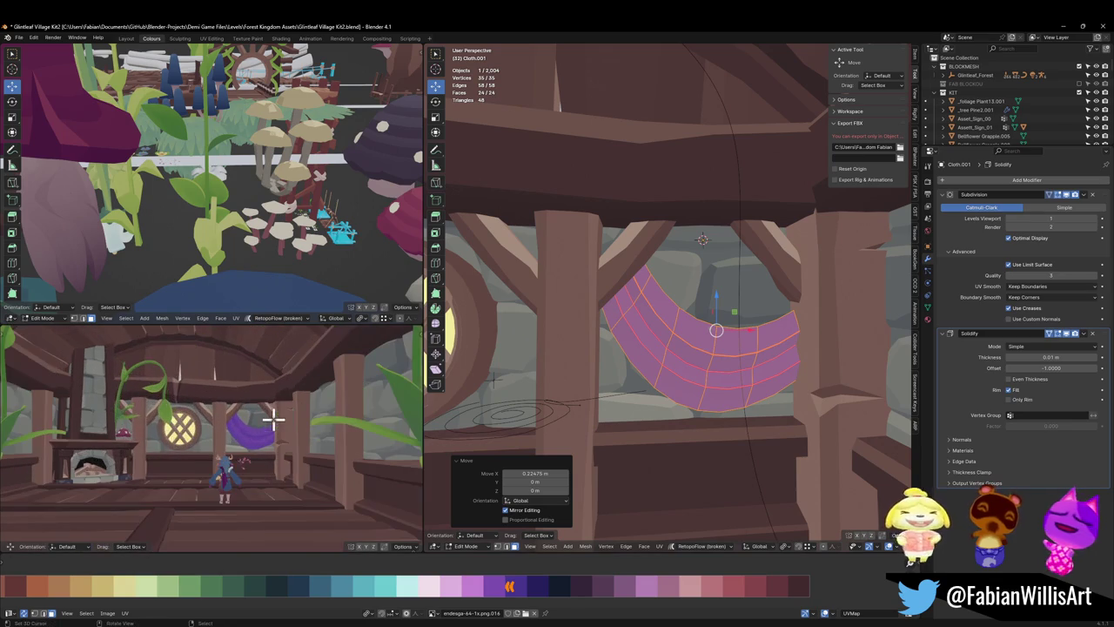
{"action": "mouse_move", "coordinate": [309, 419]}
{"action": "middle_mouse_down"}
{"action": "mouse_move", "coordinate": [267, 452]}
{"action": "mouse_move", "coordinate": [275, 410]}
{"action": "middle_mouse_up"}
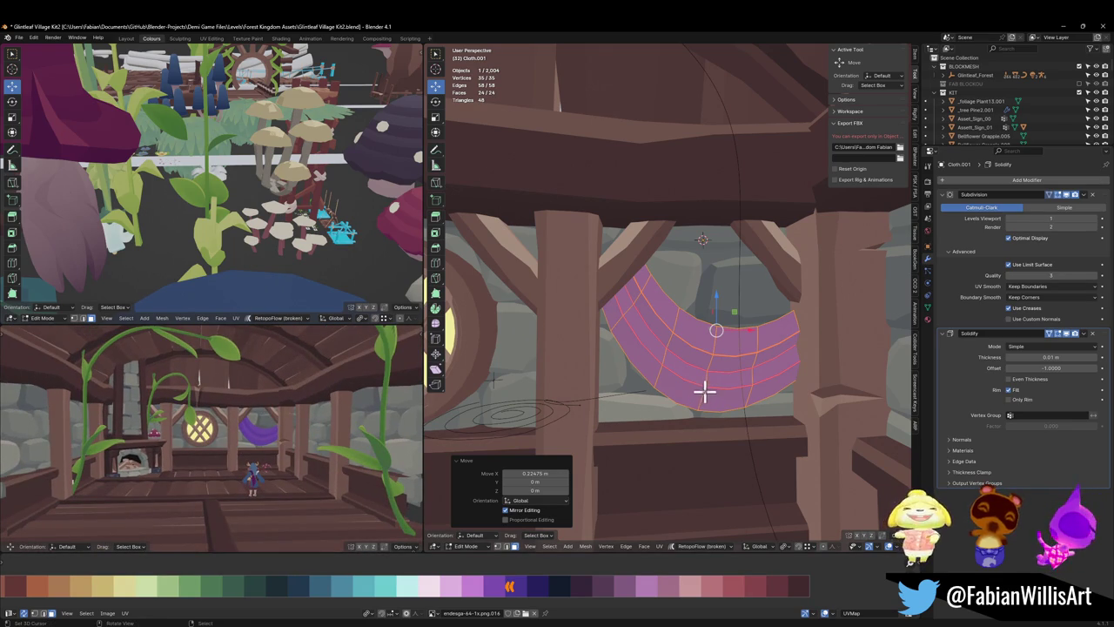
{"action": "scroll", "coordinate": [714, 387], "scroll_direction": "down", "scroll_amount": 3}
{"action": "key", "text": "Tab"}
{"action": "scroll", "coordinate": [674, 391], "scroll_direction": "down", "scroll_amount": 3}
{"action": "scroll", "coordinate": [703, 413], "scroll_direction": "down", "scroll_amount": 2}
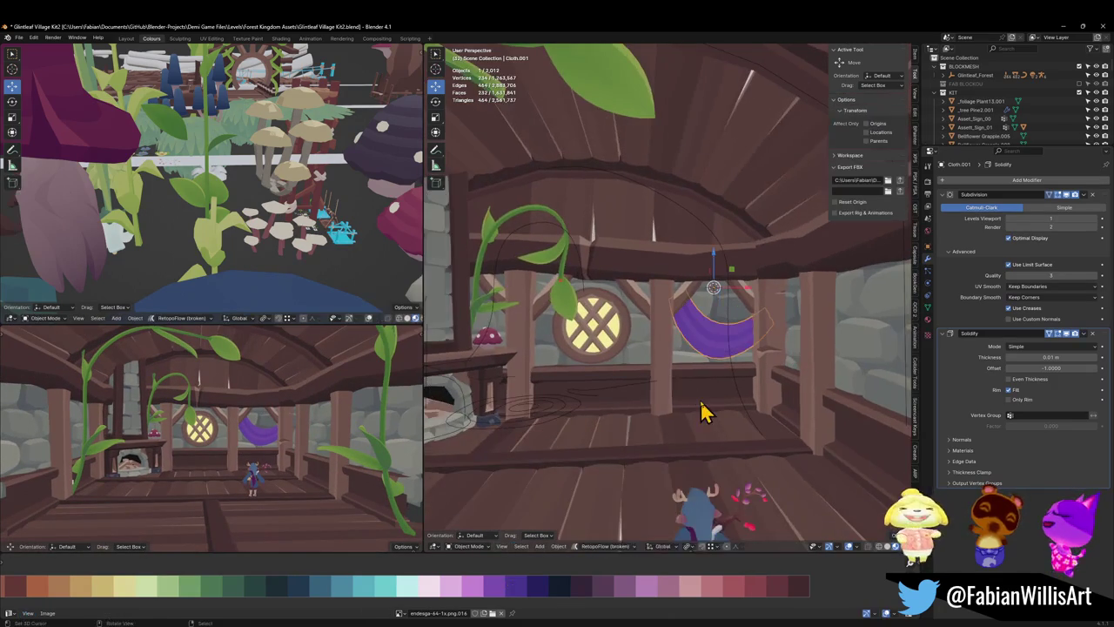
{"action": "key", "text": "q"}
{"action": "left_click", "coordinate": [648, 608]}
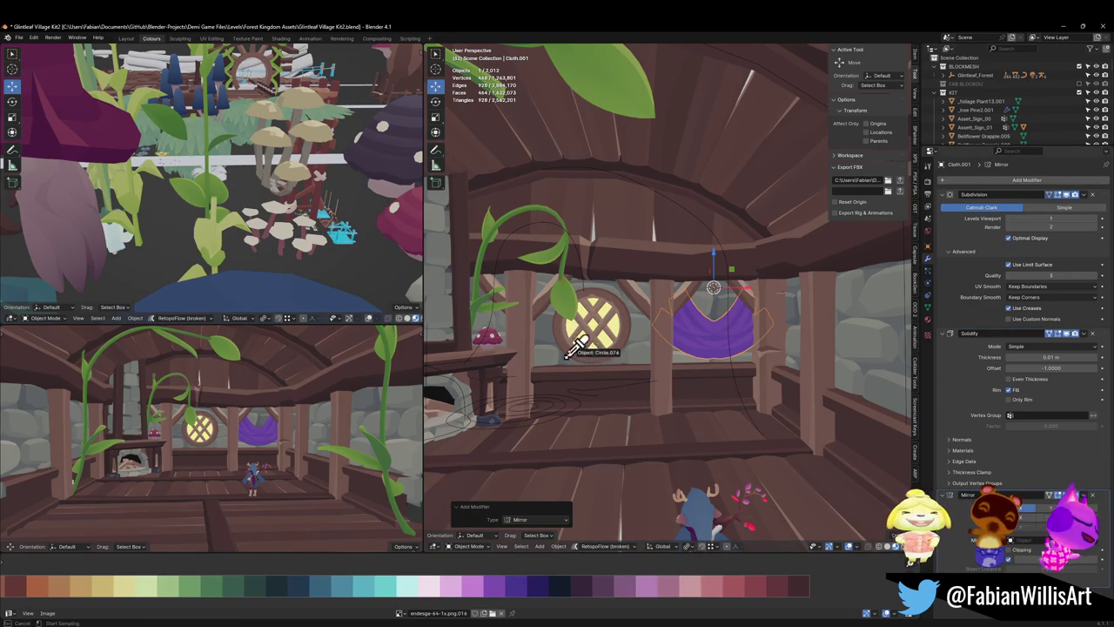
{"action": "left_click", "coordinate": [547, 344]}
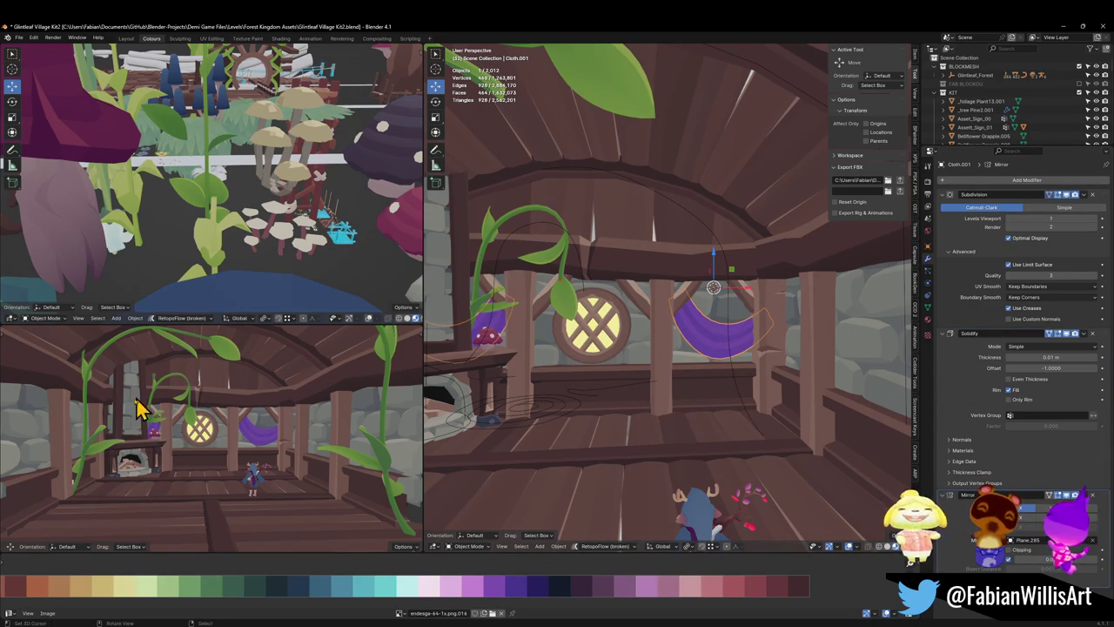
{"action": "scroll", "coordinate": [266, 416], "scroll_direction": "up", "scroll_amount": 4}
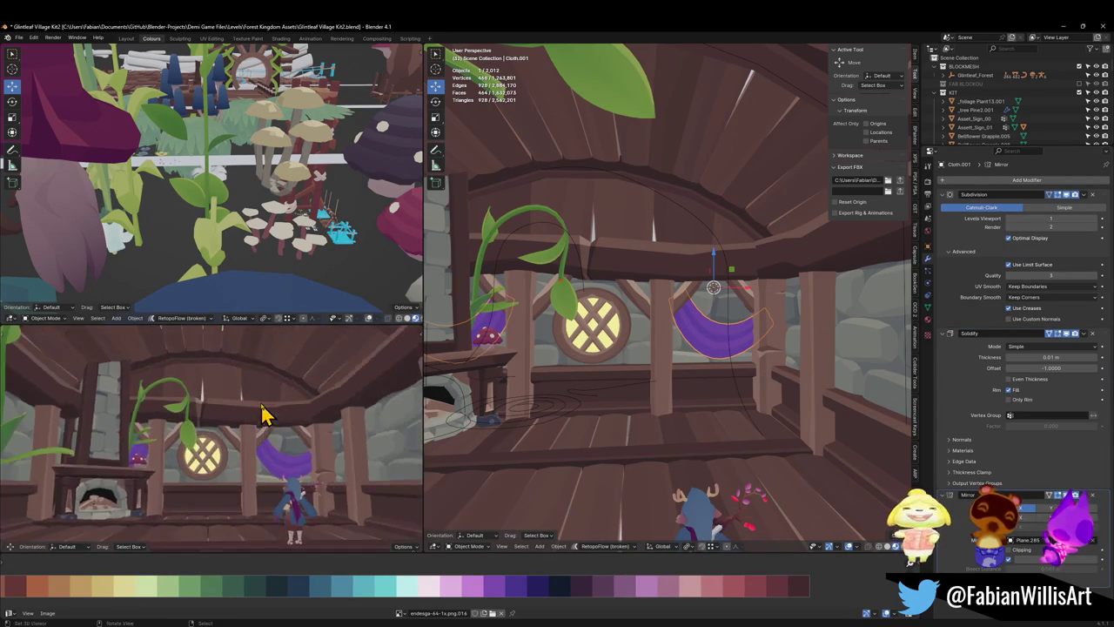
{"action": "scroll", "coordinate": [265, 416], "scroll_direction": "down", "scroll_amount": 3}
{"action": "scroll", "coordinate": [266, 409], "scroll_direction": "down", "scroll_amount": 2}
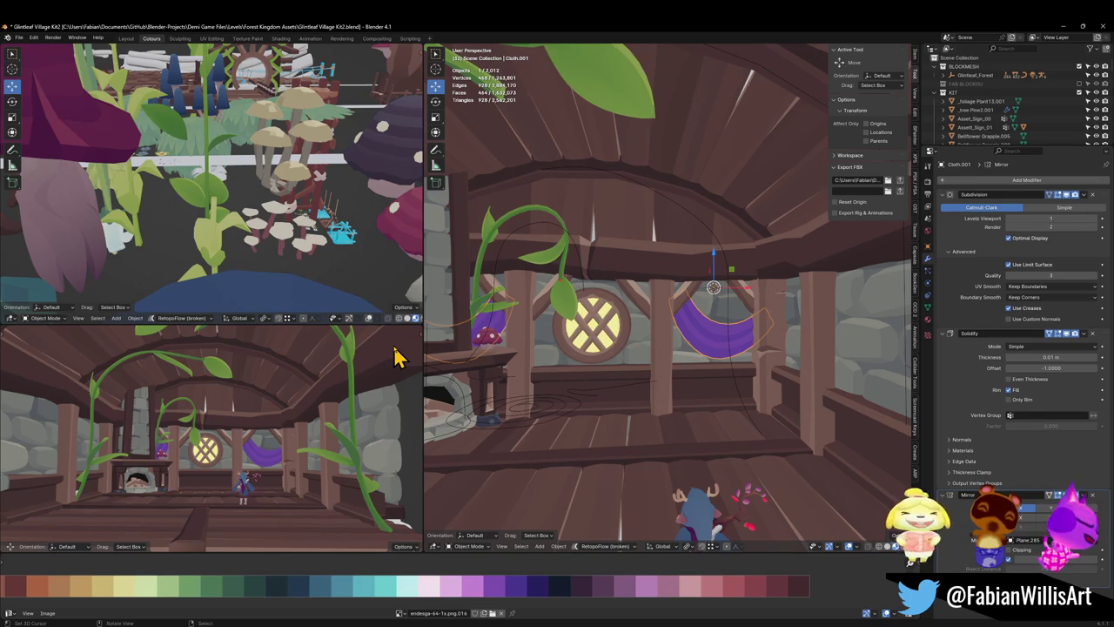
{"action": "scroll", "coordinate": [684, 340], "scroll_direction": "down", "scroll_amount": 5}
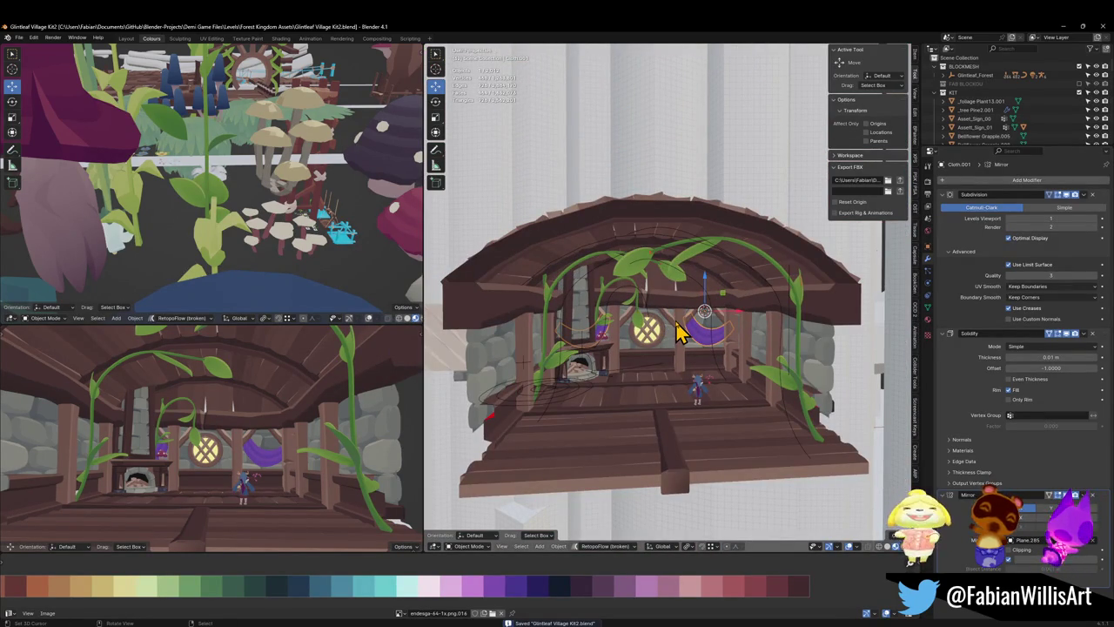
{"action": "scroll", "coordinate": [657, 406], "scroll_direction": "up", "scroll_amount": 4}
{"action": "scroll", "coordinate": [719, 336], "scroll_direction": "up", "scroll_amount": 2}
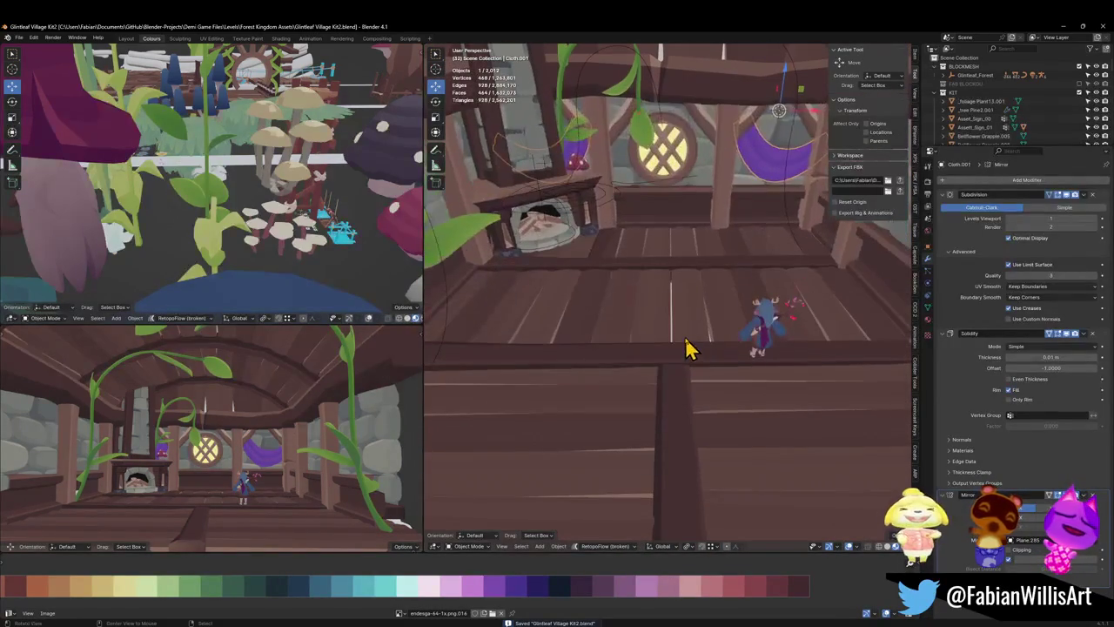
- Add a new curve circle to the scene near the round window
{"action": "left_click", "coordinate": [667, 357]}
{"action": "key", "text": "Tab"}
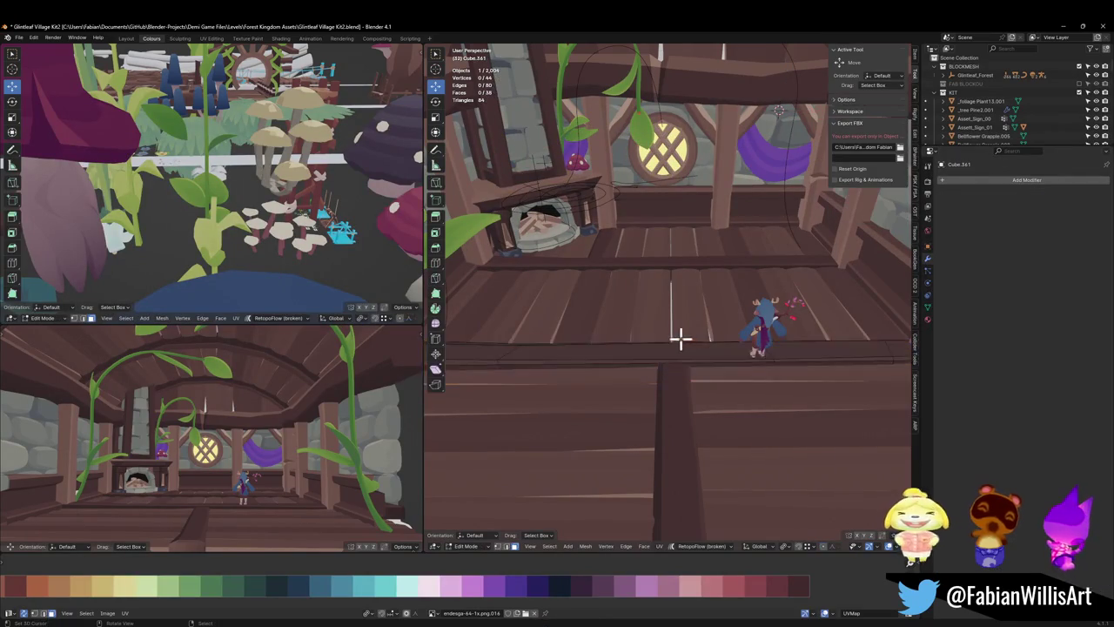
{"action": "key", "text": "Tab"}
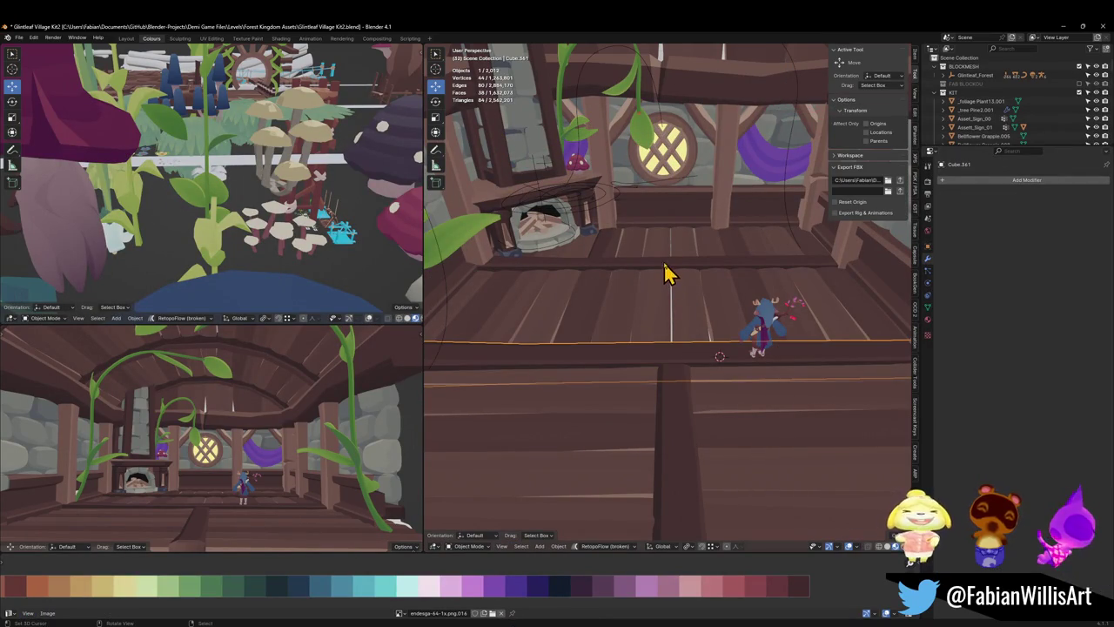
{"action": "left_click", "coordinate": [679, 205]}
{"action": "mouse_move", "coordinate": [661, 145]}
{"action": "left_click", "coordinate": [680, 179]}
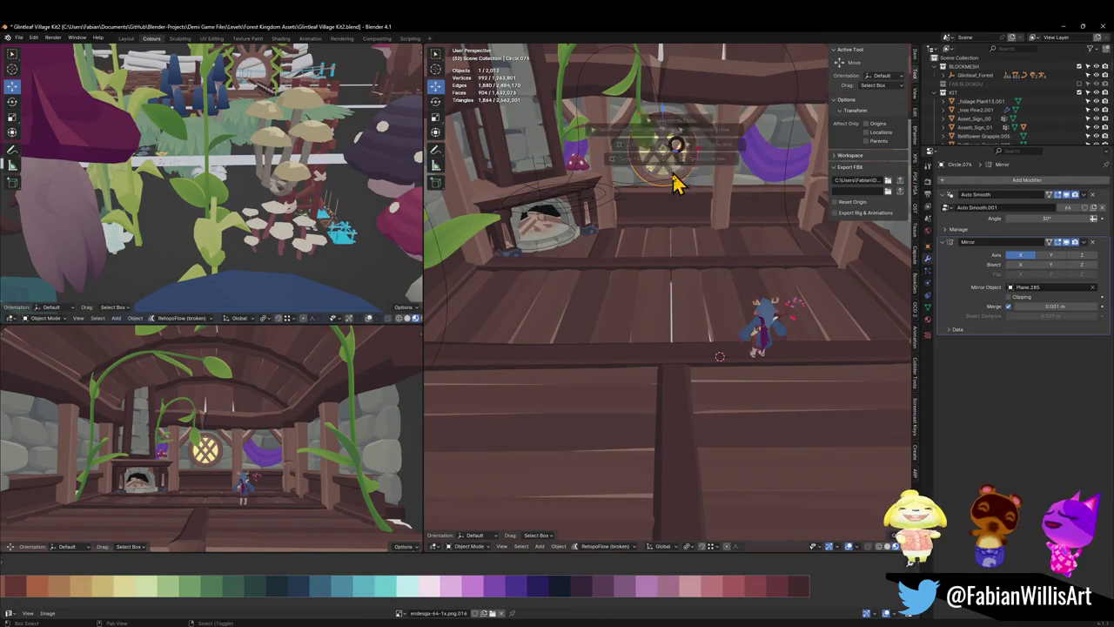
{"action": "key", "text": "shift+a"}
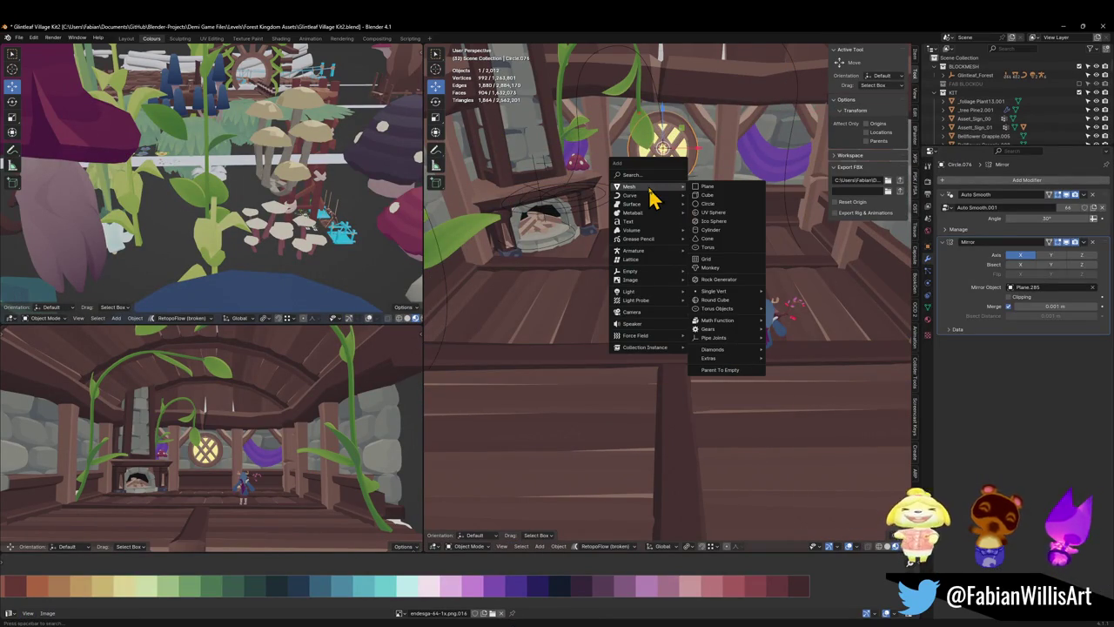
{"action": "left_click", "coordinate": [717, 206]}
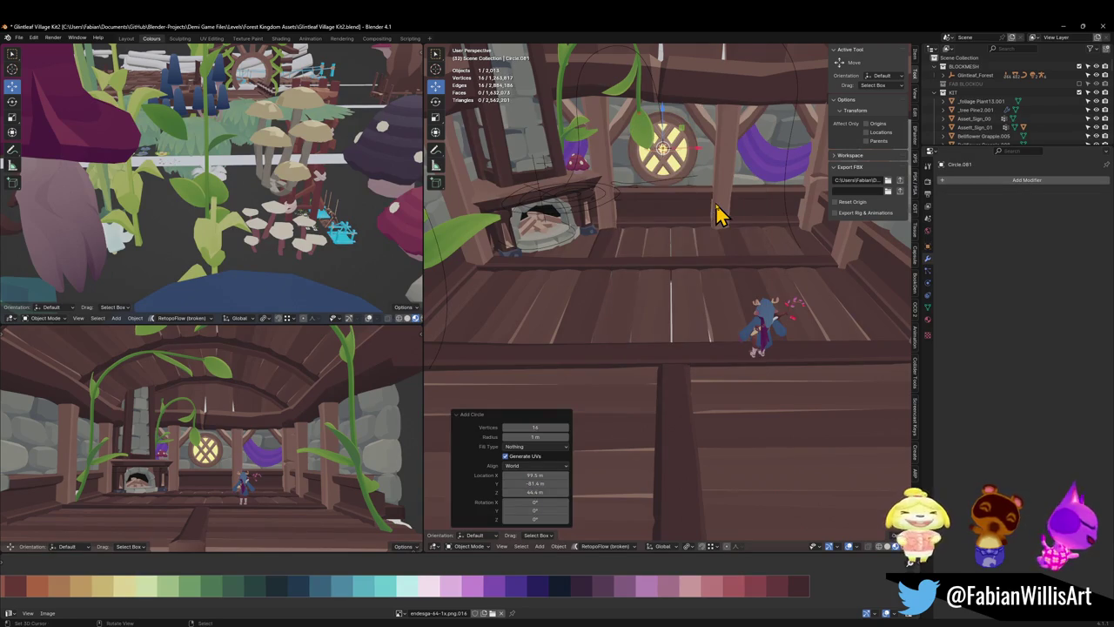
- Move the circle down onto the floor area and fill it with a solid face
{"action": "key", "text": "g"}
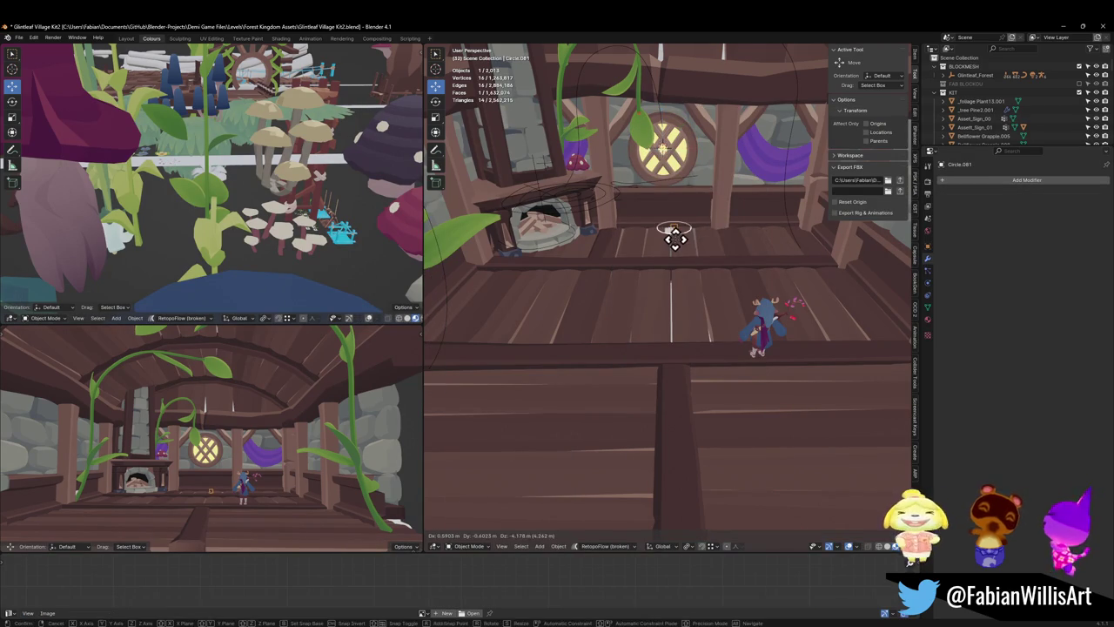
{"action": "left_click", "coordinate": [675, 236]}
{"action": "key", "text": "ctrl+z"}
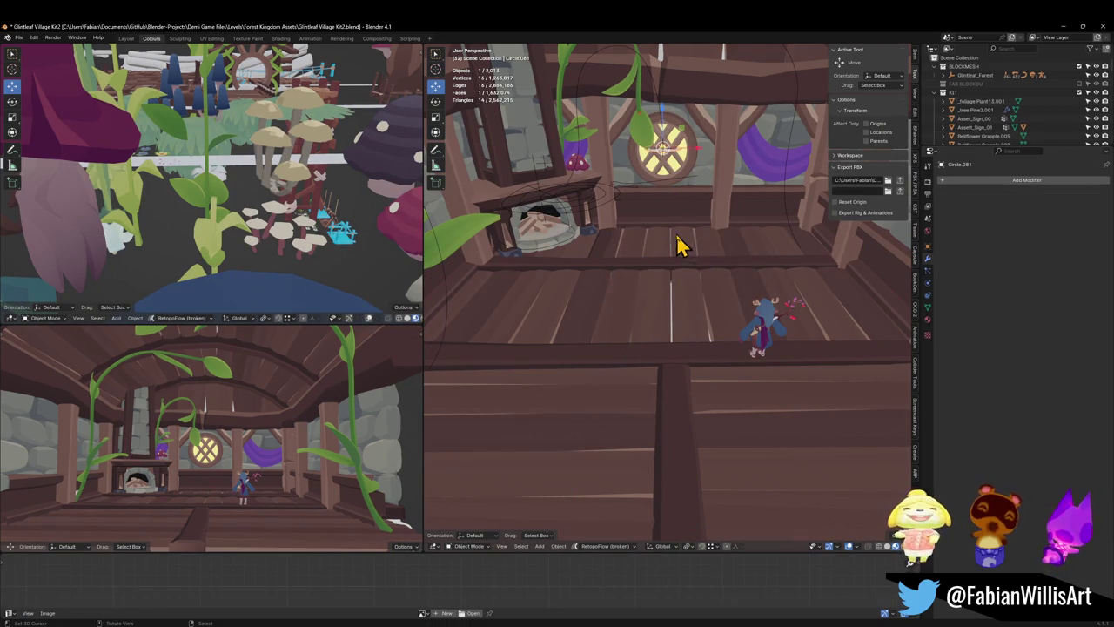
{"action": "key", "text": "g"}
{"action": "key", "text": "z"}
{"action": "left_click", "coordinate": [675, 250]}
{"action": "key", "text": "g"}
{"action": "key", "text": "z"}
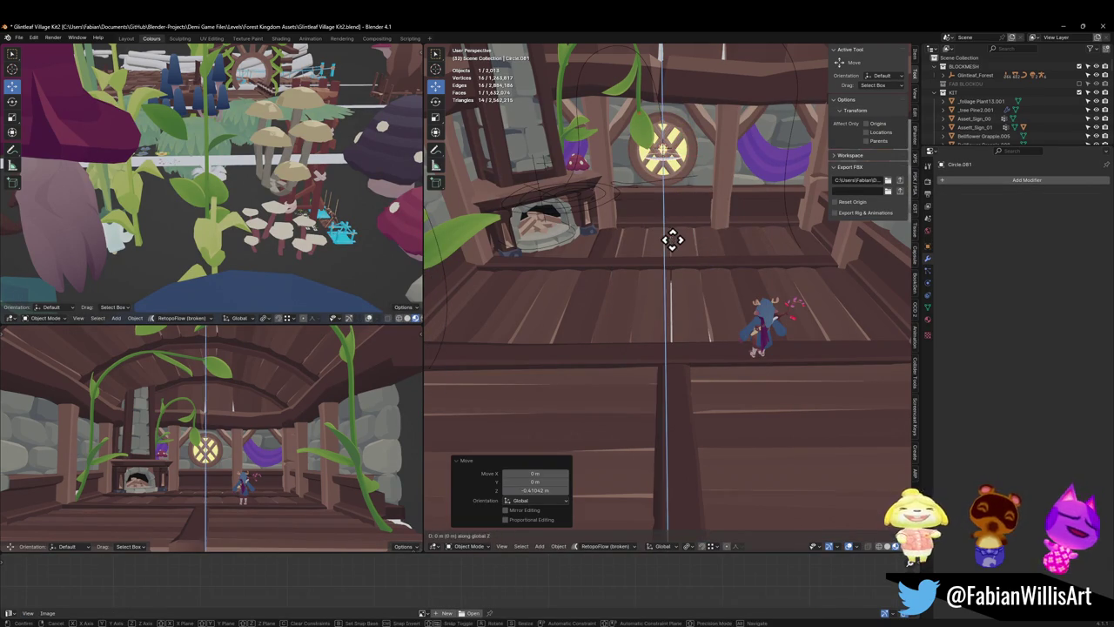
{"action": "key", "text": "y"}
{"action": "key", "text": "z"}
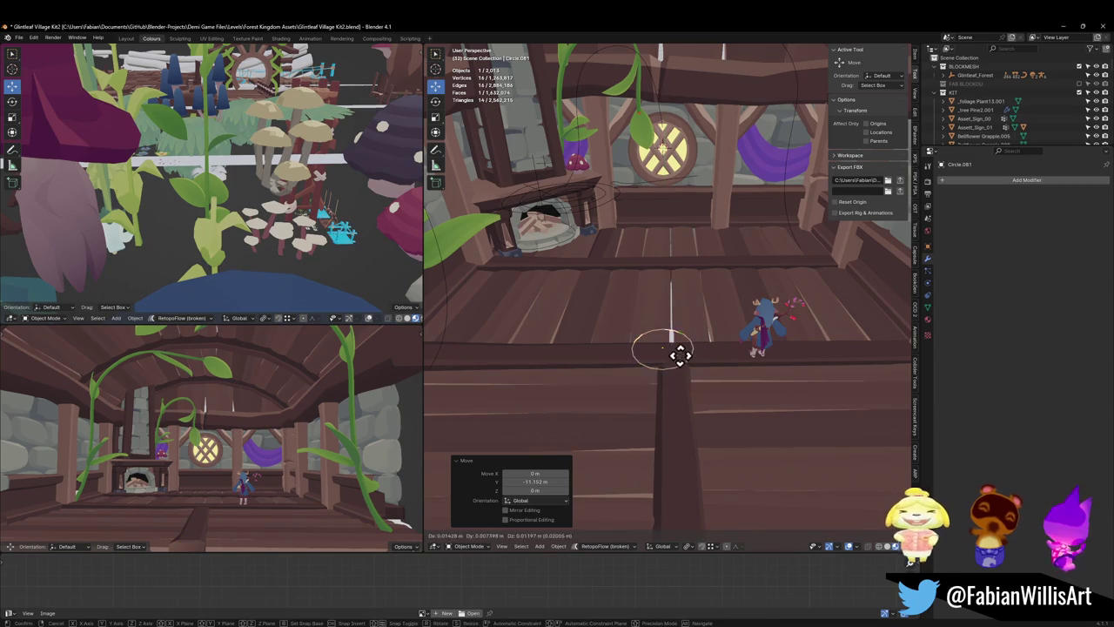
{"action": "left_click", "coordinate": [679, 358]}
- Scale the filled circle up by 3.555 and lower it onto the floorboards
{"action": "key", "text": "s"}
{"action": "left_click", "coordinate": [737, 336]}
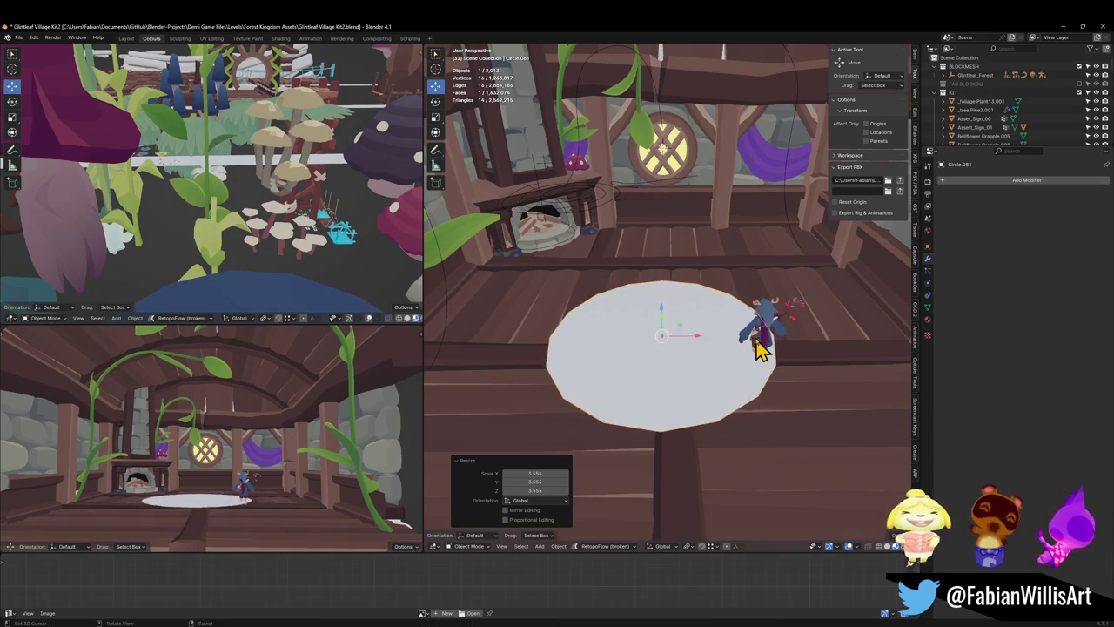
{"action": "key", "text": "g"}
{"action": "key", "text": "z"}
{"action": "left_click", "coordinate": [753, 341]}
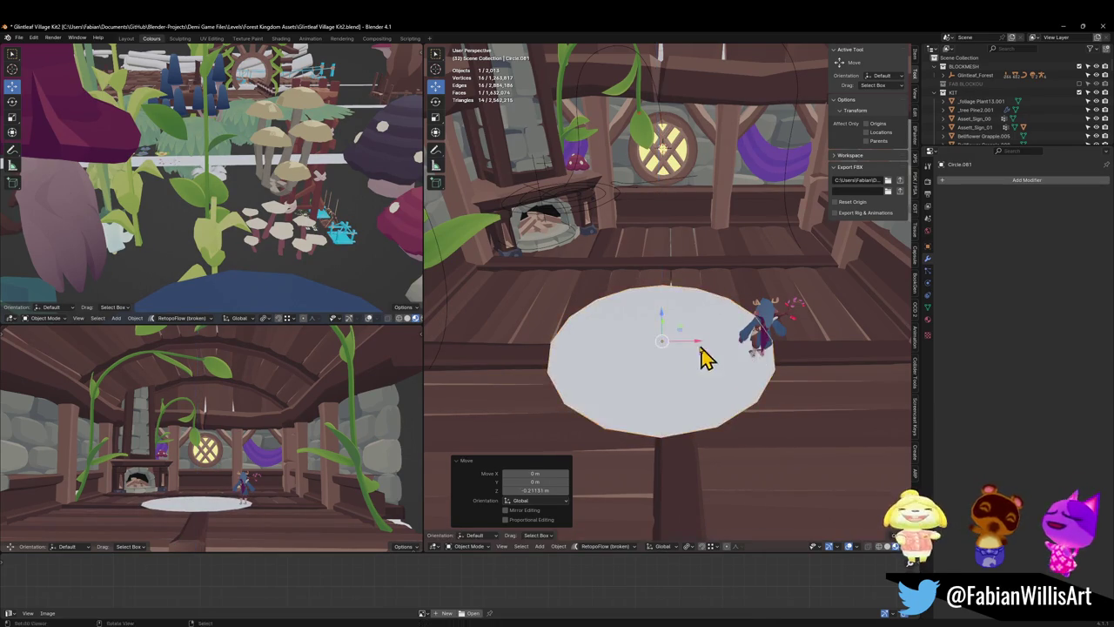
{"action": "mouse_move", "coordinate": [701, 355]}
{"action": "middle_mouse_down"}
{"action": "mouse_move", "coordinate": [701, 325]}
{"action": "mouse_move", "coordinate": [724, 329]}
{"action": "middle_mouse_up"}
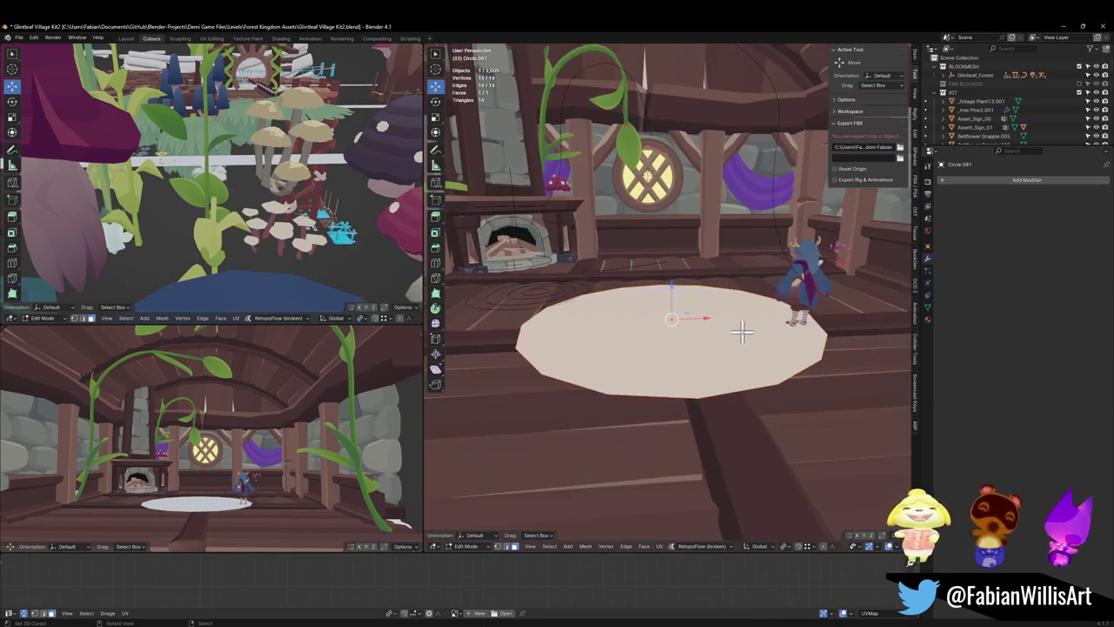
- Extrude the rug's edge 0.276 m down and widen the rim by 1.107
{"action": "key", "text": "Tab"}
{"action": "key", "text": "e"}
{"action": "left_click", "coordinate": [782, 355]}
{"action": "key", "text": "s"}
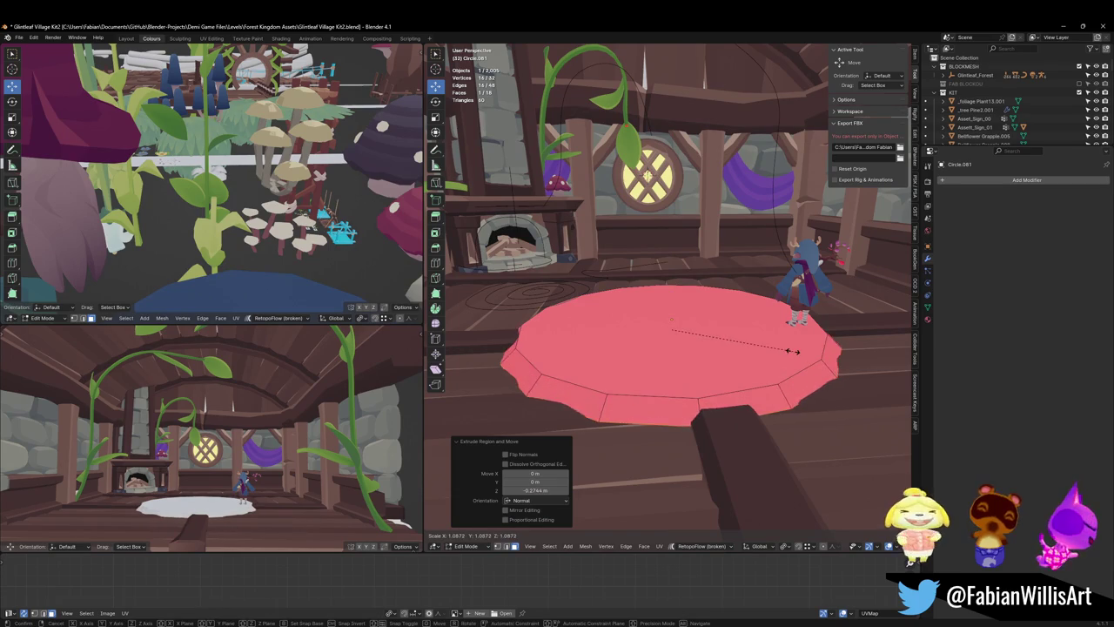
{"action": "left_click", "coordinate": [795, 350]}
{"action": "middle_click_drag", "start_coordinate": [740, 333], "coordinate": [730, 339]}
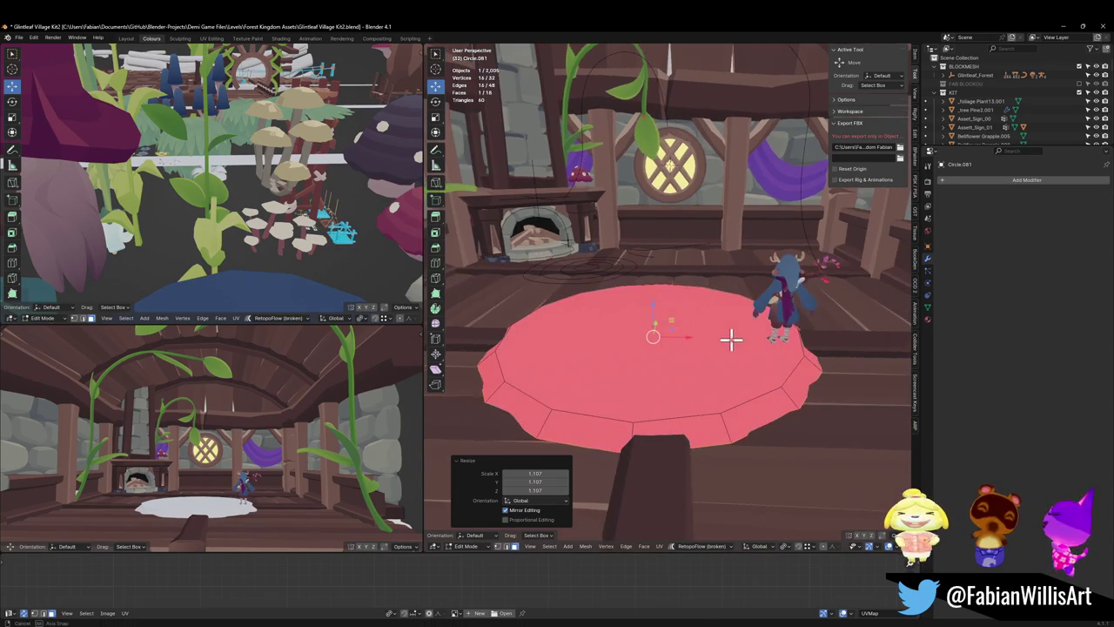
{"action": "key", "text": "g"}
{"action": "key", "text": "z"}
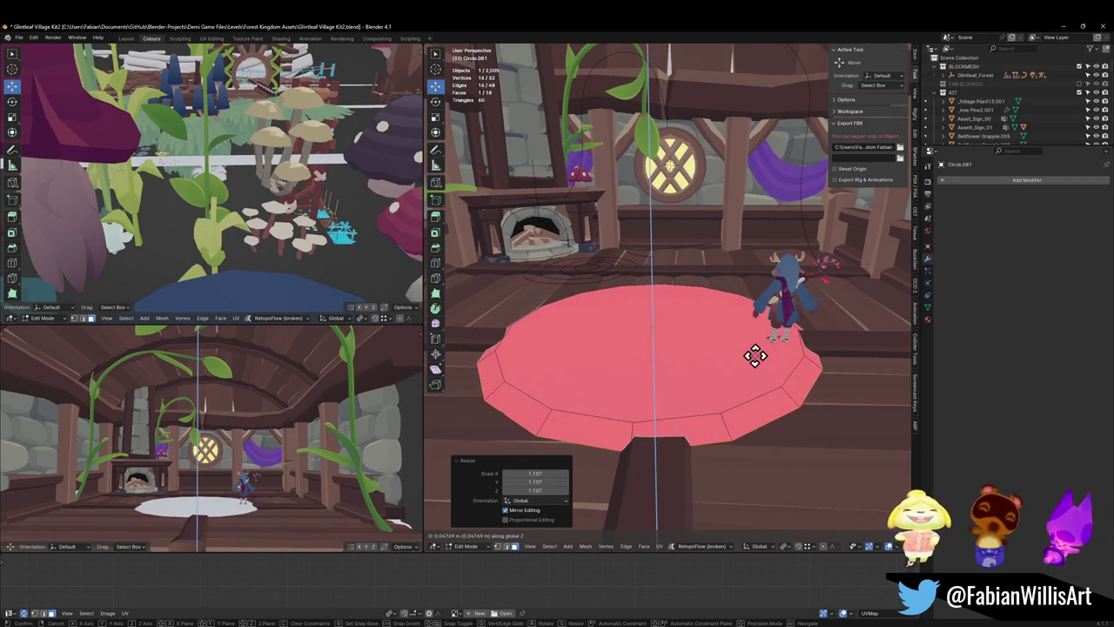
{"action": "left_click", "coordinate": [757, 350]}
- Flip all of the rug's normals to face outward and return to Object Mode
{"action": "middle_click_drag", "start_coordinate": [758, 351], "coordinate": [719, 369]}
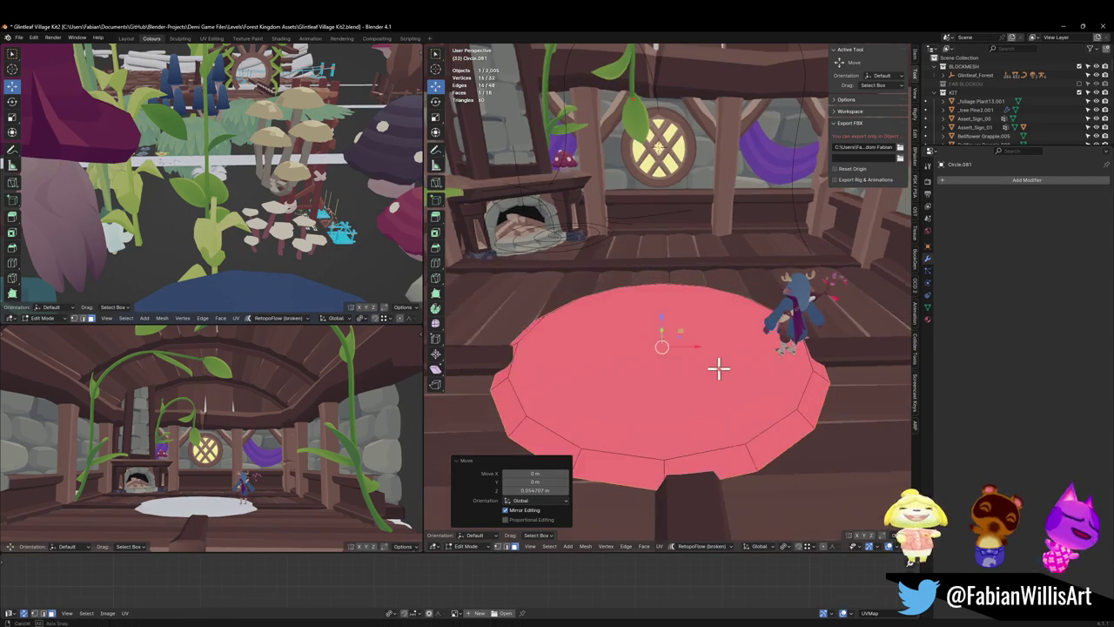
{"action": "key", "text": "a"}
{"action": "key", "text": "alt+n"}
{"action": "left_click", "coordinate": [700, 359]}
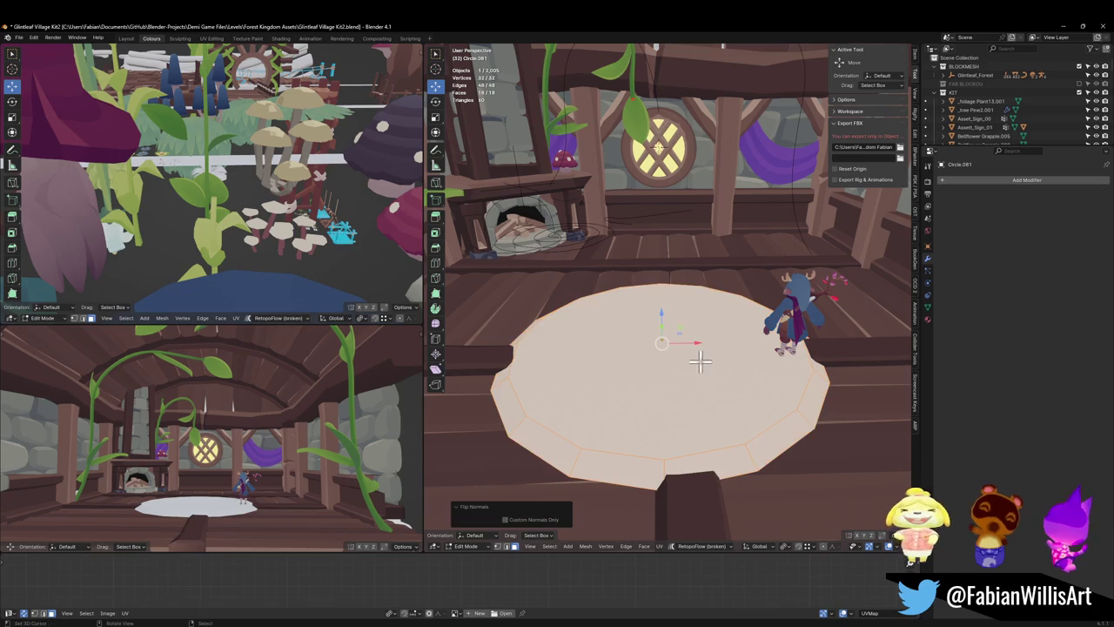
{"action": "key", "text": "ctrl+Tab"}
{"action": "left_click", "coordinate": [692, 356]}
- Switch the viewport to normal-colour matcap shading to inspect the rug
{"action": "scroll", "coordinate": [726, 340], "scroll_direction": "down", "scroll_amount": 3}
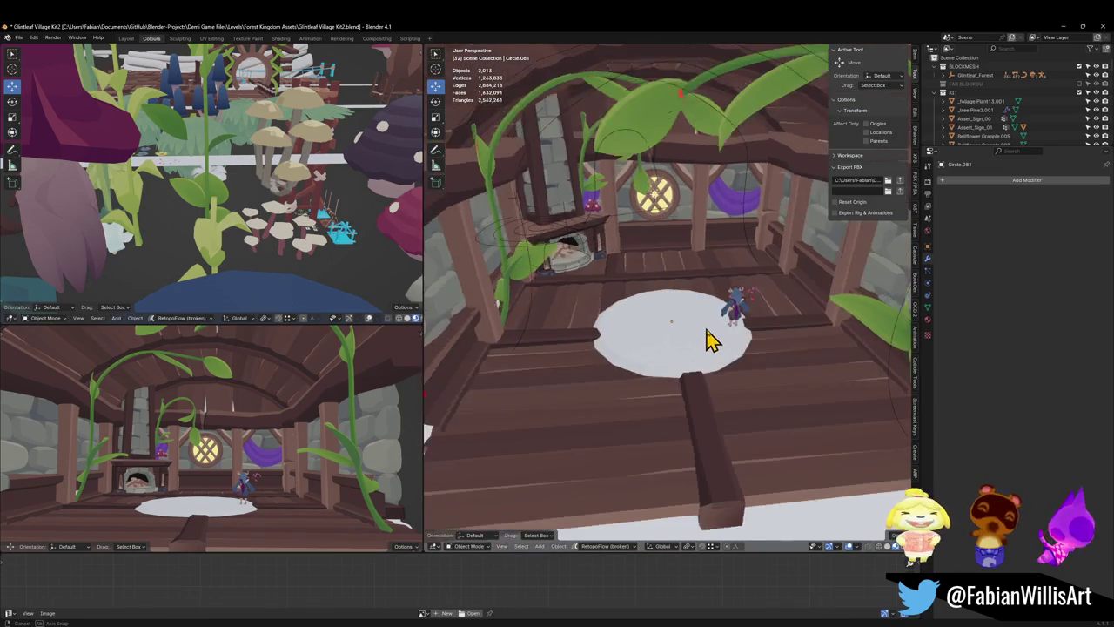
{"action": "scroll", "coordinate": [722, 331], "scroll_direction": "down", "scroll_amount": 2}
{"action": "middle_click_drag", "start_coordinate": [721, 331], "coordinate": [679, 353]}
{"action": "key", "text": "z"}
{"action": "left_click", "coordinate": [709, 336]}
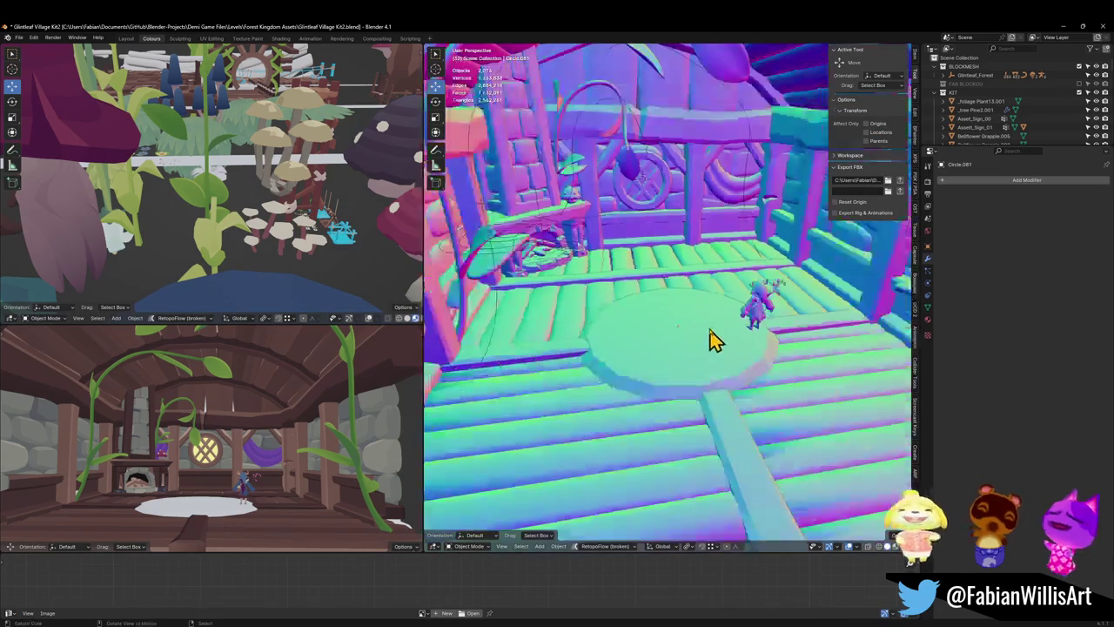
{"action": "scroll", "coordinate": [709, 333], "scroll_direction": "down", "scroll_amount": 1}
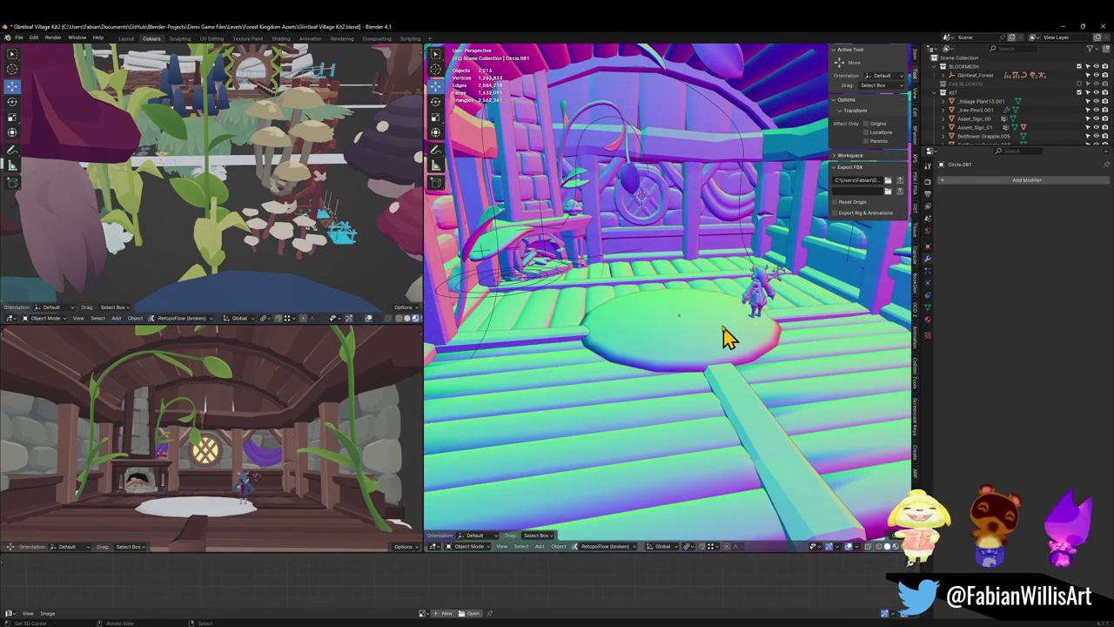